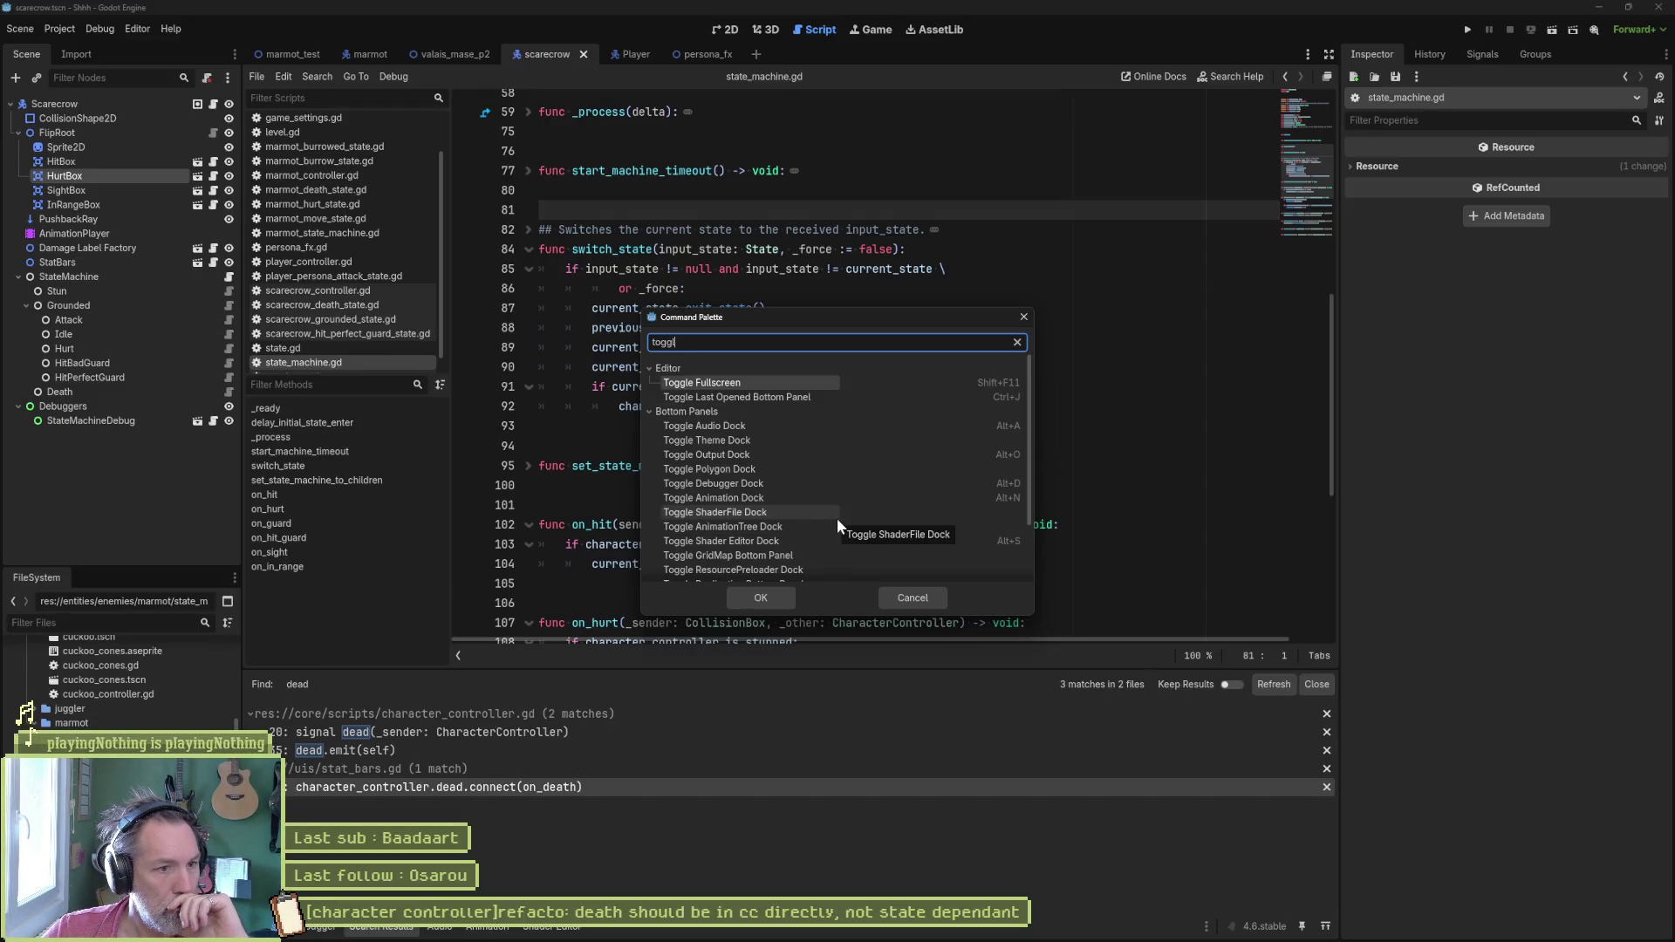
{"action": "scroll", "coordinate": [836, 519], "scroll_direction": "down", "scroll_amount": 2}
{"action": "scroll", "coordinate": [836, 518], "scroll_direction": "down", "scroll_amount": 1}
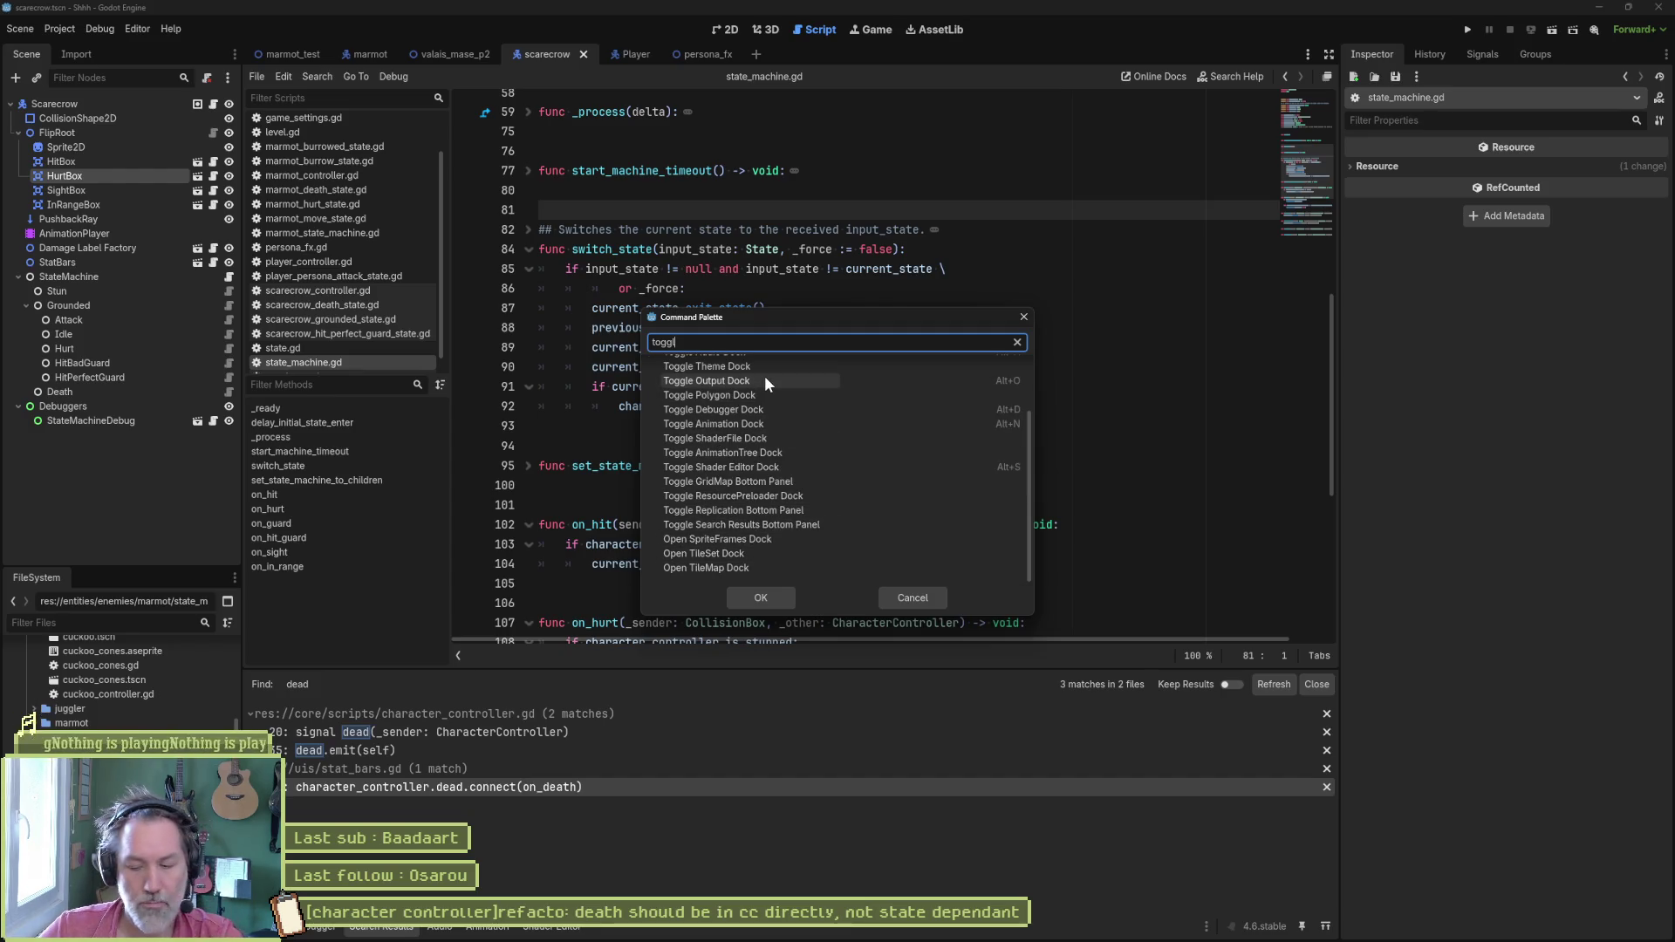
Step: Clear and close the command search, then switch to the Gemini chat window
{"action": "key", "text": "ctrl+a"}
{"action": "type", "text": "wra"}
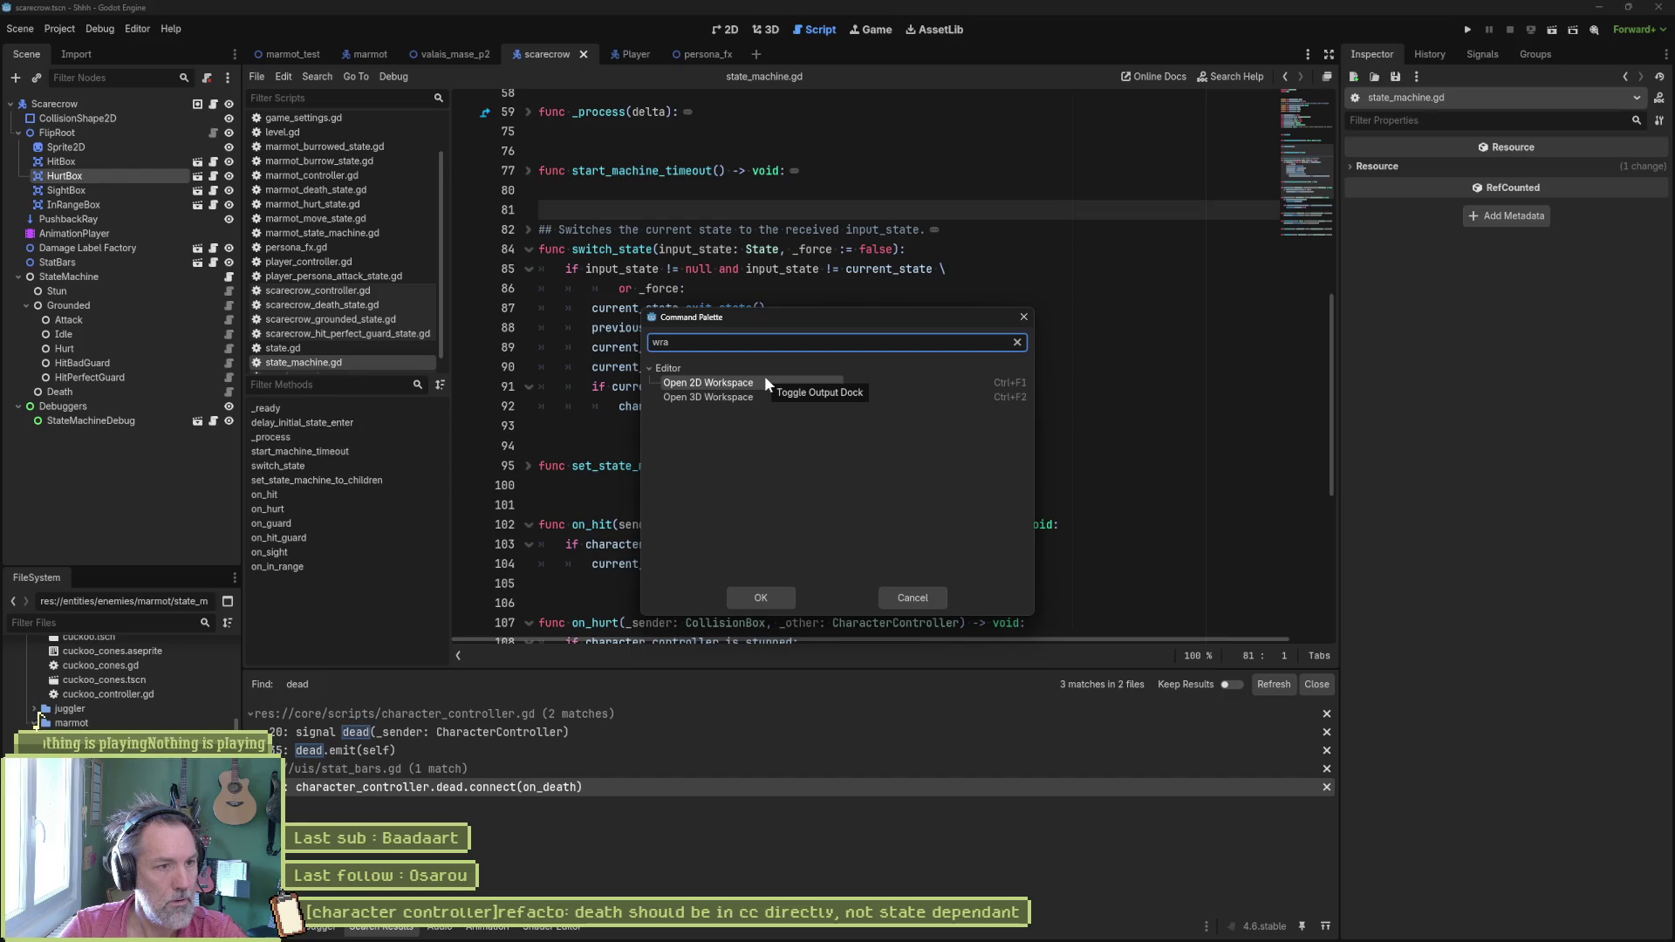
{"action": "key", "text": "Escape"}
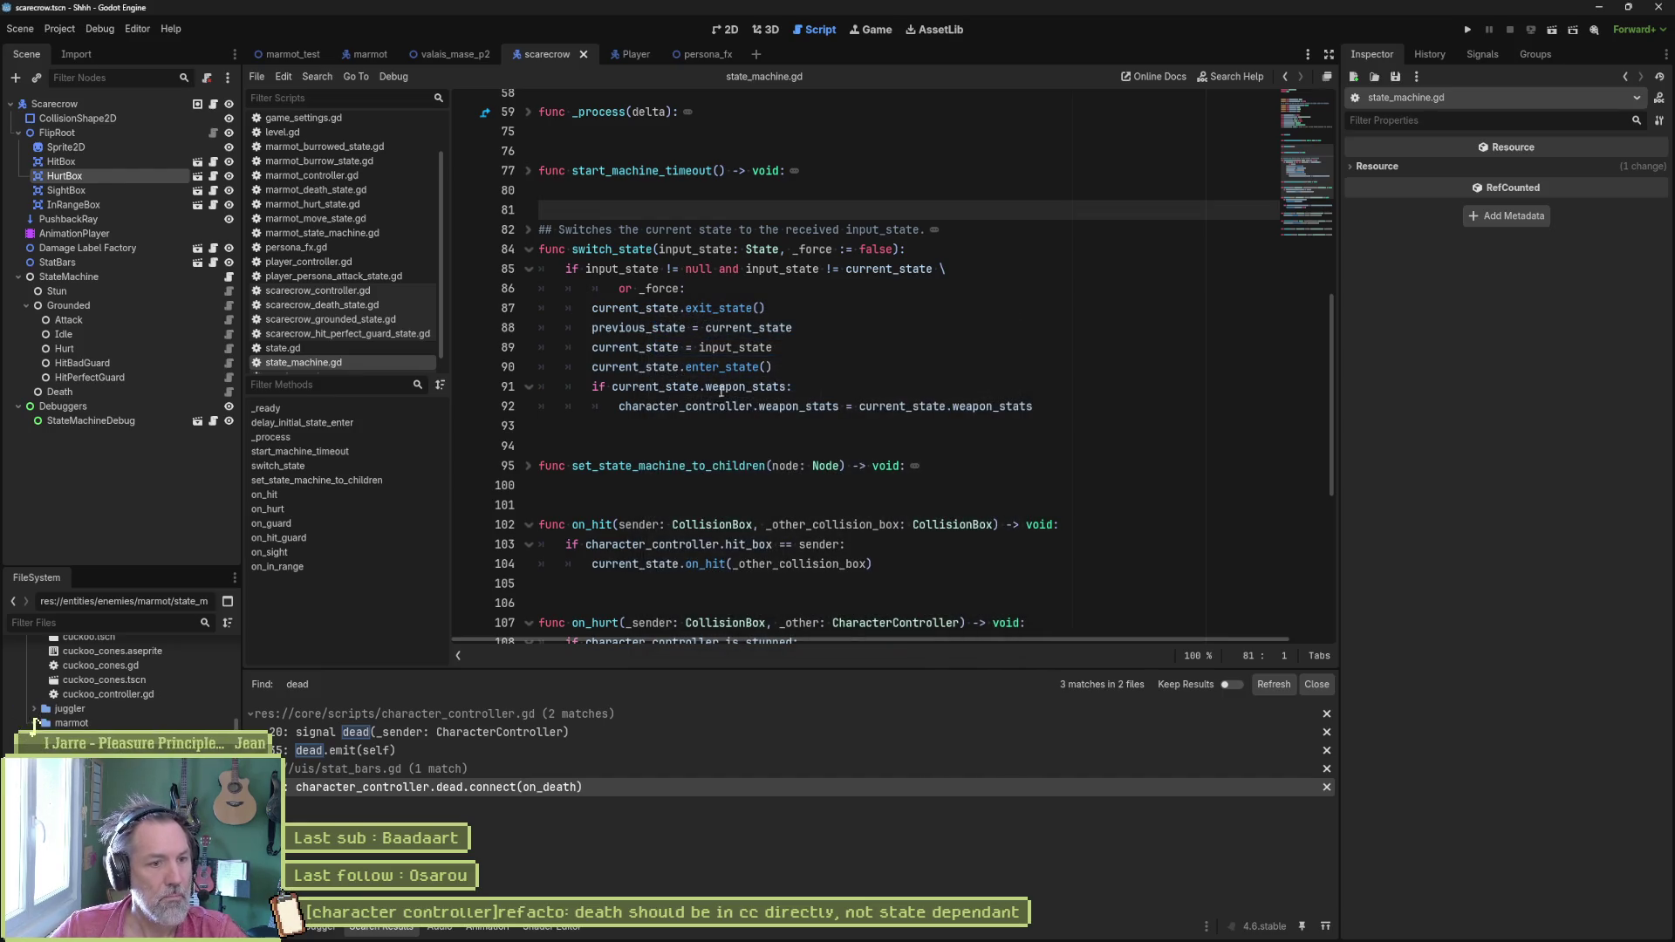
{"action": "key", "text": "alt+Tab"}
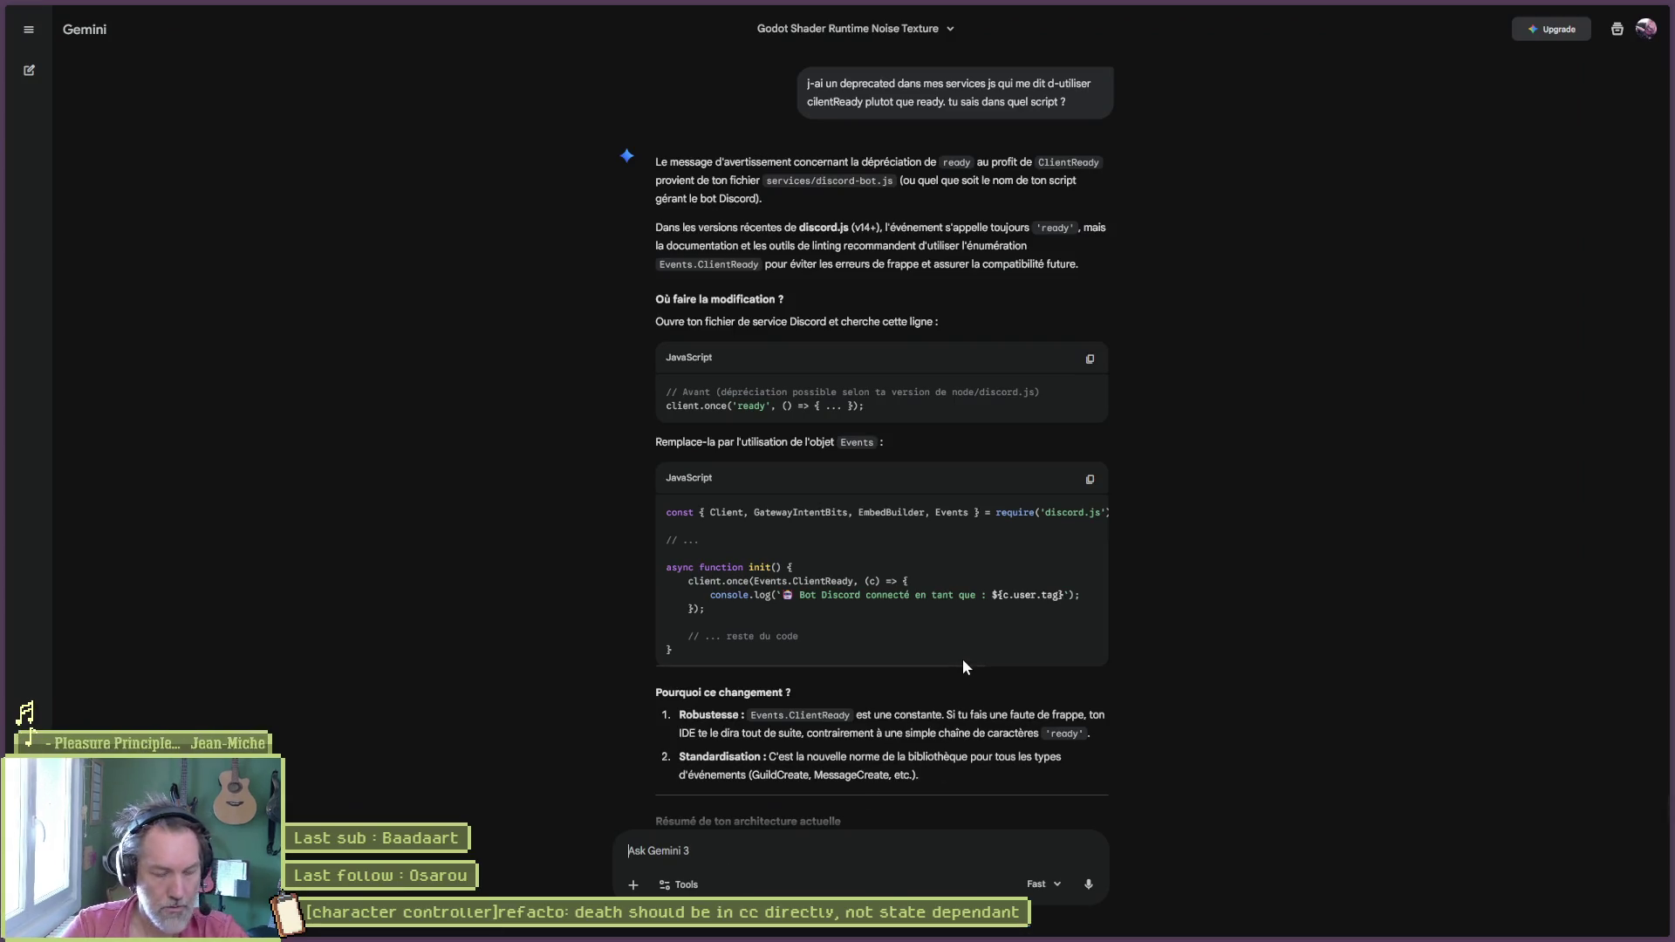
{"action": "type", "text": "dans"}
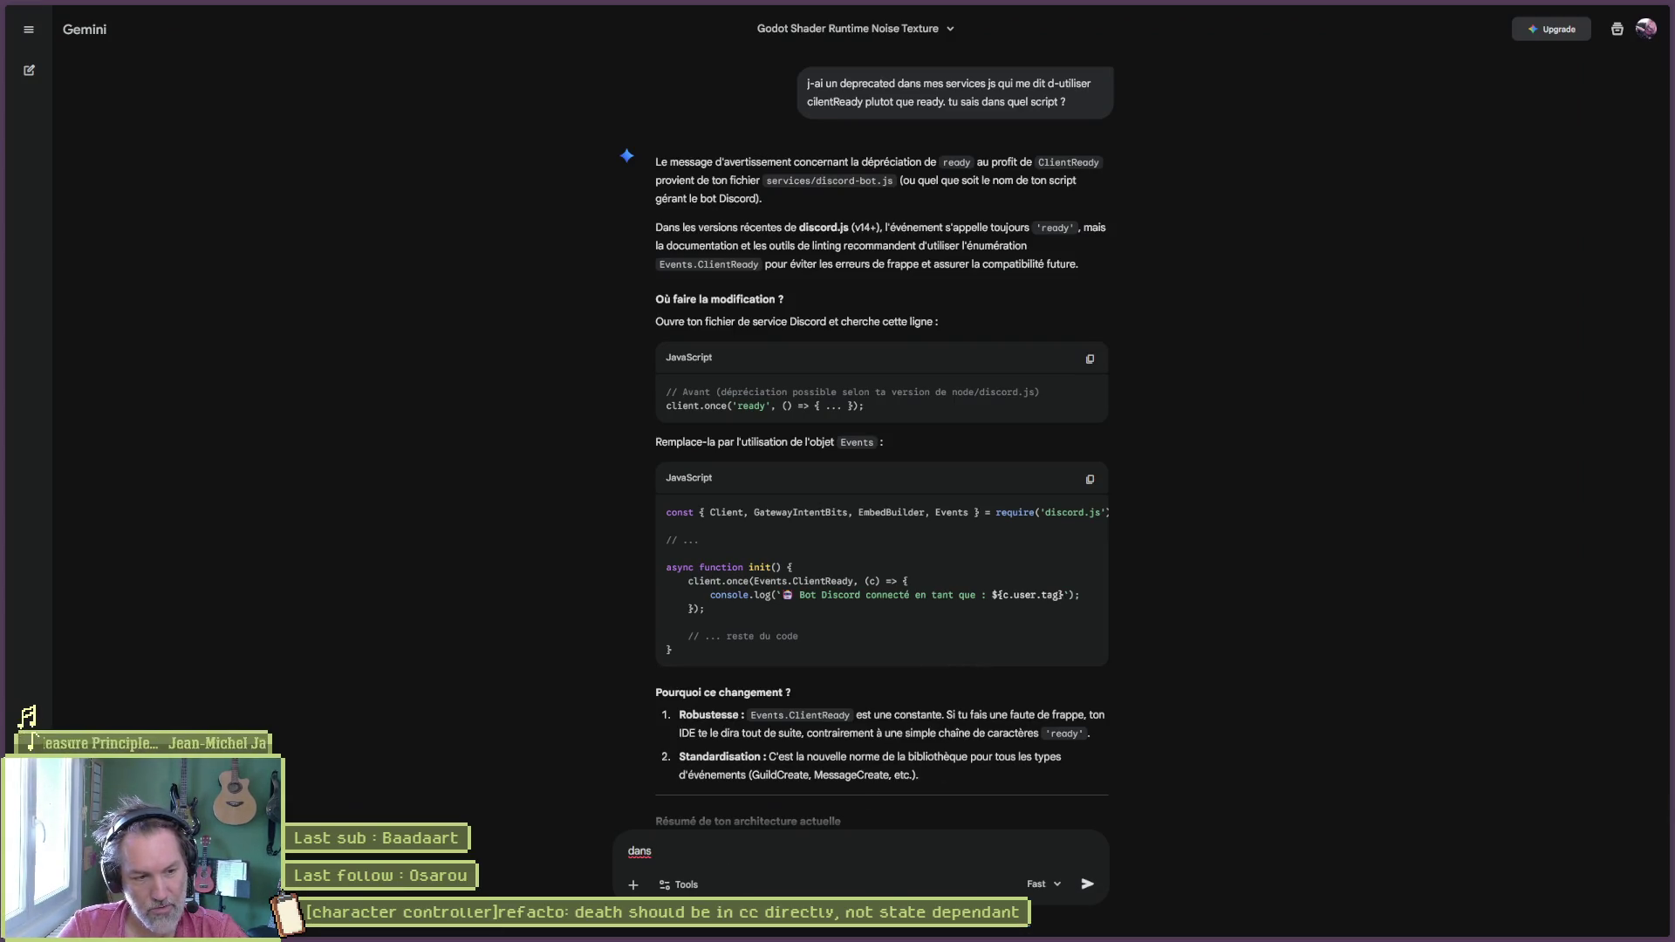
{"action": "type", "text": " godo"}
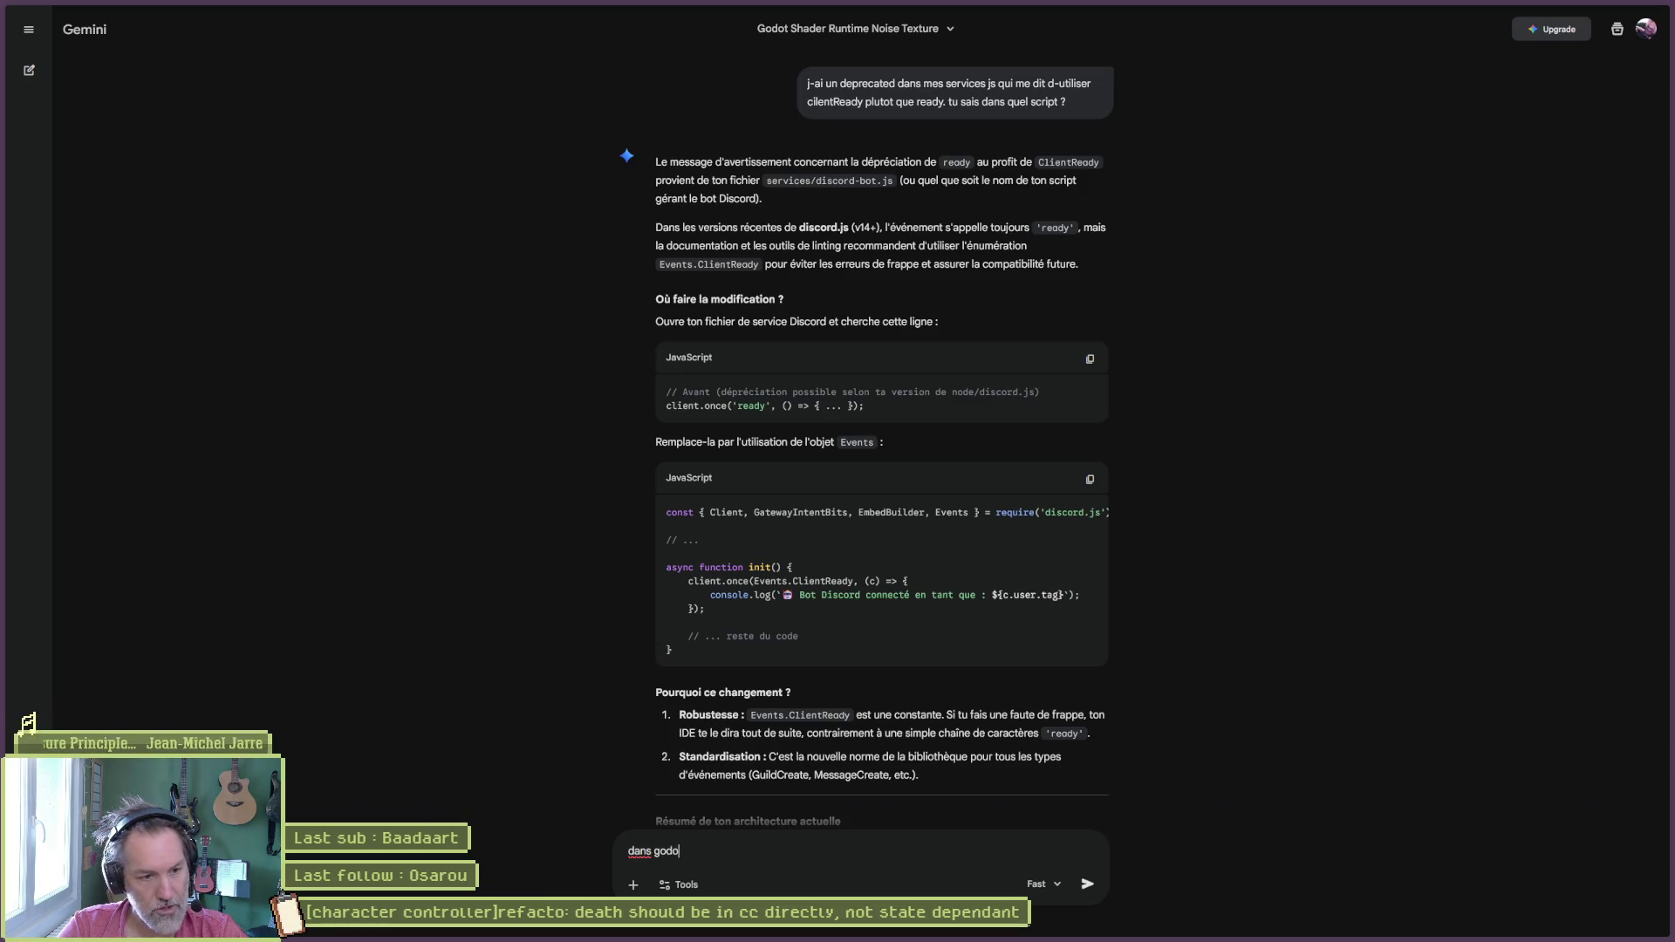
{"action": "type", "text": "t 4.6 stable, "}
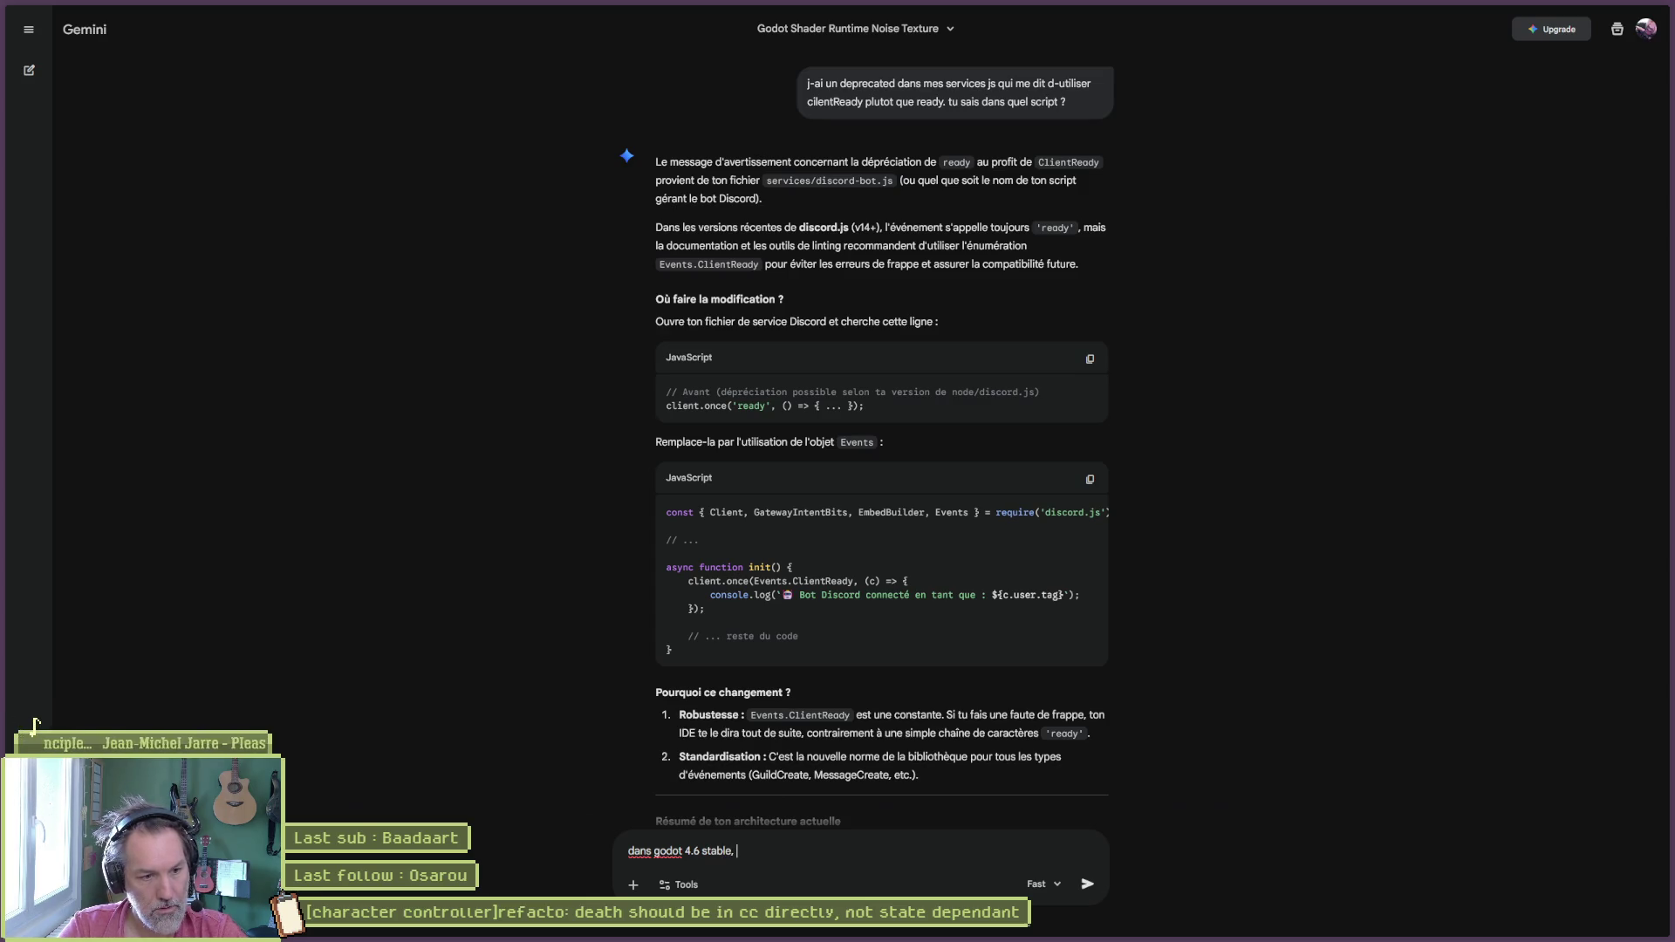
{"action": "type", "text": "comment folde toutes les fonctions"}
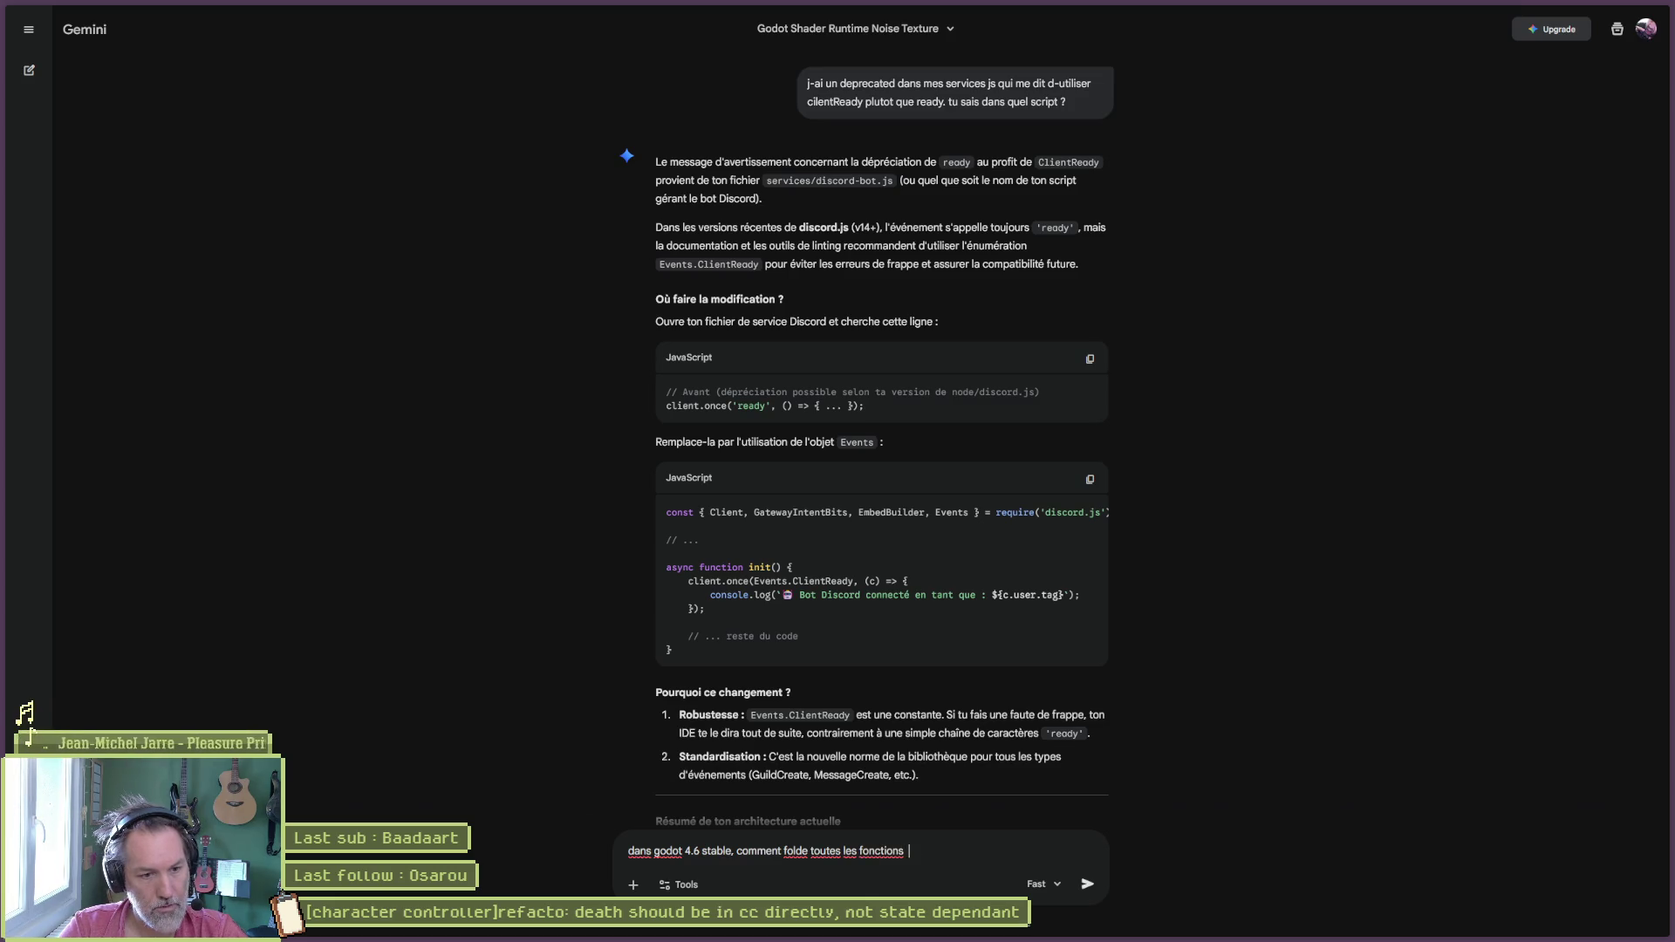
{"action": "type", "text": "comme dans le sversions precede"}
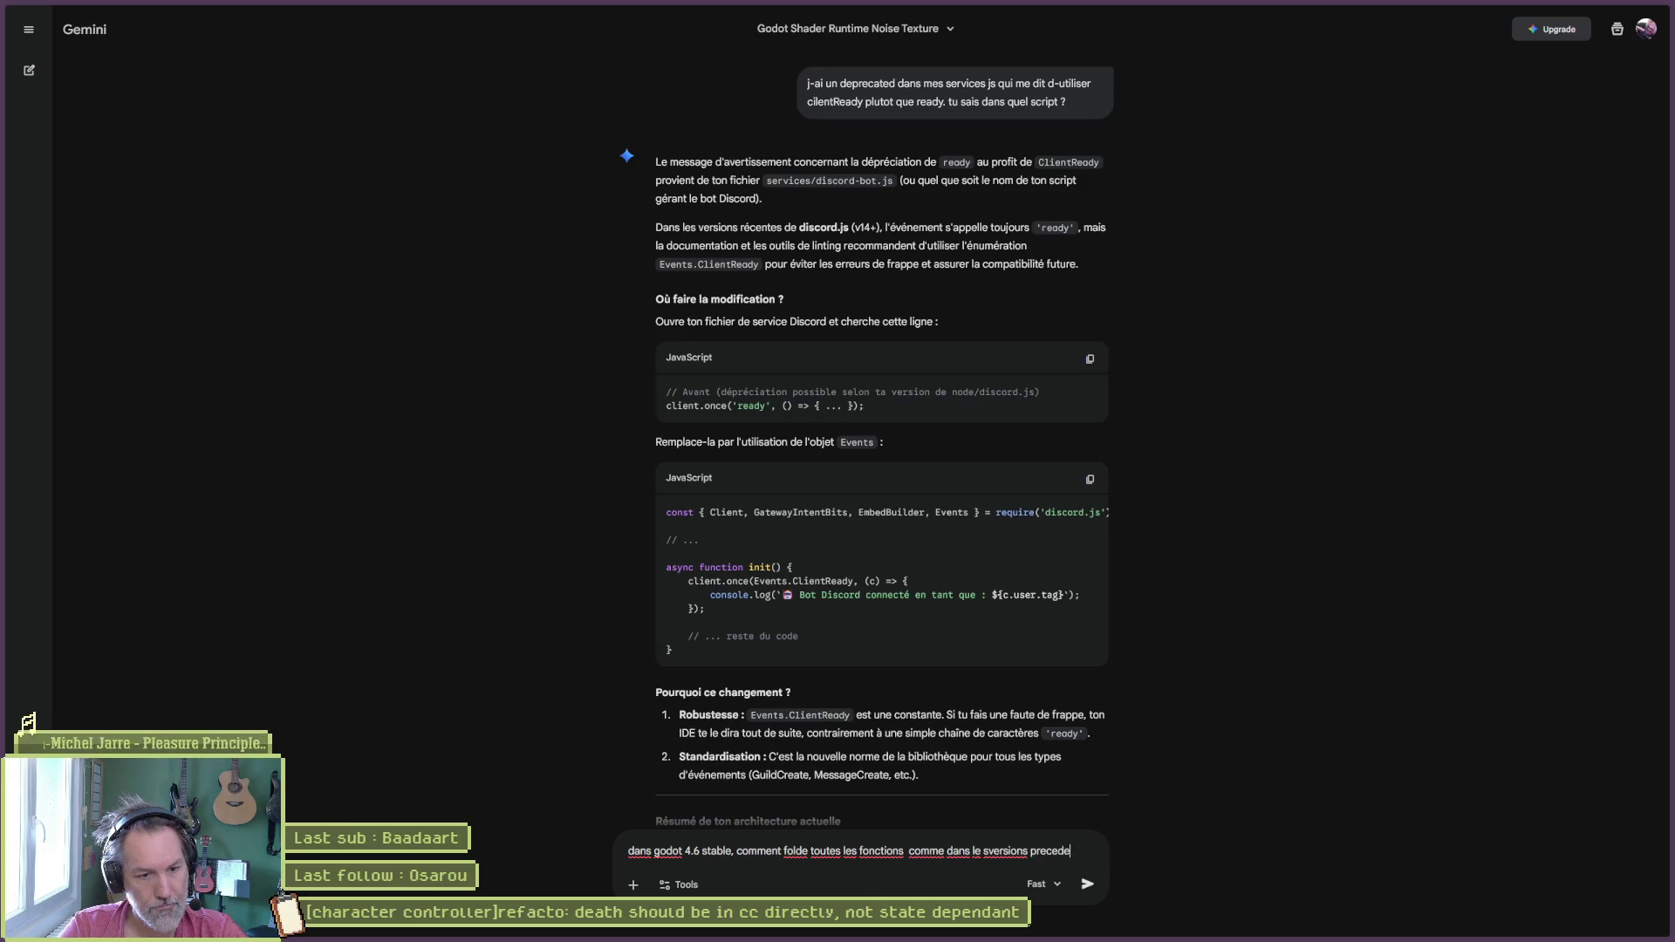
{"action": "type", "text": "ntes avc"}
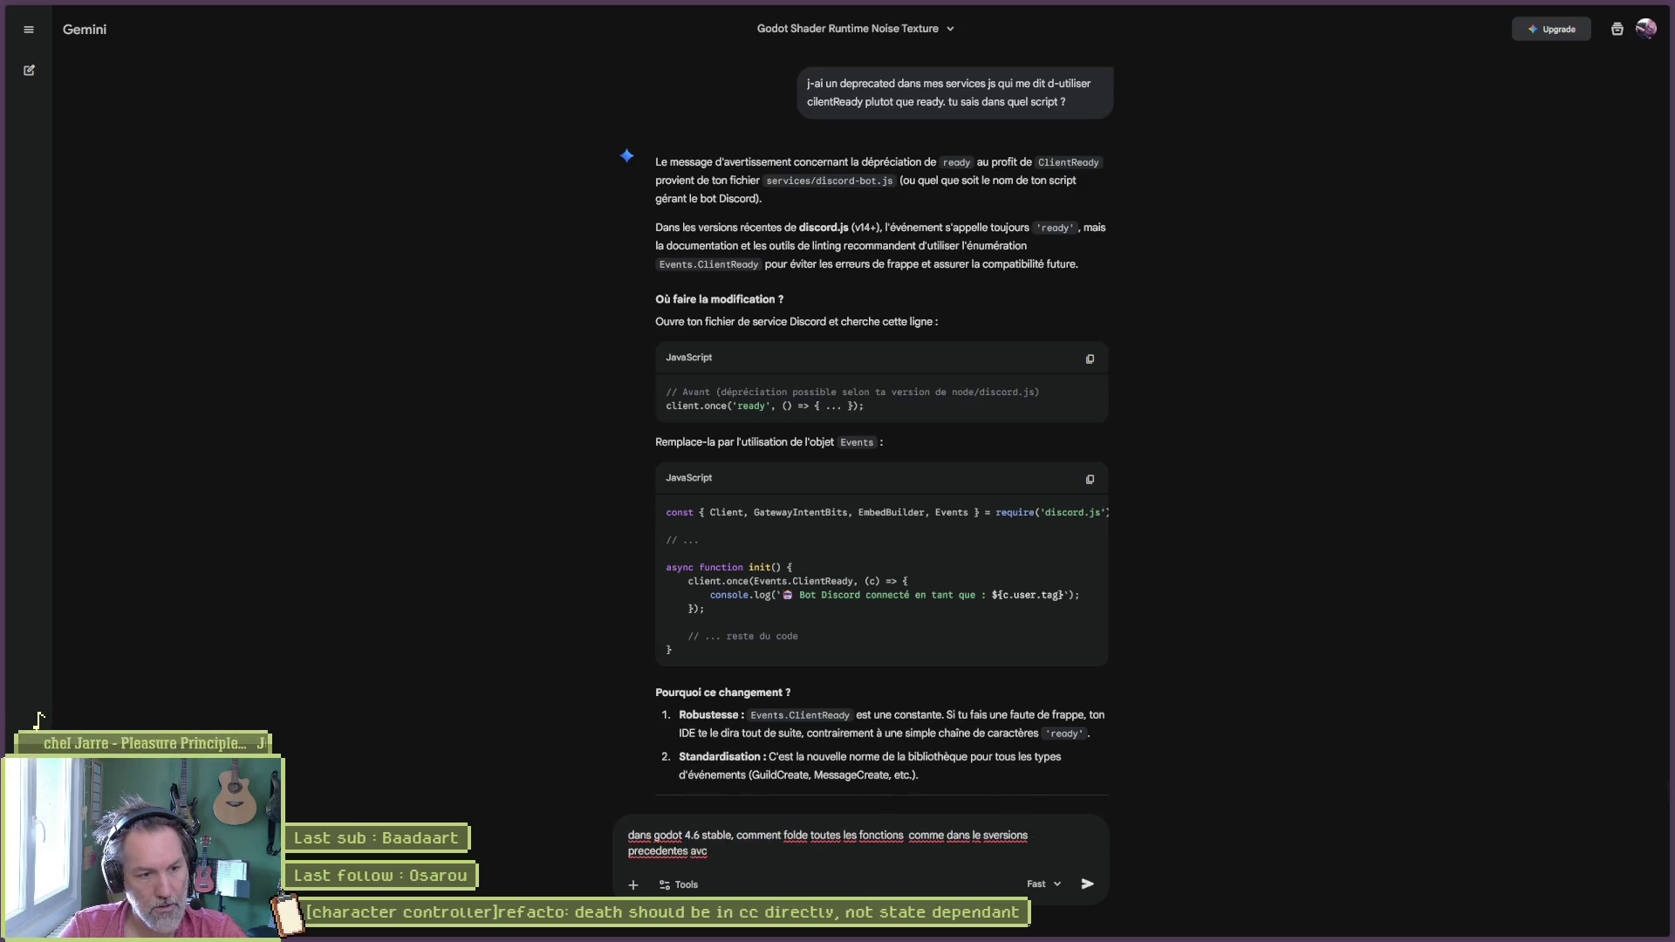
{"action": "key", "text": "BackSpace"}
{"action": "type", "text": "ec alt +"}
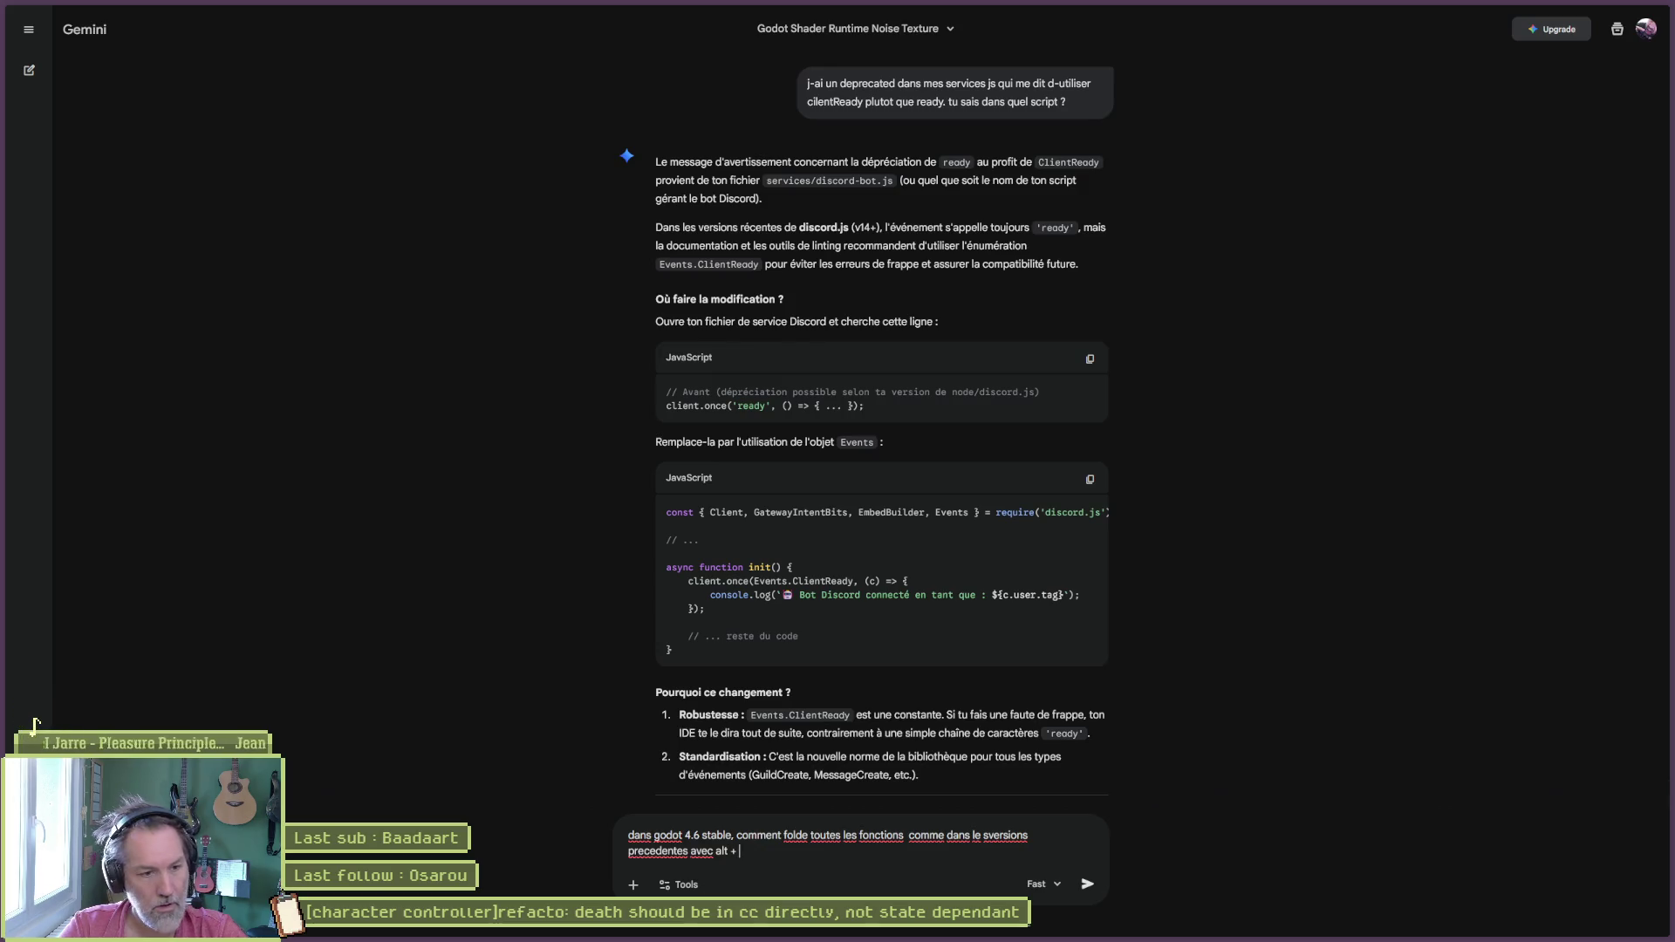
{"action": "type", "text": " F ?"}
Step: Send the Godot 4.6 fold-all-functions question to Gemini and return focus to state_machine.gd
{"action": "key", "text": "Return"}
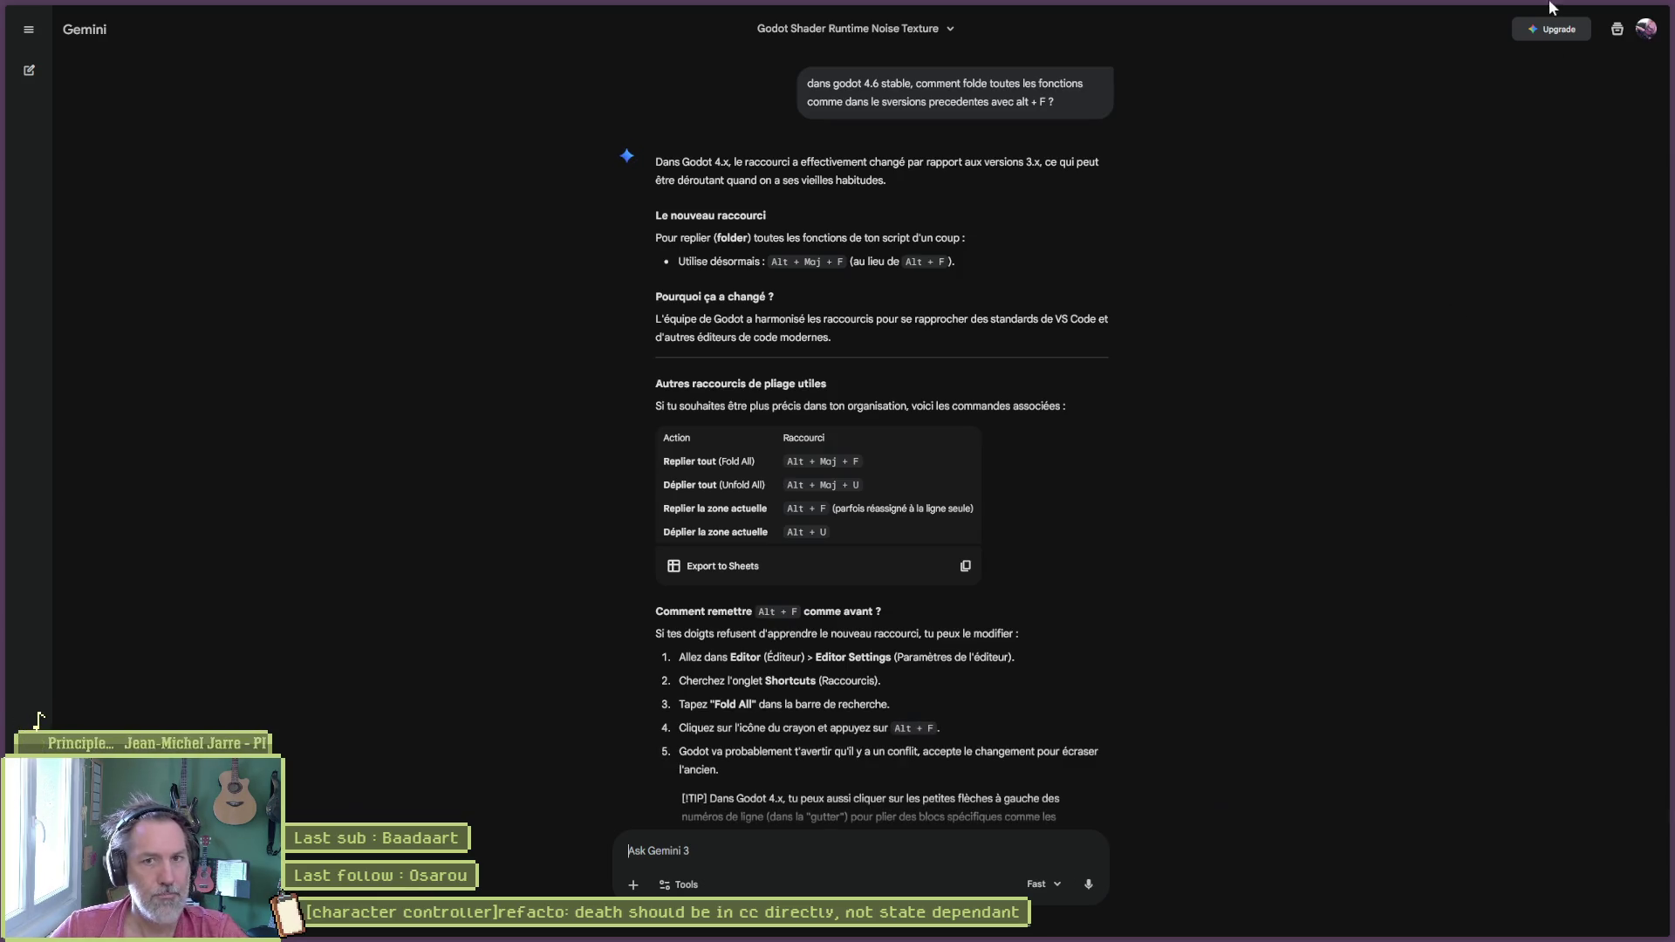
{"action": "key", "text": "alt+Tab"}
{"action": "left_click", "coordinate": [891, 433]}
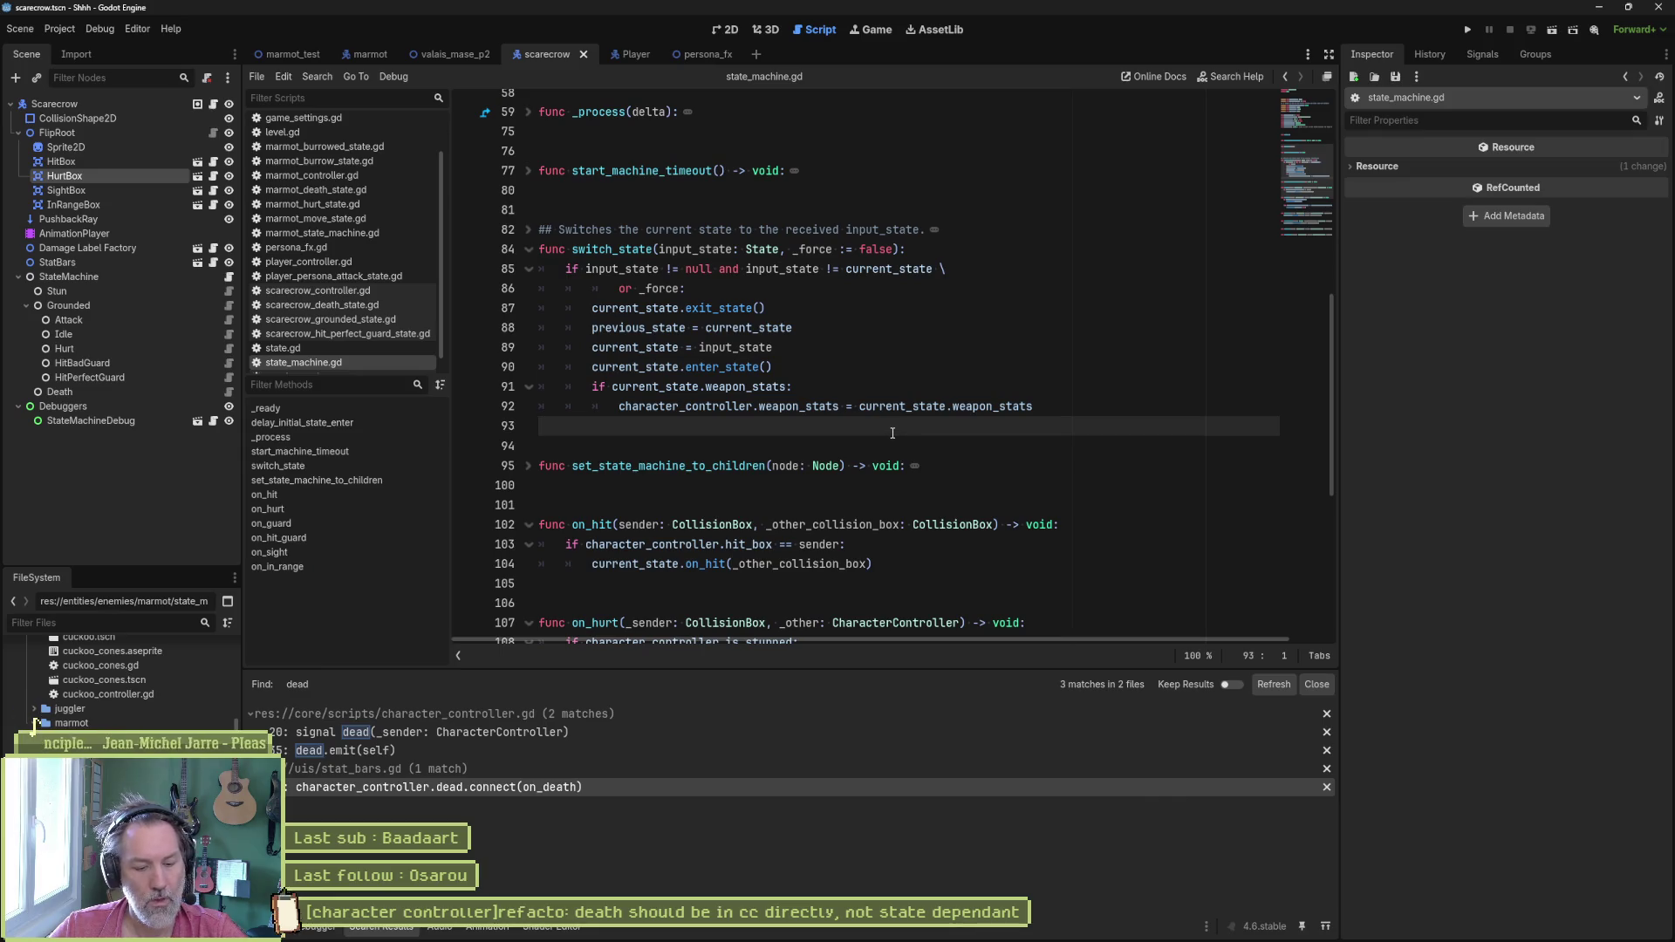
Step: Unfold all functions in state_machine.gd and browse the Go to Function list without jumping
{"action": "key", "text": "ctrl+shift+u"}
{"action": "left_click", "coordinate": [892, 434]}
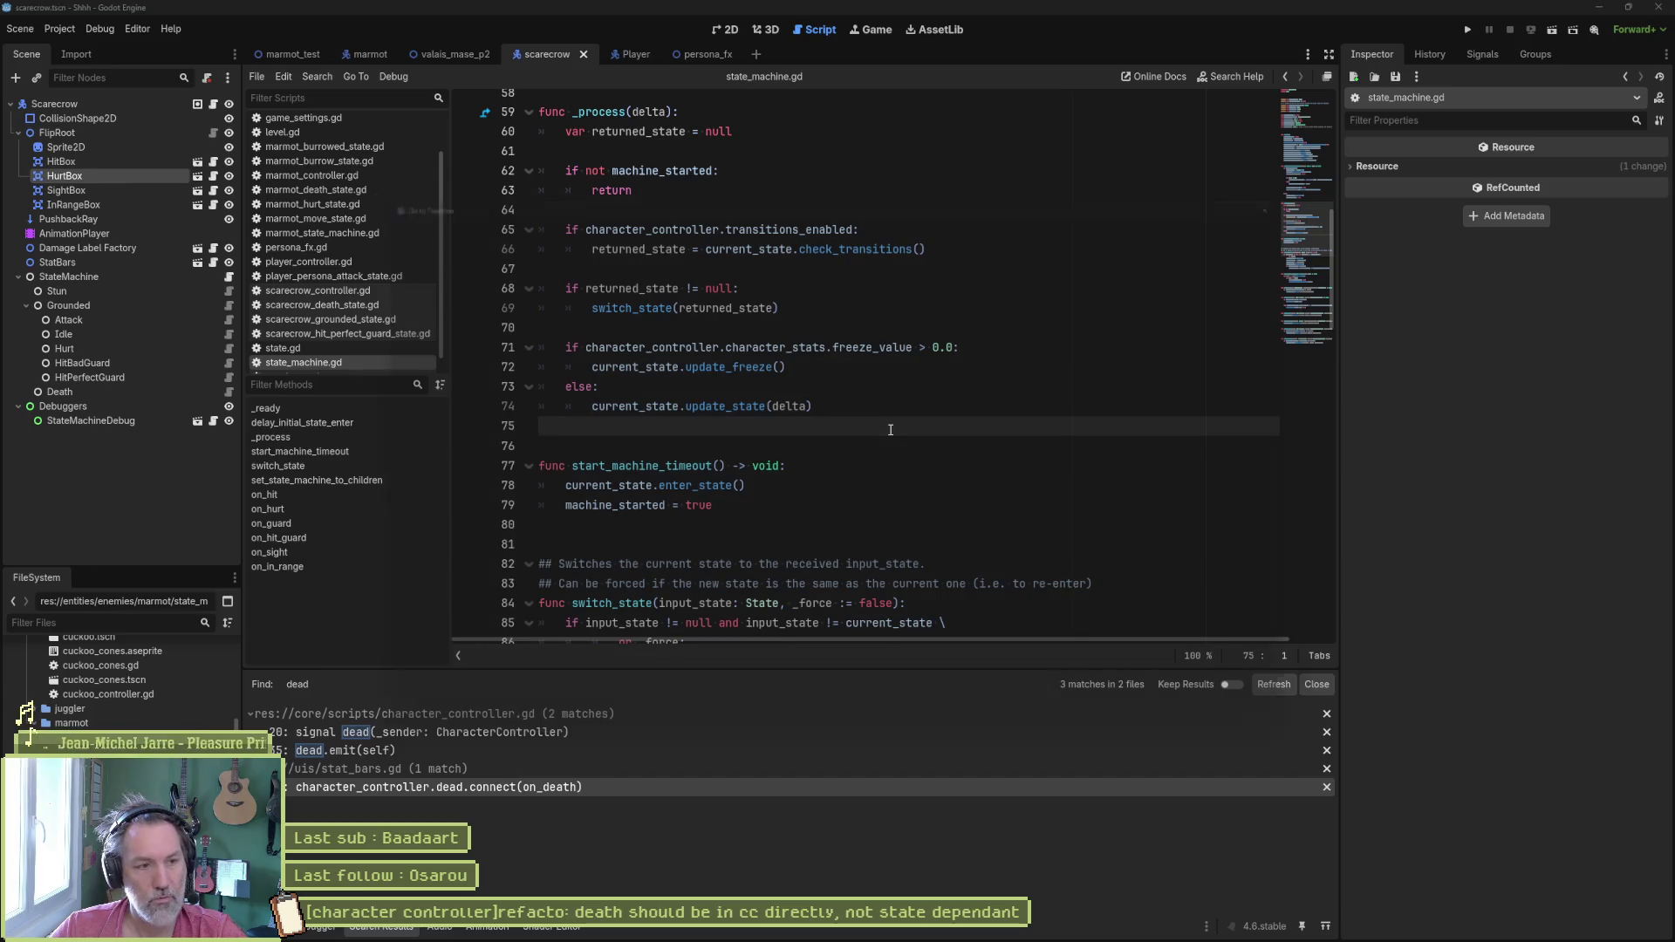
{"action": "key", "text": "ctrl+alt+f"}
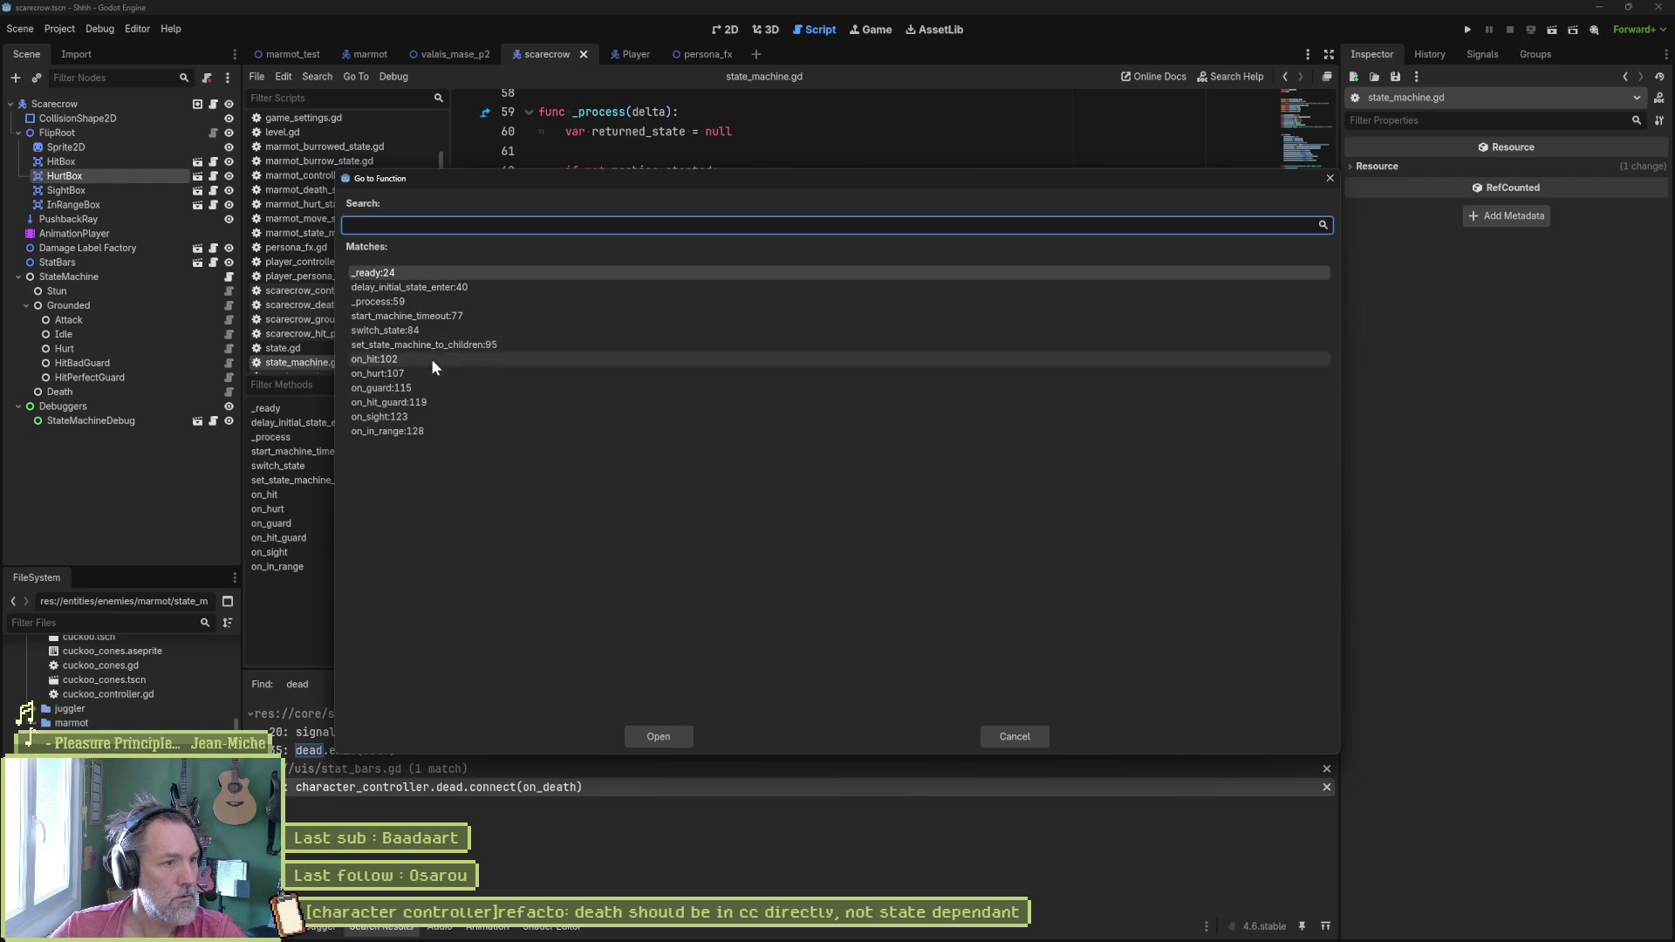
{"action": "left_click", "coordinate": [1015, 735]}
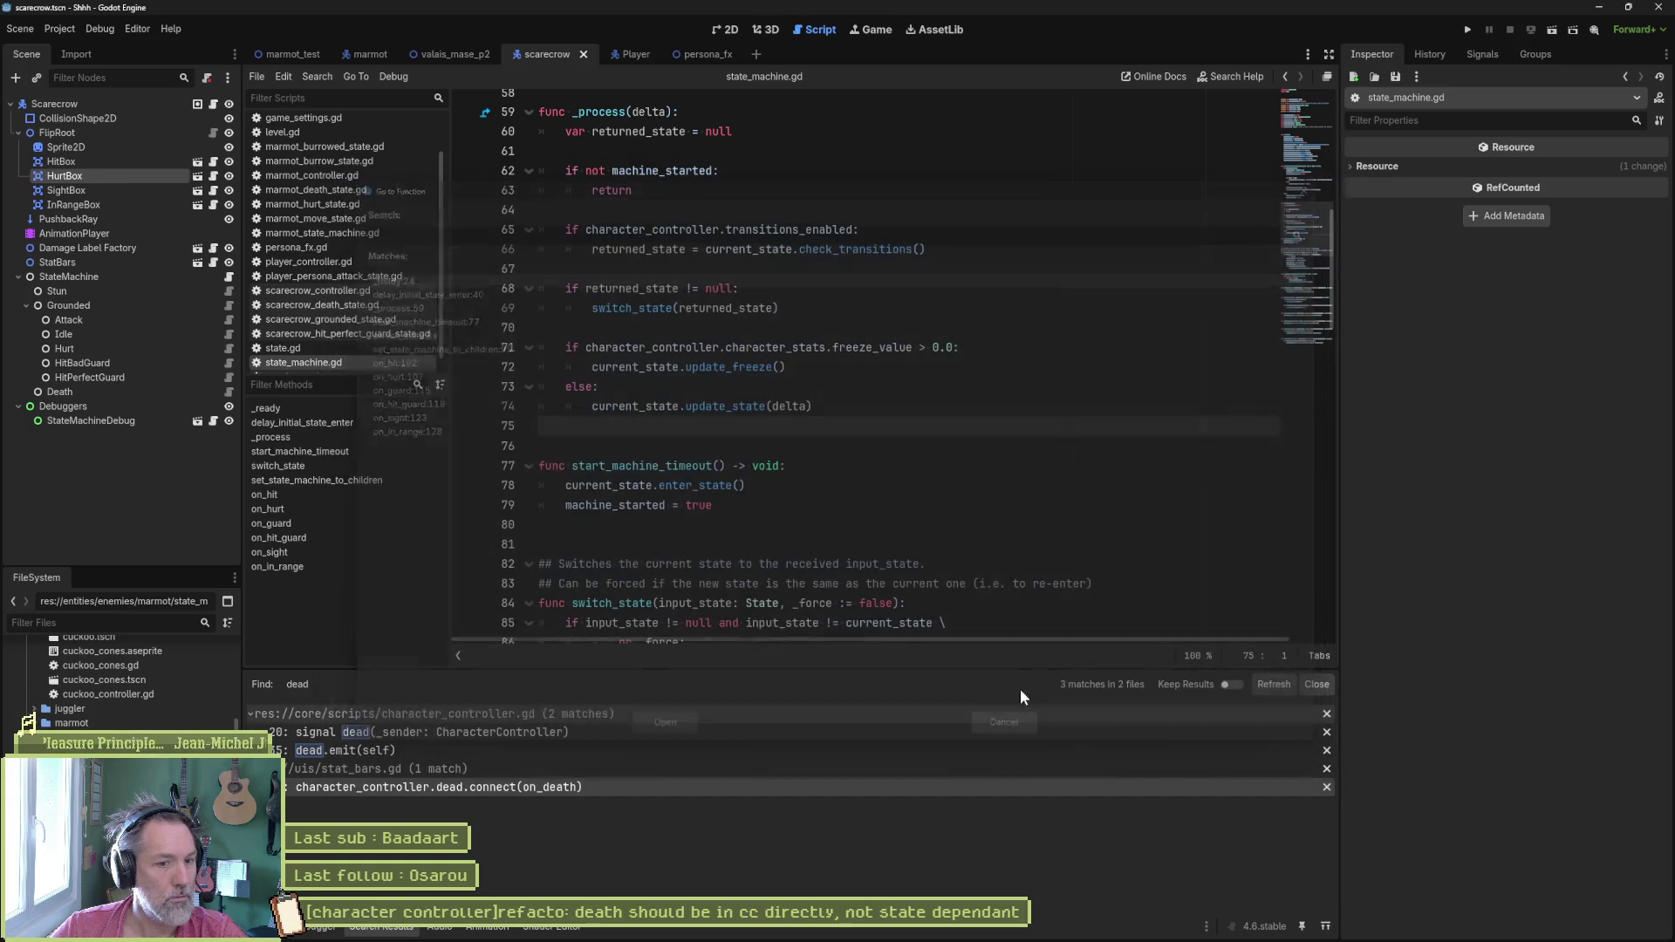
{"action": "left_click", "coordinate": [932, 470]}
Step: Browse the Editor menu and the Manage Editor Features dialog, then switch to the Gemini chat
{"action": "left_click", "coordinate": [139, 29]}
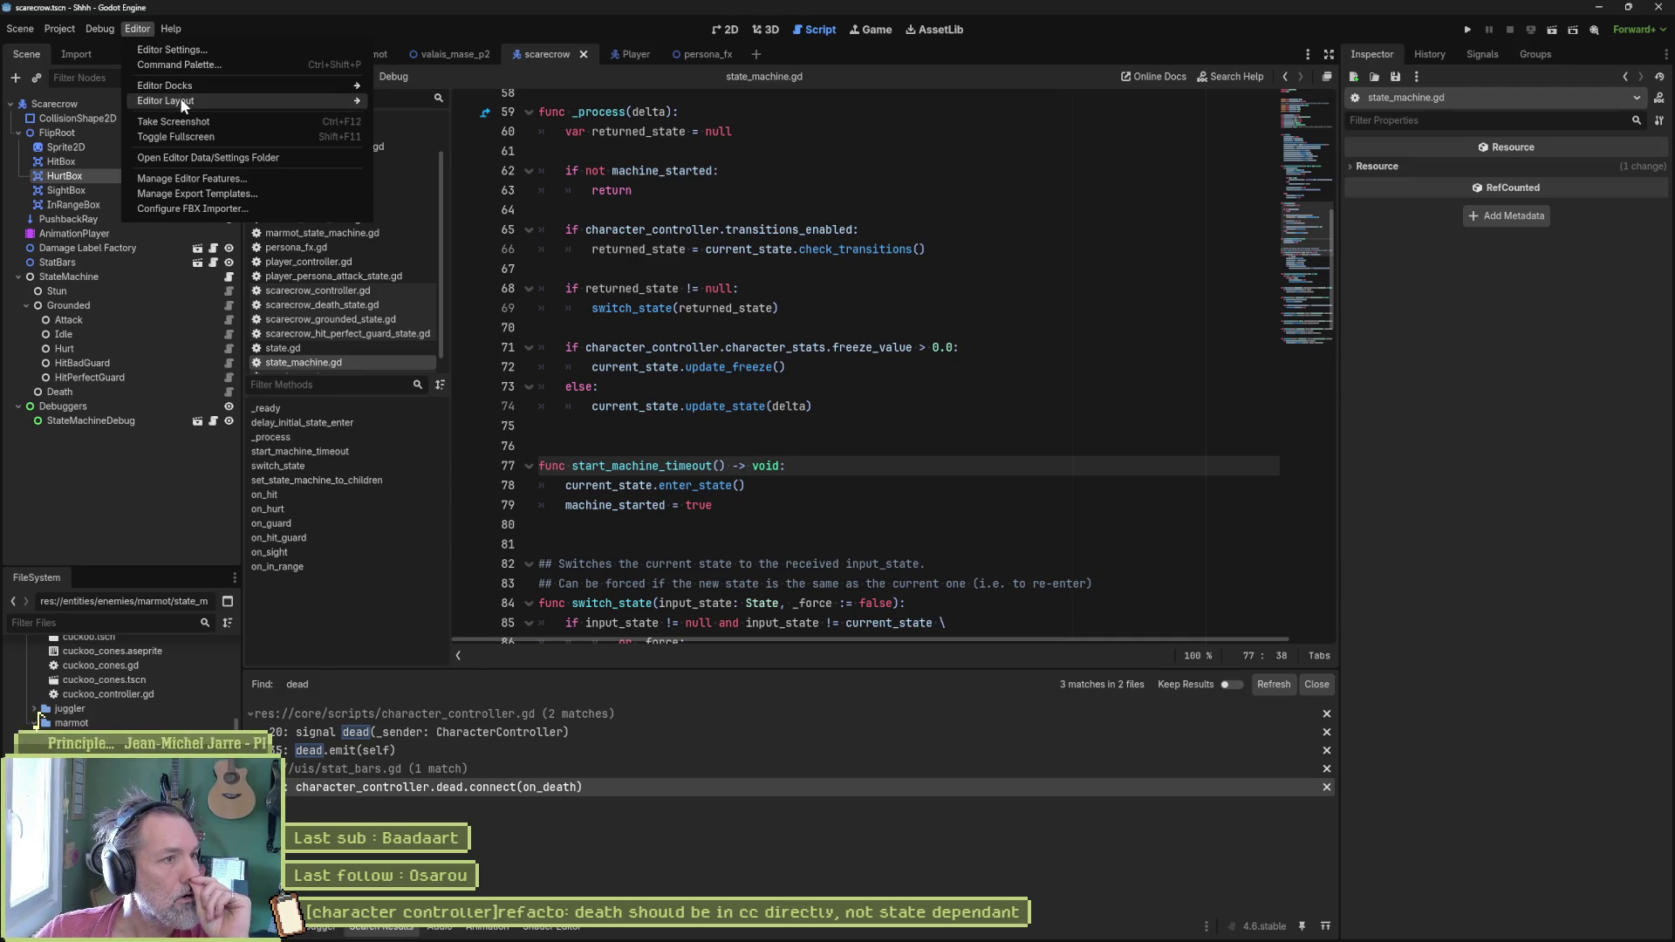
{"action": "mouse_move", "coordinate": [164, 84]}
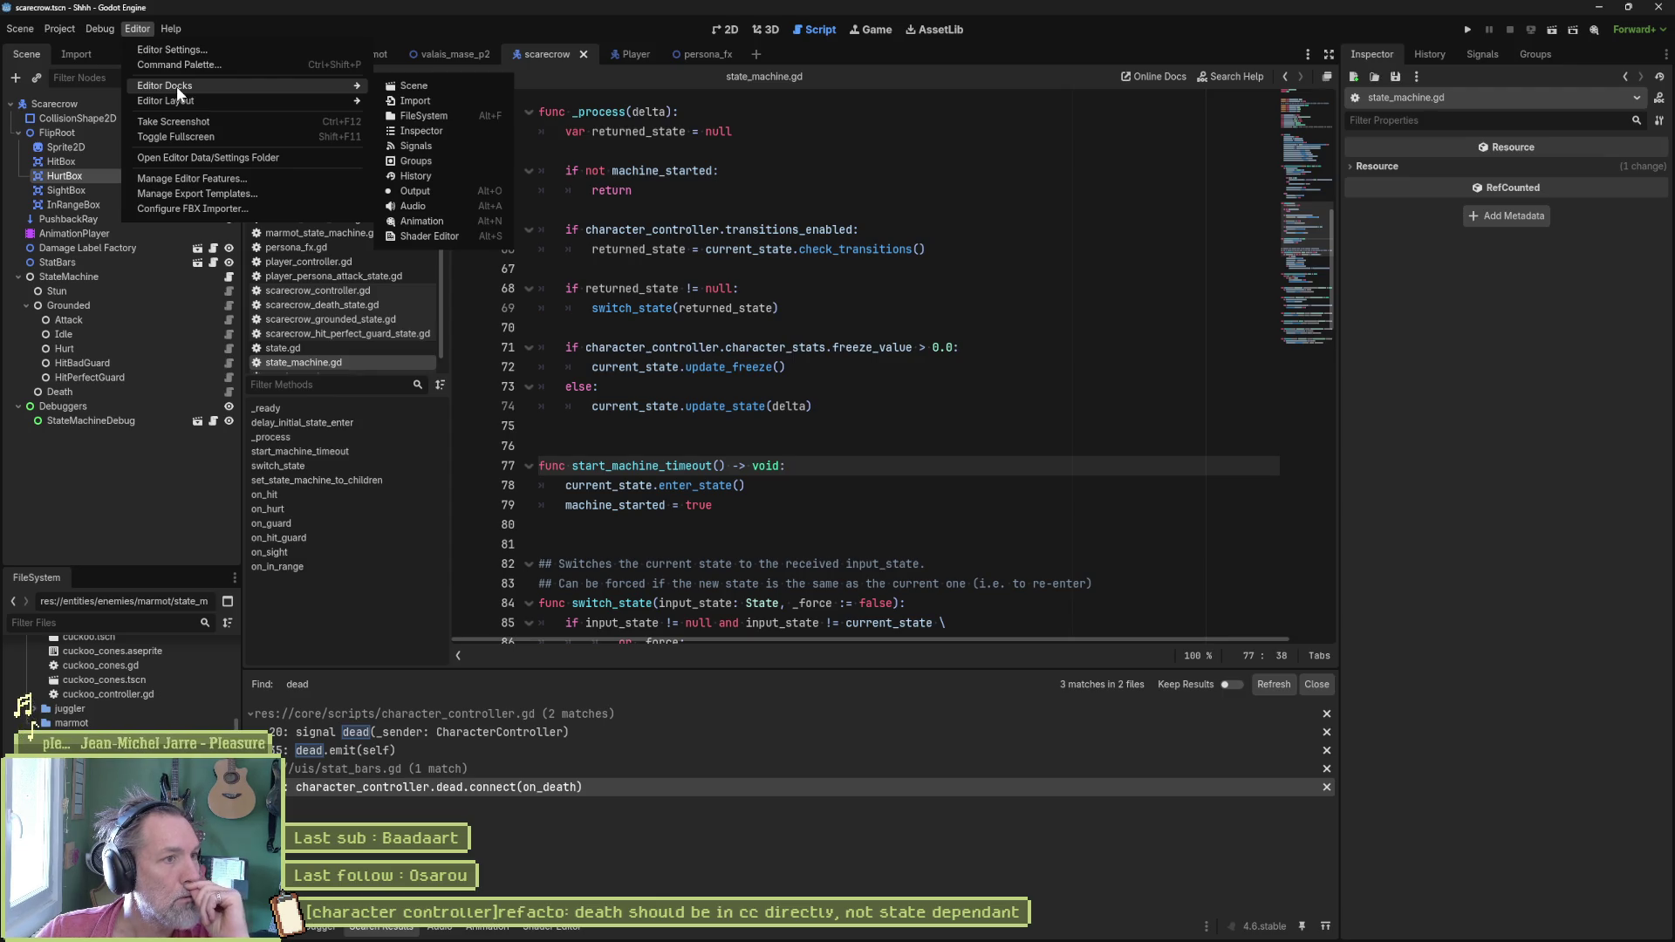
{"action": "left_click", "coordinate": [265, 154]}
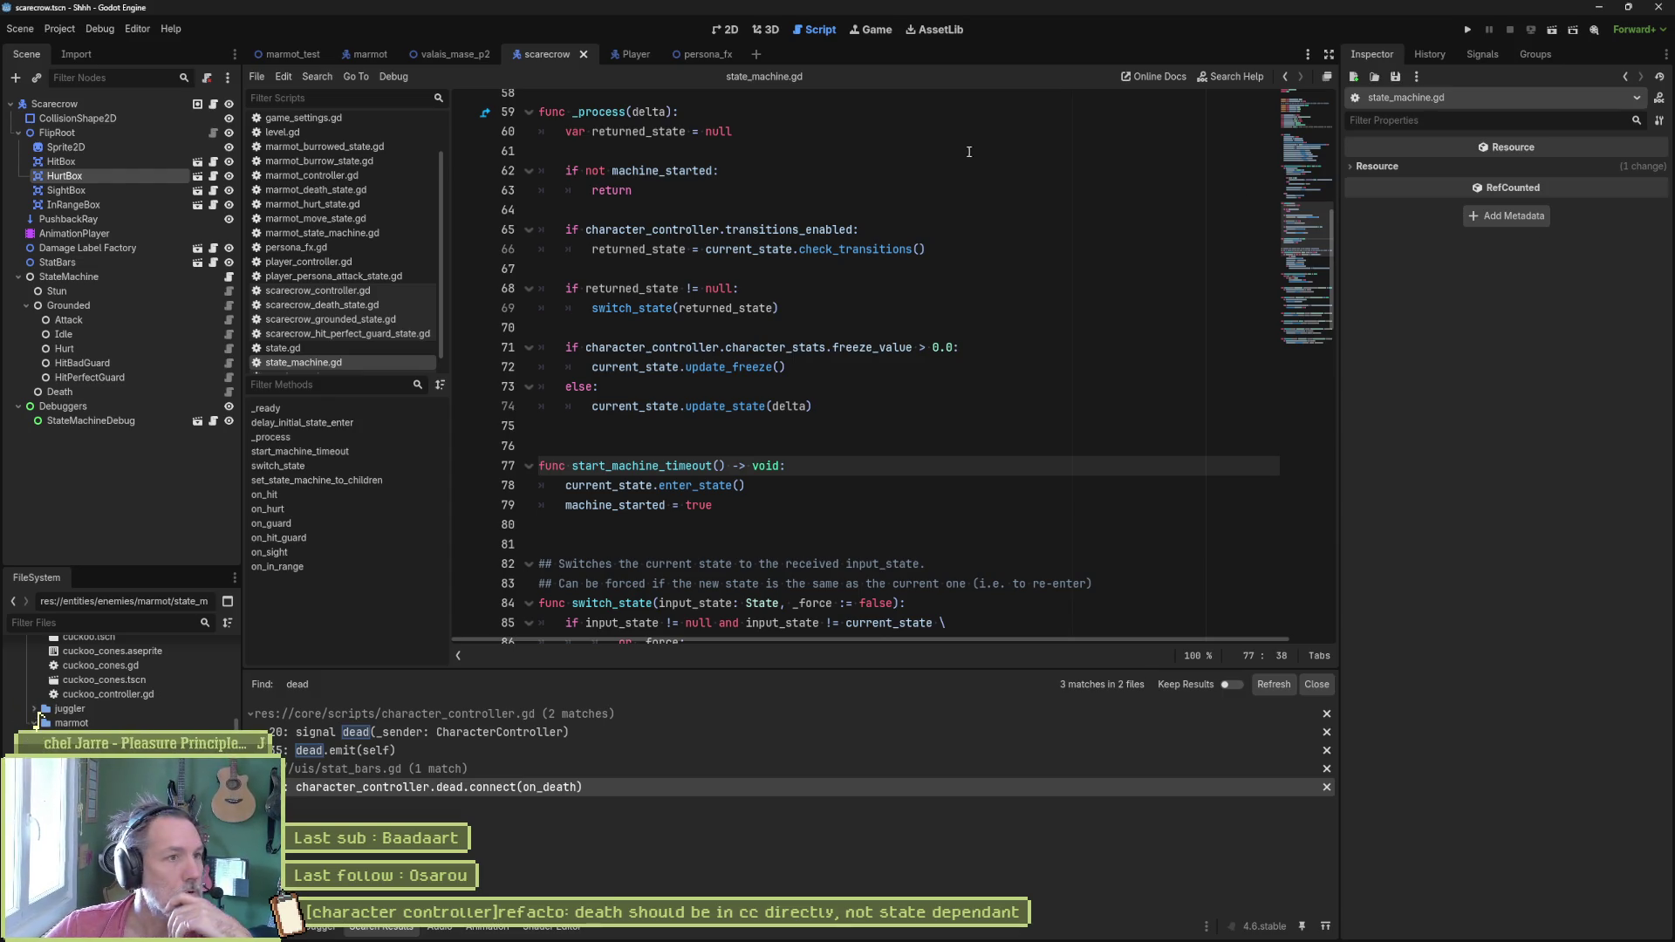
{"action": "left_click", "coordinate": [138, 29]}
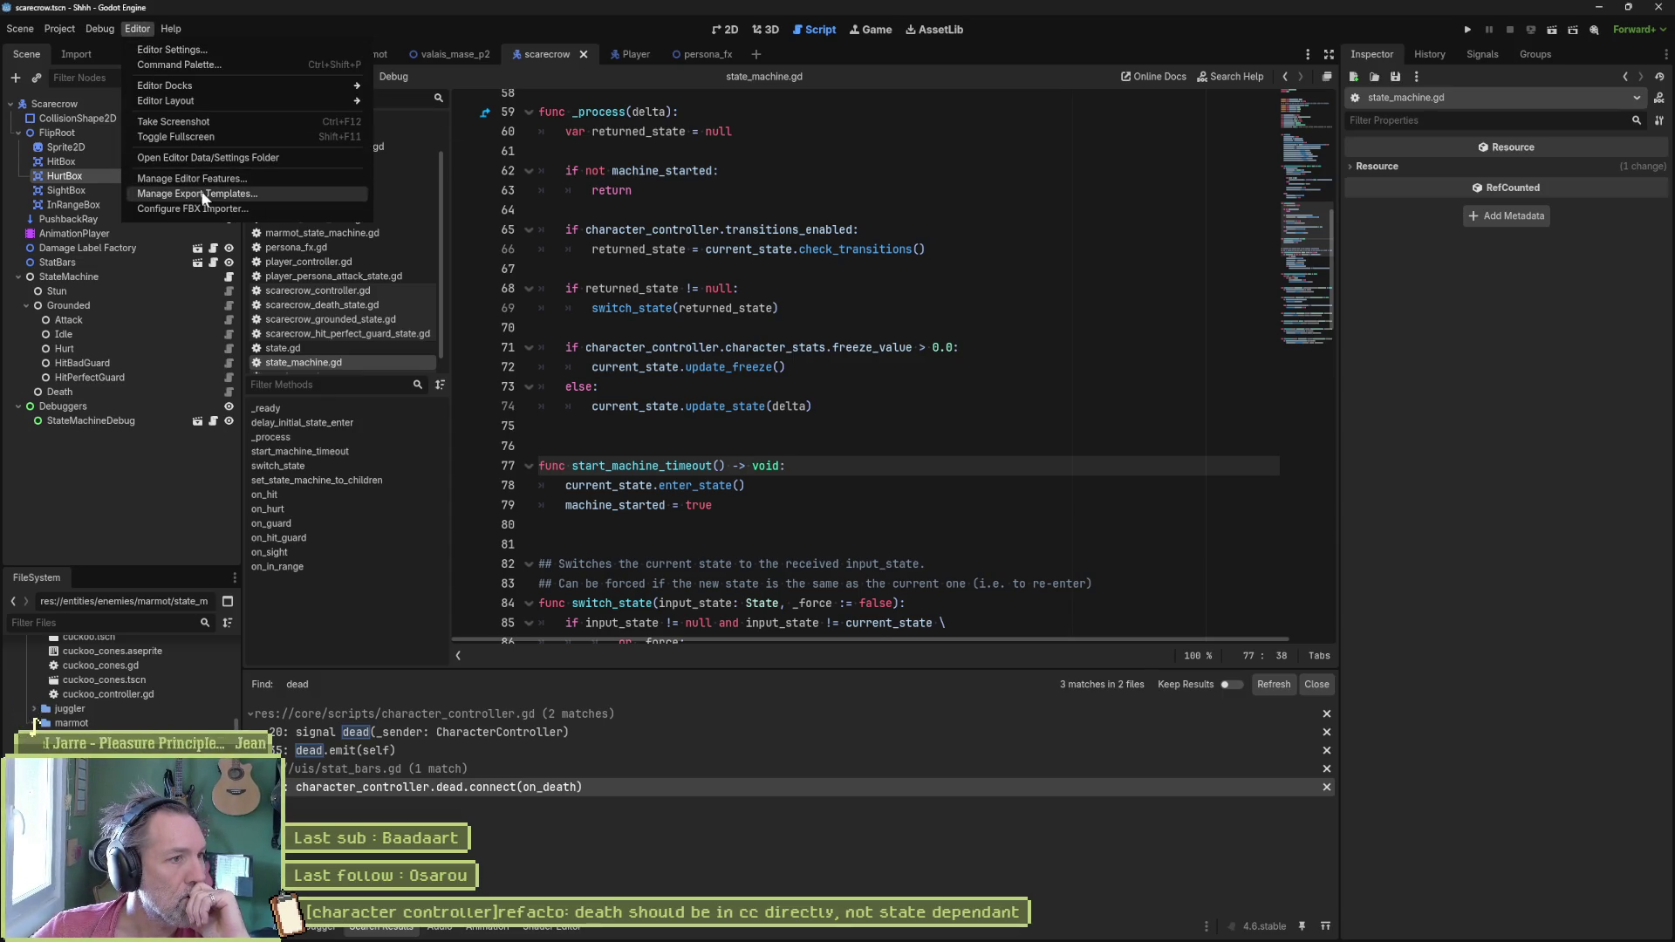
{"action": "left_click", "coordinate": [190, 178]}
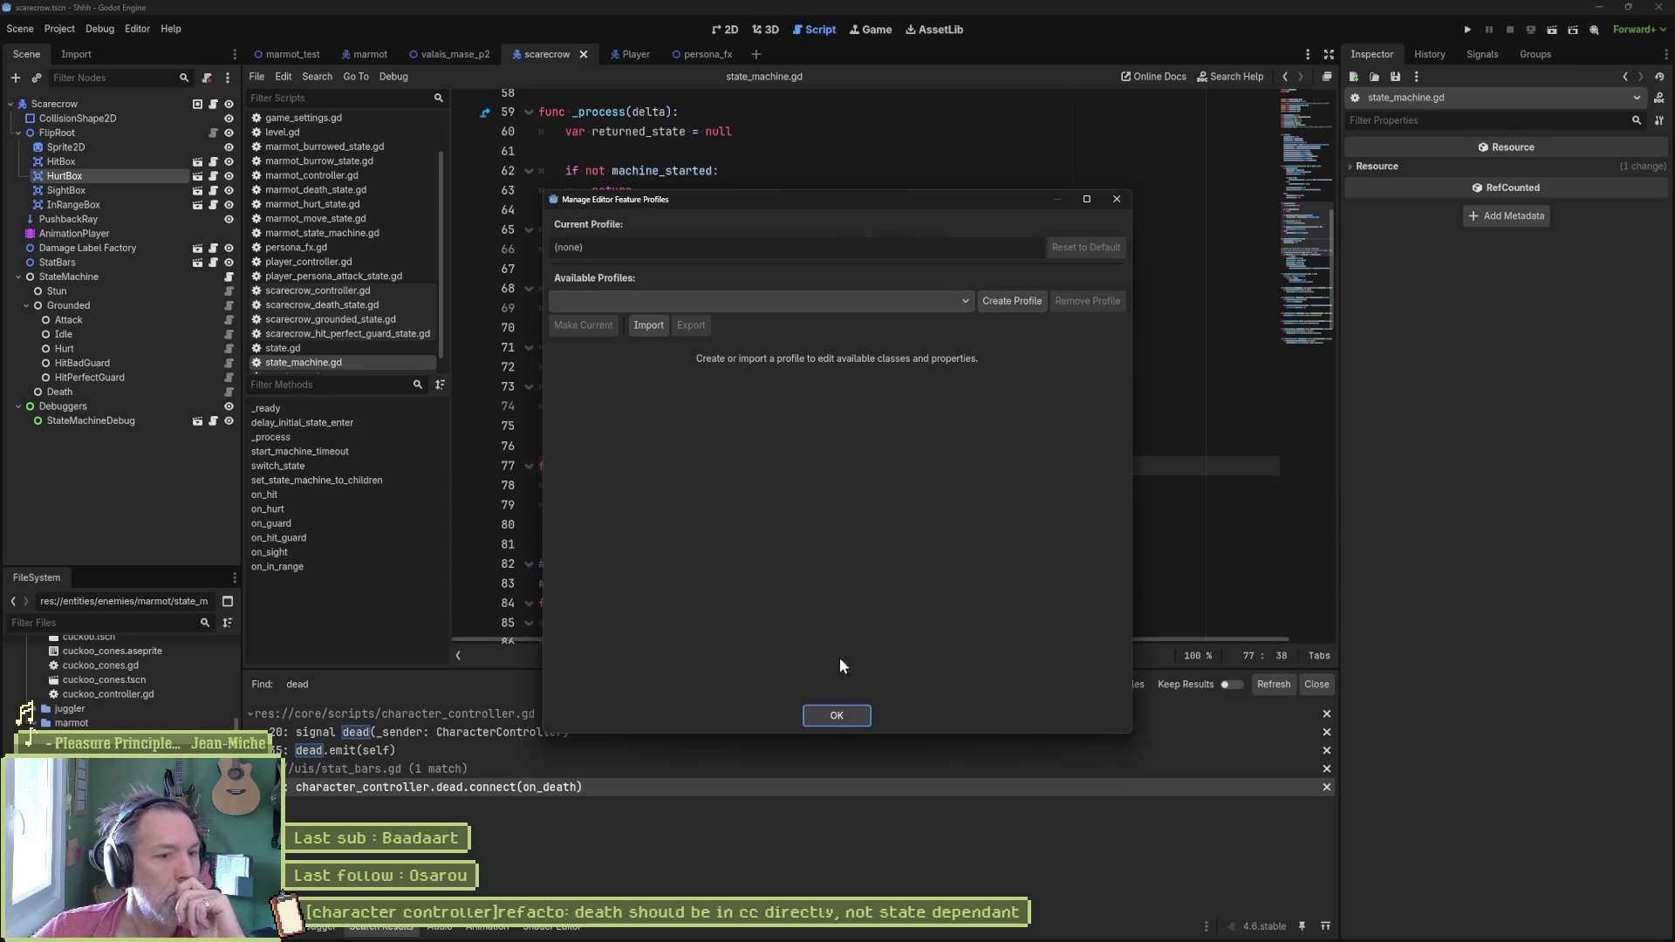
{"action": "left_click", "coordinate": [837, 715]}
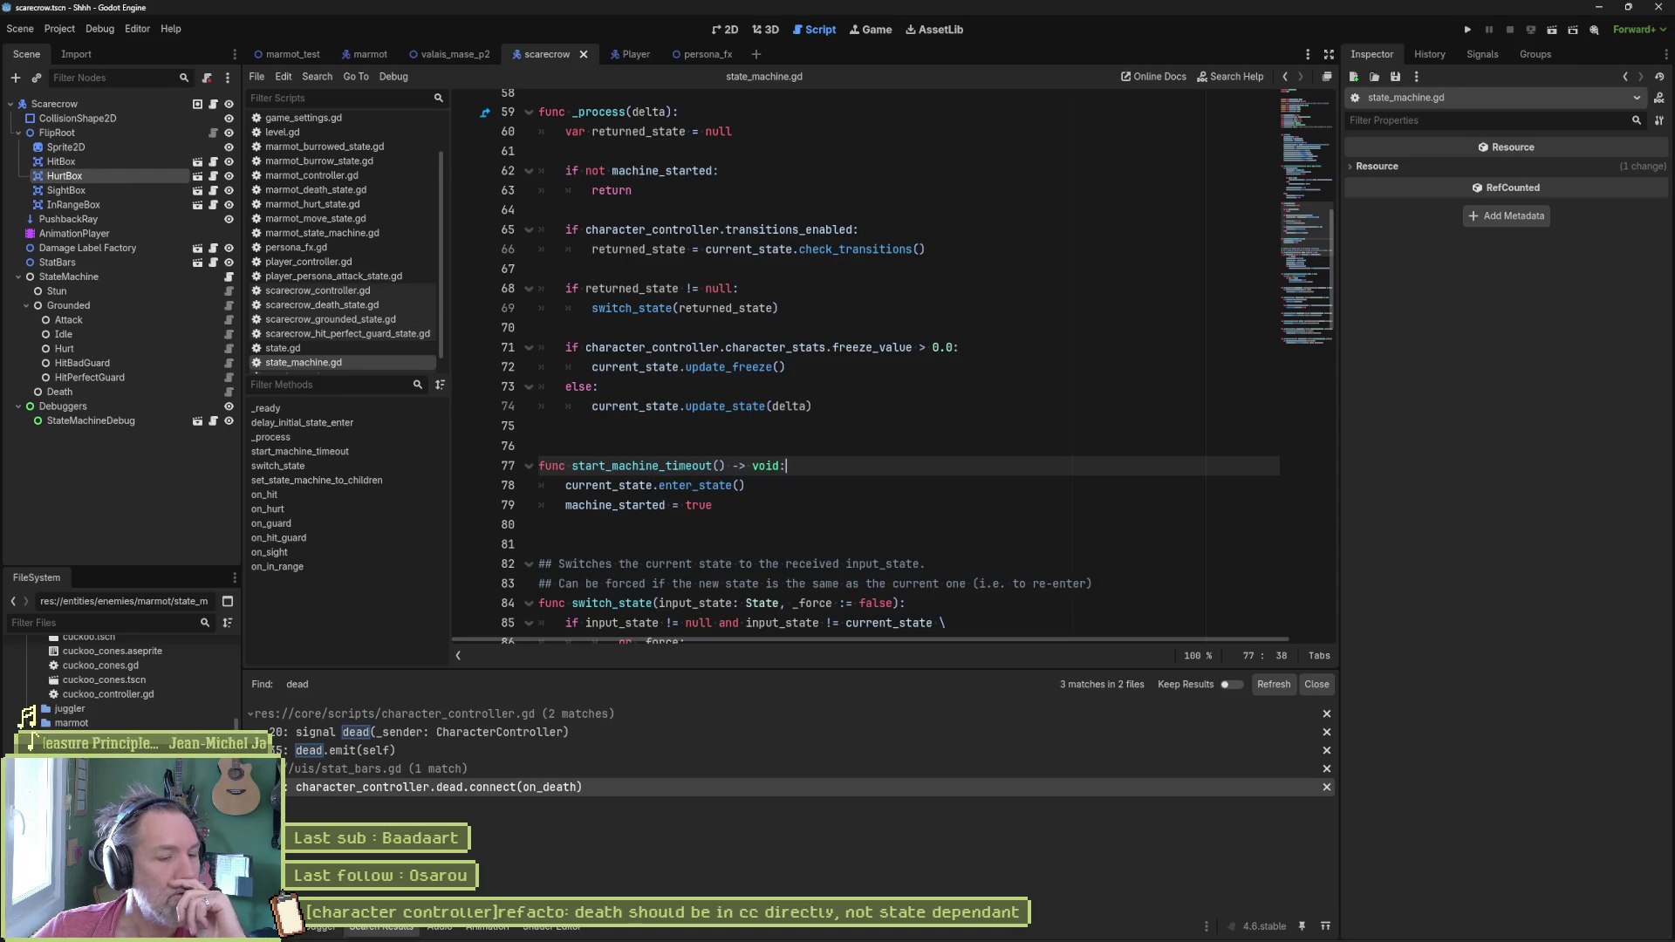
{"action": "mouse_move", "coordinate": [709, 928]}
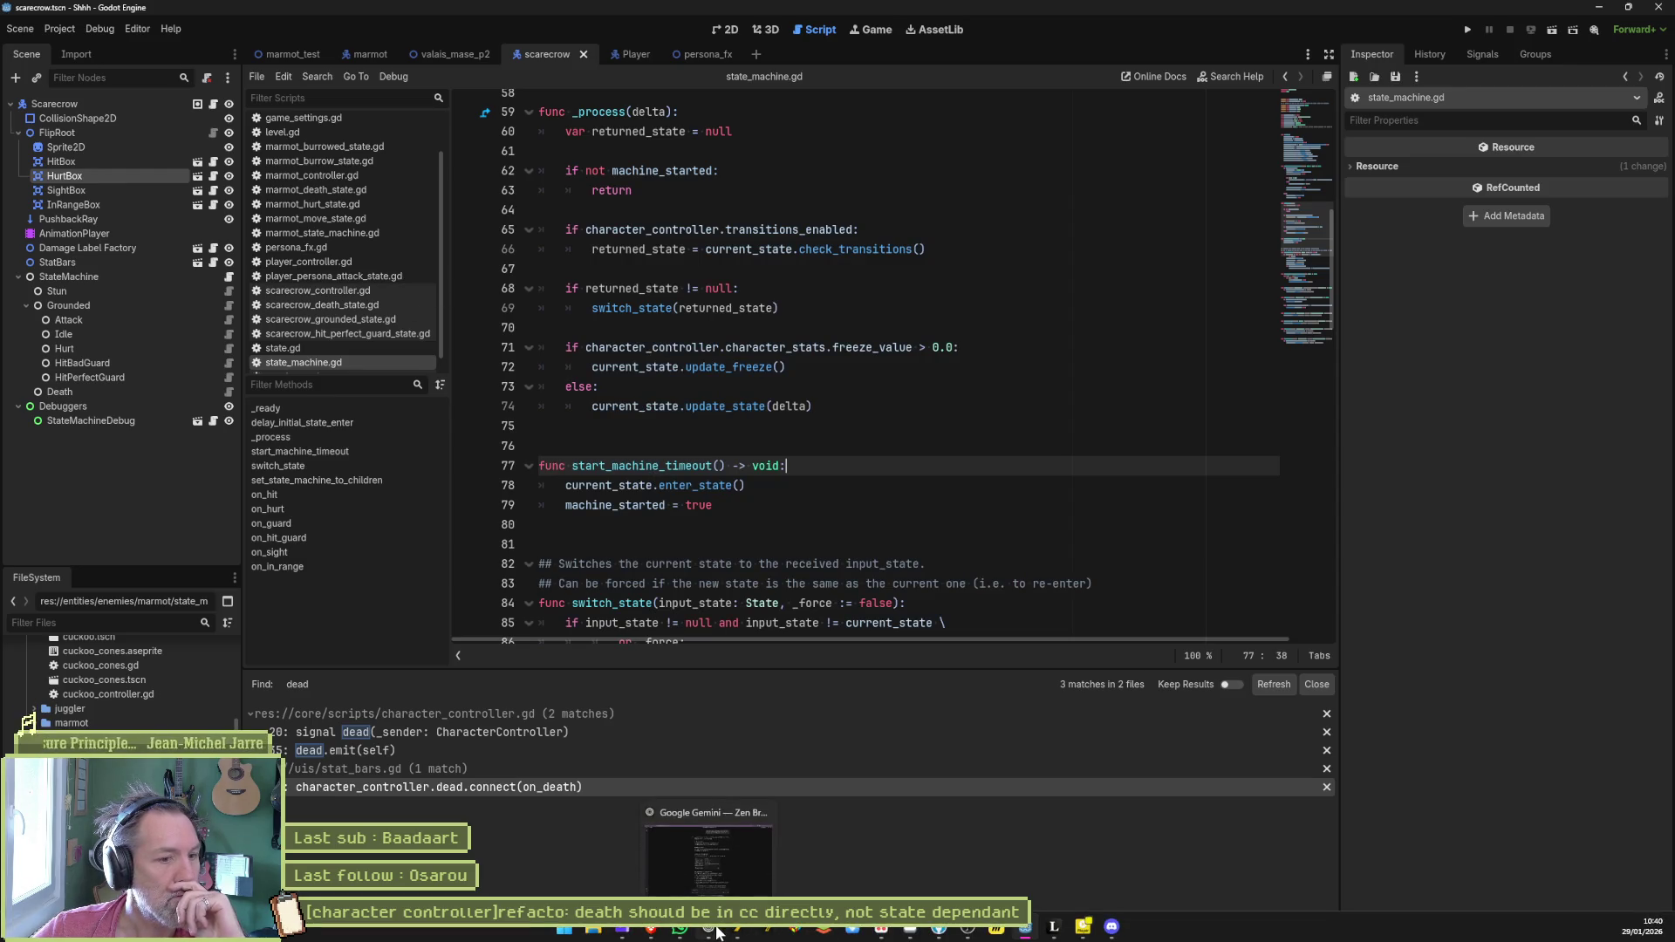
{"action": "left_click", "coordinate": [709, 857]}
{"action": "scroll", "coordinate": [993, 611], "scroll_direction": "down", "scroll_amount": 3}
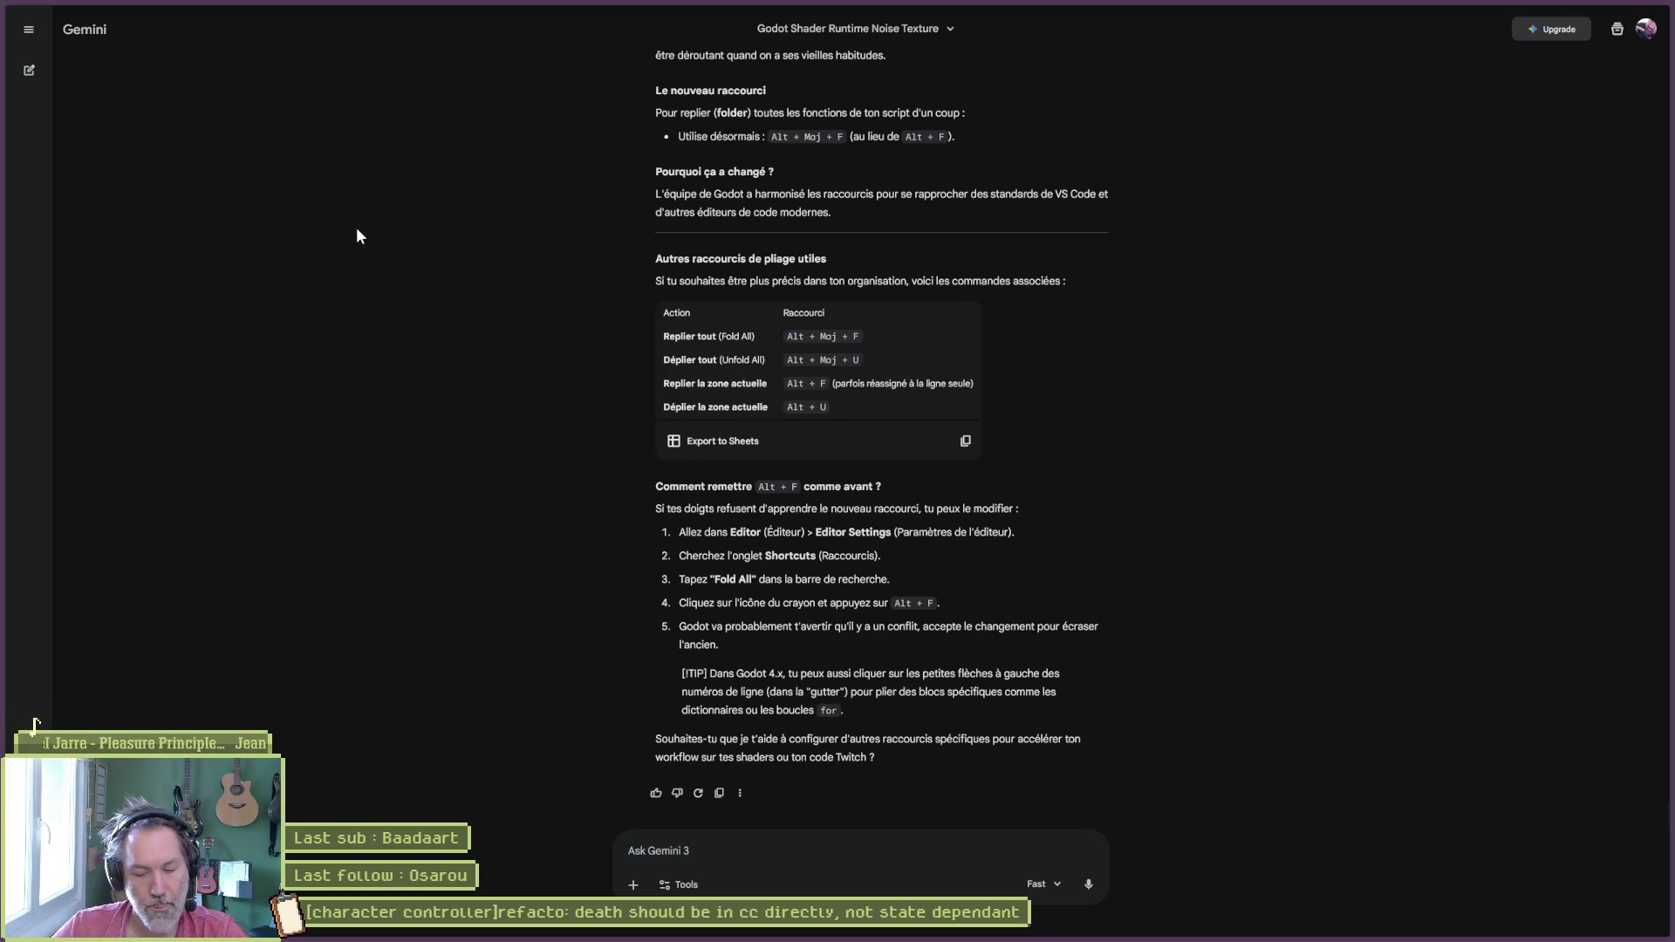
Step: Load the Godot Engine homepage from the address bar
{"action": "key", "text": "ctrl+l"}
{"action": "type", "text": "godotengine.org/"}
{"action": "key", "text": "Return"}
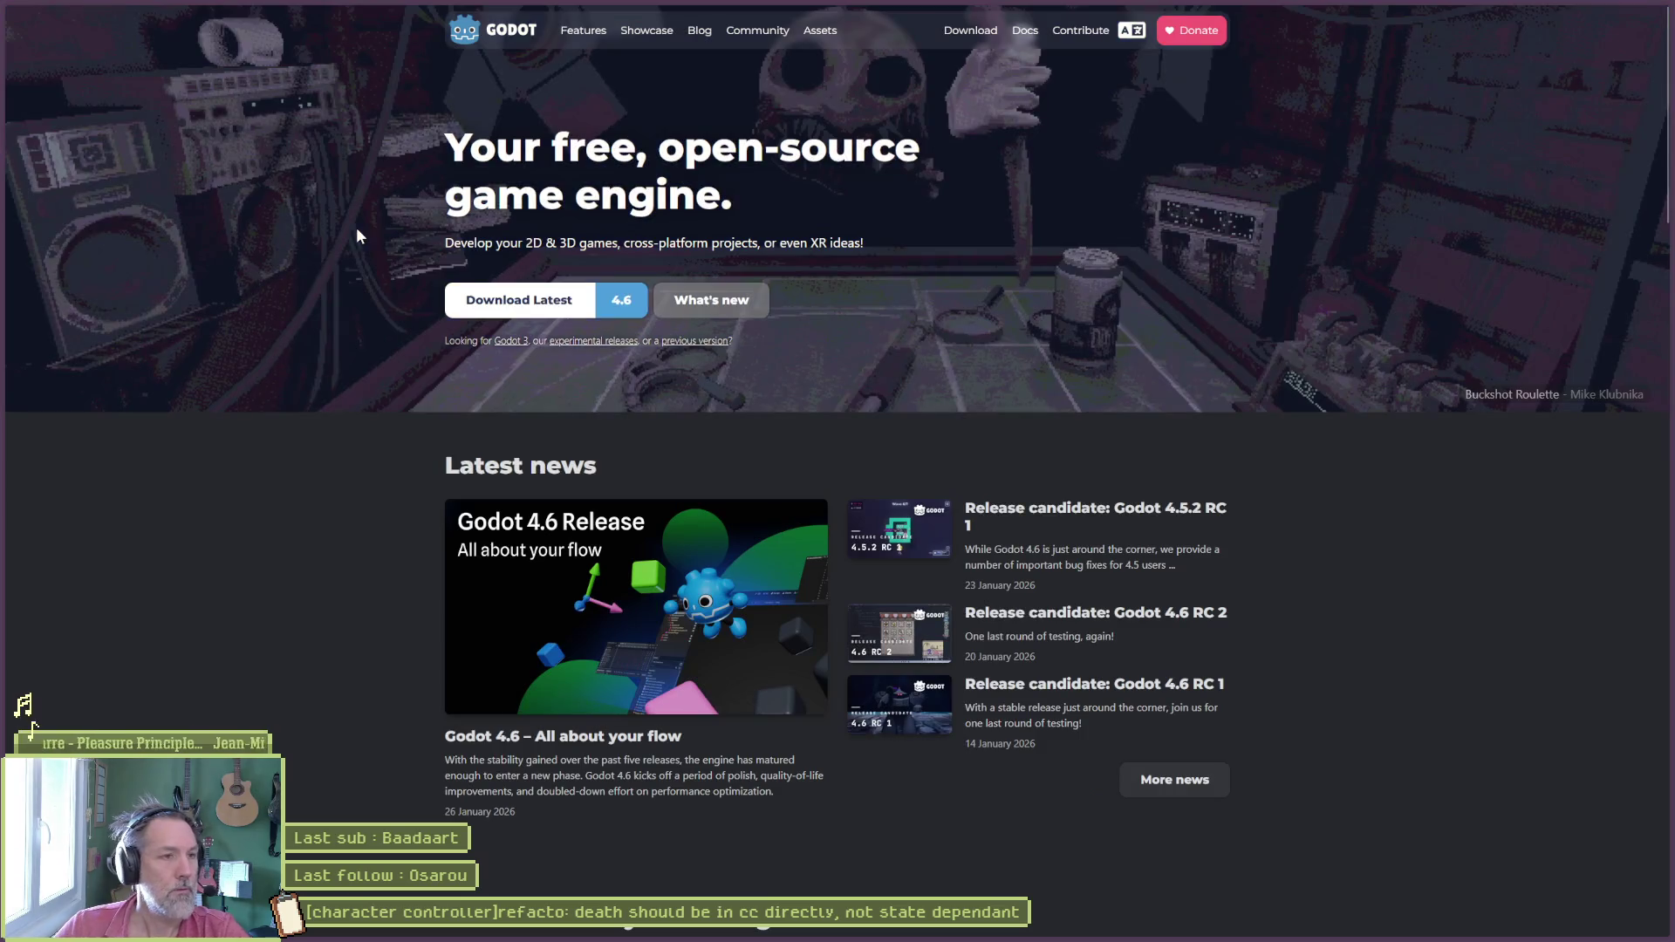
Step: Search the Godot documentation for 'fold' and open the CodeEdit class reference
{"action": "left_click", "coordinate": [1025, 30]}
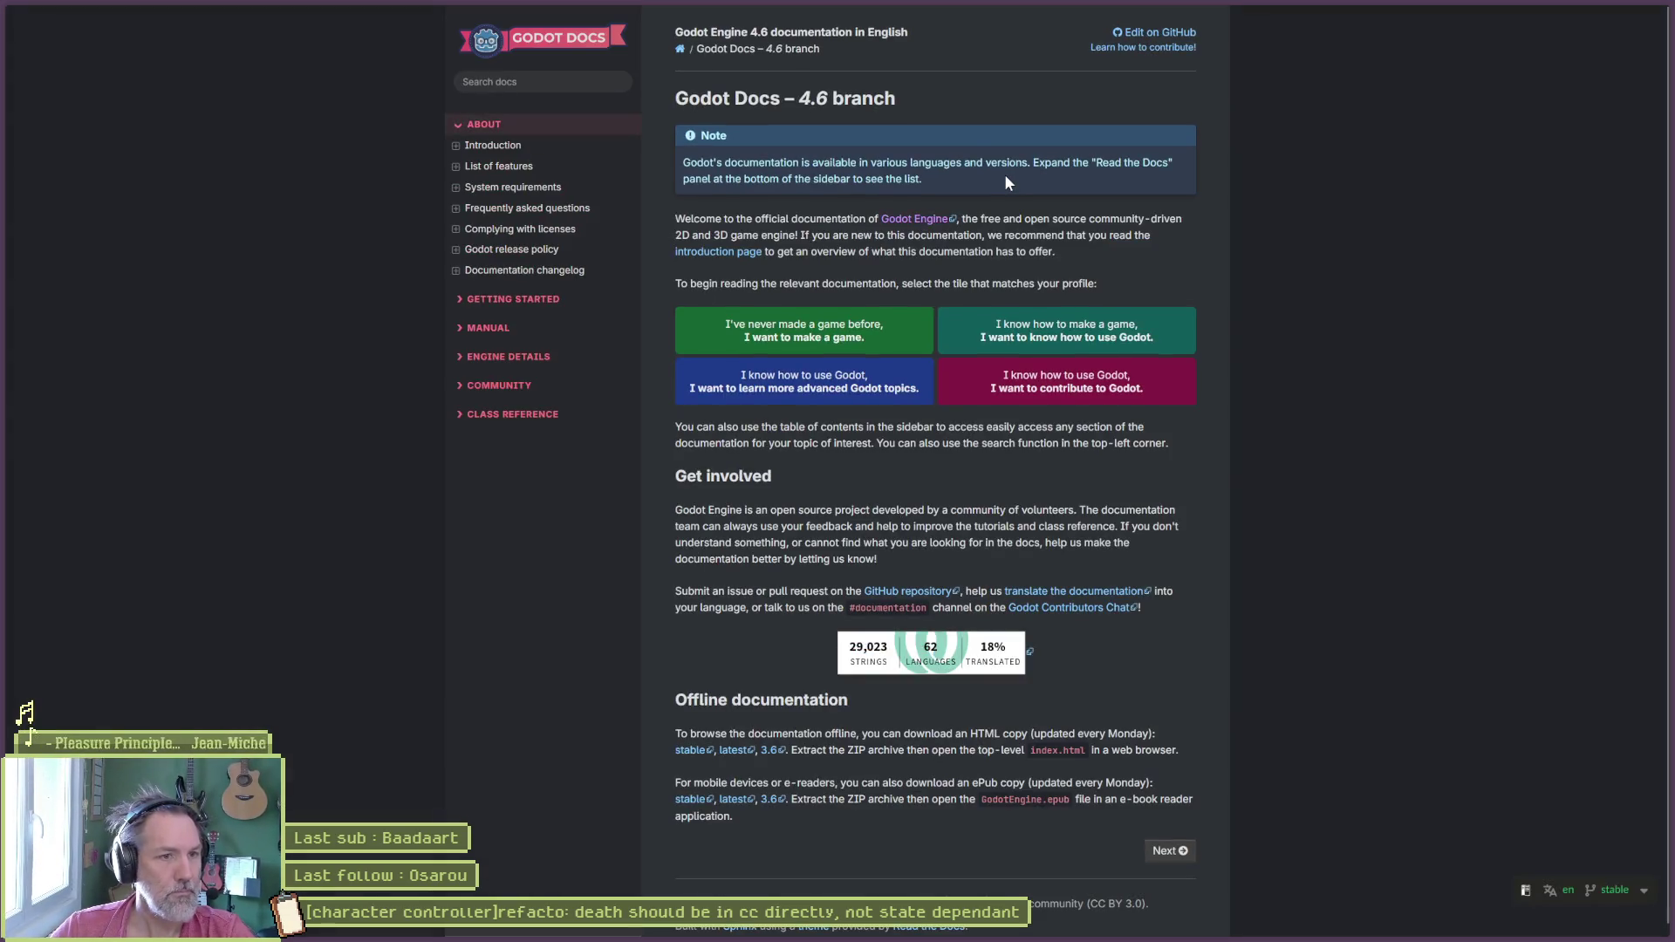
{"action": "left_click", "coordinate": [563, 84]}
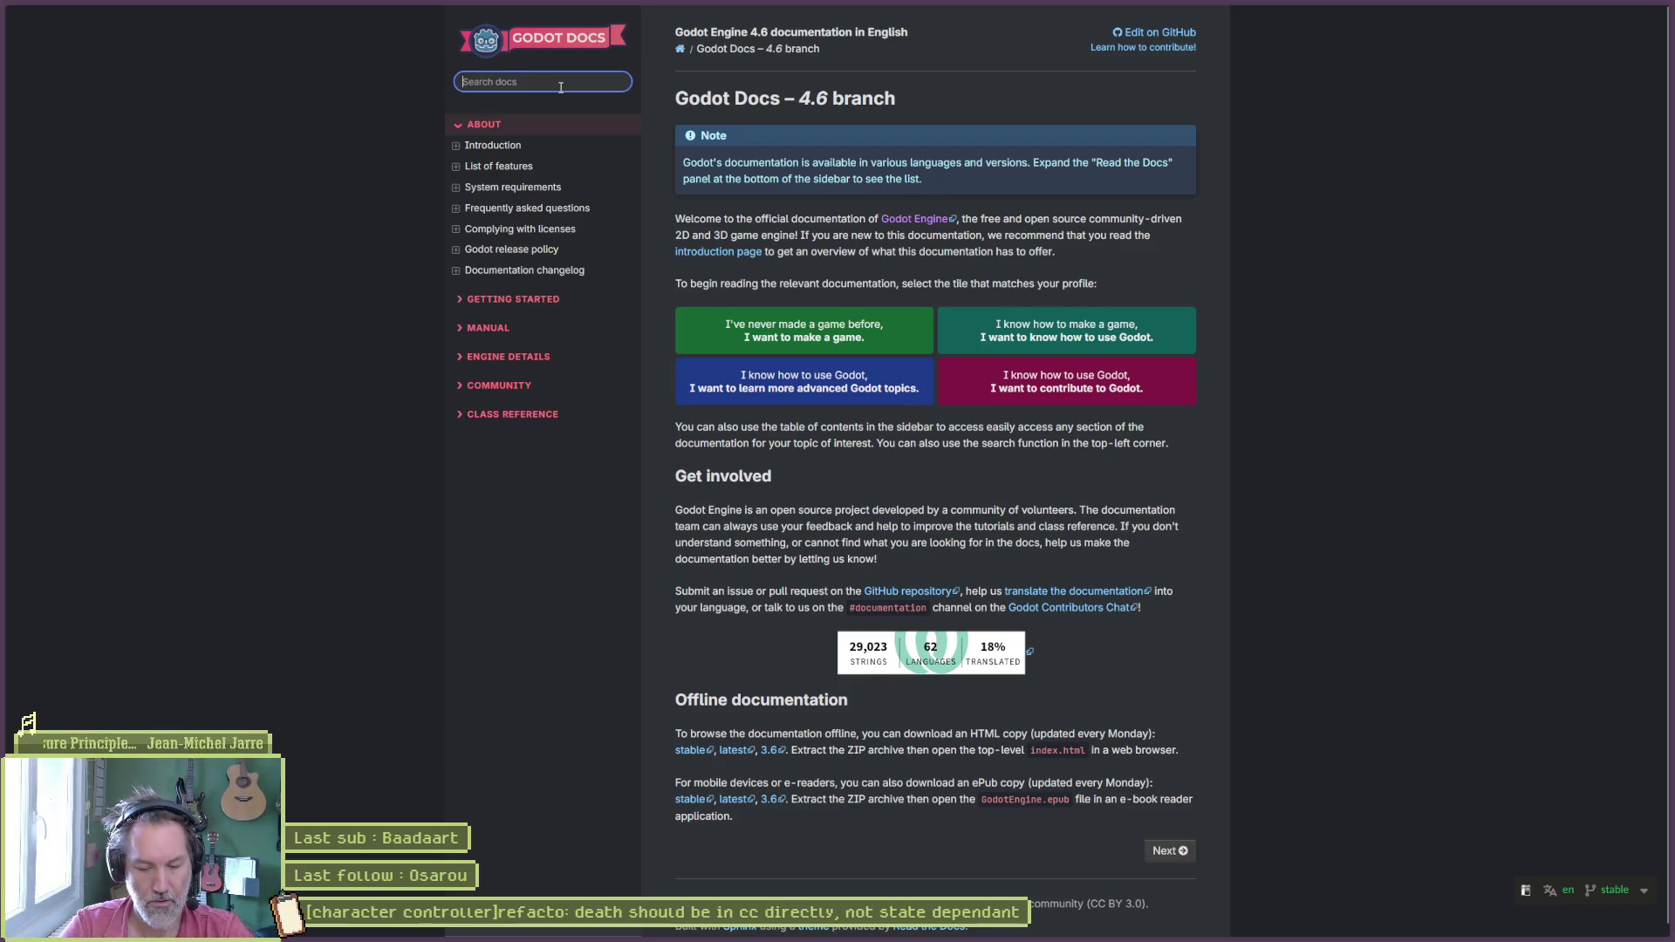
{"action": "type", "text": "fold"}
{"action": "key", "text": "Return"}
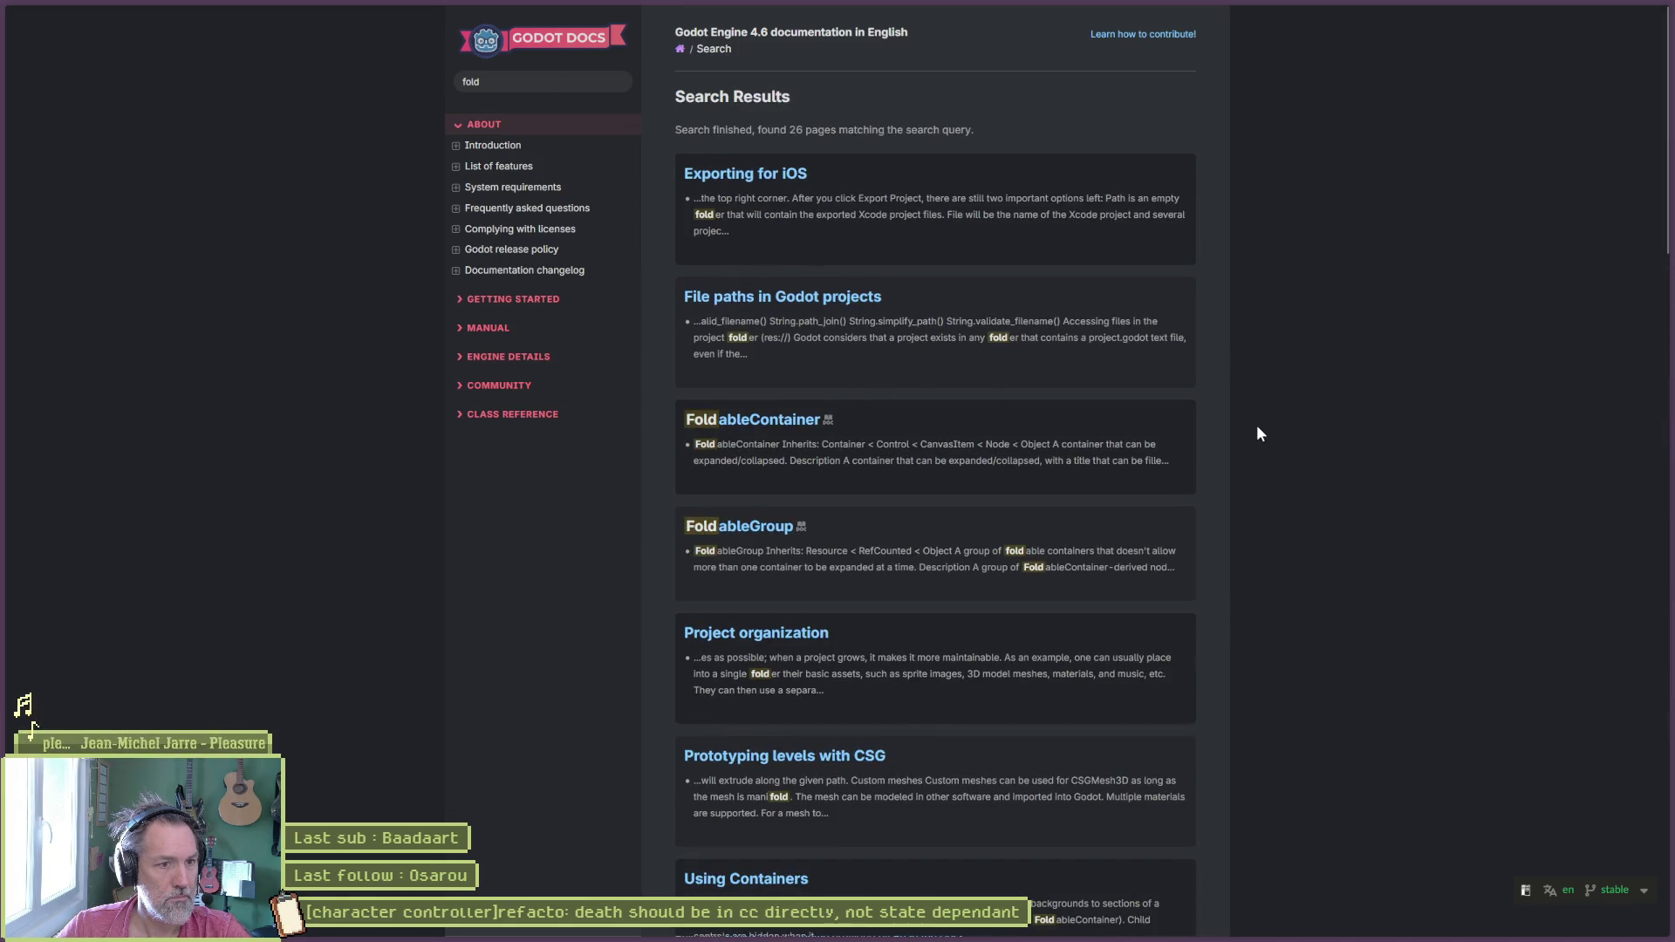
{"action": "scroll", "coordinate": [1247, 424], "scroll_direction": "down", "scroll_amount": 3}
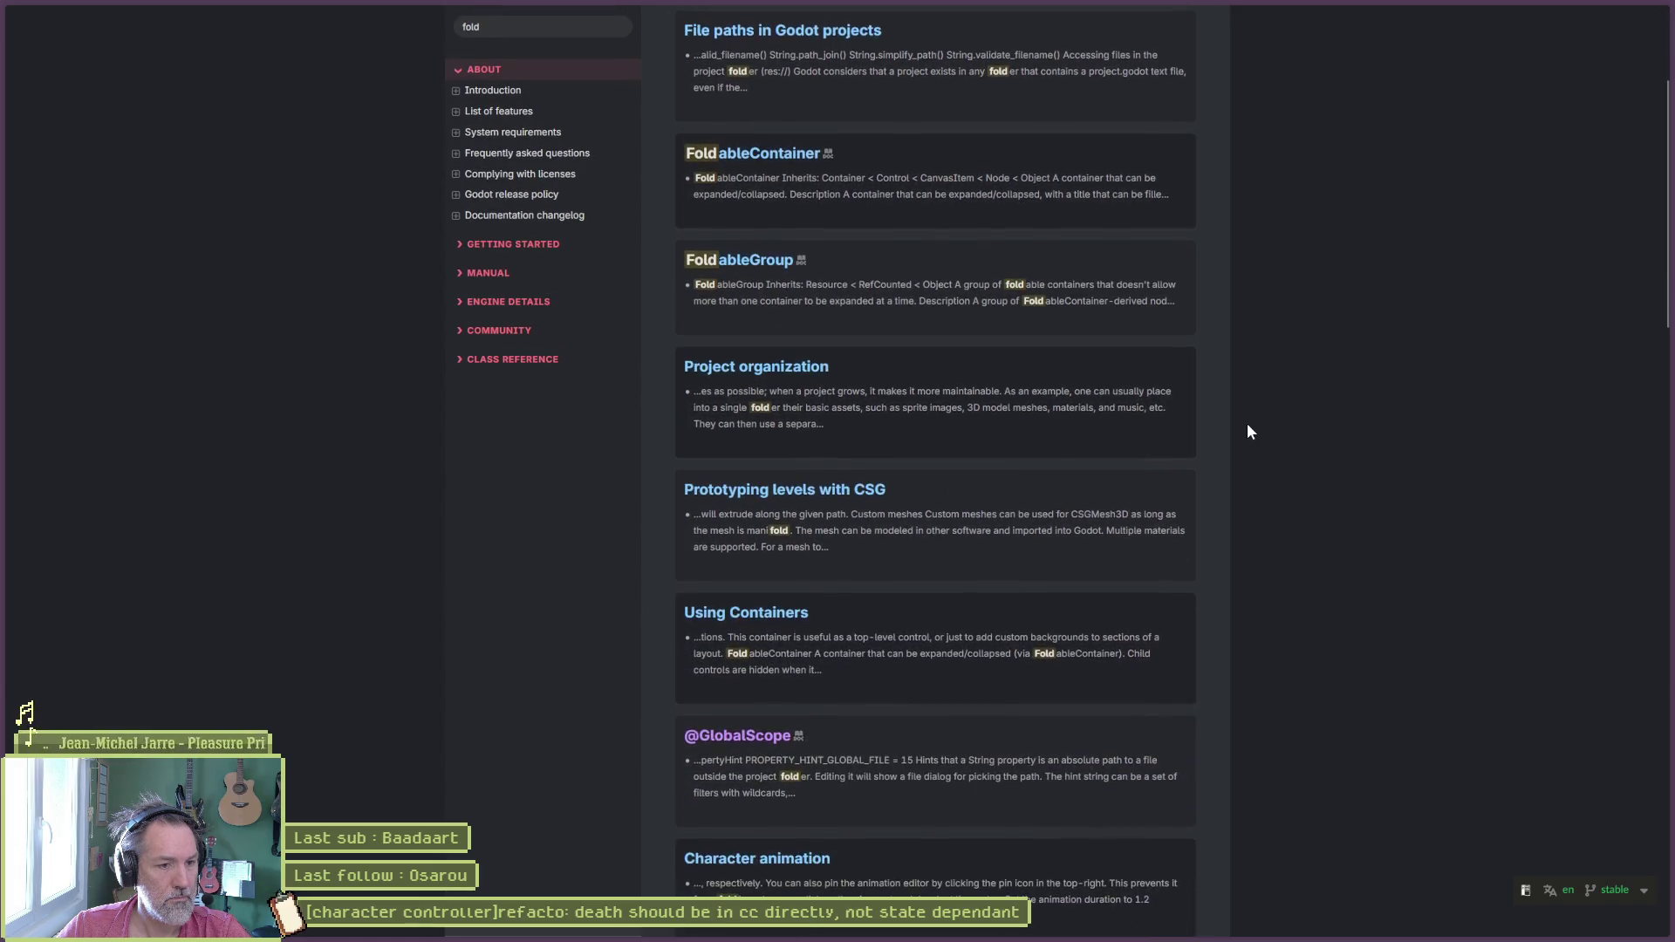
{"action": "scroll", "coordinate": [1248, 422], "scroll_direction": "down", "scroll_amount": 3}
{"action": "scroll", "coordinate": [1245, 425], "scroll_direction": "down", "scroll_amount": 2}
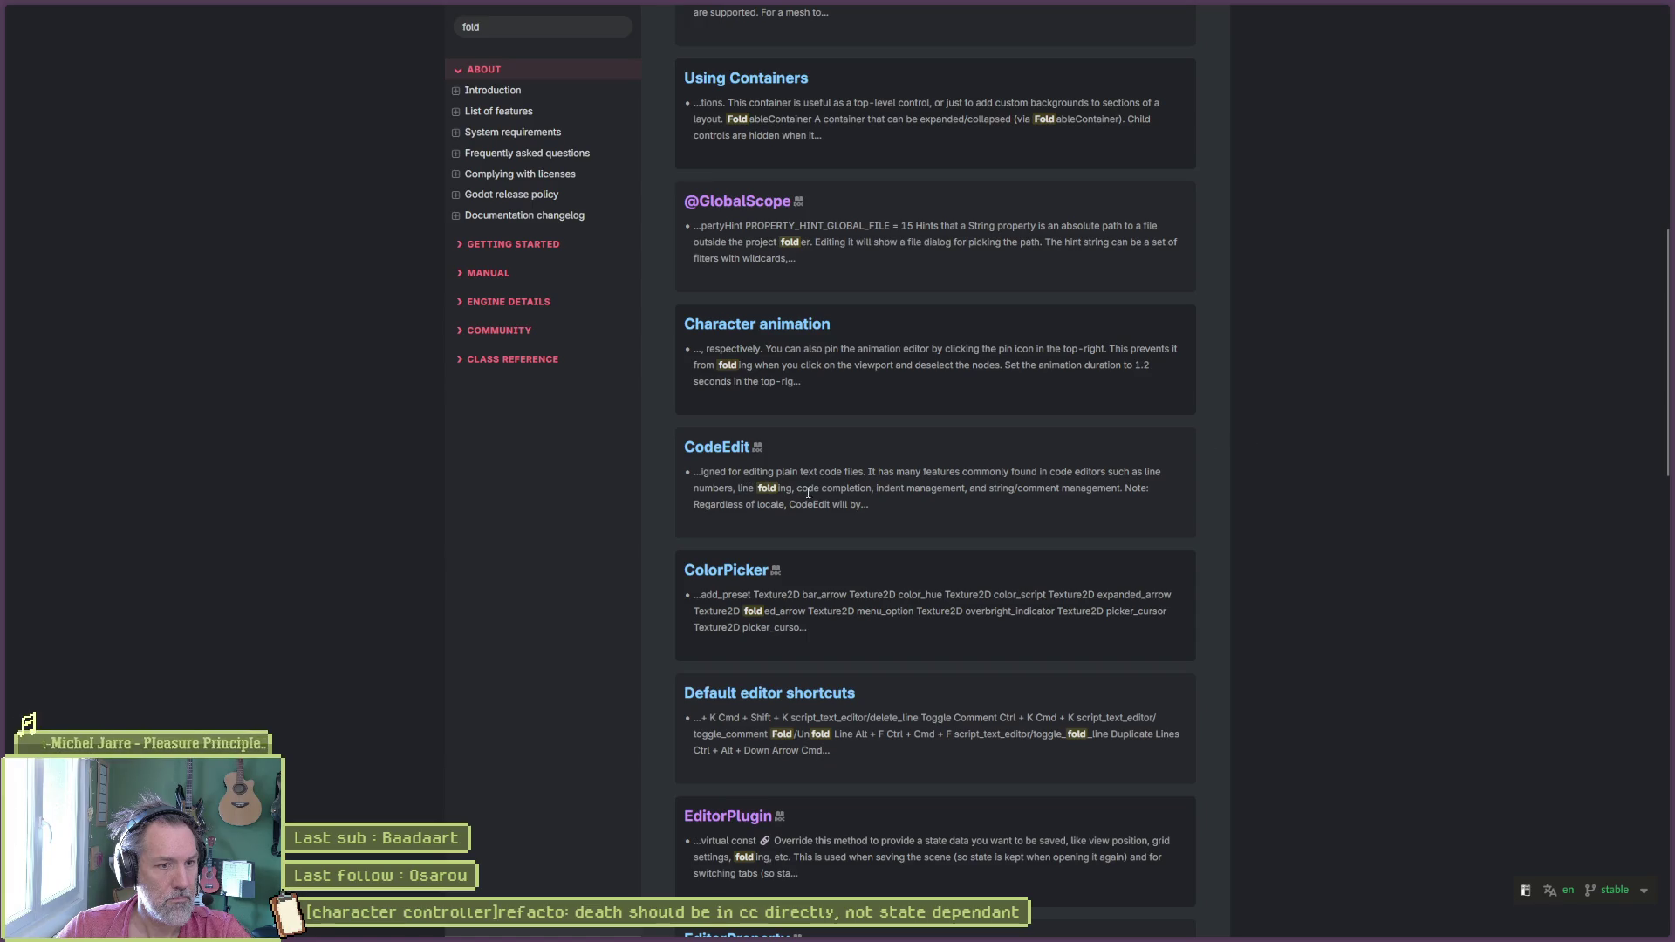
{"action": "middle_click", "coordinate": [735, 451]}
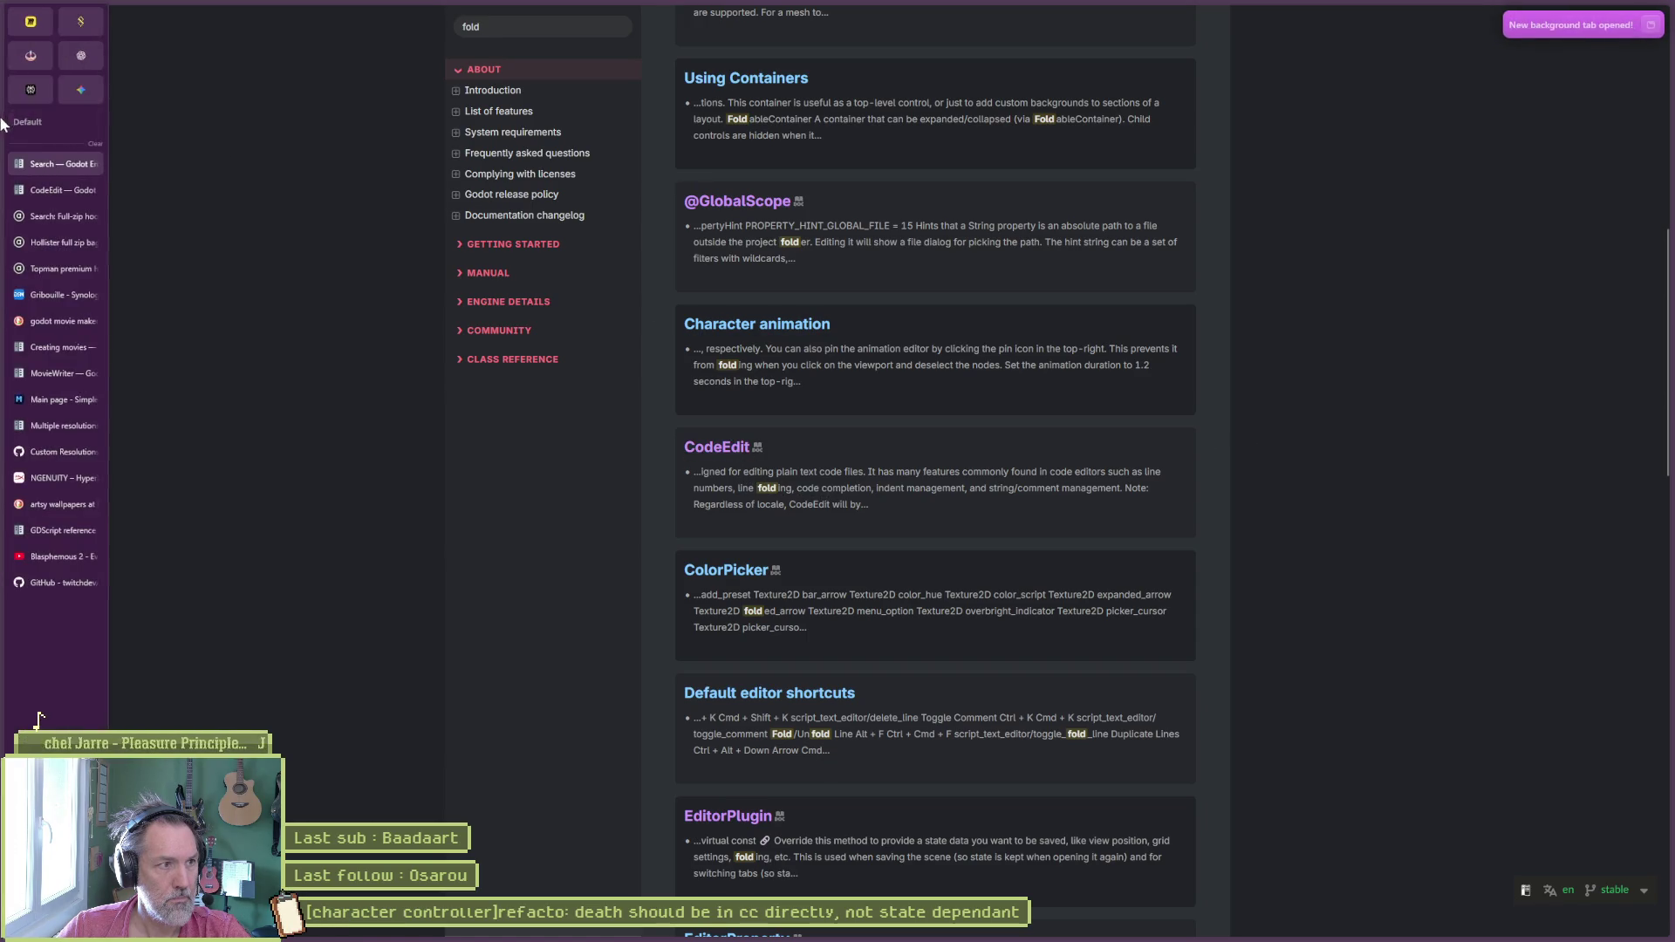
{"action": "left_click", "coordinate": [38, 184]}
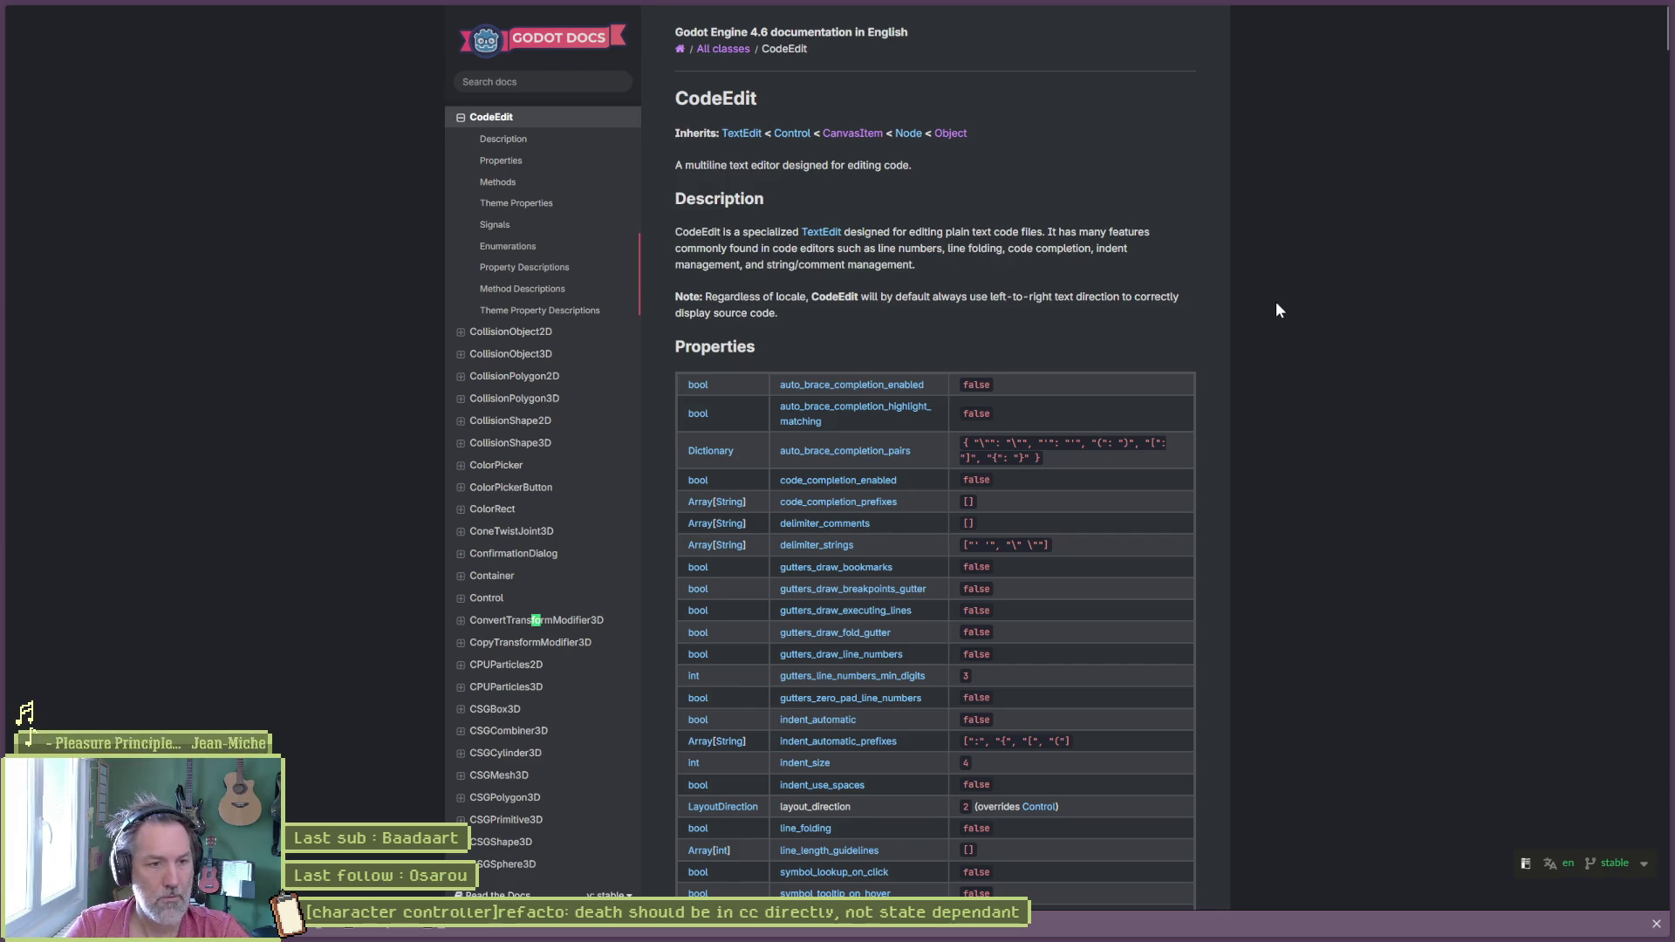
{"action": "type", "text": "folding"}
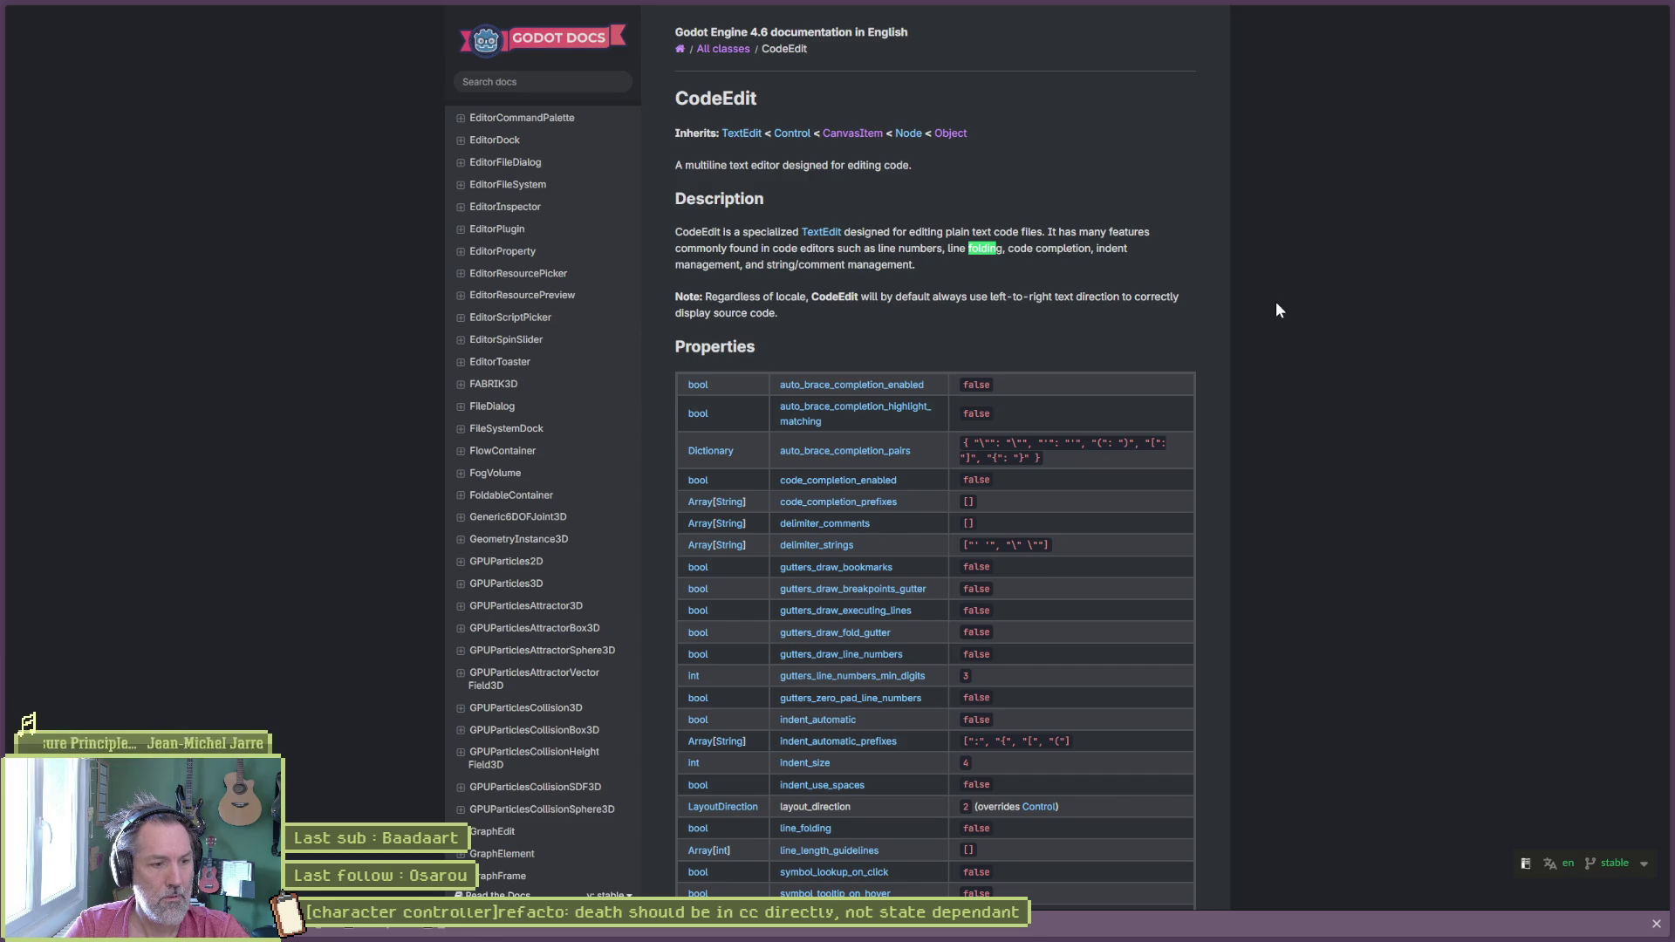
Step: Find the line_folding mention on the CodeEdit page and start a new web search
{"action": "key", "text": "Return"}
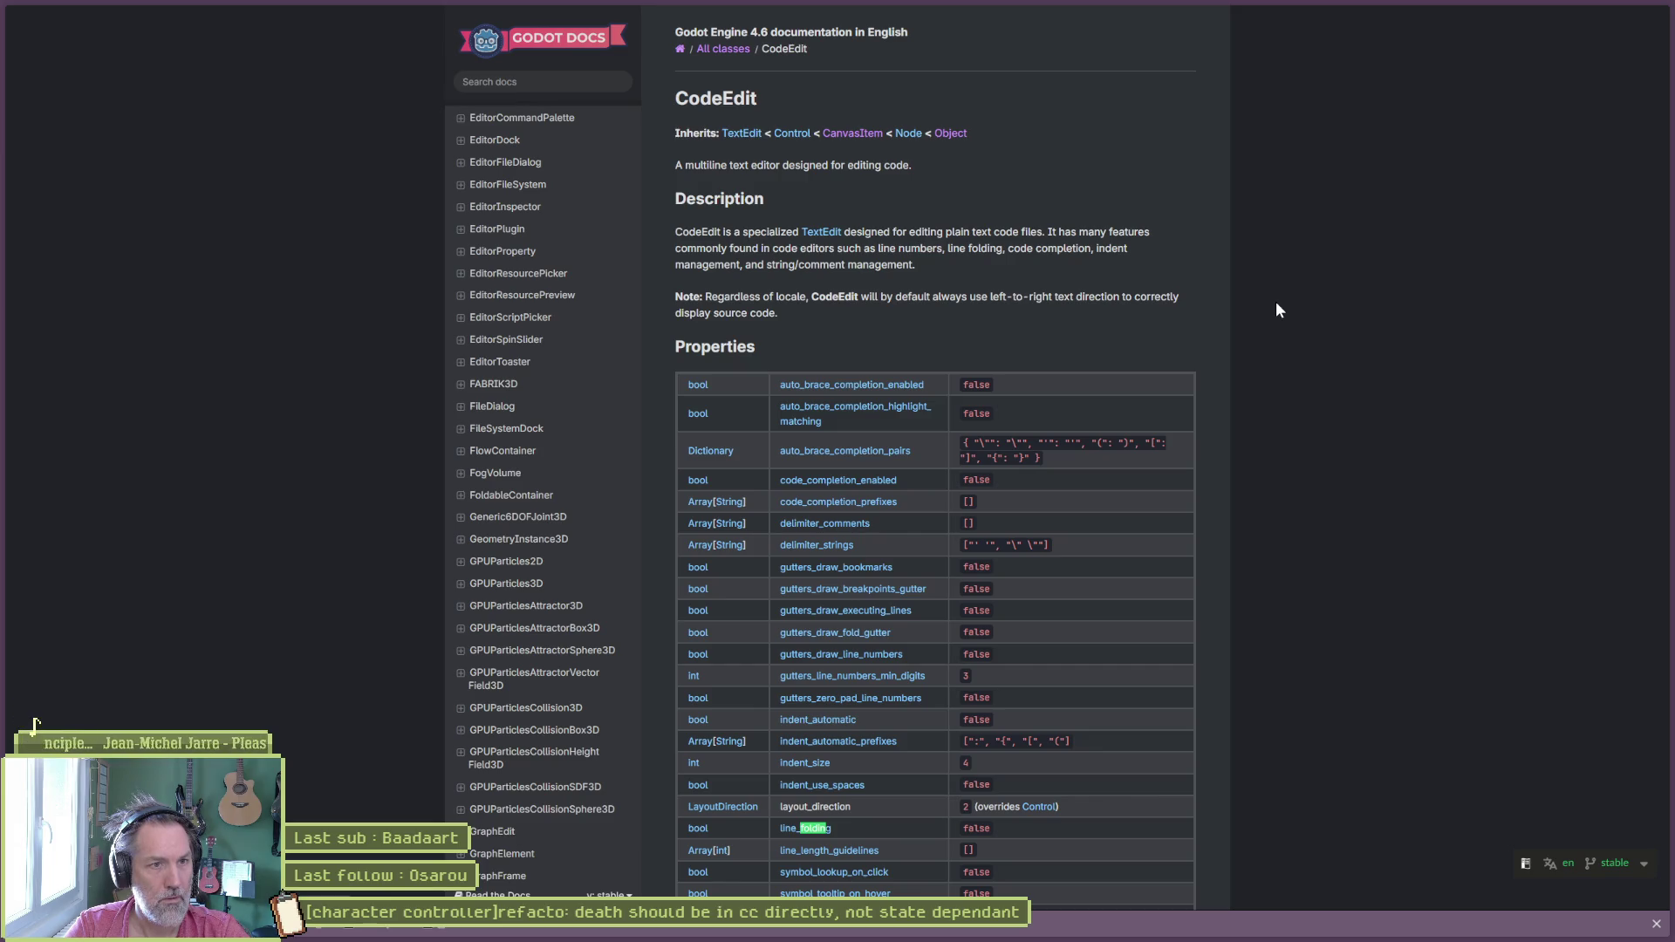
{"action": "left_click", "coordinate": [578, 83]}
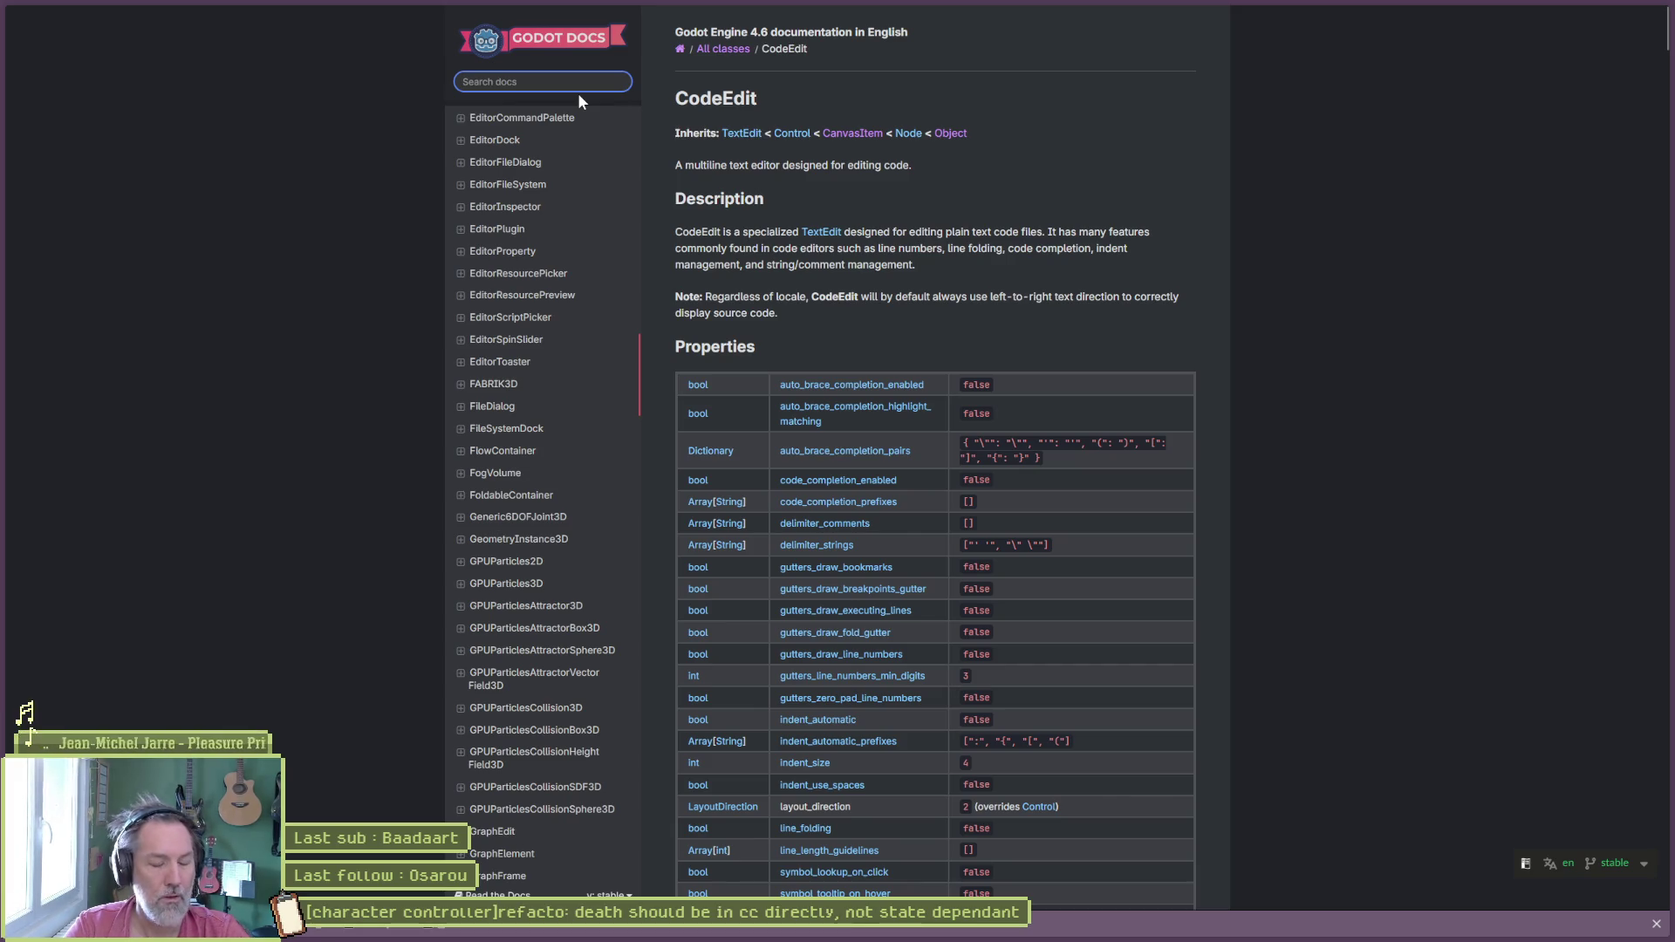
{"action": "key", "text": "ctrl+l"}
{"action": "type", "text": "godot 4.6"}
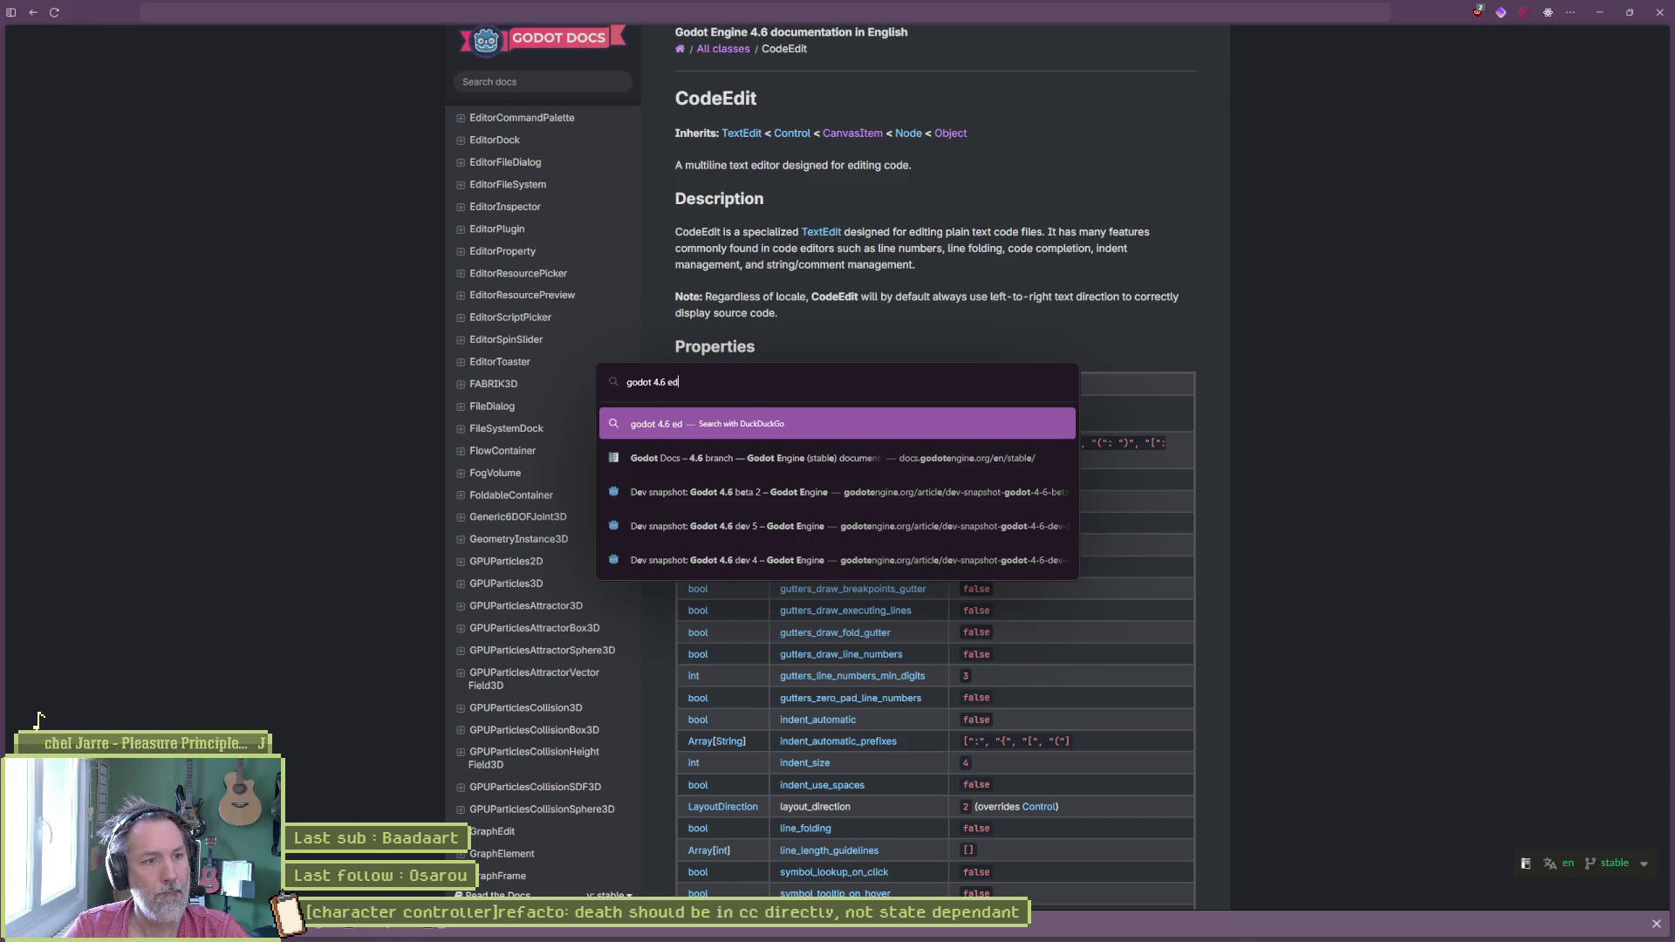
{"action": "type", "text": "editor code fold"}
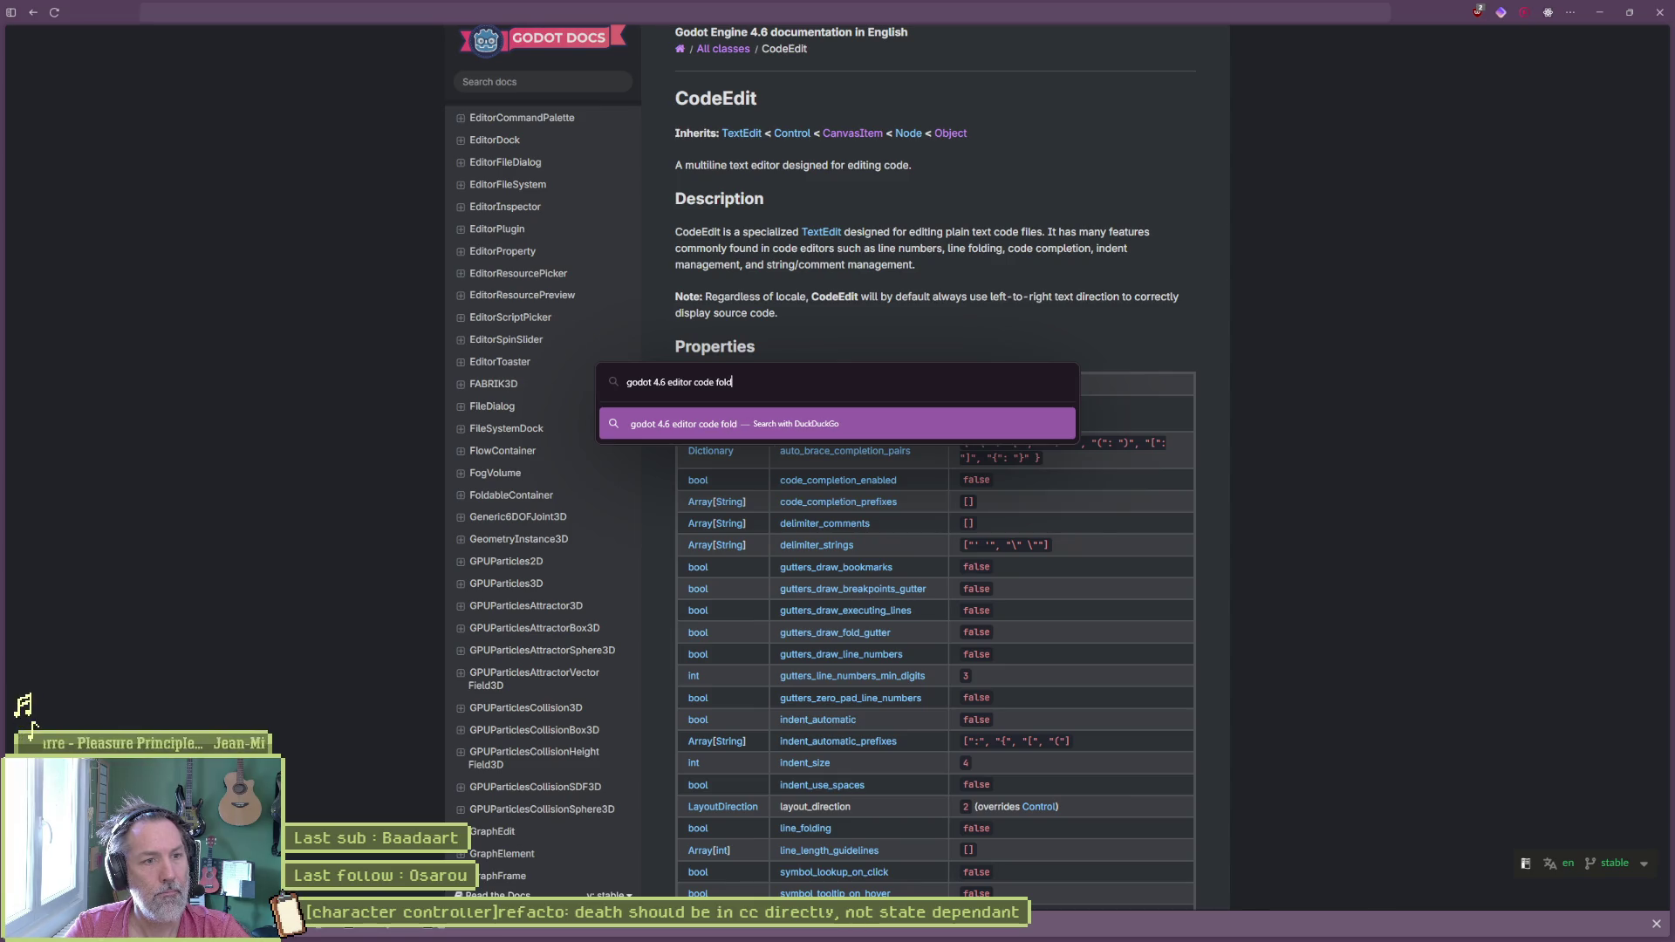
{"action": "type", "text": " functions"}
Step: Run the DuckDuckGo search 'godot 4.6 editor code fold functions' and return to Godot
{"action": "key", "text": "Return"}
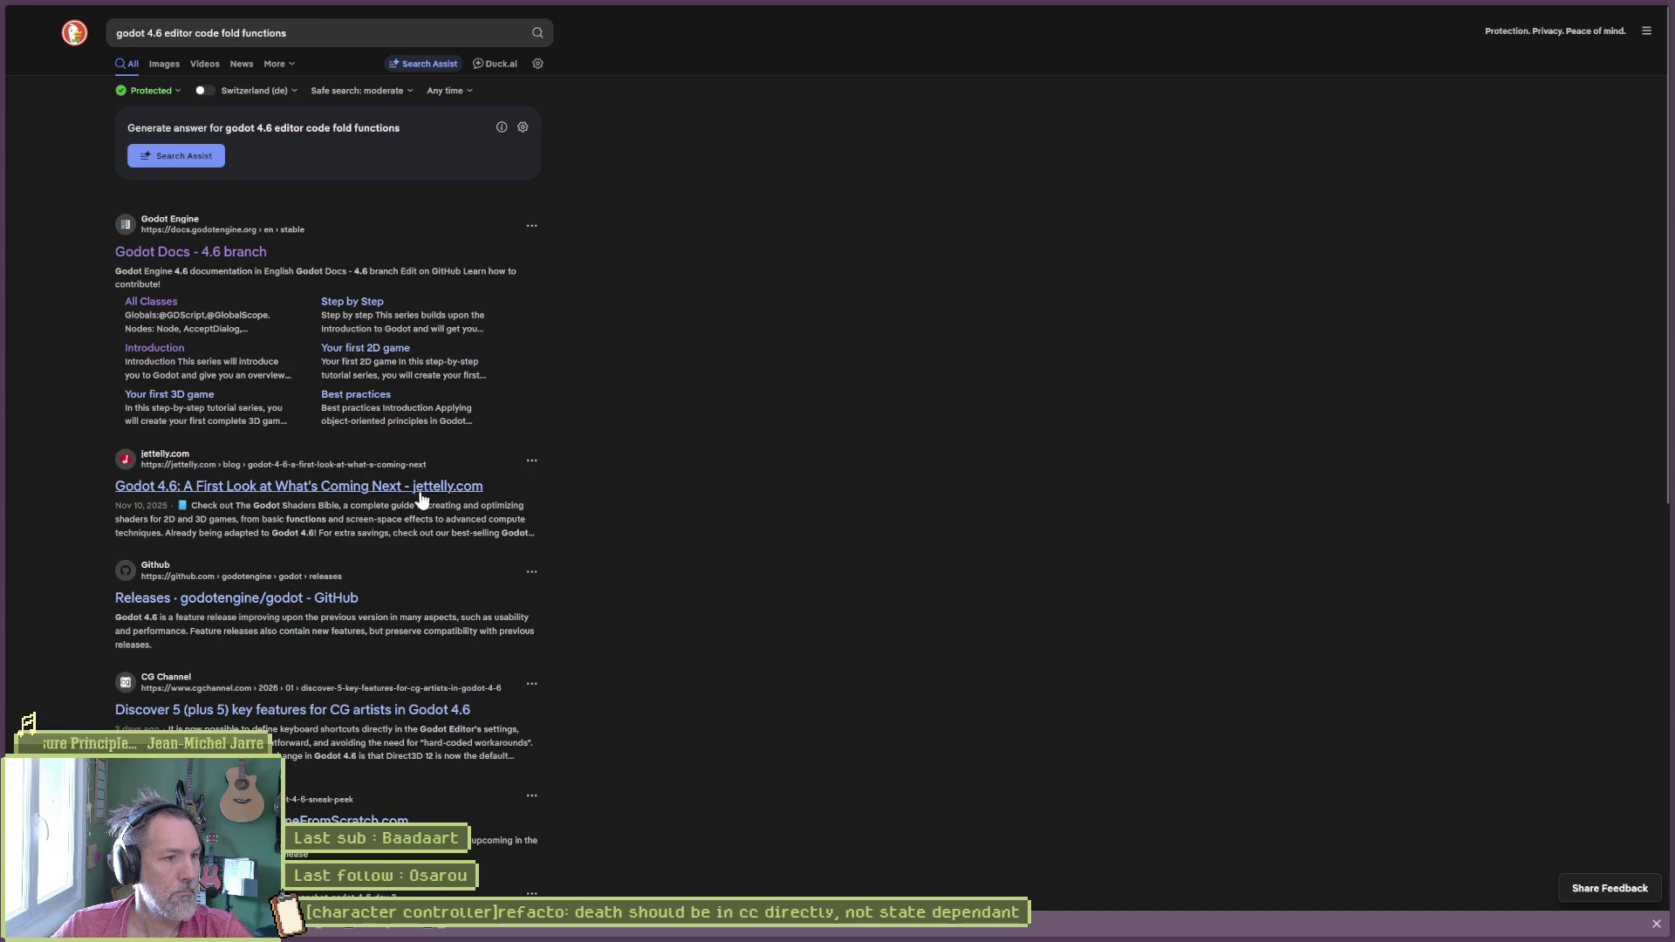
{"action": "scroll", "coordinate": [285, 655], "scroll_direction": "down", "scroll_amount": 3}
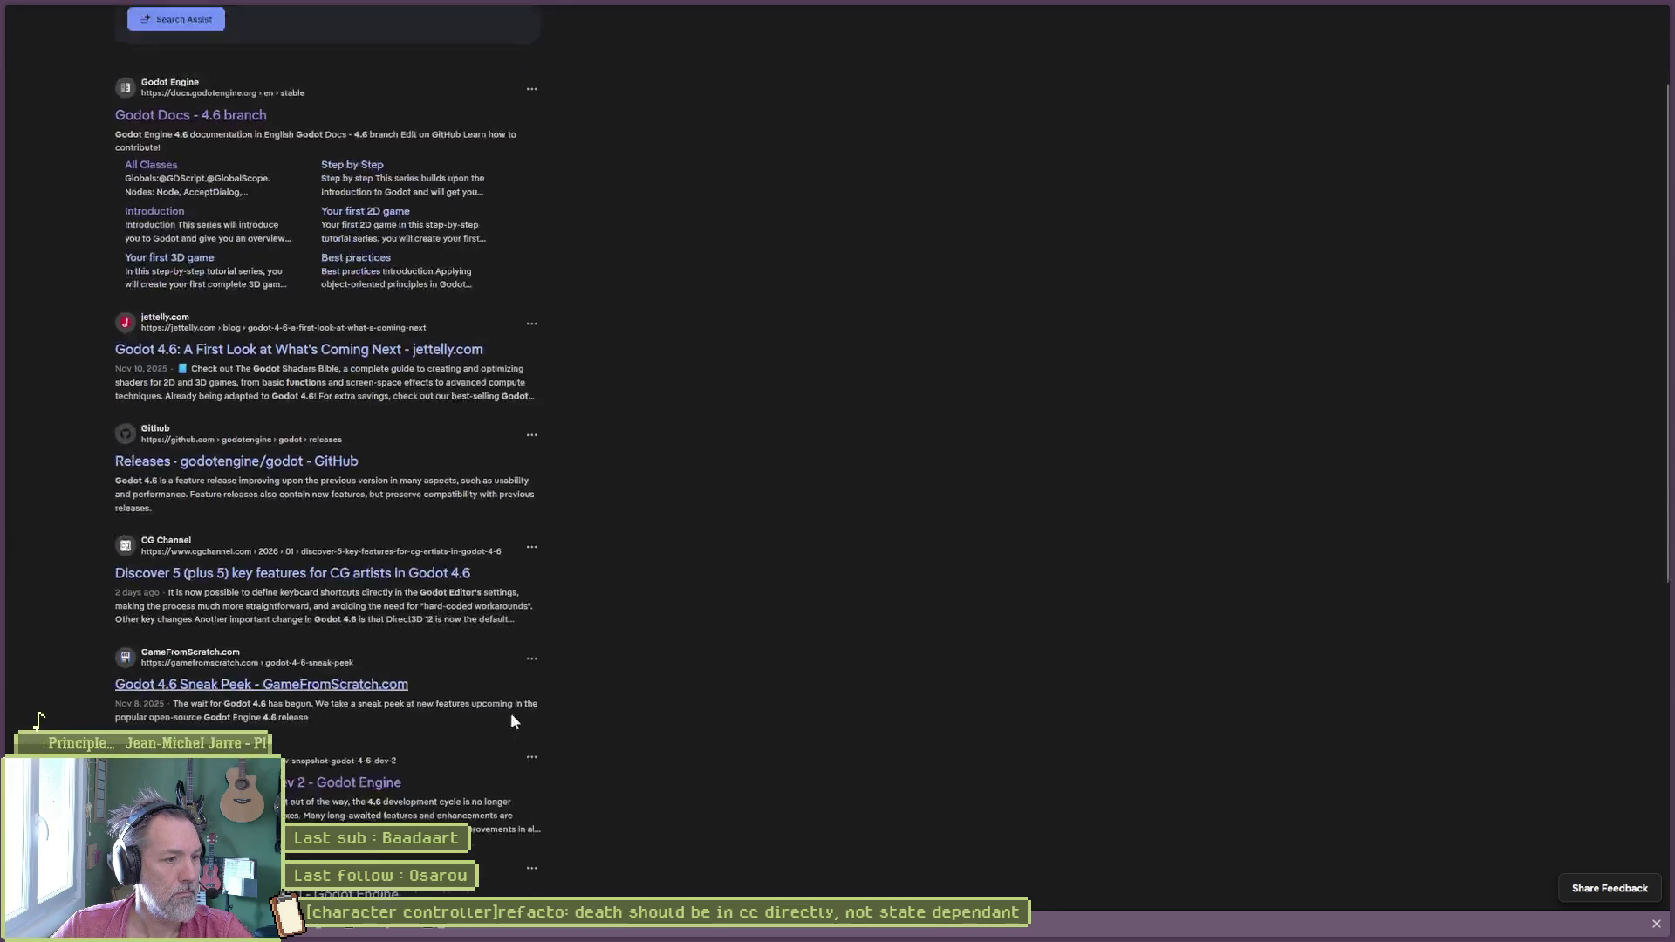
{"action": "scroll", "coordinate": [236, 590], "scroll_direction": "down", "scroll_amount": 2}
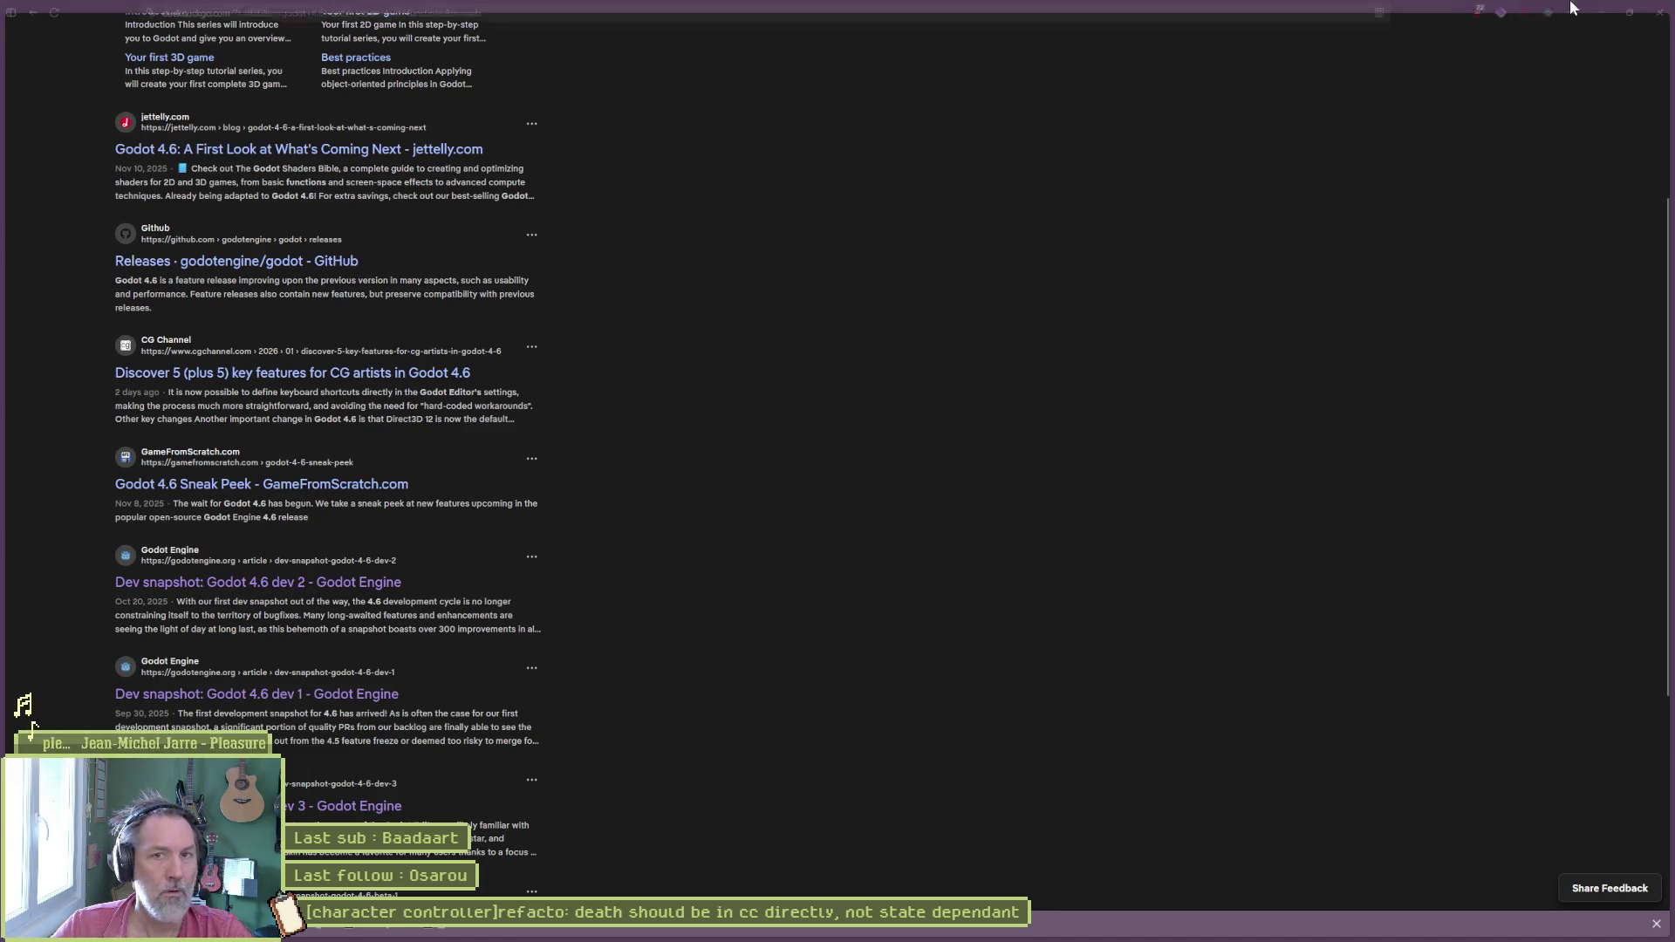
{"action": "key", "text": "alt+Tab"}
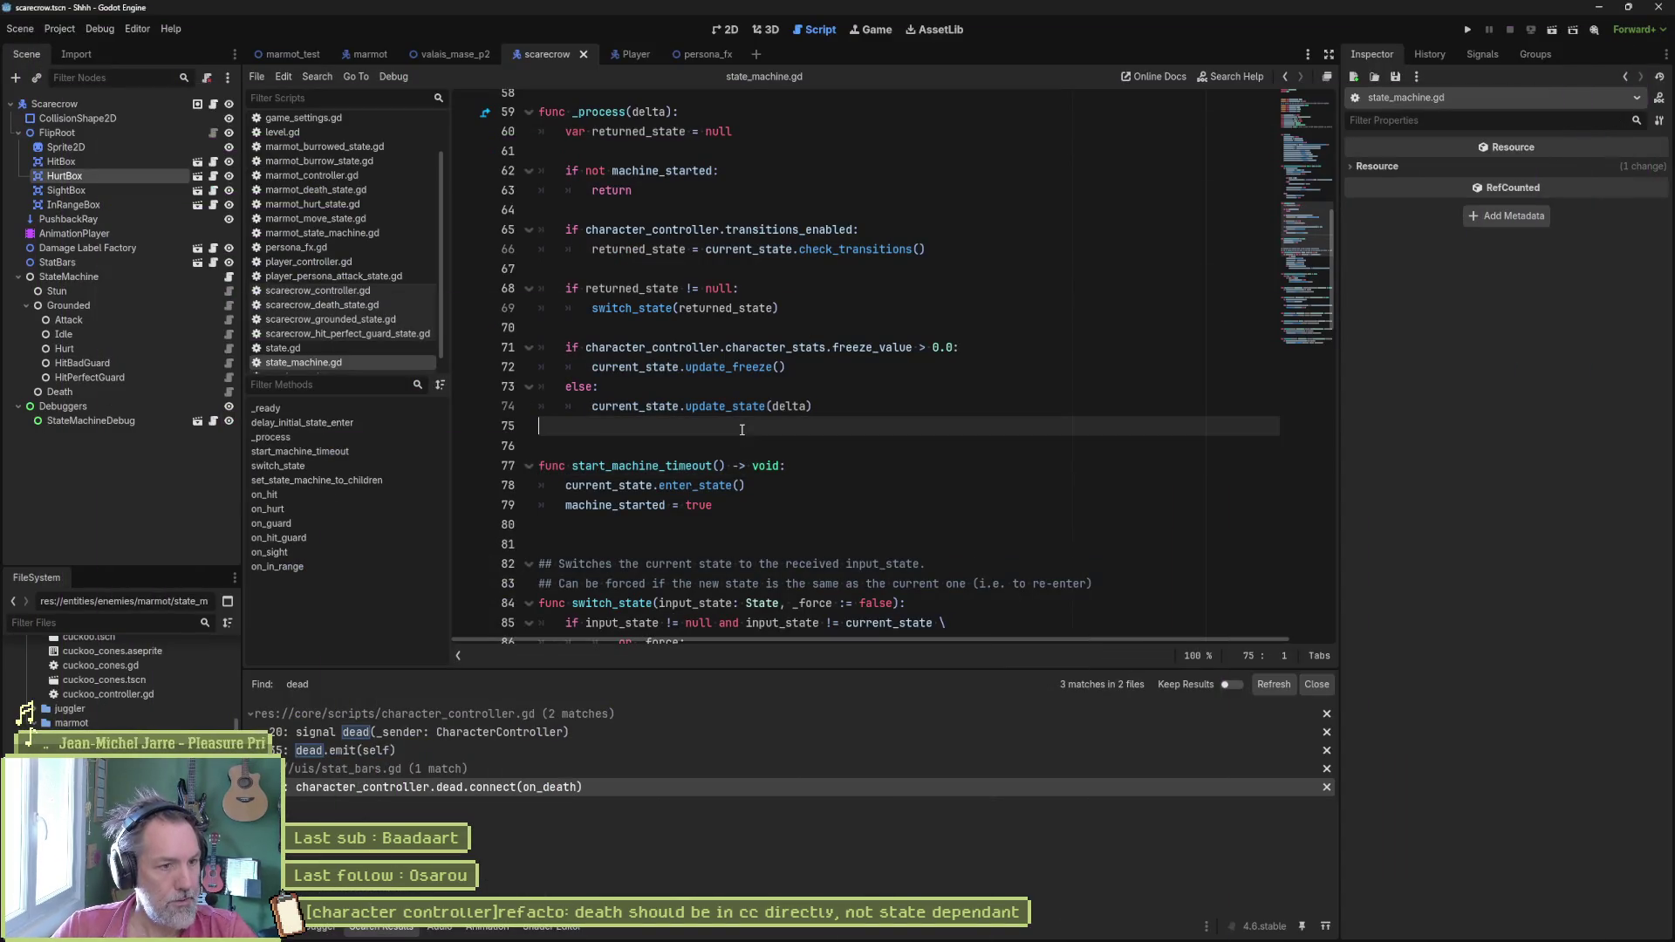
Step: Fold and unfold the start_machine_timeout function via the line 77 context menu, leaving the code unchanged
{"action": "left_click", "coordinate": [740, 427]}
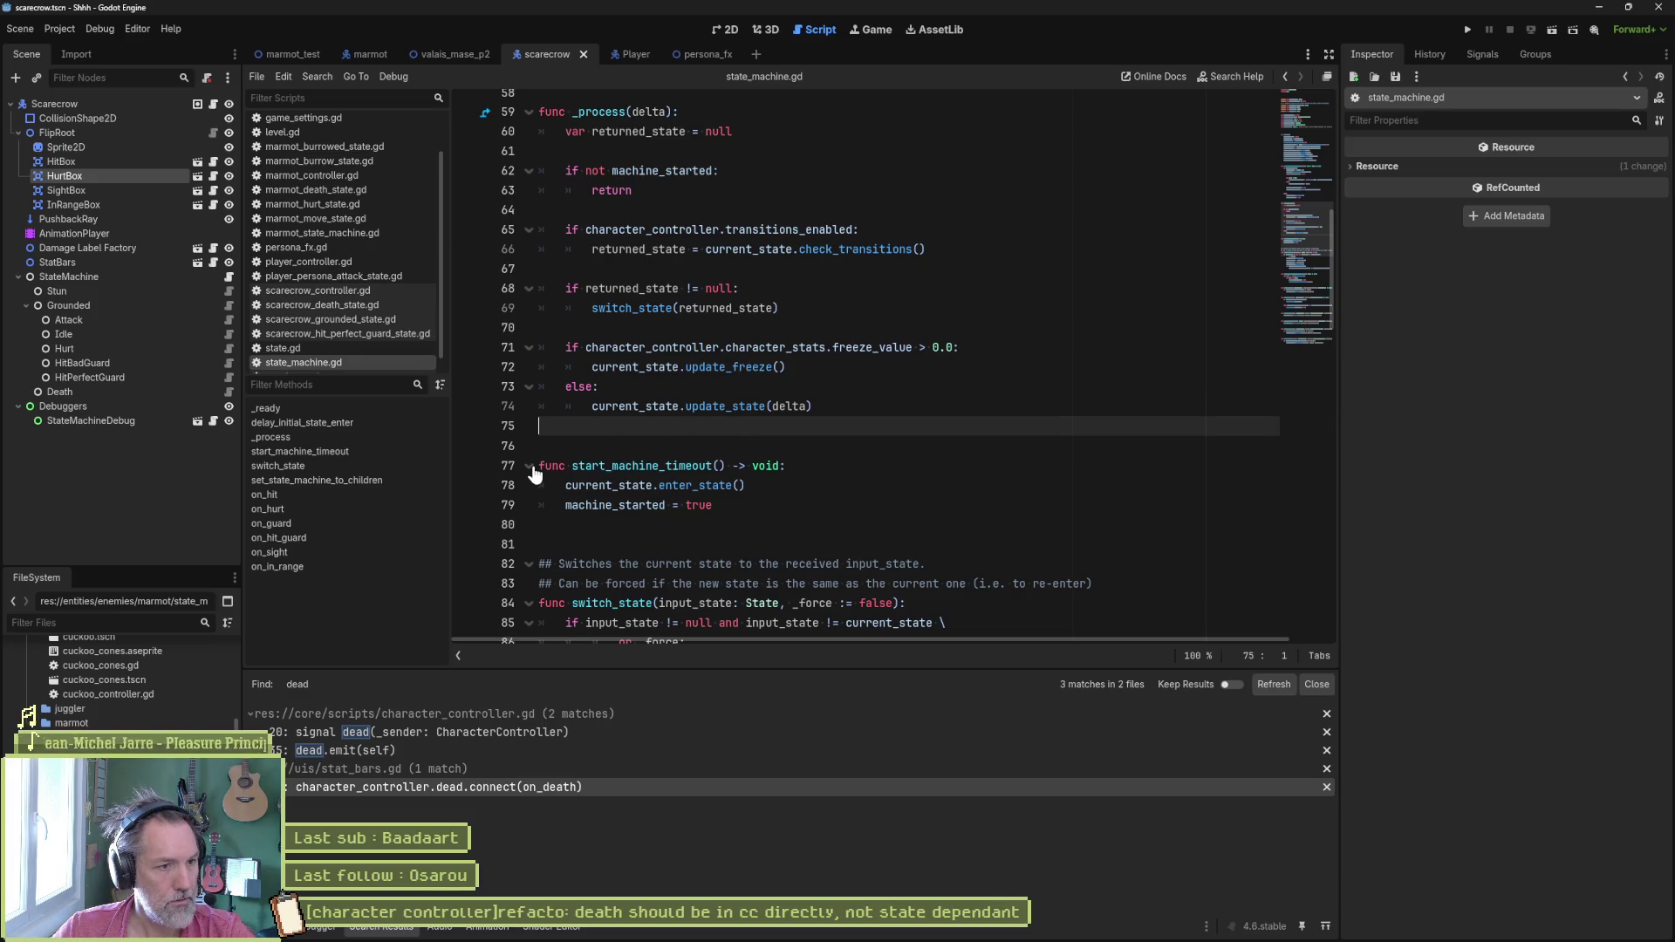
{"action": "right_click", "coordinate": [533, 469]}
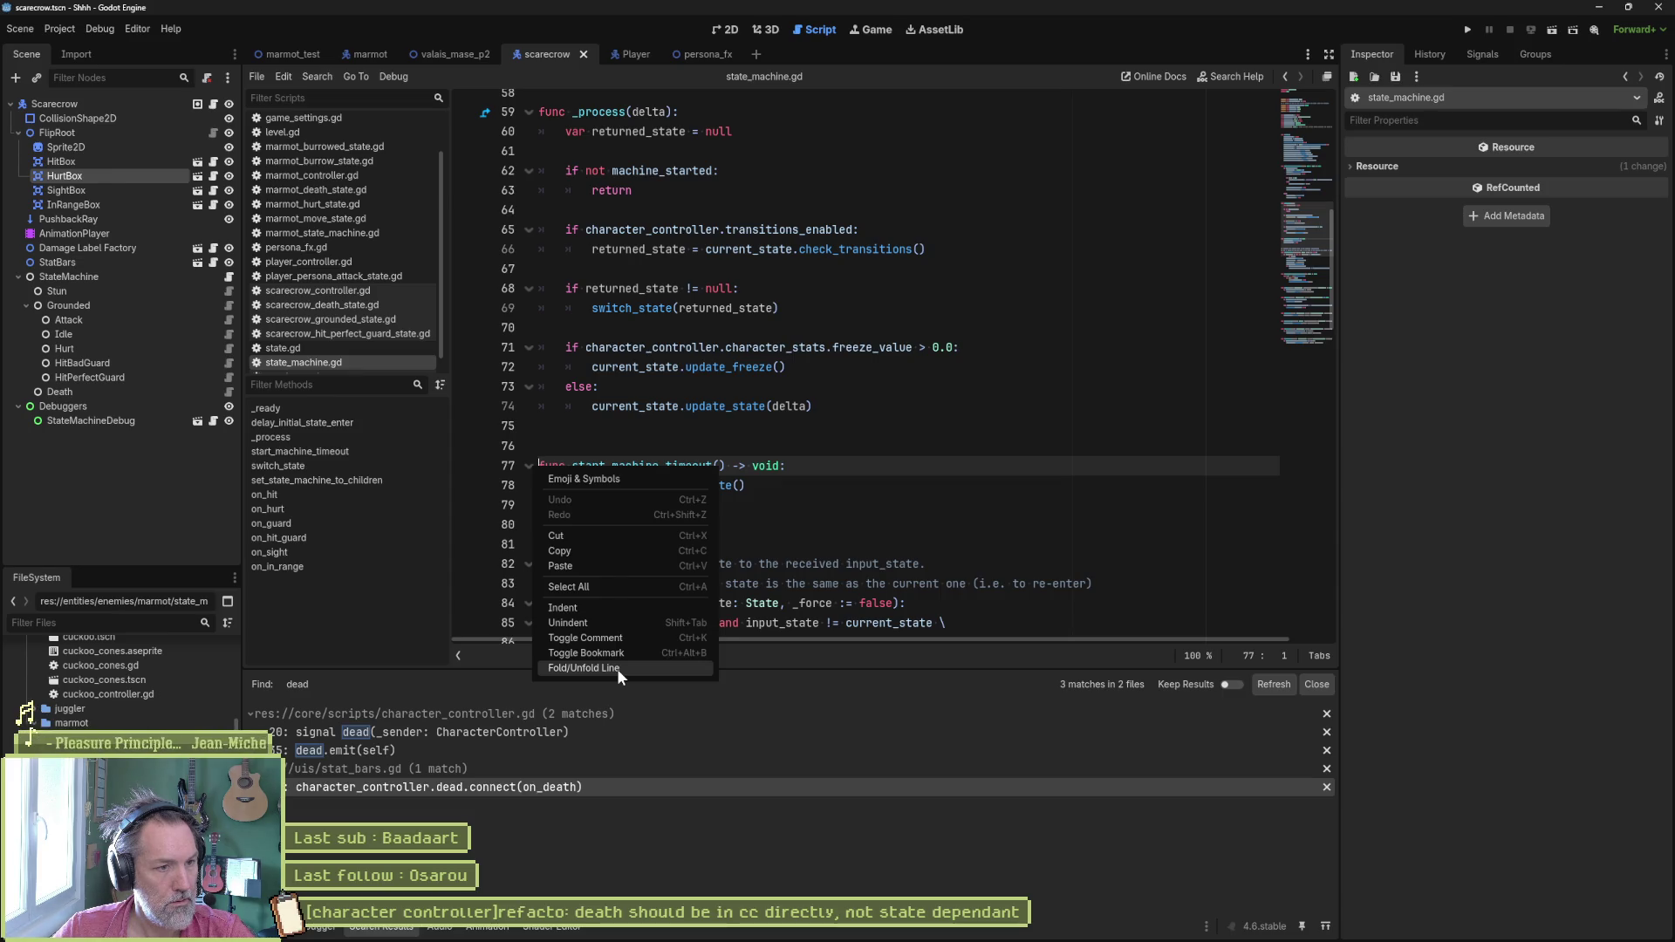
{"action": "left_click", "coordinate": [617, 669]}
{"action": "left_click", "coordinate": [530, 465]}
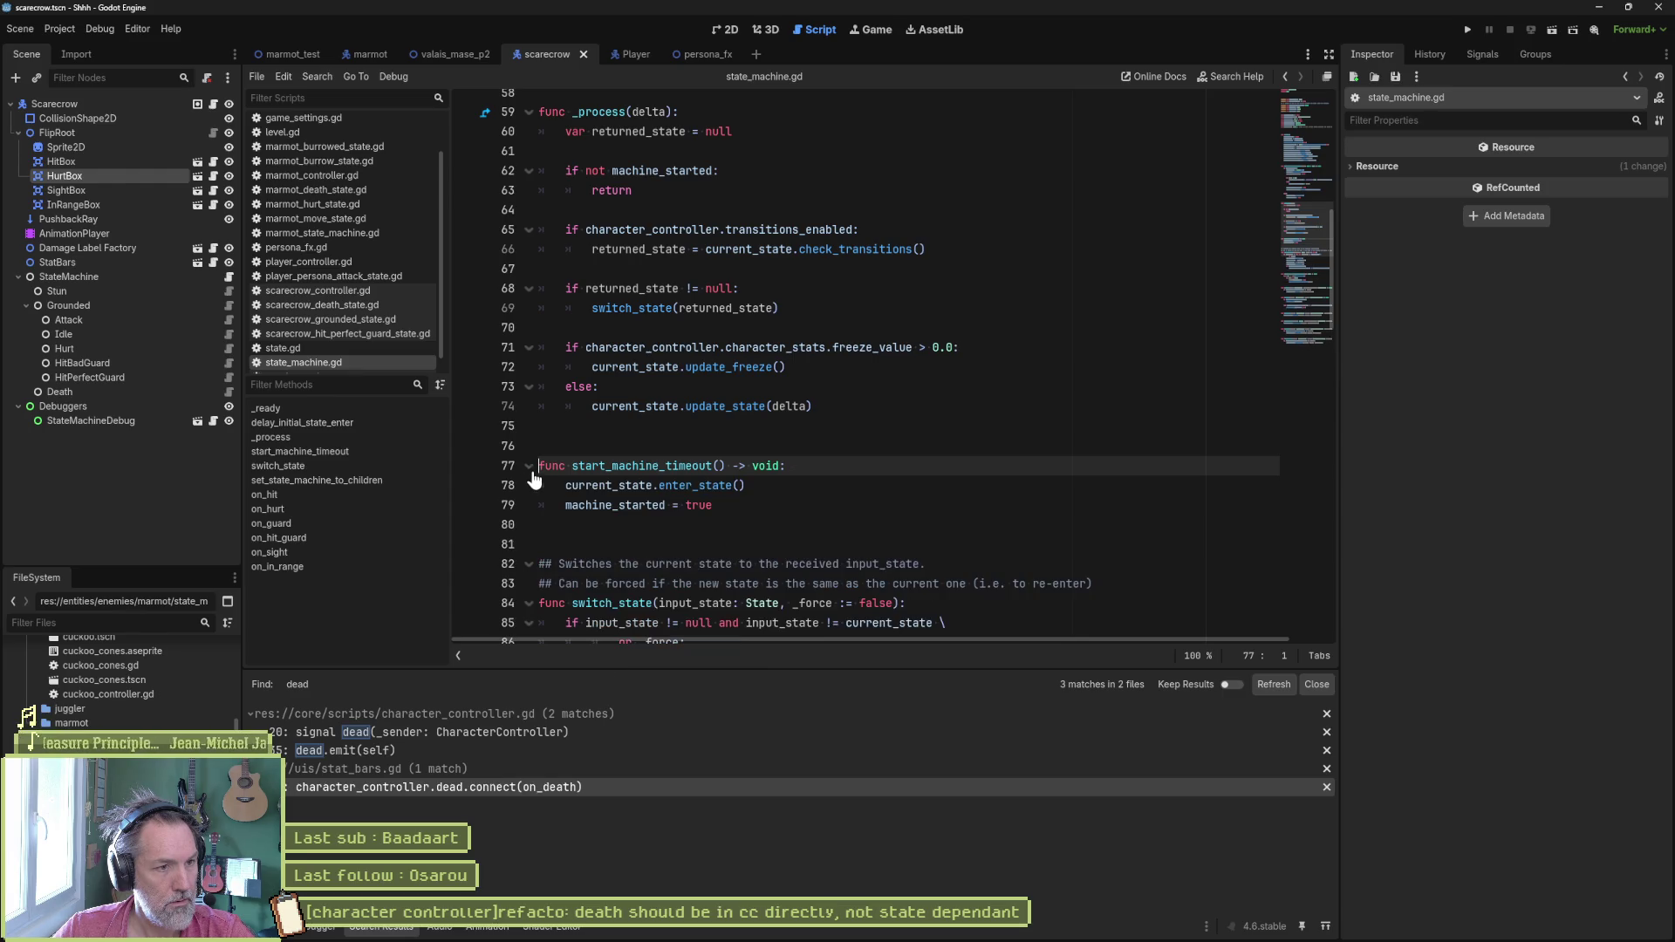
{"action": "right_click", "coordinate": [541, 440]}
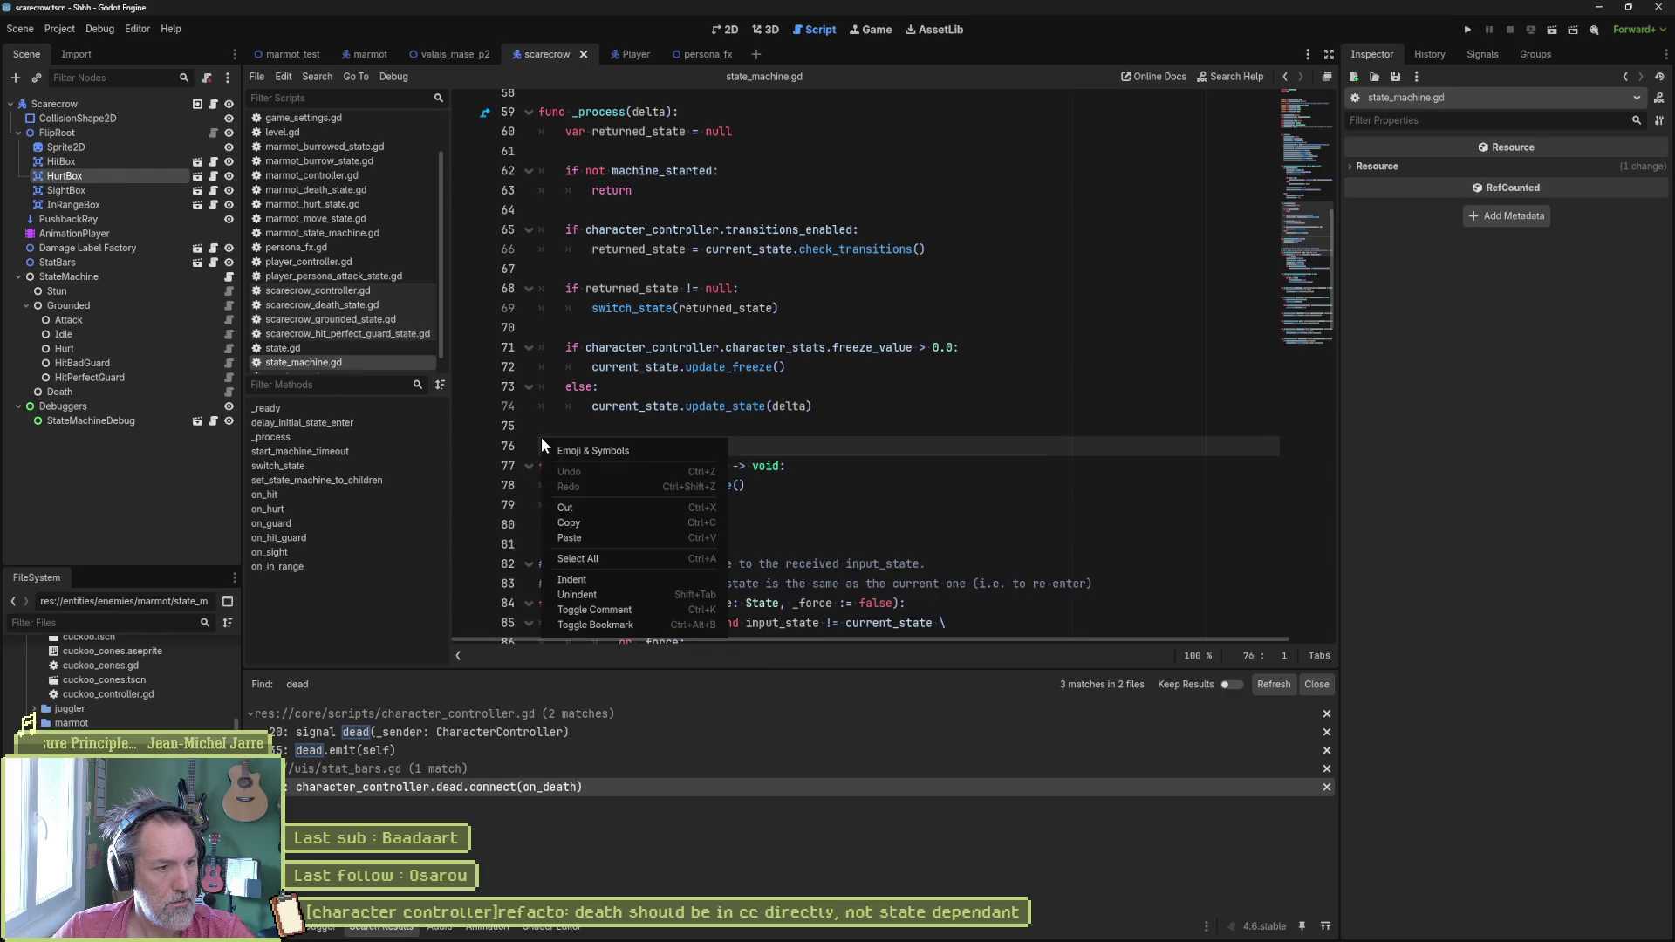
{"action": "key", "text": "Escape"}
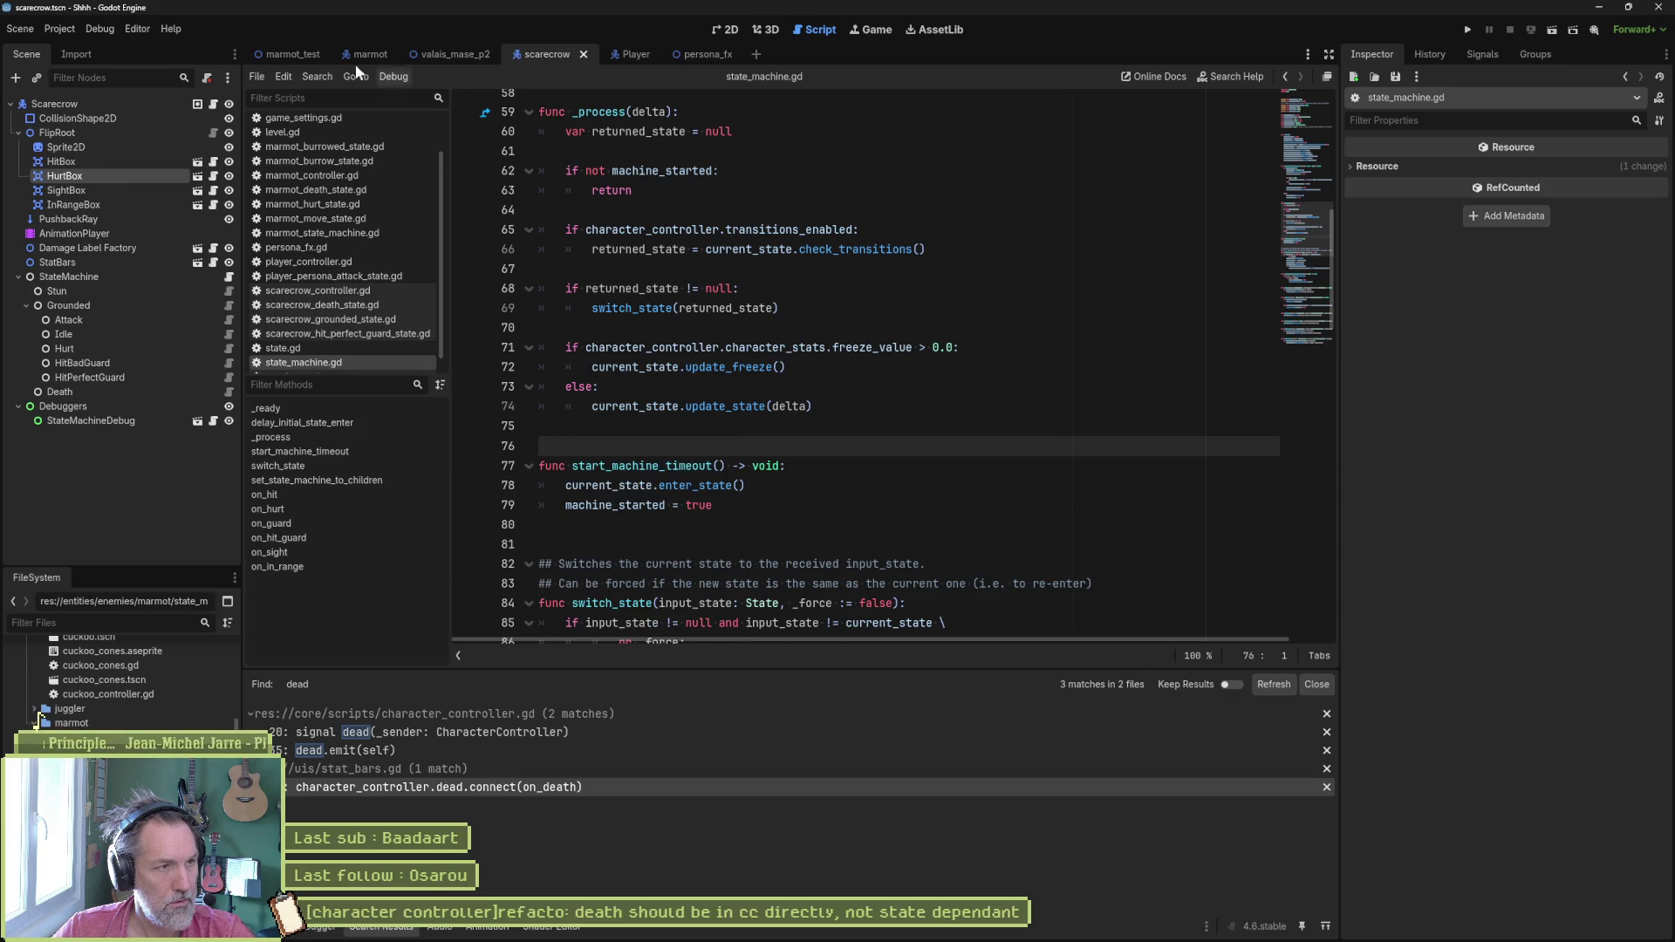
{"action": "left_click", "coordinate": [100, 28]}
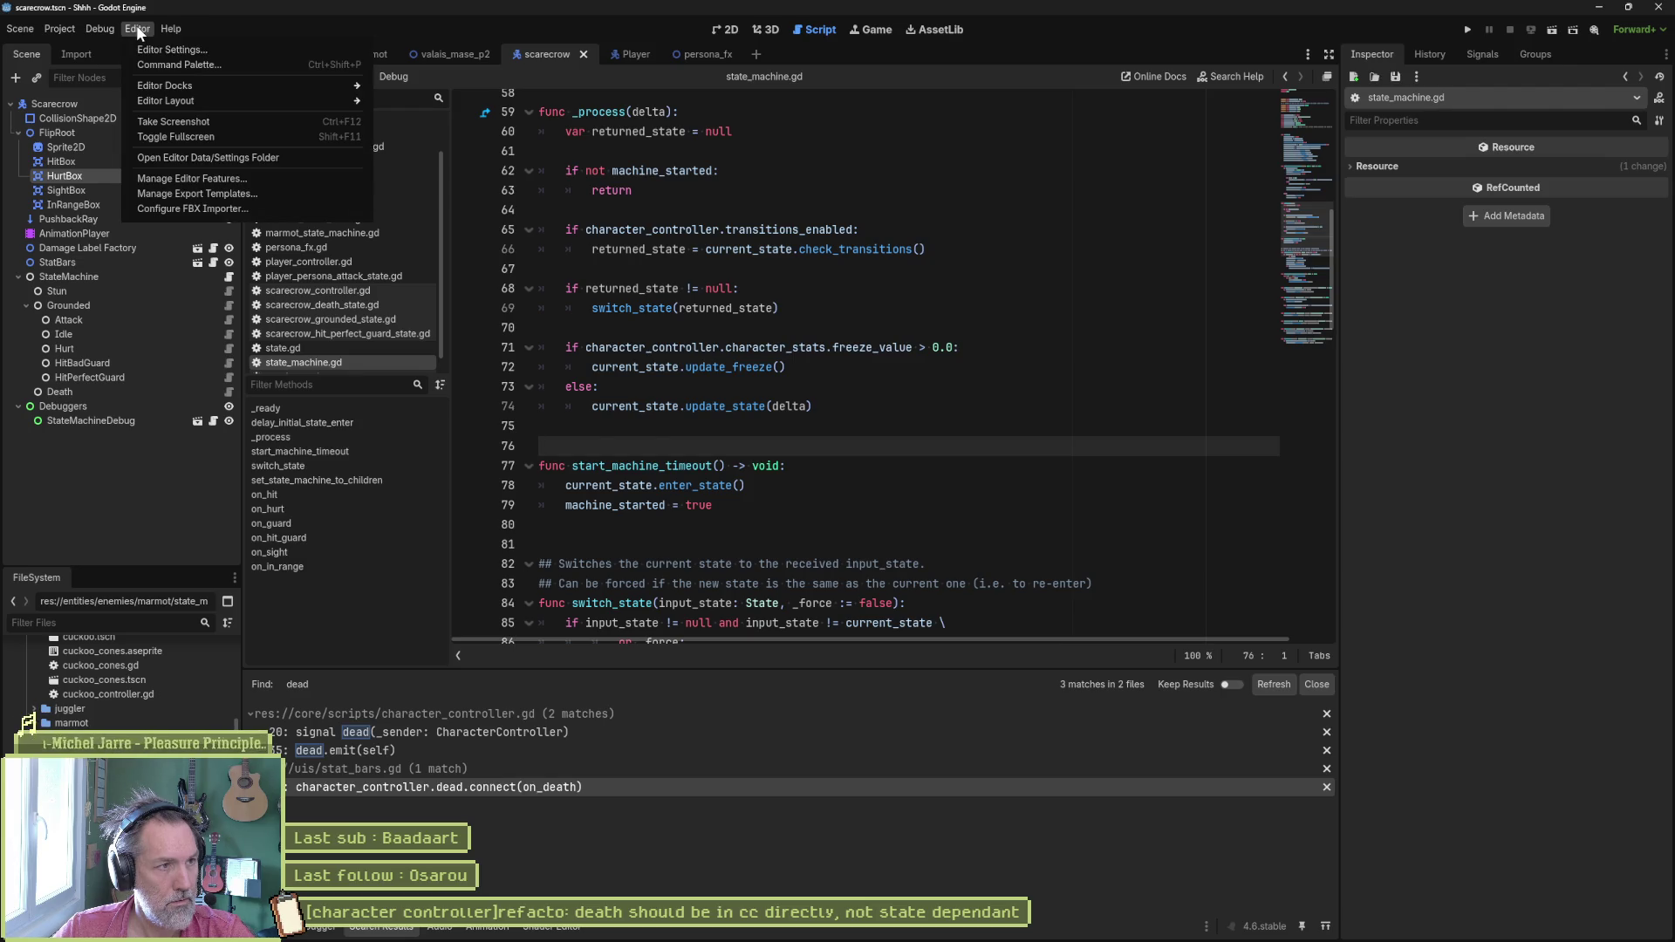
{"action": "key", "text": "ctrl+shift+p"}
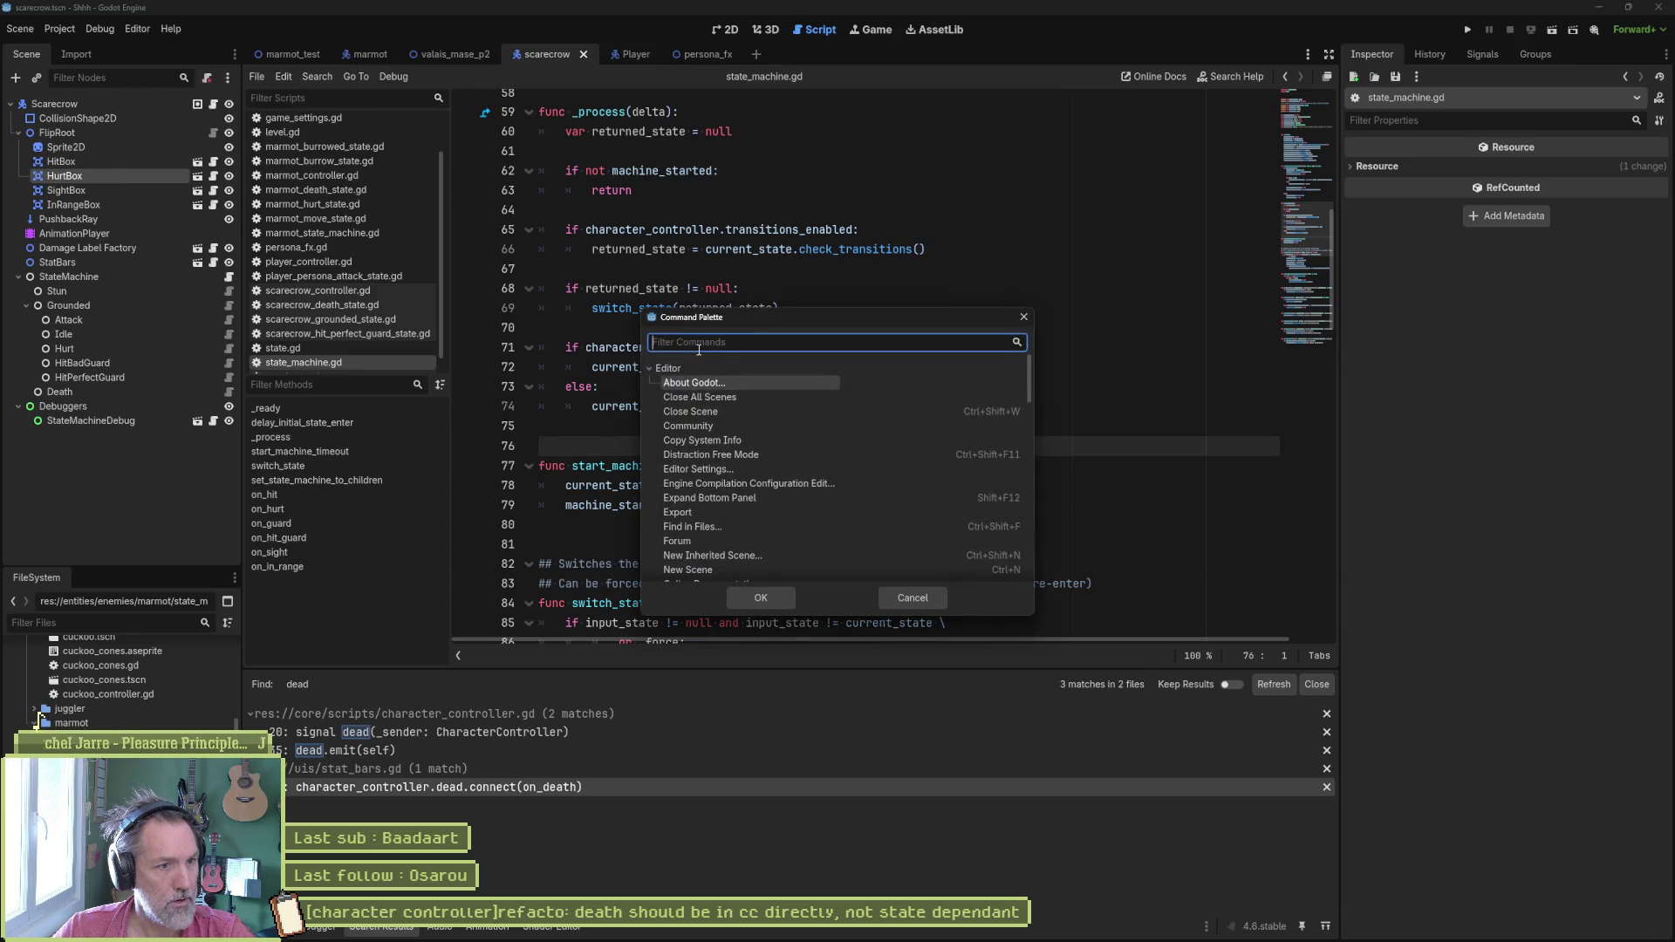
{"action": "type", "text": "fol"}
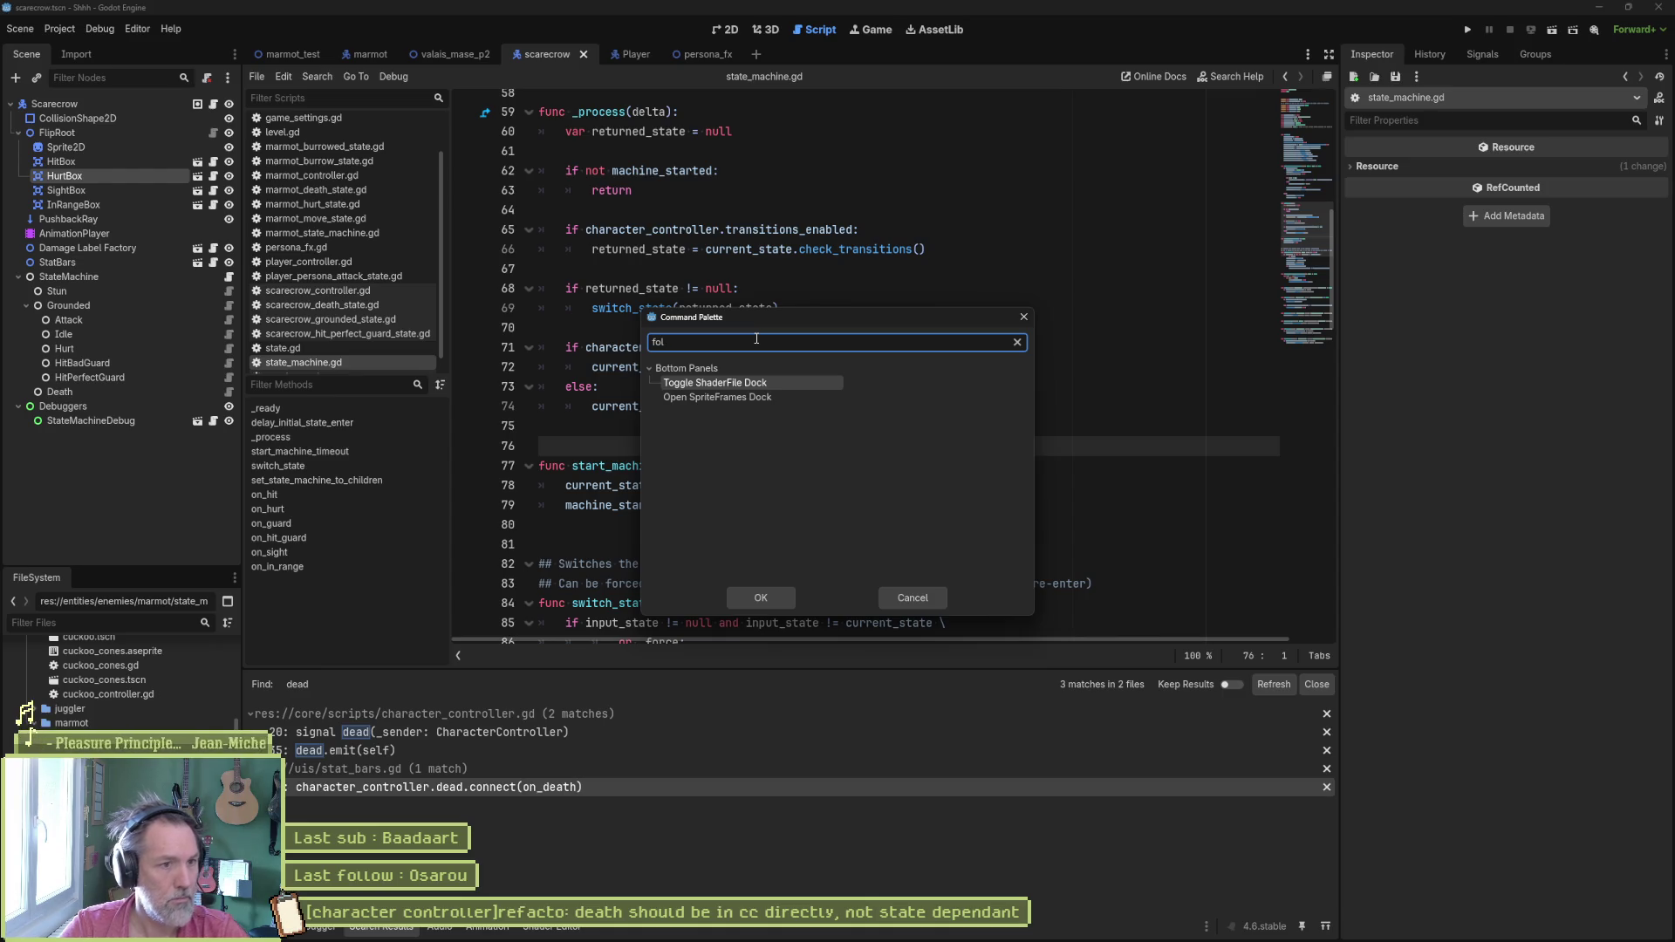
{"action": "key", "text": "Escape"}
{"action": "left_click", "coordinate": [138, 30]}
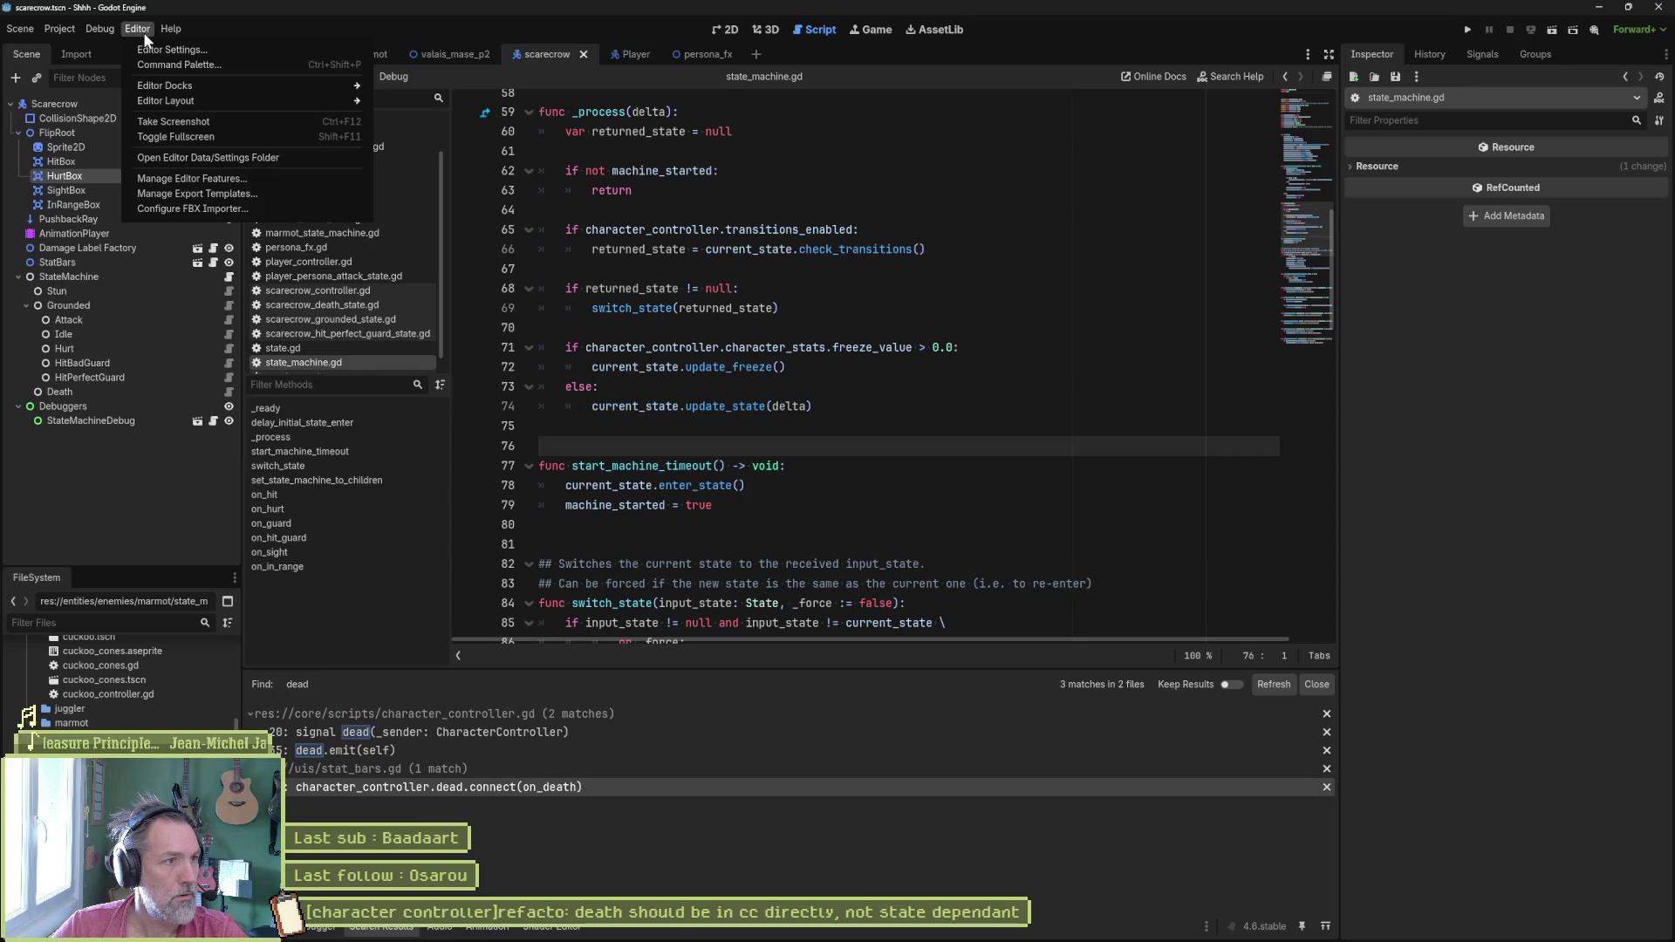
{"action": "left_click", "coordinate": [168, 50]}
Step: Filter Editor Settings by 'fold', review the interface, code-folding theme and FileSystem matches, then switch to Shortcuts
{"action": "left_click", "coordinate": [681, 175]}
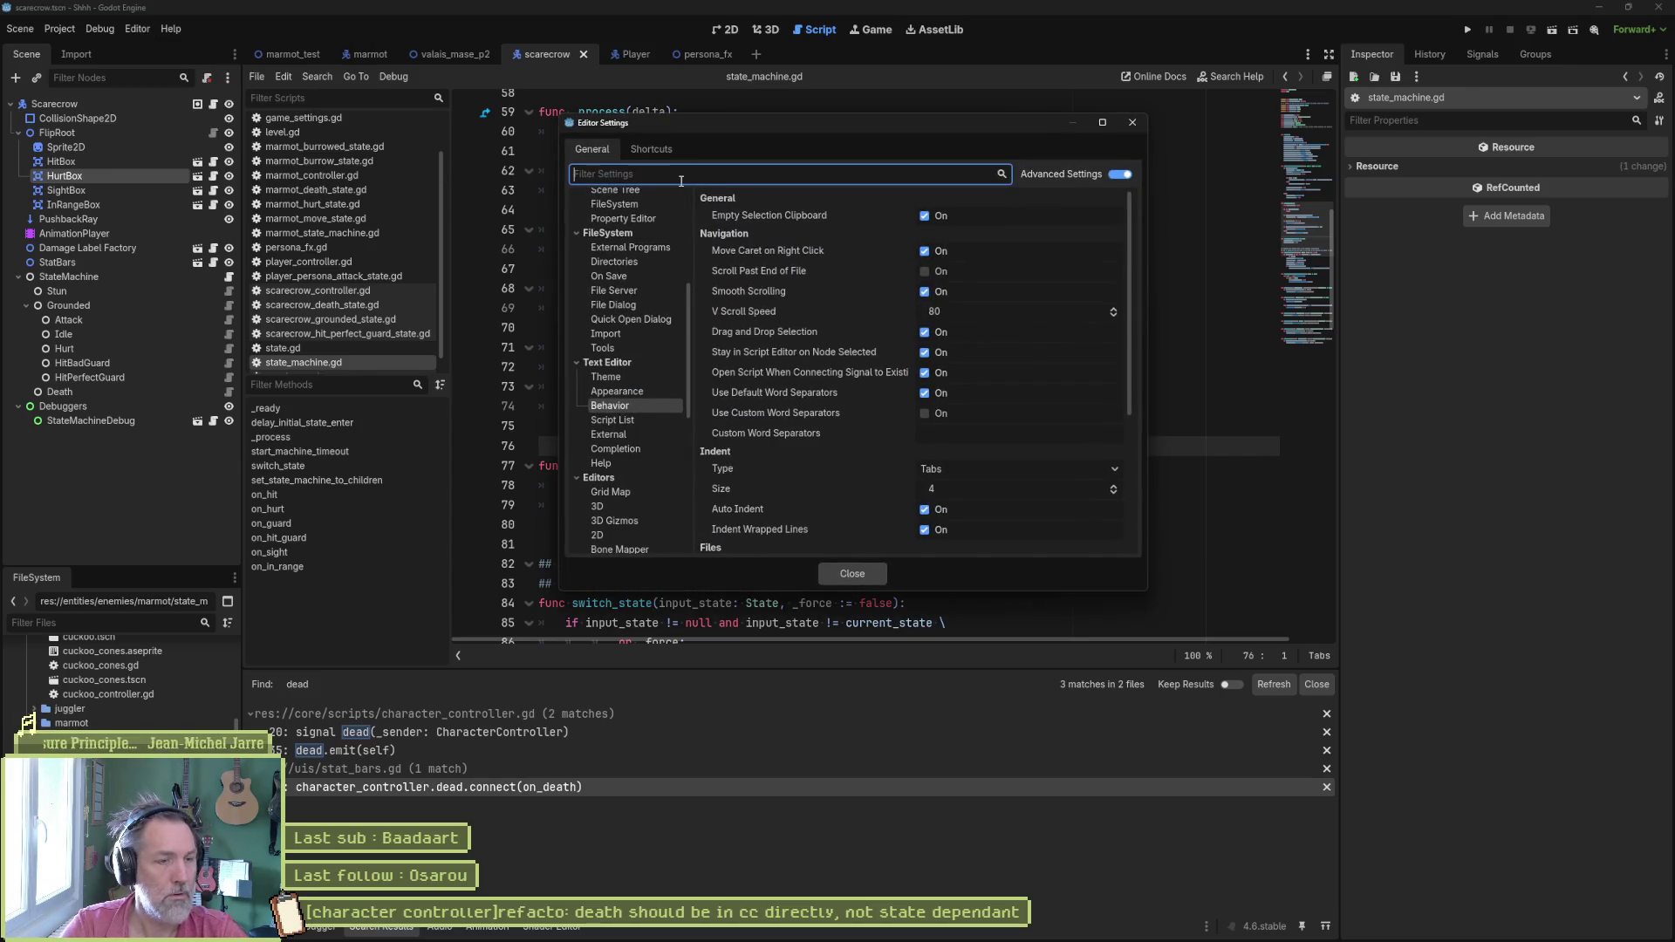
{"action": "type", "text": "fold"}
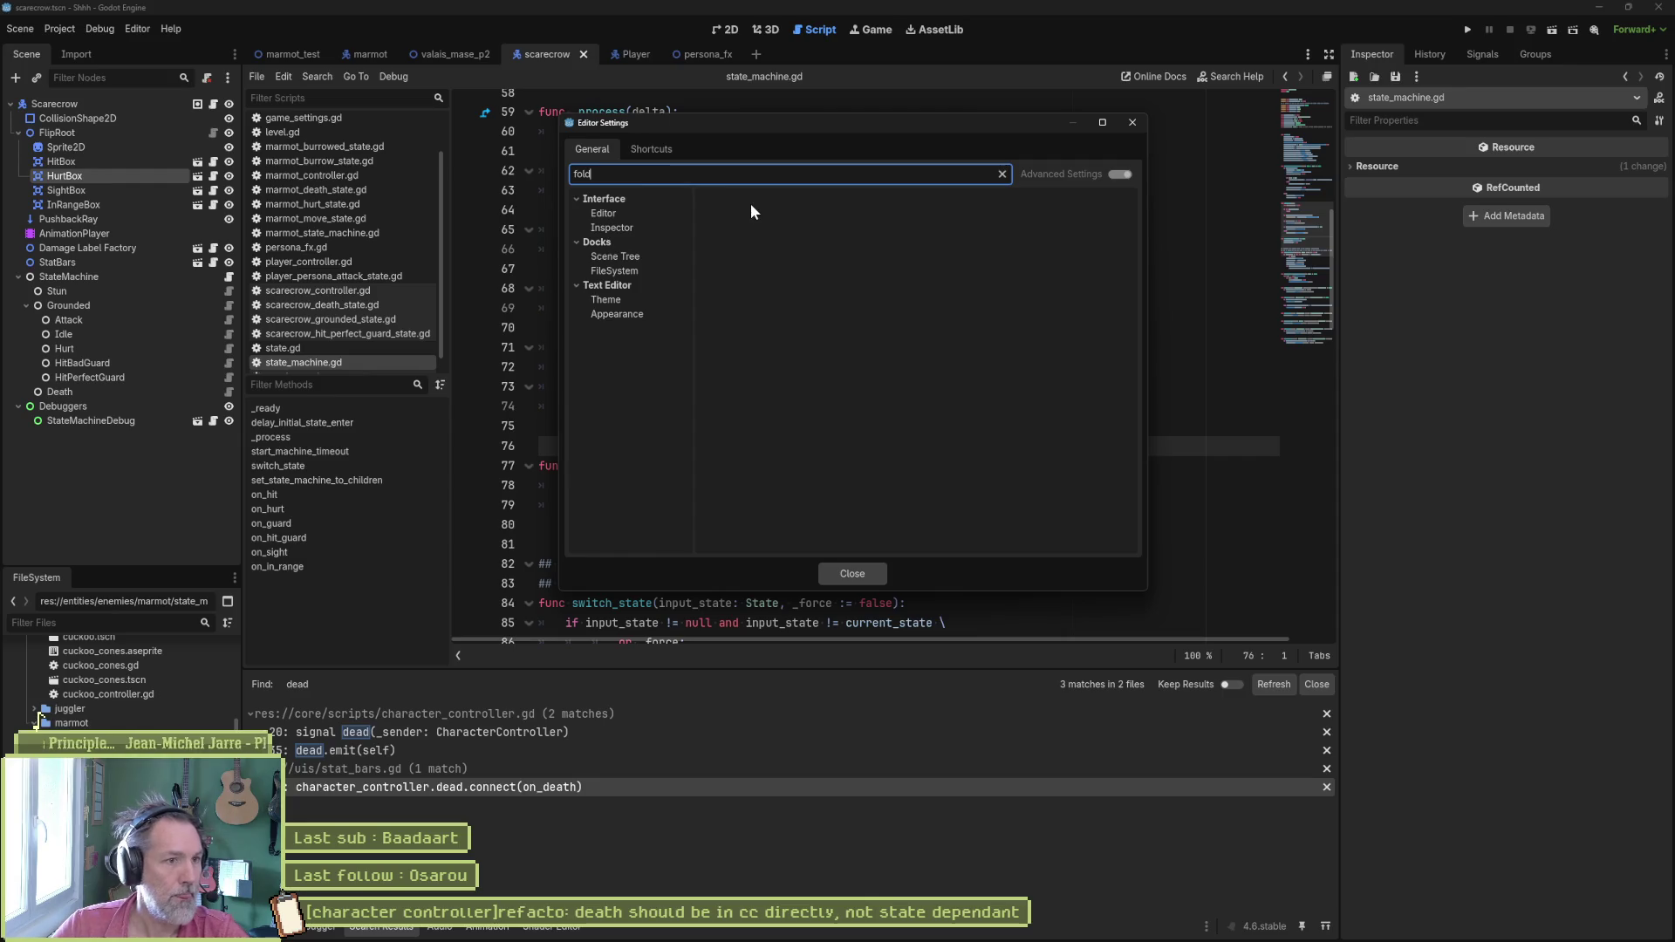
{"action": "left_click", "coordinate": [605, 213]}
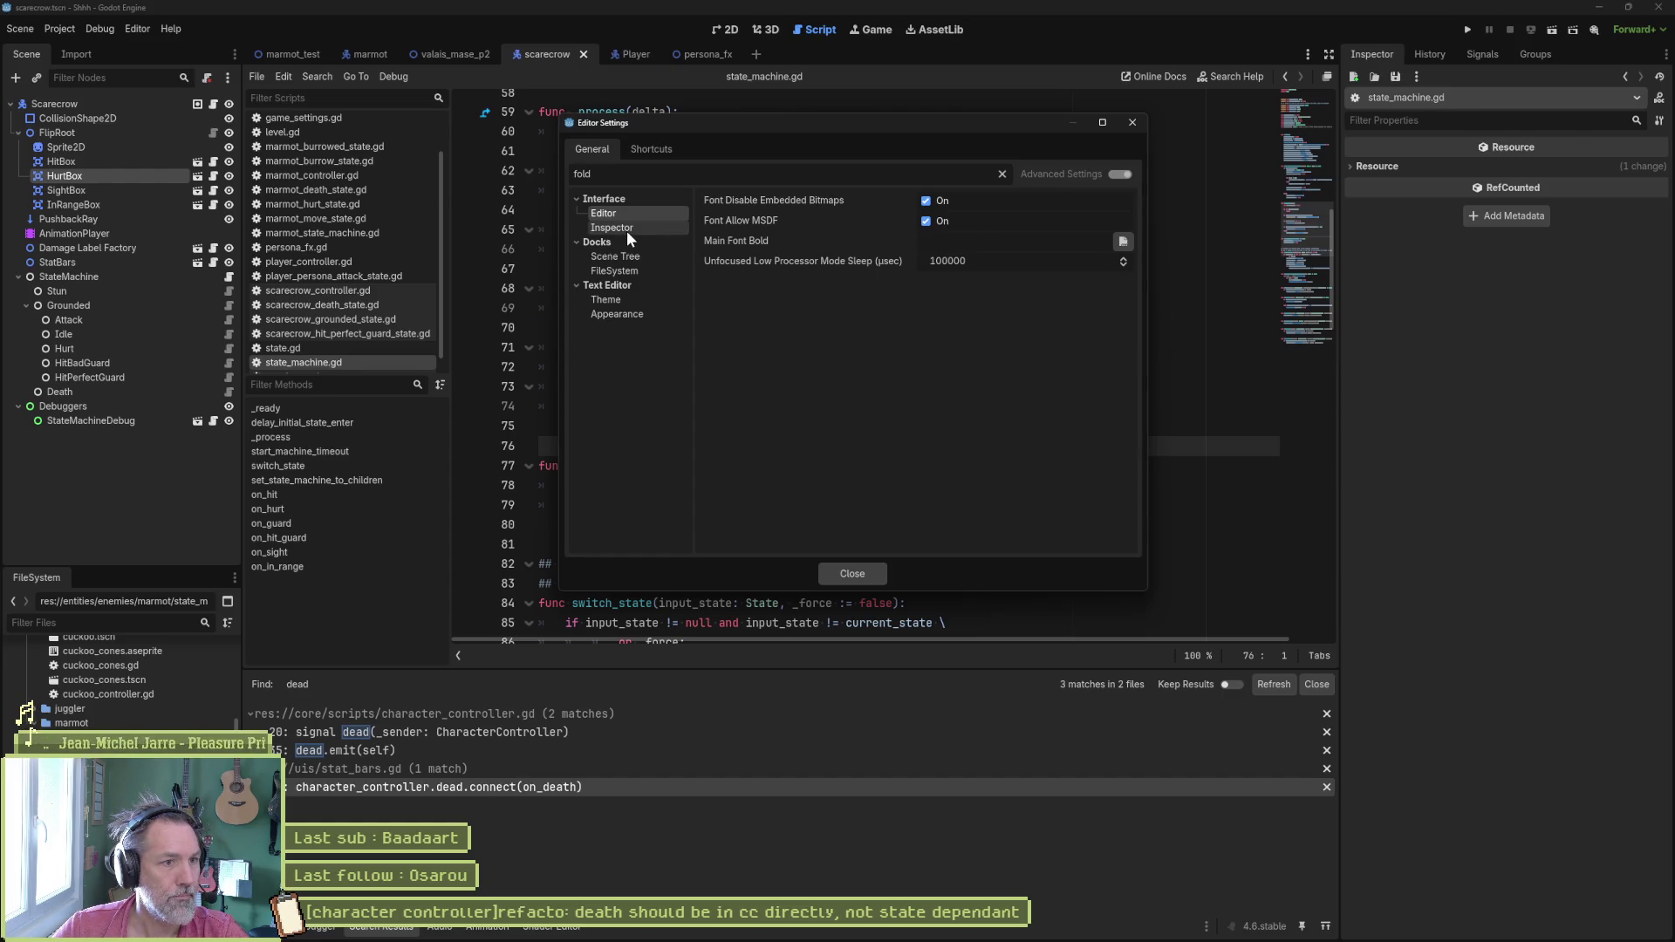
{"action": "left_click", "coordinate": [606, 300]}
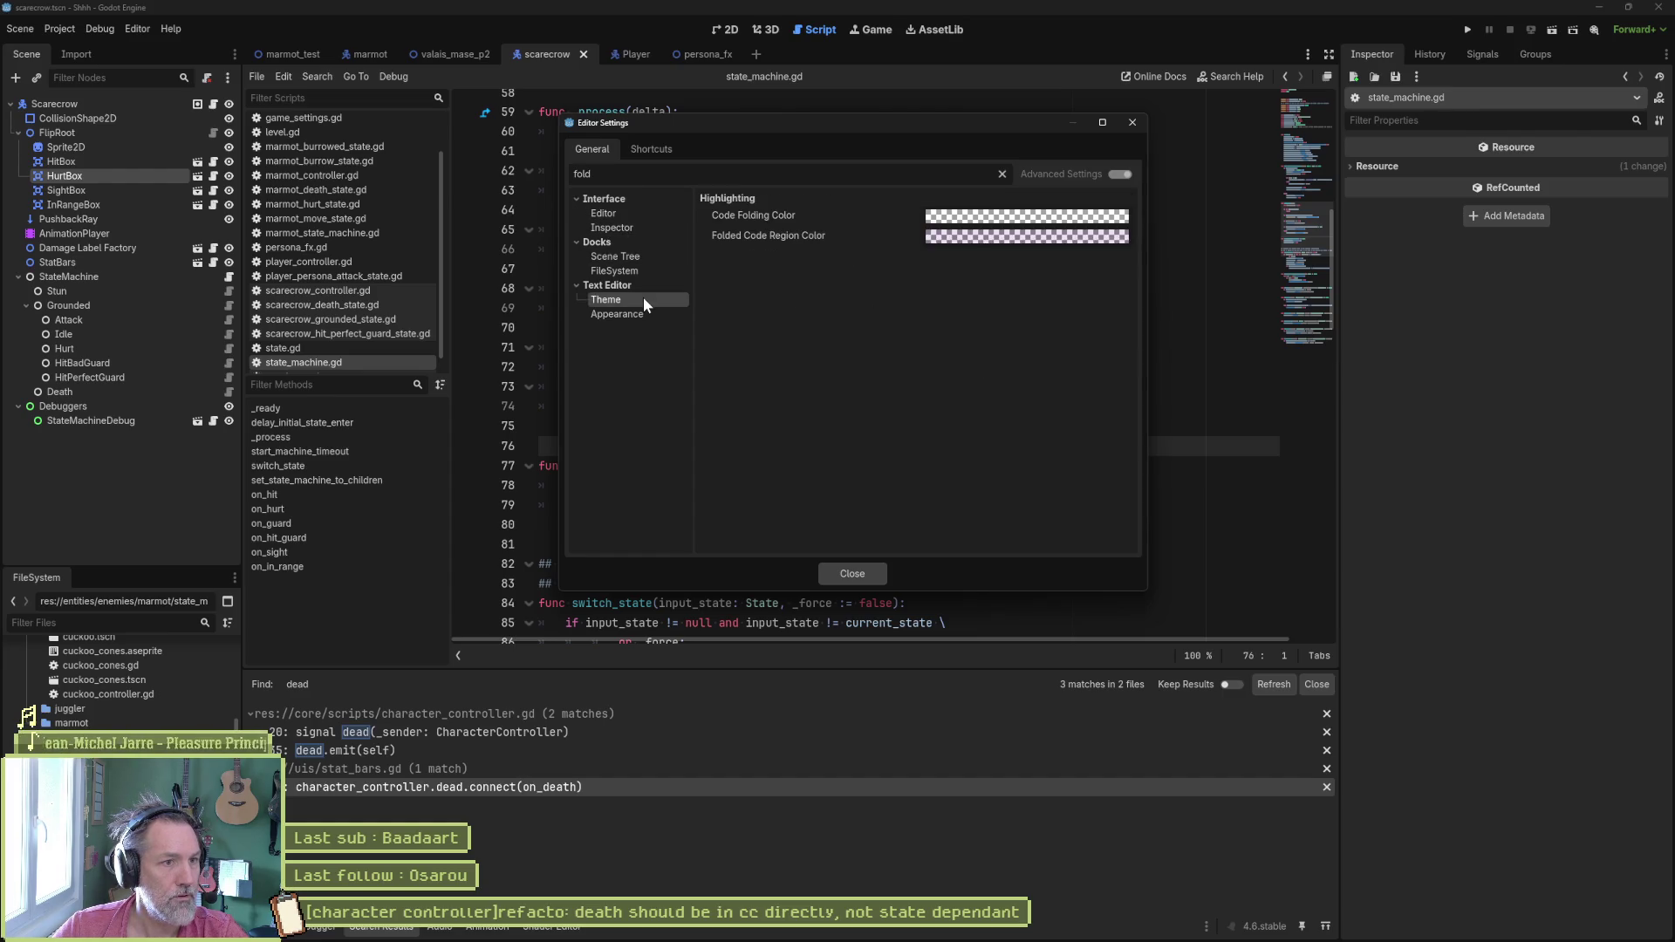
{"action": "left_click", "coordinate": [641, 313]}
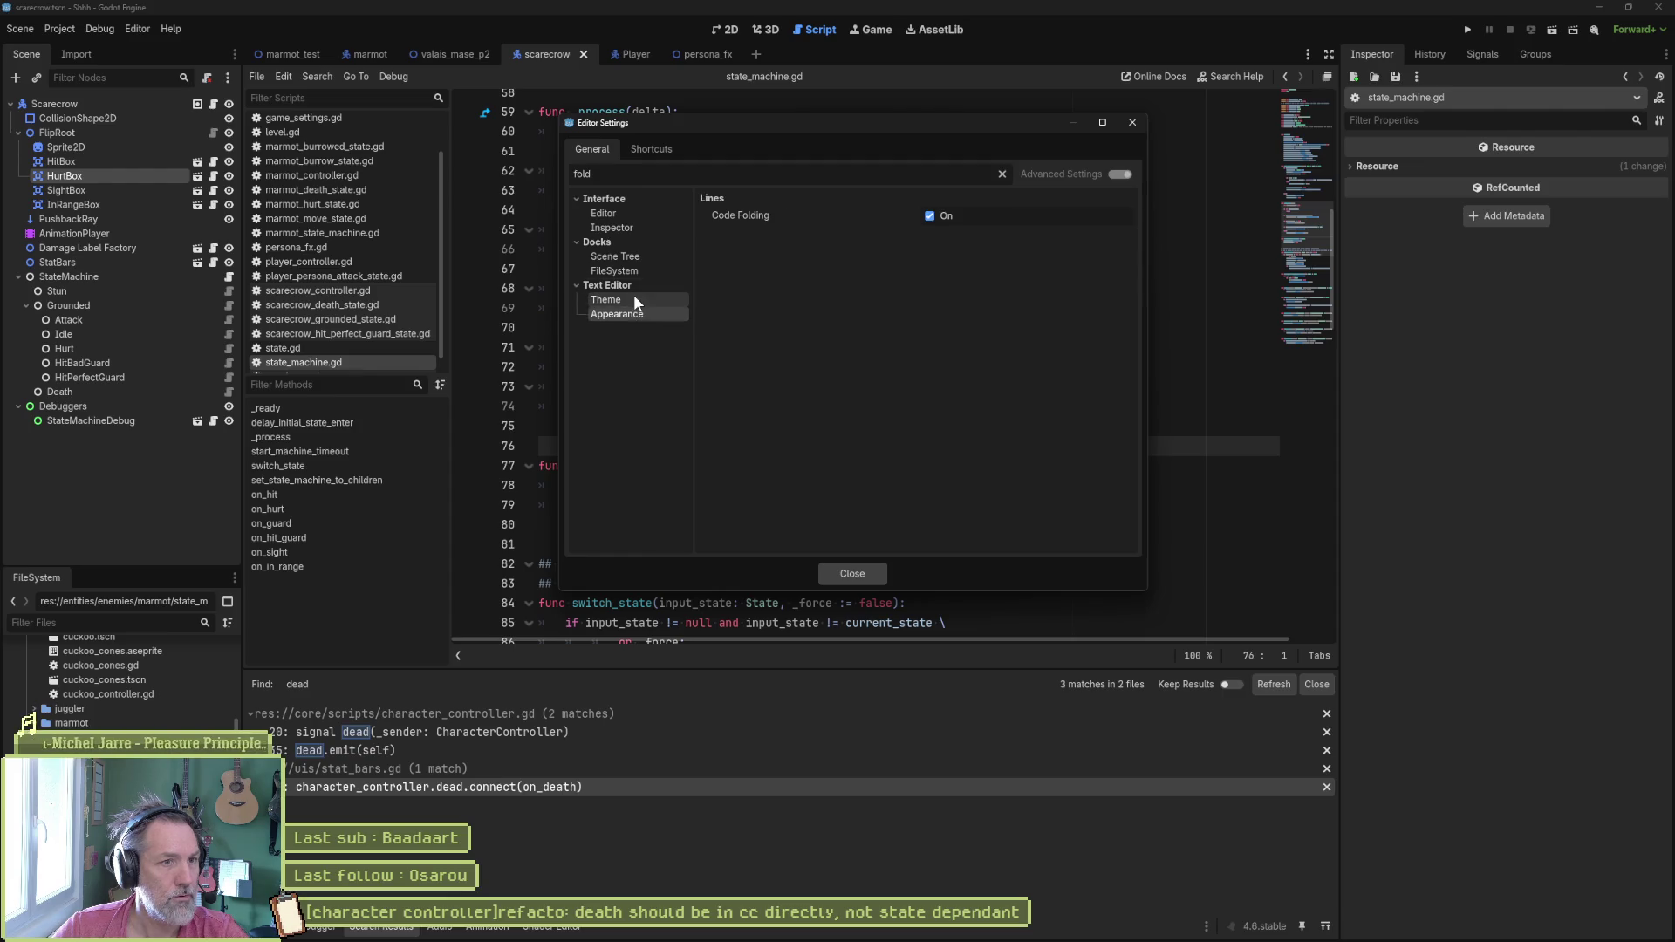
{"action": "left_click", "coordinate": [606, 299]}
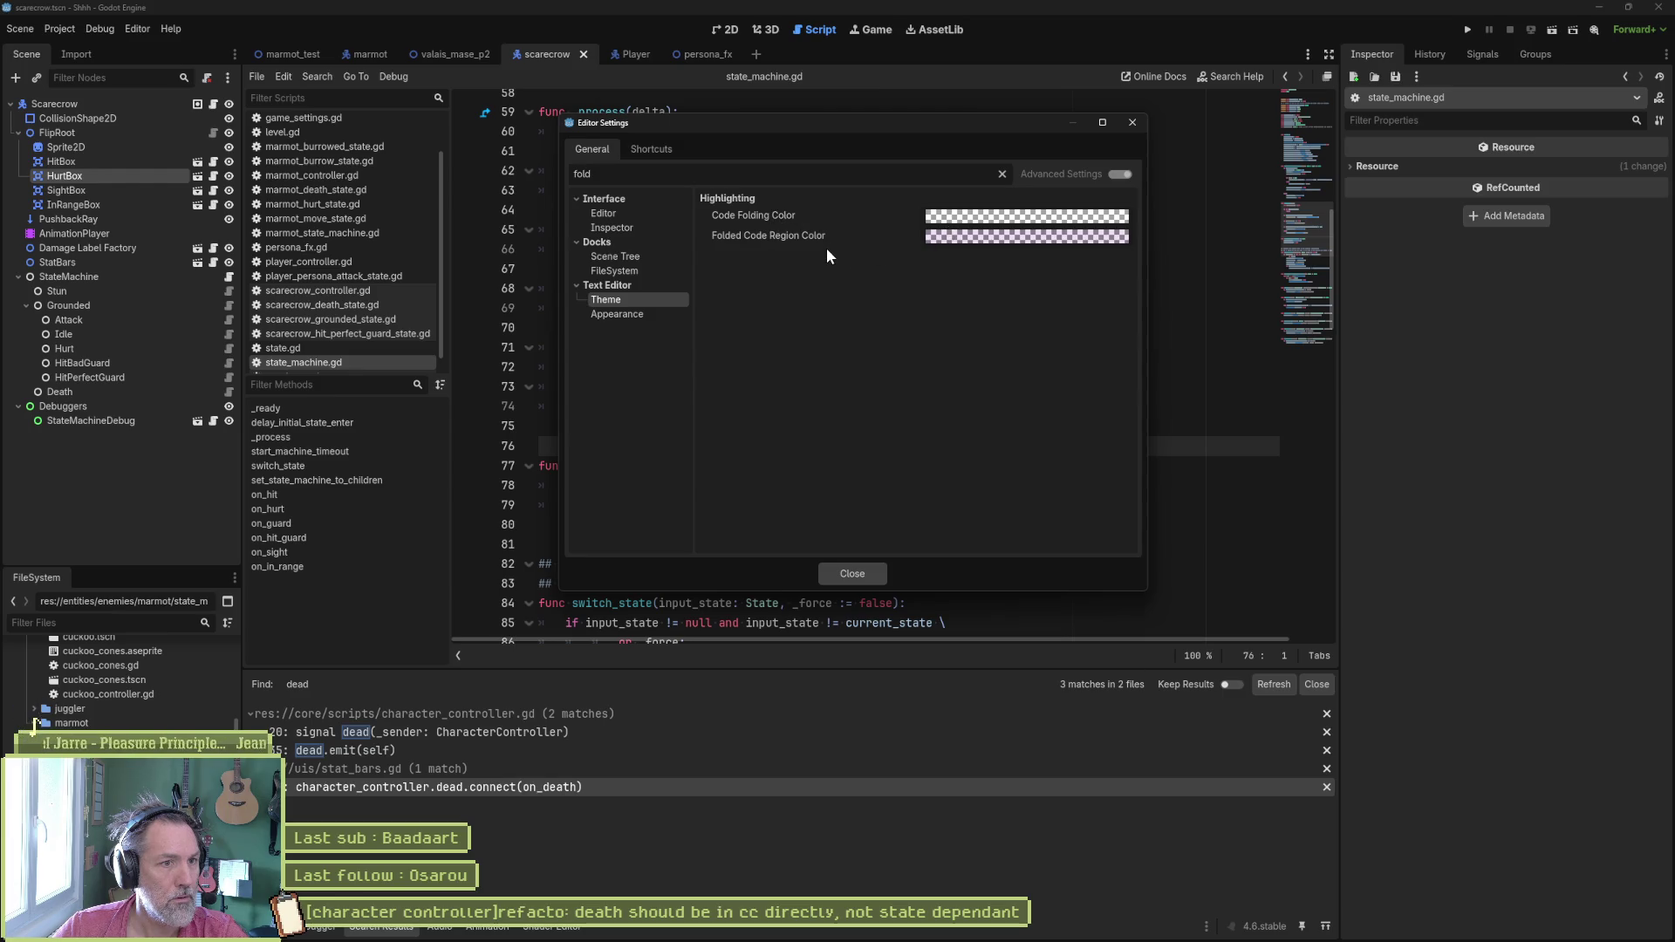
{"action": "left_click", "coordinate": [615, 271]}
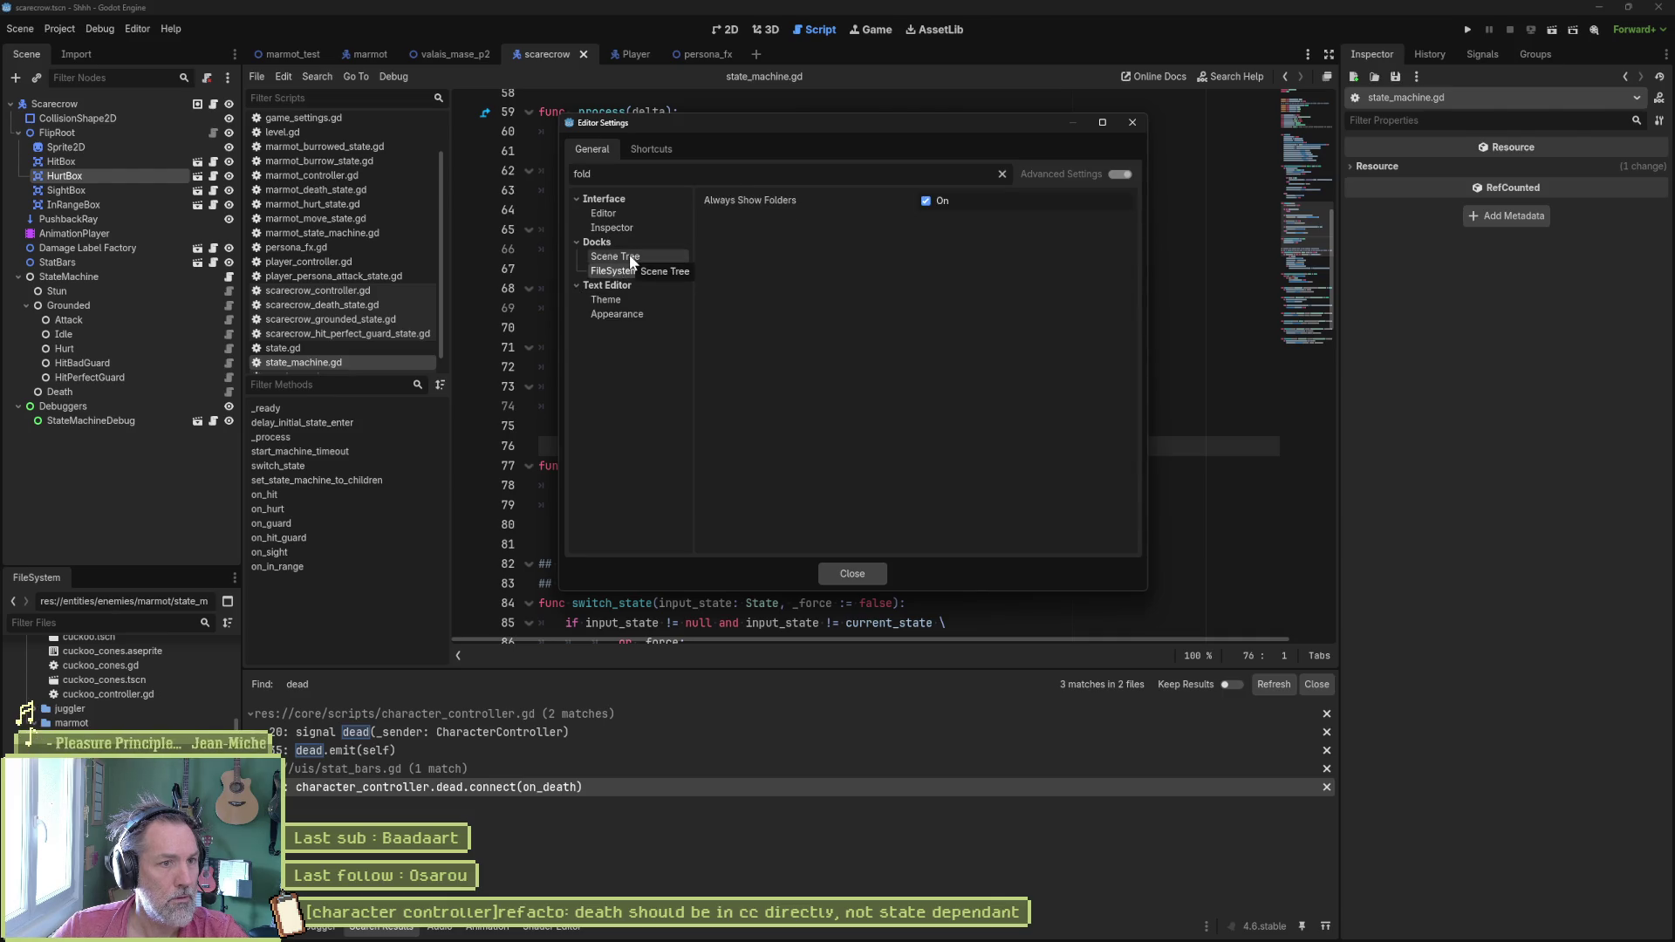
{"action": "left_click", "coordinate": [651, 147]}
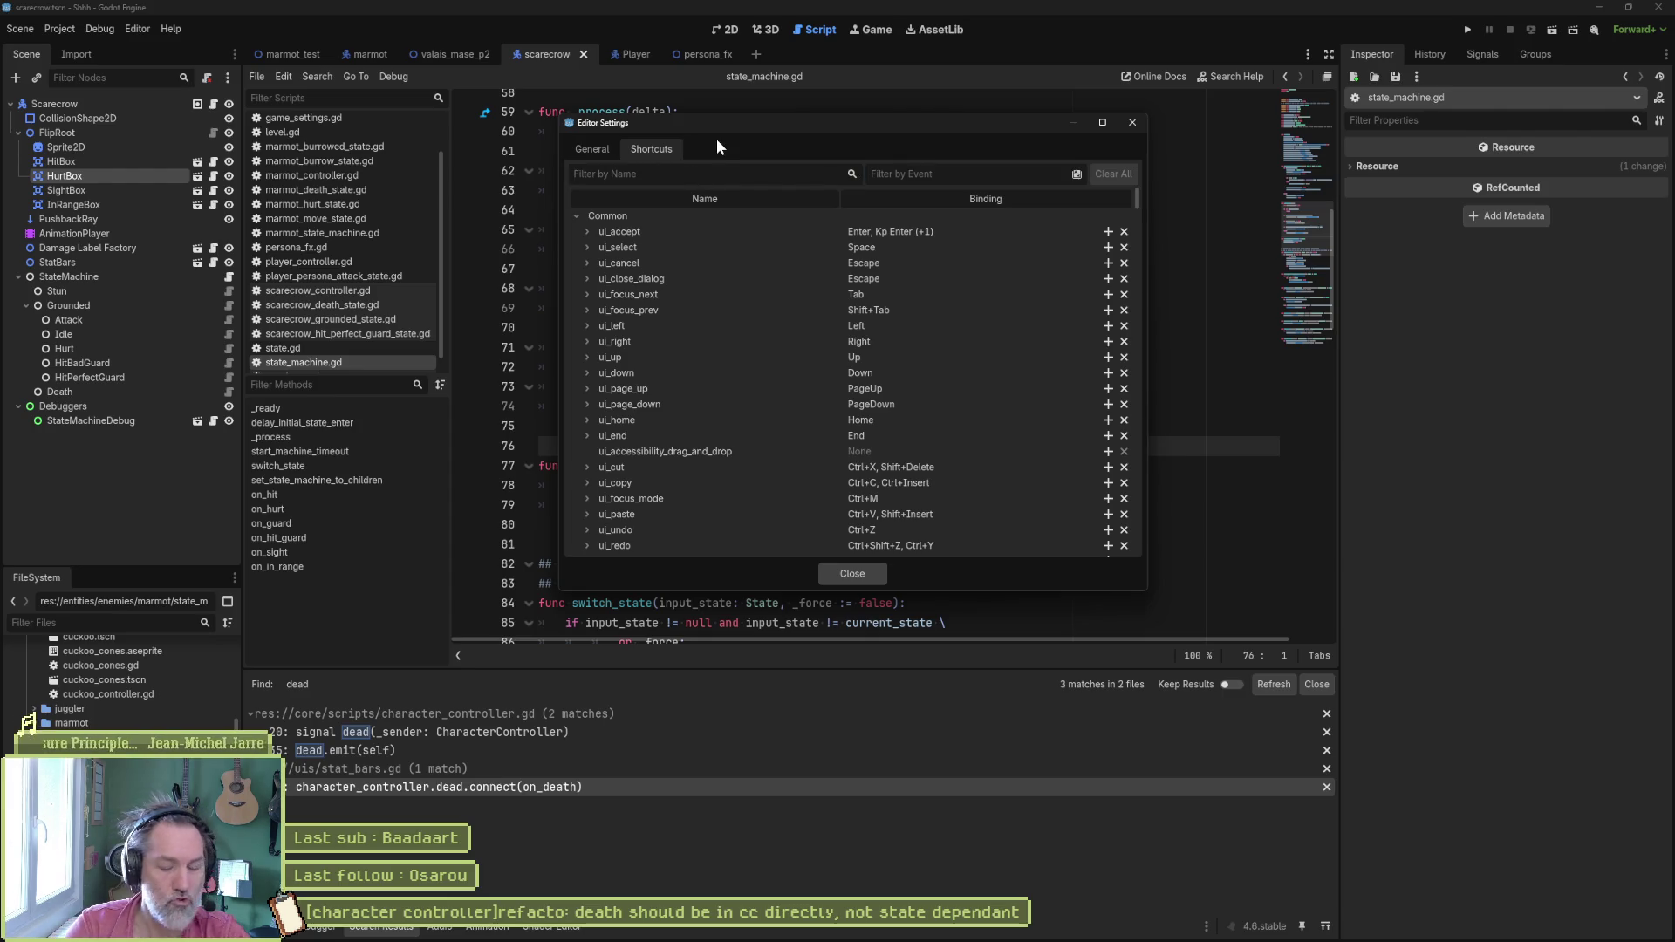
{"action": "type", "text": "fold"}
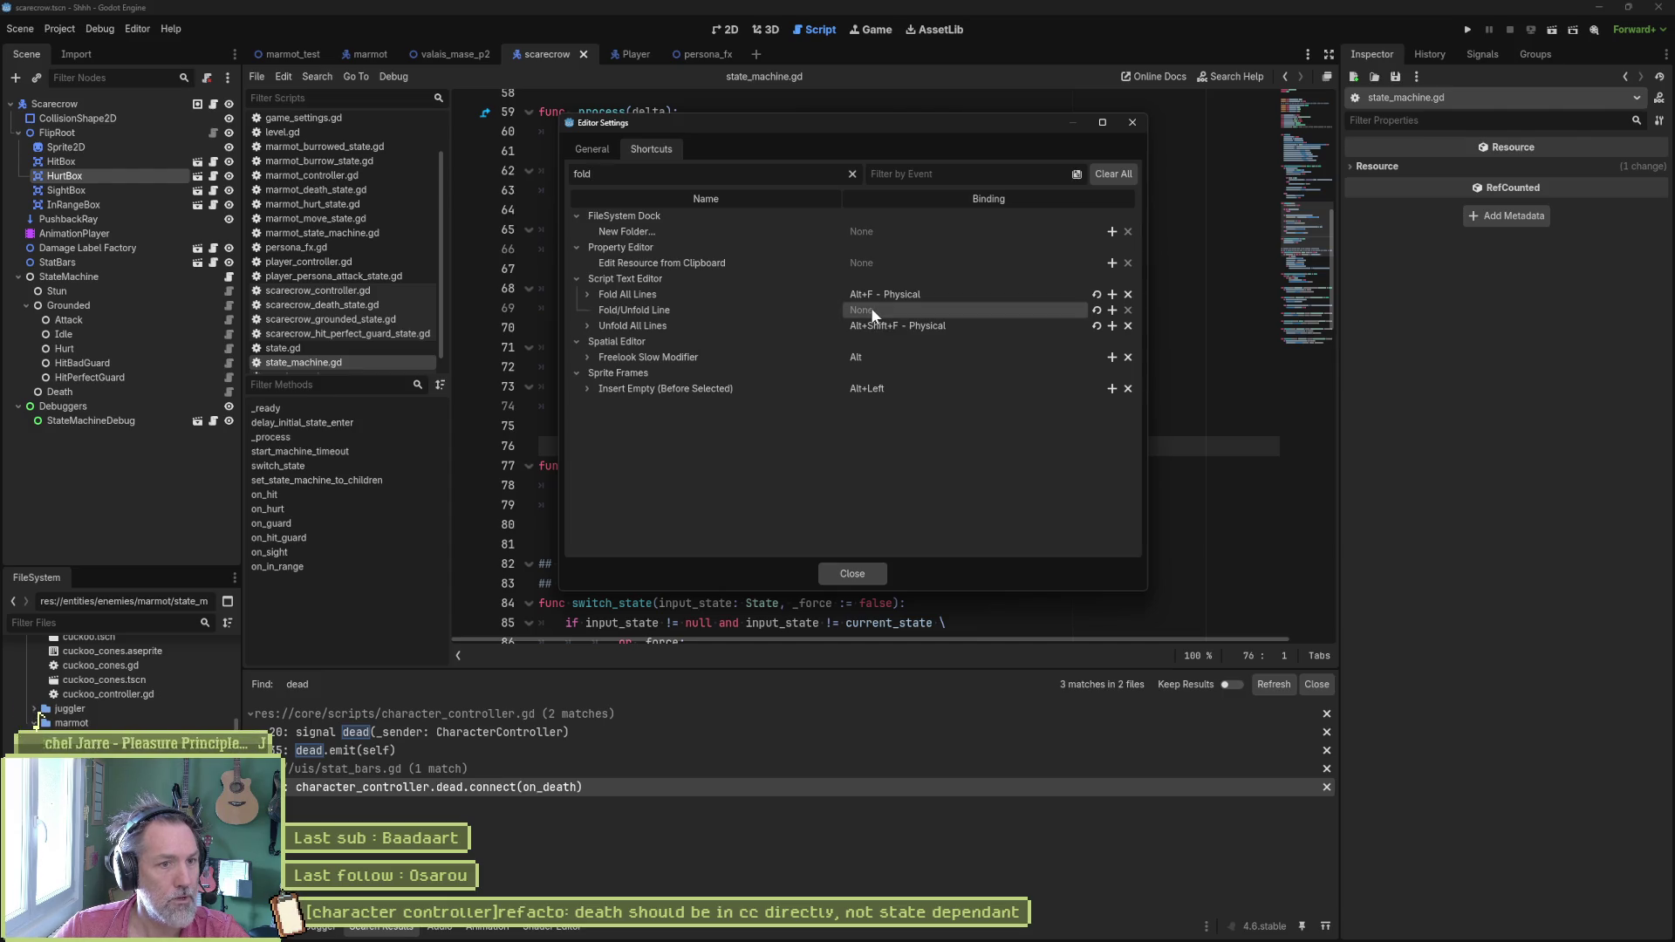
Step: Bind Alt+F to the Fold/Unfold Line command and close Editor Settings
{"action": "left_click", "coordinate": [1113, 310]}
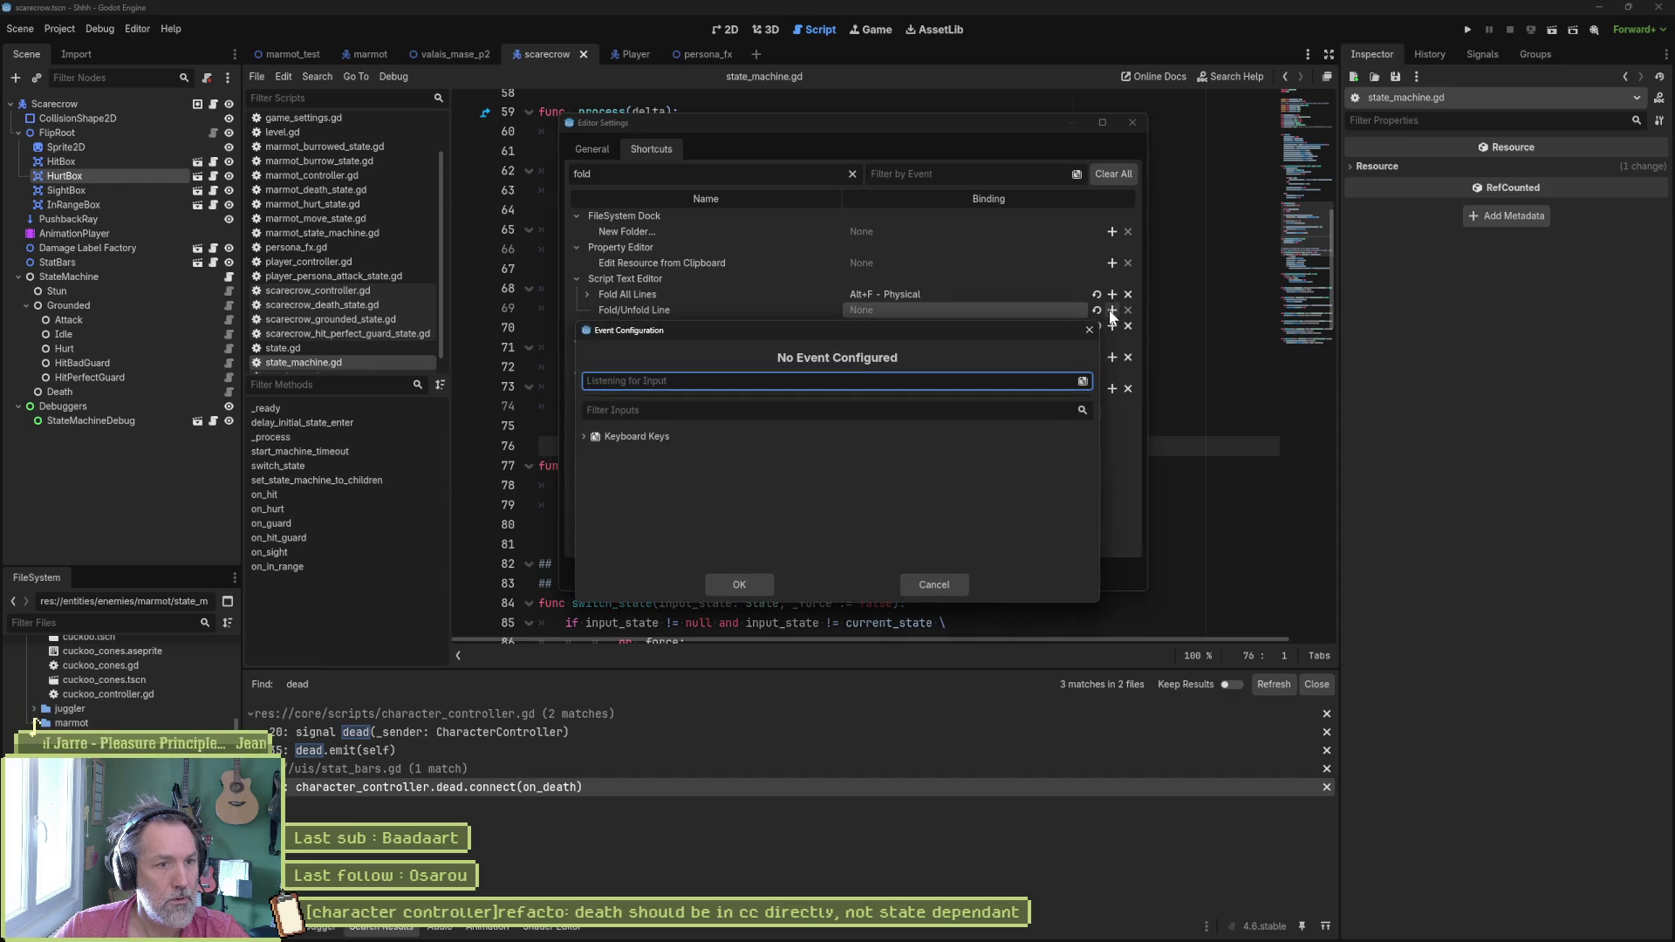
{"action": "key", "text": "alt"}
{"action": "key", "text": "alt+f"}
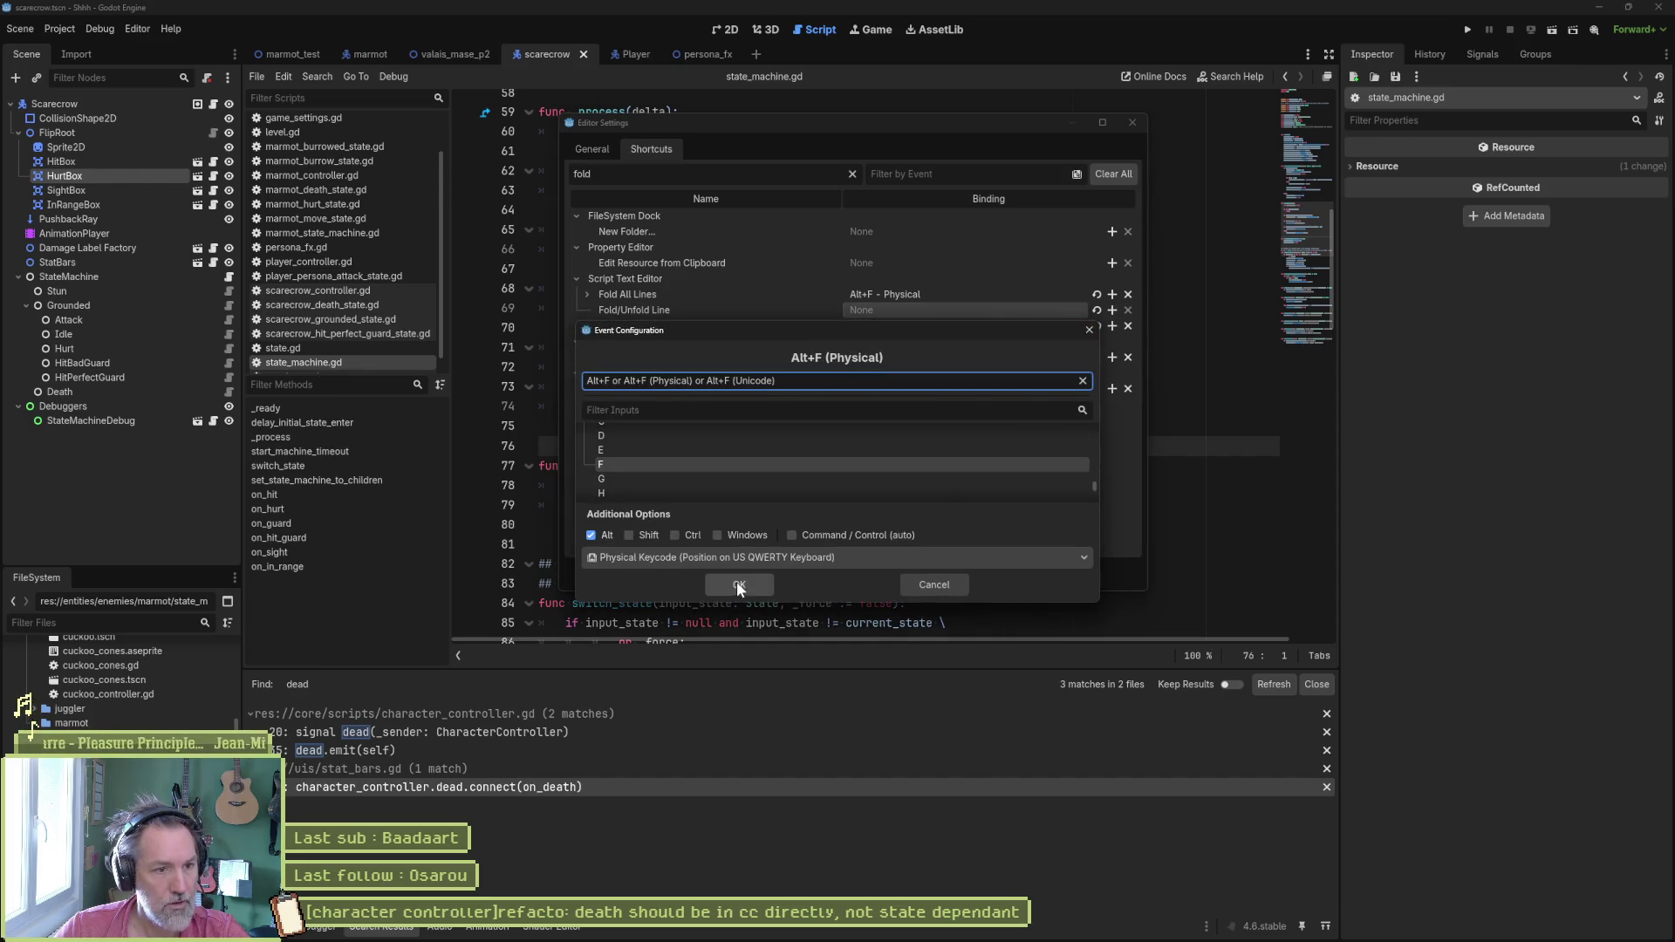
{"action": "left_click", "coordinate": [728, 585]}
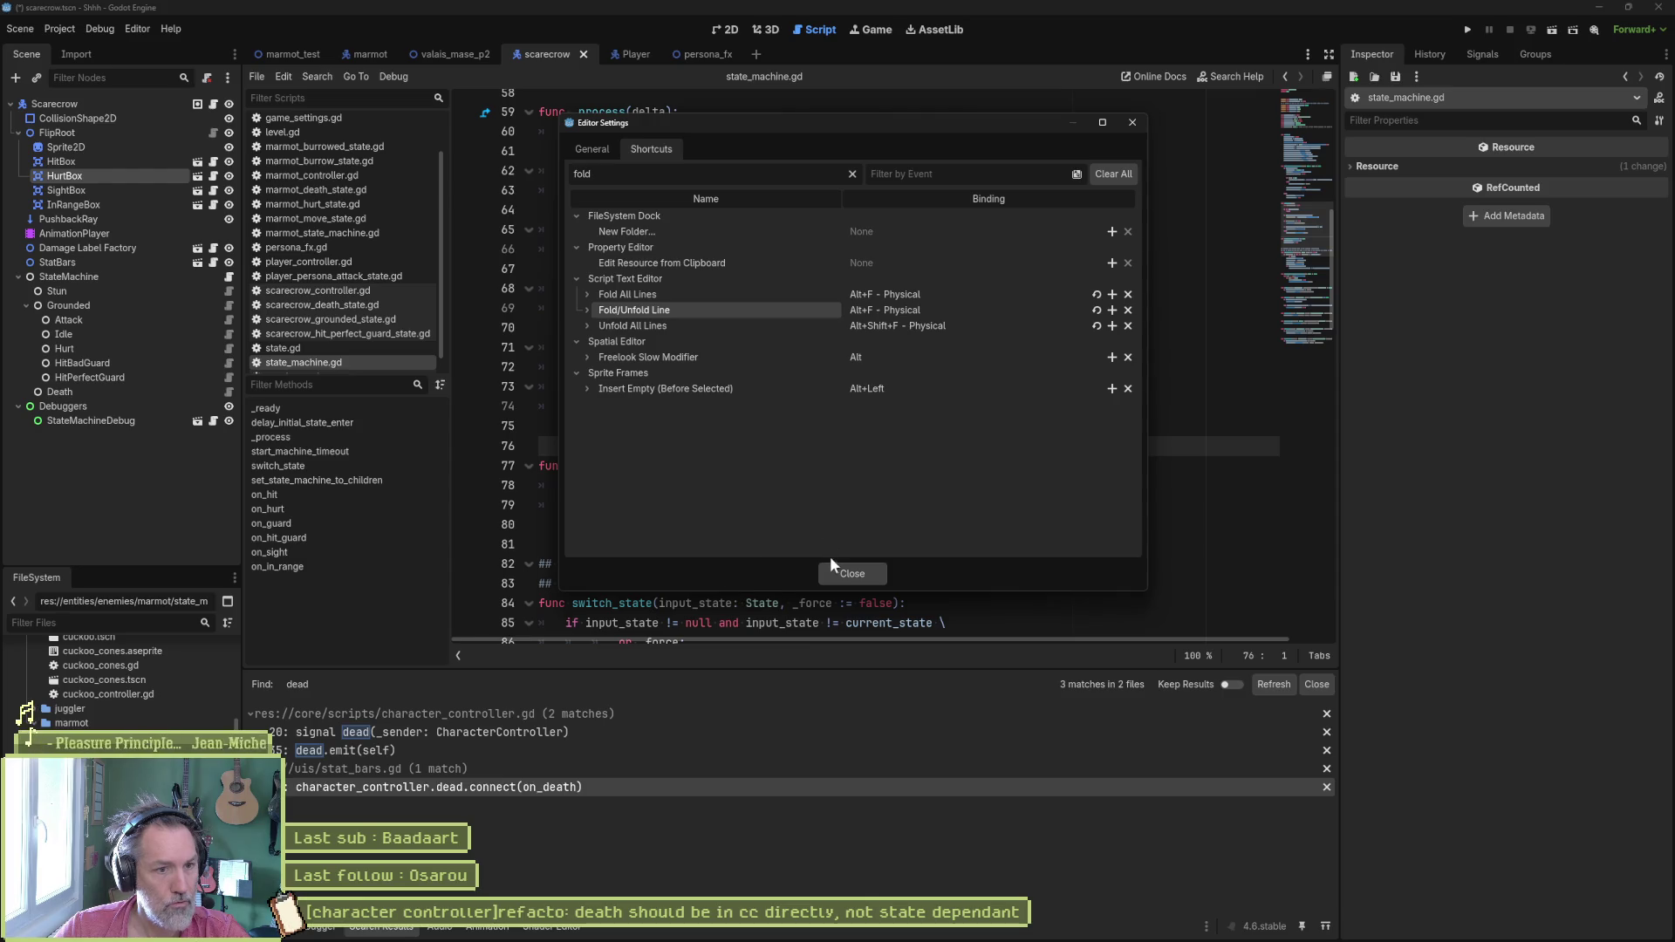
{"action": "left_click", "coordinate": [845, 572]}
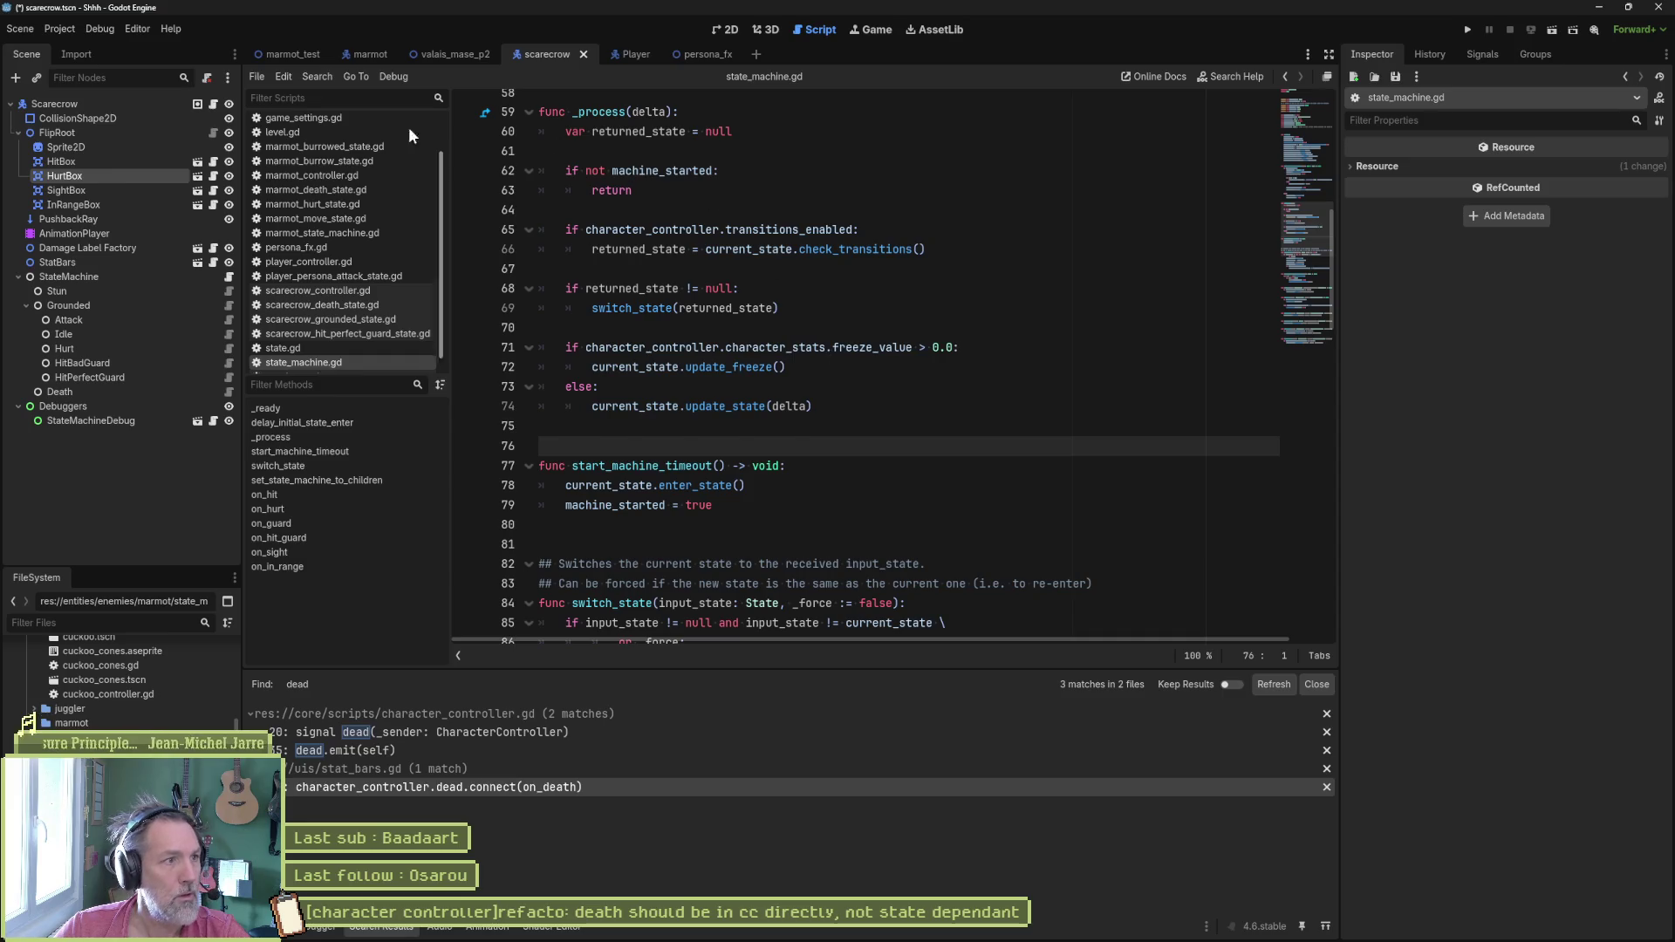
Step: Reopen Editor Settings shortcuts and filter bindings by the Alt+F key event
{"action": "left_click", "coordinate": [137, 27]}
{"action": "left_click", "coordinate": [168, 50]}
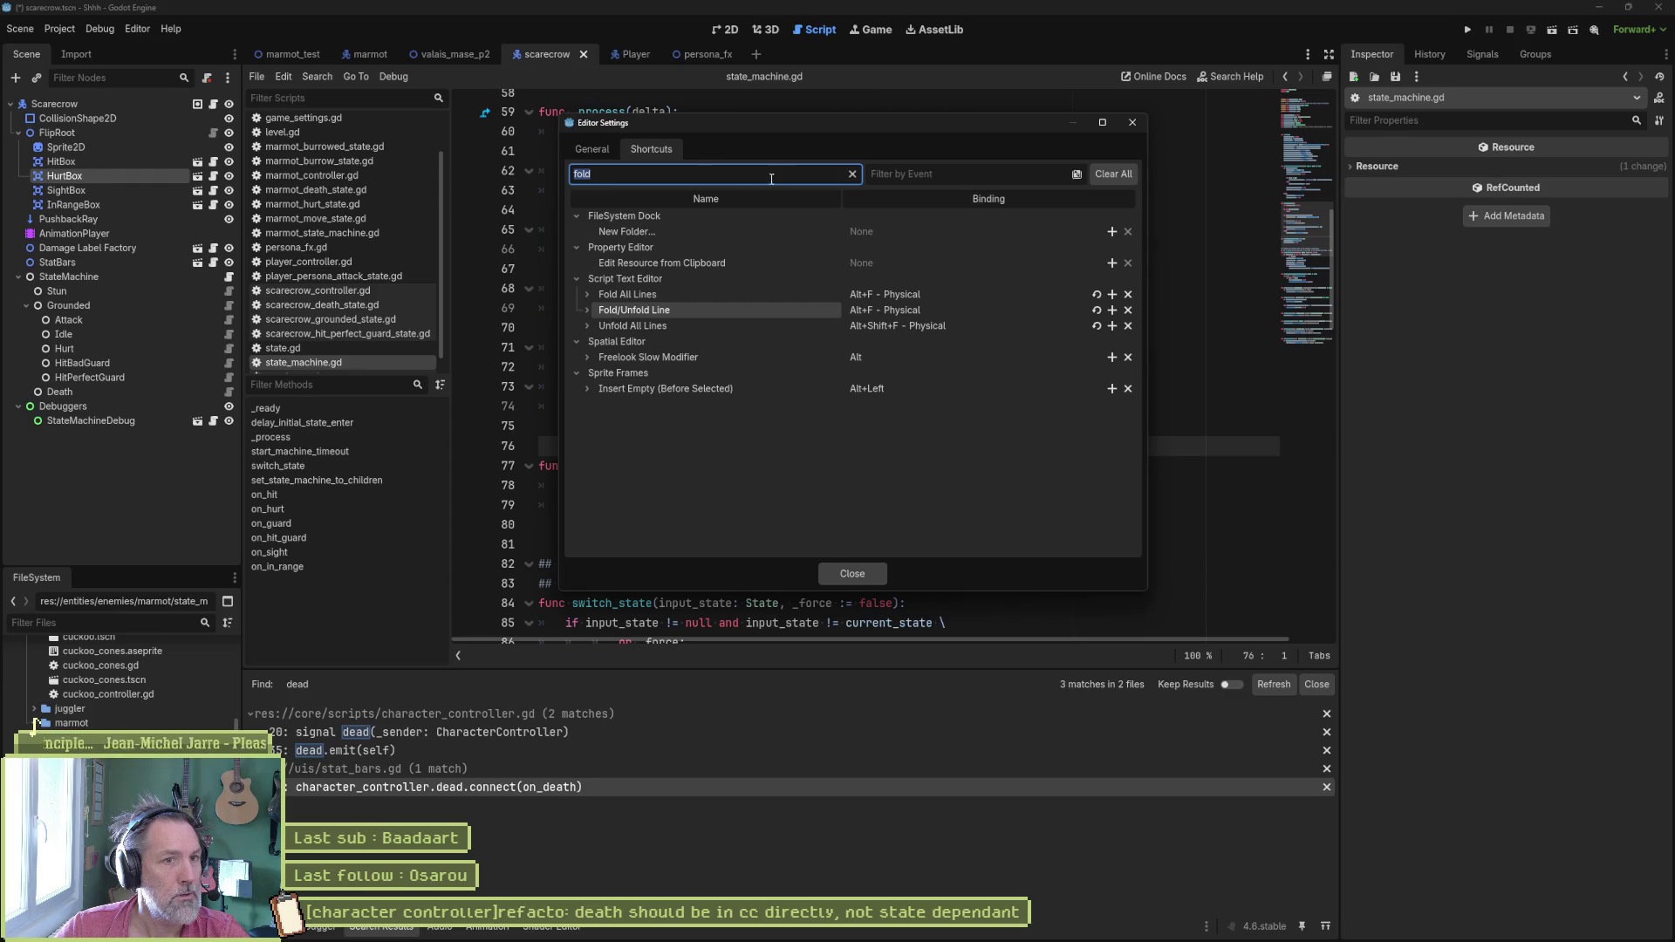
{"action": "left_click", "coordinate": [852, 175]}
{"action": "left_click", "coordinate": [920, 175]}
{"action": "key", "text": "alt+f"}
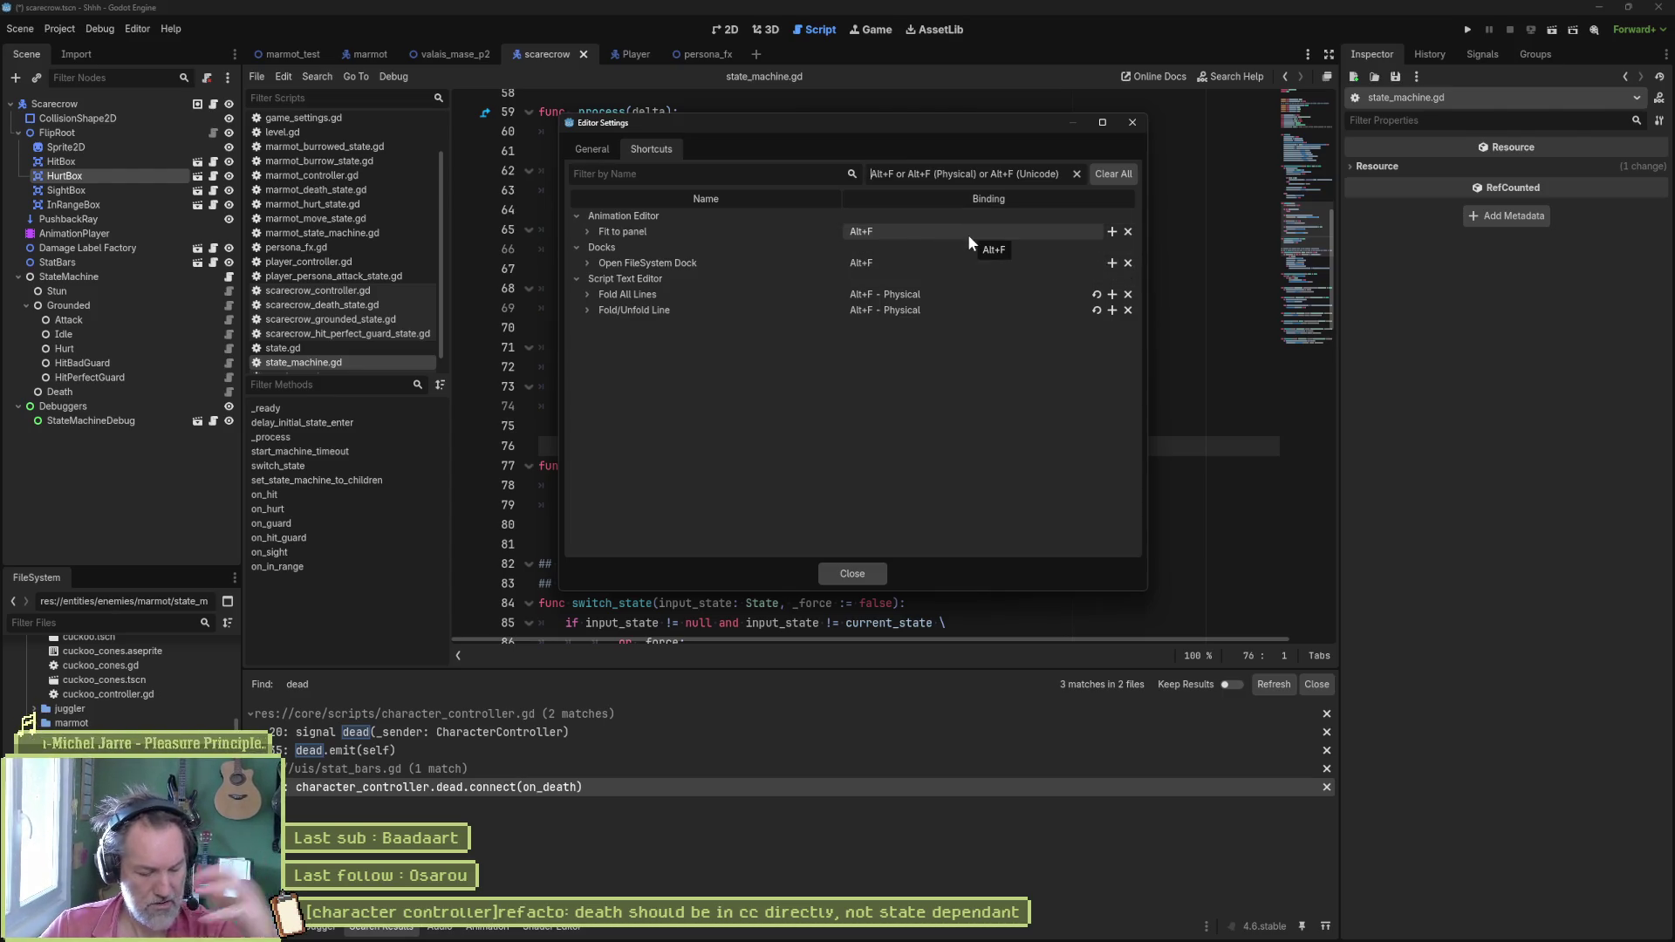
Step: Remove Alt+F from Fit to panel, Open FileSystem Dock and Fold All Lines, then try the fold shortcut in the script
{"action": "left_click", "coordinate": [1126, 231]}
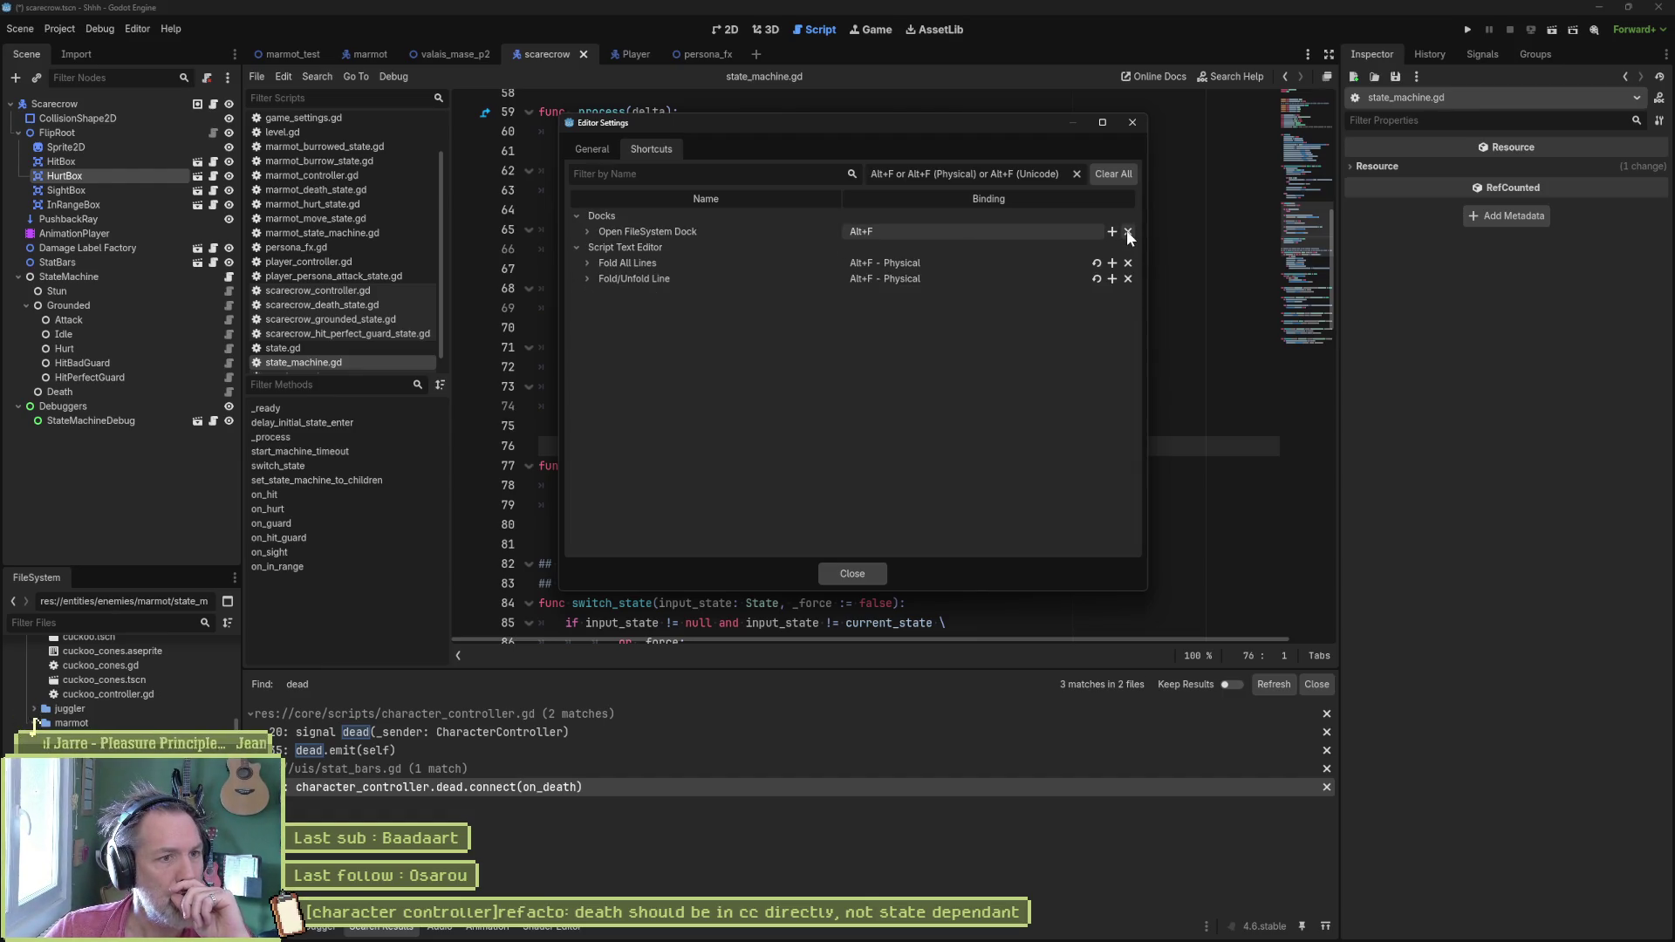
{"action": "left_click", "coordinate": [1127, 230]}
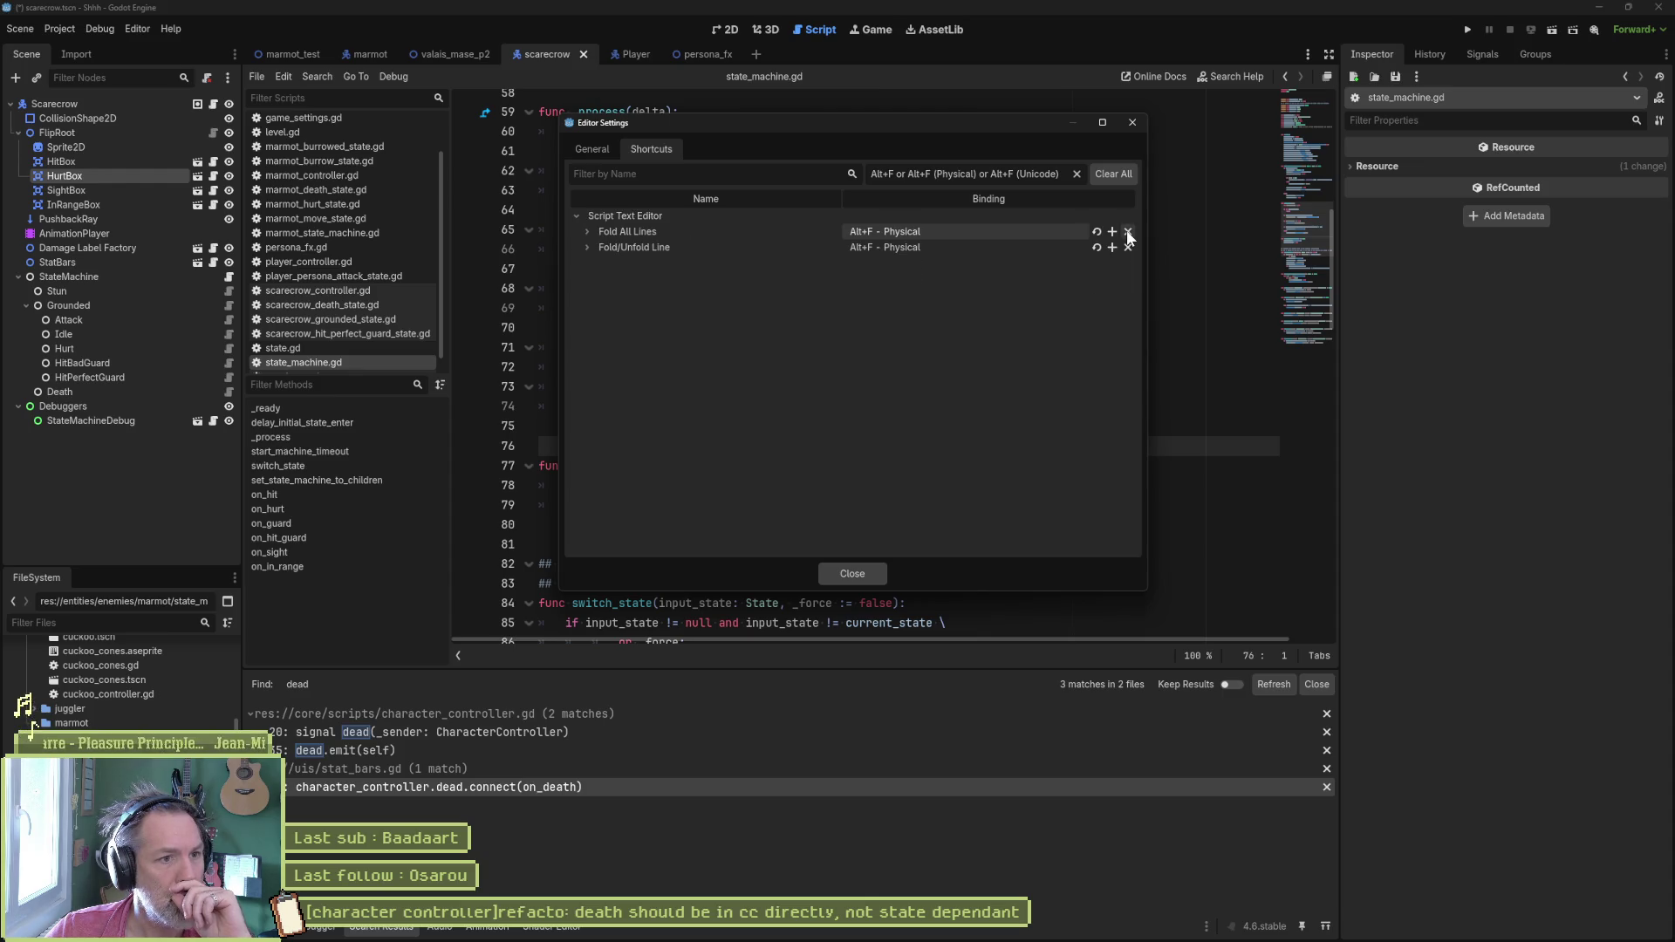
{"action": "left_click", "coordinate": [1127, 233]}
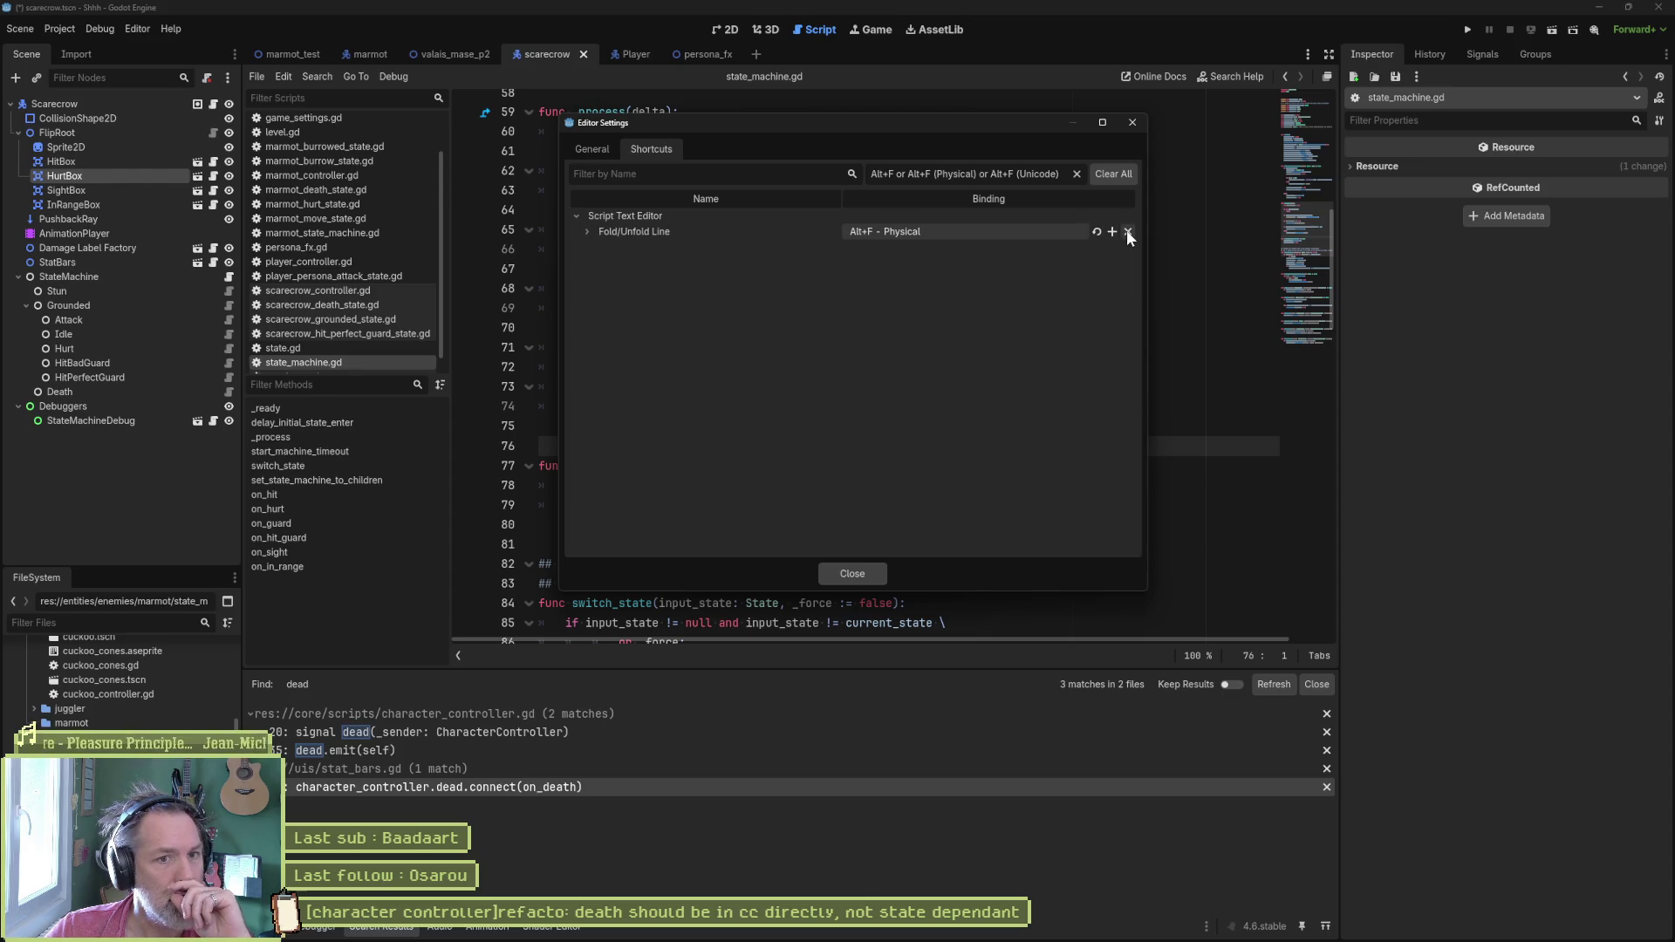
{"action": "left_click", "coordinate": [853, 574]}
{"action": "left_click", "coordinate": [907, 409]}
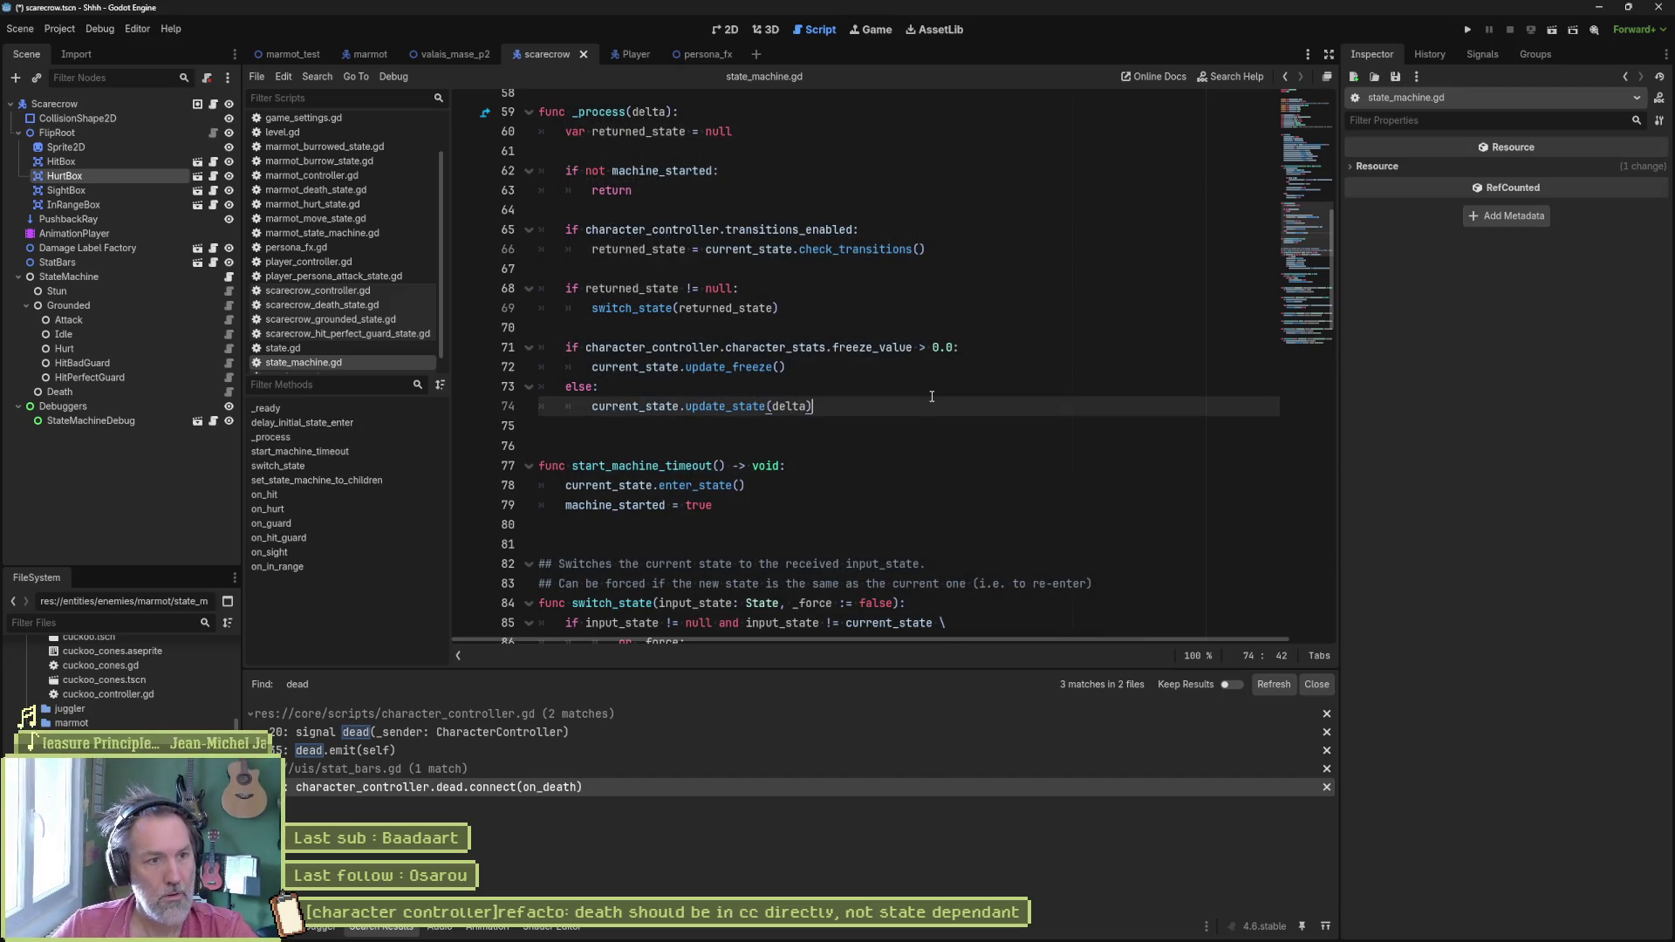
{"action": "left_click", "coordinate": [908, 434]}
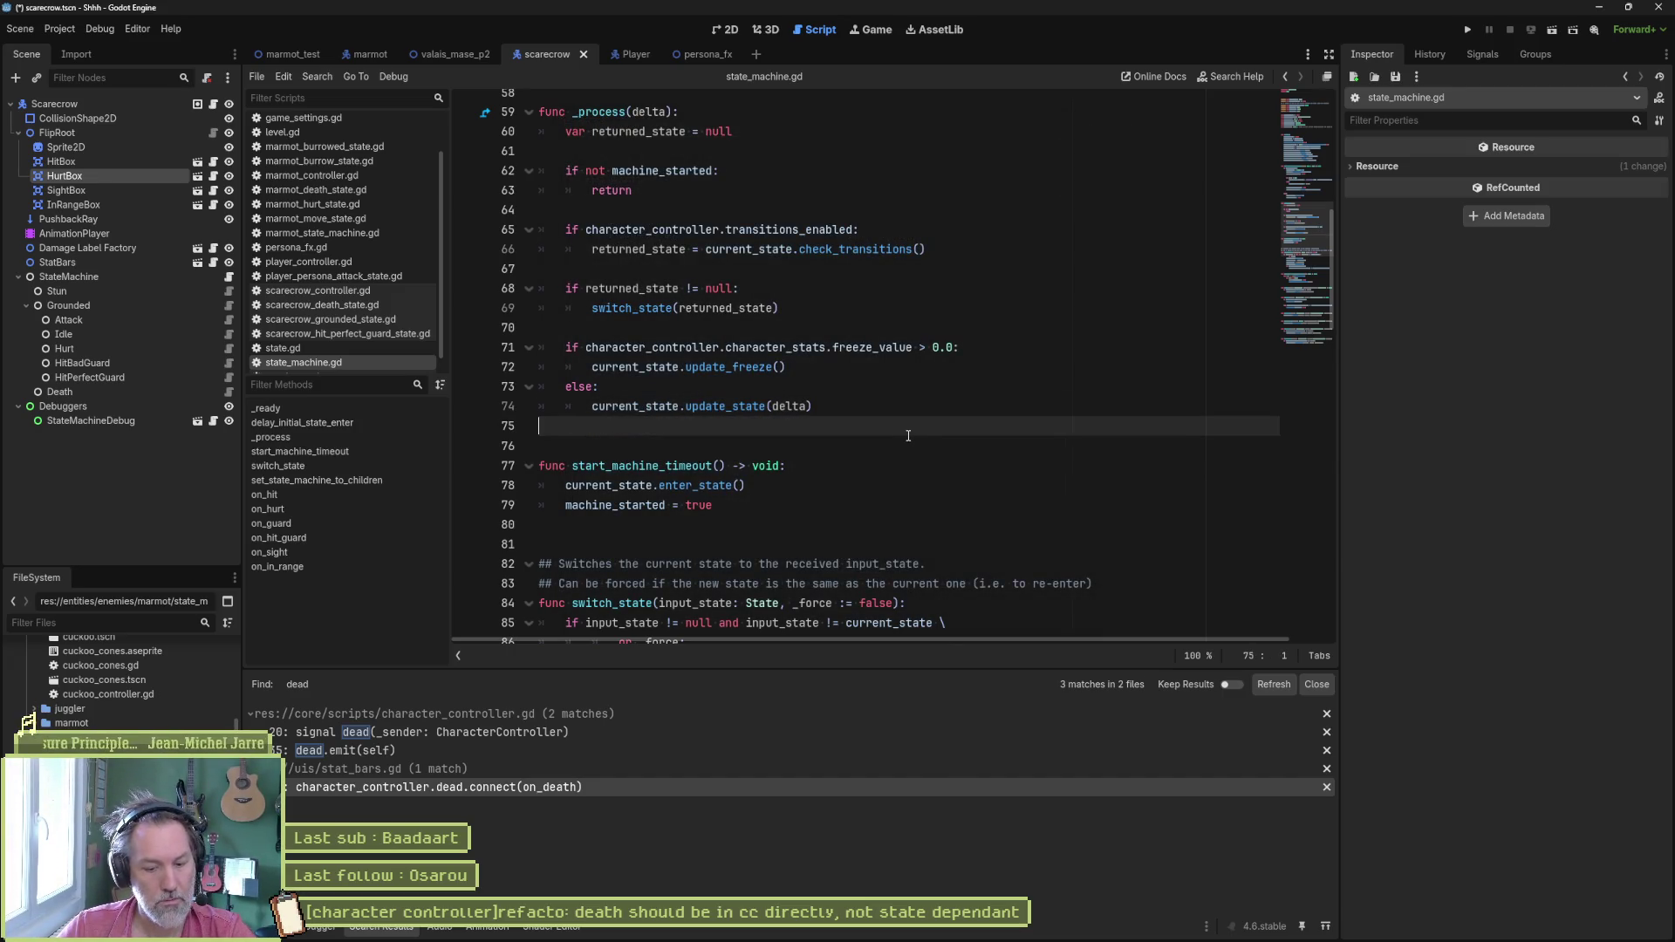
{"action": "key", "text": "ctrl+alt+f"}
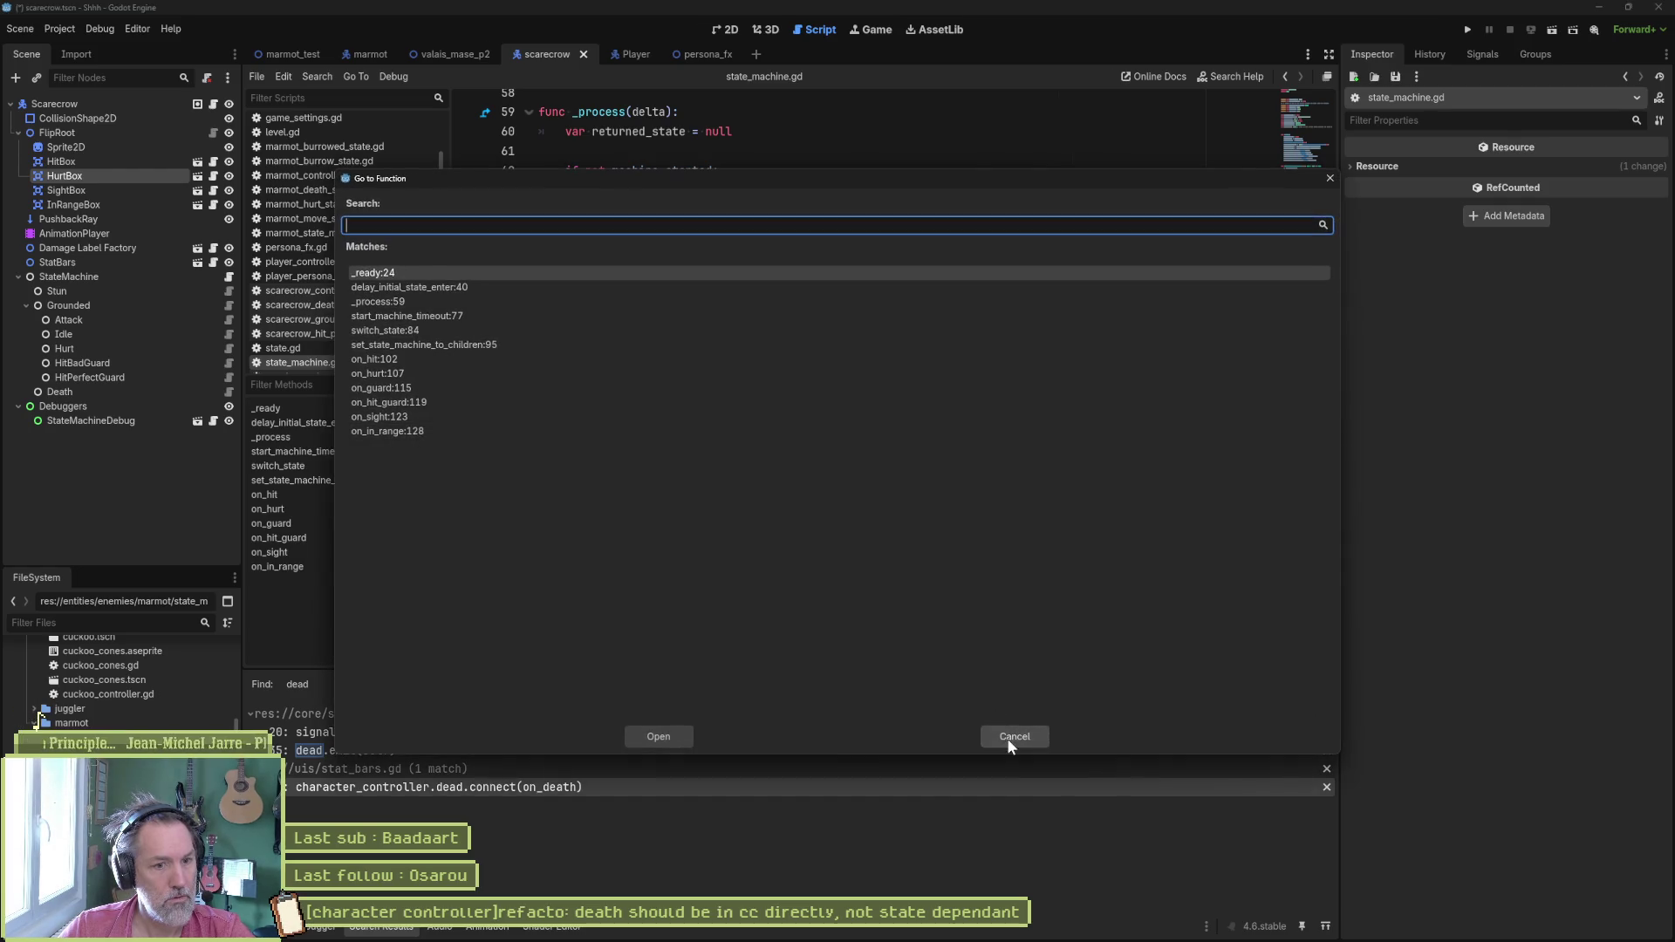
Step: Bring up the editor shortcut settings filtered to the fold actions
{"action": "left_click", "coordinate": [1014, 736]}
{"action": "left_click", "coordinate": [137, 28]}
{"action": "left_click", "coordinate": [171, 51]}
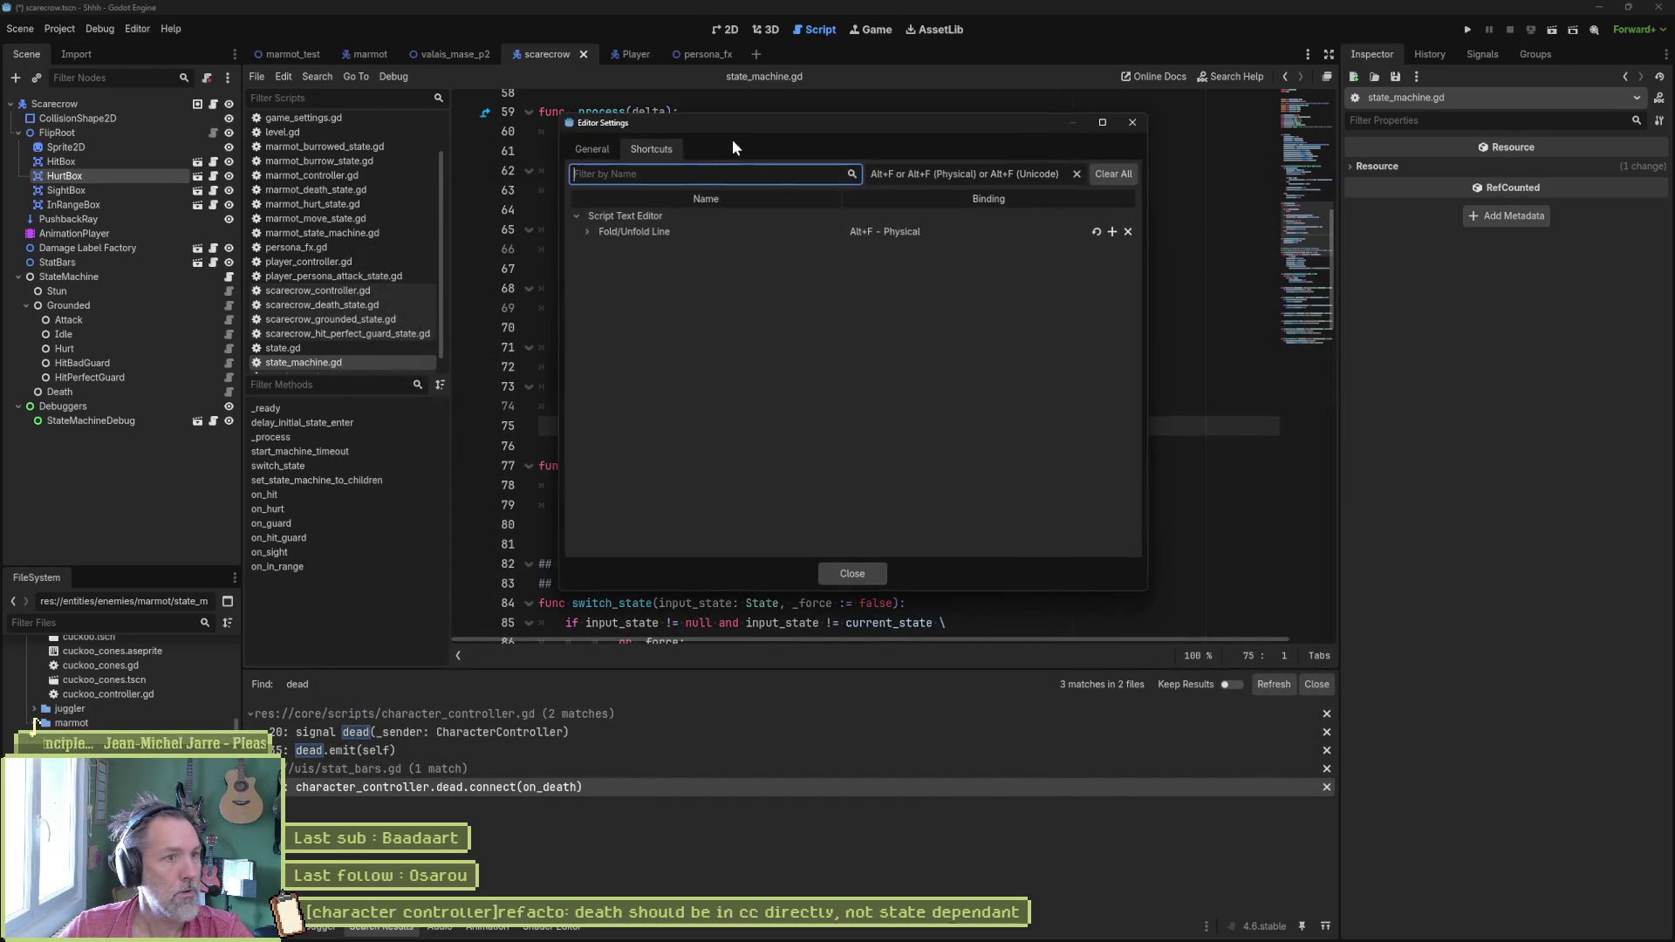
{"action": "left_click", "coordinate": [584, 231]}
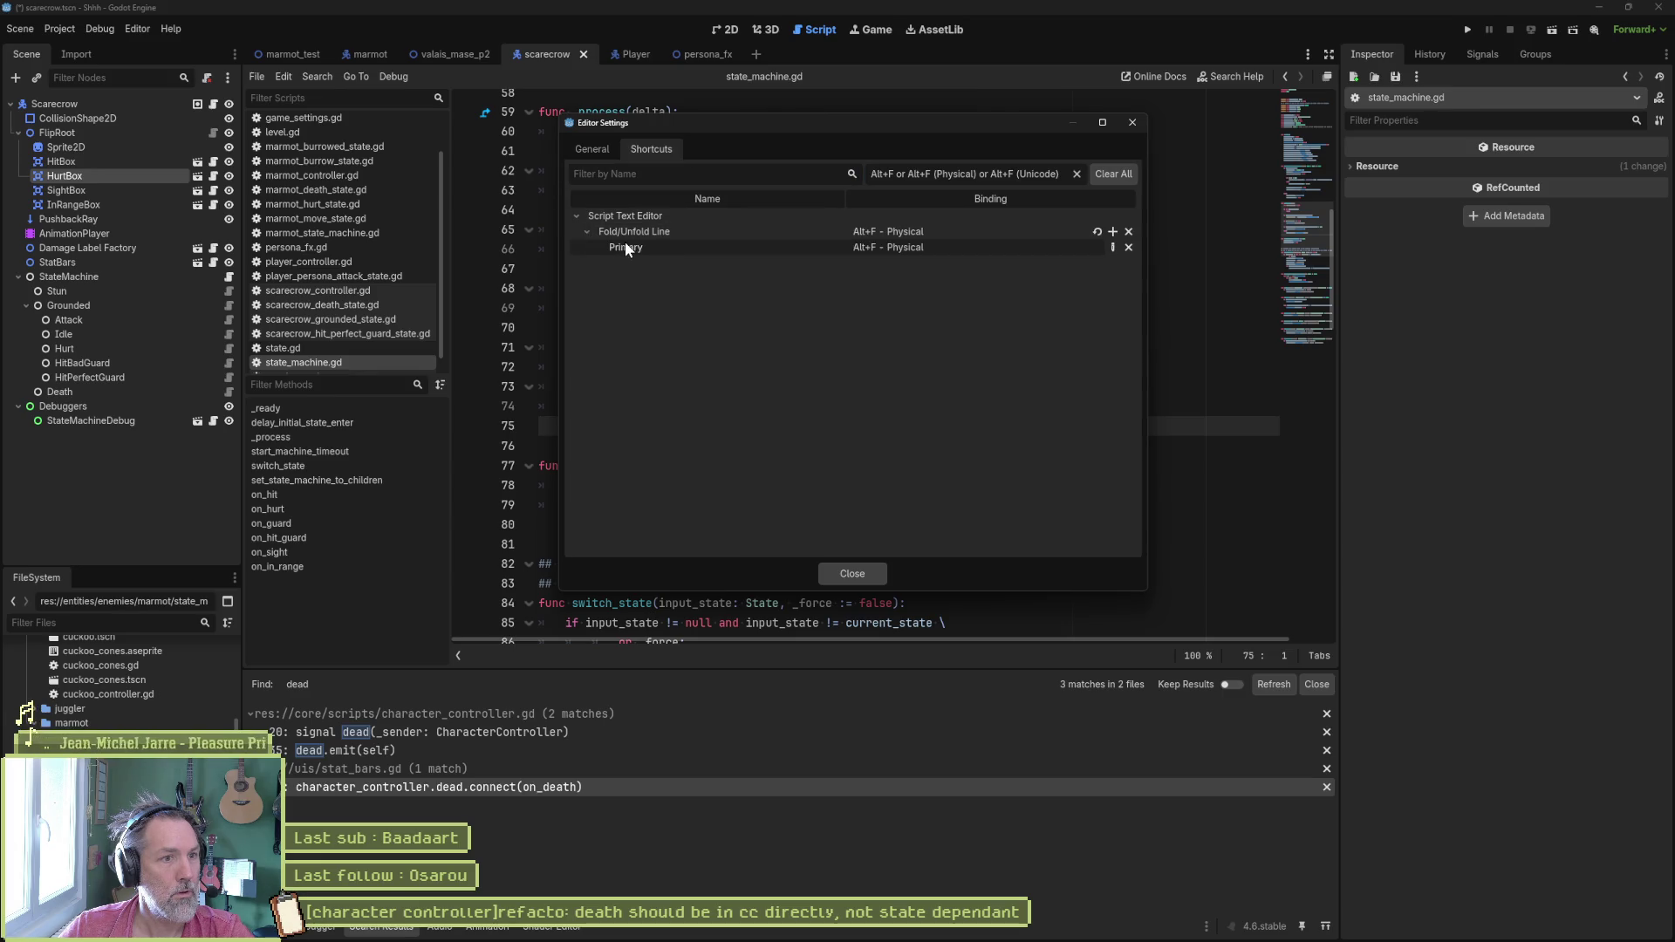
{"action": "left_click", "coordinate": [1076, 176]}
{"action": "left_click", "coordinate": [707, 172]}
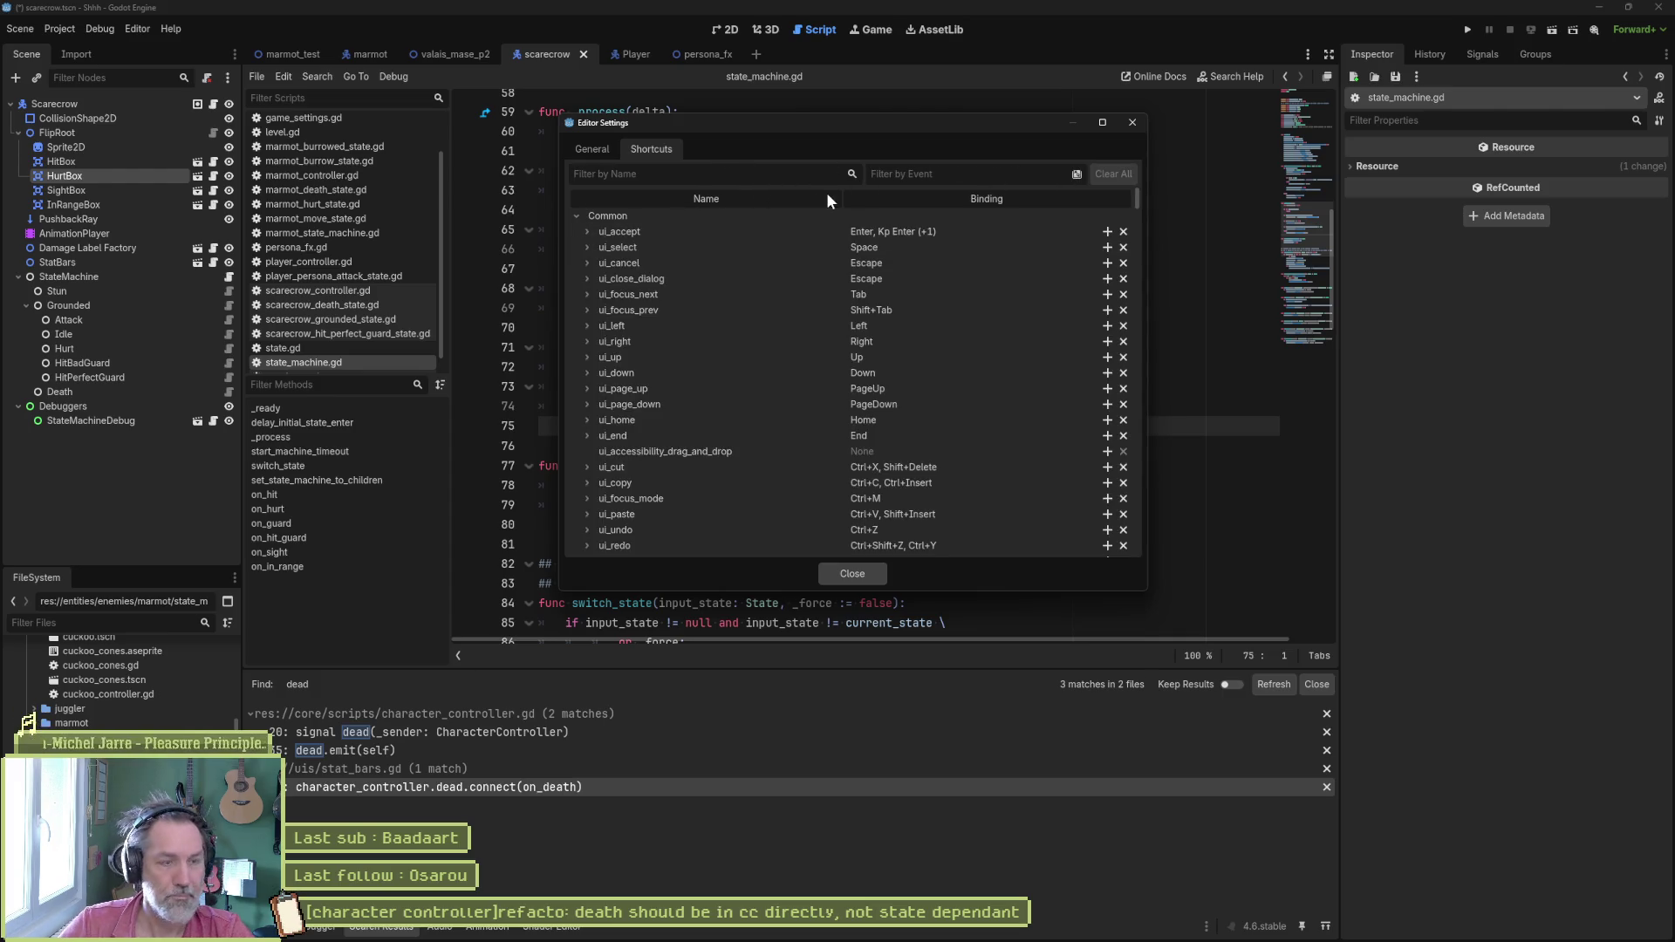
{"action": "type", "text": "fold"}
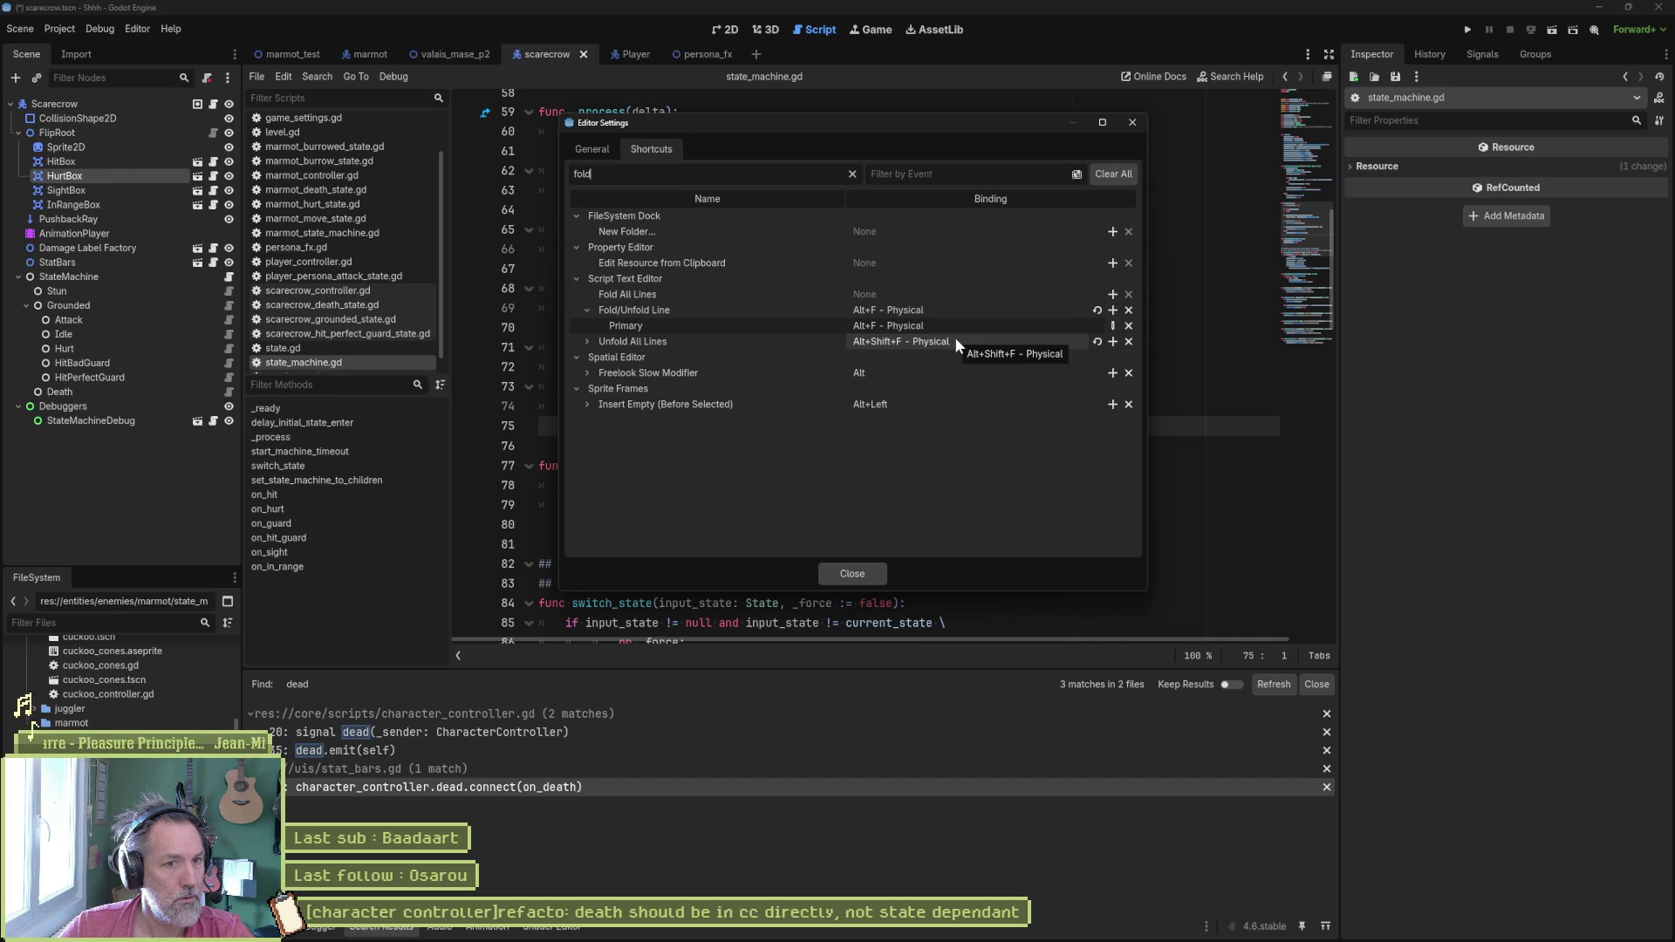
Step: Clear the Unfold All Lines shortcut and reset Fold/Unfold Line to its default binding
{"action": "left_click", "coordinate": [1097, 342]}
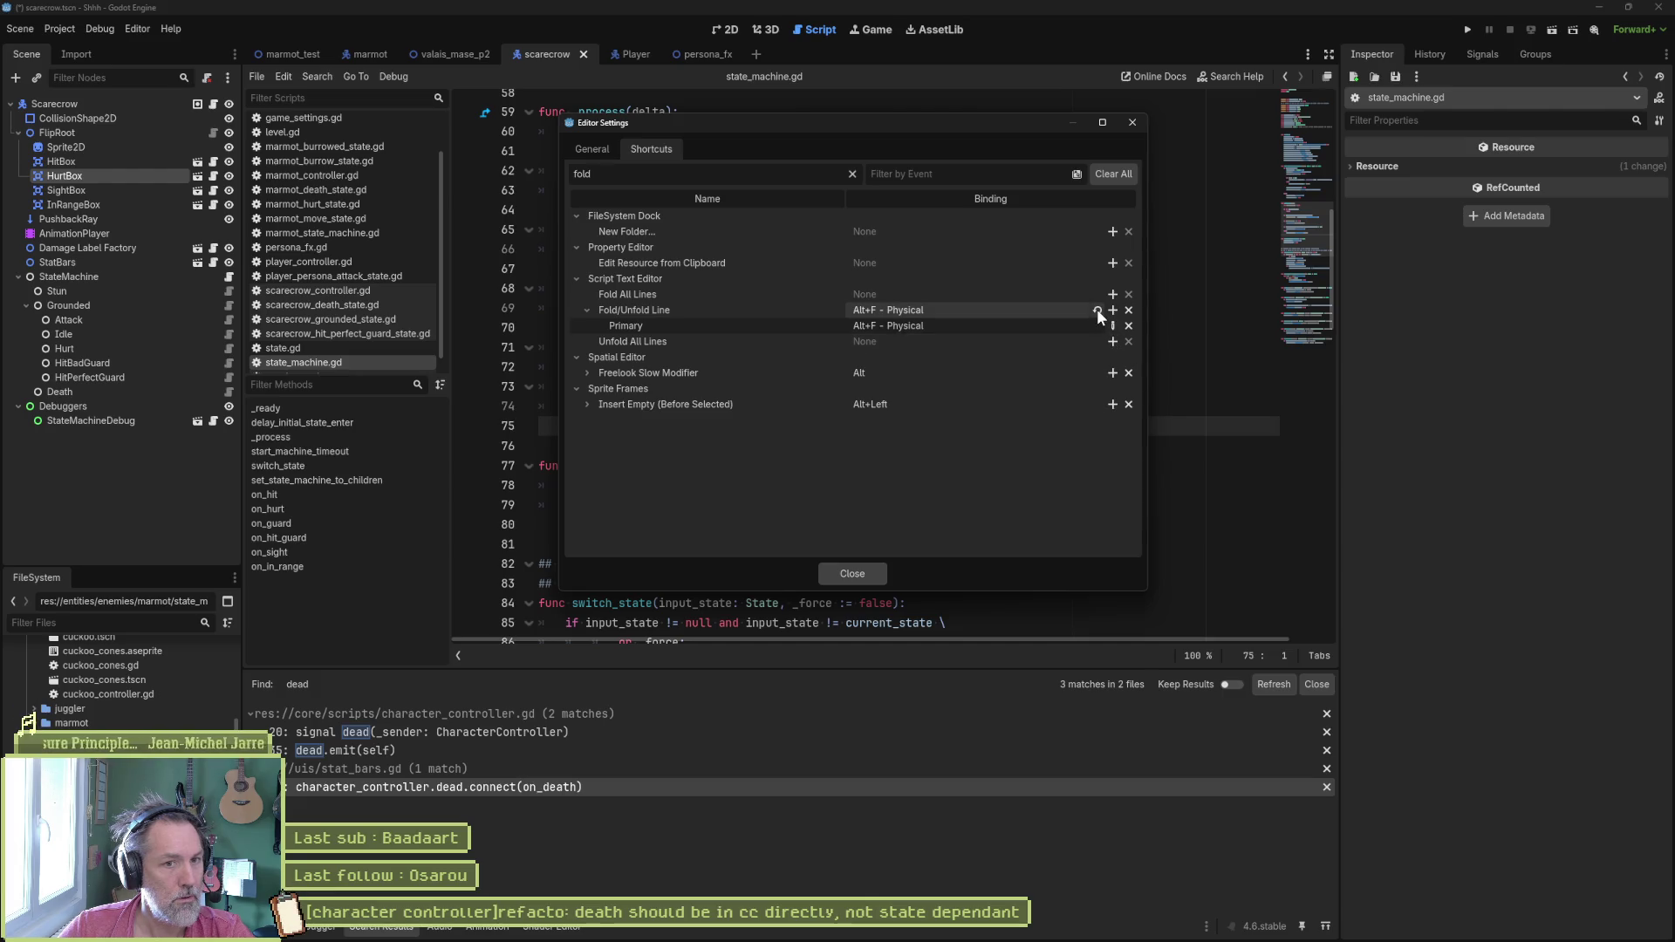
{"action": "left_click", "coordinate": [1096, 310]}
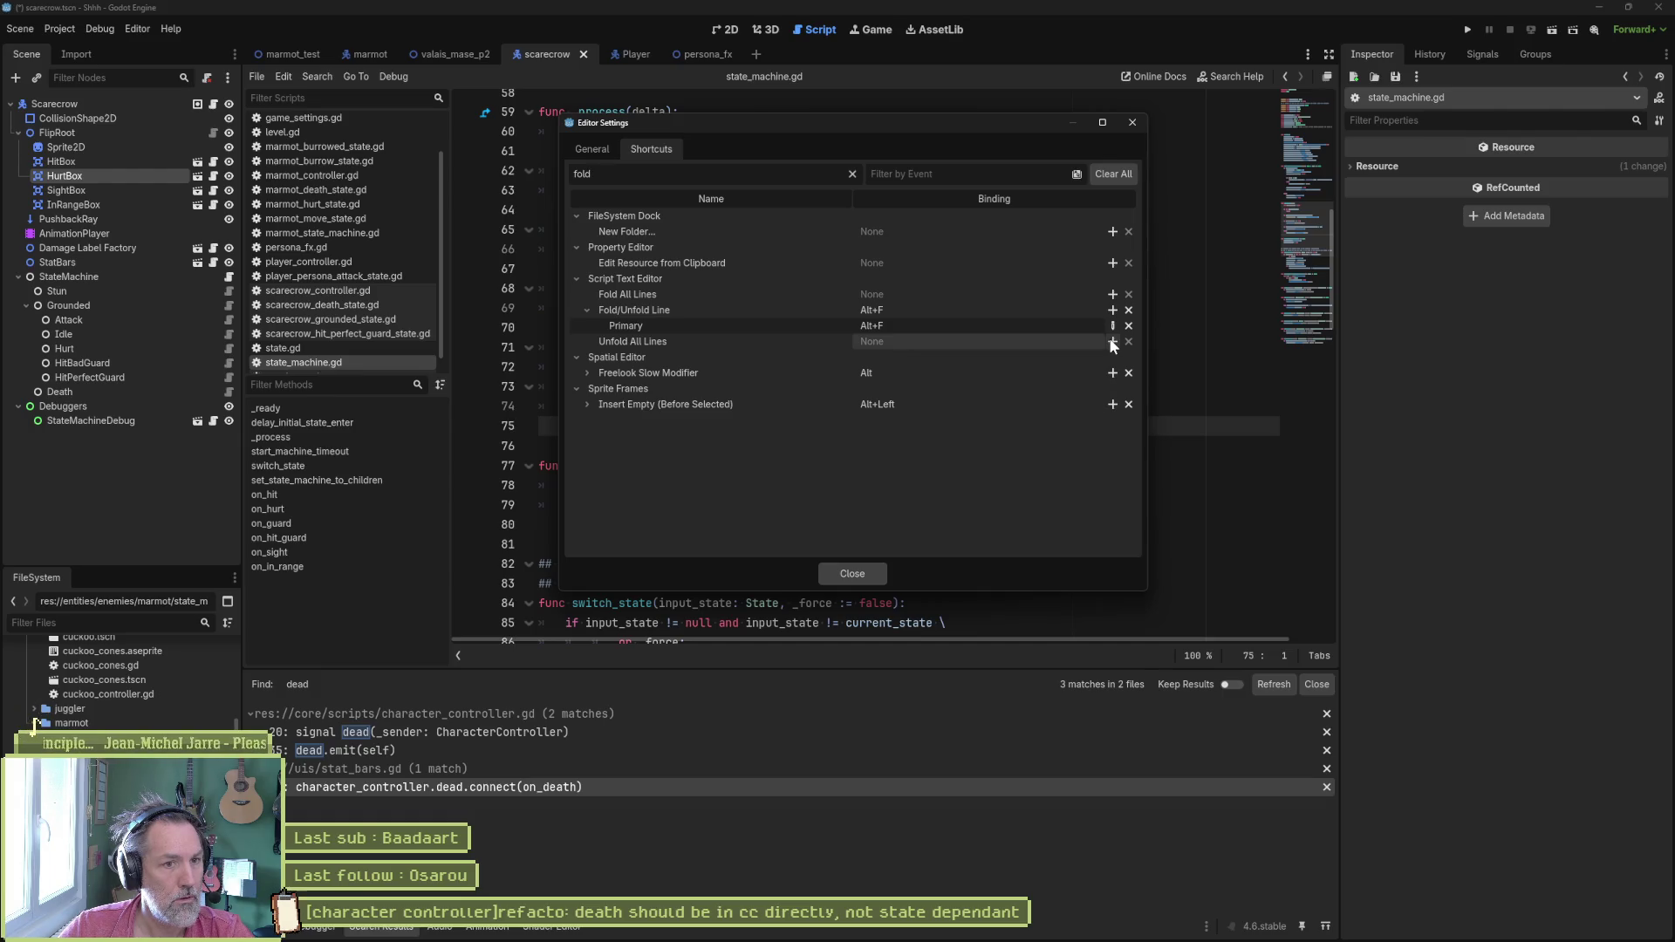
{"action": "left_click", "coordinate": [1129, 327]}
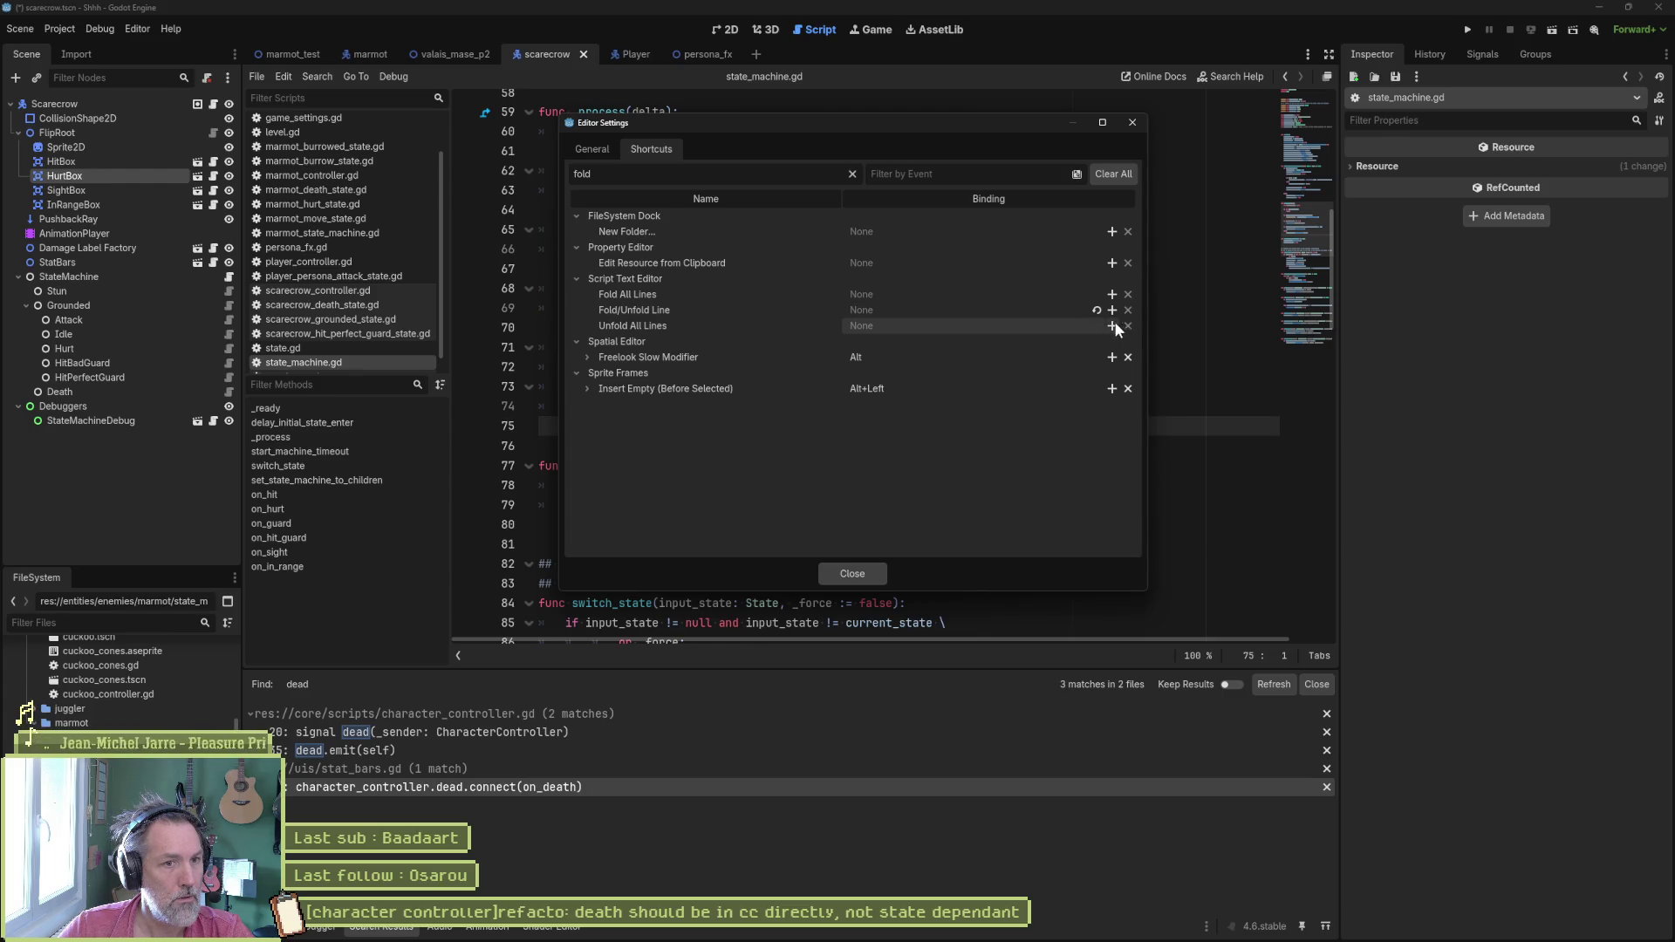
{"action": "left_click", "coordinate": [1098, 310]}
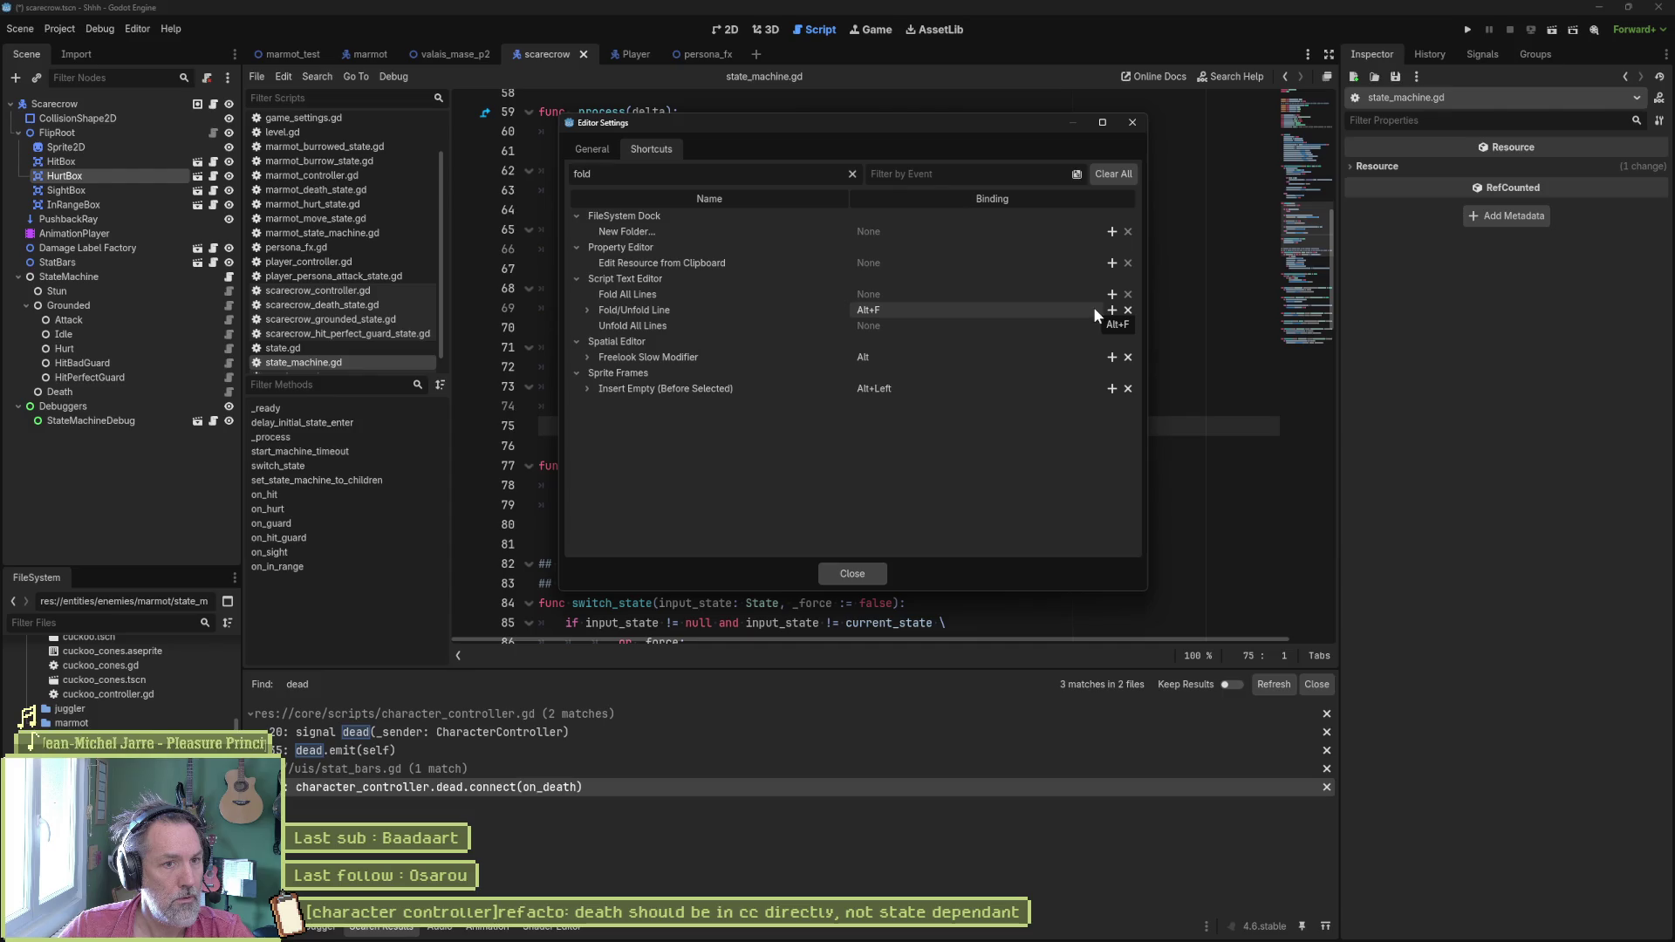
{"action": "left_click", "coordinate": [852, 574]}
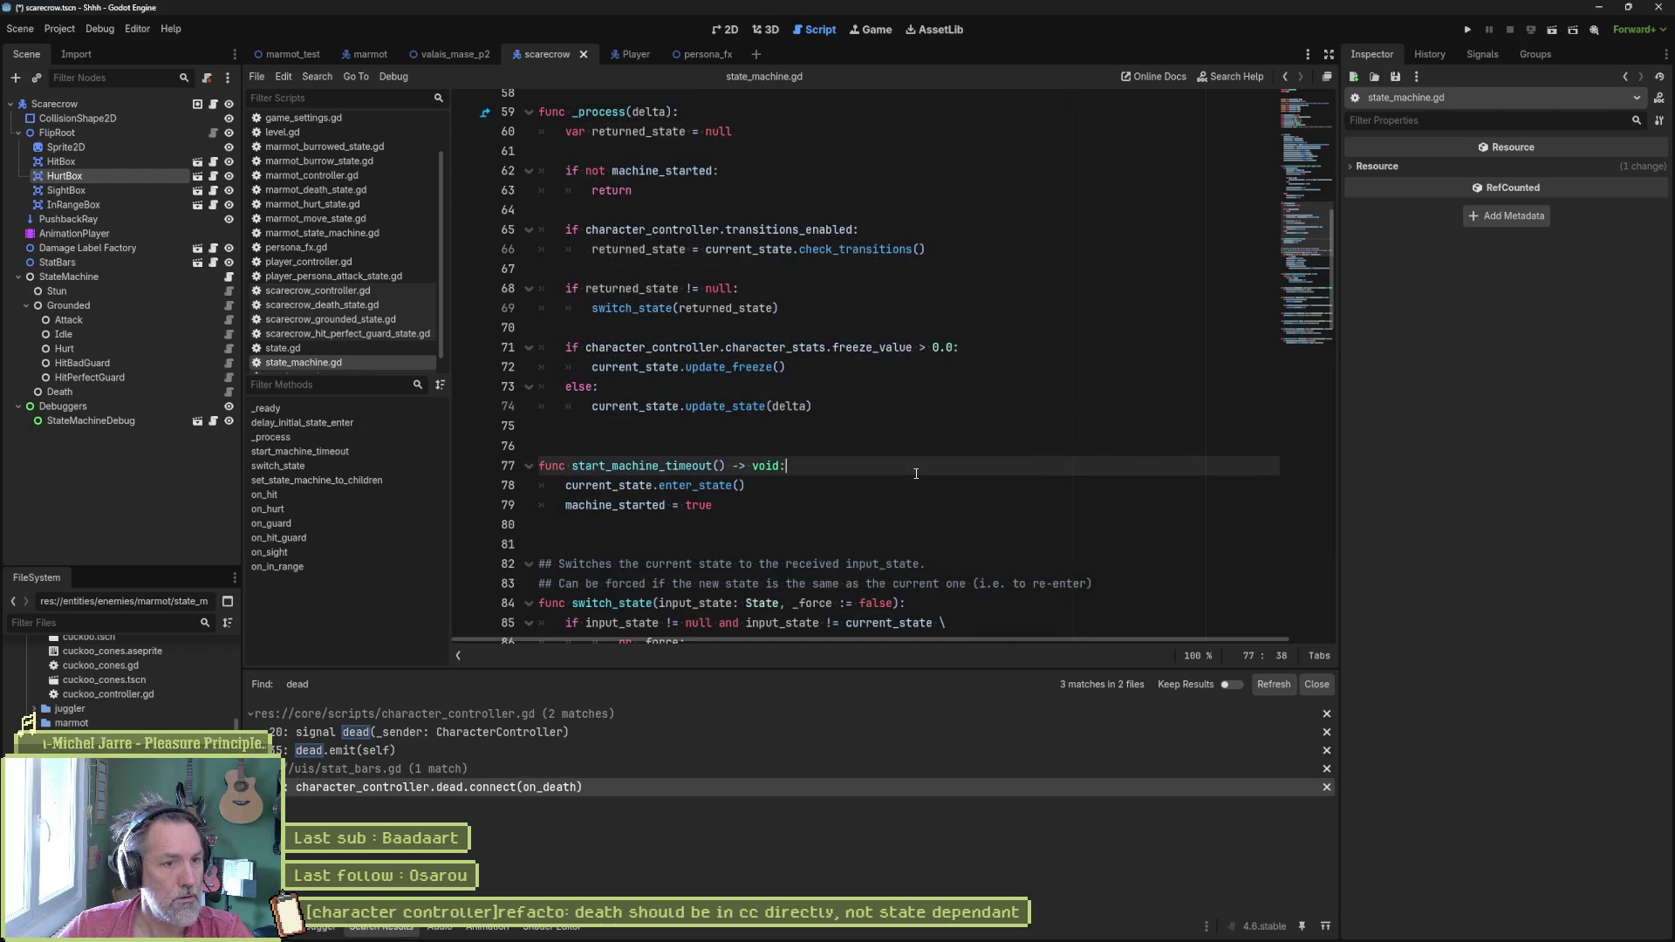
Step: Quit the editor and reopen the Shhh project from the Project Manager
{"action": "left_click", "coordinate": [871, 441]}
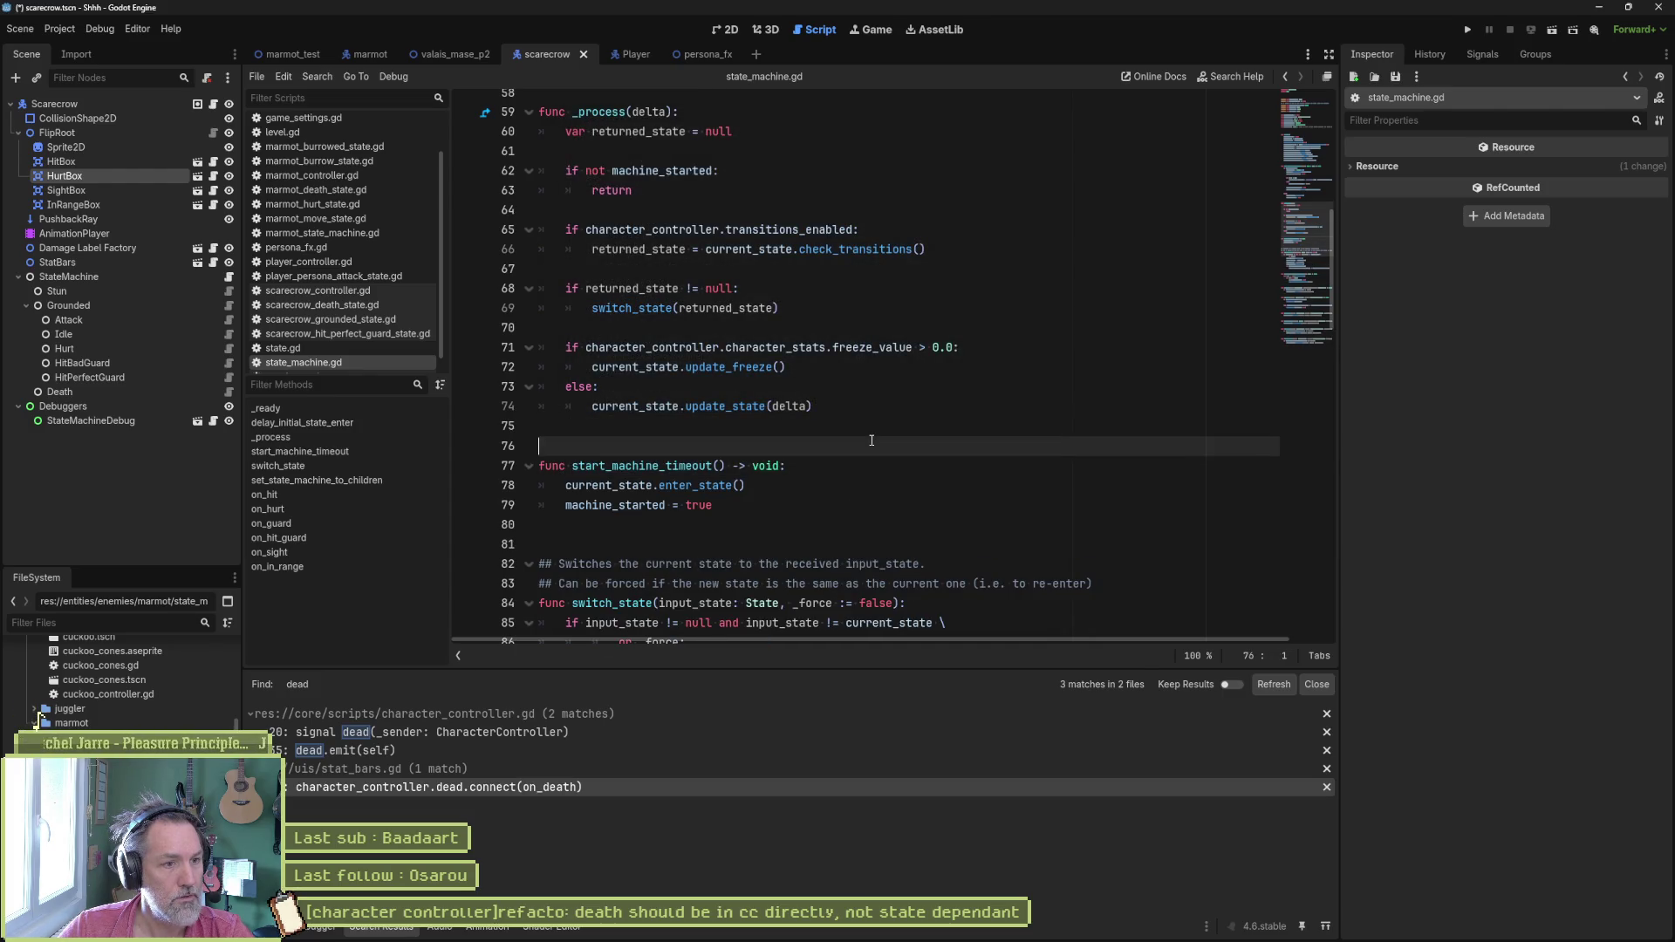
{"action": "key", "text": "Down"}
{"action": "key", "text": "Up"}
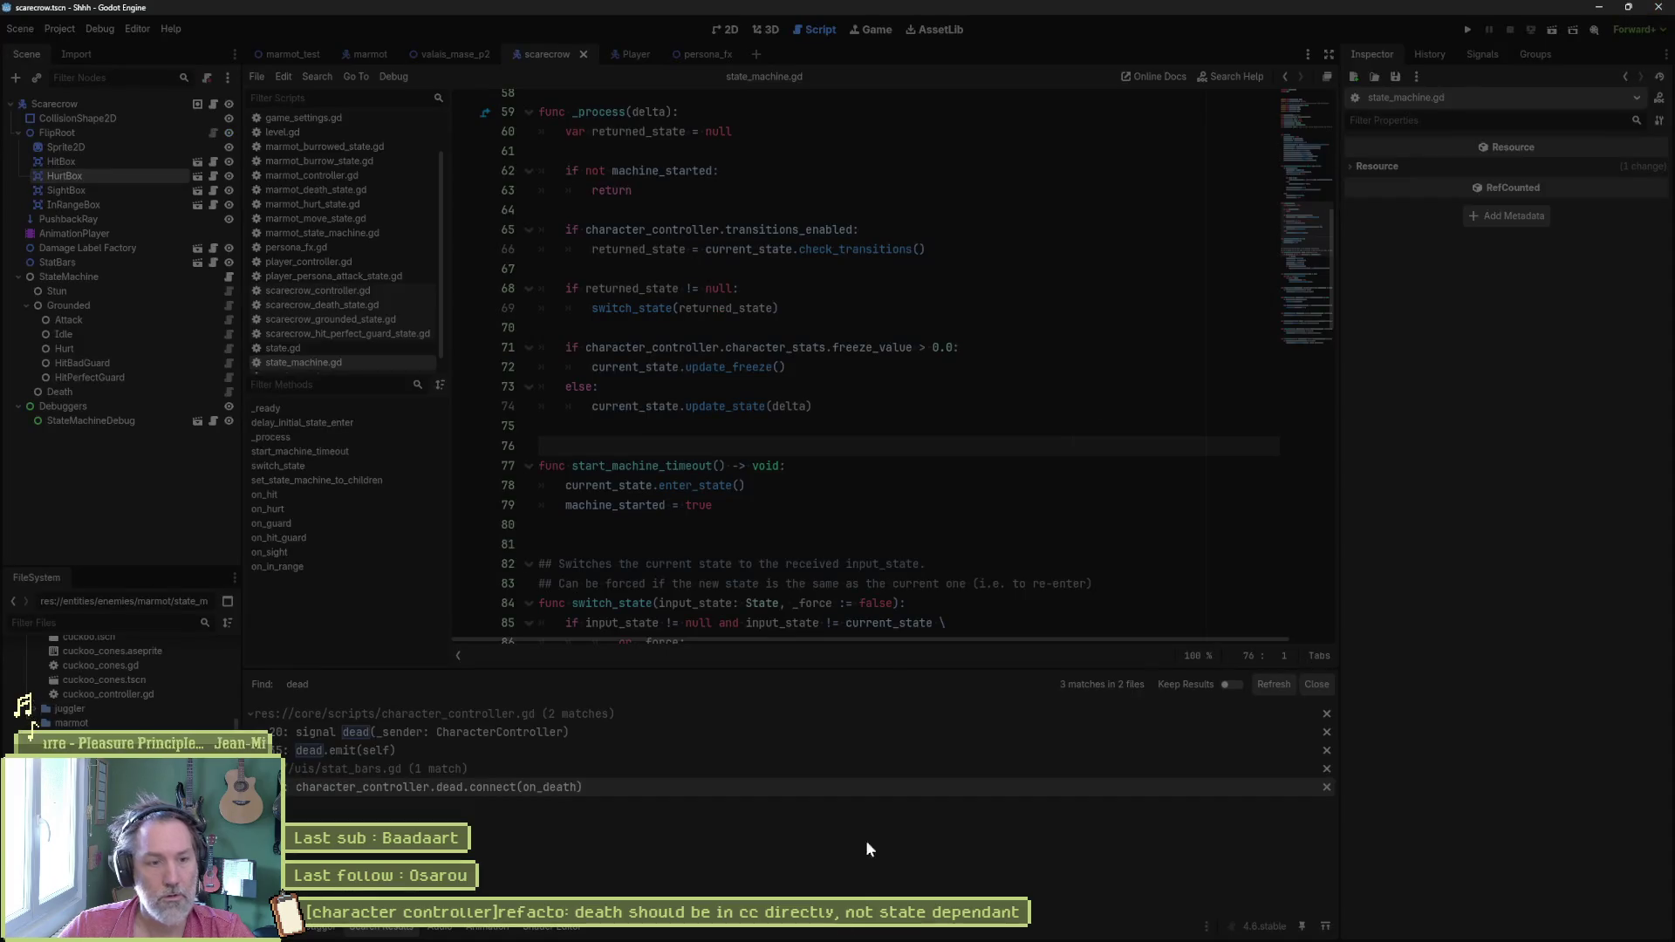
{"action": "mouse_move", "coordinate": [866, 938]}
{"action": "left_click", "coordinate": [885, 933]}
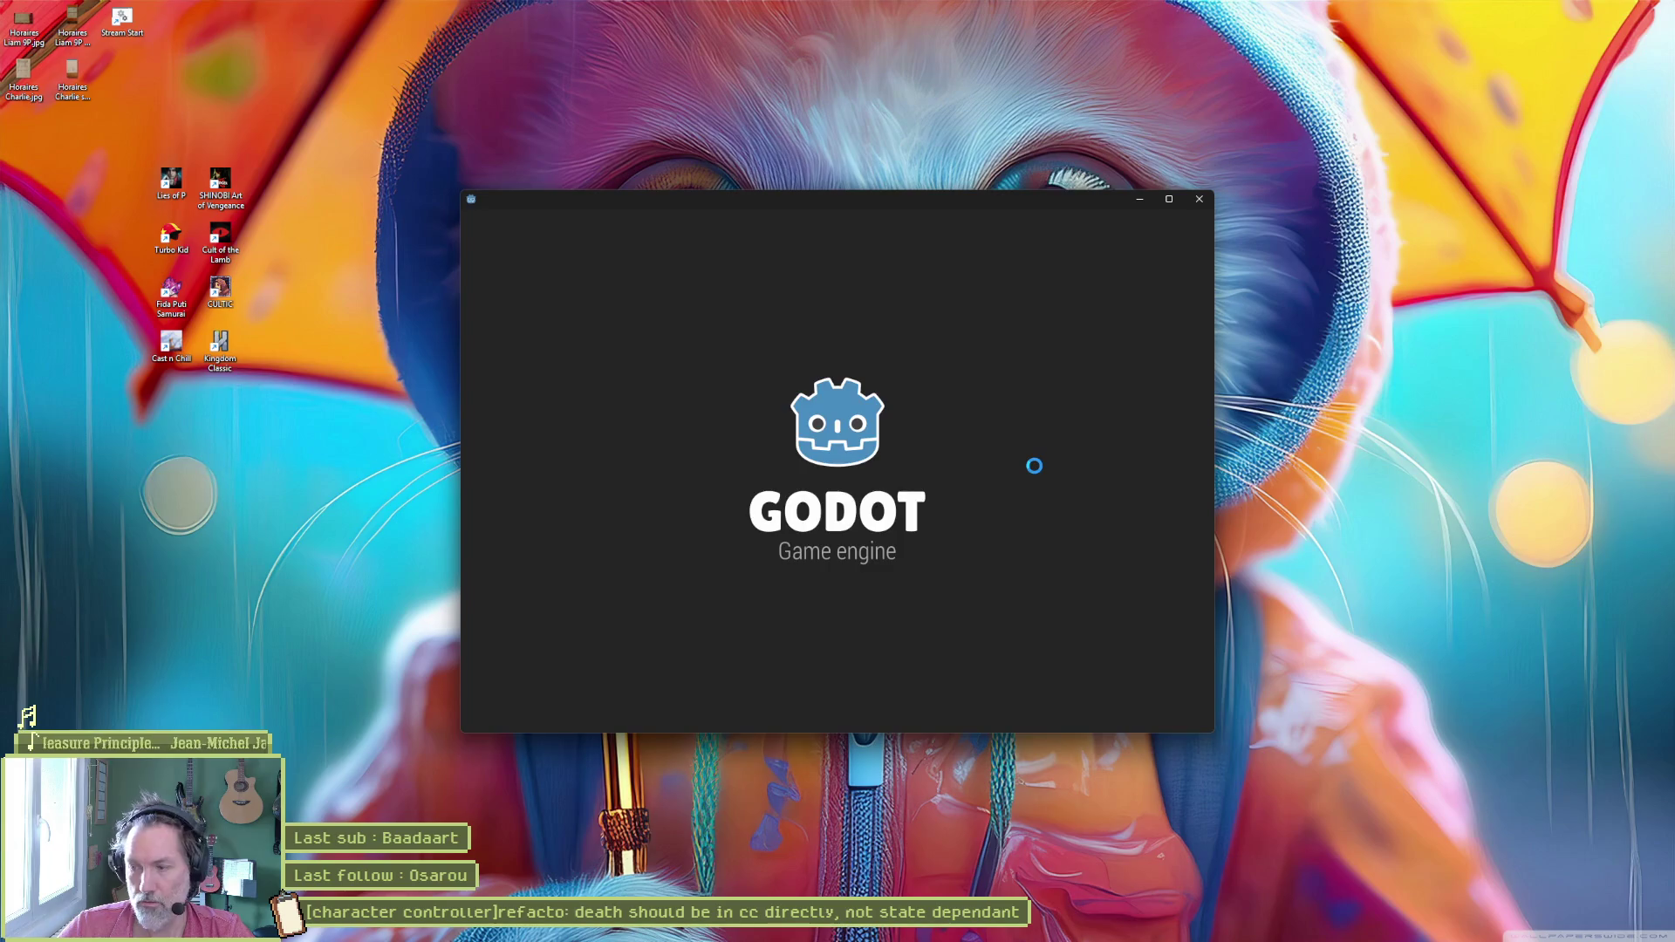
{"action": "double_click", "coordinate": [732, 285]}
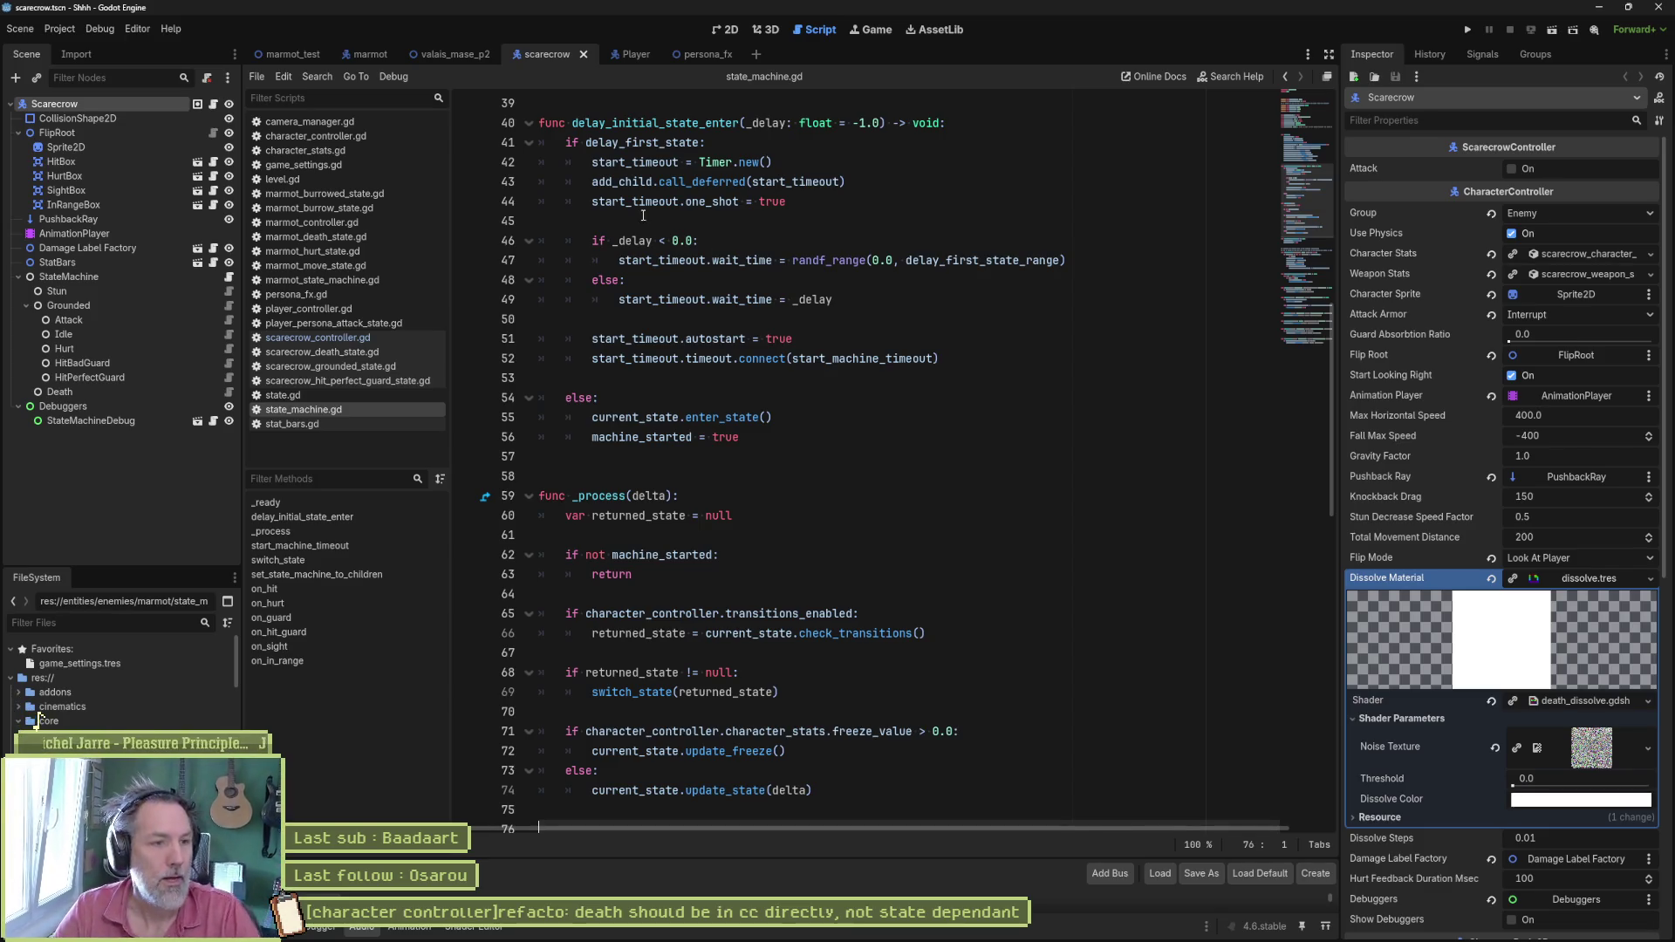
Step: Return to state_machine.gd and bring the Editor Settings shortcut list back up
{"action": "left_click", "coordinate": [770, 455]}
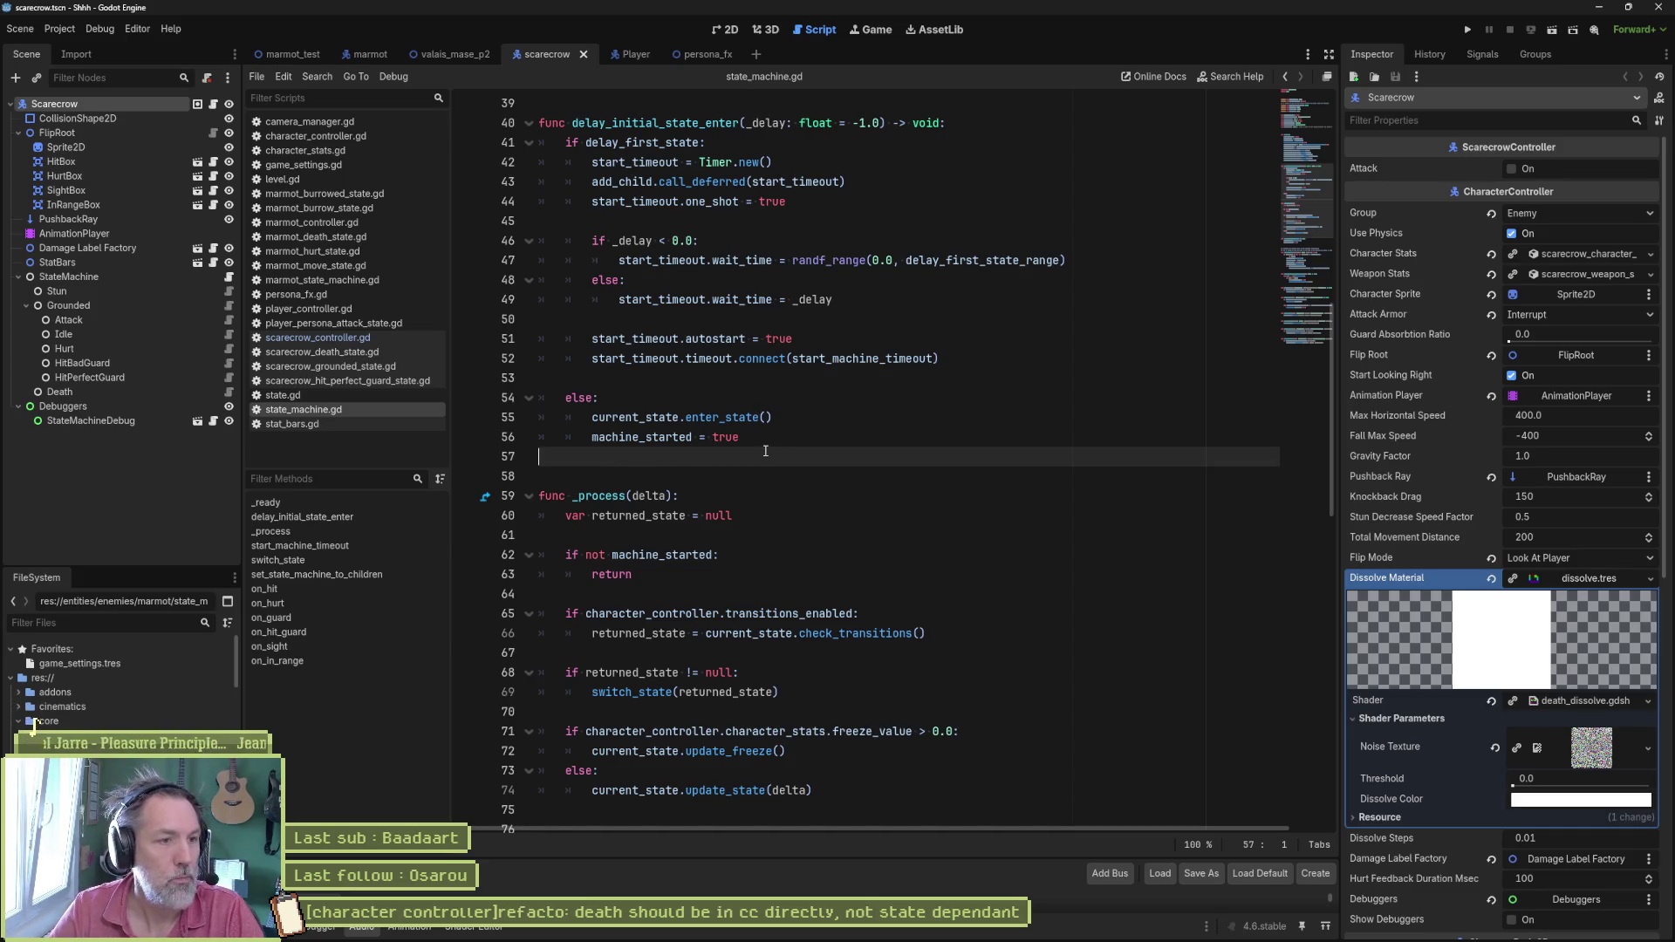
{"action": "left_click", "coordinate": [148, 27]}
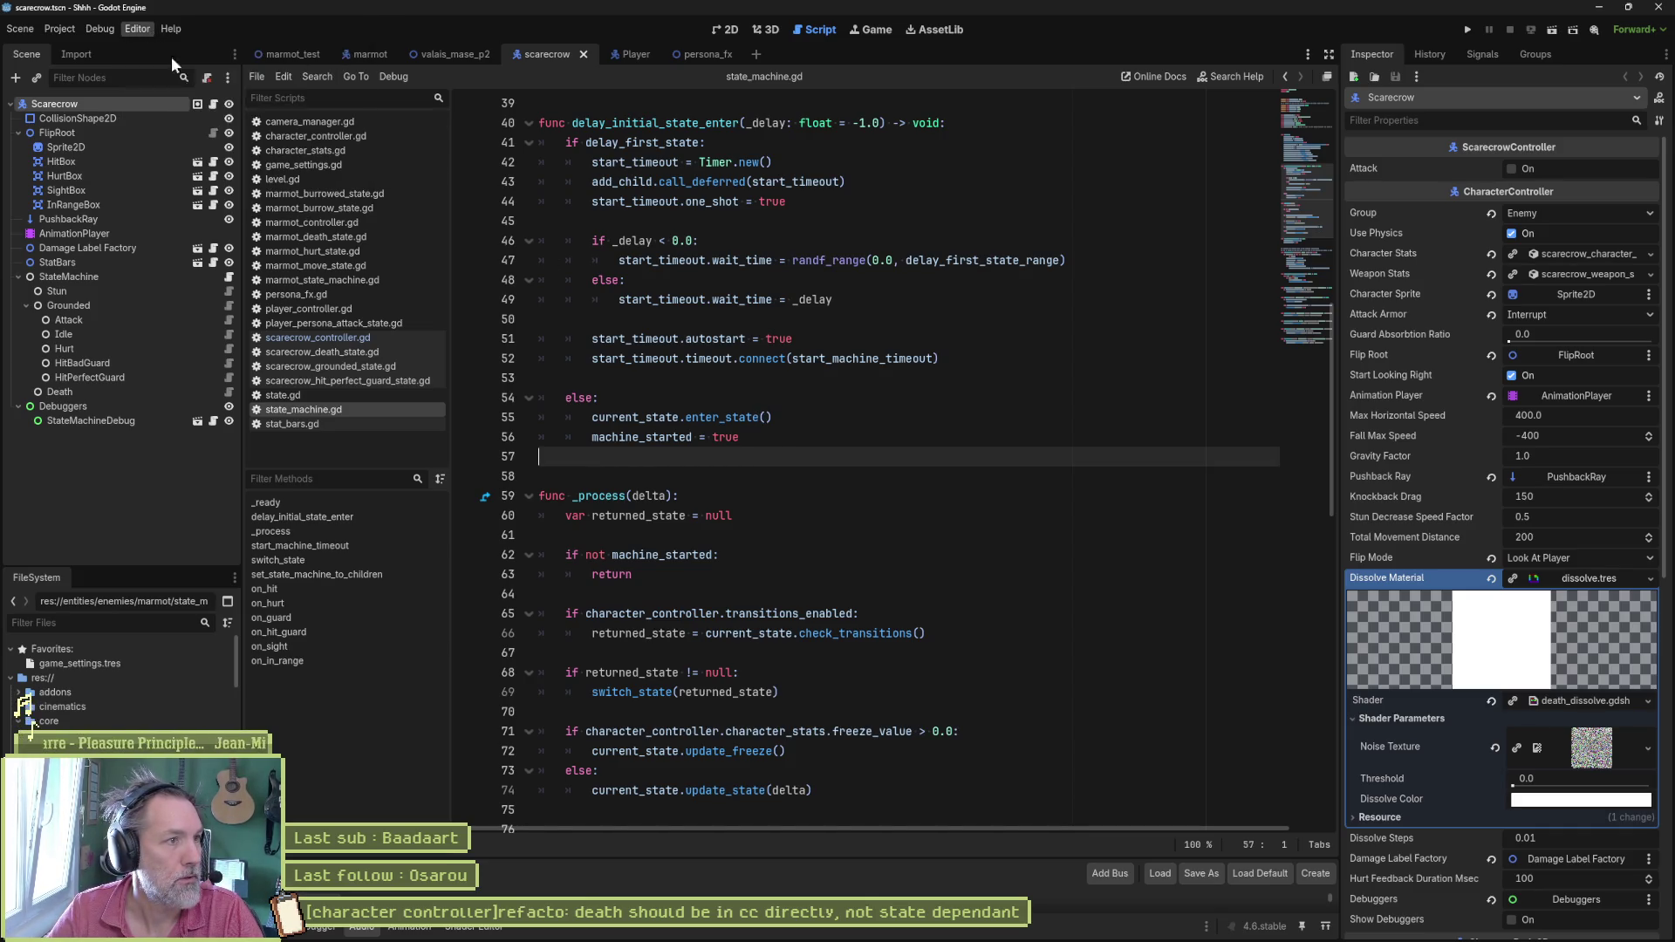
{"action": "left_click", "coordinate": [171, 57]}
{"action": "left_click", "coordinate": [651, 147]}
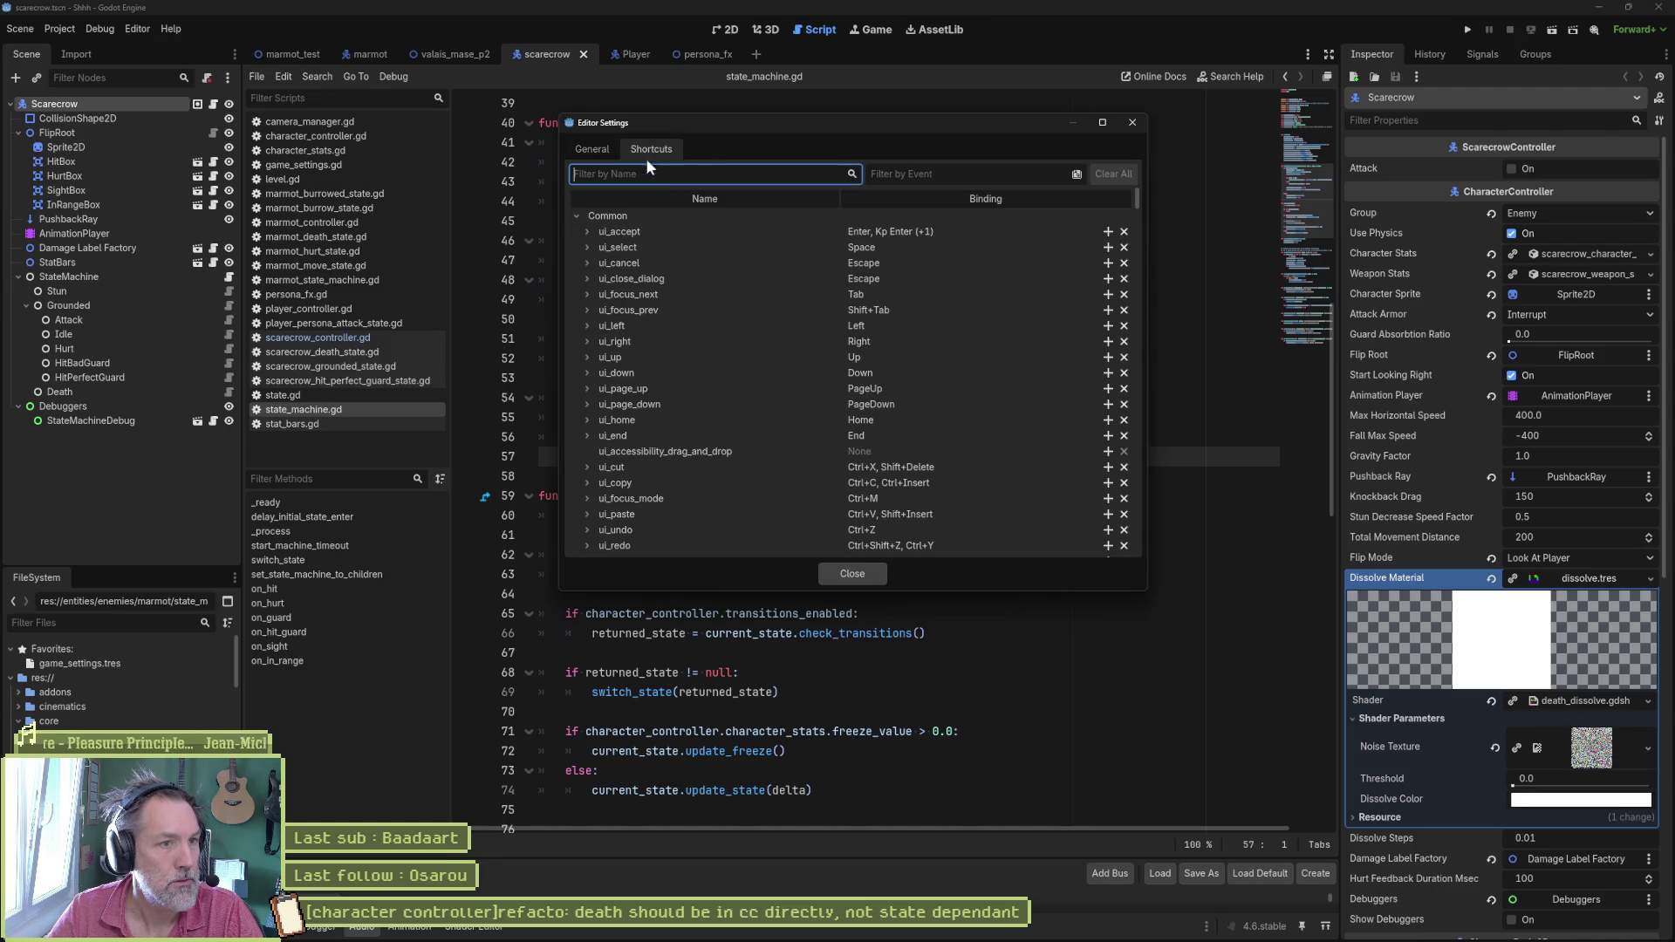
Step: Assign Alt+F as the Fold All Lines shortcut
{"action": "left_click", "coordinate": [748, 177]}
{"action": "type", "text": "fold"}
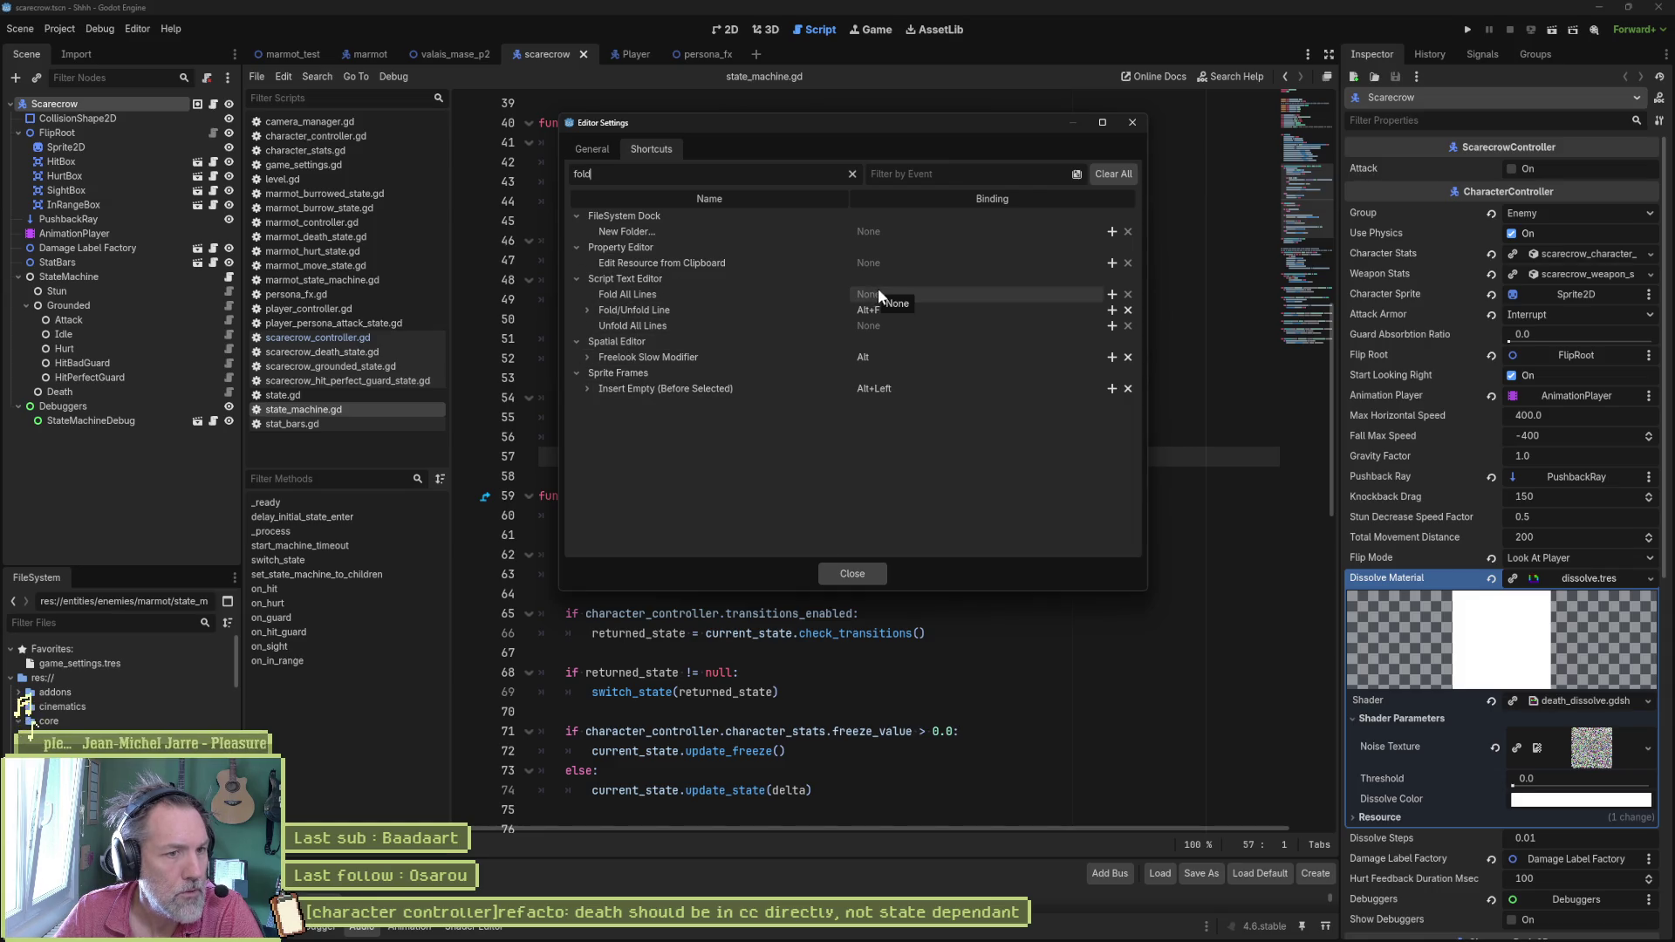
{"action": "left_click", "coordinate": [1111, 295]}
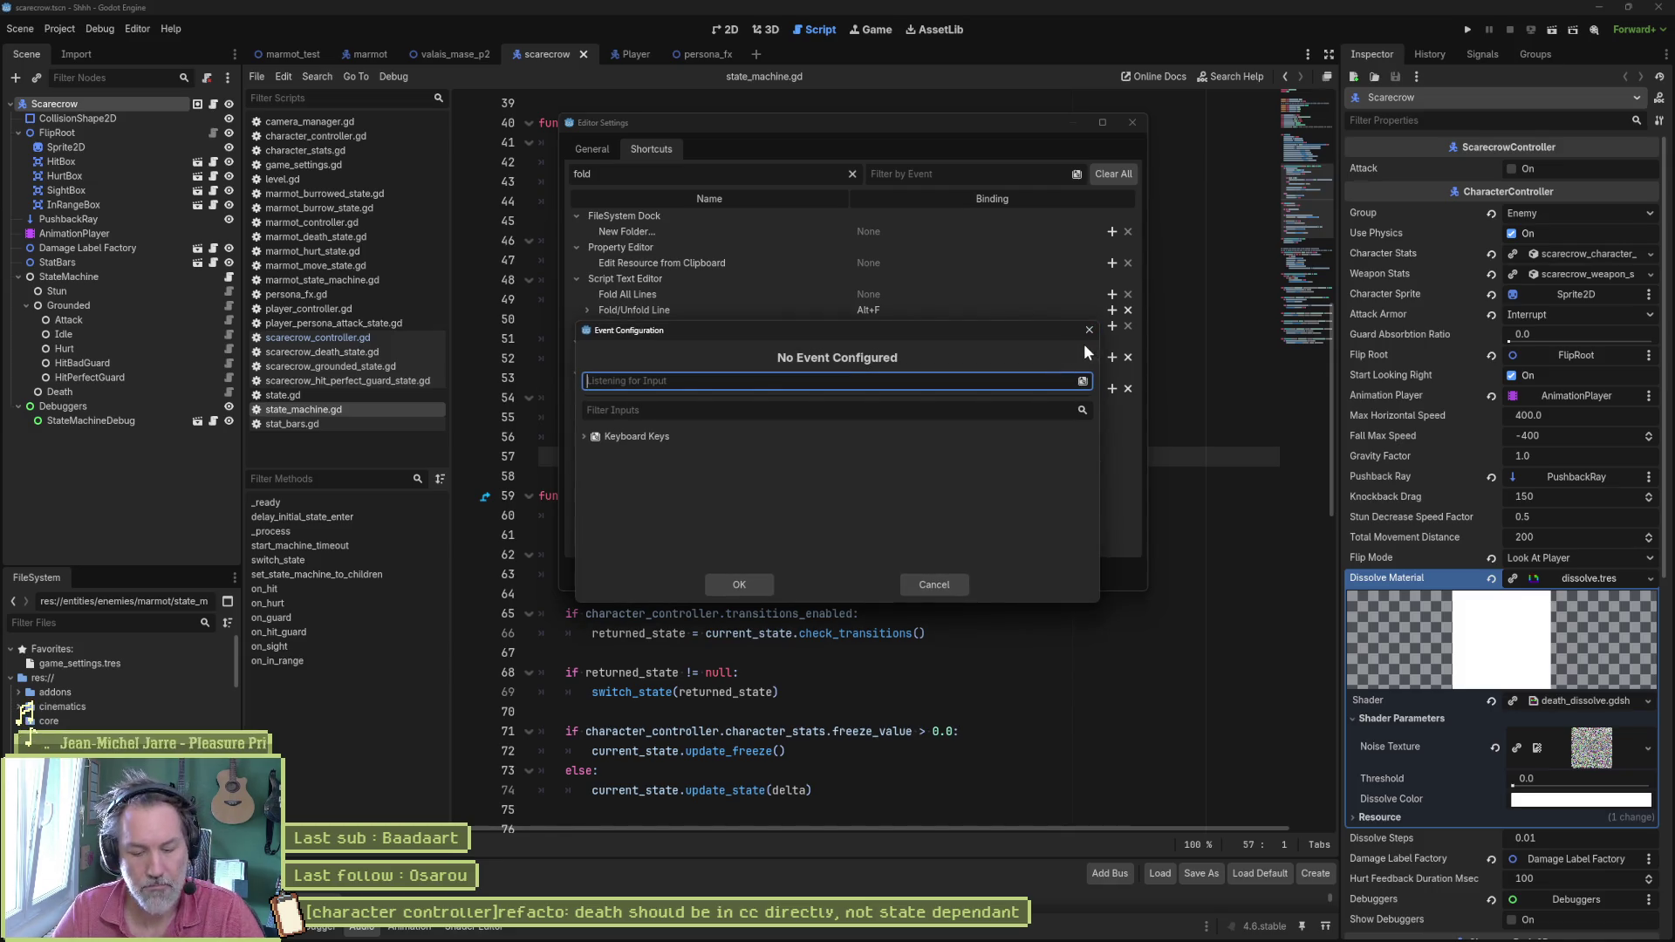
{"action": "key", "text": "alt+f"}
{"action": "left_click", "coordinate": [740, 584]}
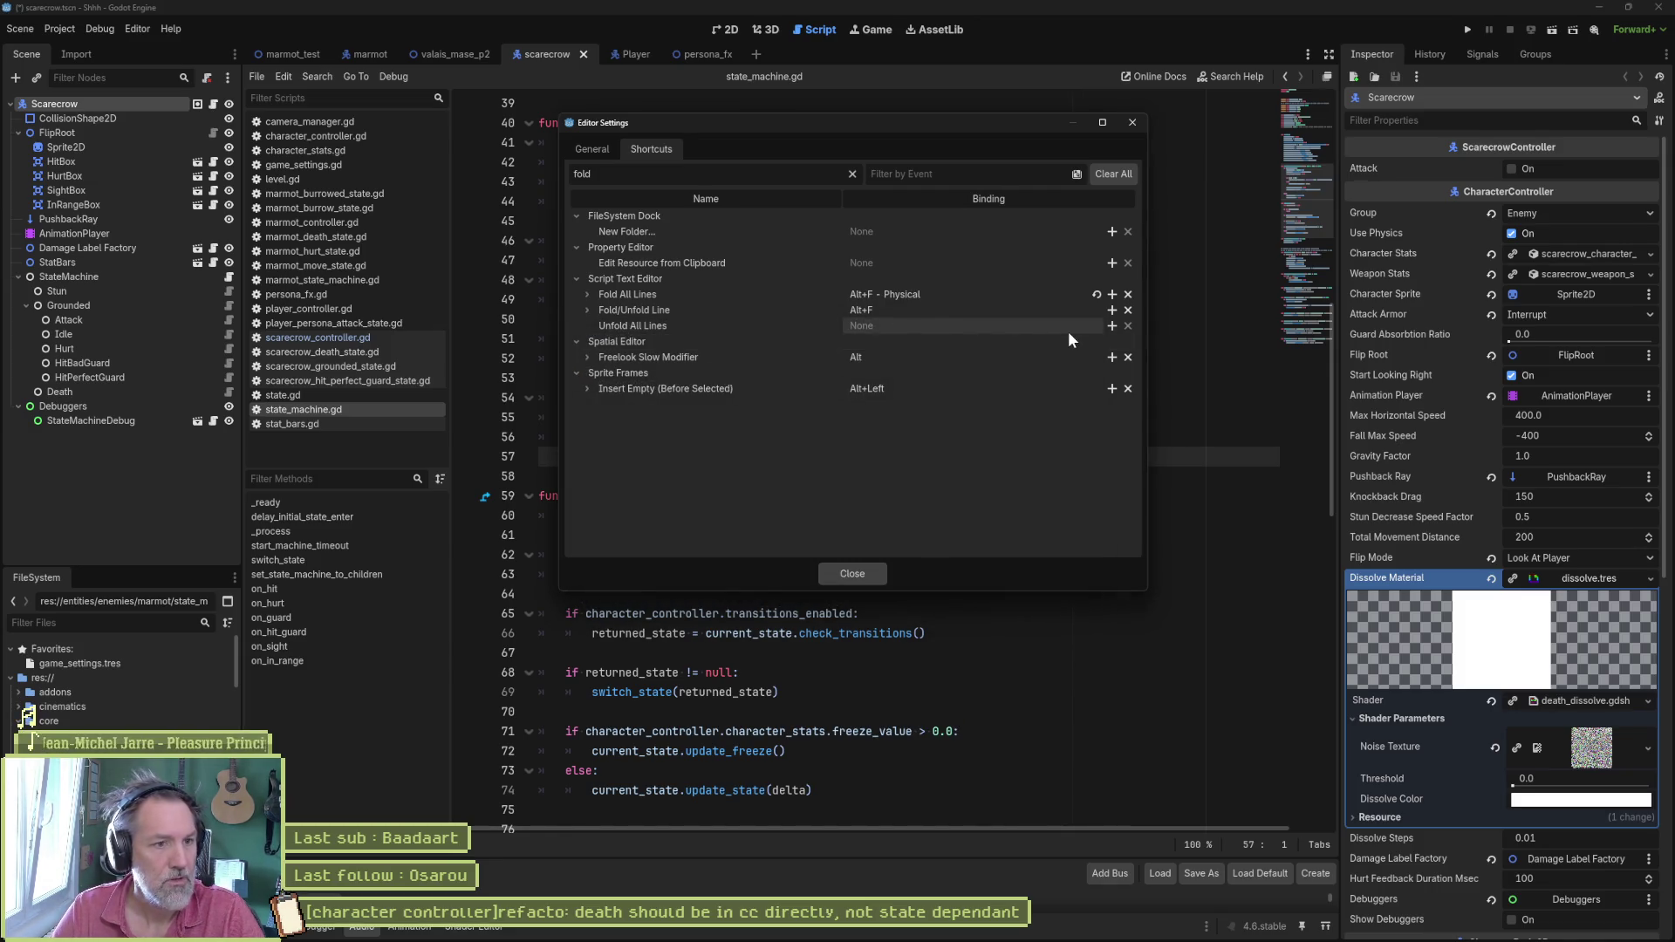
Step: Fold the _process function with Alt+F and return to the shortcut settings
{"action": "left_click", "coordinate": [857, 572]}
{"action": "key", "text": "alt+f"}
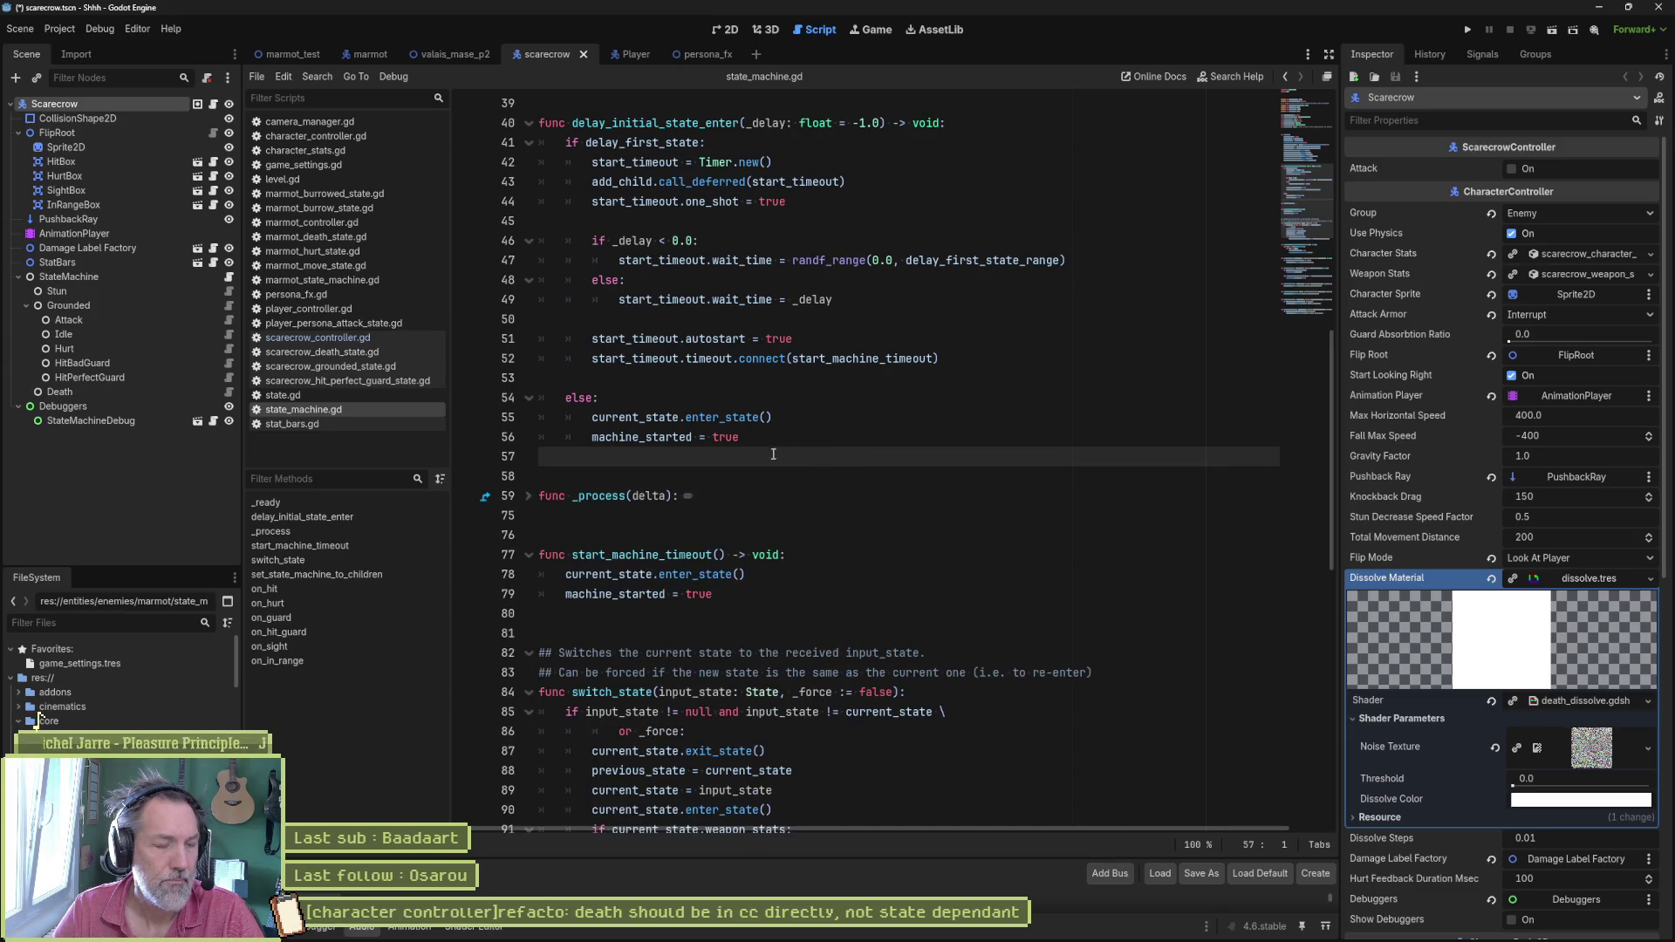
{"action": "left_click", "coordinate": [102, 29]}
{"action": "mouse_move", "coordinate": [136, 29]}
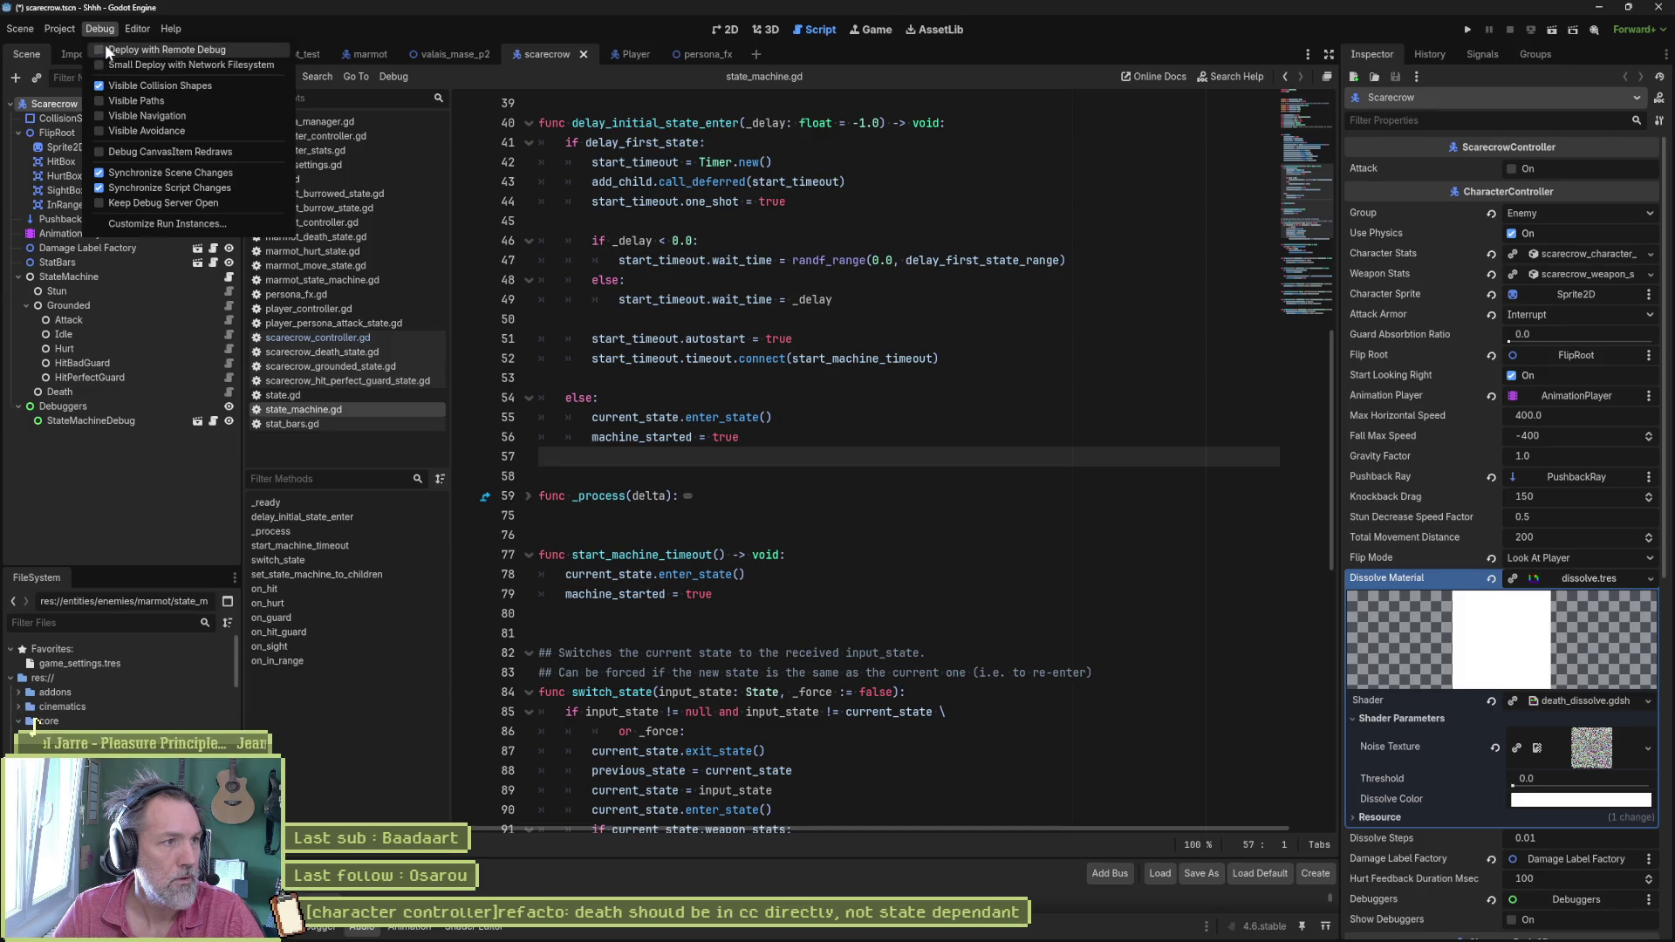
{"action": "left_click", "coordinate": [170, 49]}
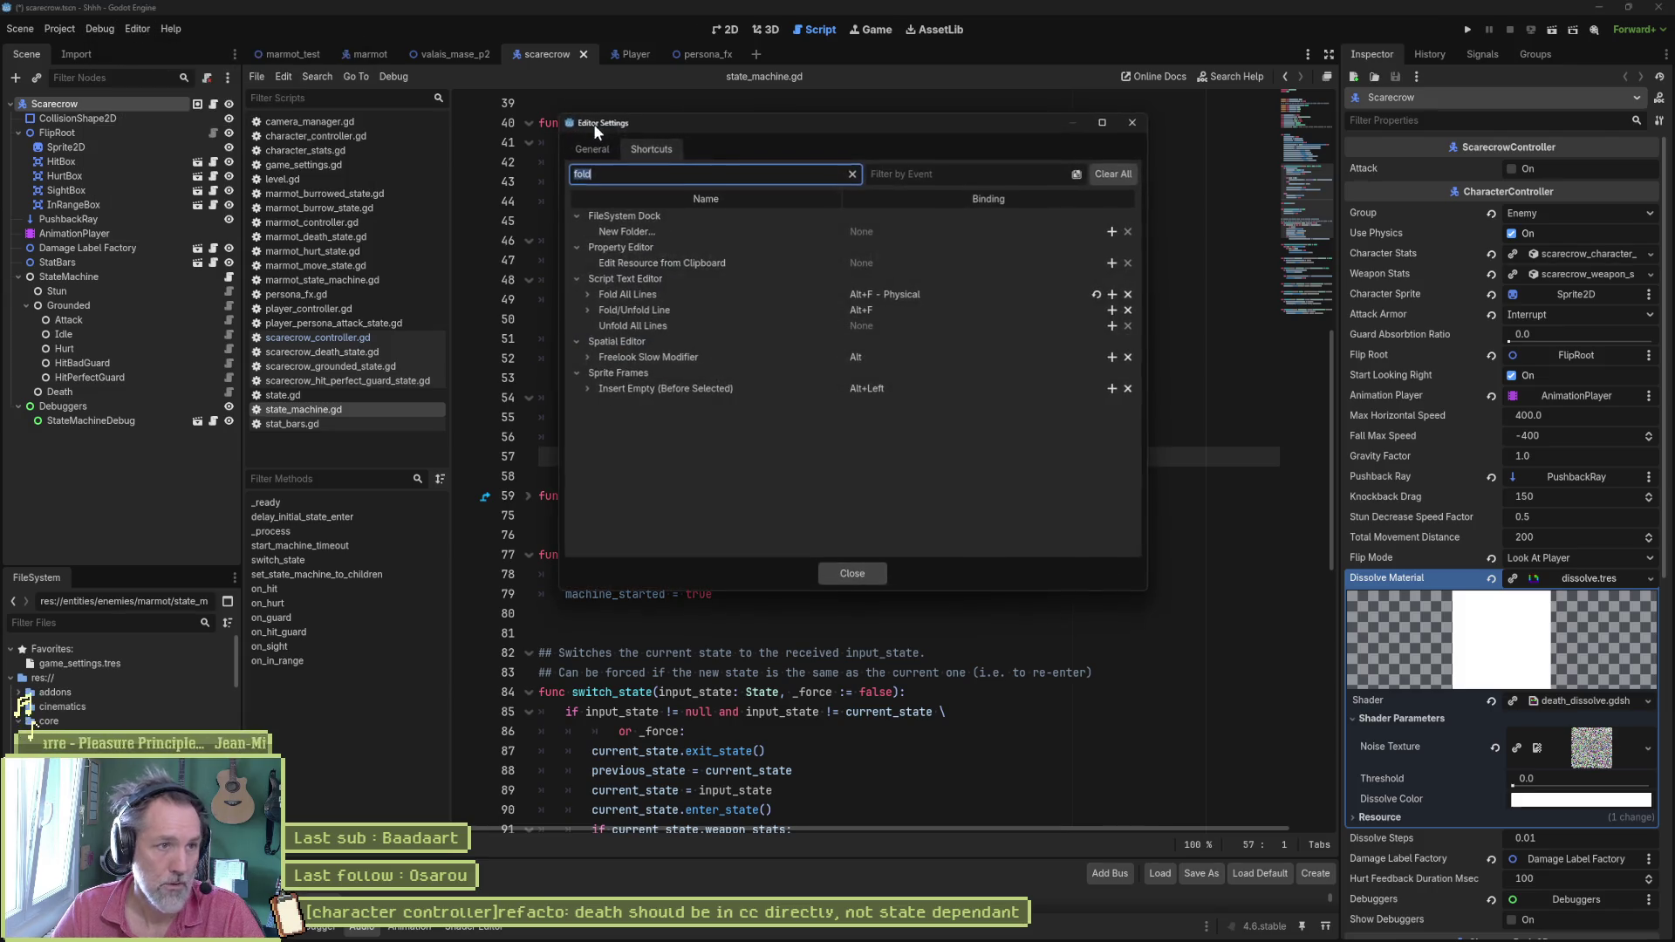
Step: Remove the Fold/Unfold Line binding and fold every function with Alt+F
{"action": "left_click", "coordinate": [1127, 310]}
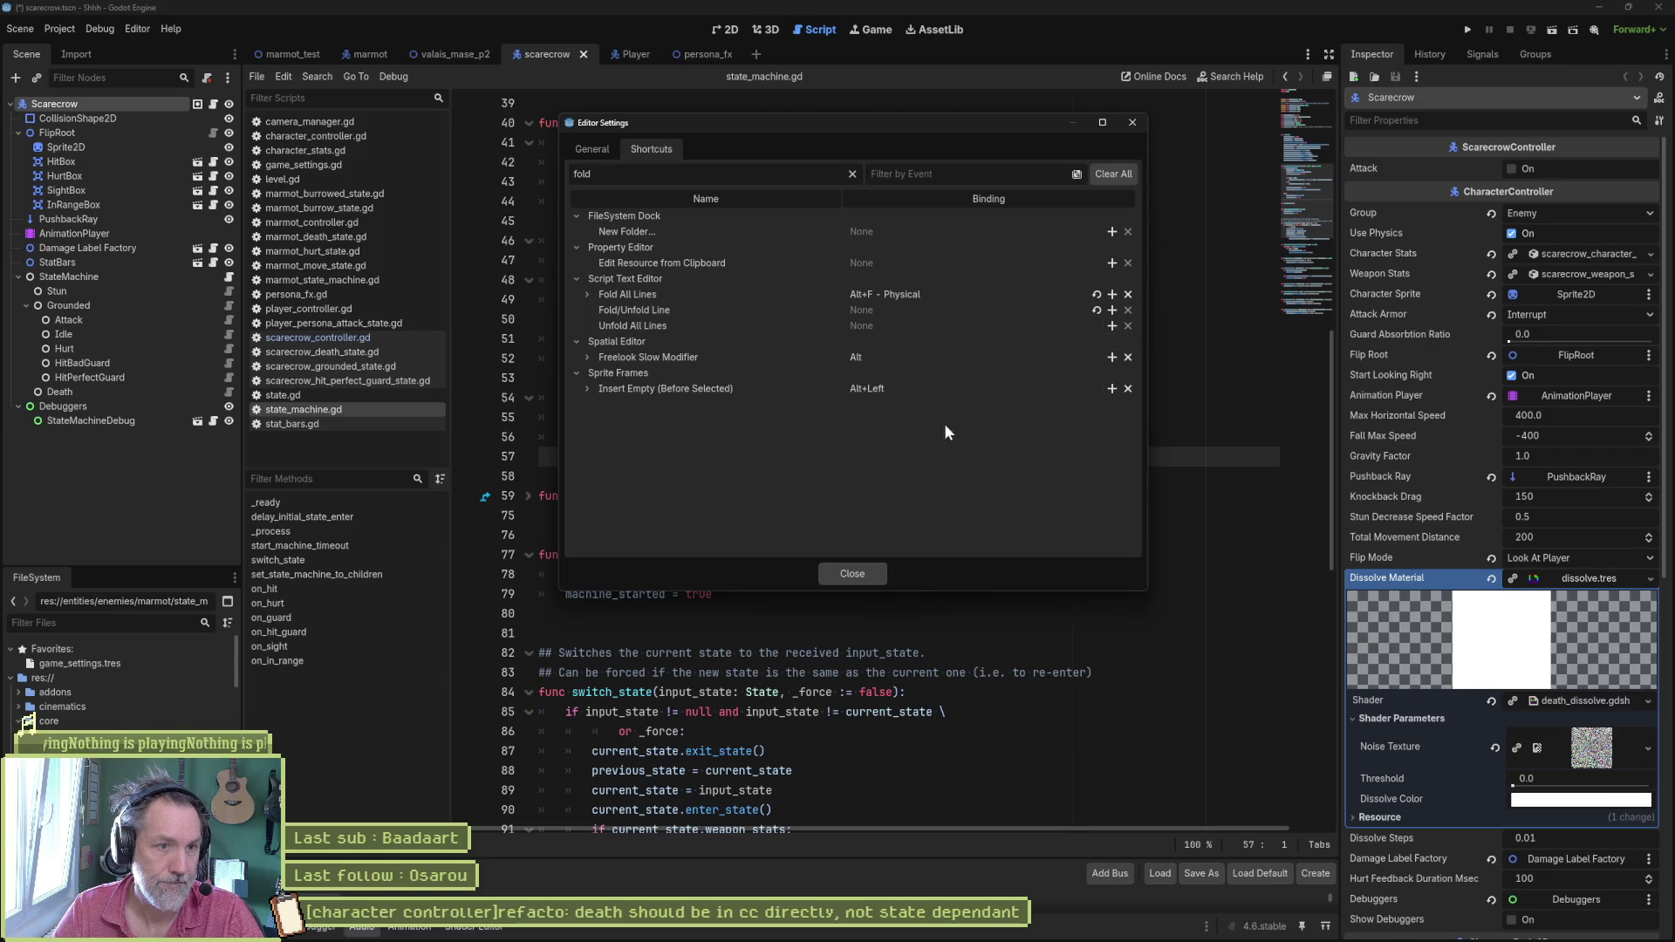
{"action": "left_click", "coordinate": [852, 573]}
{"action": "key", "text": "alt+f"}
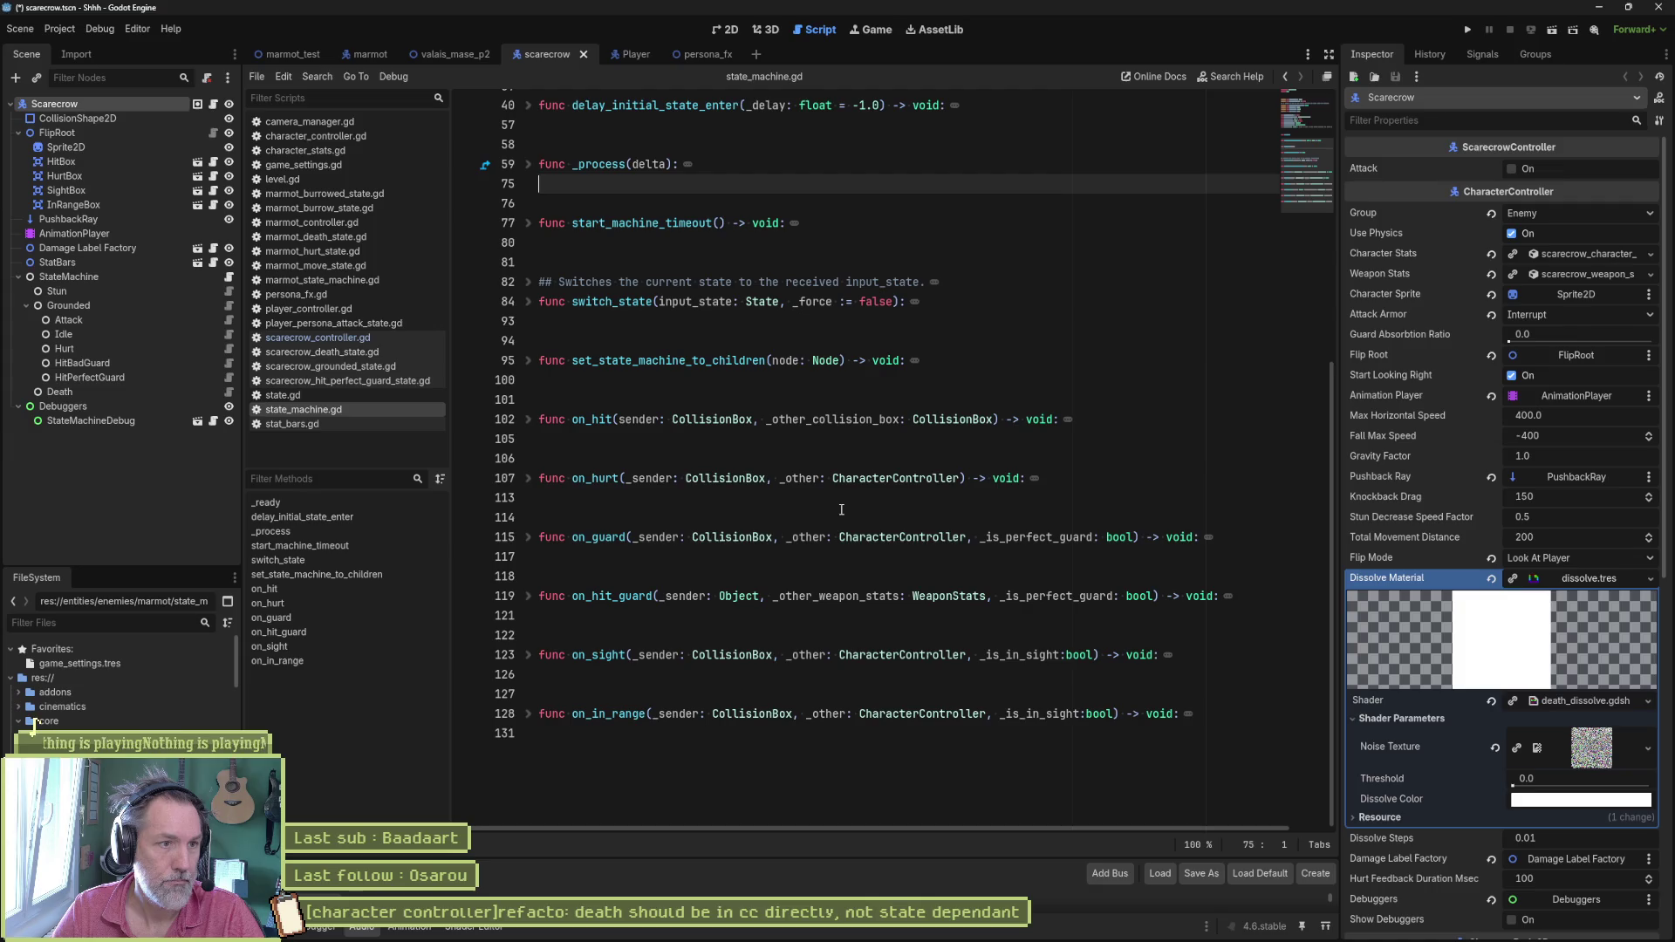
{"action": "left_click", "coordinate": [103, 30]}
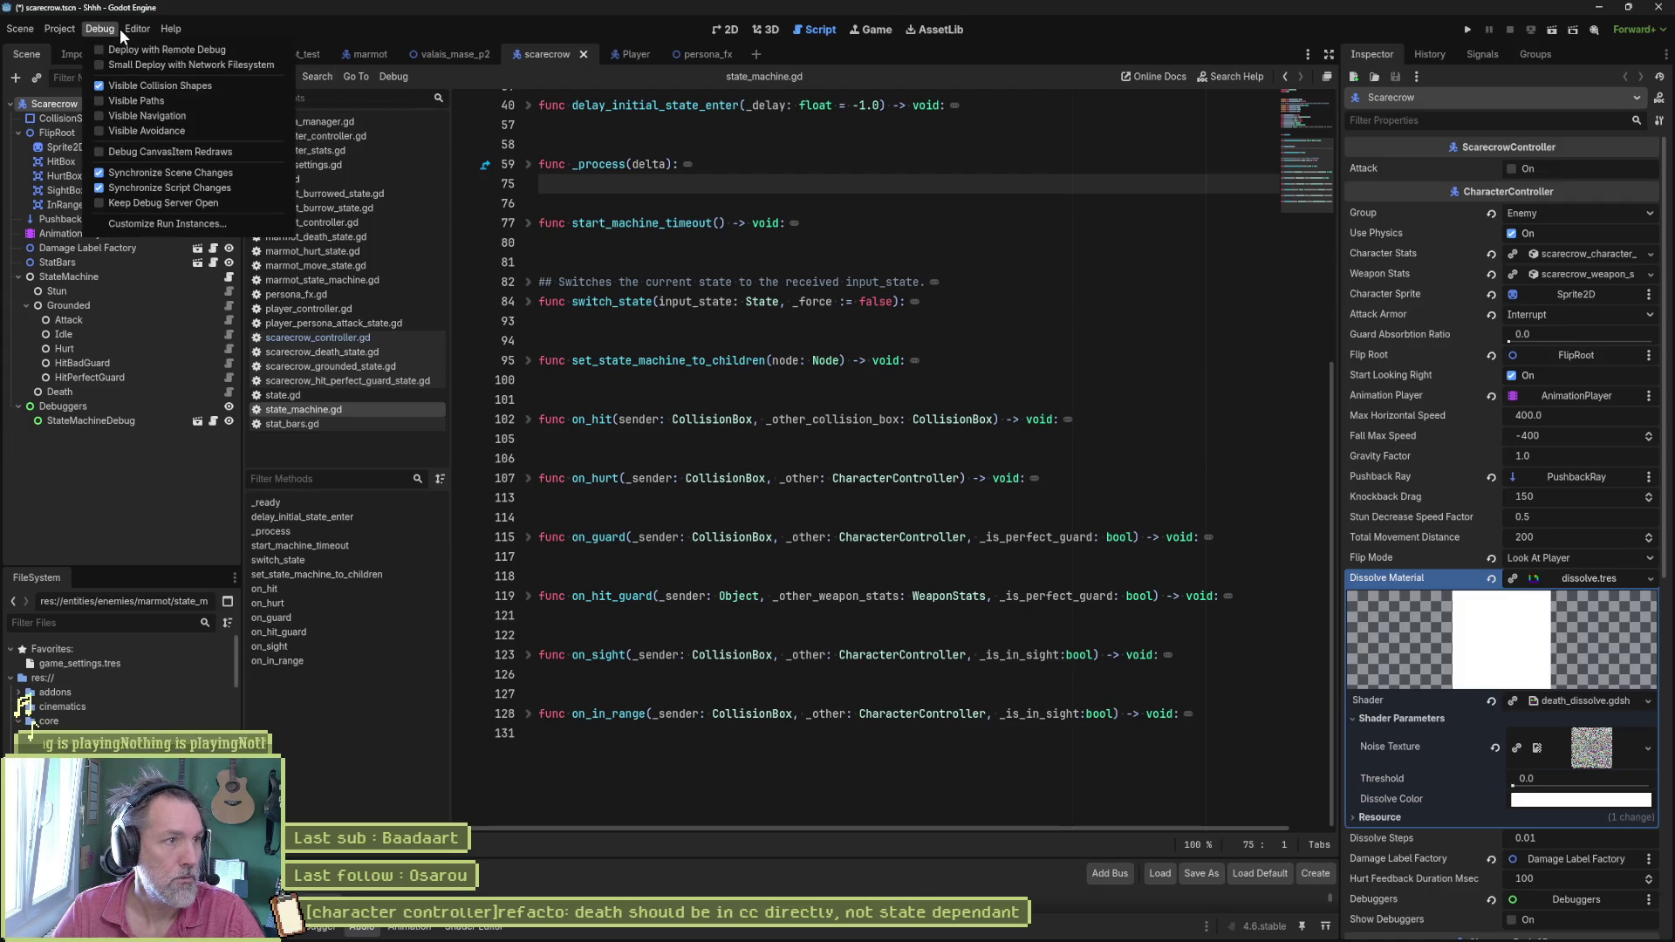
{"action": "left_click", "coordinate": [170, 50]}
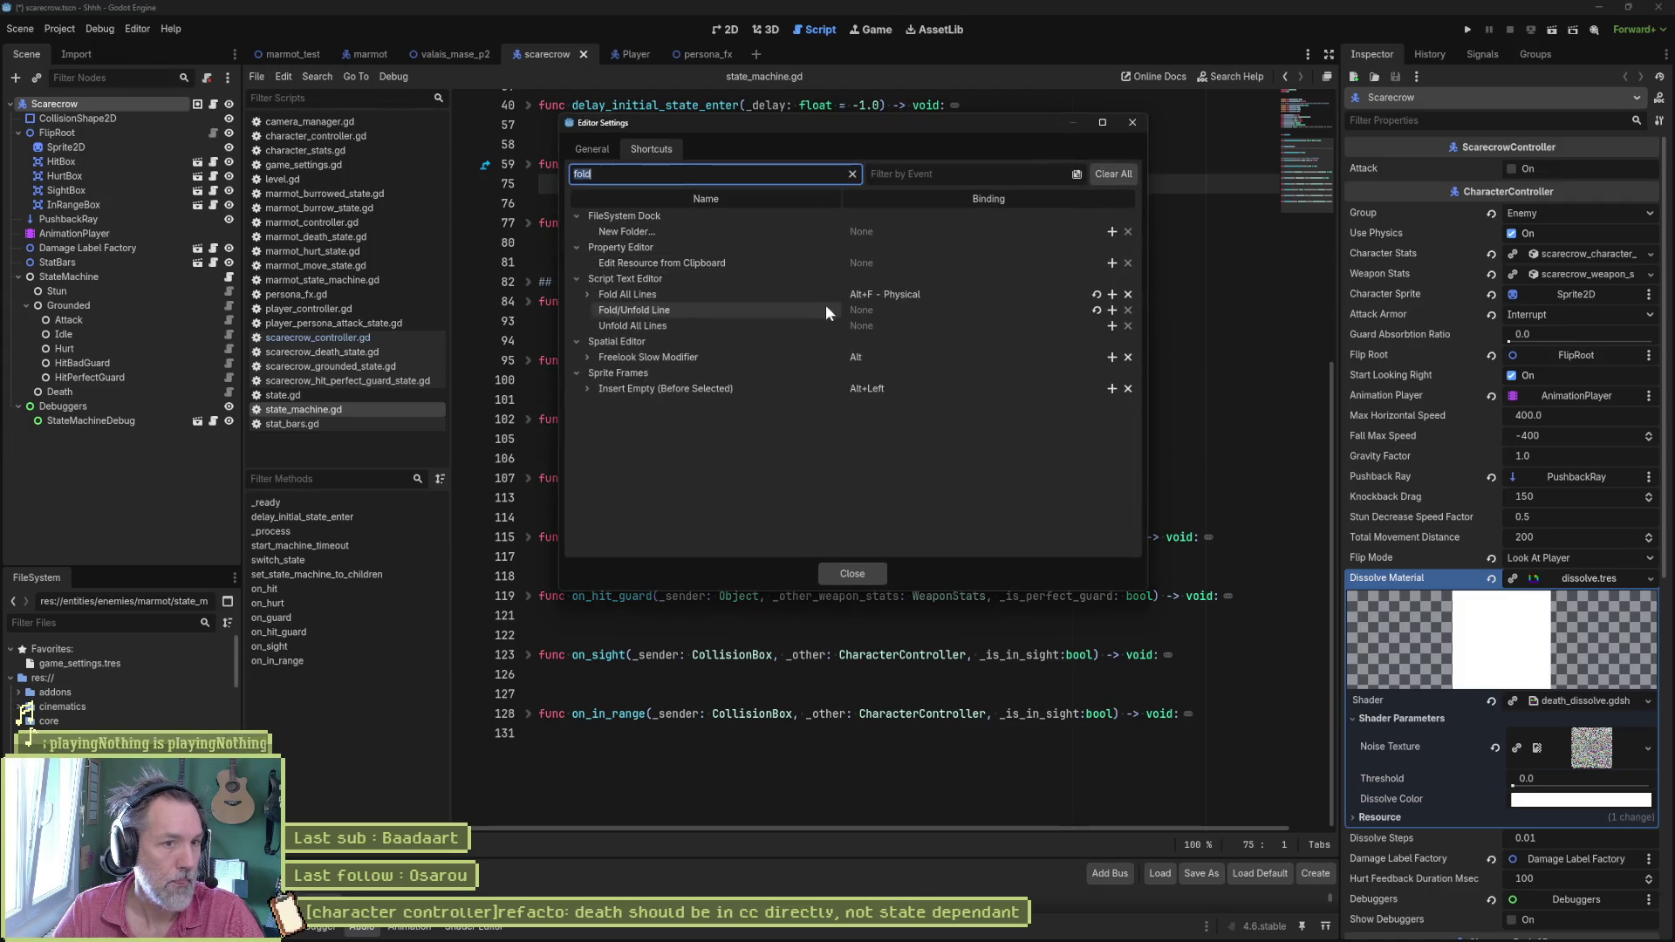
Step: Add the Alt+F binding to Unfold All Lines and reopen the shortcut settings
{"action": "left_click", "coordinate": [875, 326]}
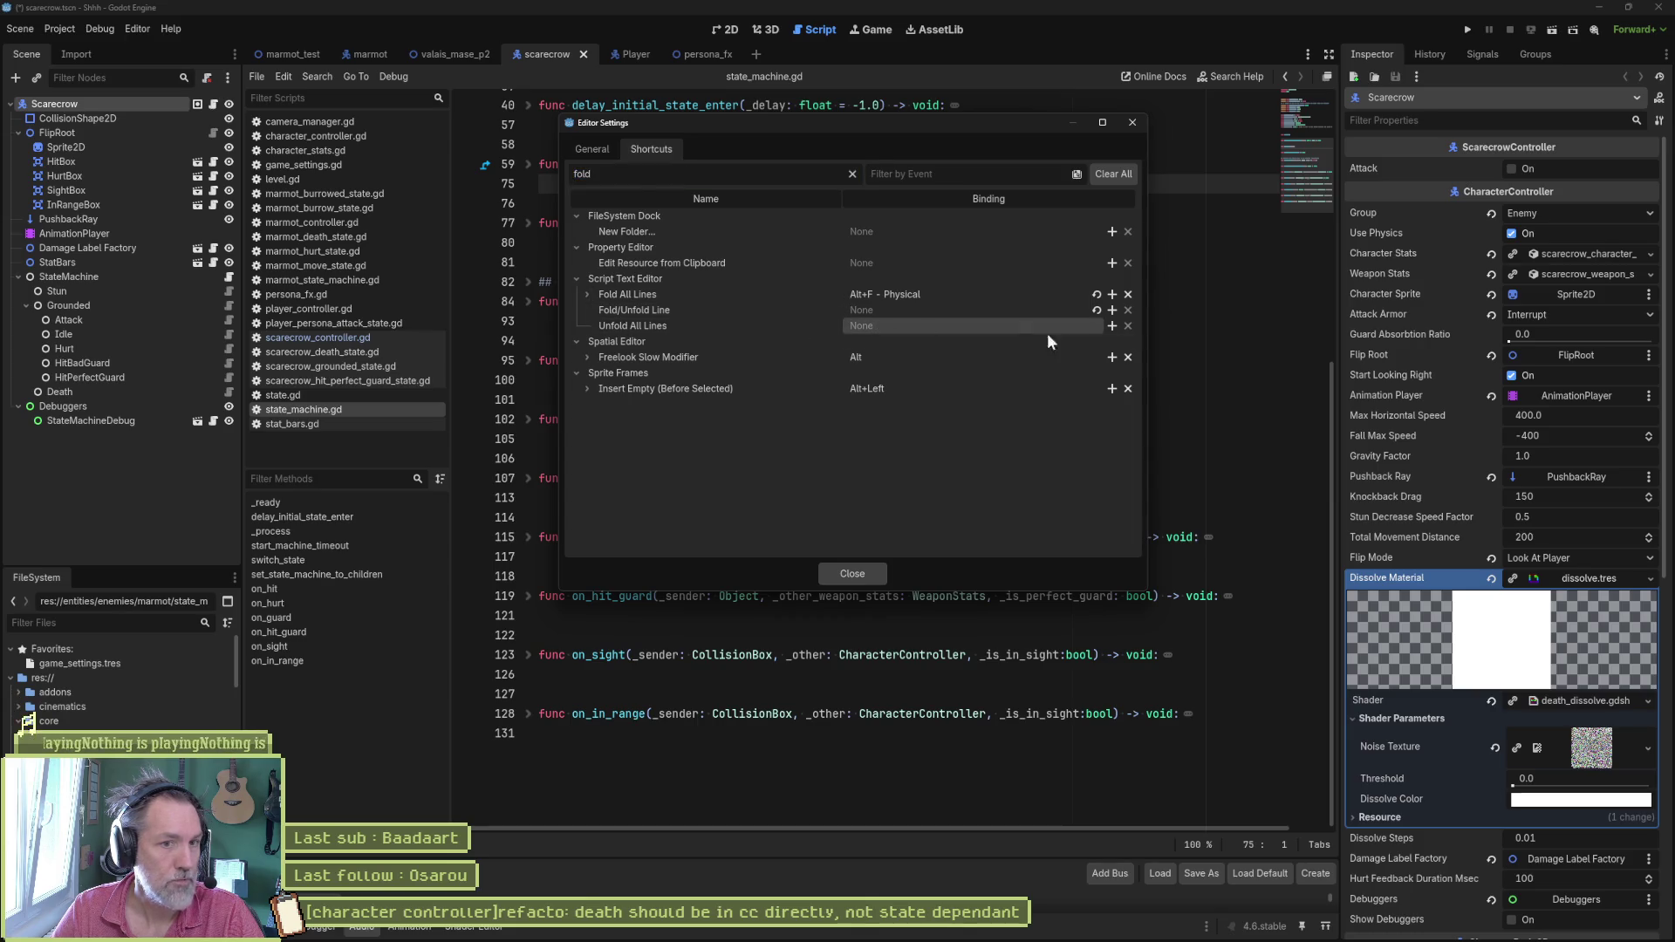
{"action": "left_click", "coordinate": [1112, 328]}
{"action": "left_click", "coordinate": [741, 586]}
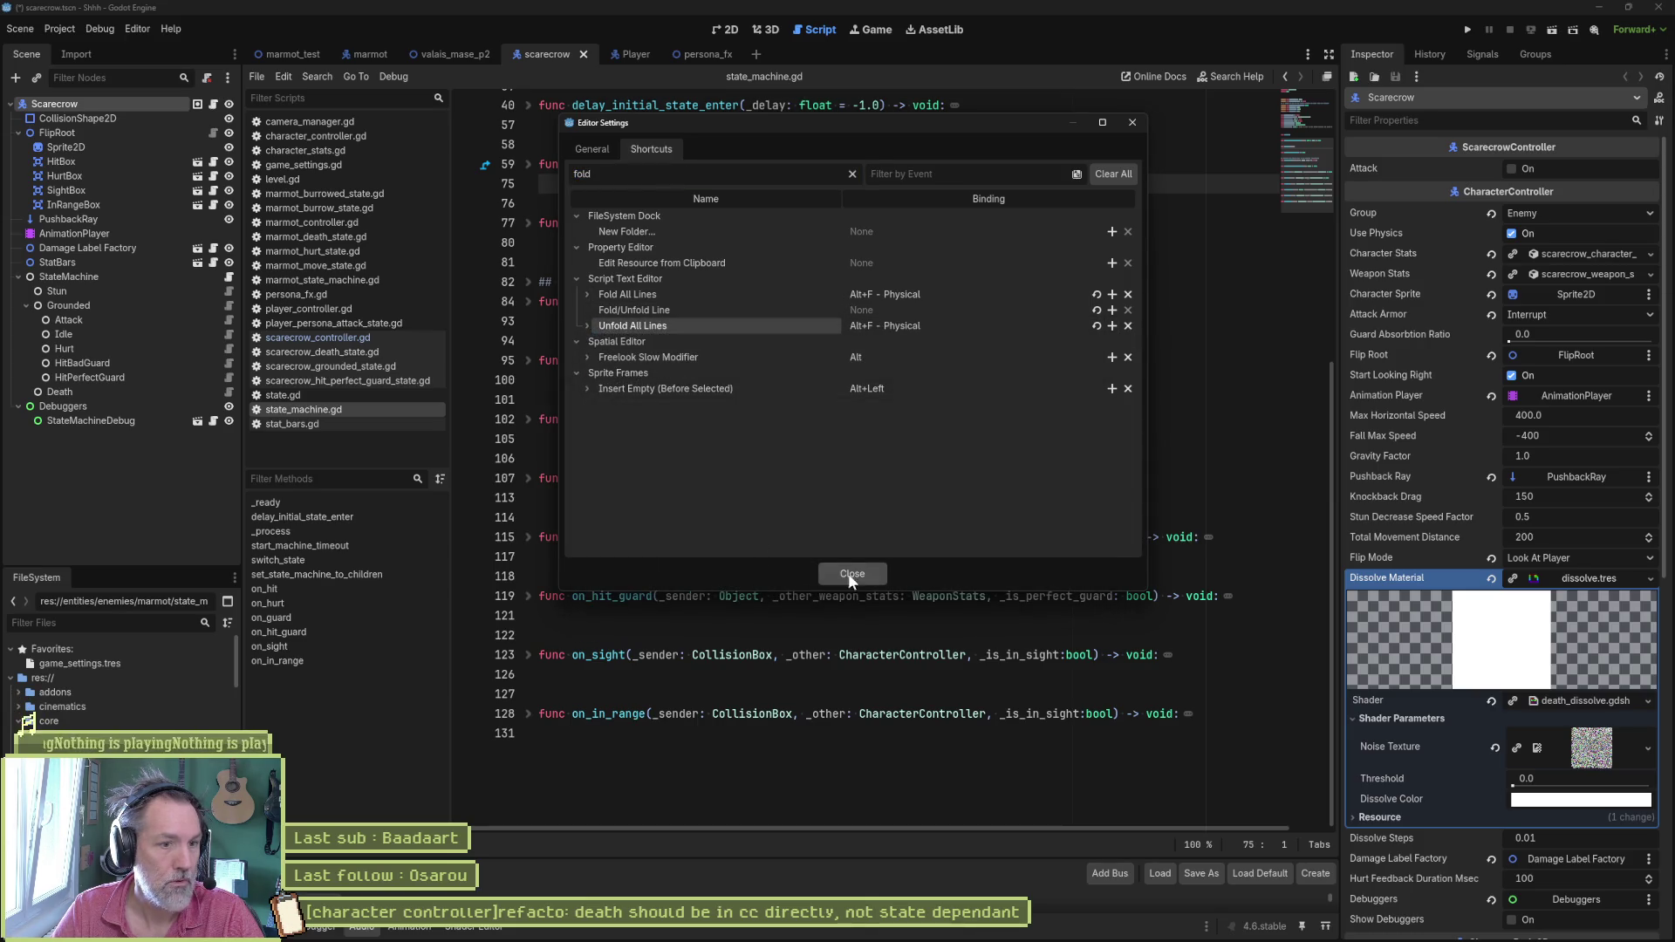
{"action": "left_click", "coordinate": [854, 577]}
{"action": "left_click", "coordinate": [649, 498]}
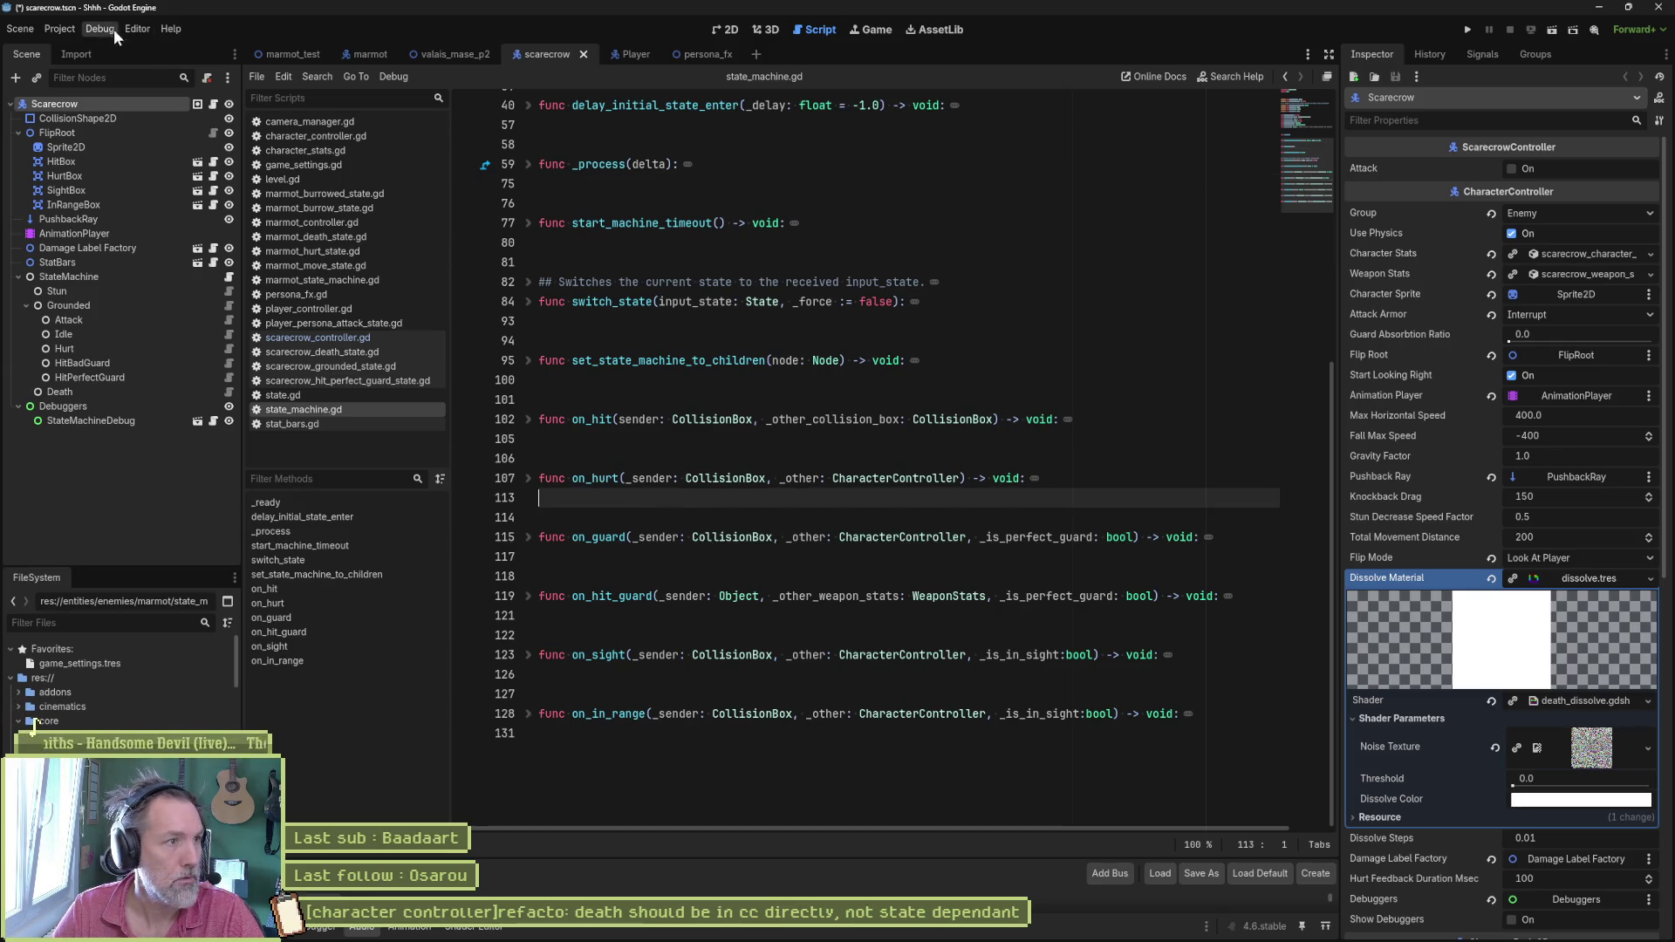
{"action": "left_click", "coordinate": [136, 29]}
{"action": "left_click", "coordinate": [170, 51]}
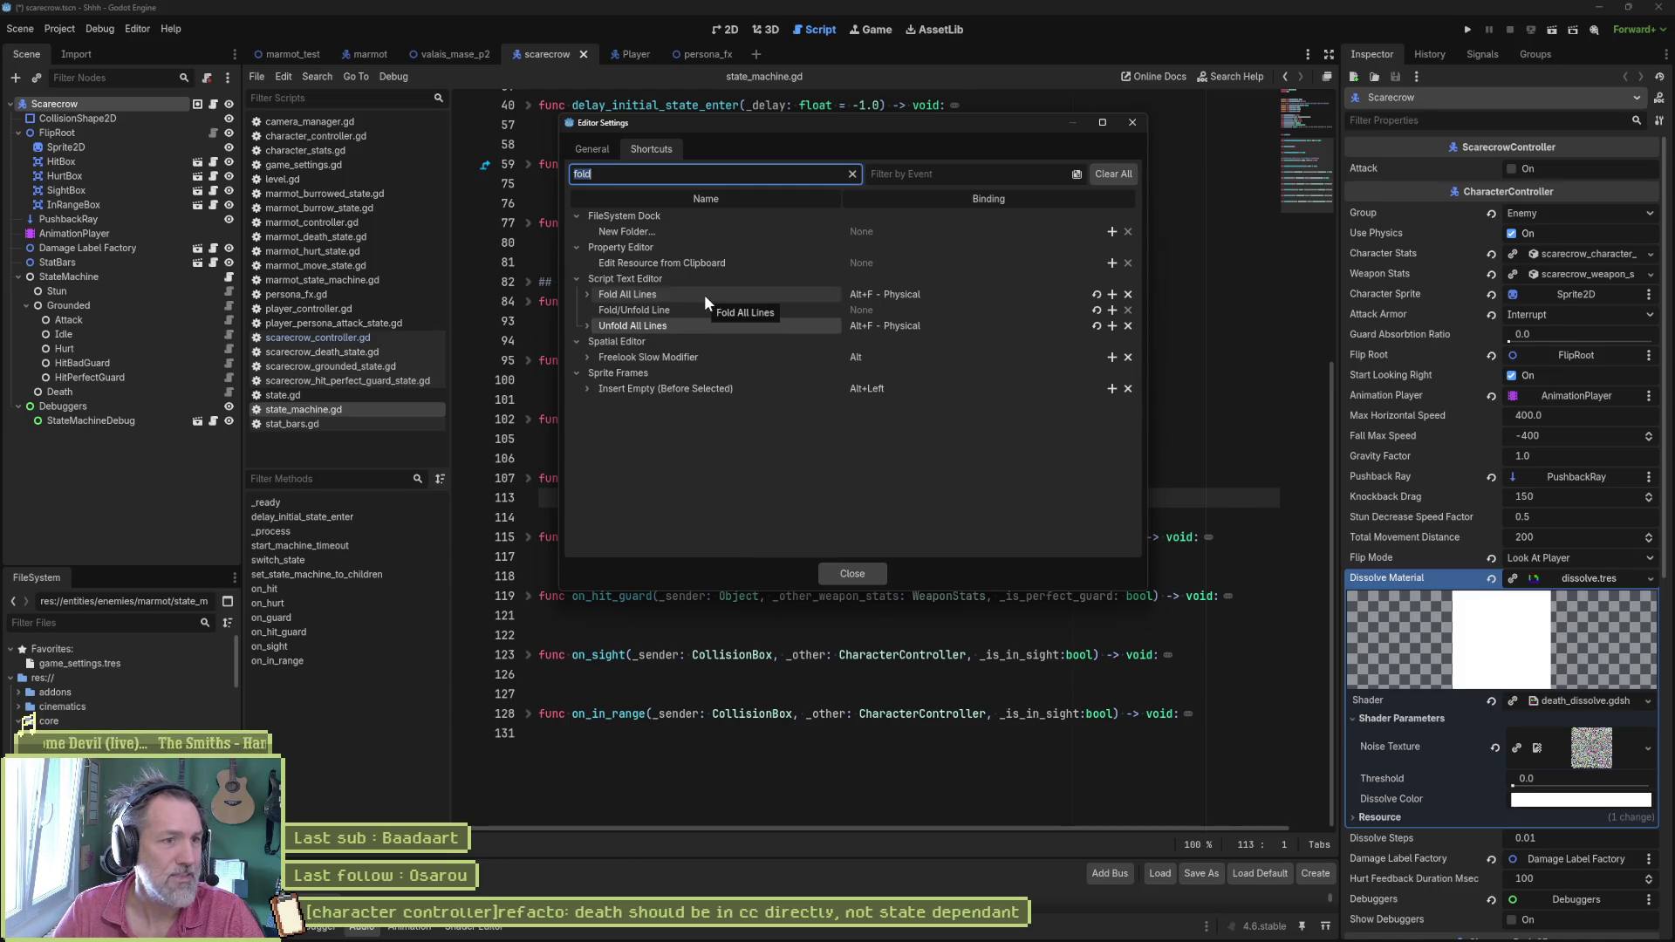
Step: Remove the binding from Unfold All Lines so only Fold All Lines keeps Alt+F
{"action": "left_click", "coordinate": [628, 293]}
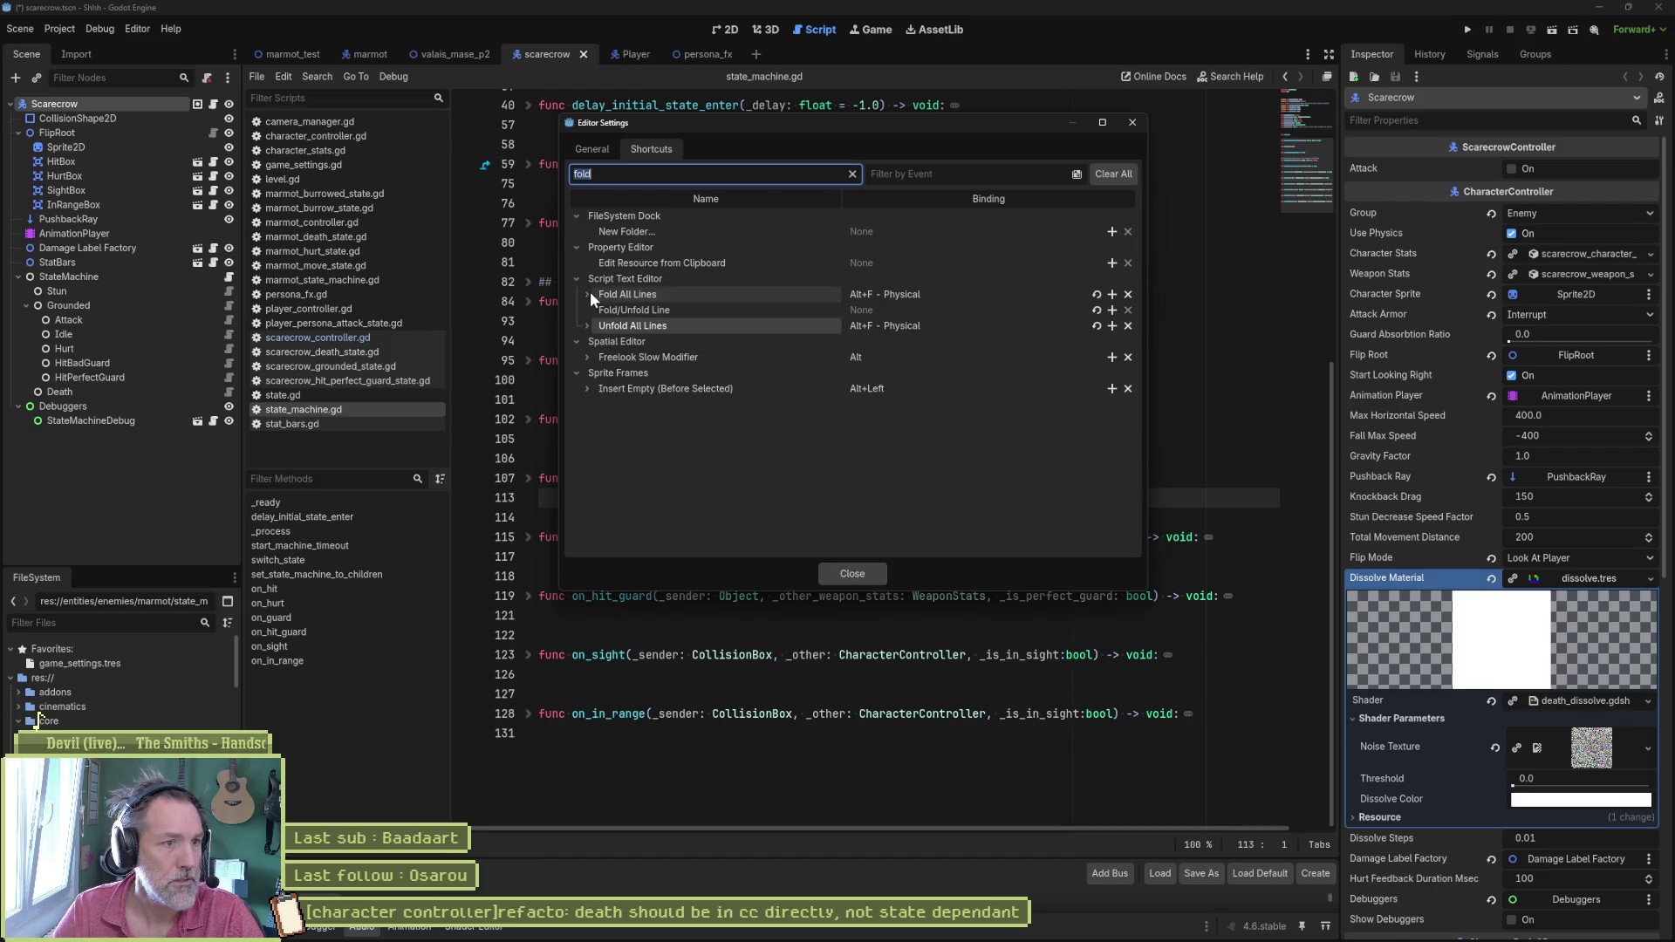
{"action": "left_click", "coordinate": [591, 294]}
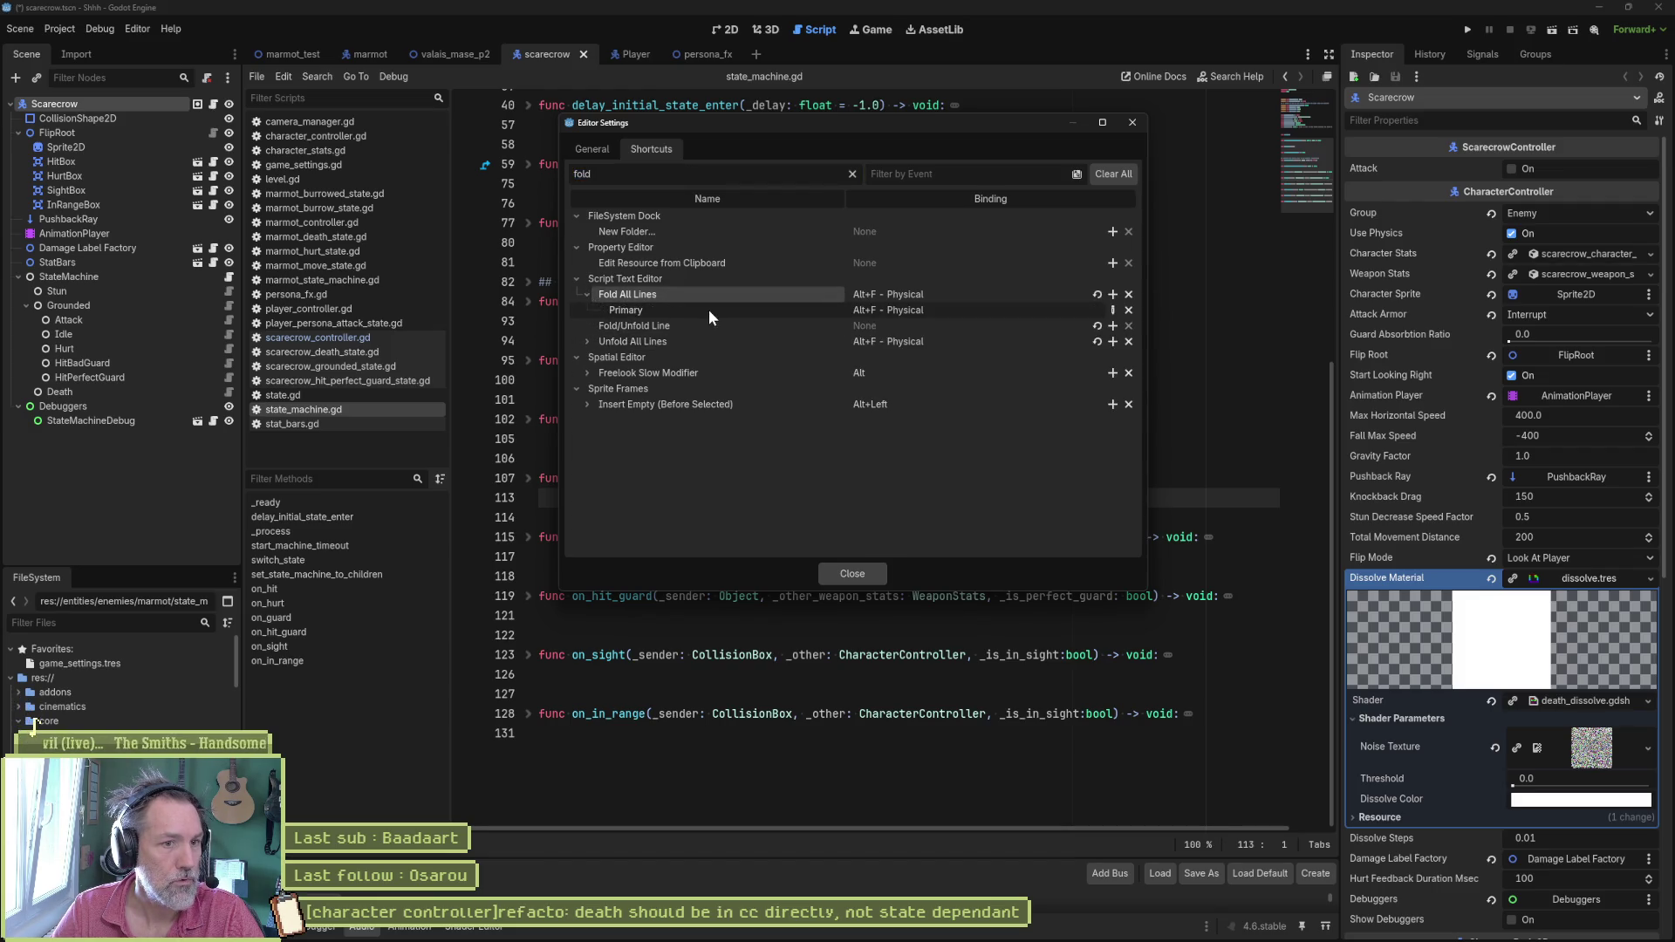
{"action": "left_click", "coordinate": [588, 340]}
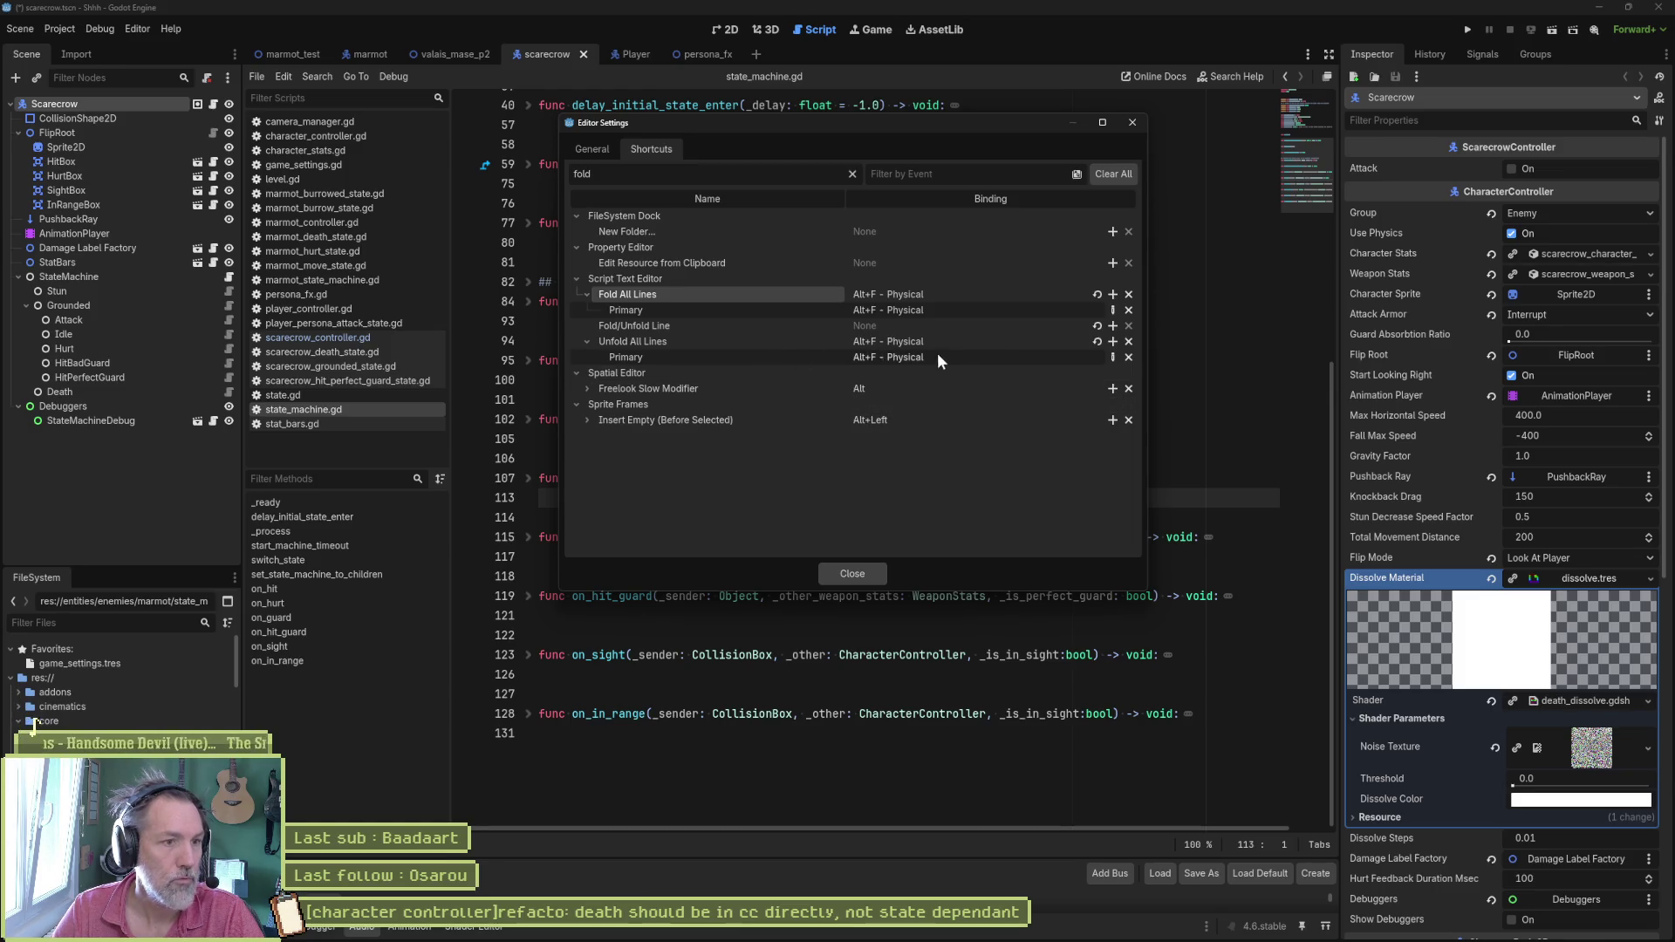
{"action": "left_click", "coordinate": [1128, 356]}
{"action": "left_click", "coordinate": [852, 574]}
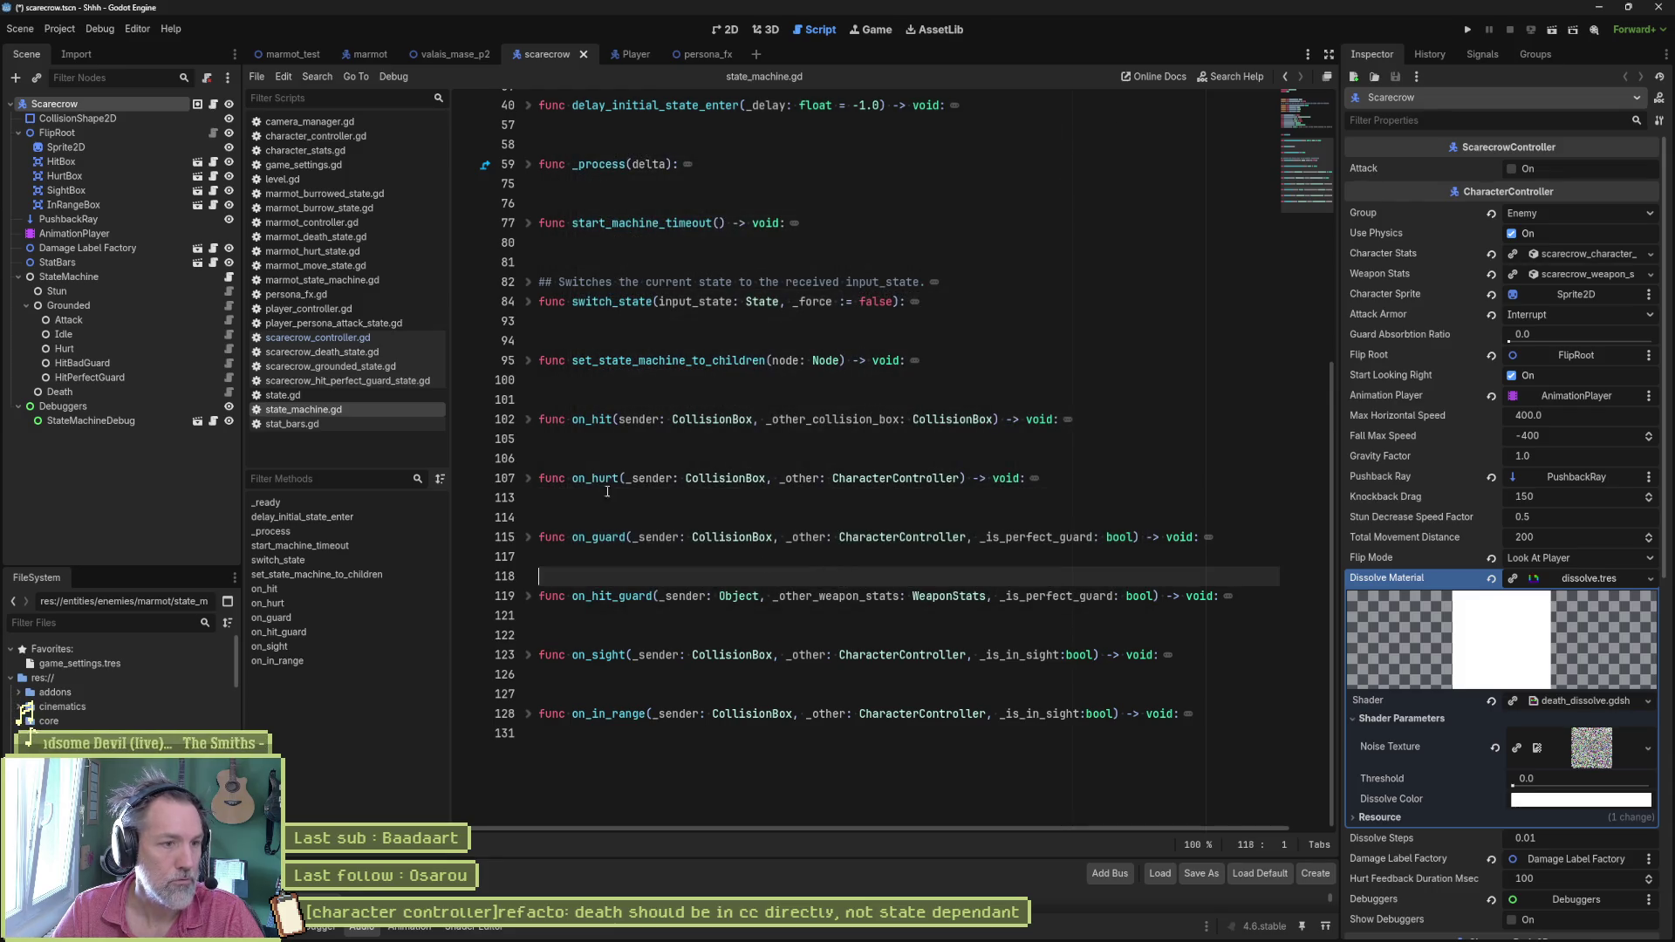
{"action": "left_click", "coordinate": [527, 304]}
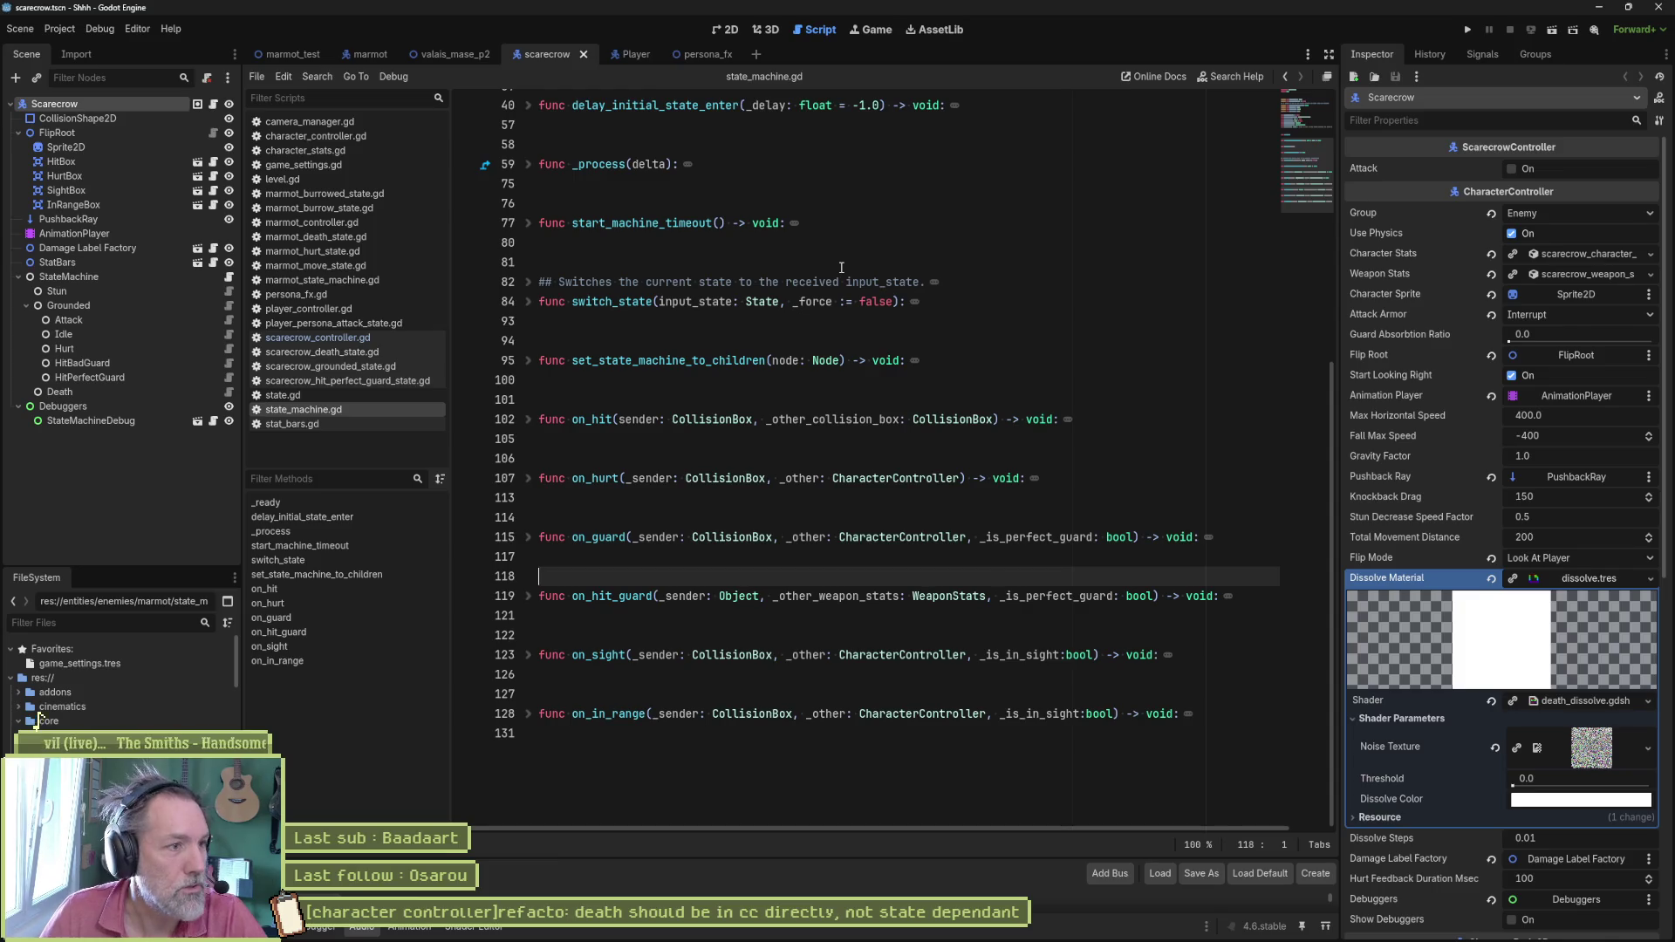
{"action": "scroll", "coordinate": [845, 300], "scroll_direction": "up", "scroll_amount": 5}
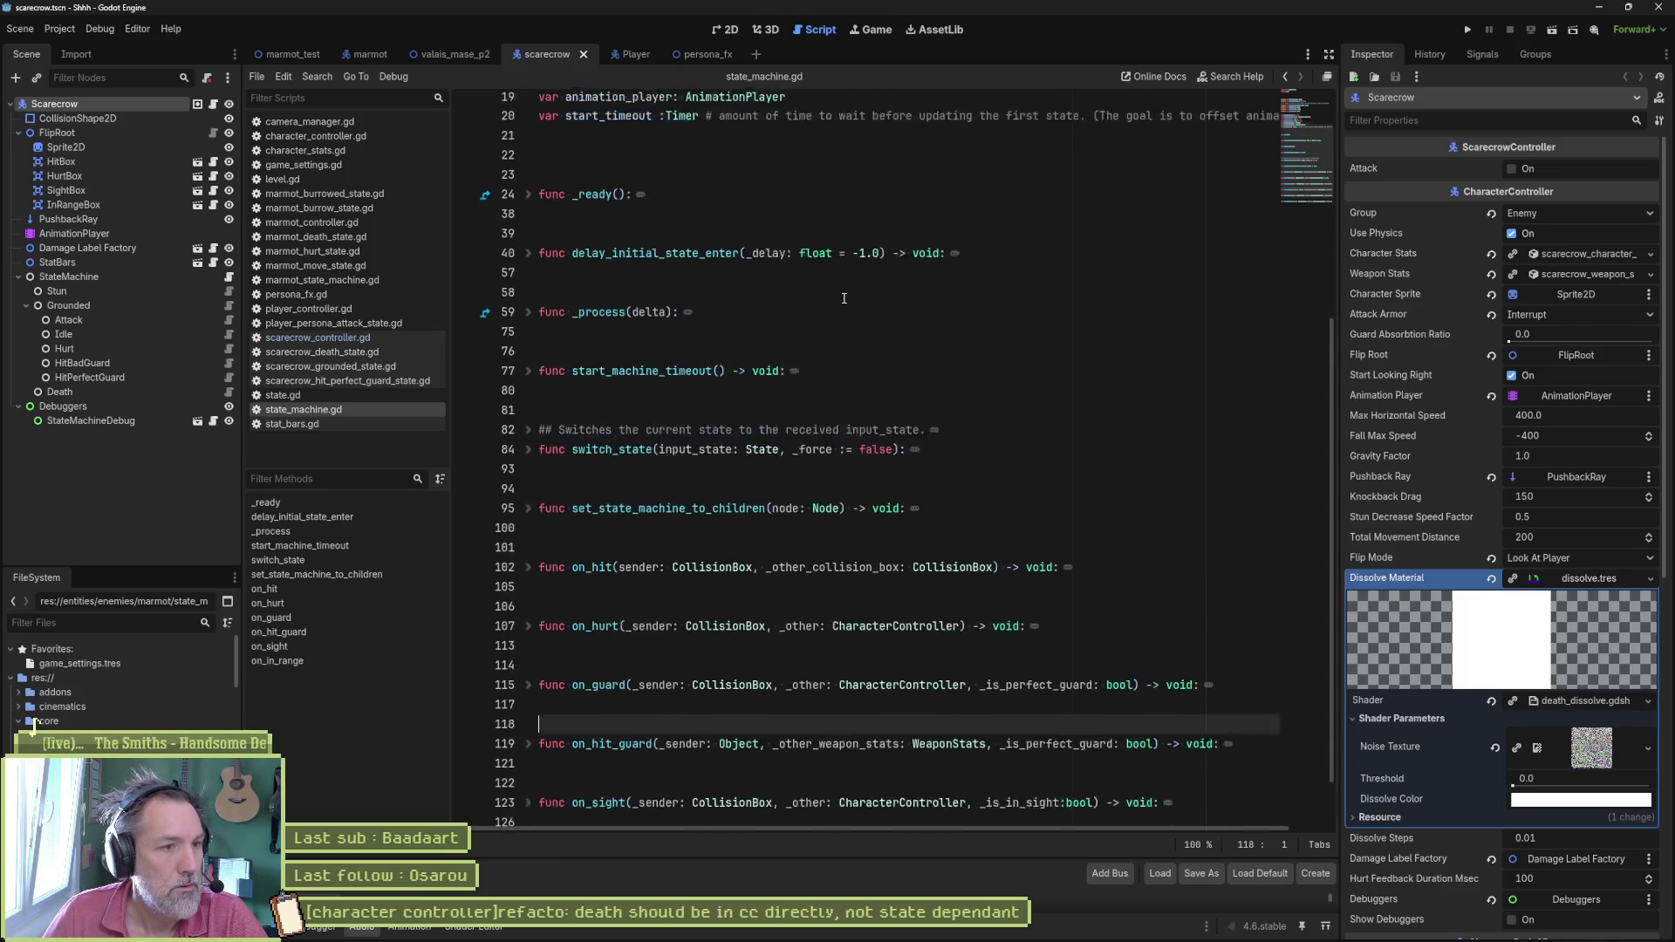
{"action": "scroll", "coordinate": [844, 300], "scroll_direction": "up", "scroll_amount": 6}
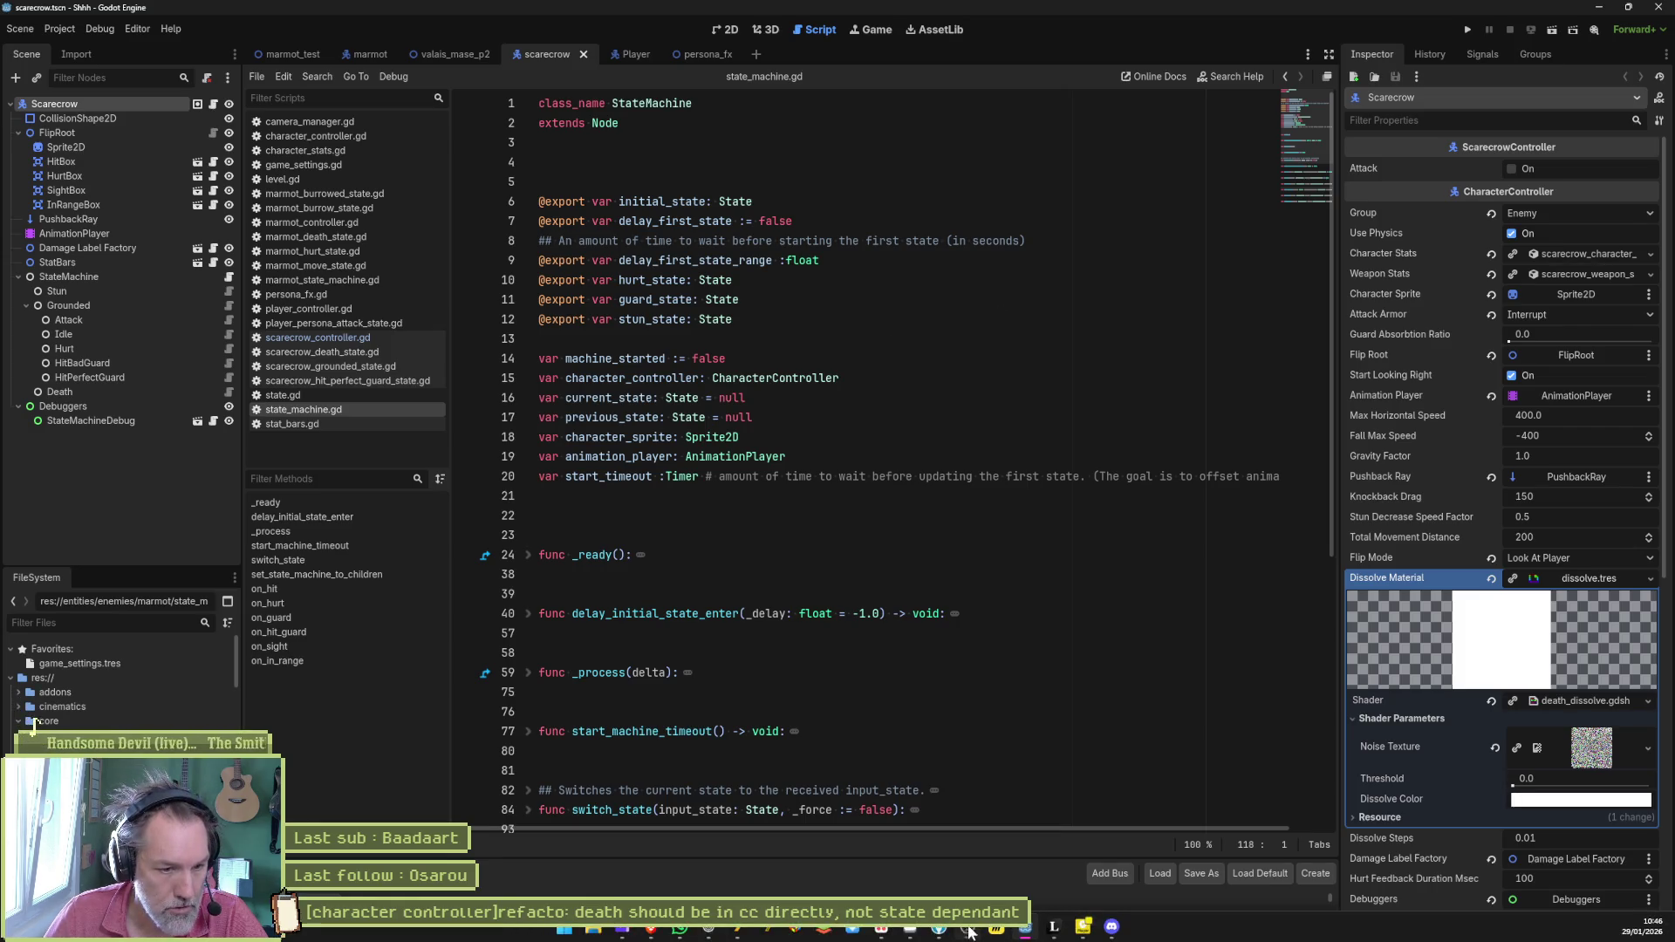
{"action": "left_click", "coordinate": [941, 930]}
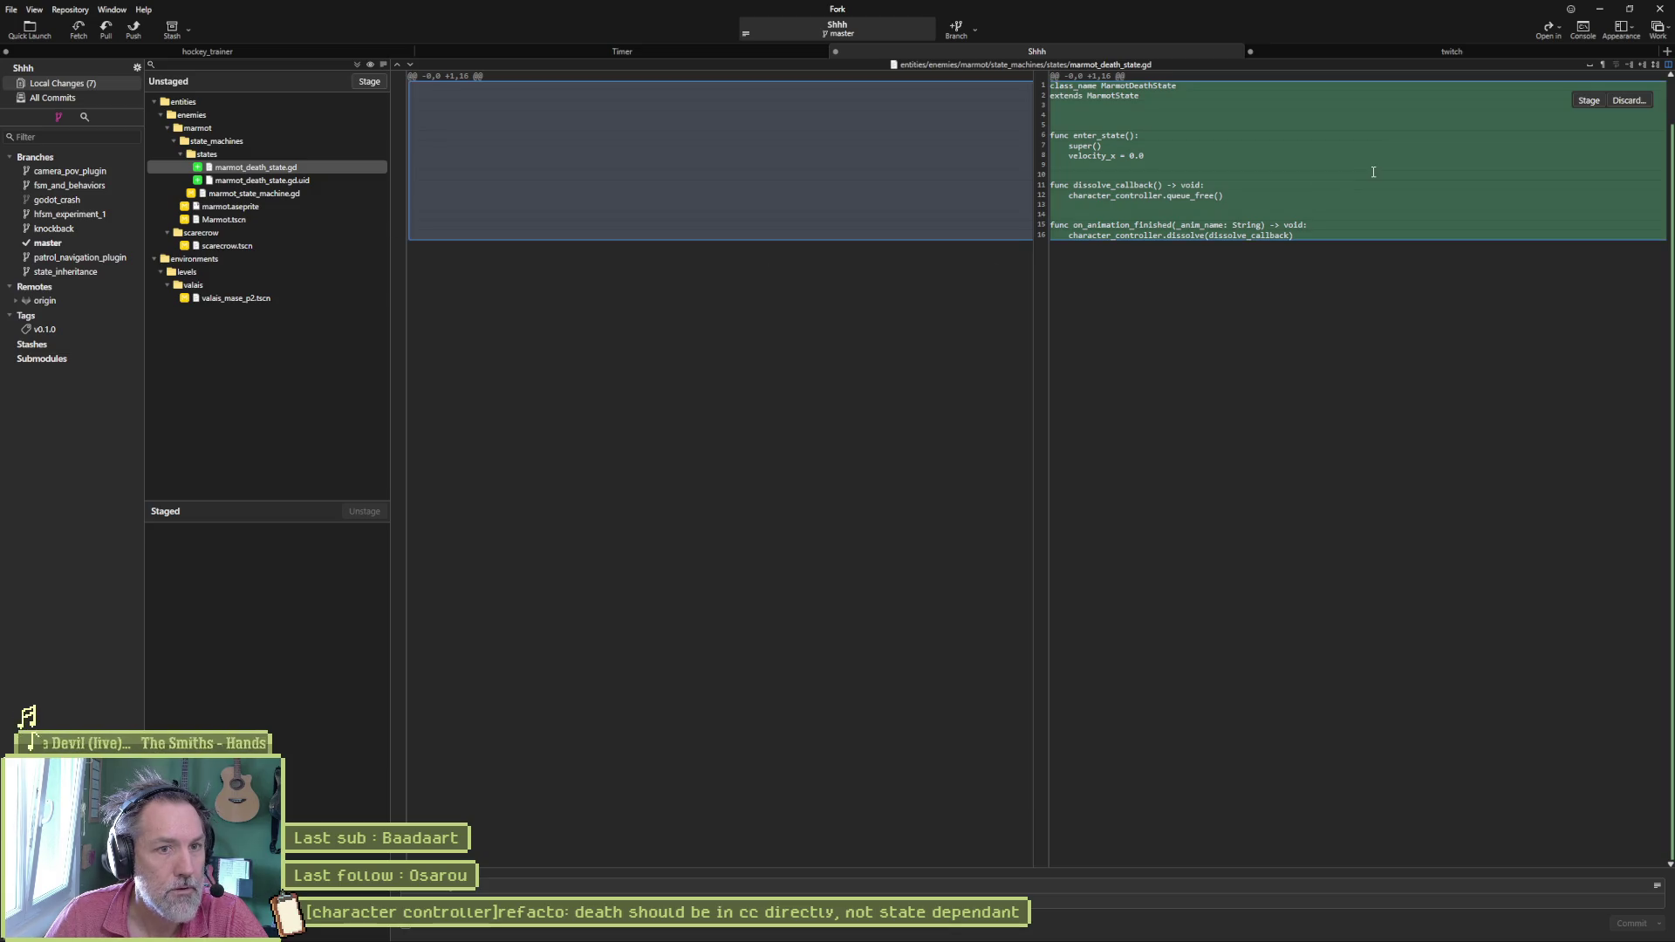
{"action": "mouse_move", "coordinate": [1374, 164]}
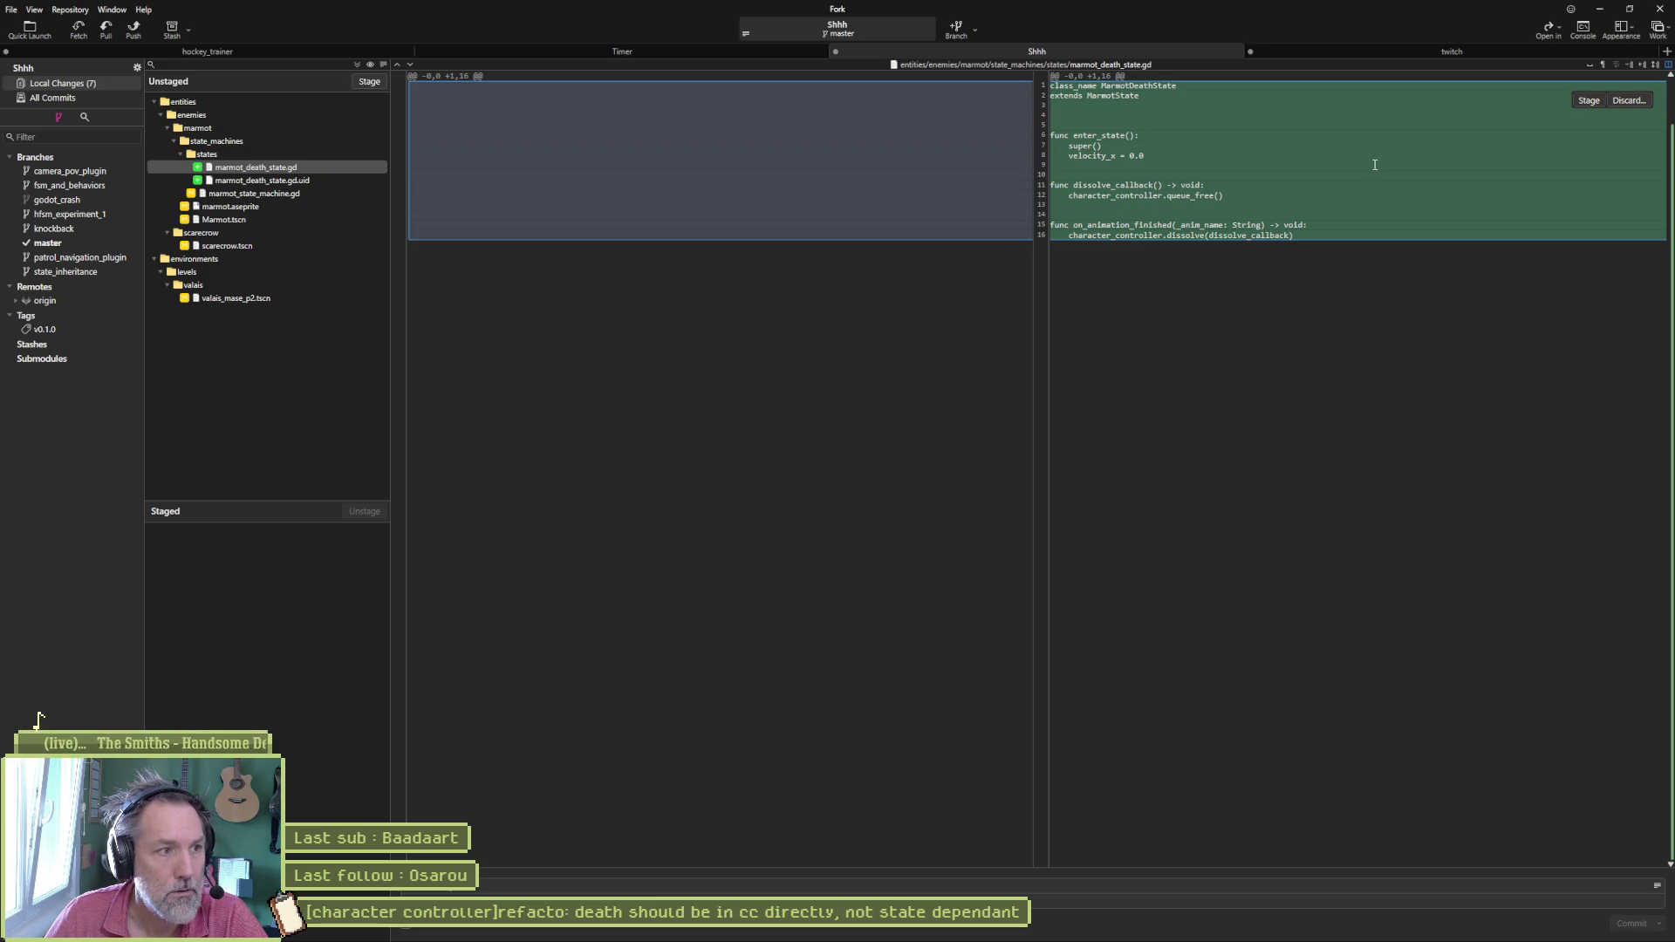
Step: Review the marmot.aseprite and marmot_state_machine.gd diffs in Fork, then return to Godot
{"action": "left_click", "coordinate": [229, 206]}
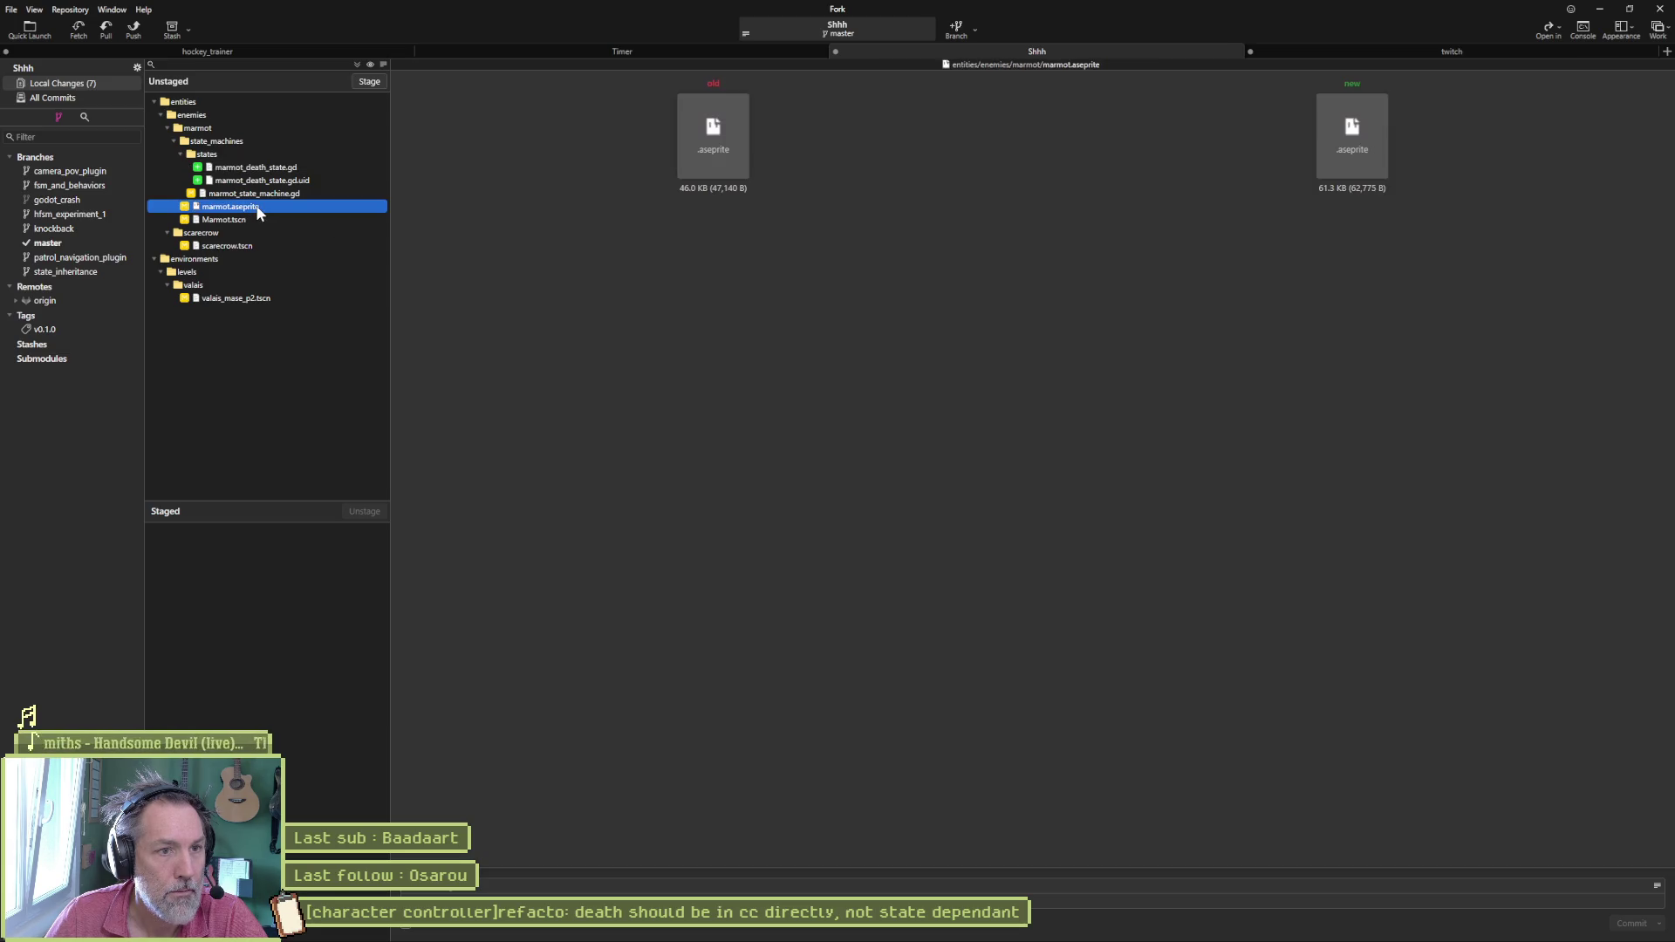
{"action": "left_click", "coordinate": [256, 195]}
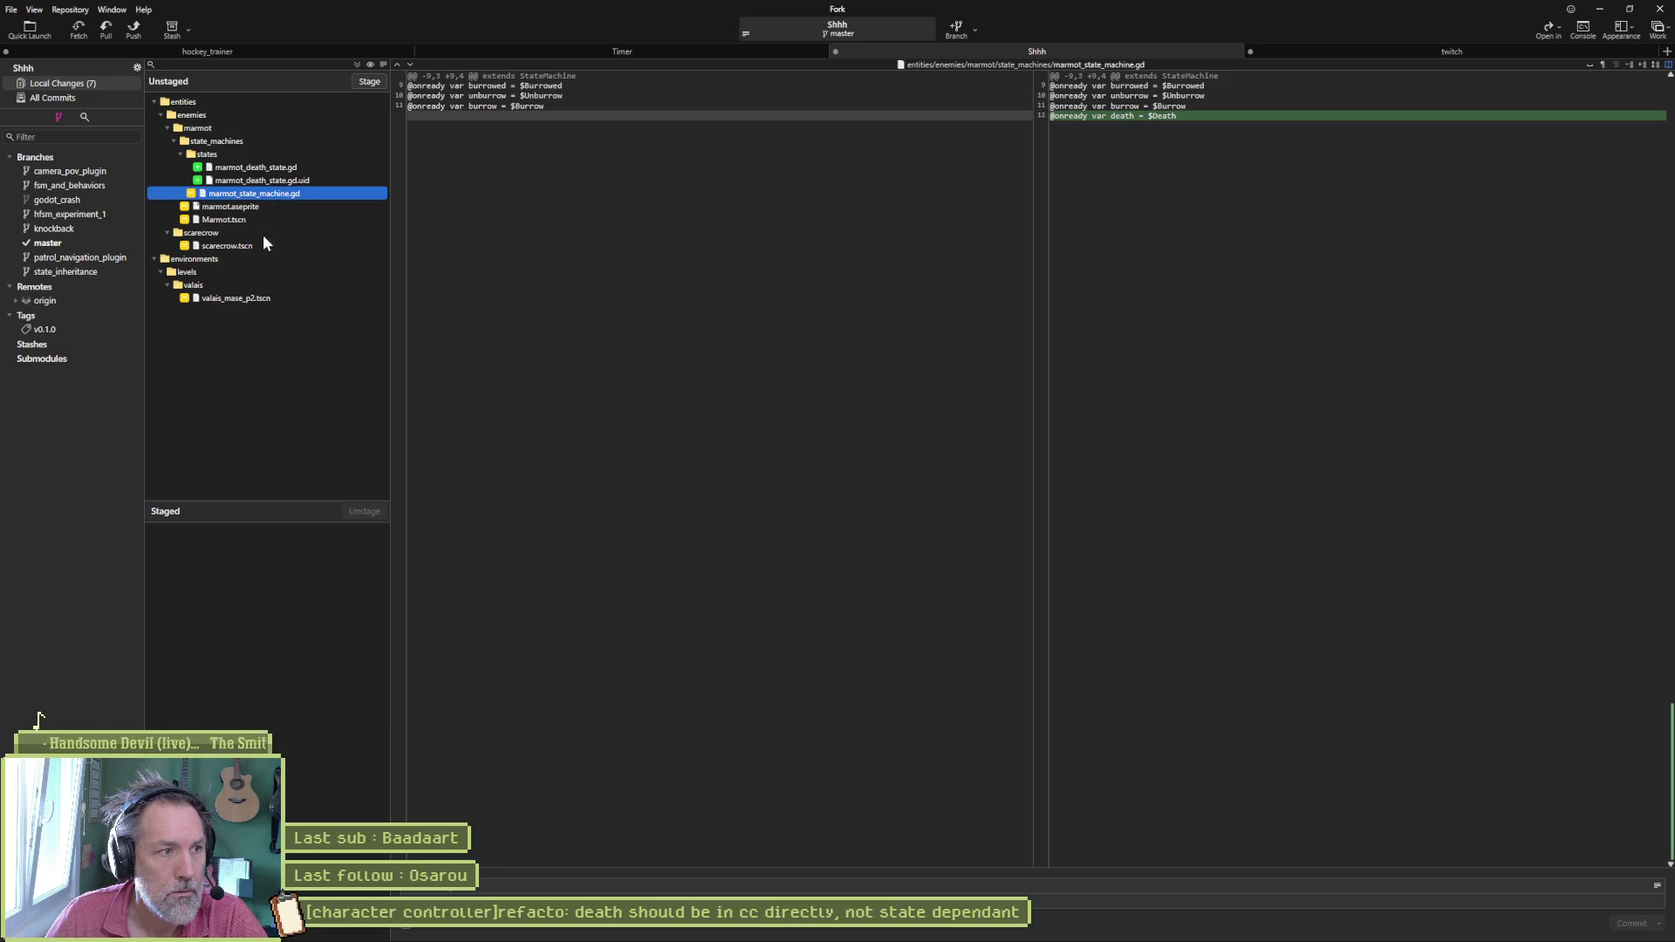
{"action": "key", "text": "alt+Tab"}
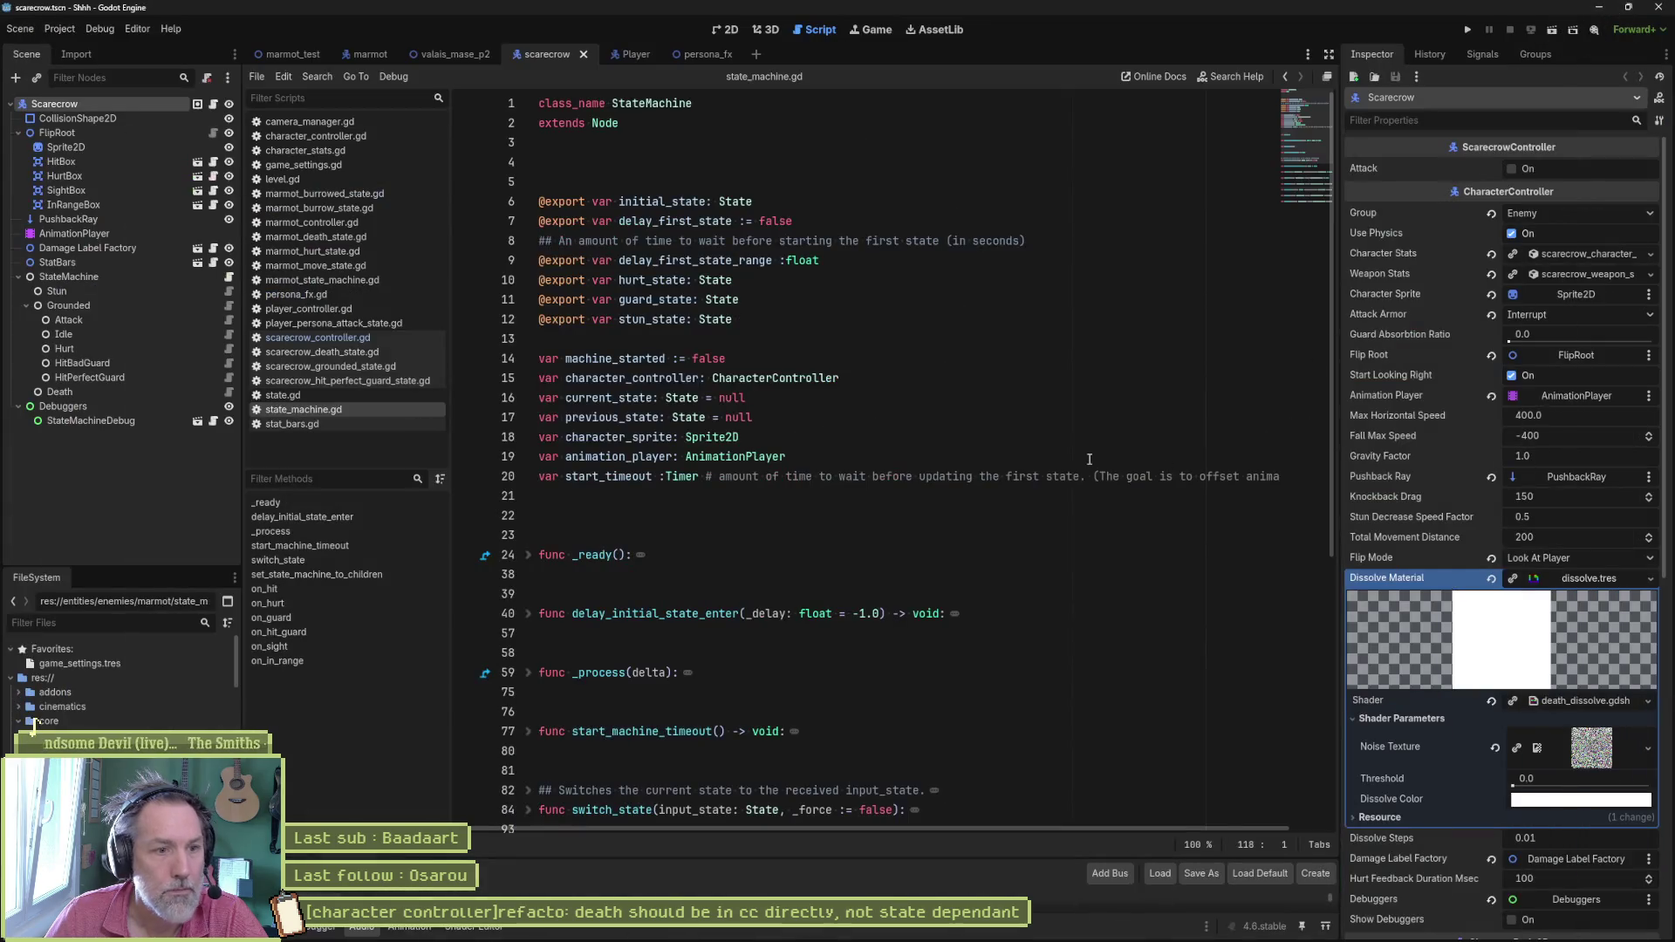
Step: Close all scripts except character_controller.gd
{"action": "left_click", "coordinate": [895, 429]}
{"action": "mouse_move", "coordinate": [890, 929]}
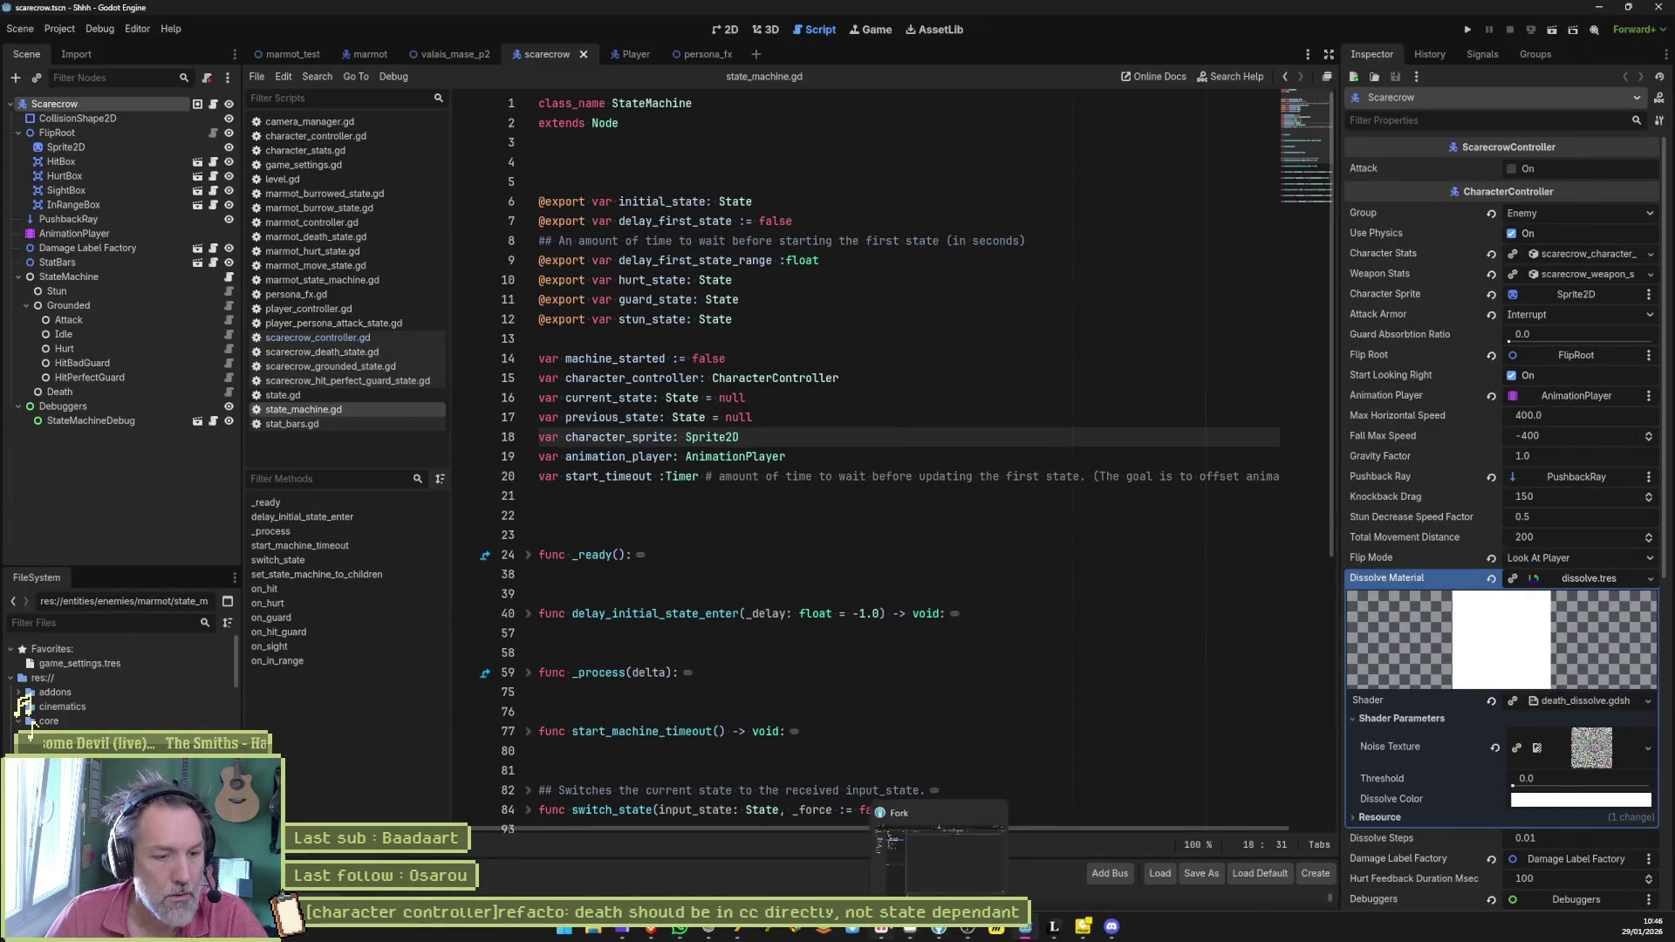
{"action": "left_click", "coordinate": [941, 930]}
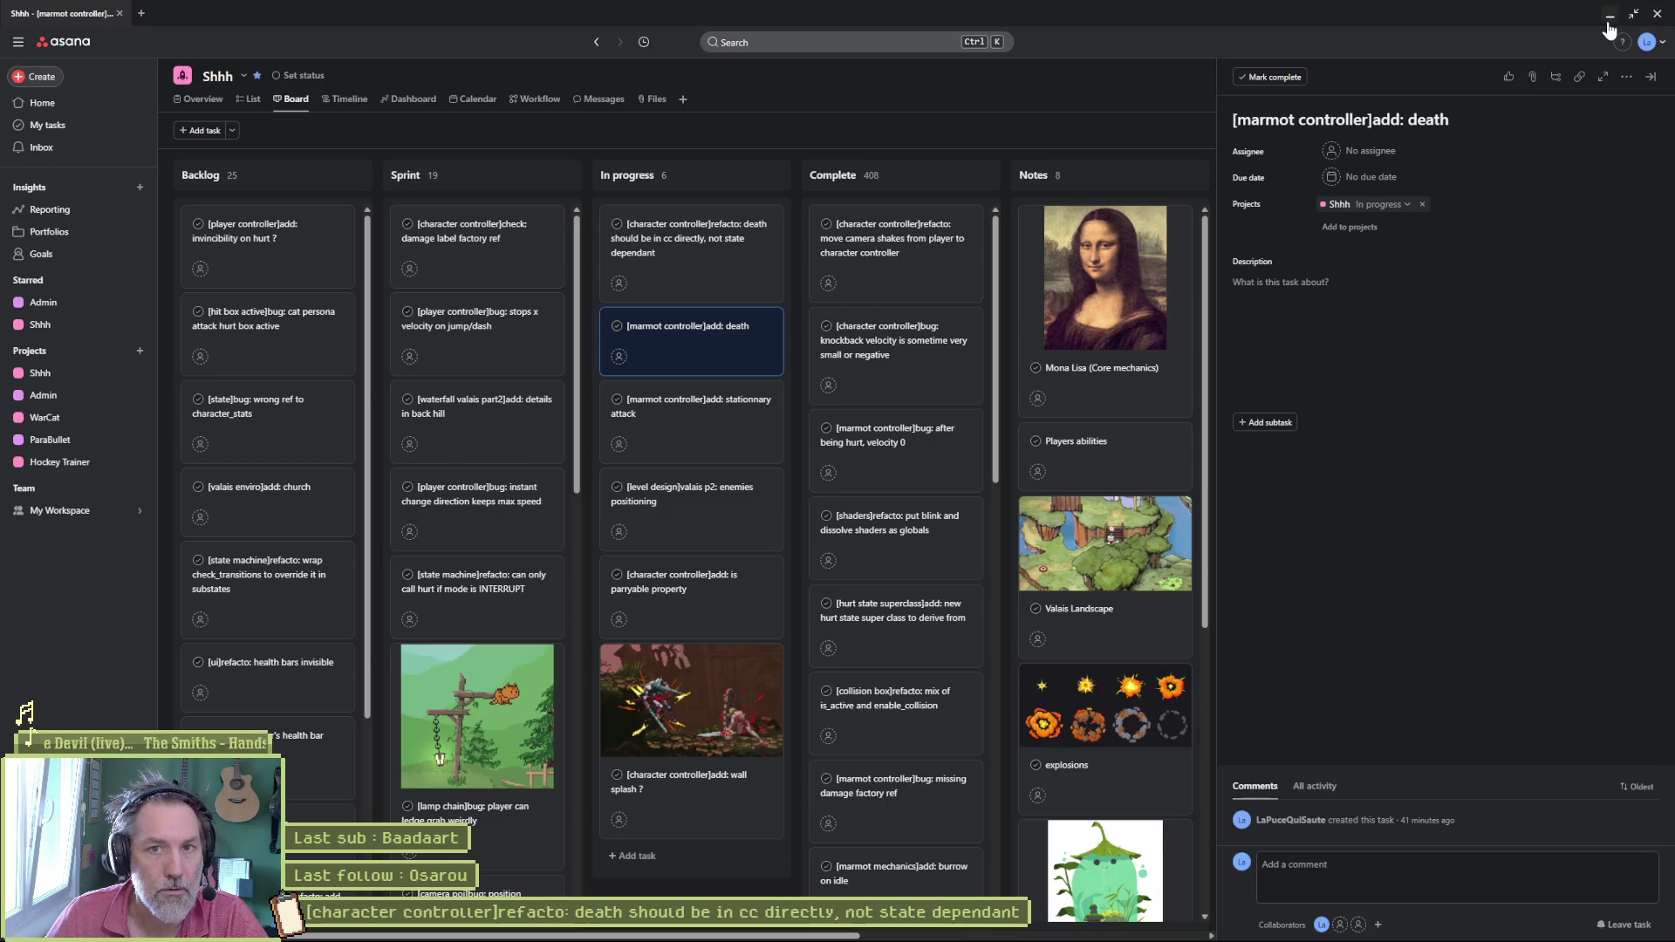
{"action": "key", "text": "alt+Tab"}
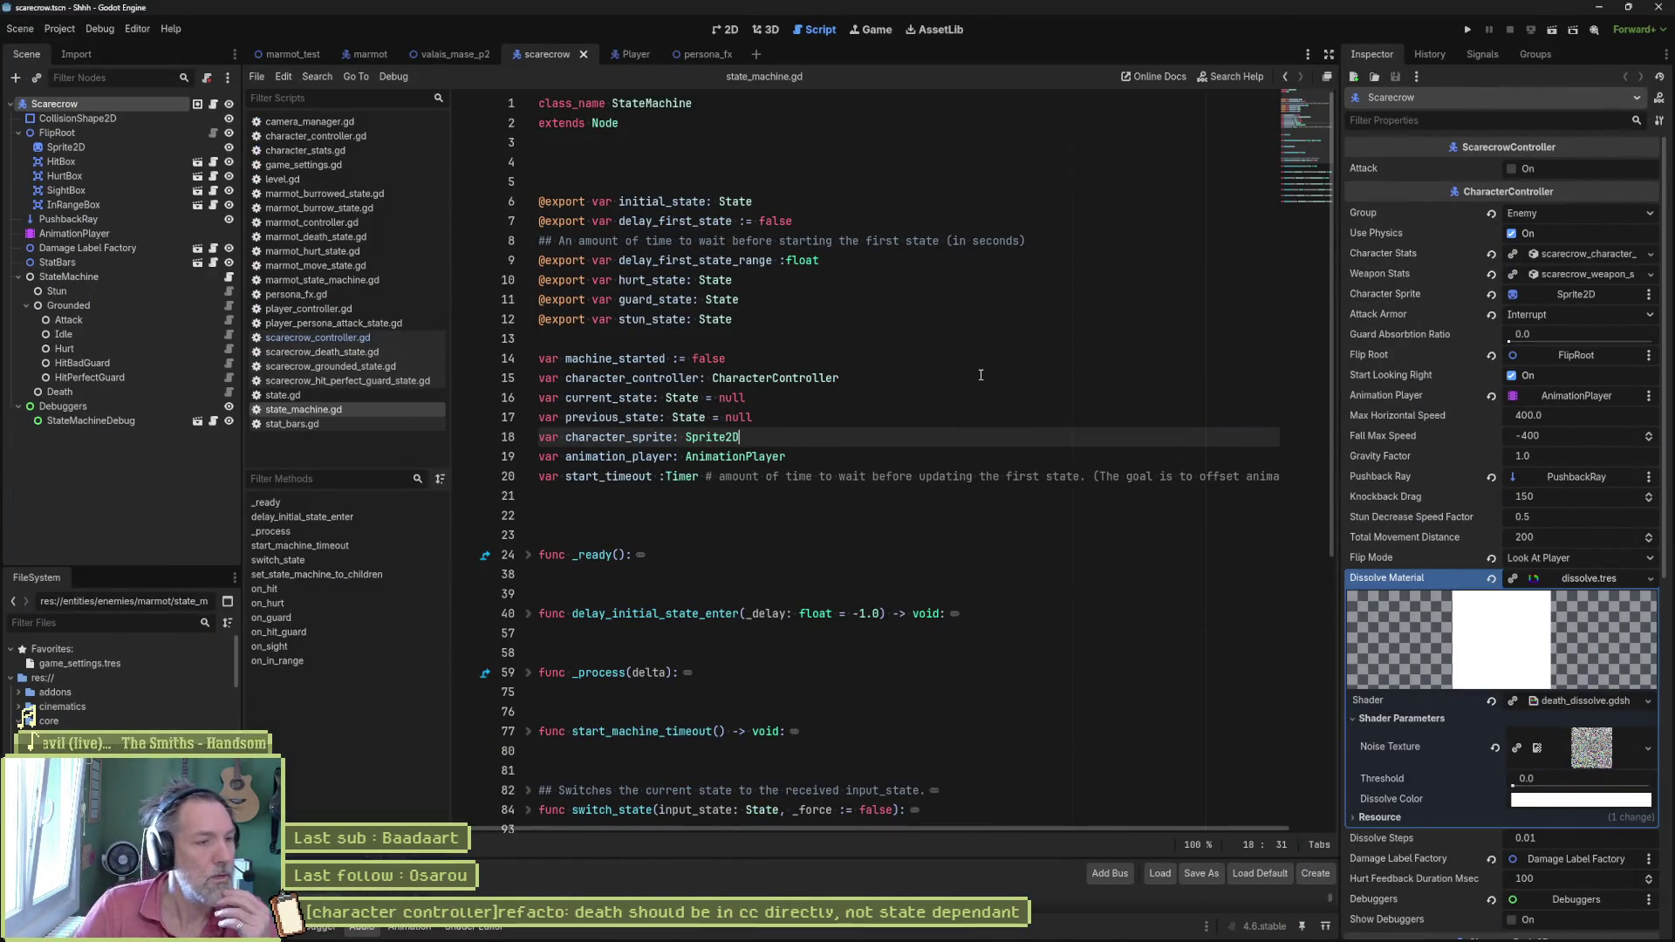
{"action": "right_click", "coordinate": [347, 136]}
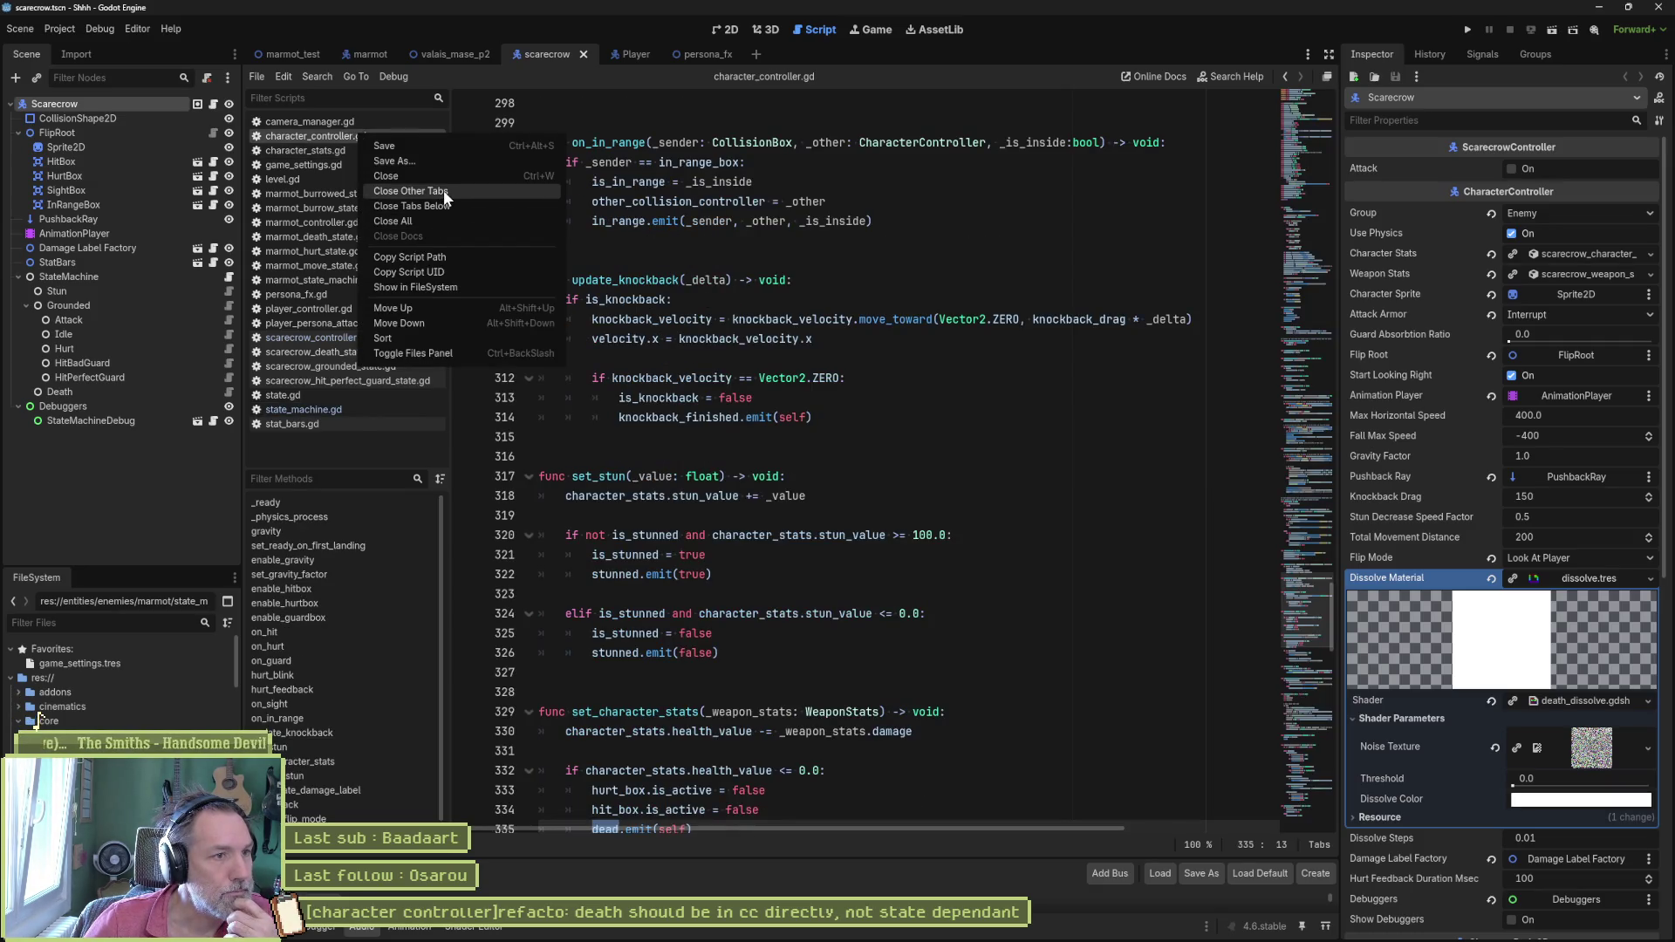
{"action": "key", "text": "Escape"}
{"action": "key", "text": "ctrl+shift+w"}
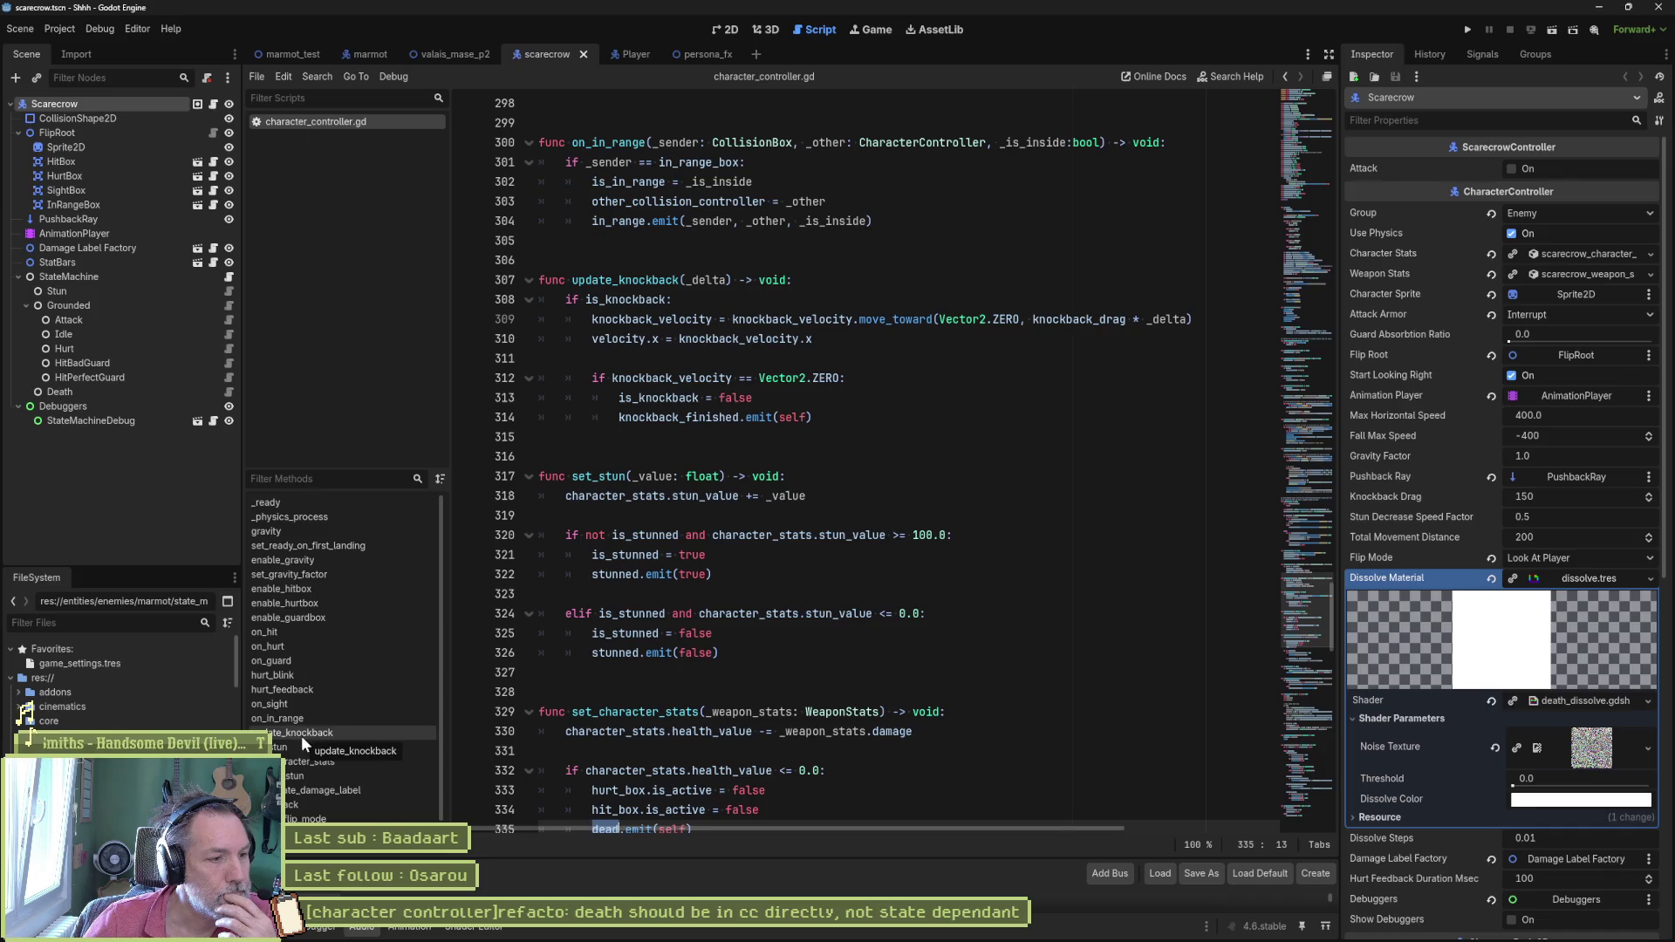
Step: Jump to on_hurt and inspect the hurt_feedback call and hurt signal emit
{"action": "left_click", "coordinate": [271, 645]}
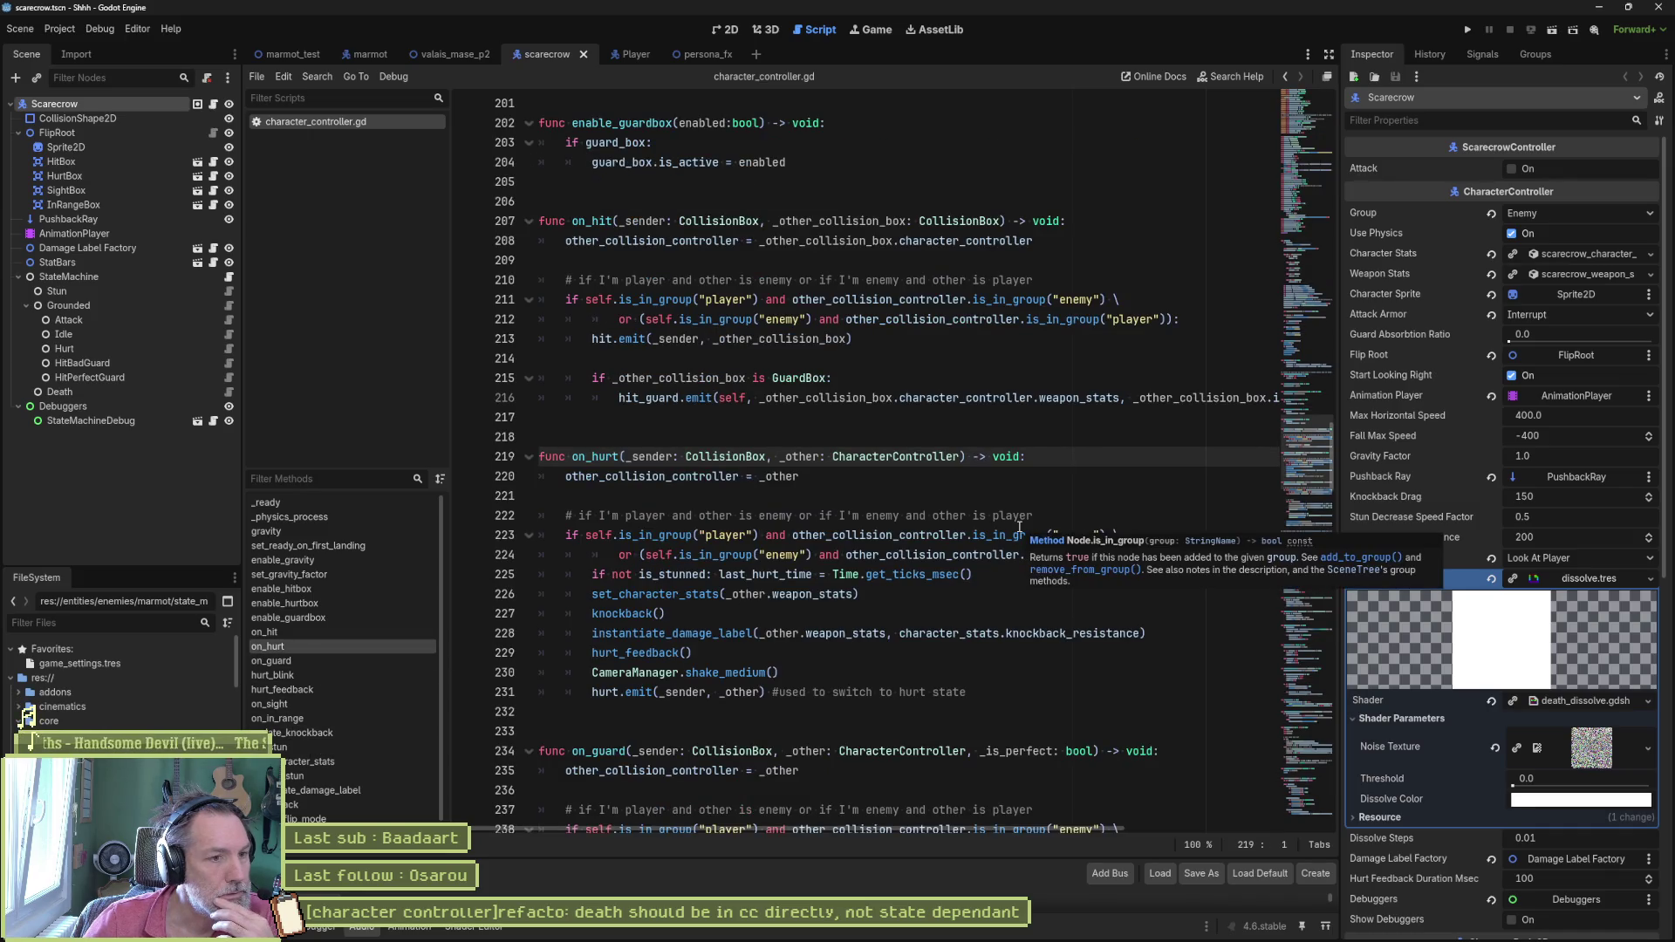
{"action": "left_click", "coordinate": [816, 676]}
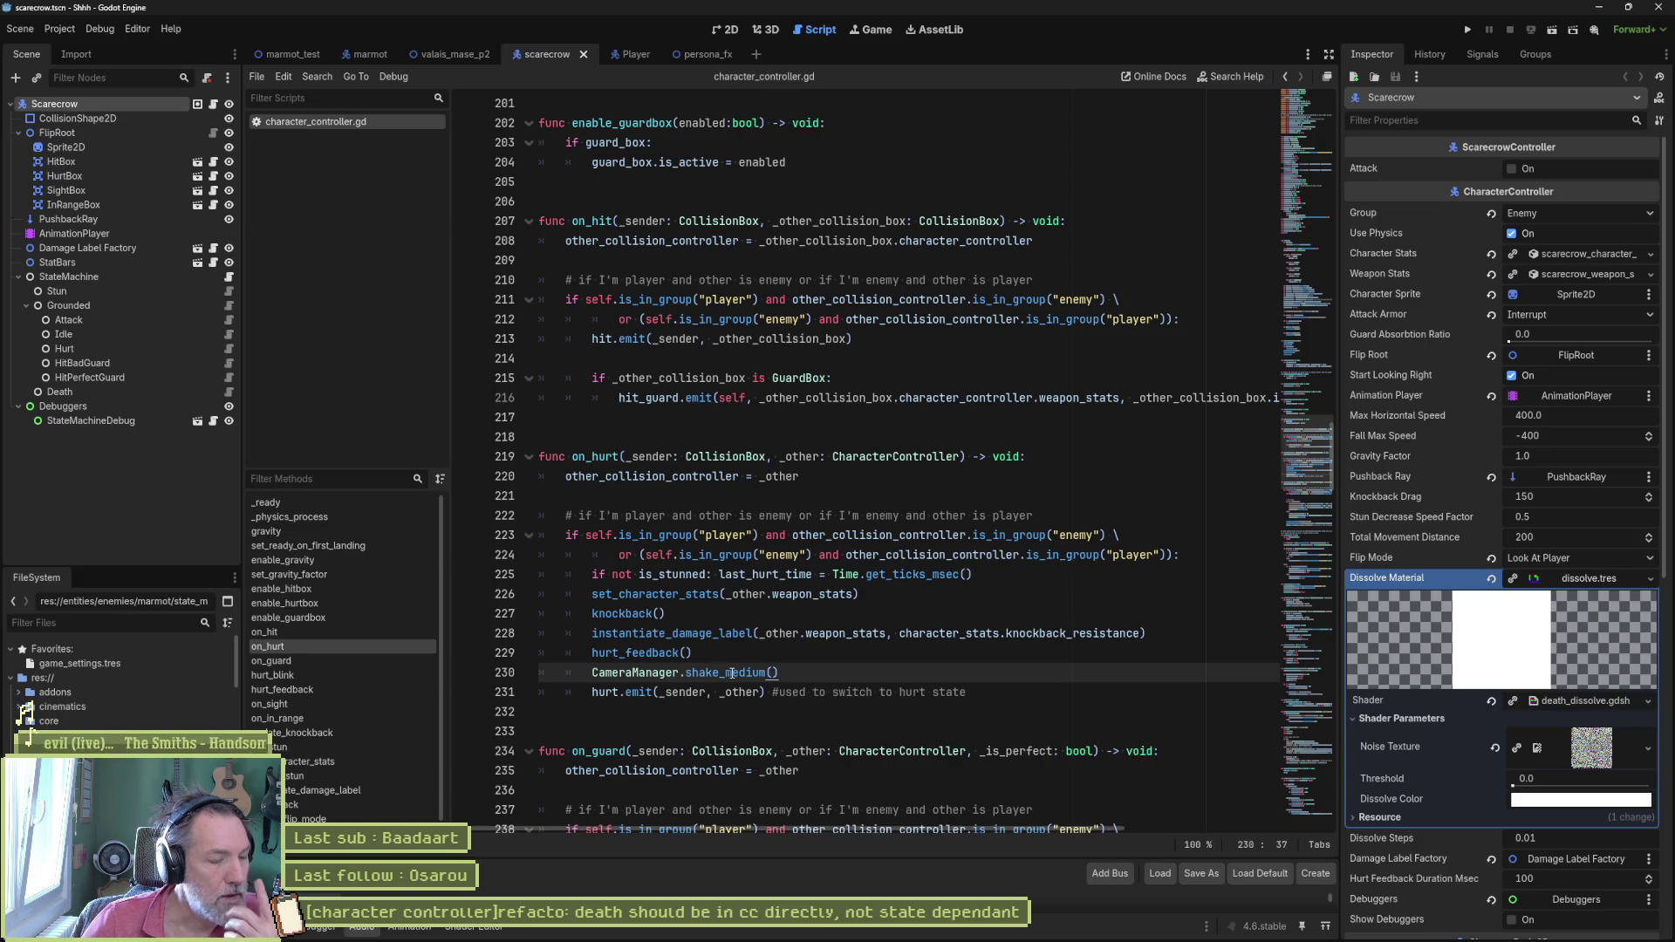
{"action": "double_click", "coordinate": [637, 653]}
{"action": "left_click", "coordinate": [724, 653]}
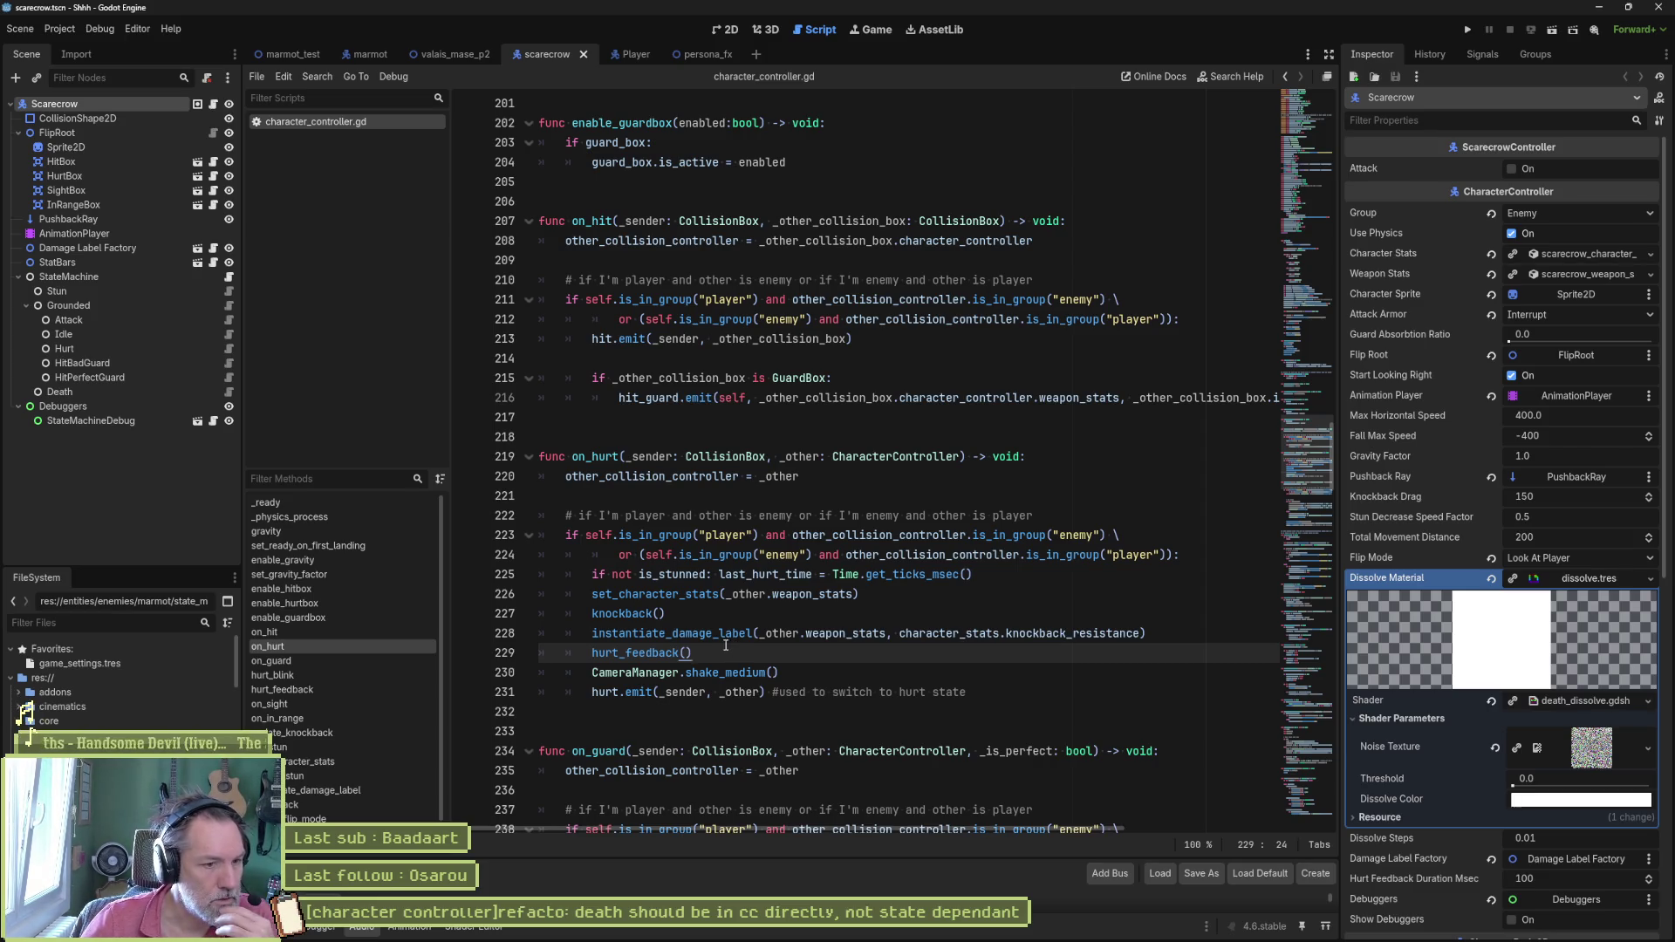
{"action": "double_click", "coordinate": [605, 691]}
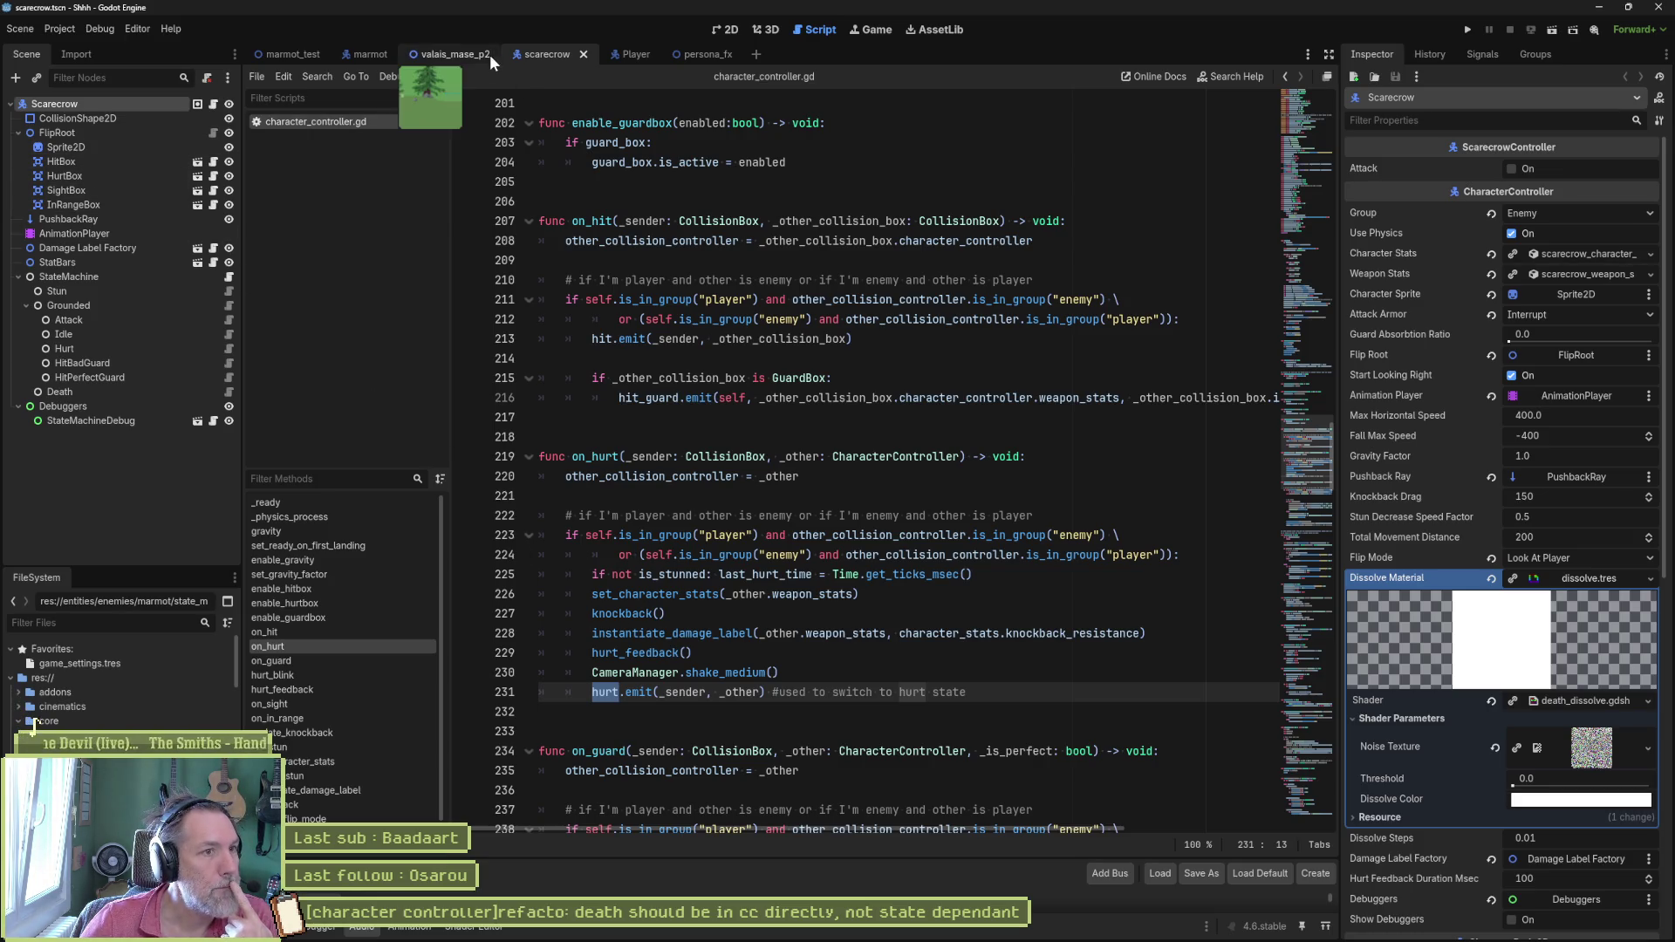
Step: Check the dead signal in the marmot's character_controller.gd
{"action": "left_click", "coordinate": [360, 51]}
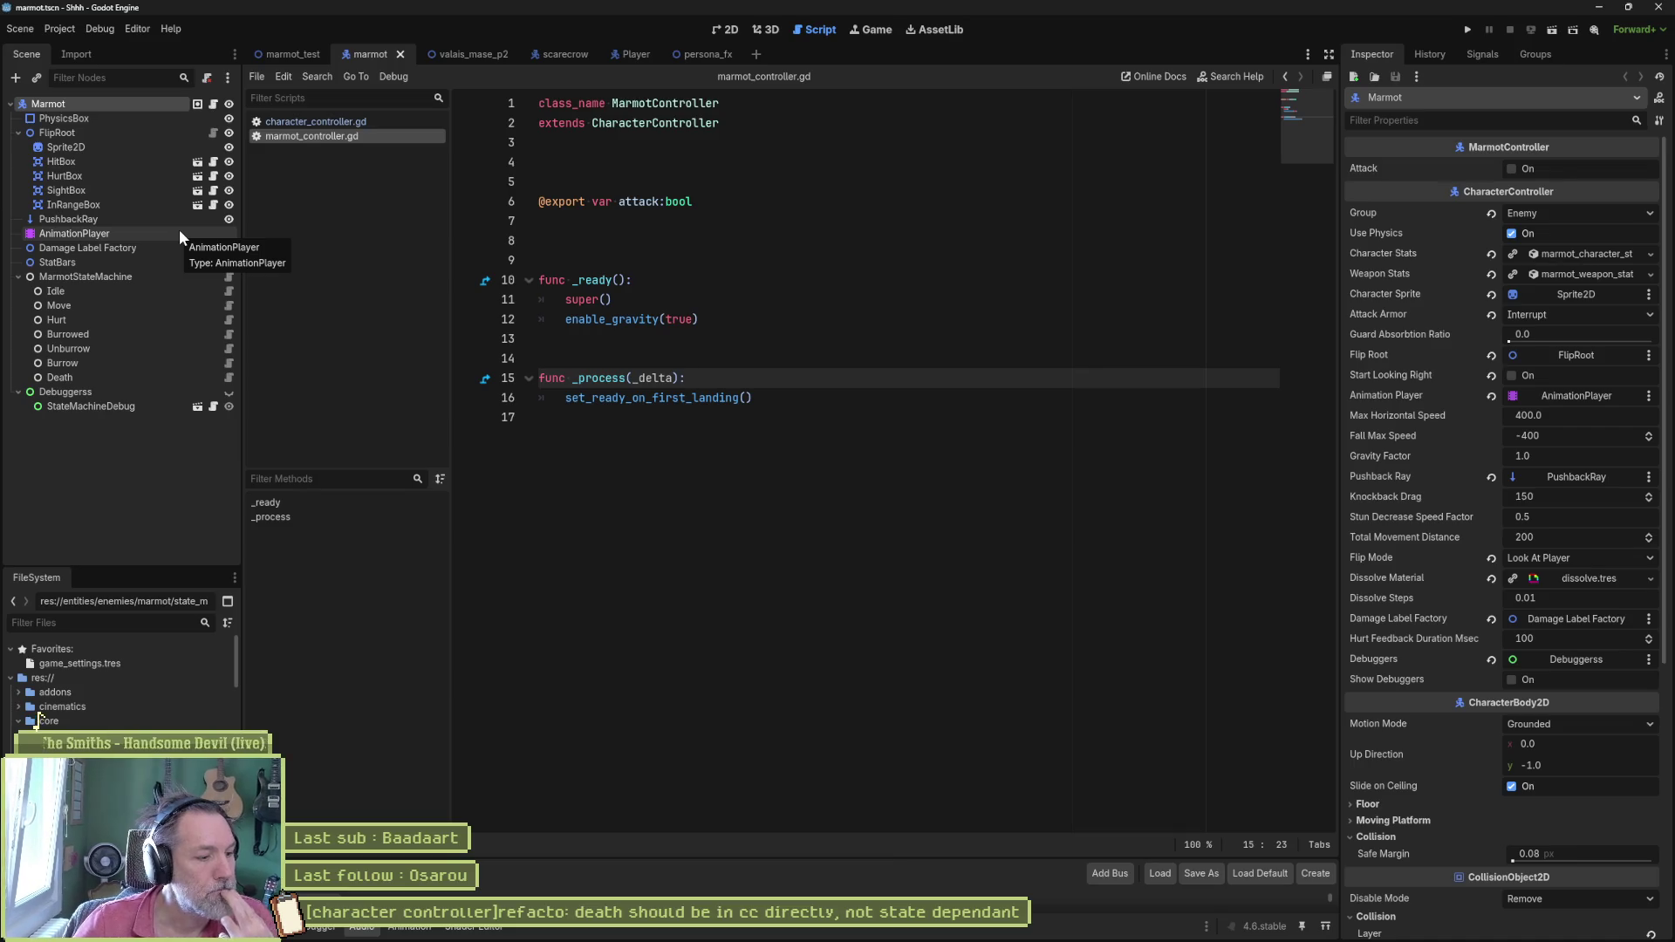
{"action": "left_click", "coordinate": [314, 122]}
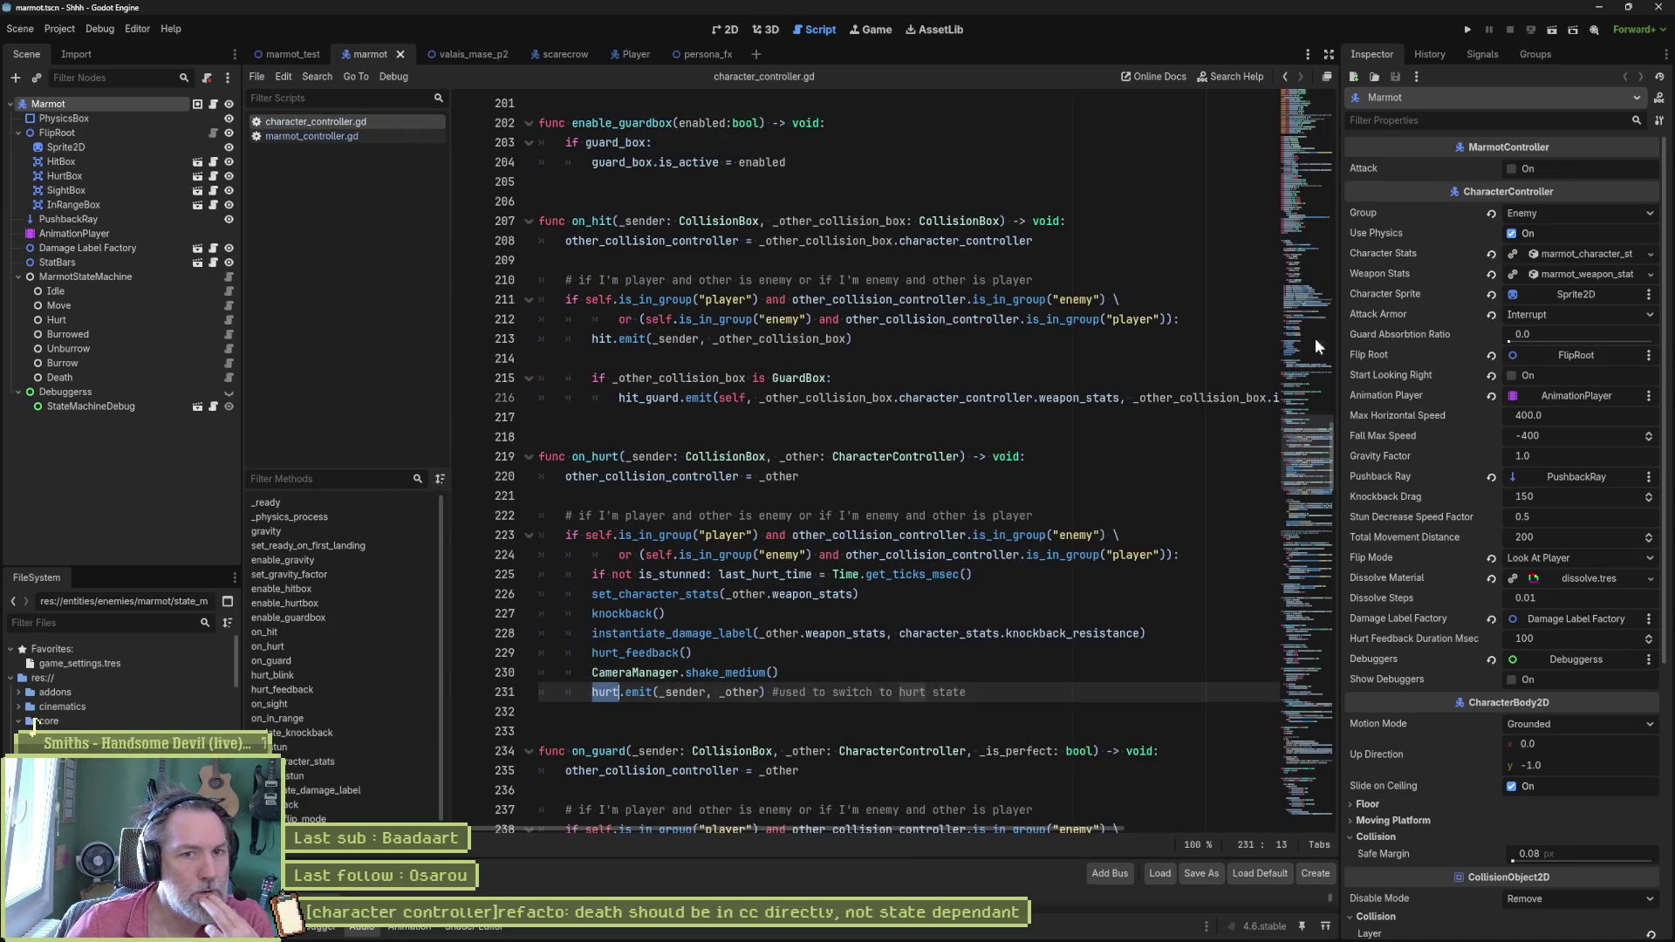
{"action": "scroll", "coordinate": [1309, 335], "scroll_direction": "up", "scroll_amount": 15}
{"action": "scroll", "coordinate": [1298, 330], "scroll_direction": "up", "scroll_amount": 15}
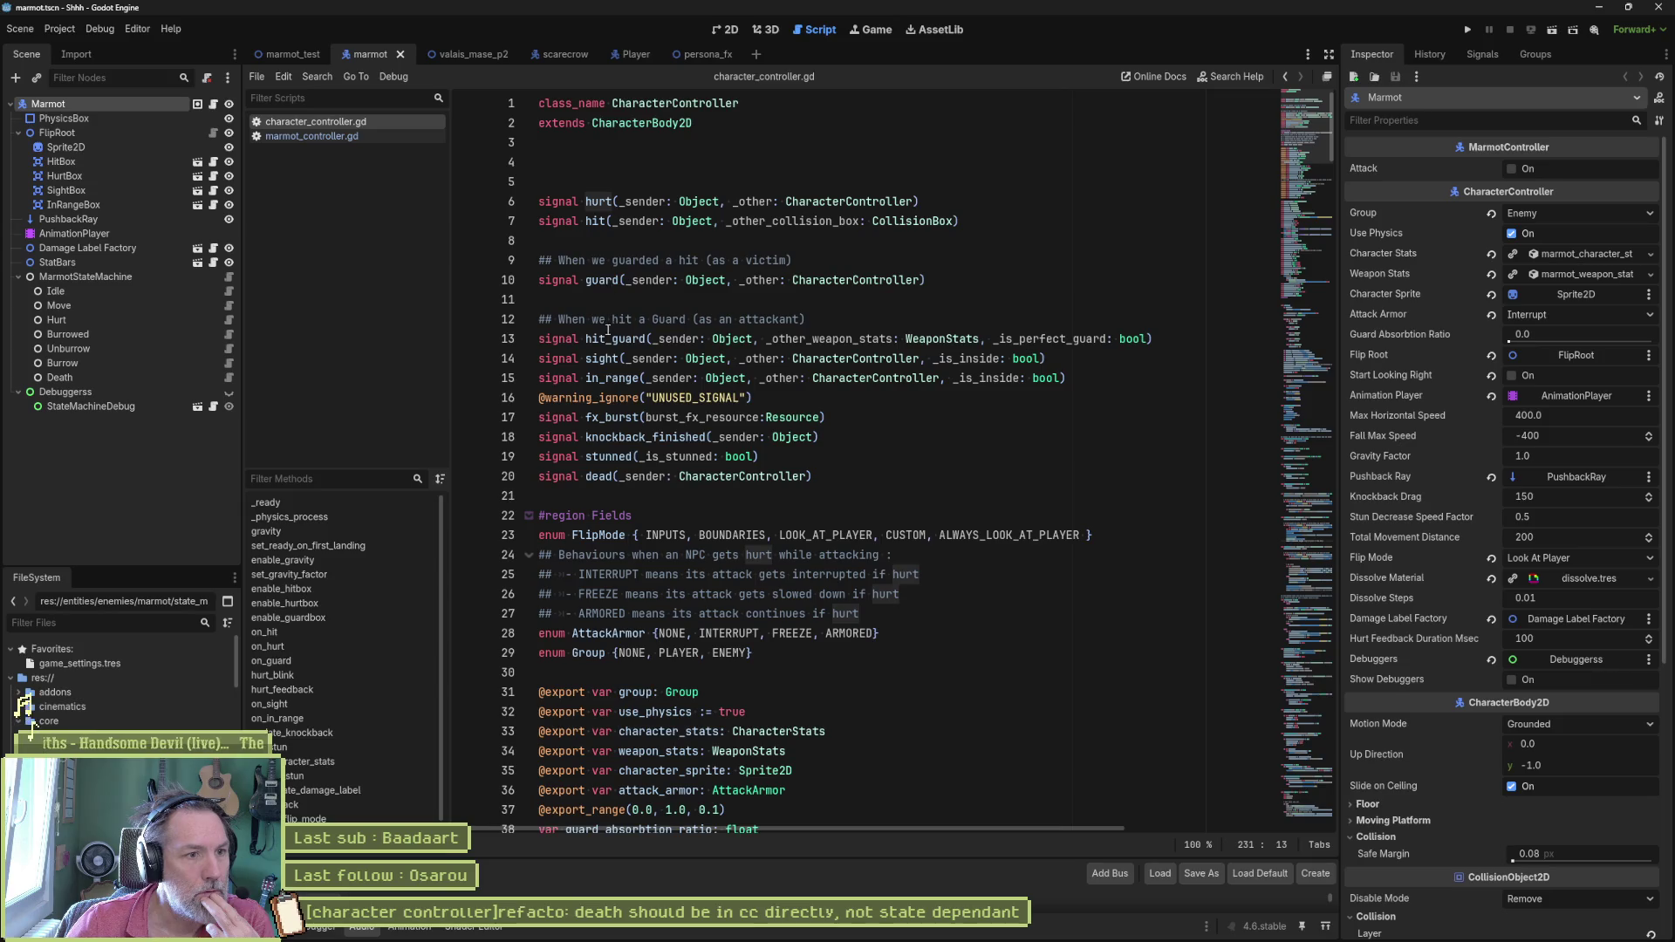
{"action": "double_click", "coordinate": [600, 477]}
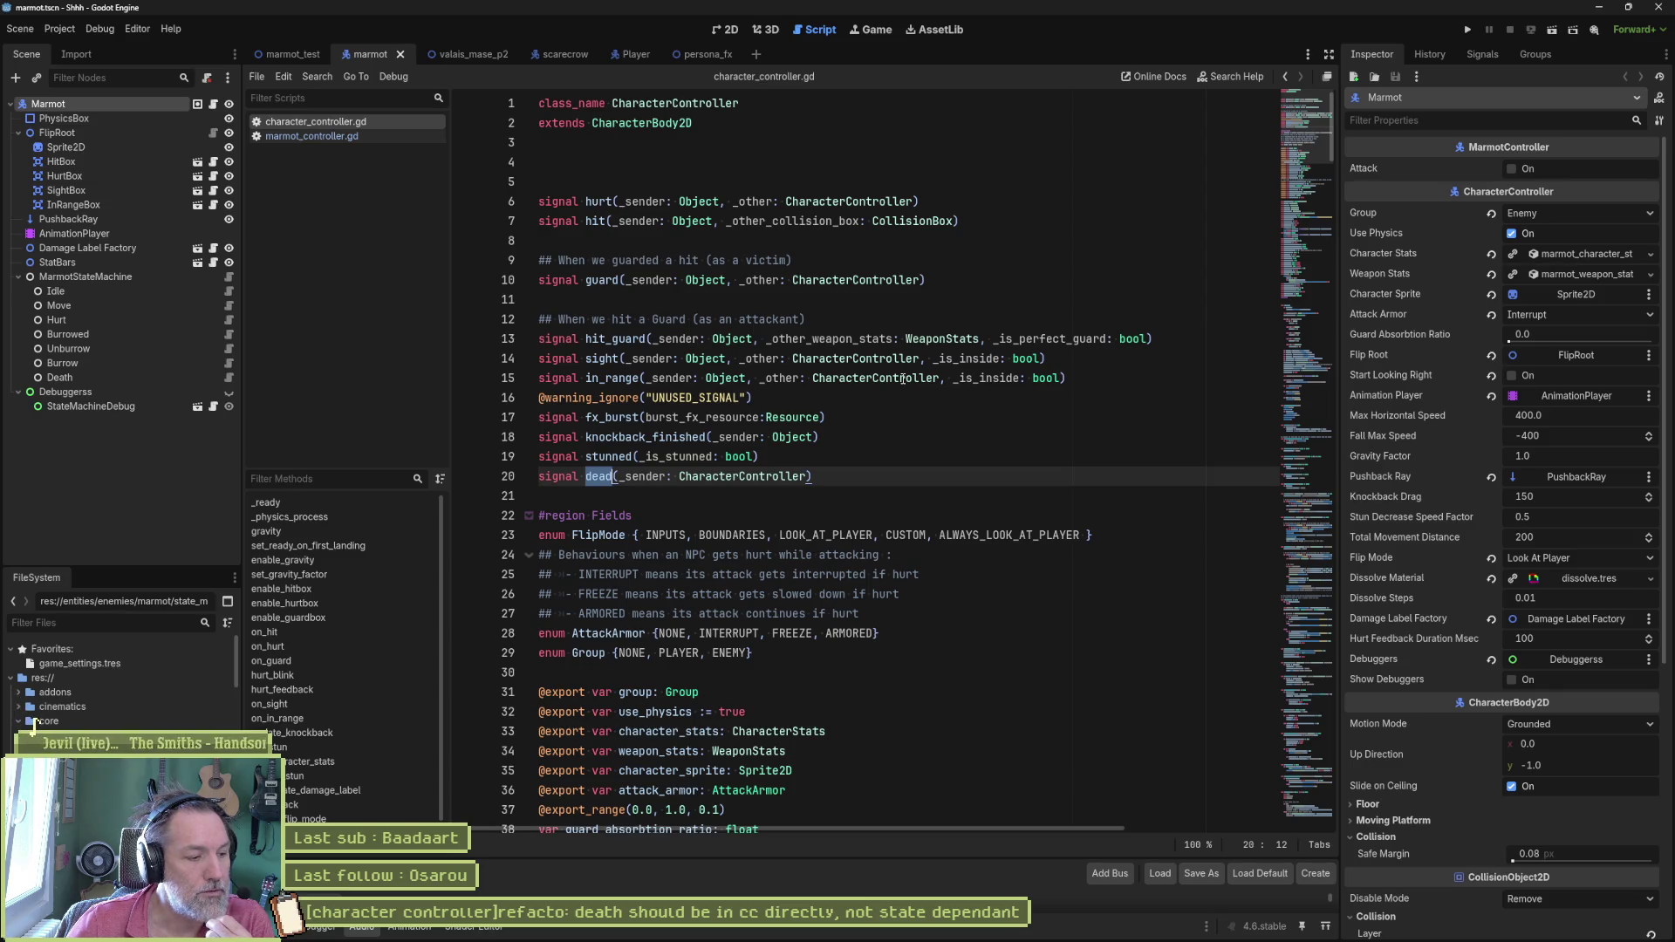
Step: Open the base StateMachine script and unfold its _ready function
{"action": "left_click", "coordinate": [228, 276]}
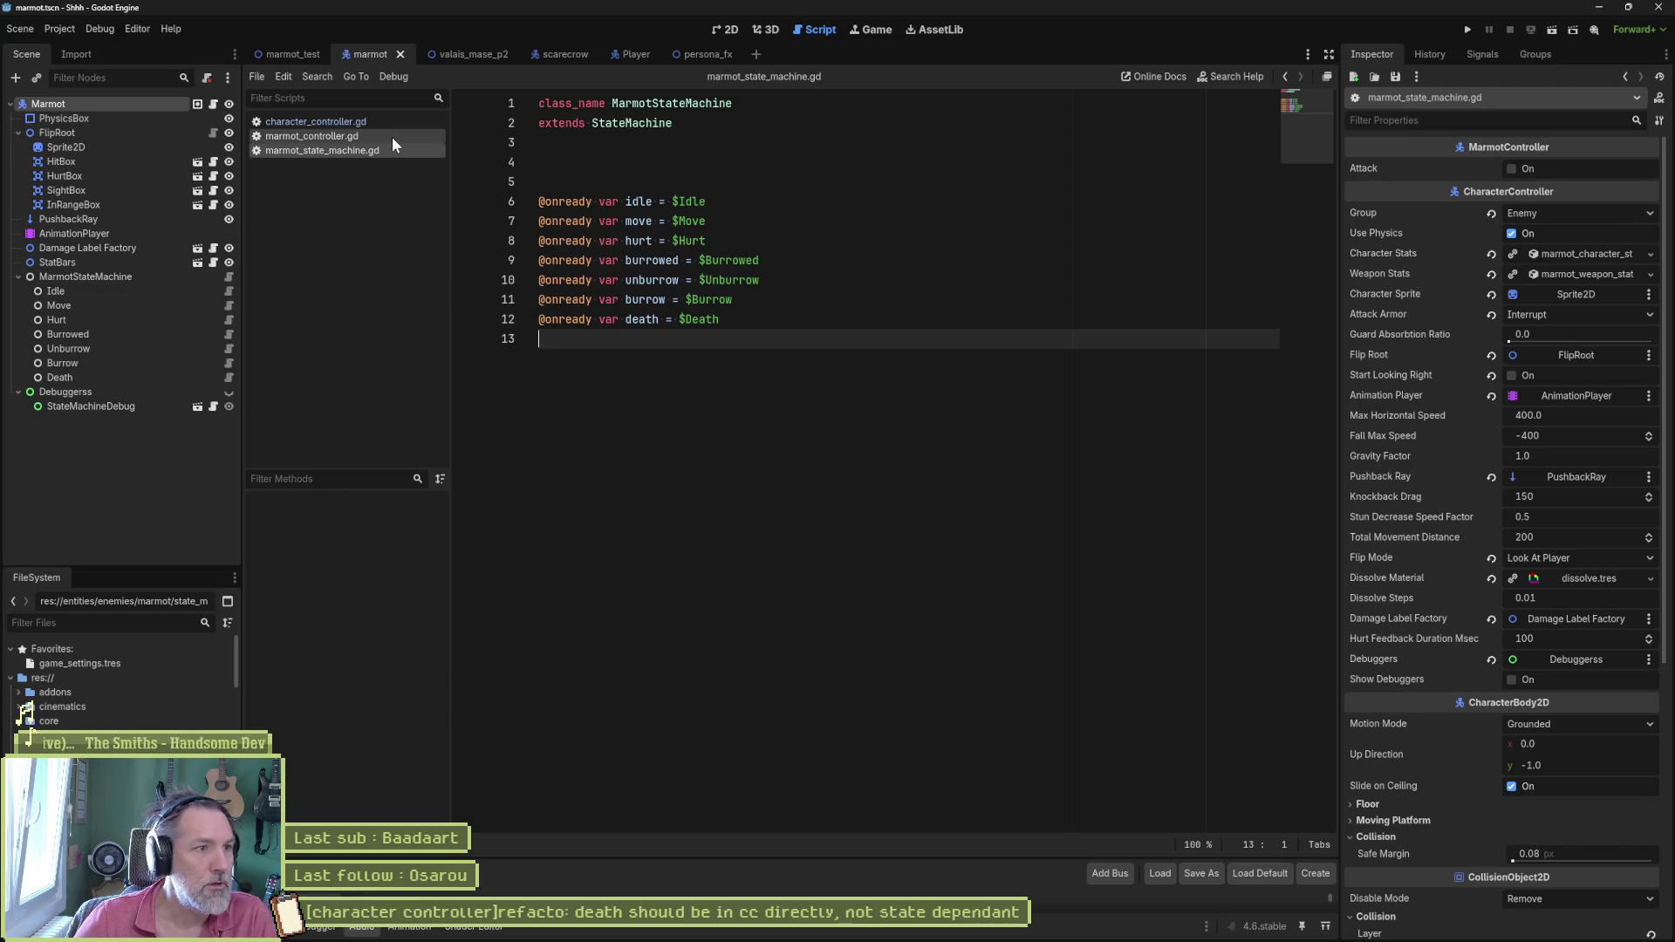
{"action": "left_click", "coordinate": [630, 121], "text": "ctrl"}
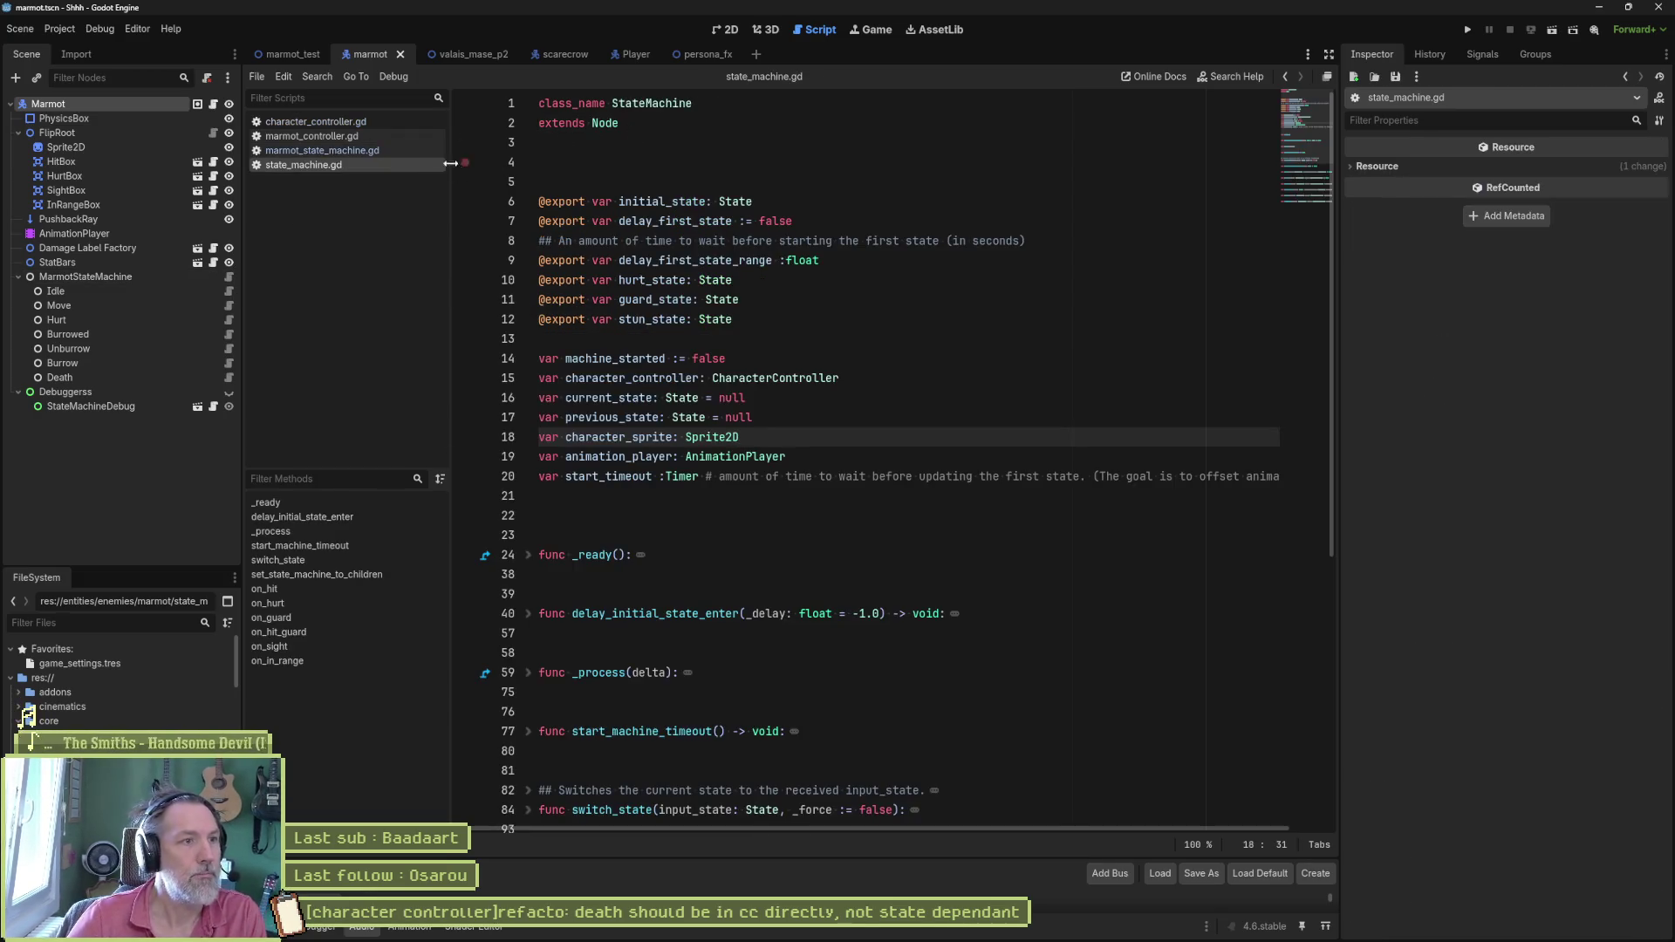
{"action": "left_click", "coordinate": [527, 554]}
{"action": "scroll", "coordinate": [786, 549], "scroll_direction": "down", "scroll_amount": 3}
{"action": "scroll", "coordinate": [801, 535], "scroll_direction": "down", "scroll_amount": 1}
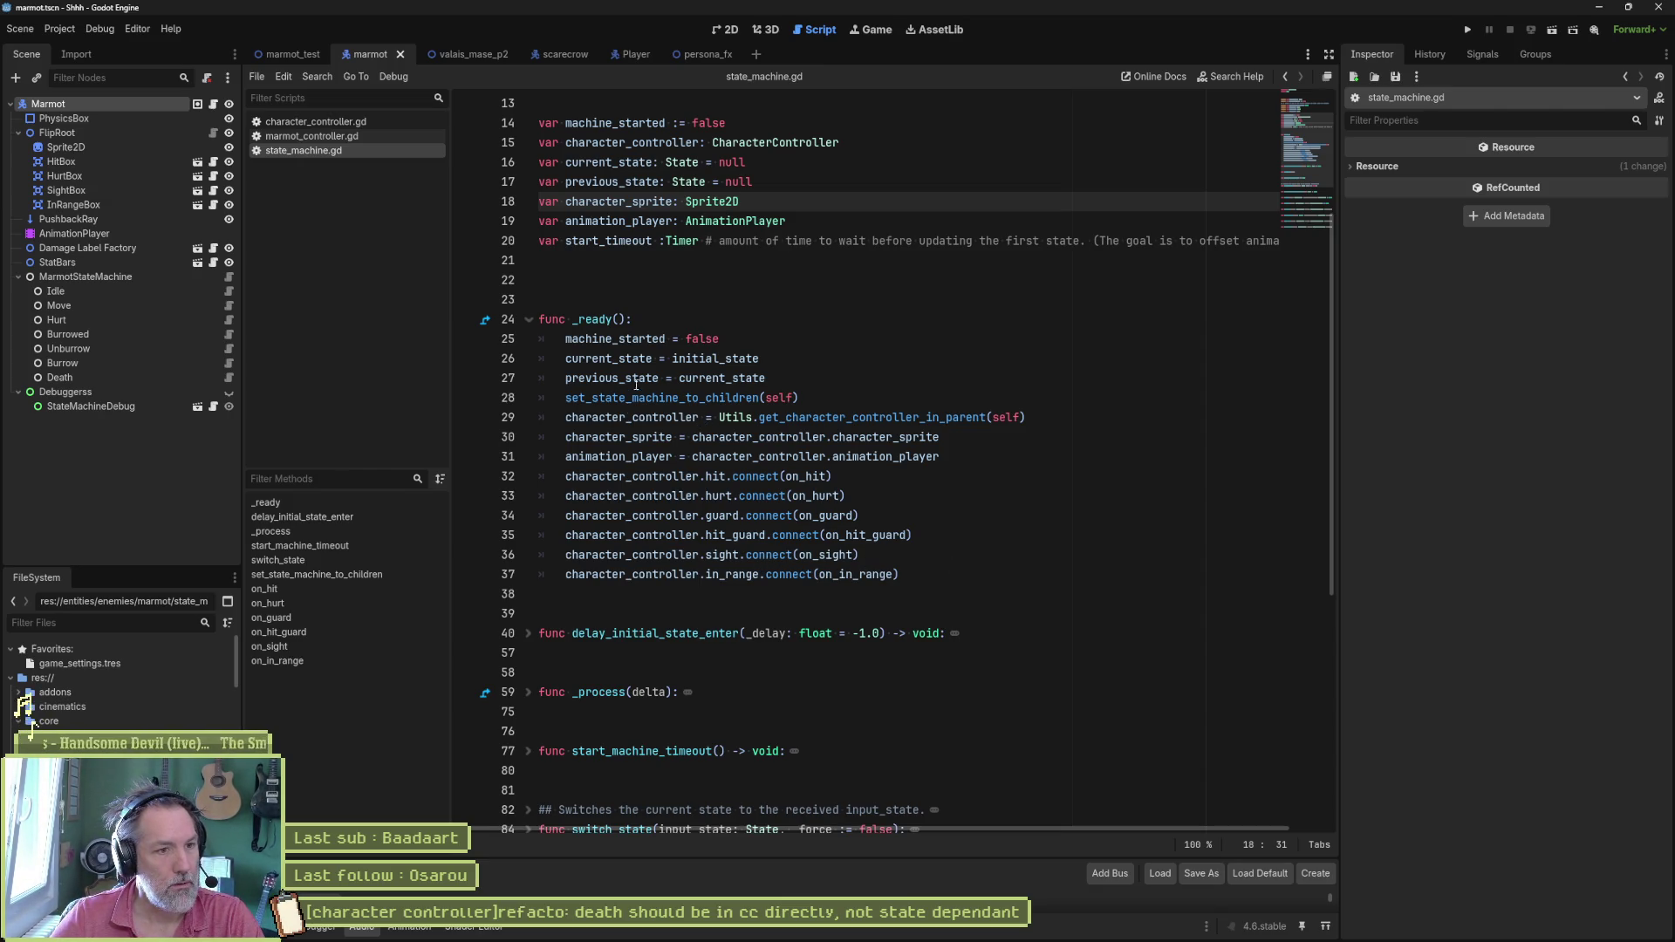
Step: Duplicate the in_range connection and change it to connect dead to on_death
{"action": "left_click", "coordinate": [932, 553]}
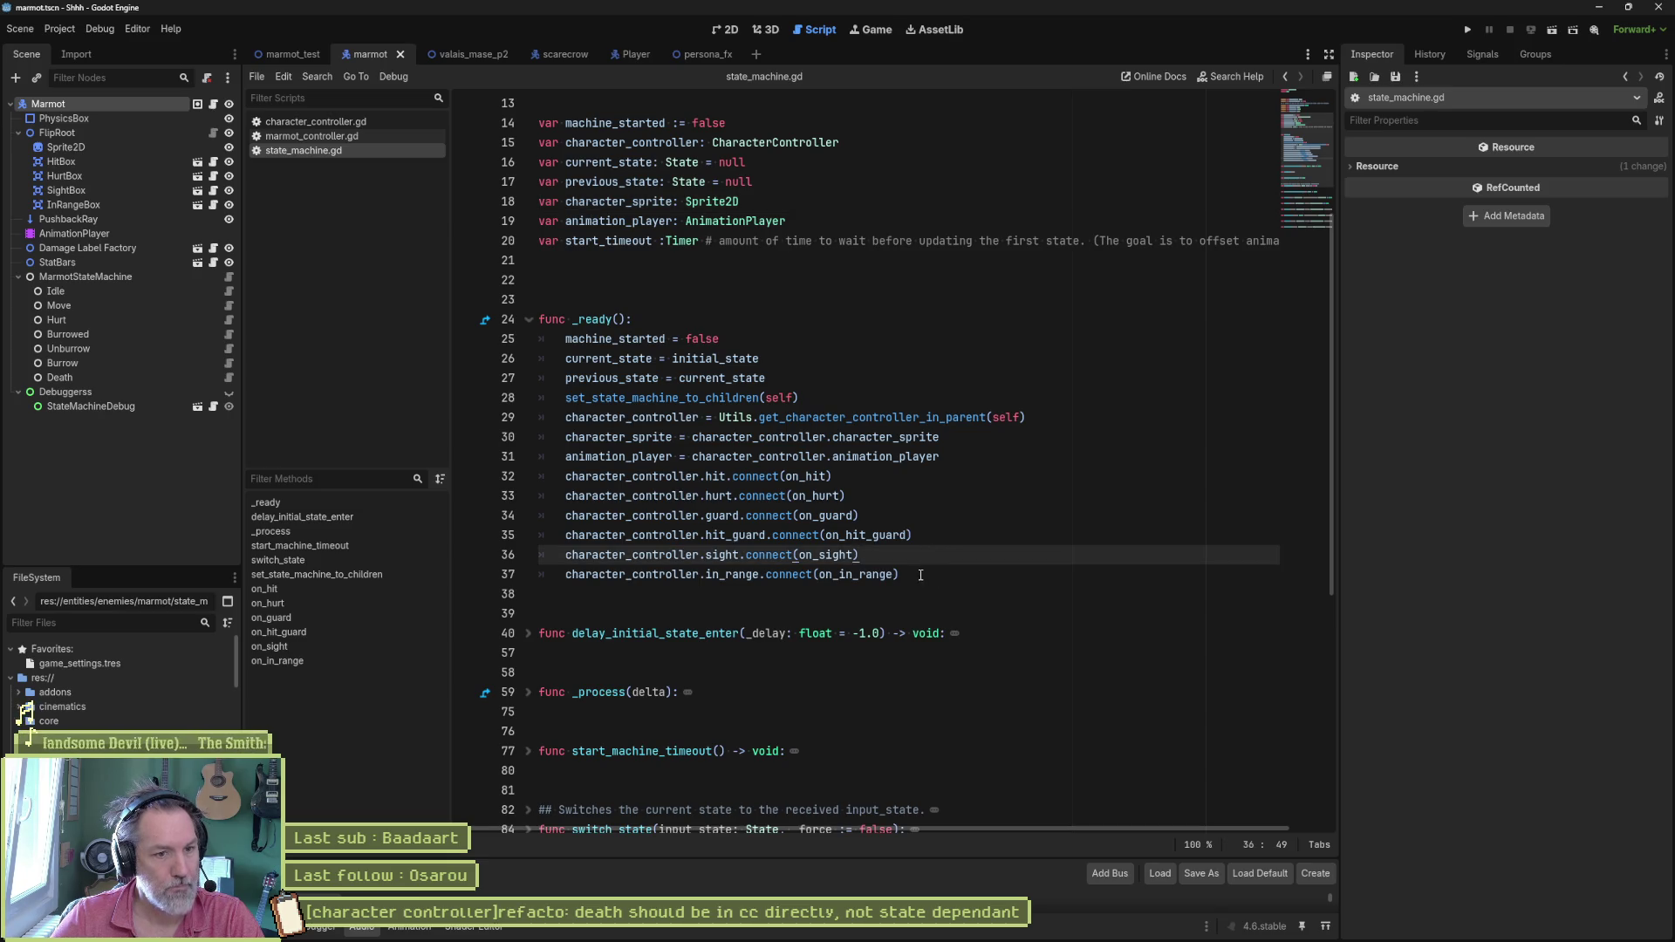
{"action": "left_click", "coordinate": [921, 574]}
{"action": "key", "text": "ctrl+shift+d"}
{"action": "double_click", "coordinate": [731, 594]}
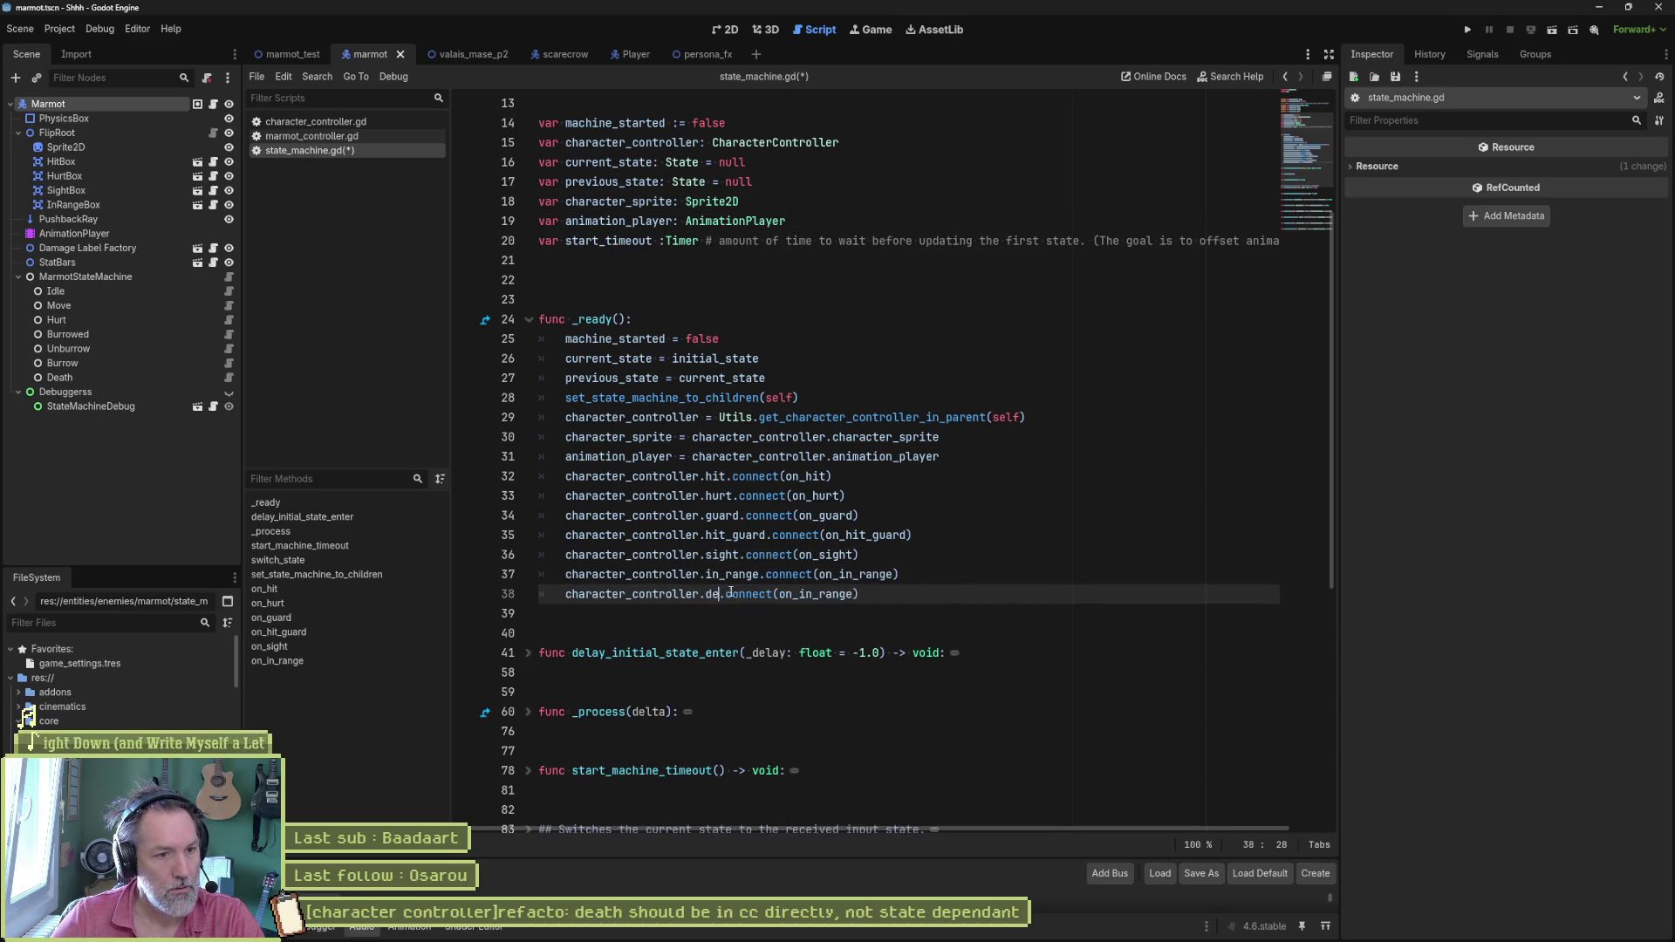
{"action": "type", "text": "dead"}
{"action": "key", "text": "Escape"}
{"action": "double_click", "coordinate": [805, 596]}
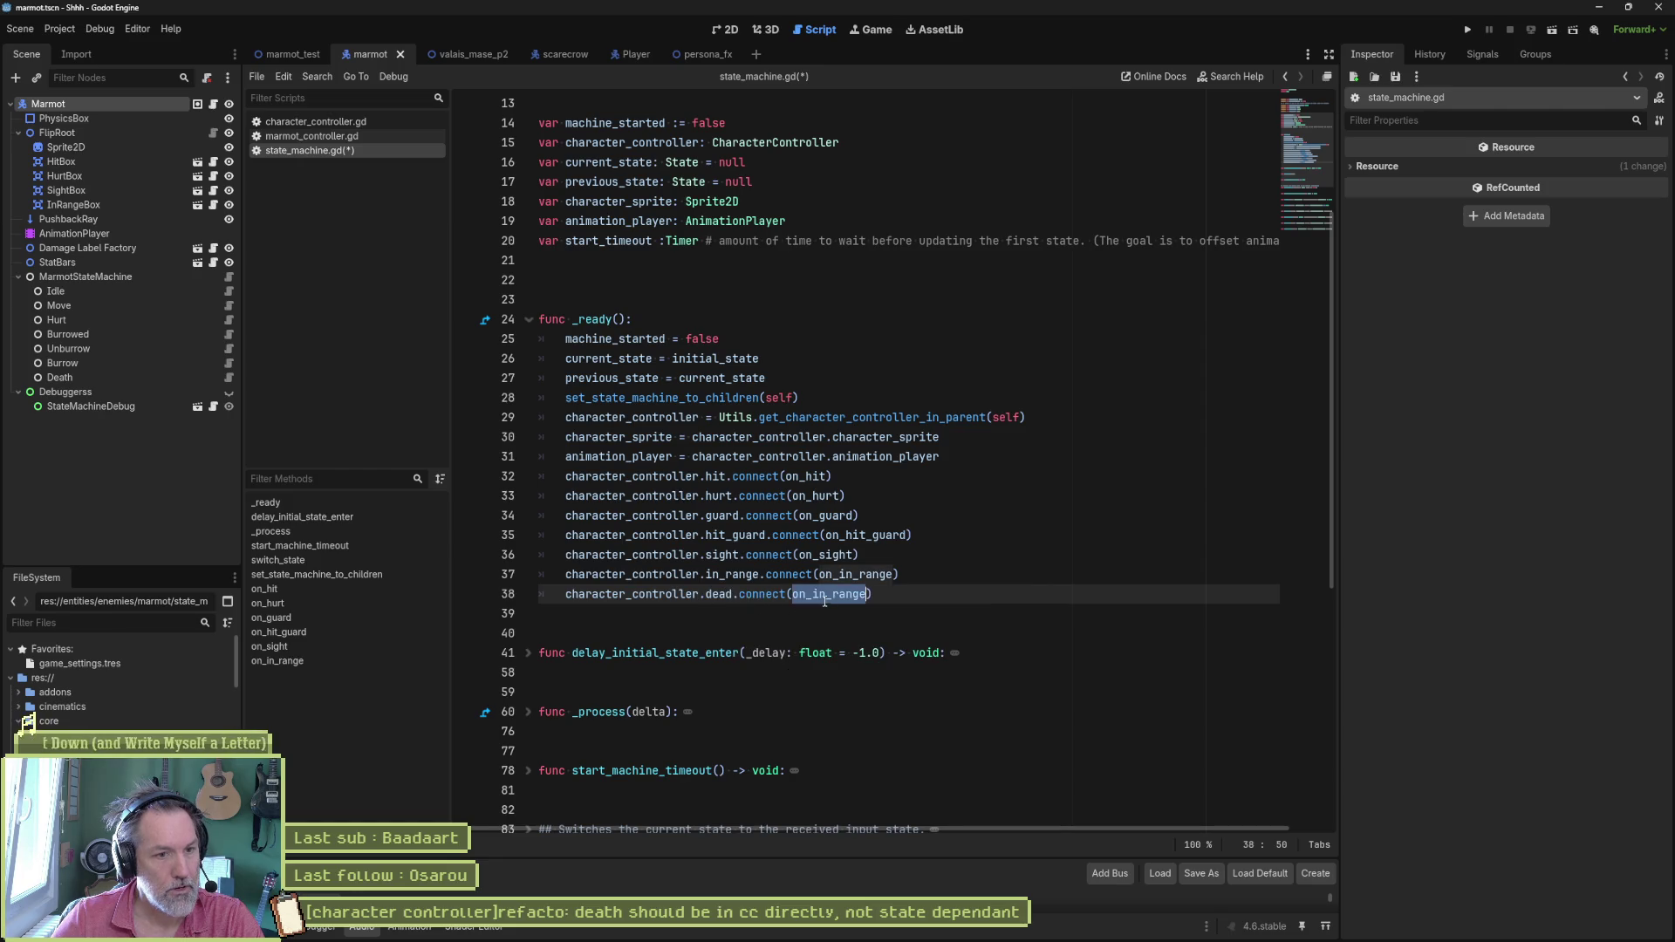
{"action": "type", "text": "on_death"}
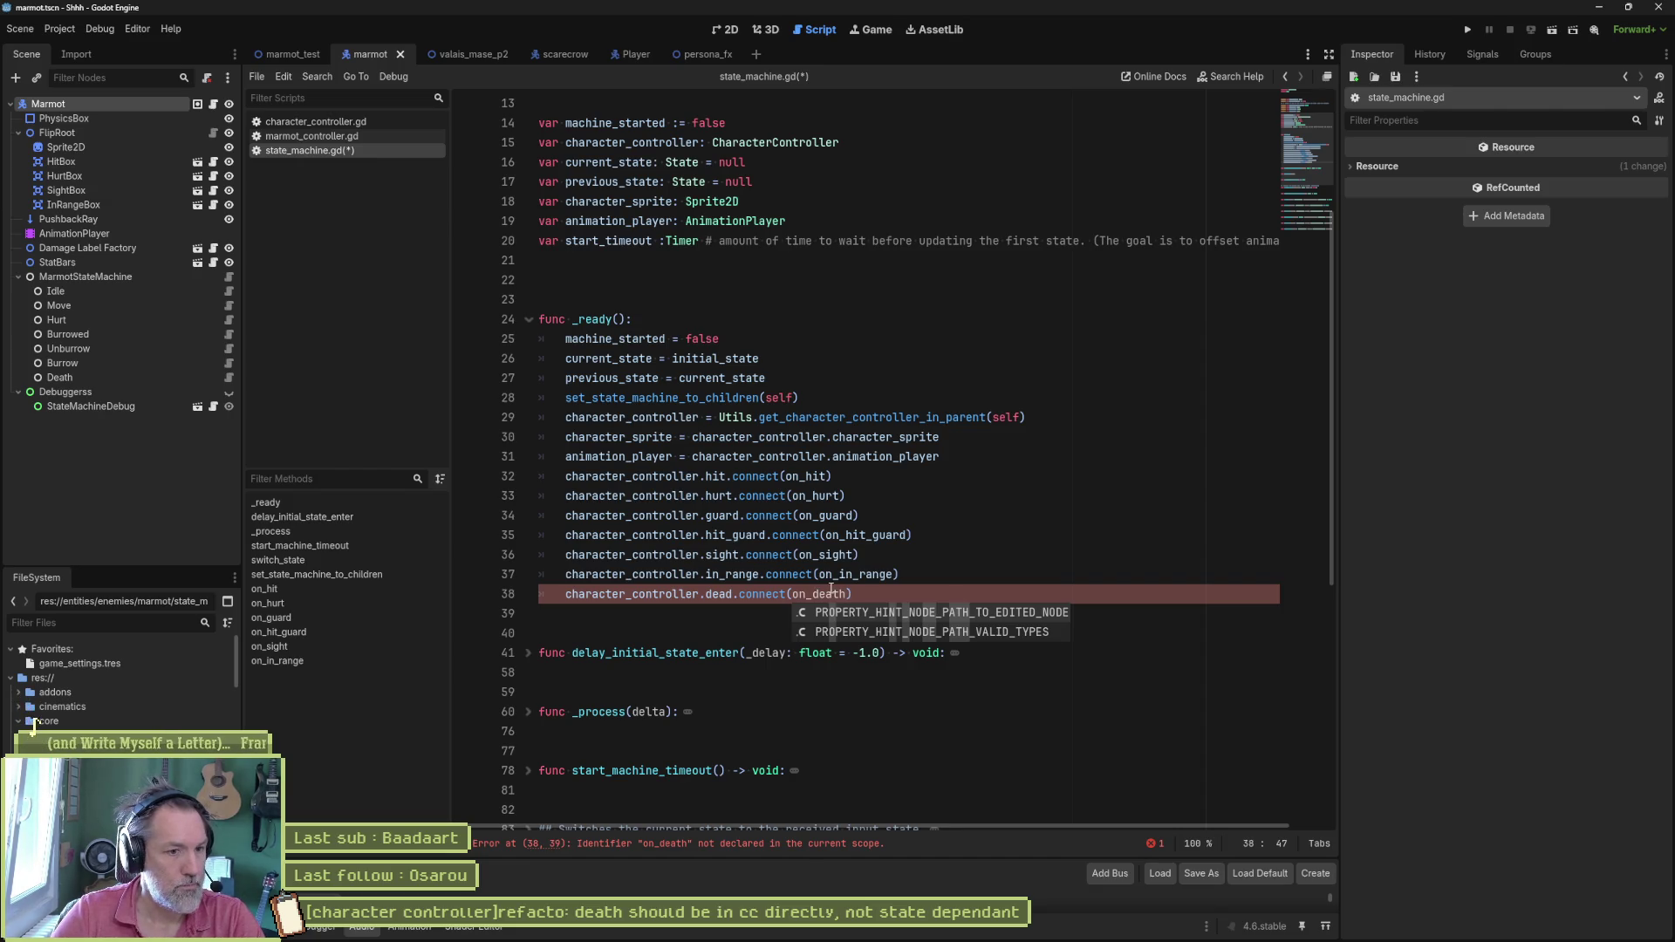
{"action": "key", "text": "Escape"}
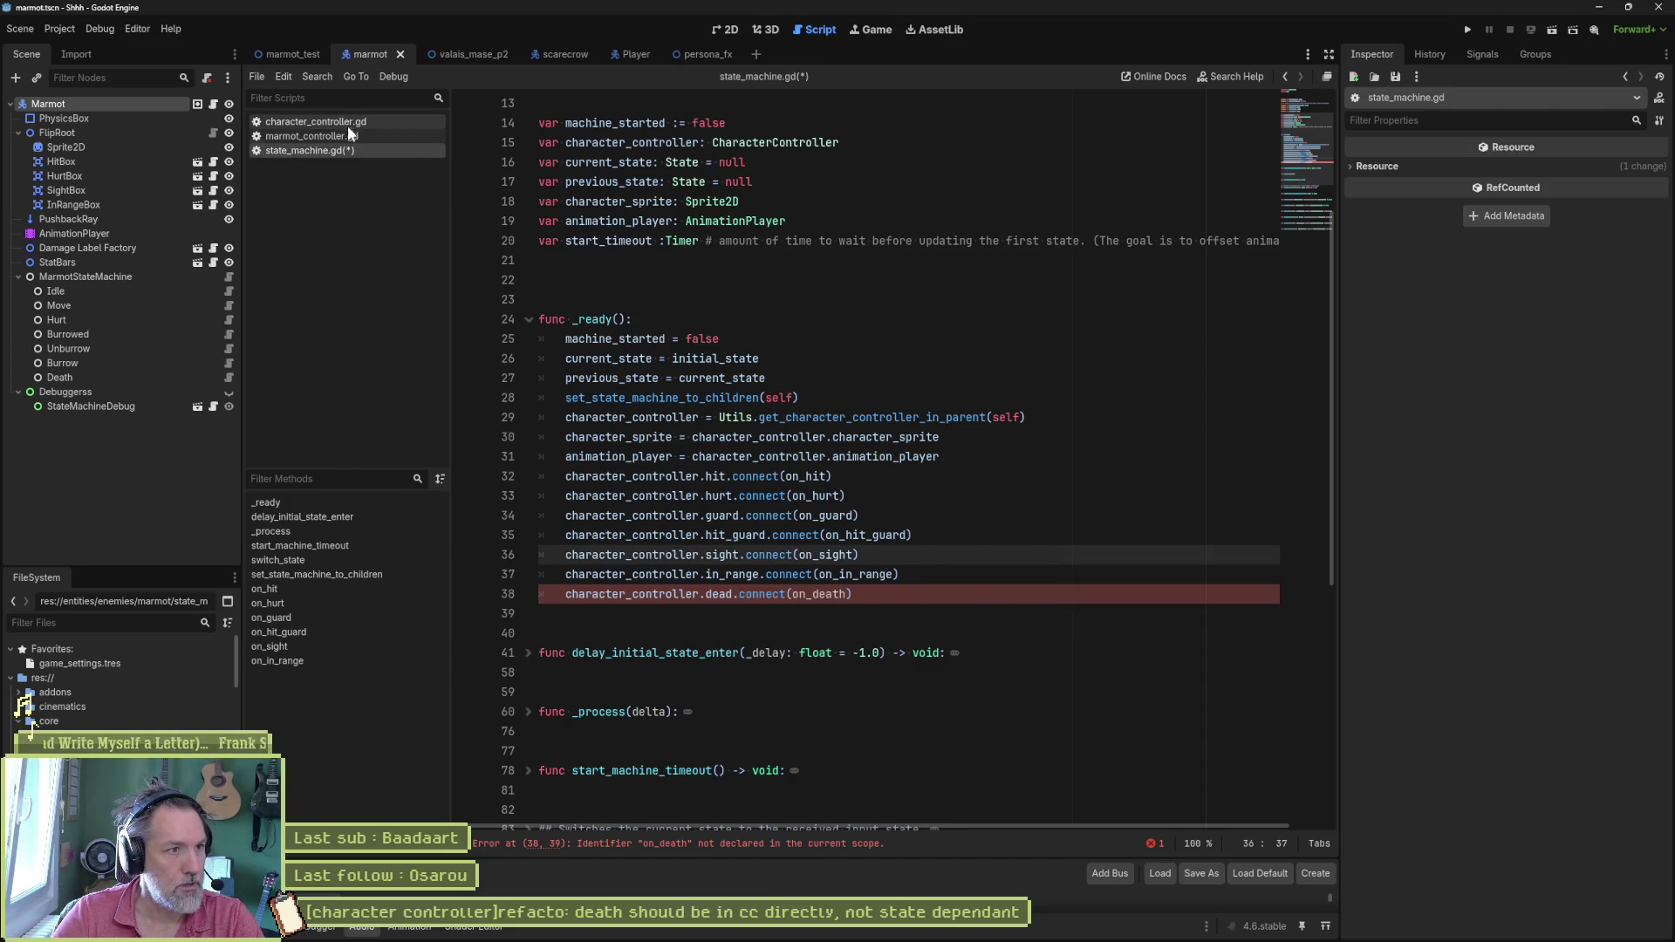
{"action": "left_click", "coordinate": [718, 595], "text": "ctrl"}
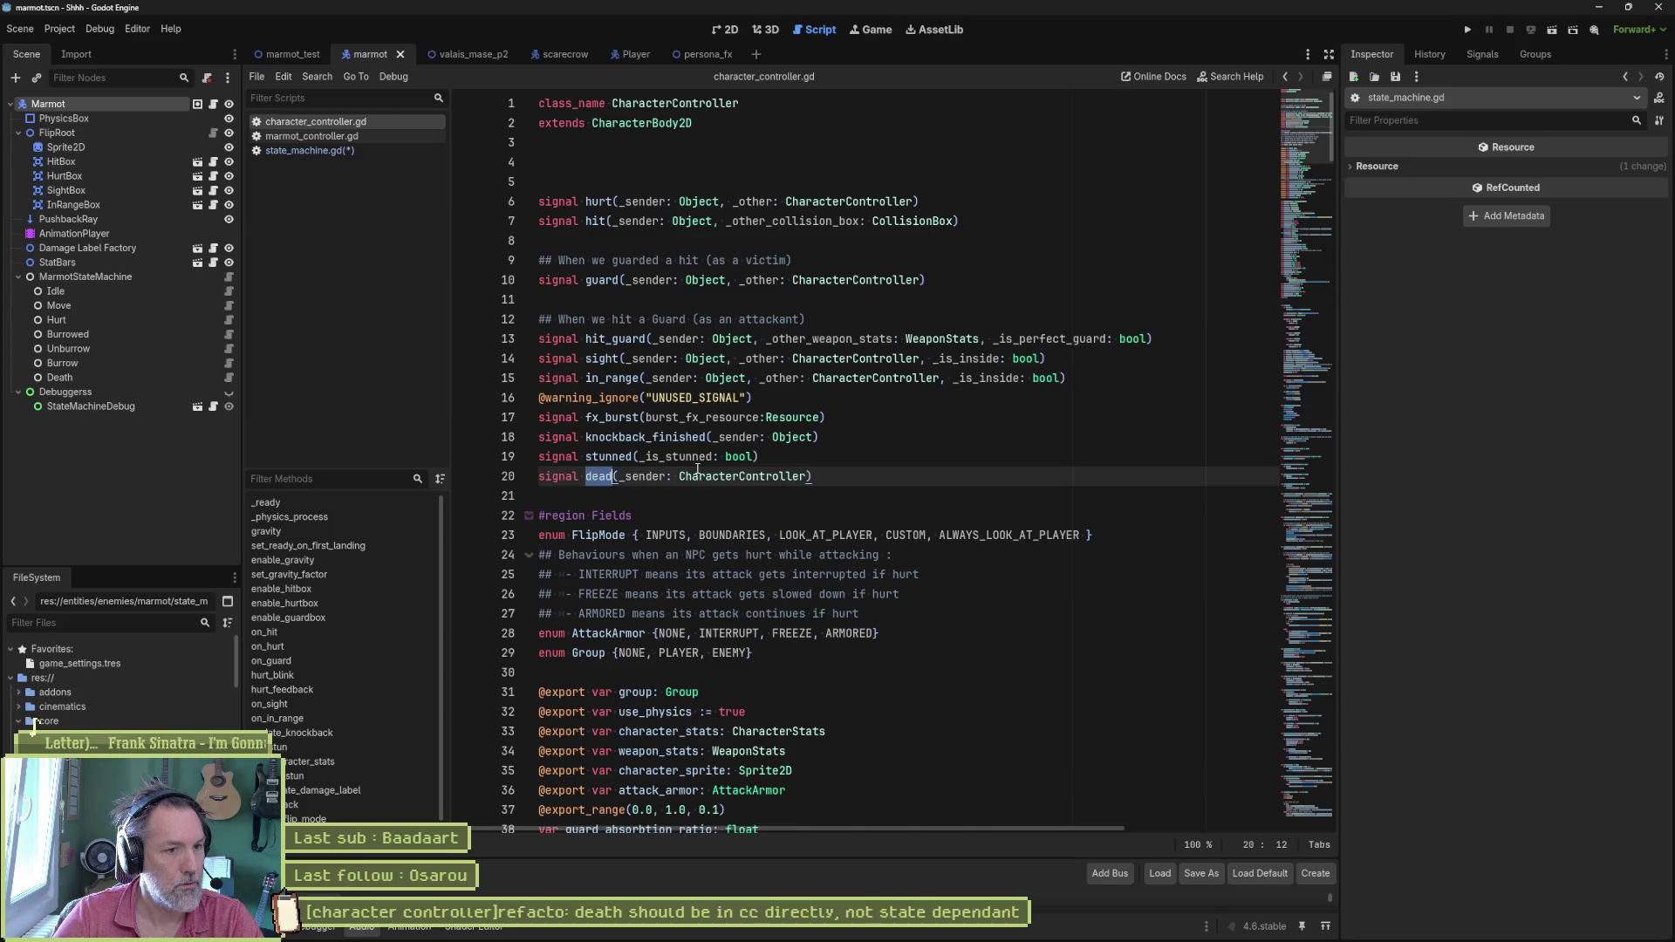
Step: Confirm the dead signal takes a CharacterController sender, then return to state_machine.gd
{"action": "double_click", "coordinate": [742, 477]}
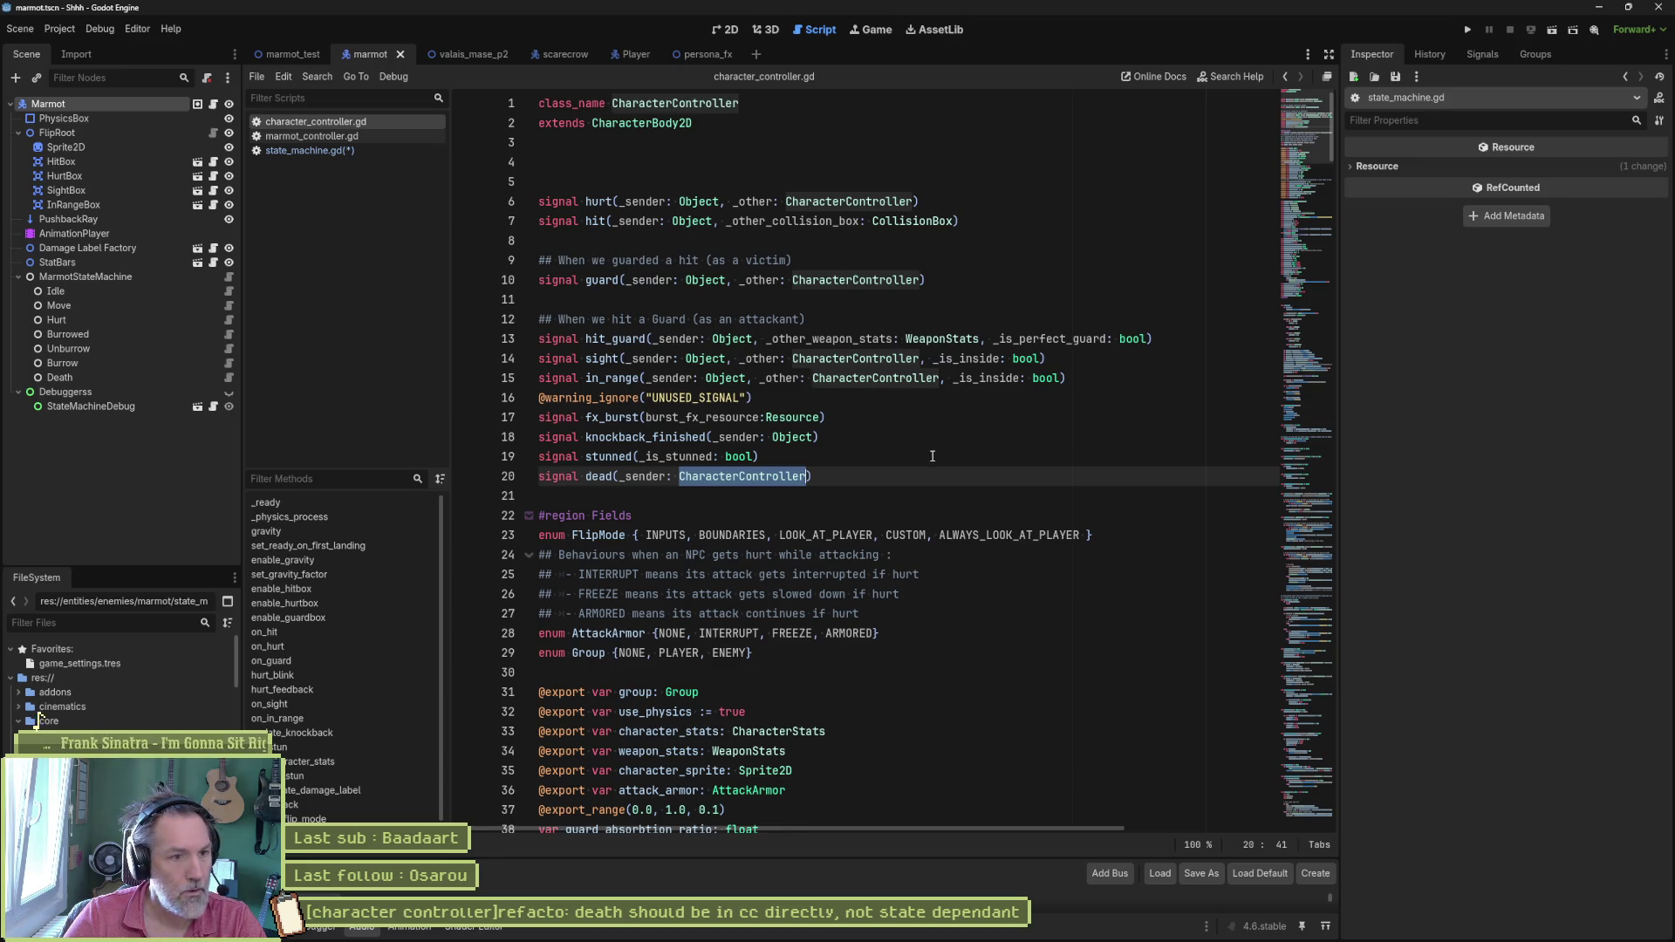
{"action": "double_click", "coordinate": [601, 477]}
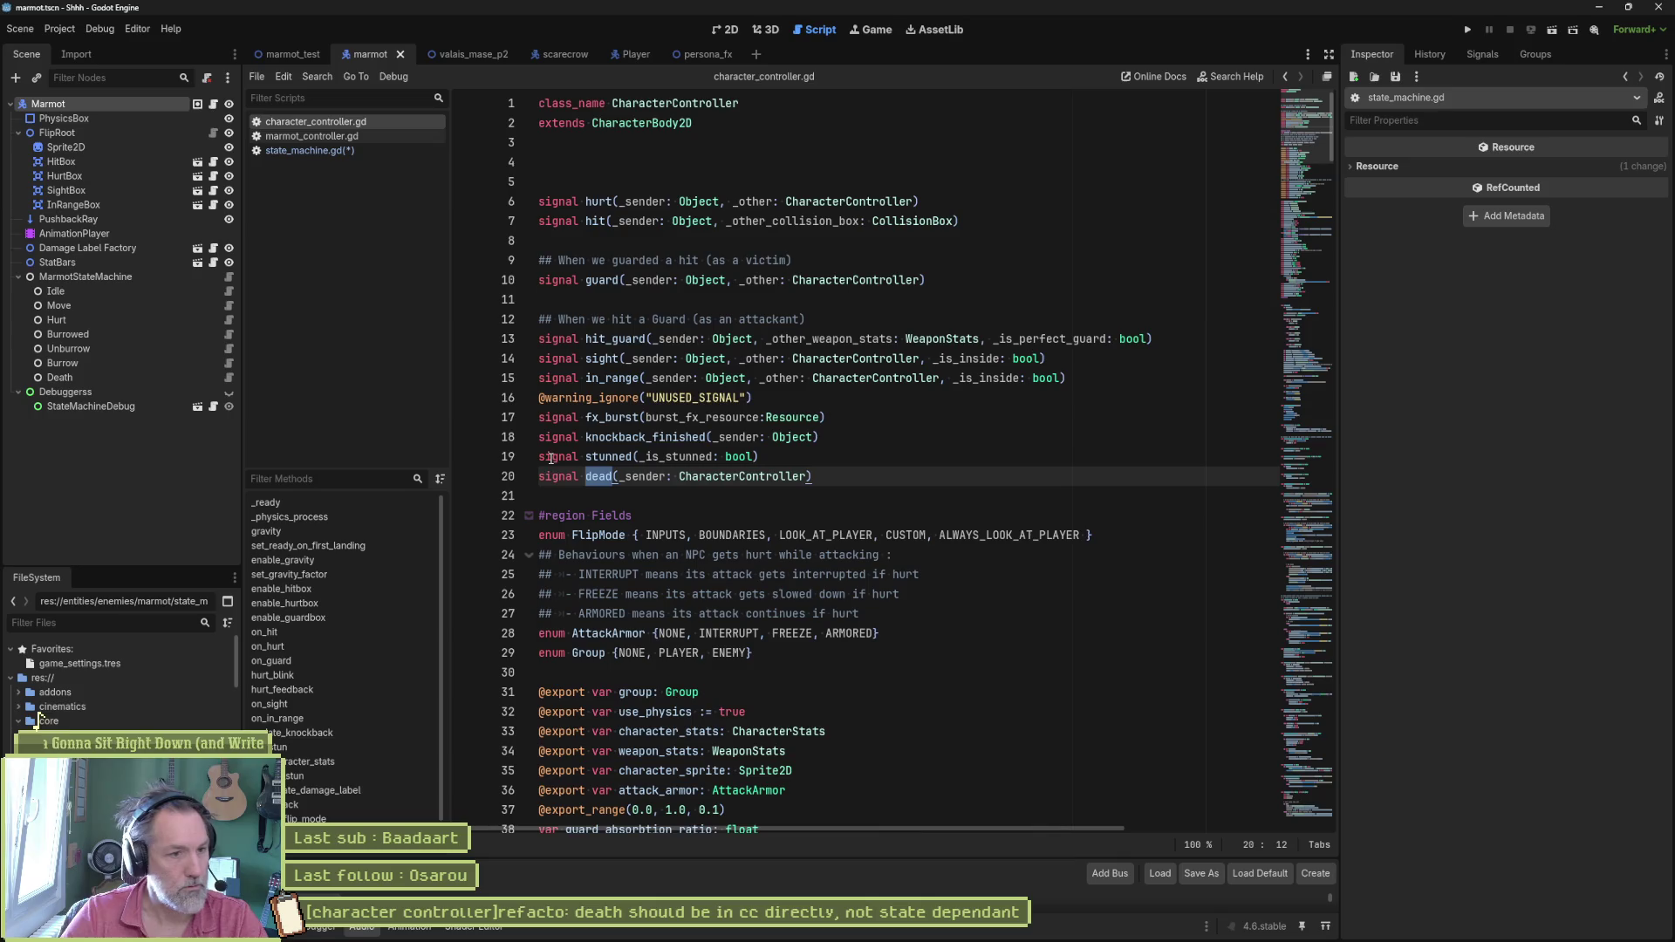
{"action": "left_click", "coordinate": [311, 150]}
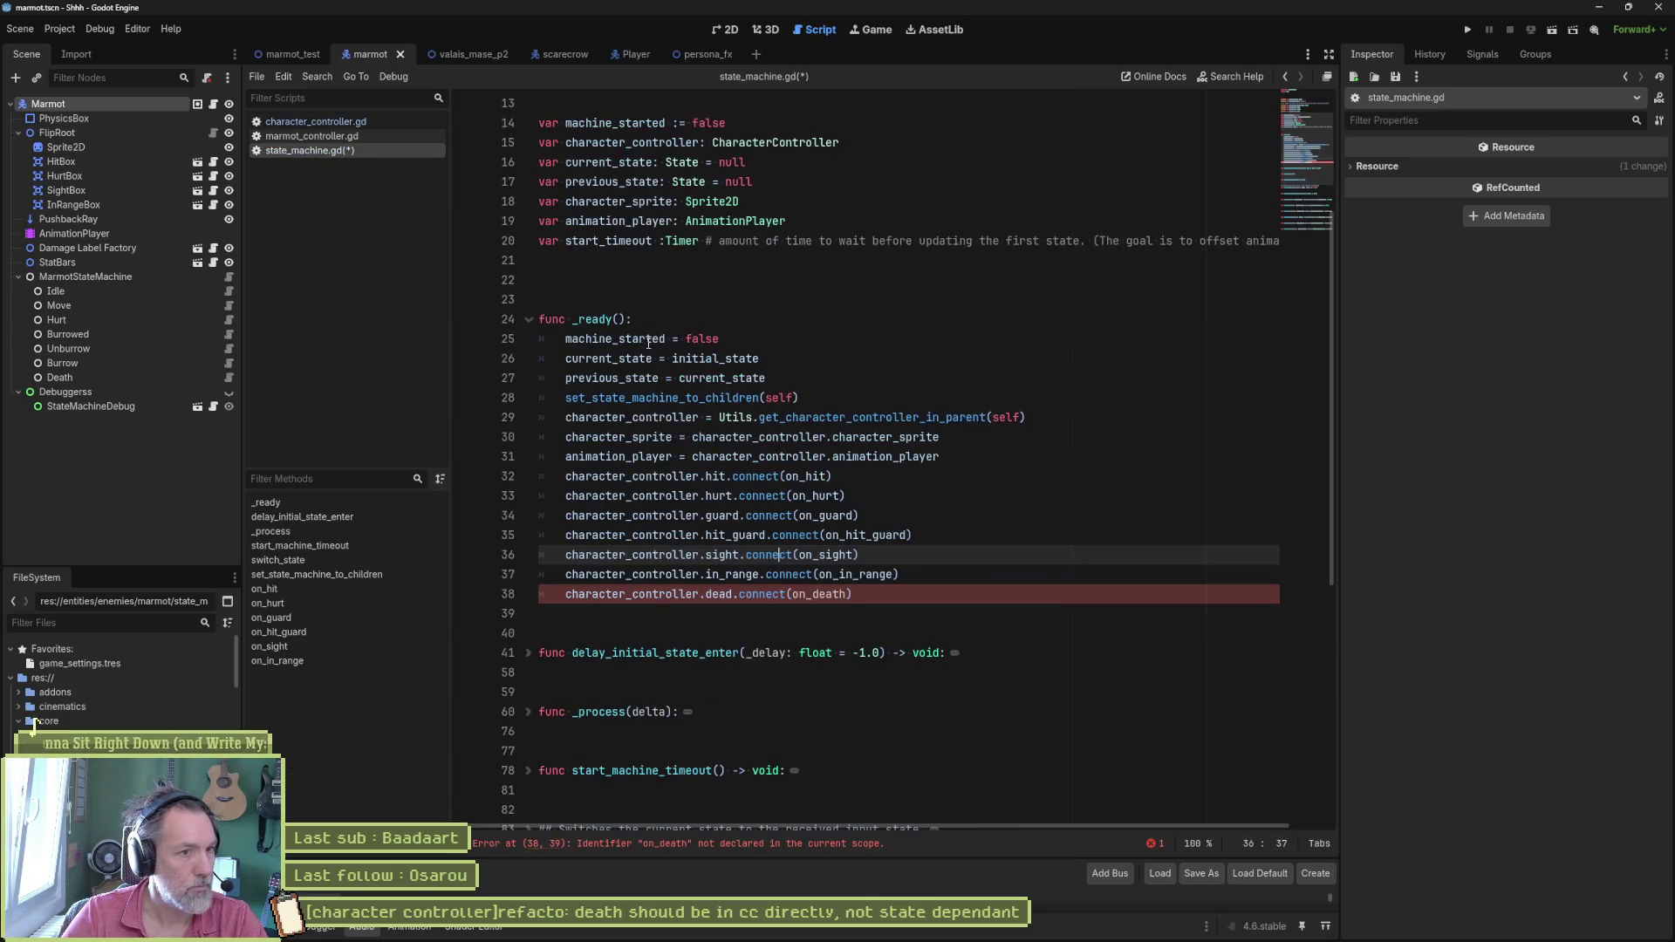
Step: Resize the bottom audio panel and jump to the end of state_machine.gd
{"action": "double_click", "coordinate": [817, 595]}
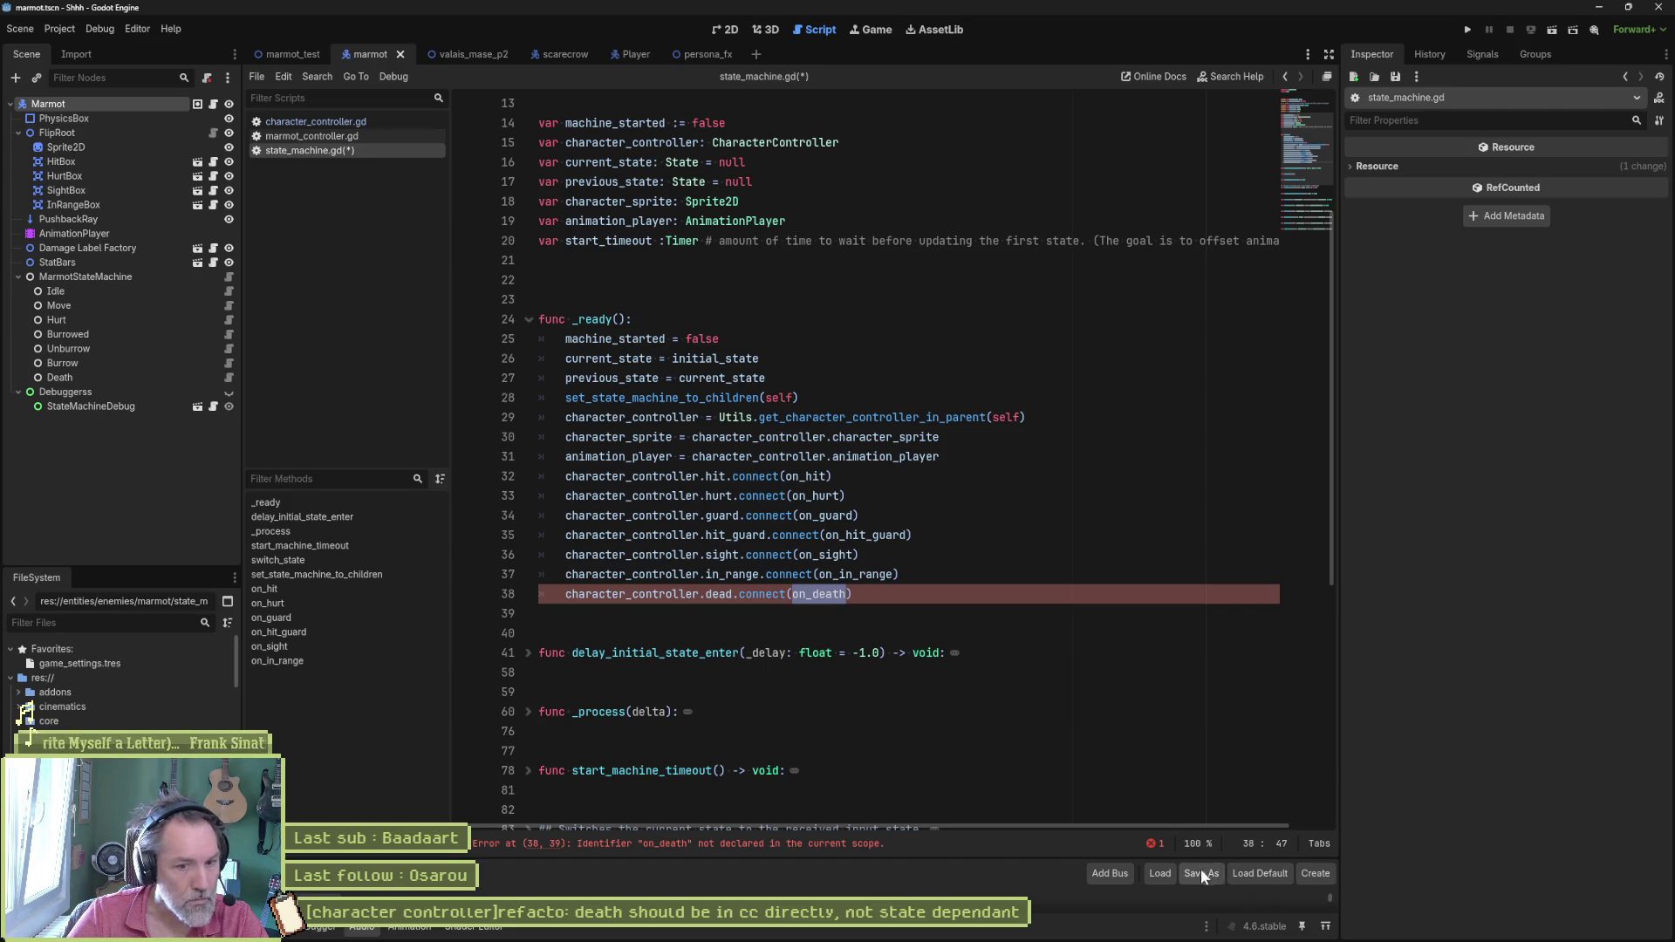
{"action": "mouse_move", "coordinate": [1050, 858]}
{"action": "left_mouse_down"}
{"action": "mouse_move", "coordinate": [1049, 711]}
{"action": "mouse_move", "coordinate": [1071, 665]}
{"action": "left_mouse_up"}
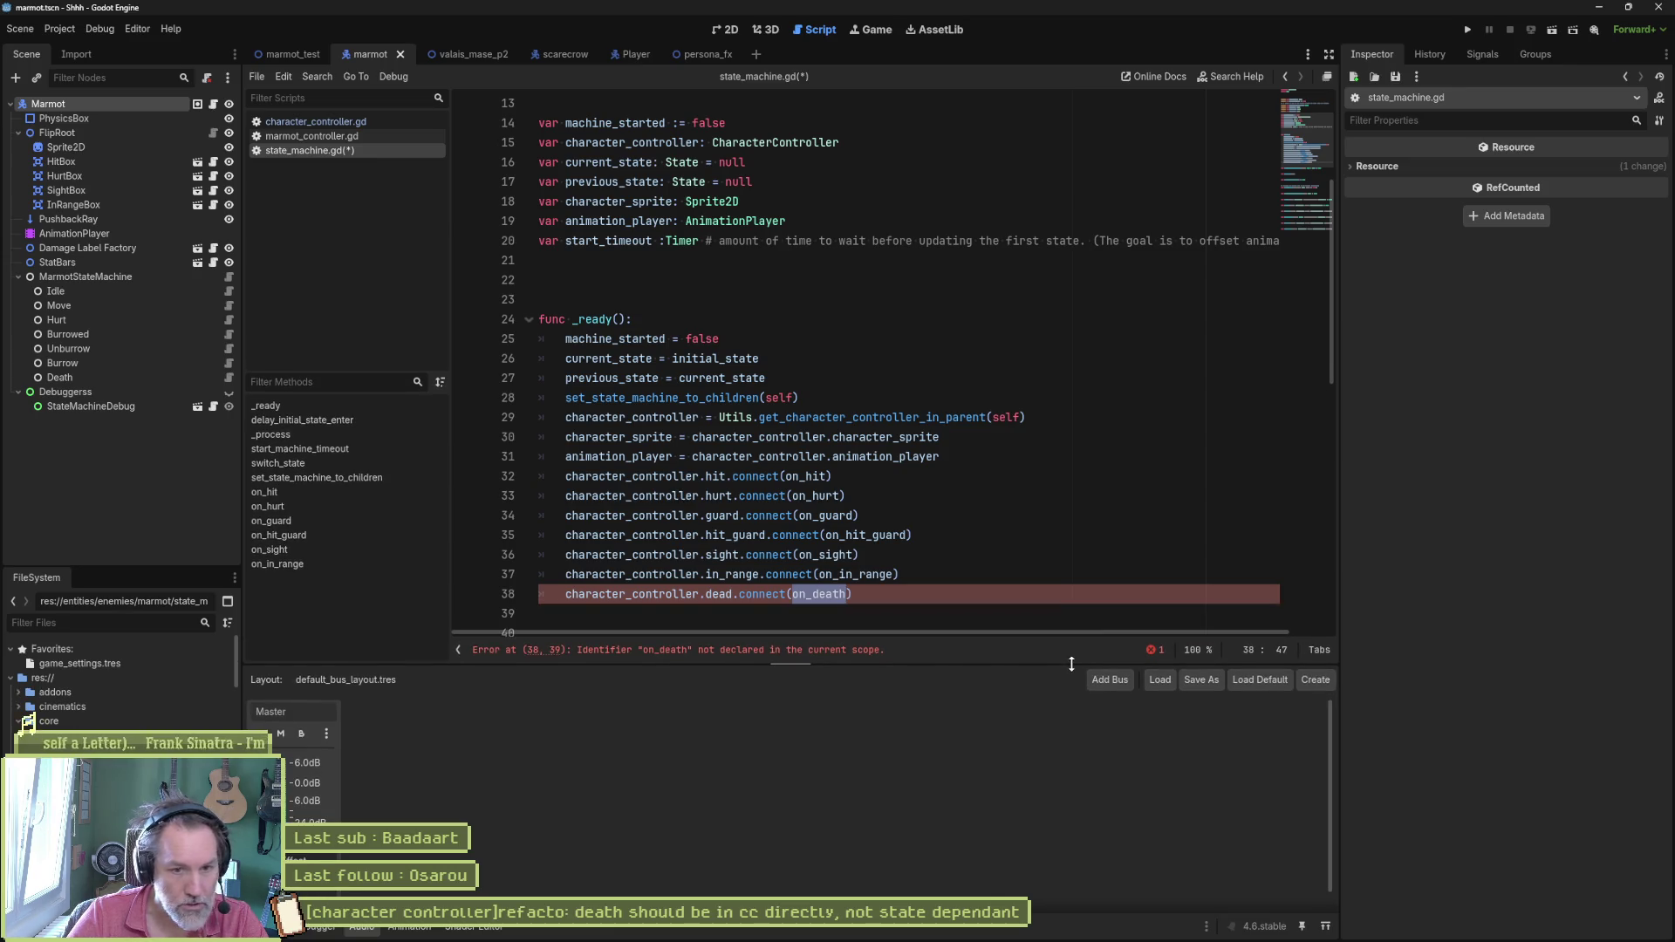
{"action": "left_click_drag", "start_coordinate": [1071, 665], "coordinate": [1073, 770]}
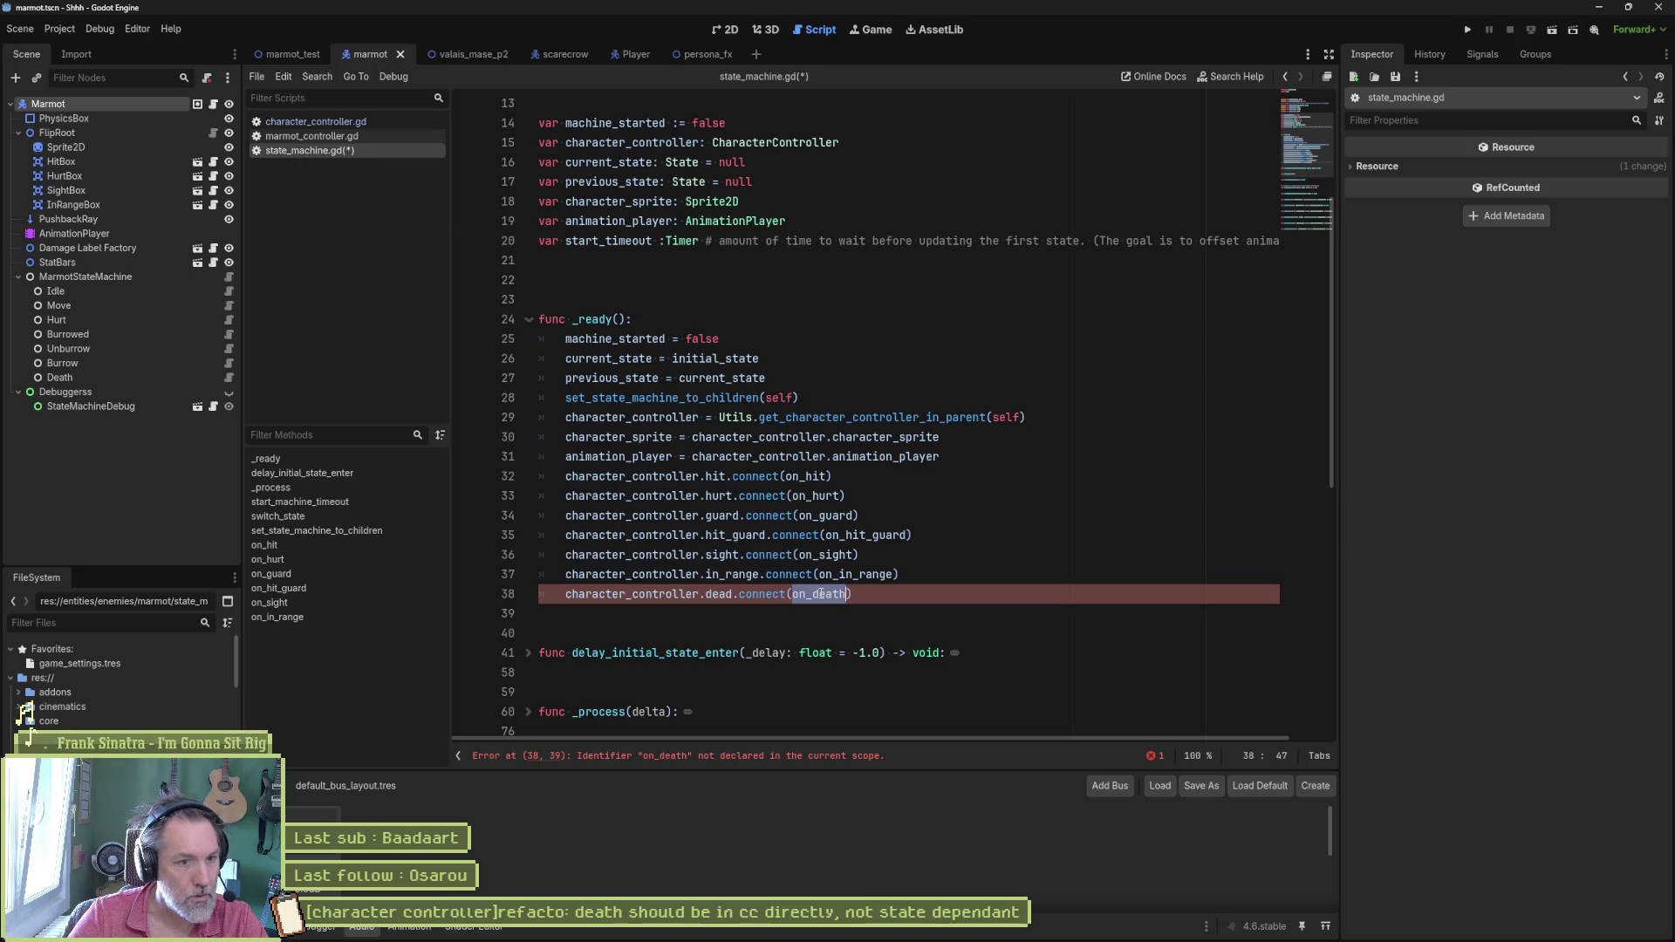
{"action": "key", "text": "ctrl+End"}
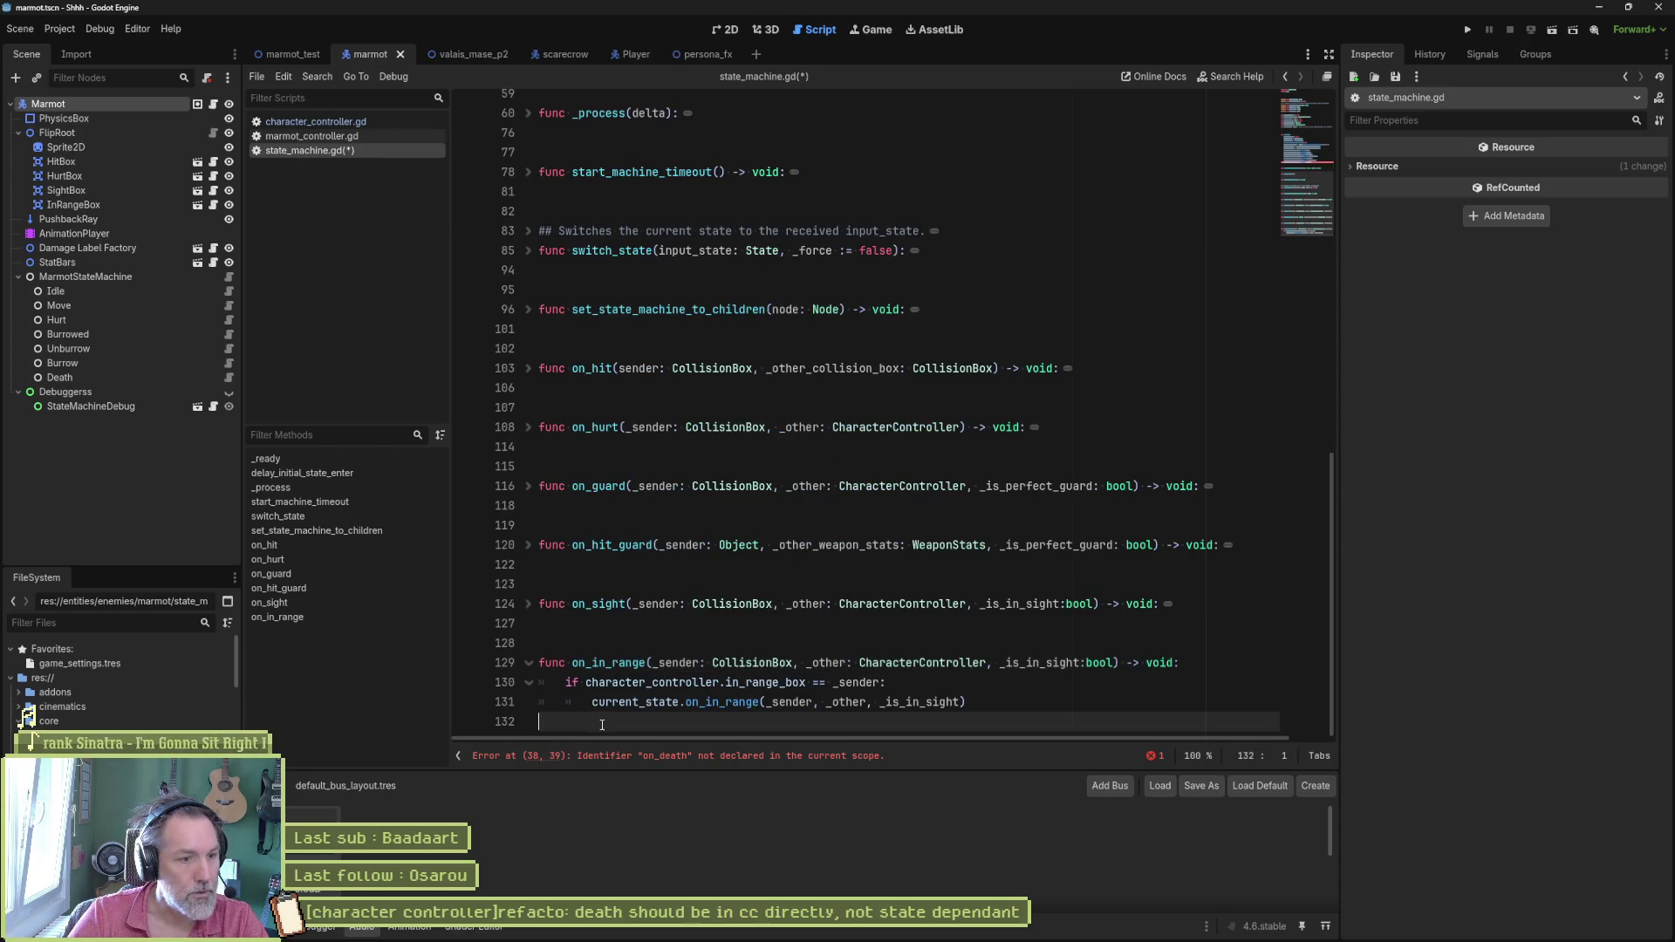
Step: Write func on_death(_sender: CharacterController) -> void with a switch_state(state) body, accepting autocomplete suggestions
{"action": "key", "text": "Return"}
{"action": "key", "text": "Return"}
{"action": "type", "text": "func "}
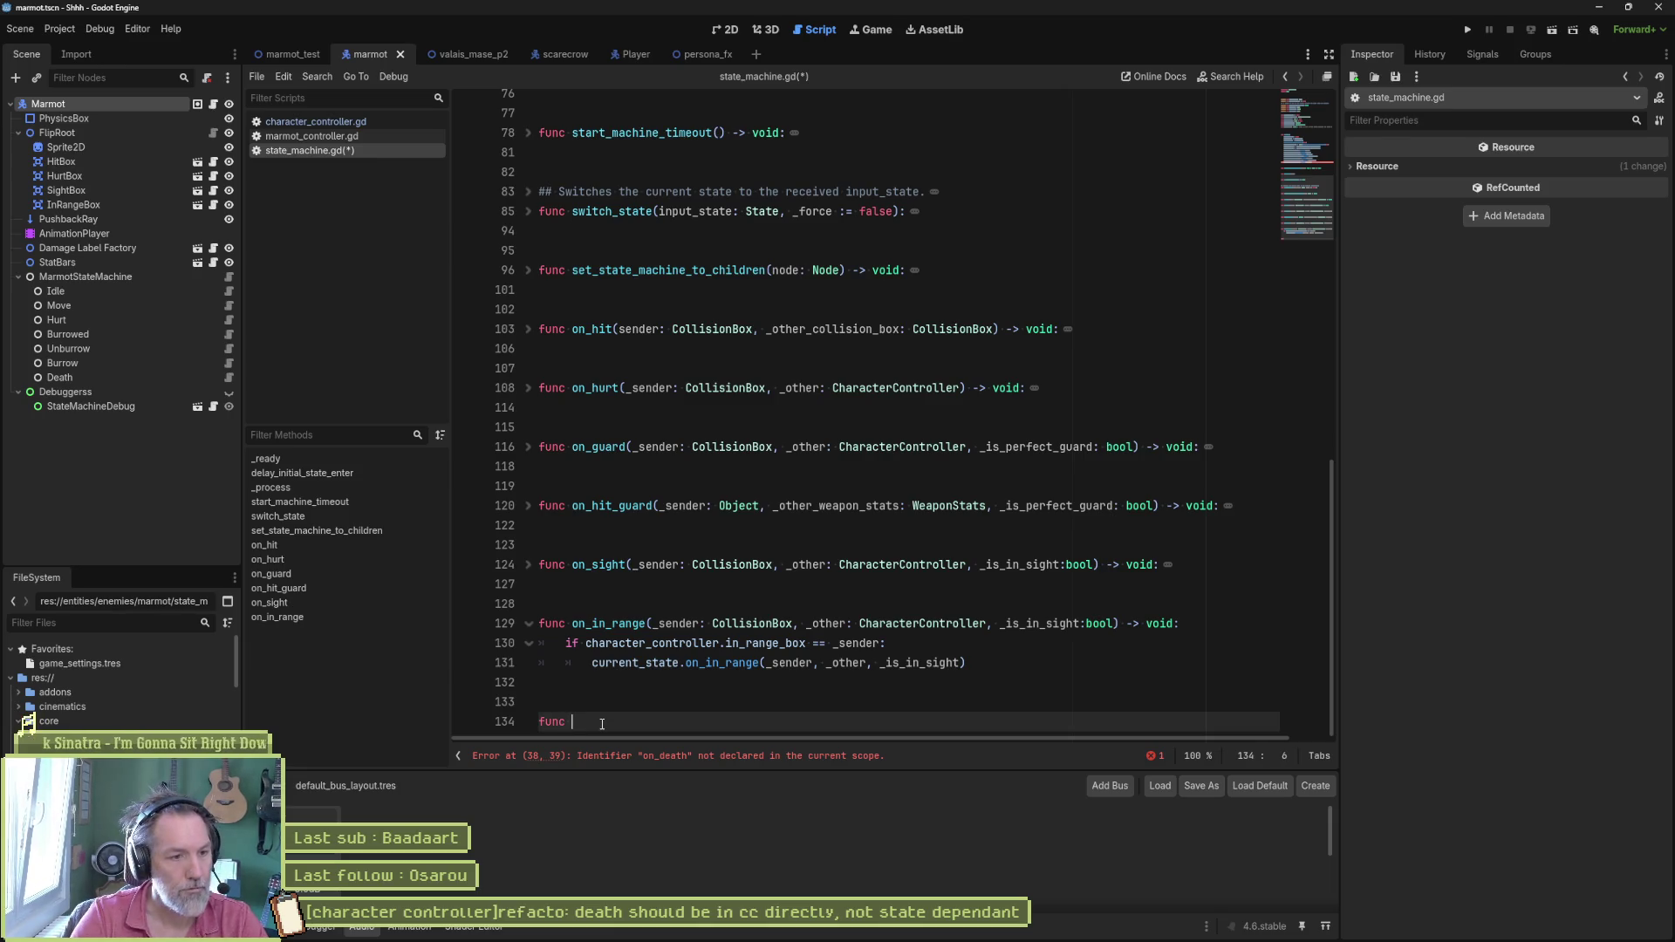
{"action": "type", "text": "on_death()"}
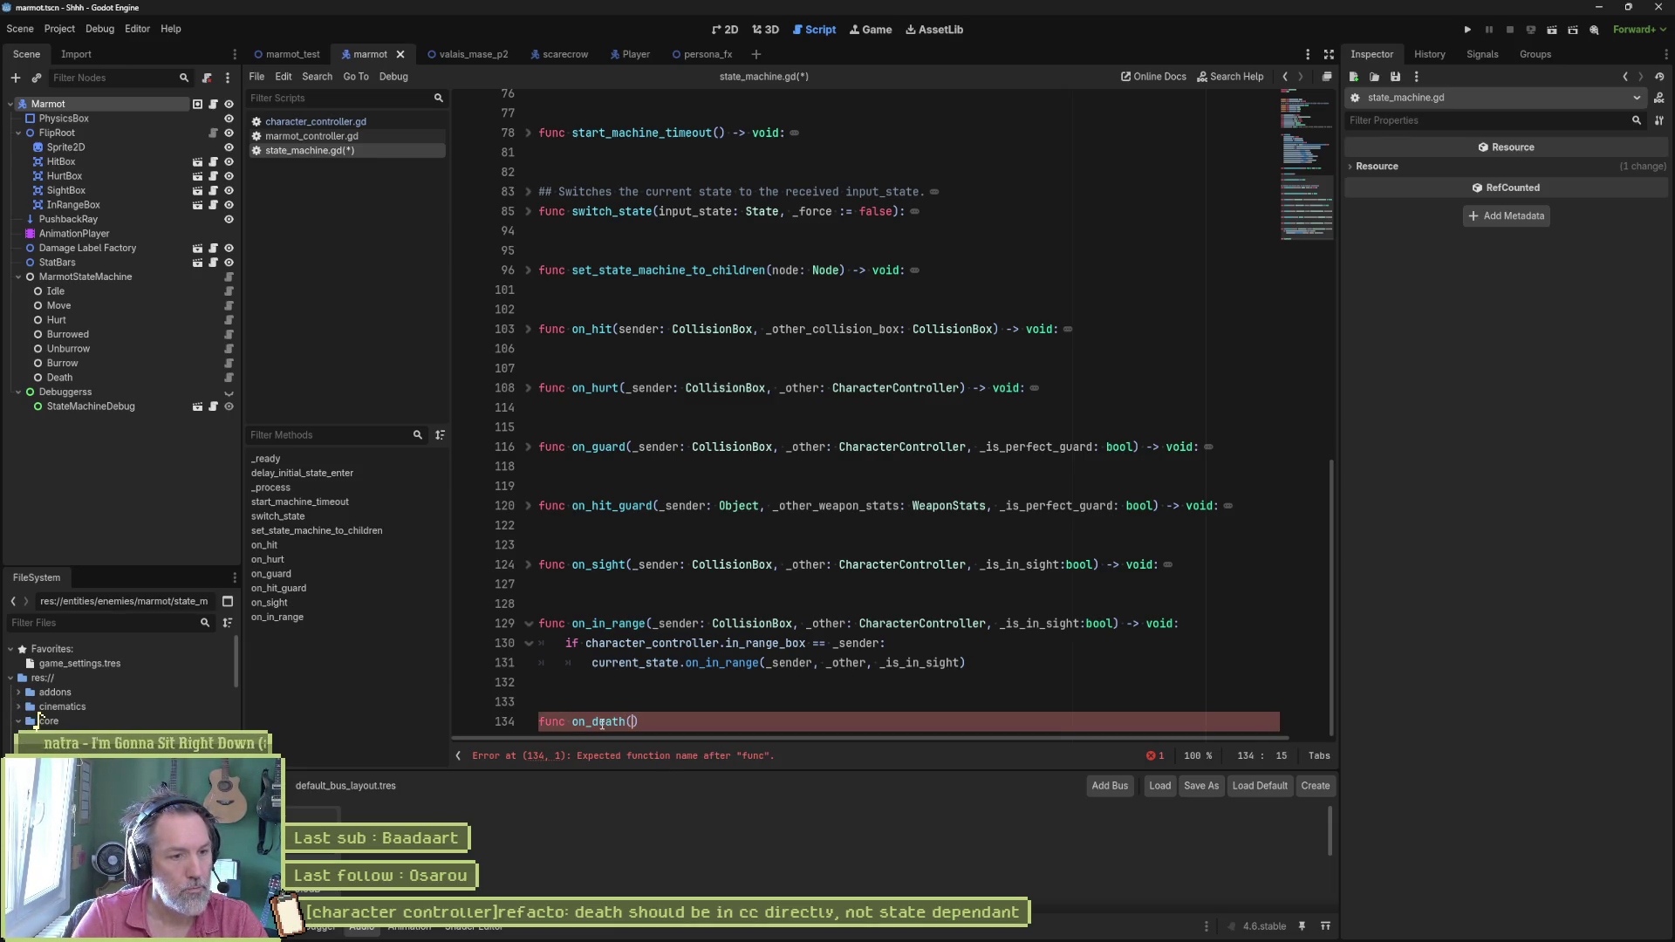
{"action": "type", "text": "_sender"}
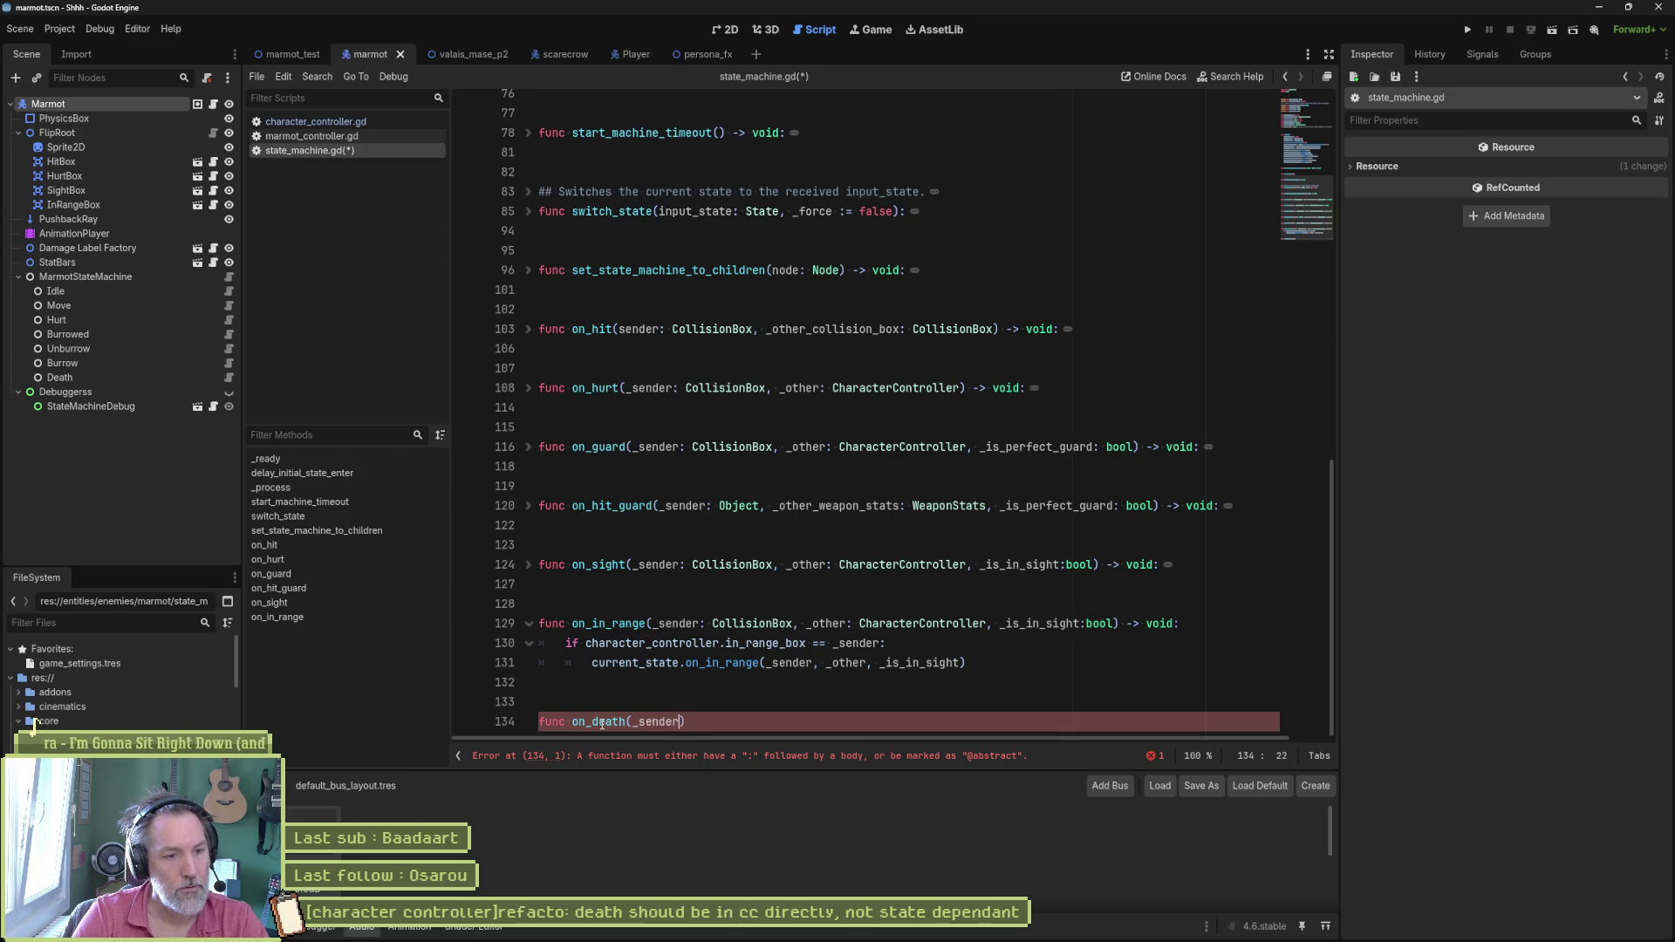
{"action": "type", "text": ": Chara"}
{"action": "key", "text": "Return"}
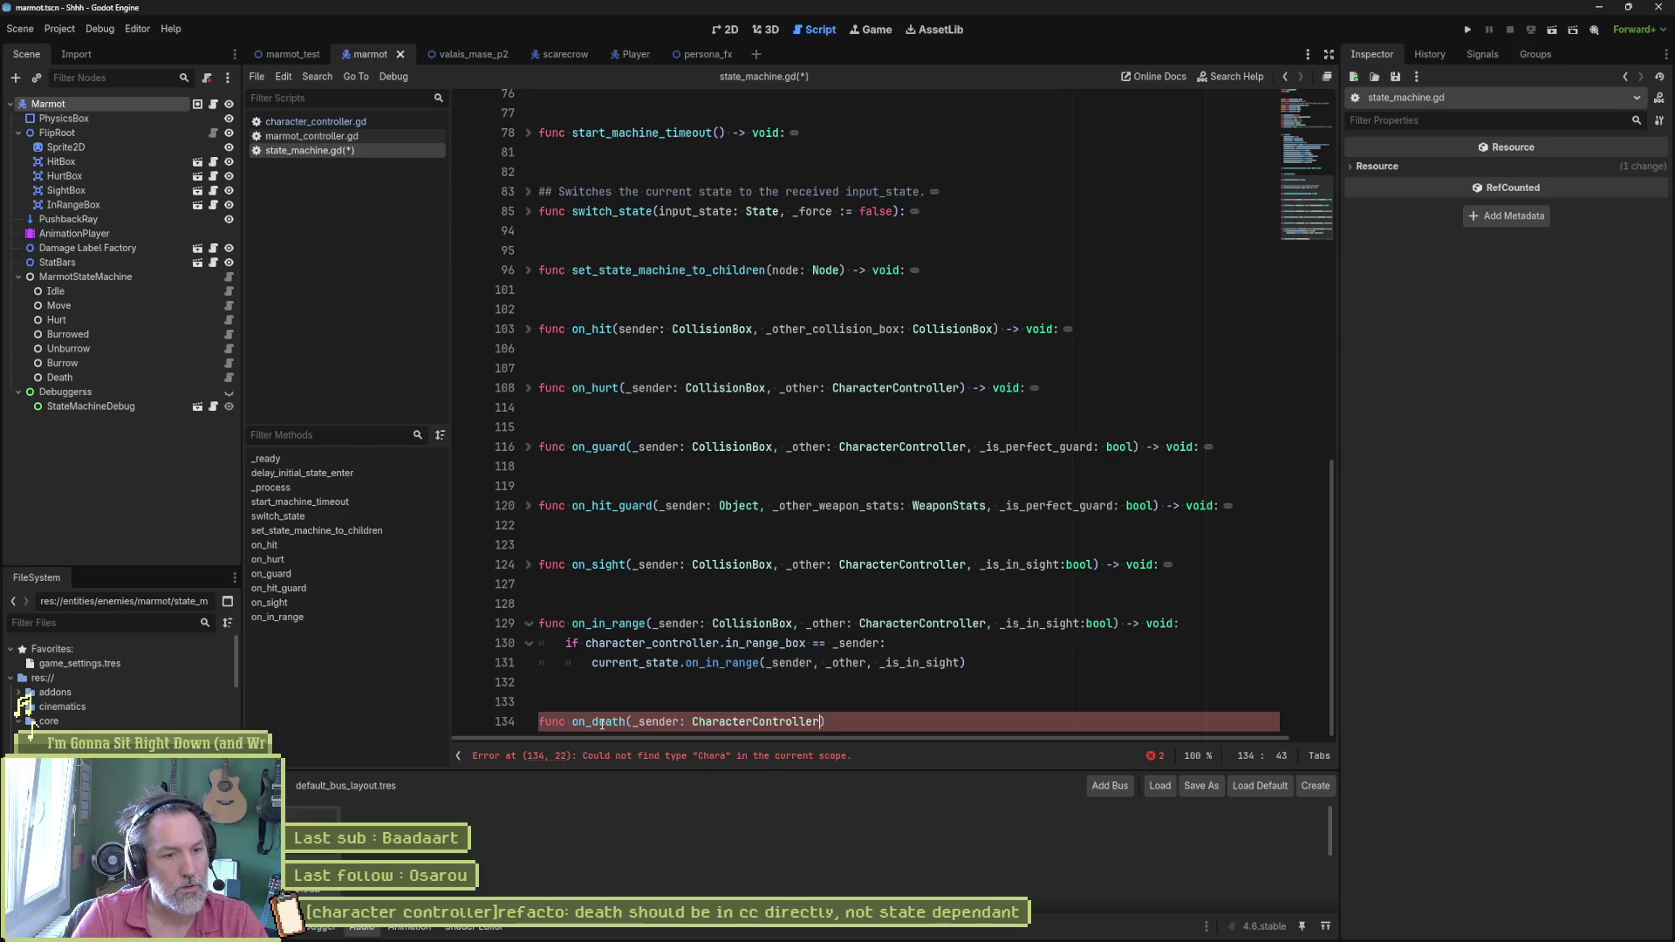
{"action": "type", "text": "-> void:"}
{"action": "key", "text": "Return"}
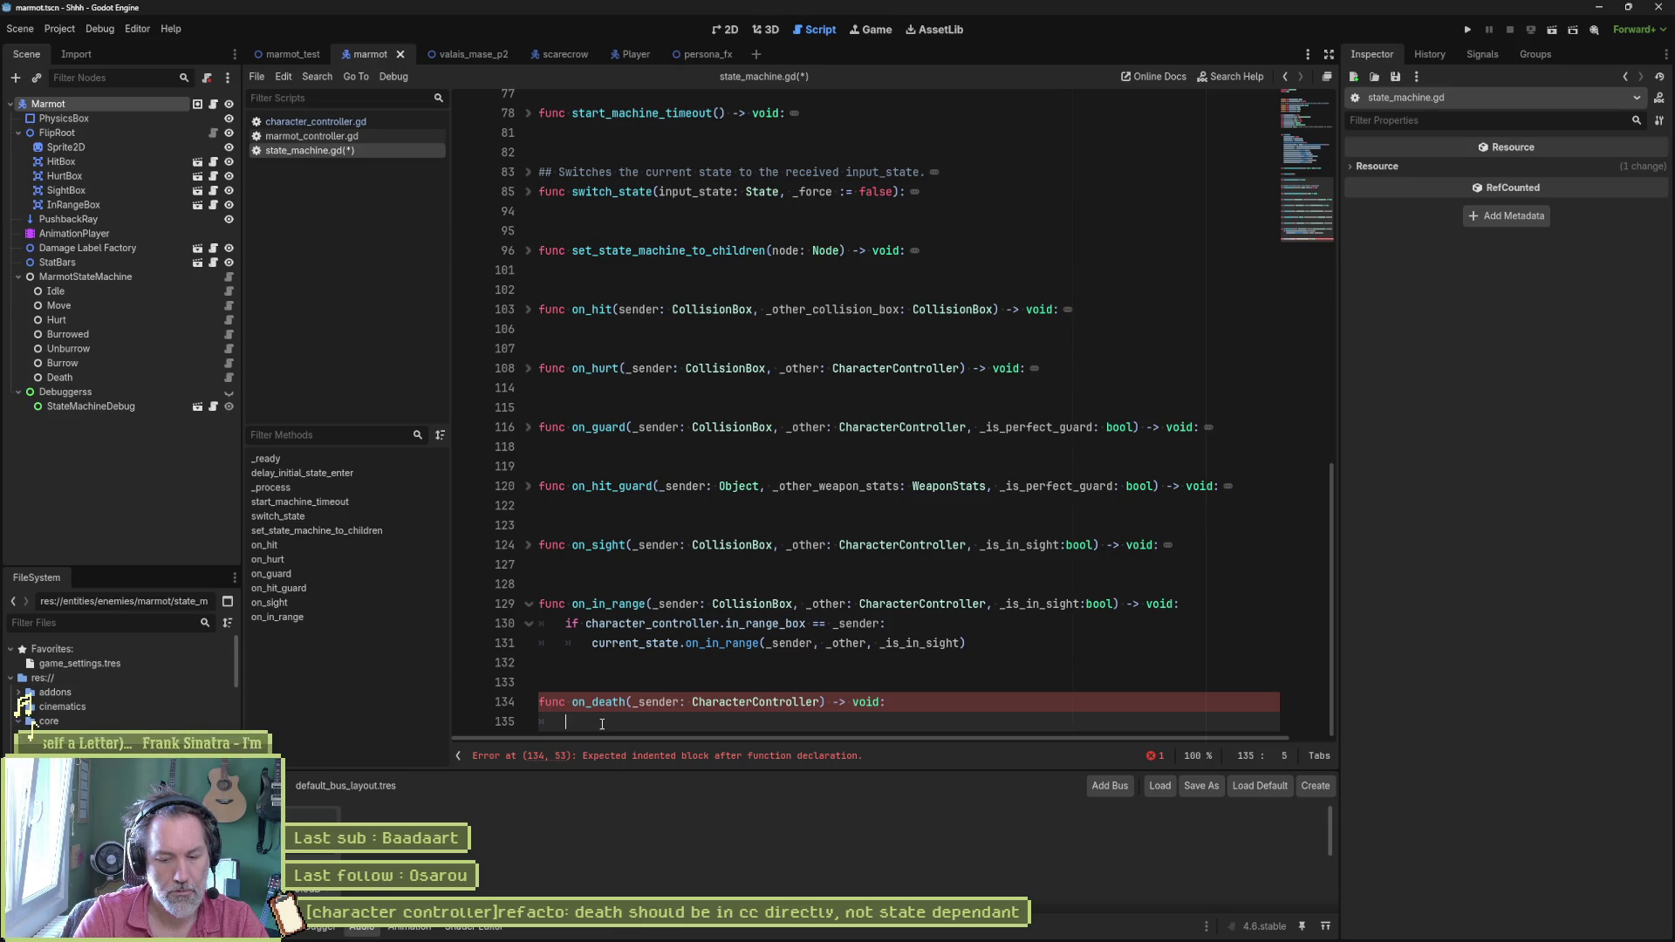
{"action": "type", "text": "sw"}
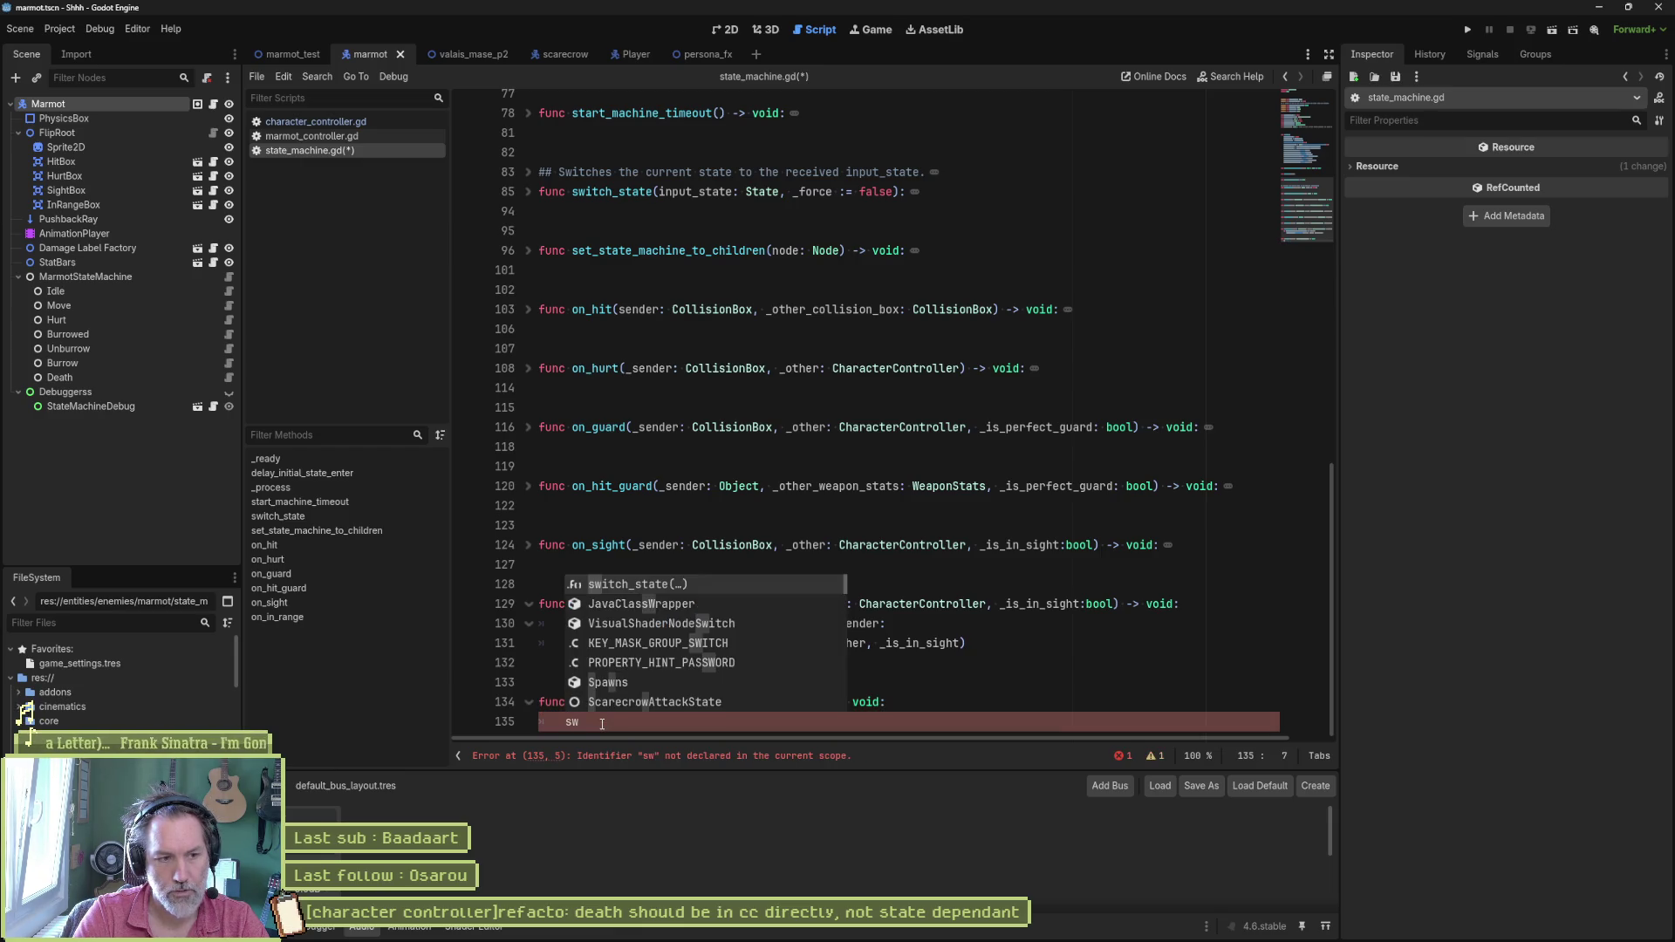
{"action": "key", "text": "Tab"}
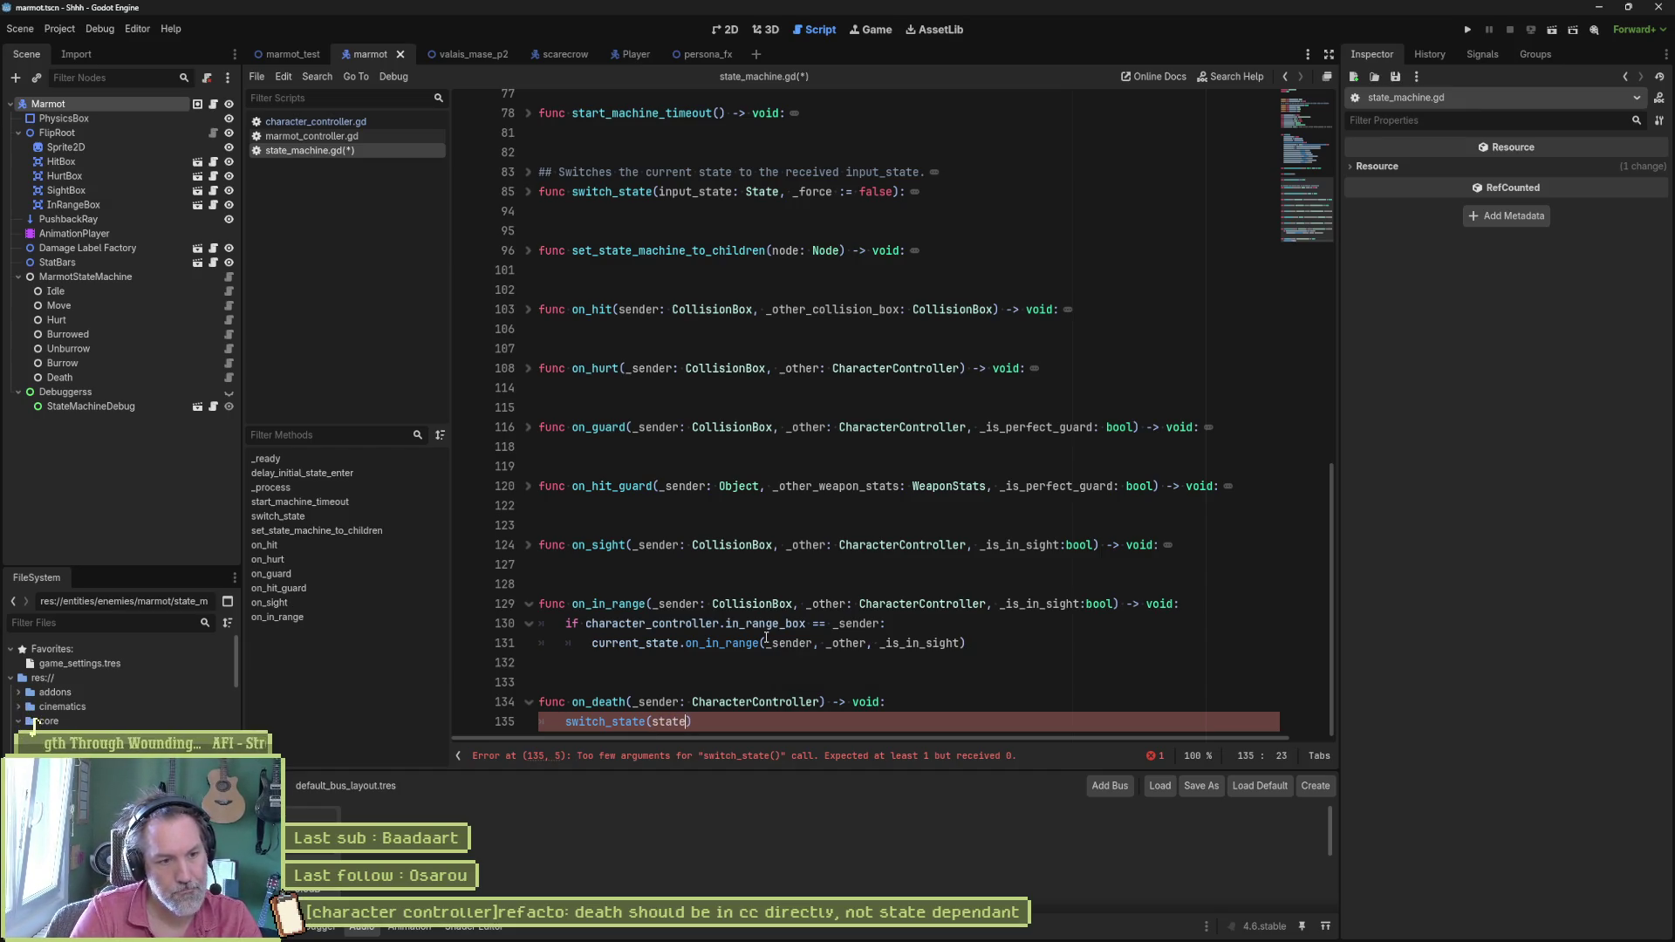
{"action": "type", "text": "state"}
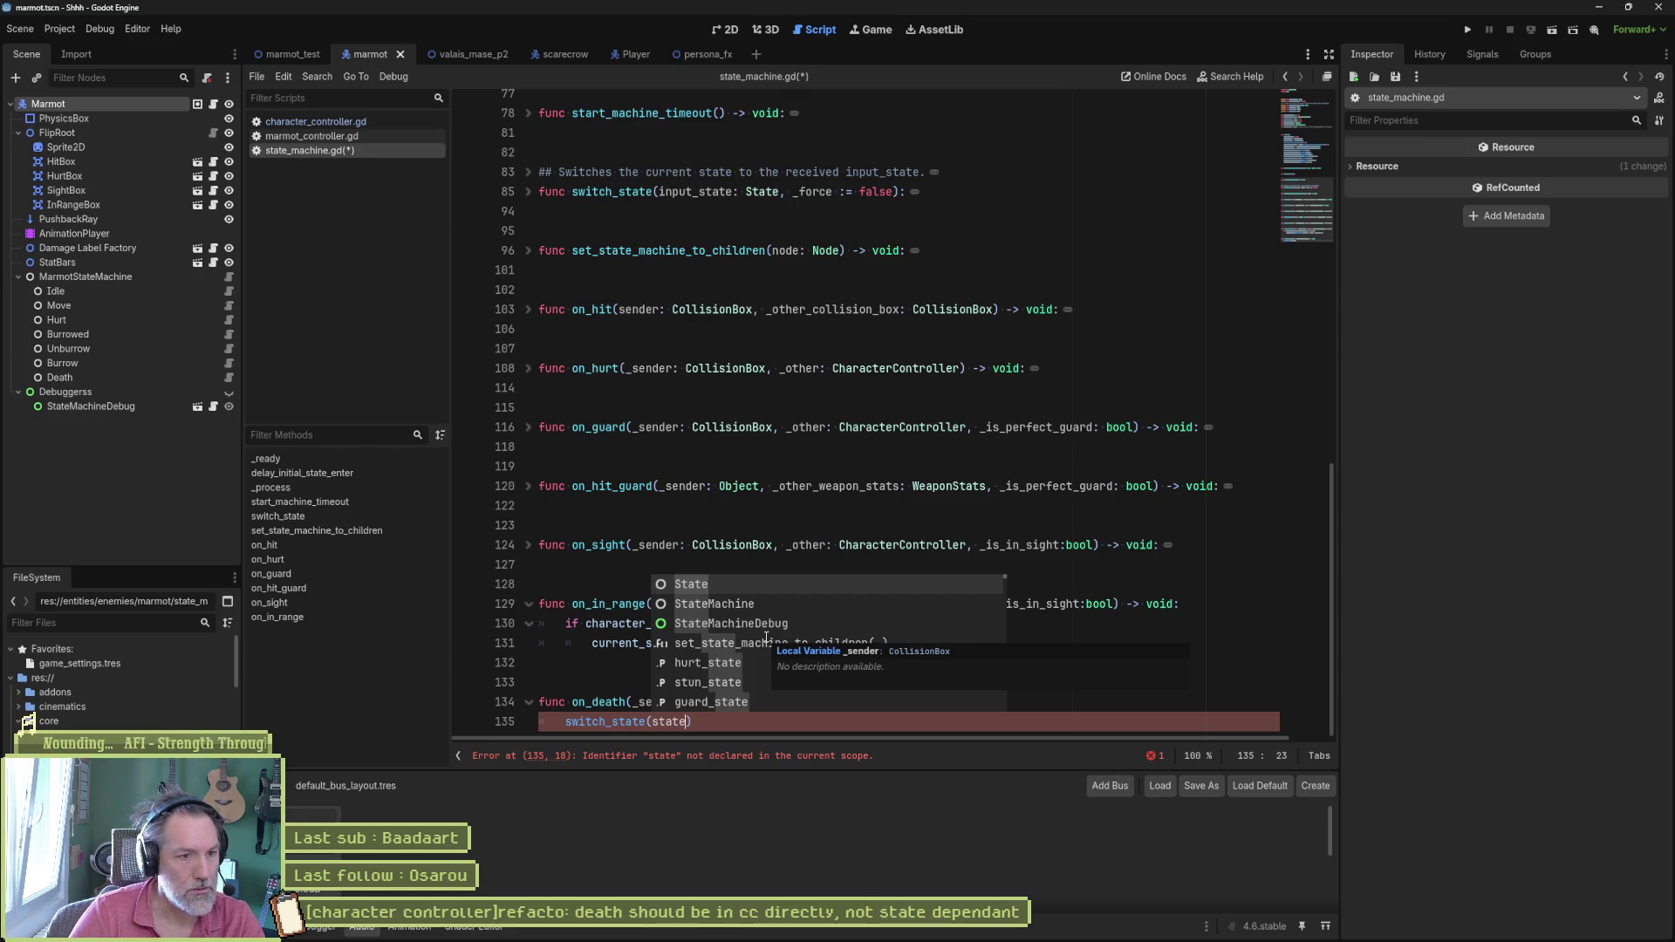
{"action": "left_click", "coordinate": [742, 526]}
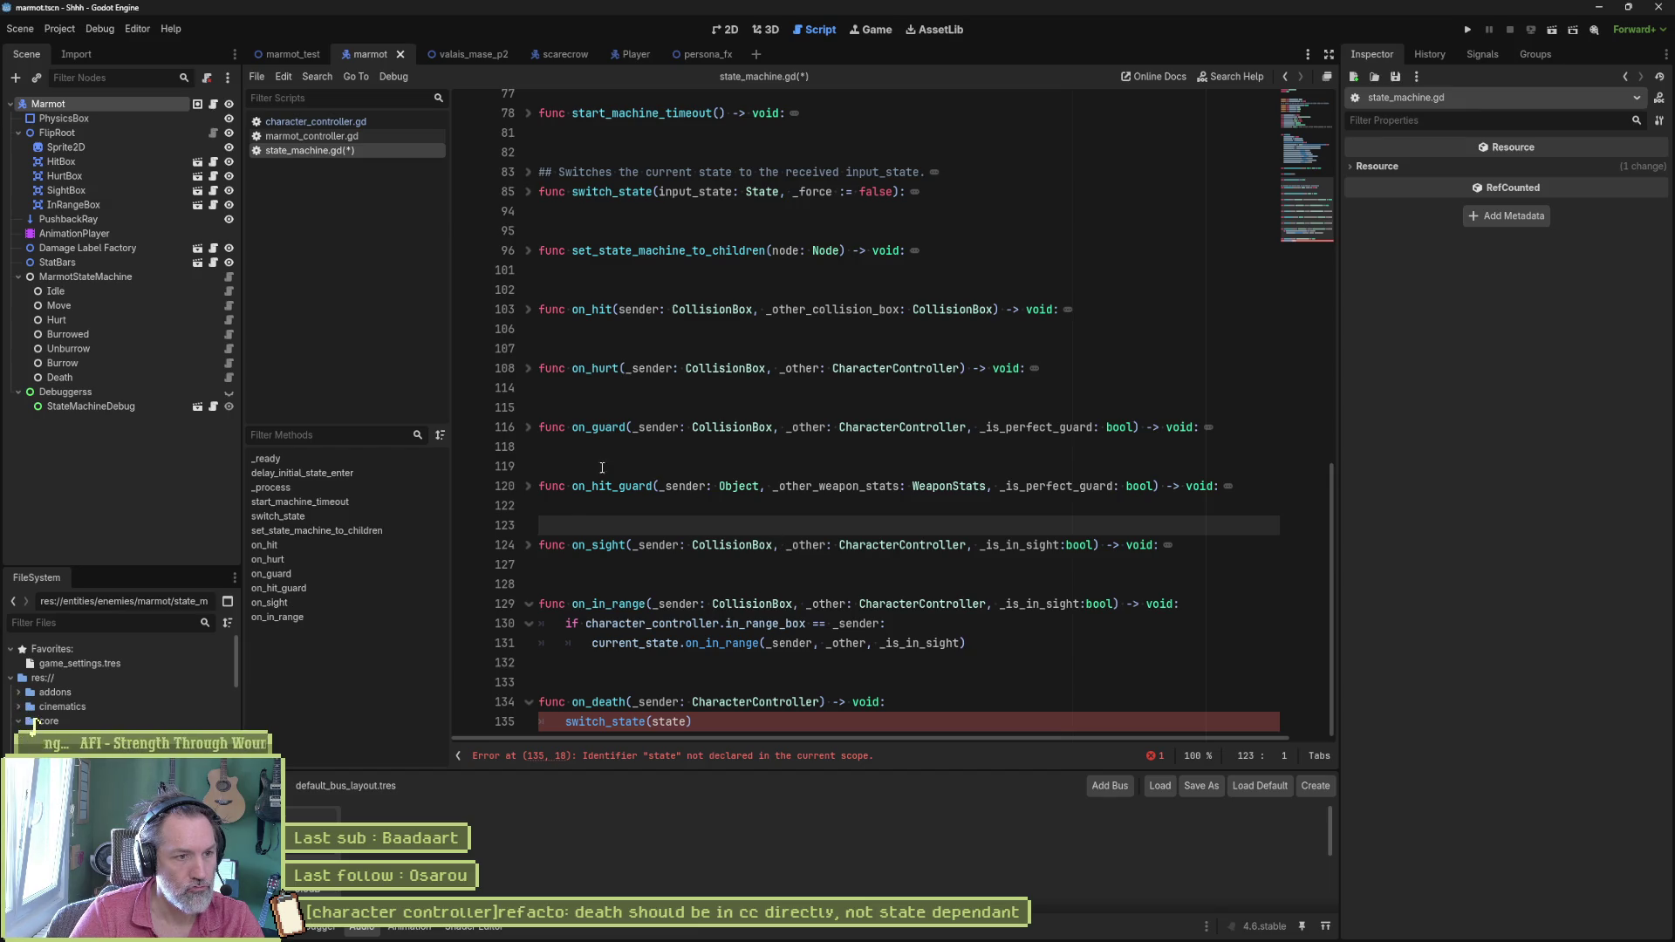
Step: Change on_death's argument to state_ after peeking at on_guard, then bring up marmot_state_machine.gd
{"action": "left_click", "coordinate": [529, 427]}
{"action": "left_click", "coordinate": [529, 428]}
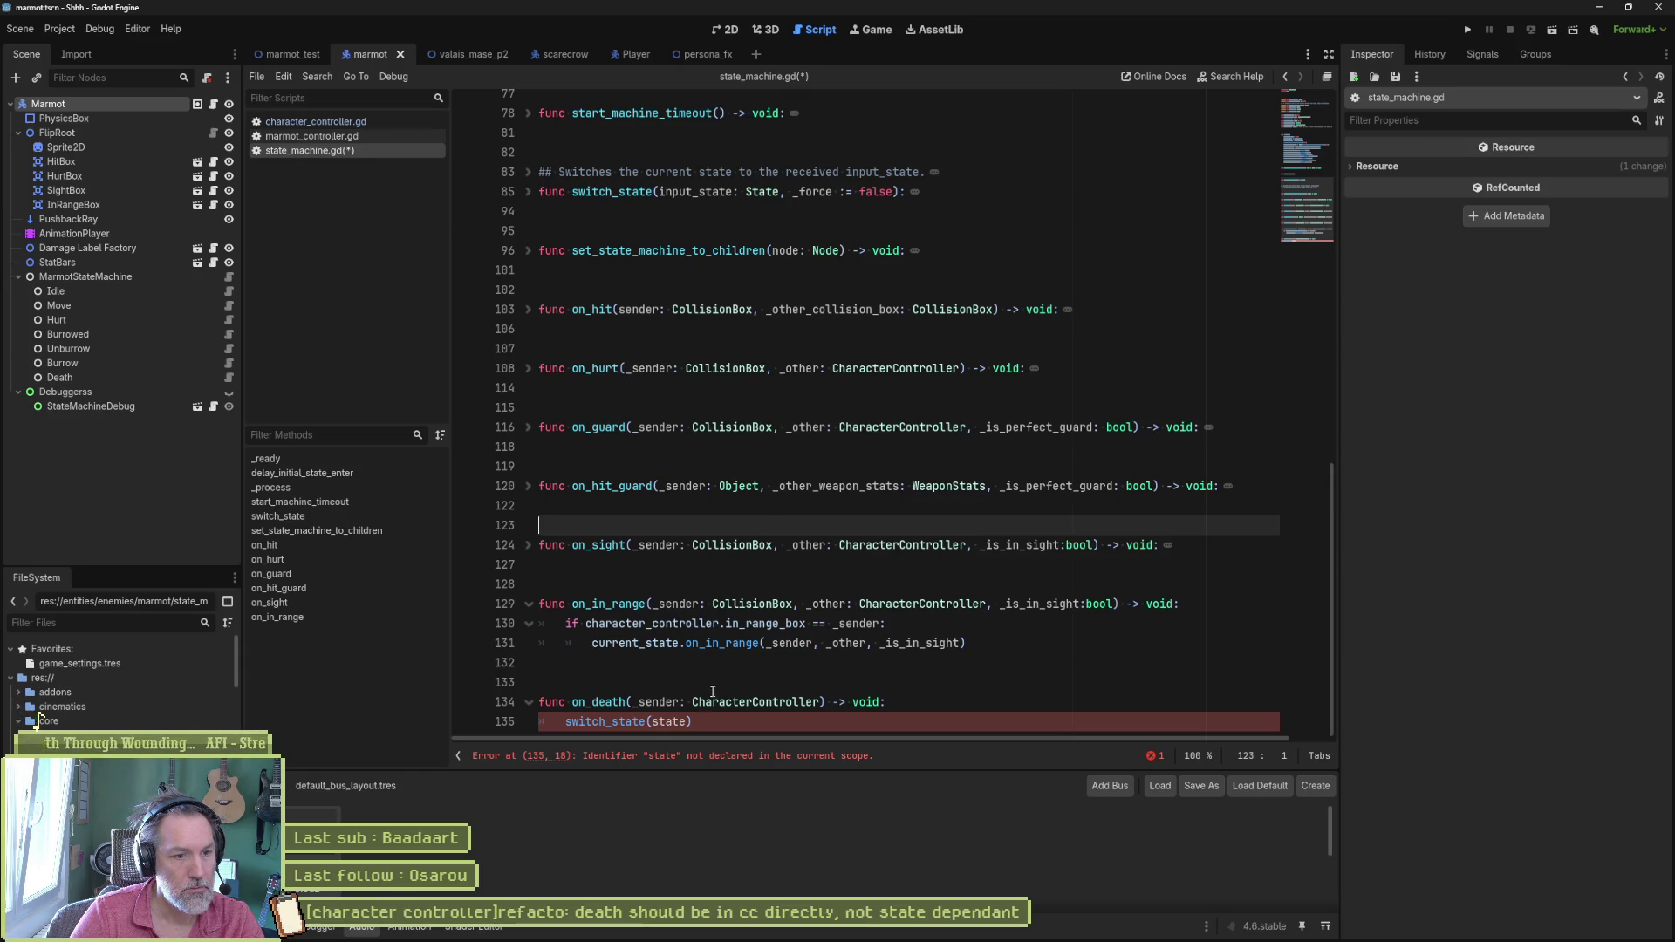
{"action": "left_click", "coordinate": [712, 717]}
{"action": "type", "text": "_"}
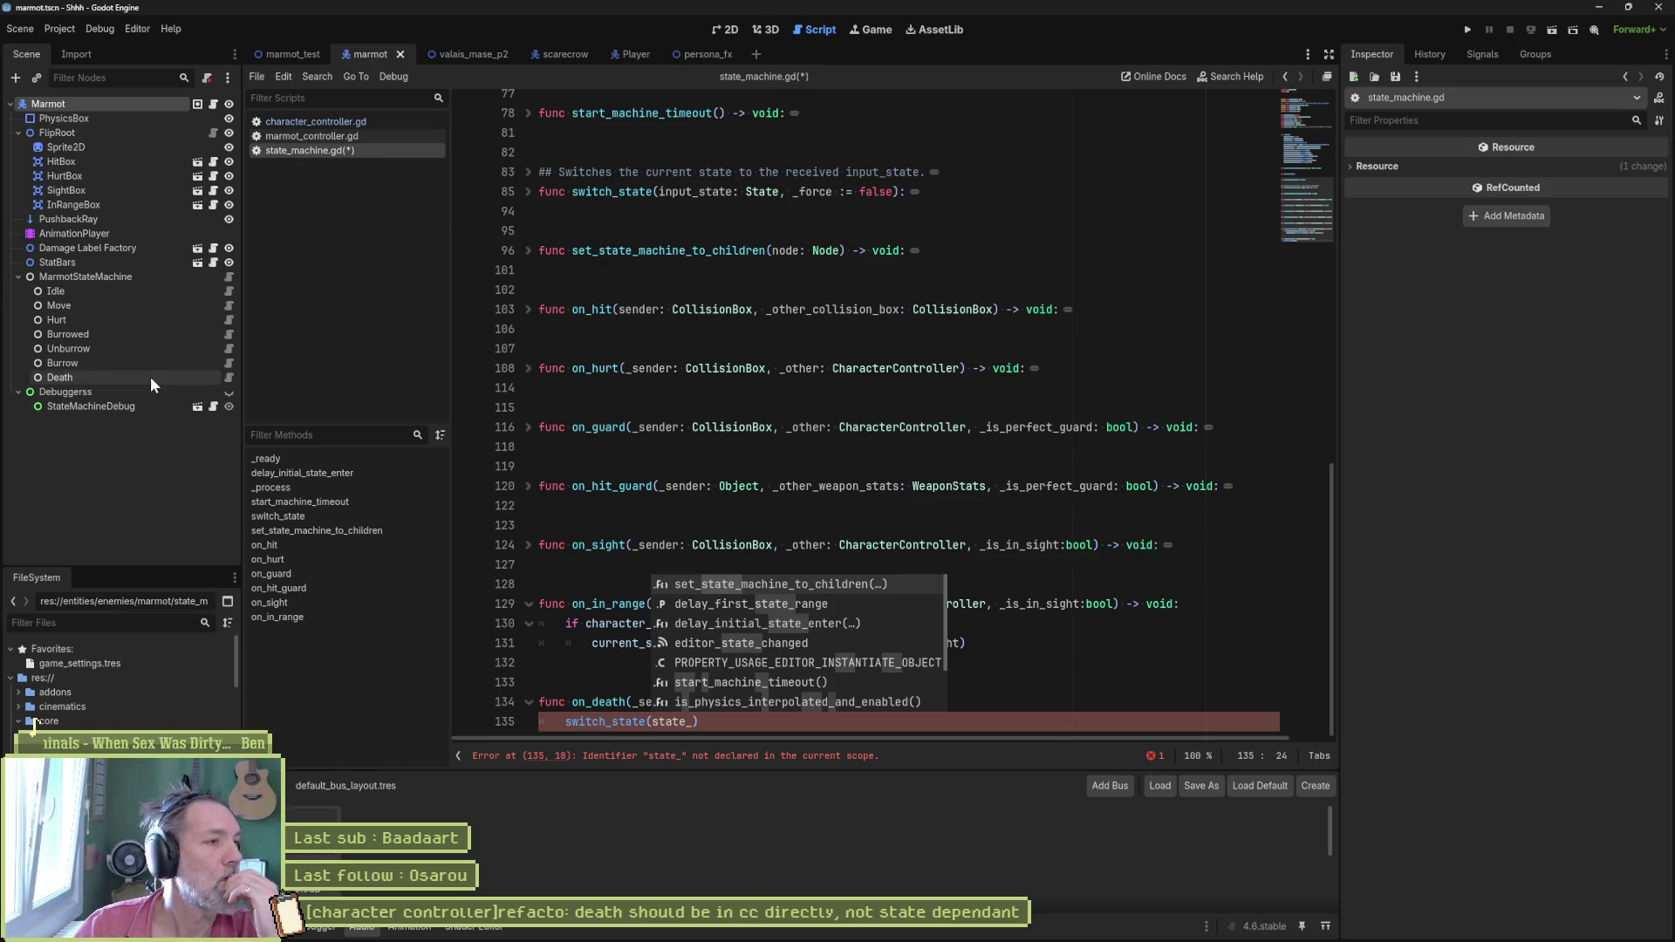
{"action": "left_click", "coordinate": [226, 276]}
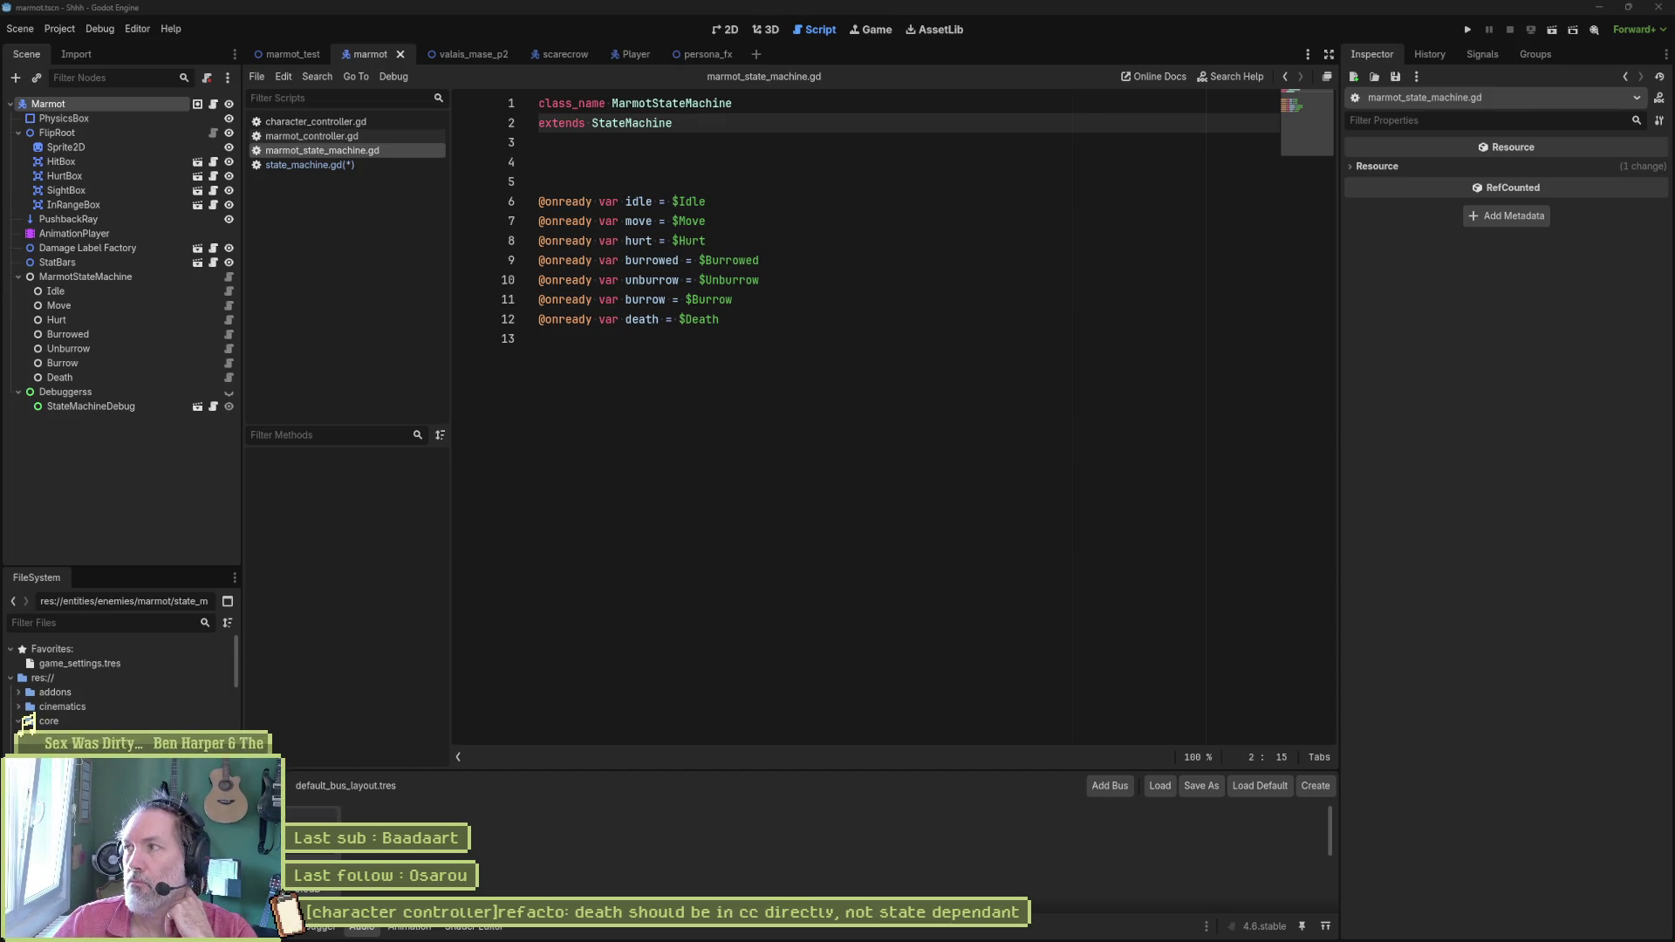
Step: Expand the core folder and return to character_controller.gd with its dead signal declaration
{"action": "left_click", "coordinate": [28, 721]}
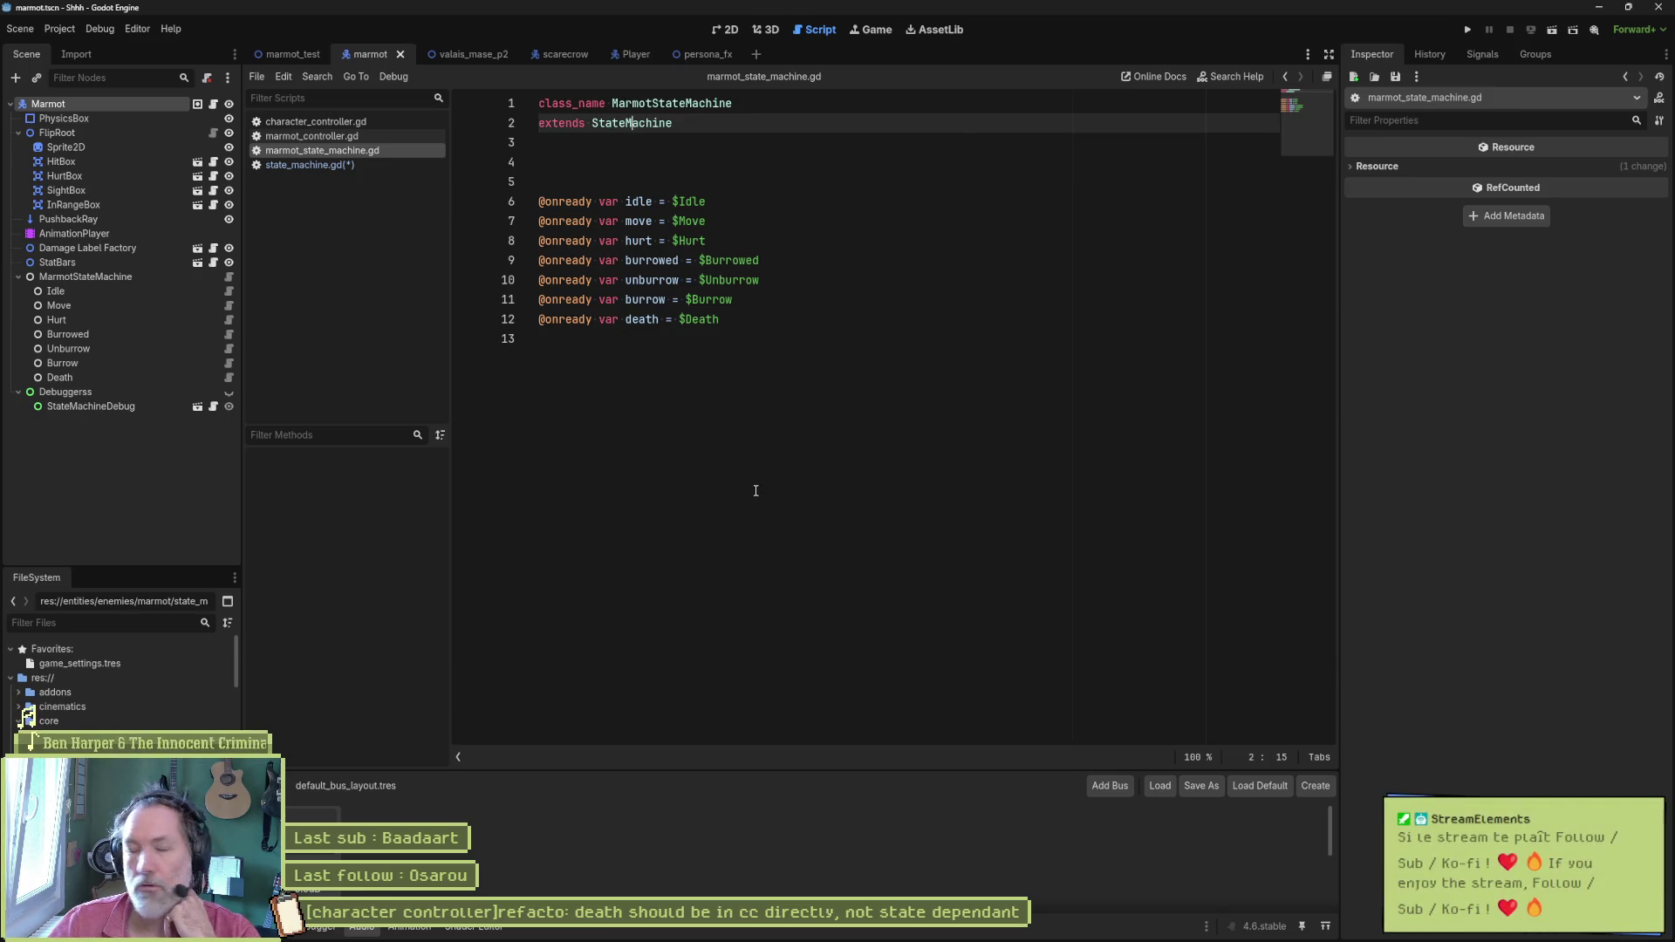
{"action": "left_click", "coordinate": [316, 121]}
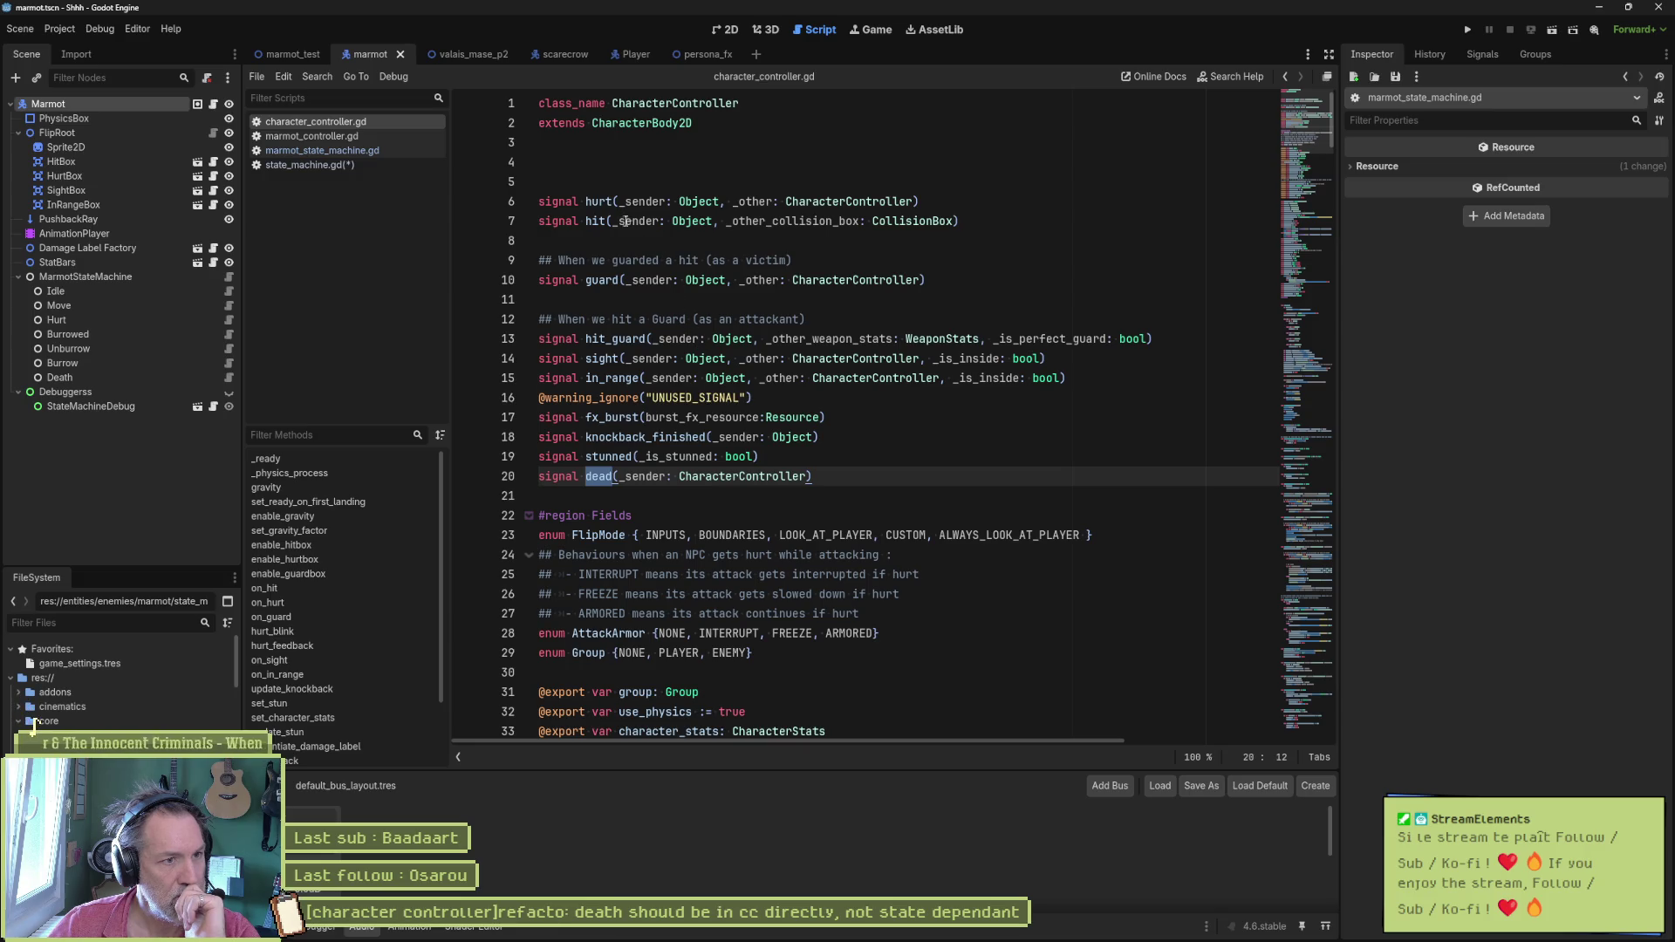
{"action": "left_click", "coordinate": [598, 200]}
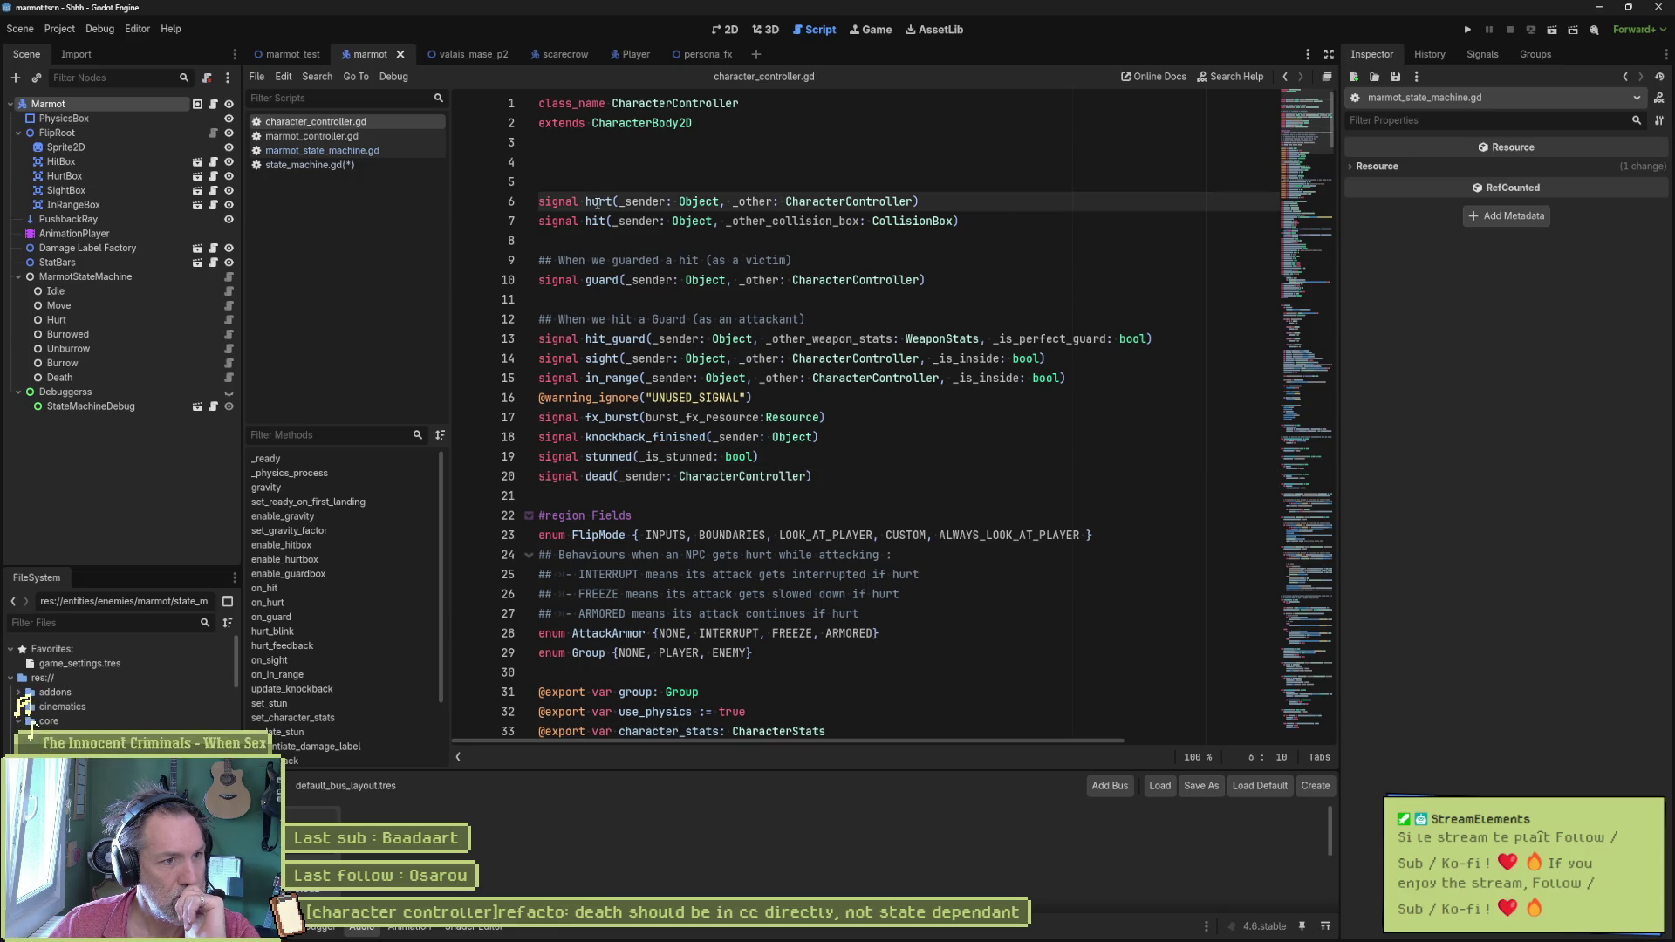
{"action": "left_click", "coordinate": [269, 603]}
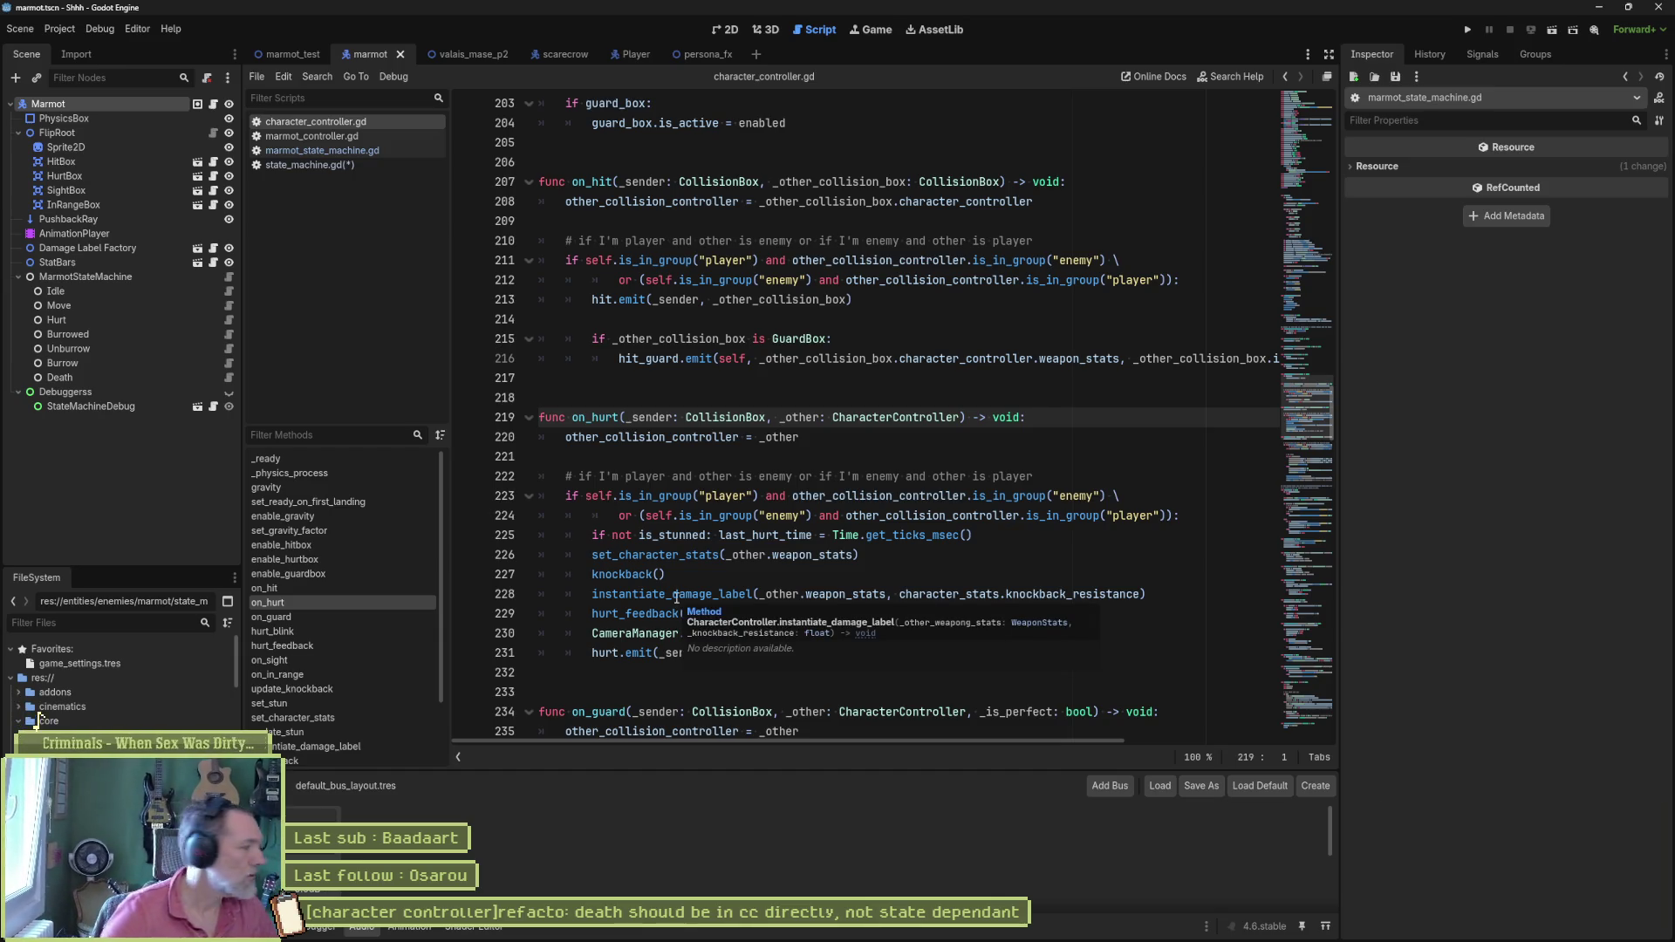
{"action": "mouse_move", "coordinate": [673, 594]}
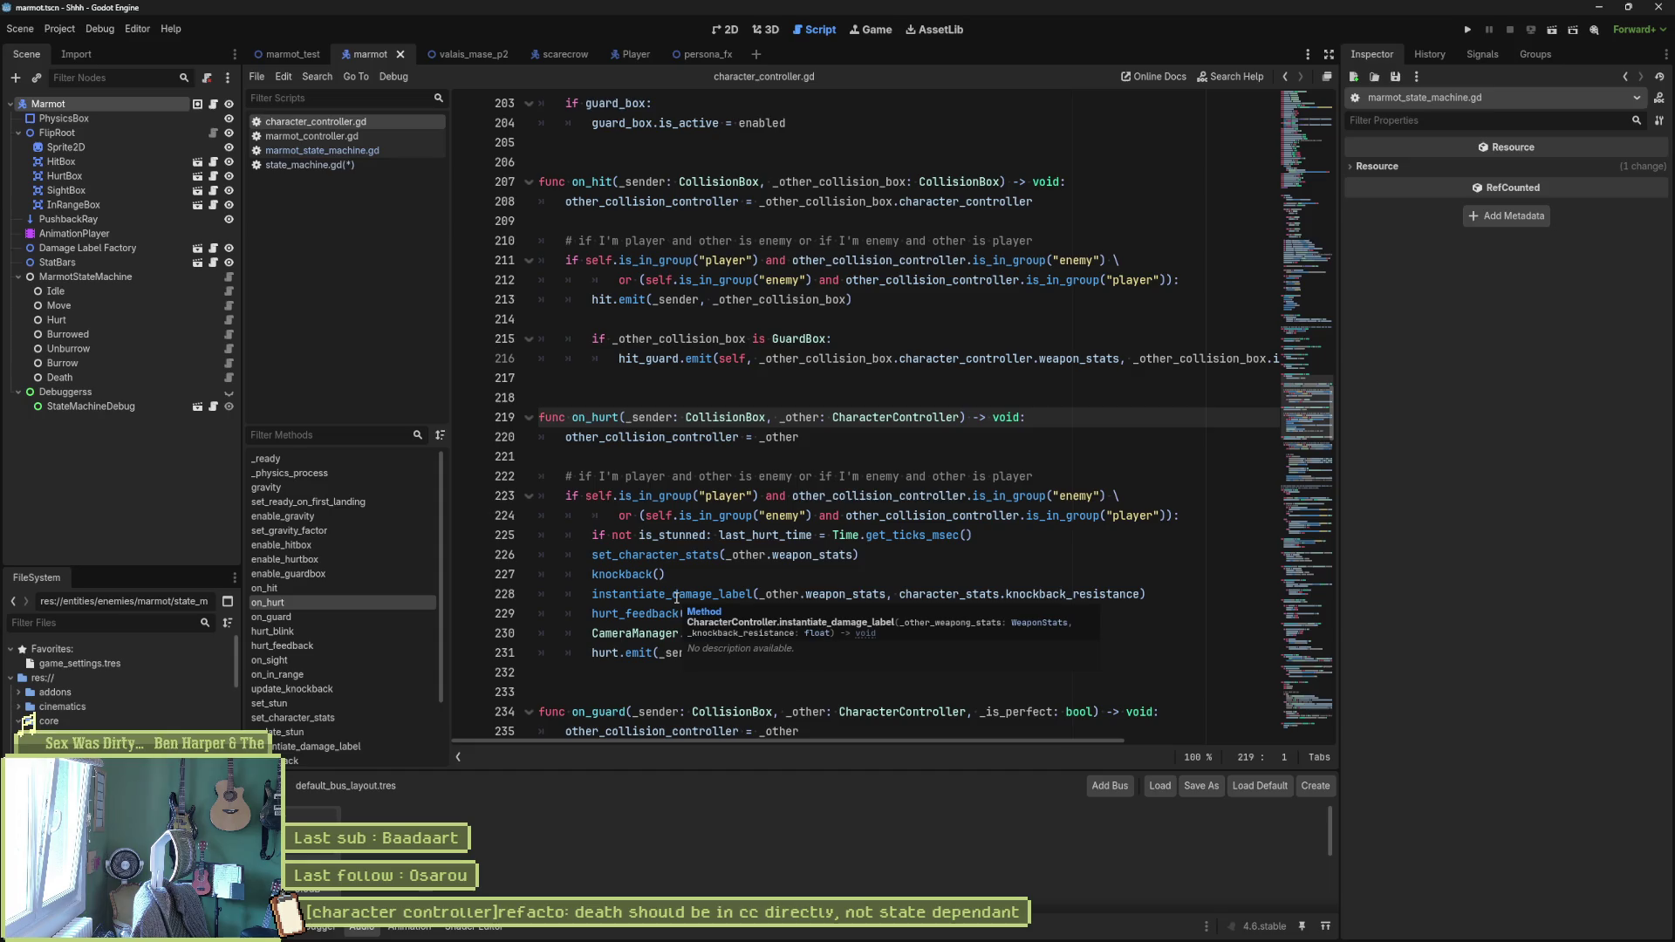
{"action": "mouse_move", "coordinate": [747, 594]}
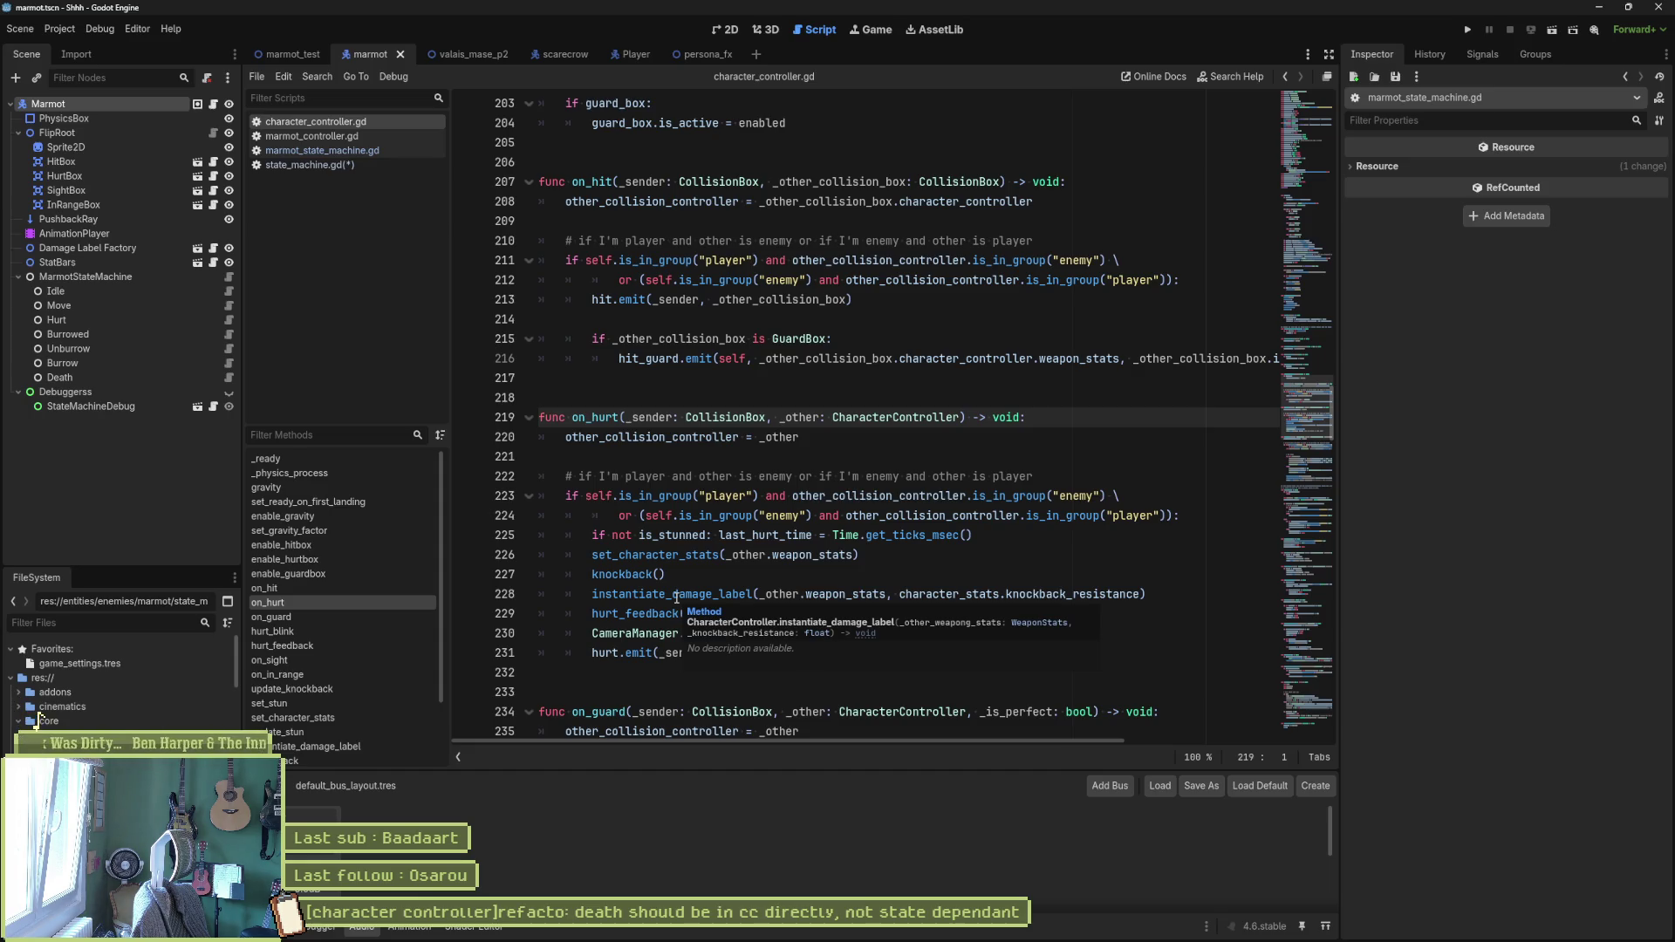
{"action": "left_click", "coordinate": [29, 720]}
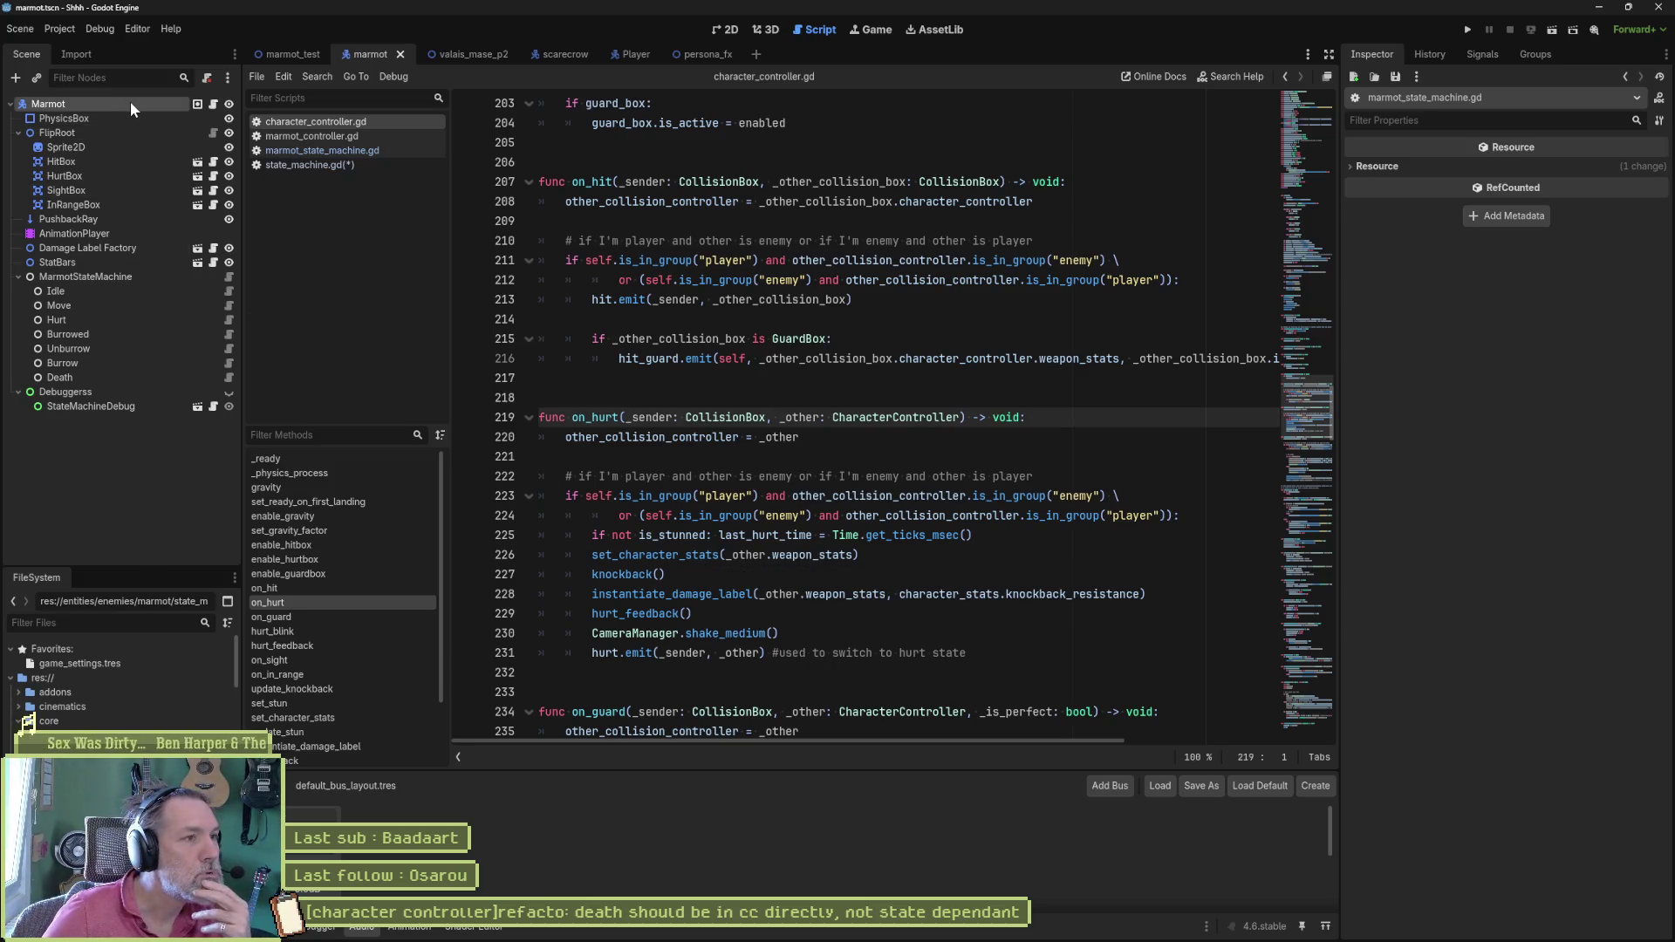
{"action": "left_click", "coordinate": [53, 104]}
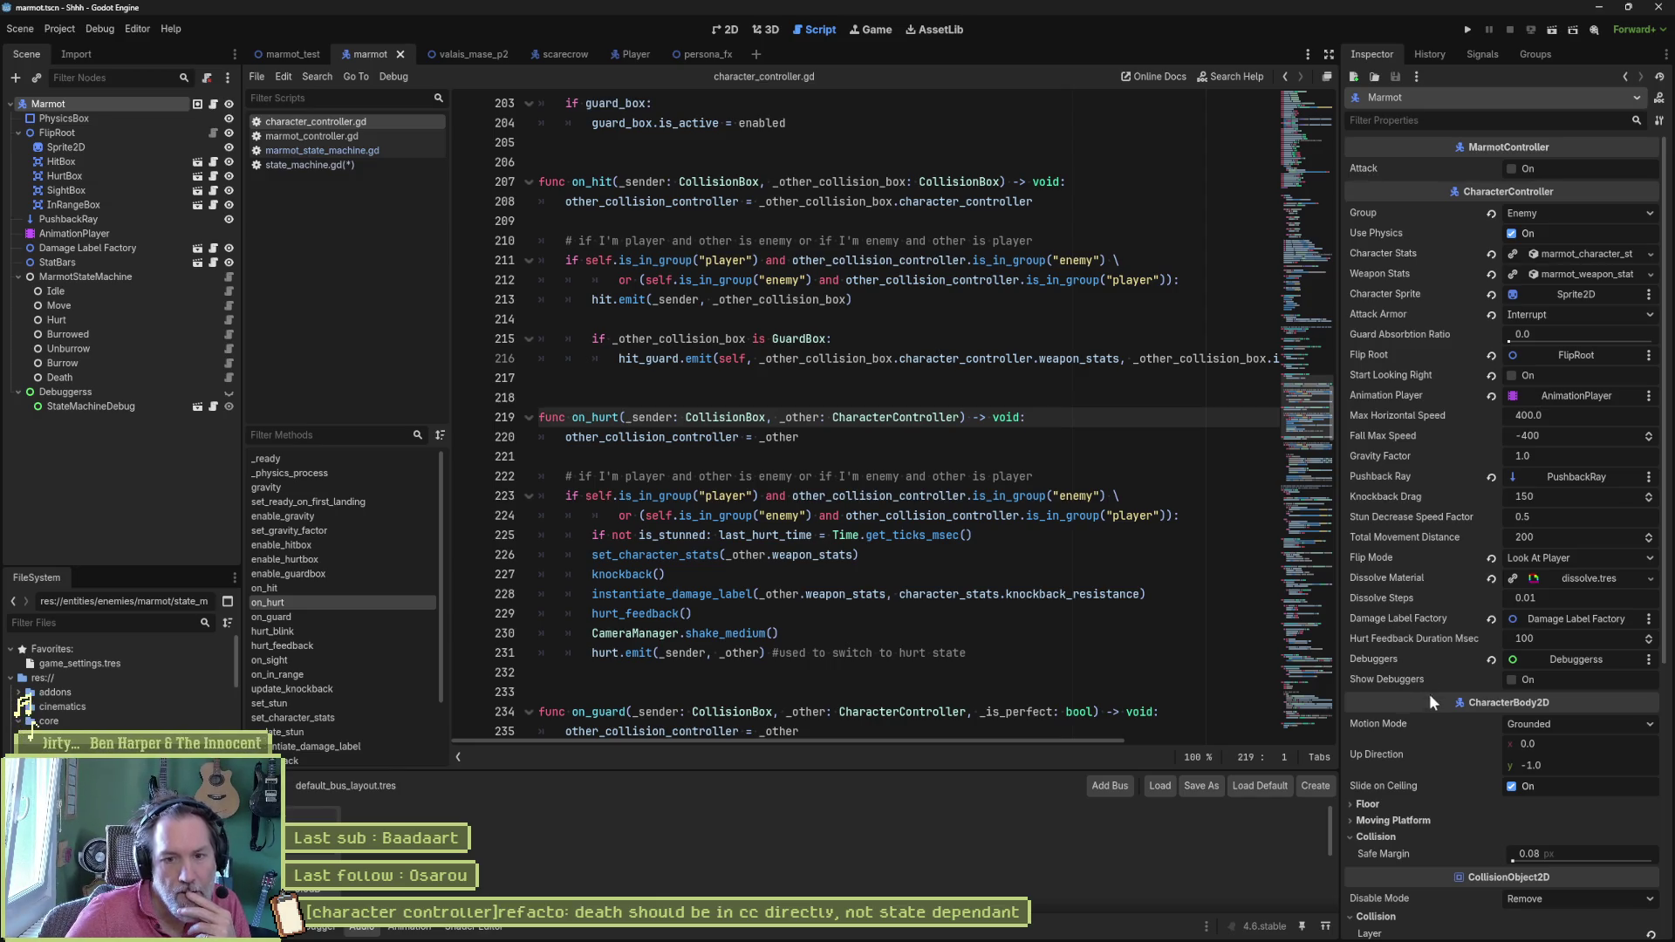
{"action": "scroll", "coordinate": [1423, 723], "scroll_direction": "down", "scroll_amount": 8}
{"action": "scroll", "coordinate": [916, 431], "scroll_direction": "up", "scroll_amount": 2}
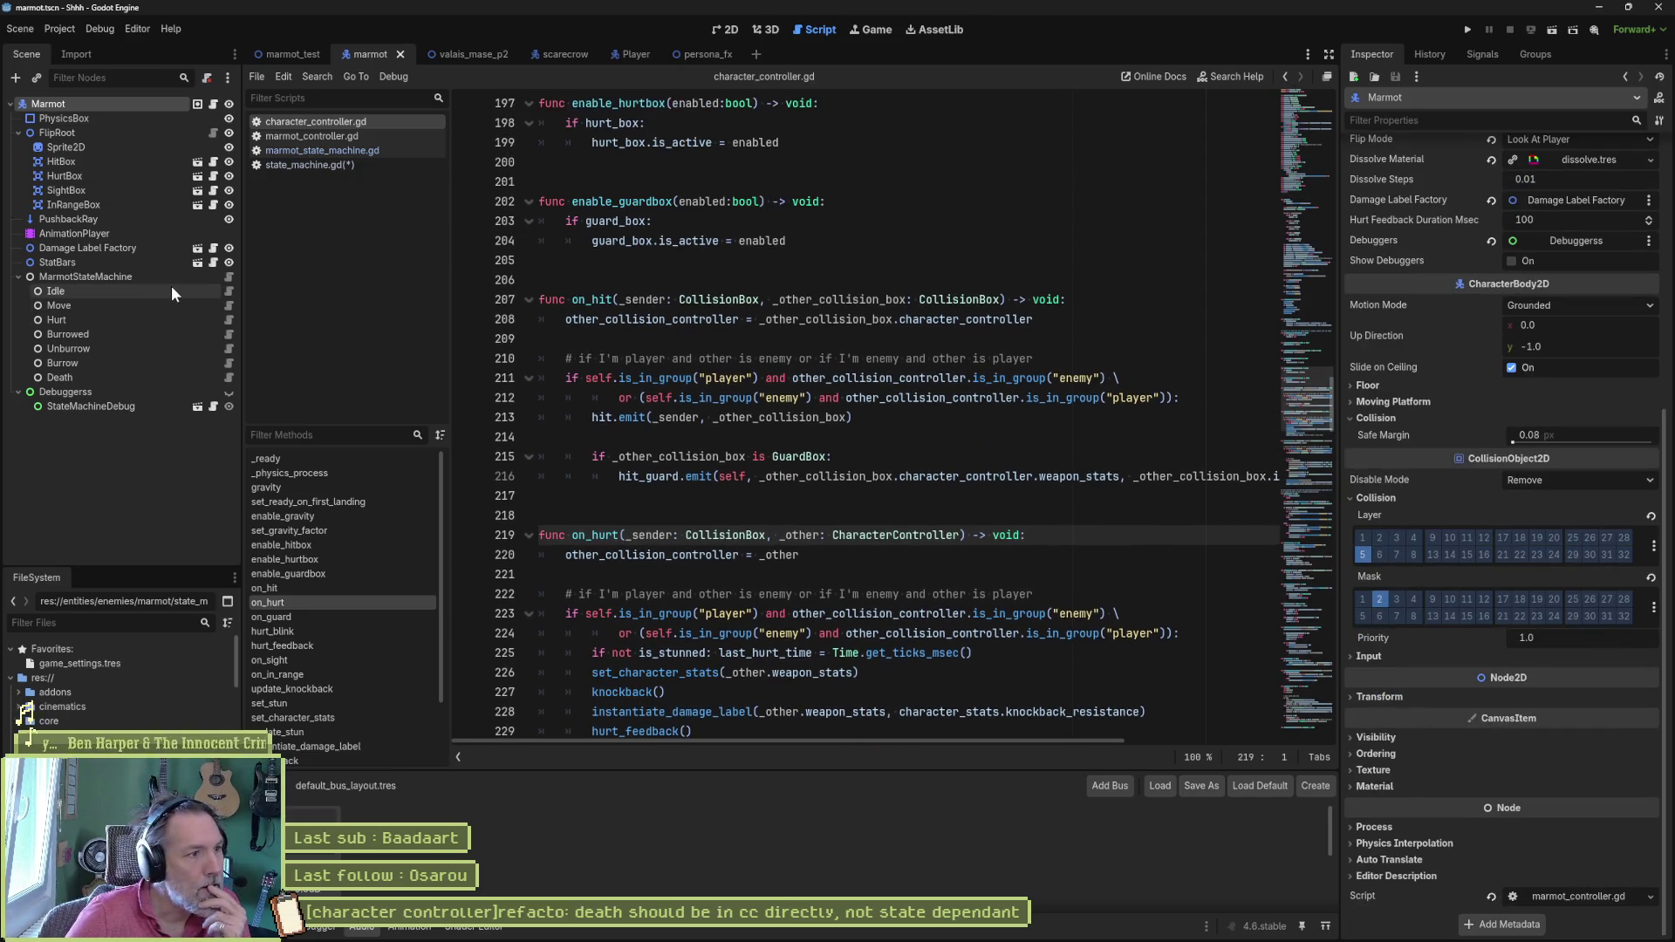
Step: Select MarmotStateMachine to see its initial, hurt, guard and stun state slots, then head to state_machine.gd
{"action": "left_click", "coordinate": [85, 276]}
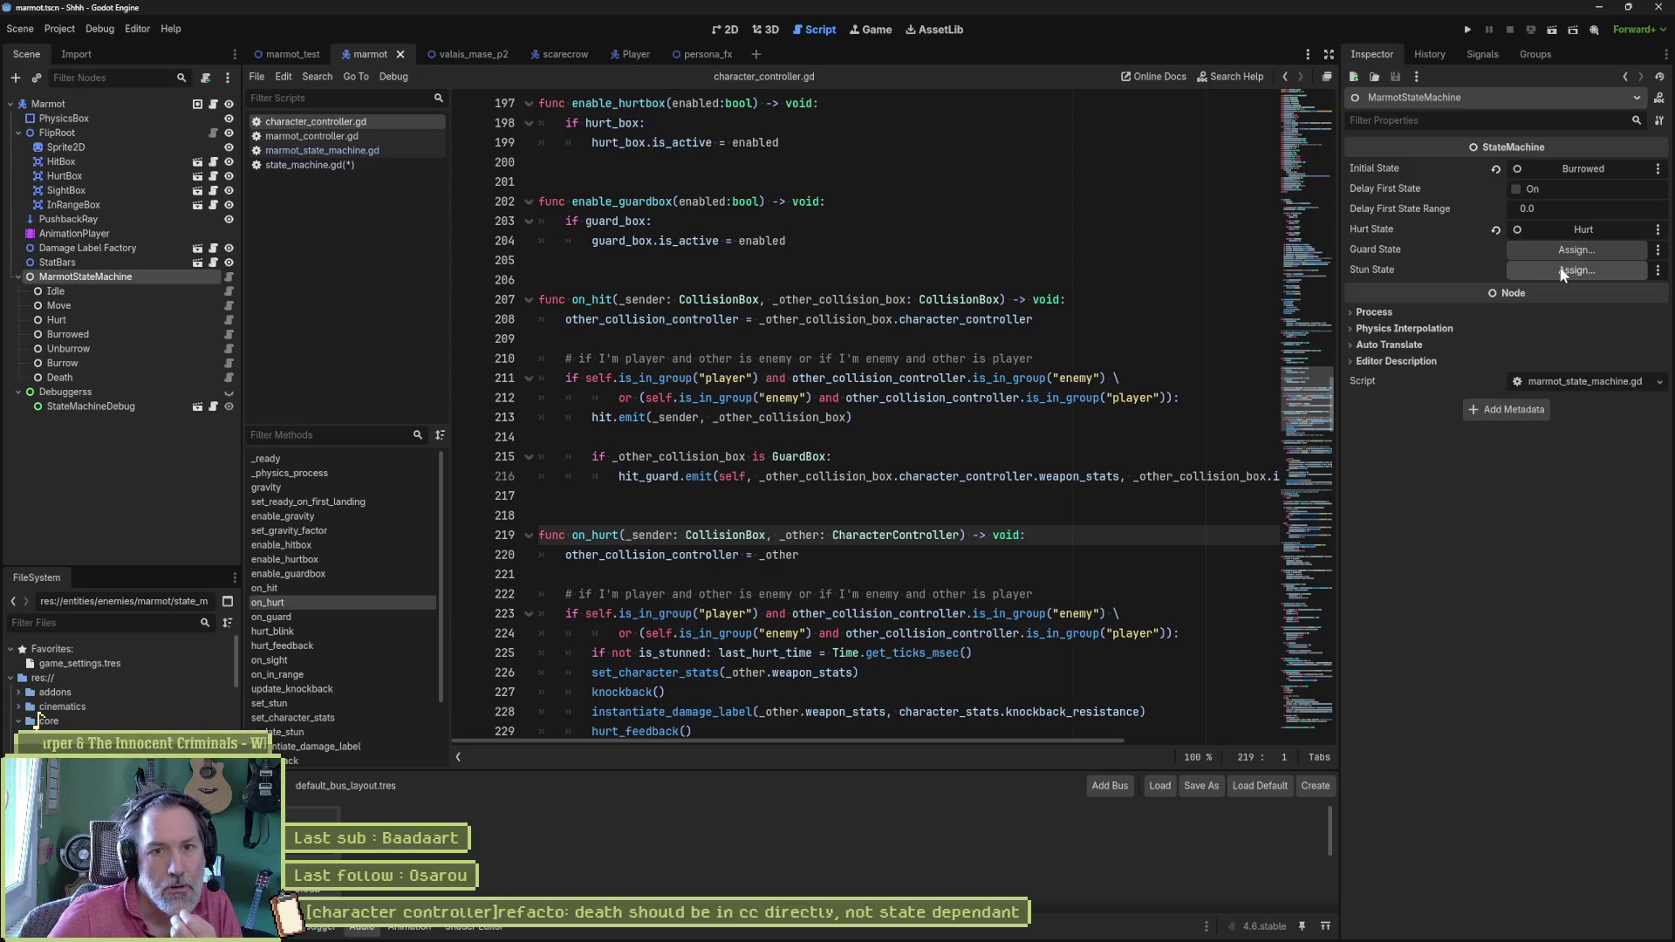
{"action": "left_click", "coordinate": [310, 165]}
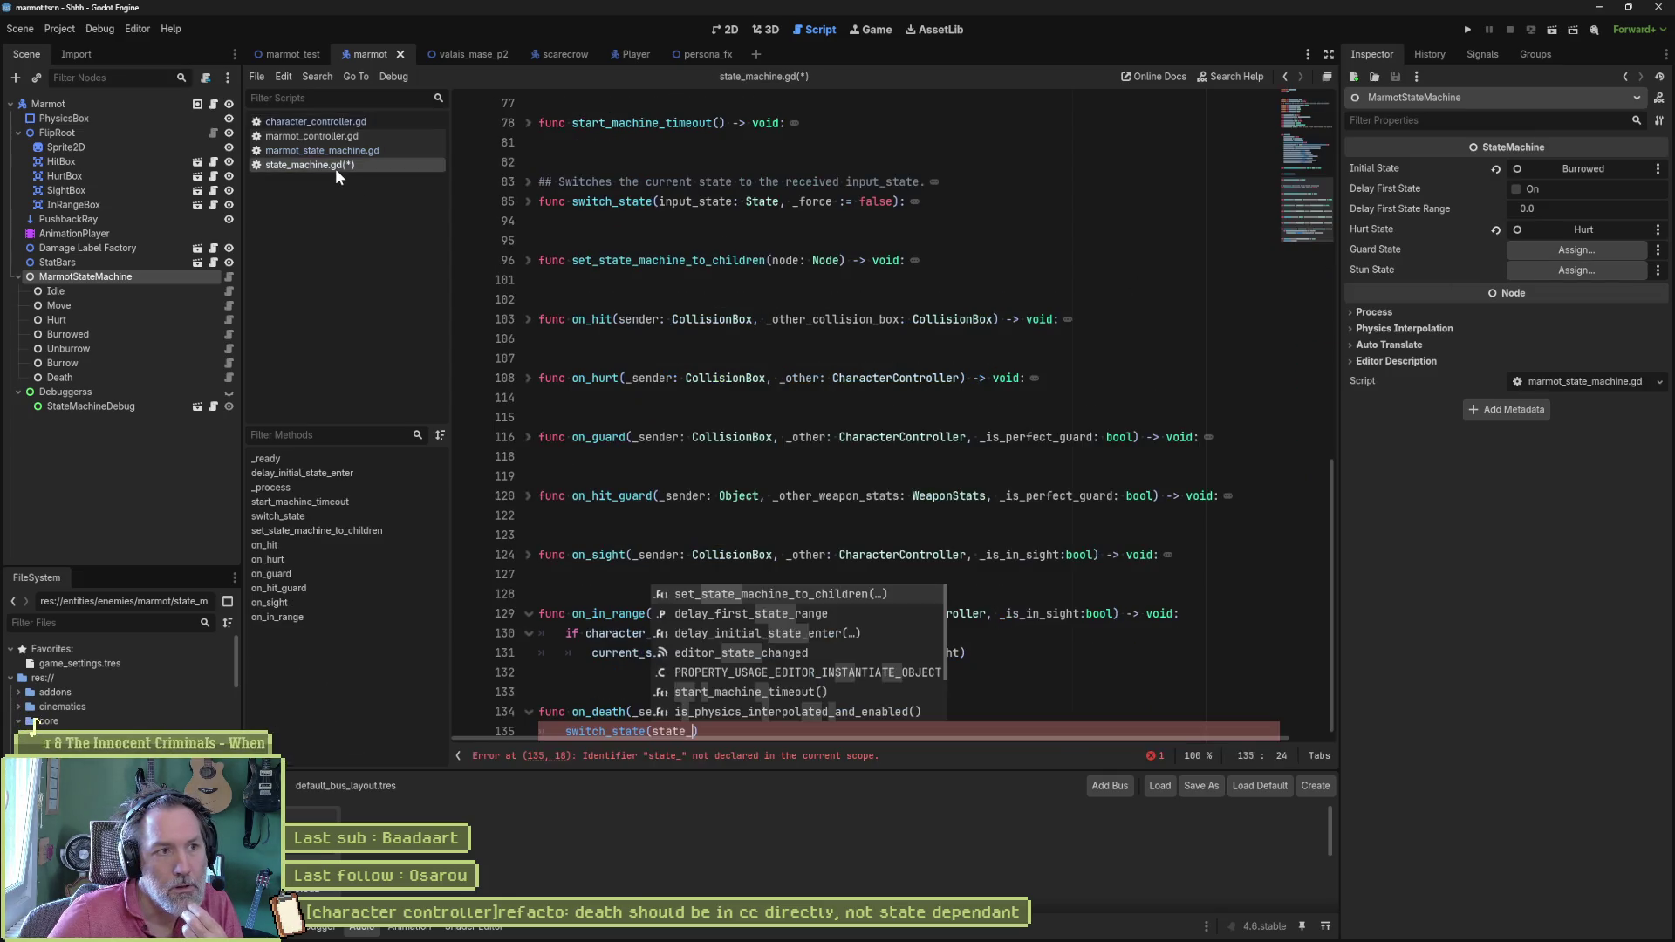
Step: Scroll to the exported state variables, select hurt_state, and unfold on_hurt to read its stun/hurt switches
{"action": "left_click_drag", "start_coordinate": [1298, 189], "coordinate": [1297, 109]}
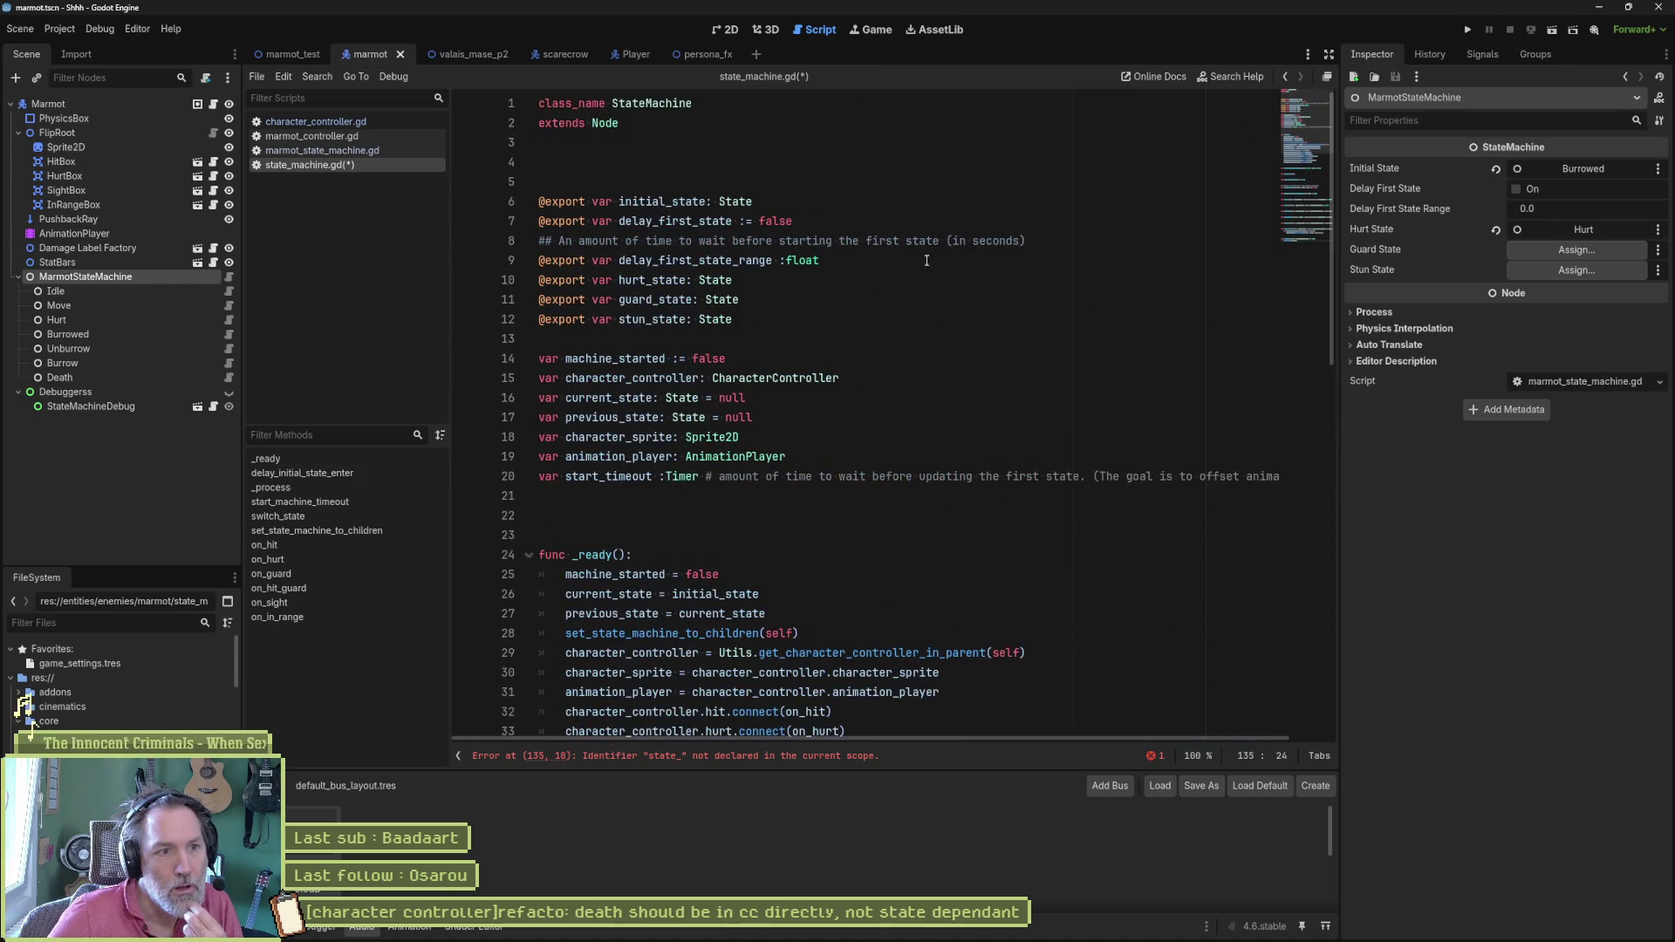
{"action": "double_click", "coordinate": [650, 281]}
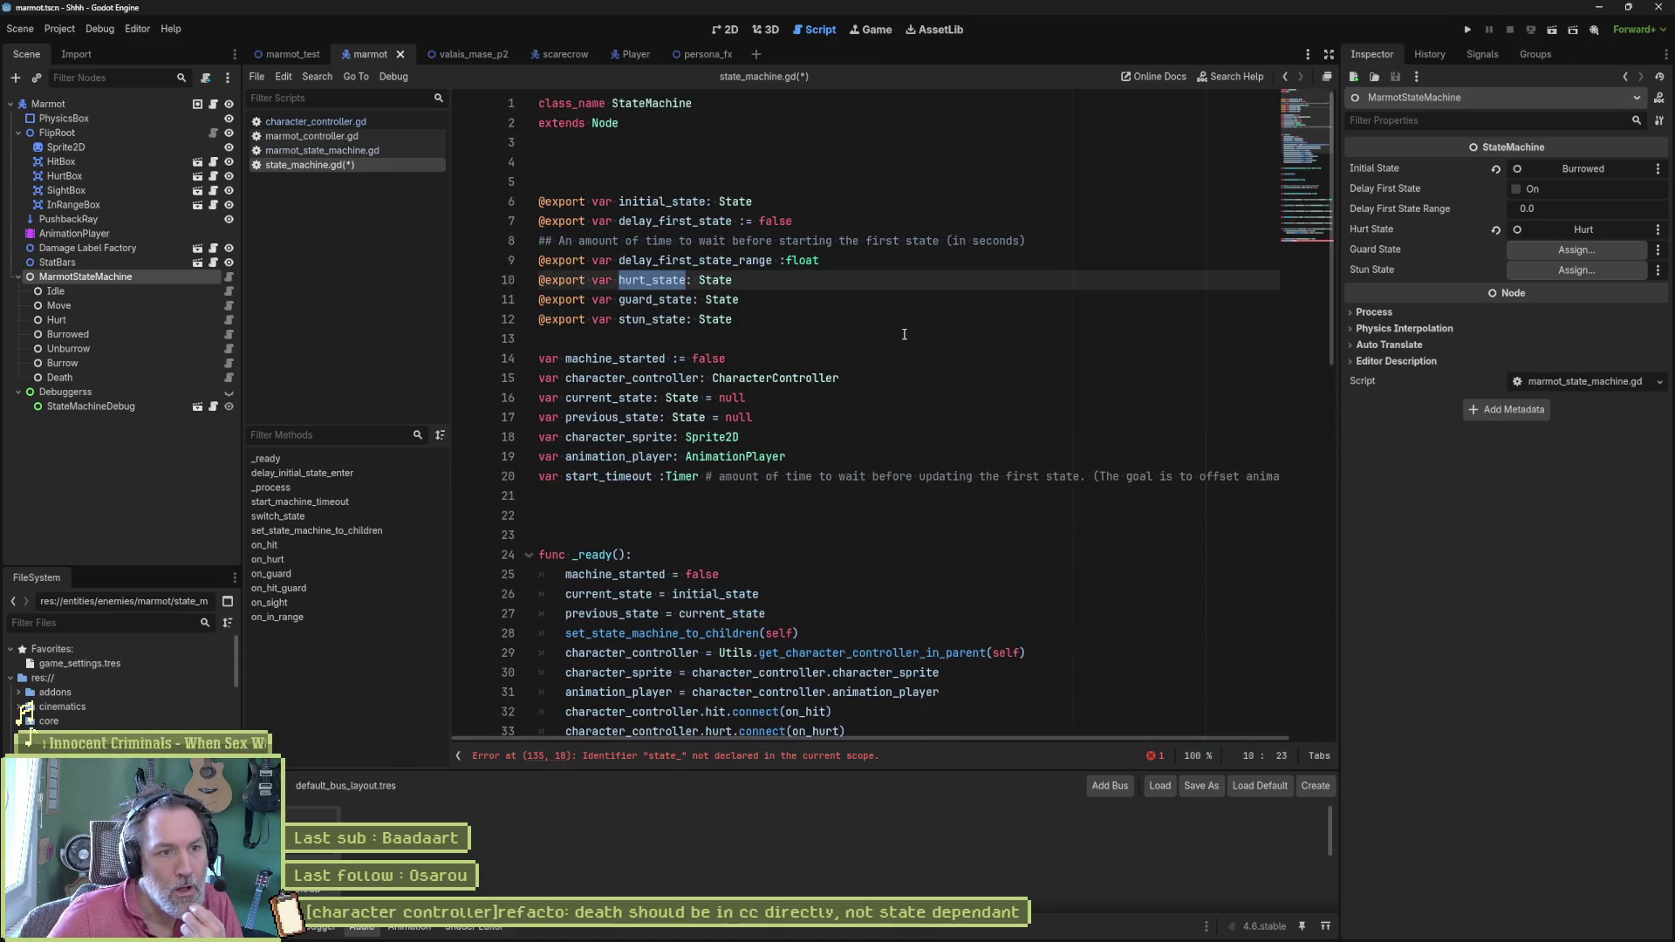
{"action": "scroll", "coordinate": [904, 335], "scroll_direction": "down", "scroll_amount": 8}
{"action": "scroll", "coordinate": [852, 354], "scroll_direction": "down", "scroll_amount": 8}
{"action": "scroll", "coordinate": [825, 360], "scroll_direction": "down", "scroll_amount": 5}
{"action": "scroll", "coordinate": [807, 362], "scroll_direction": "down", "scroll_amount": 3}
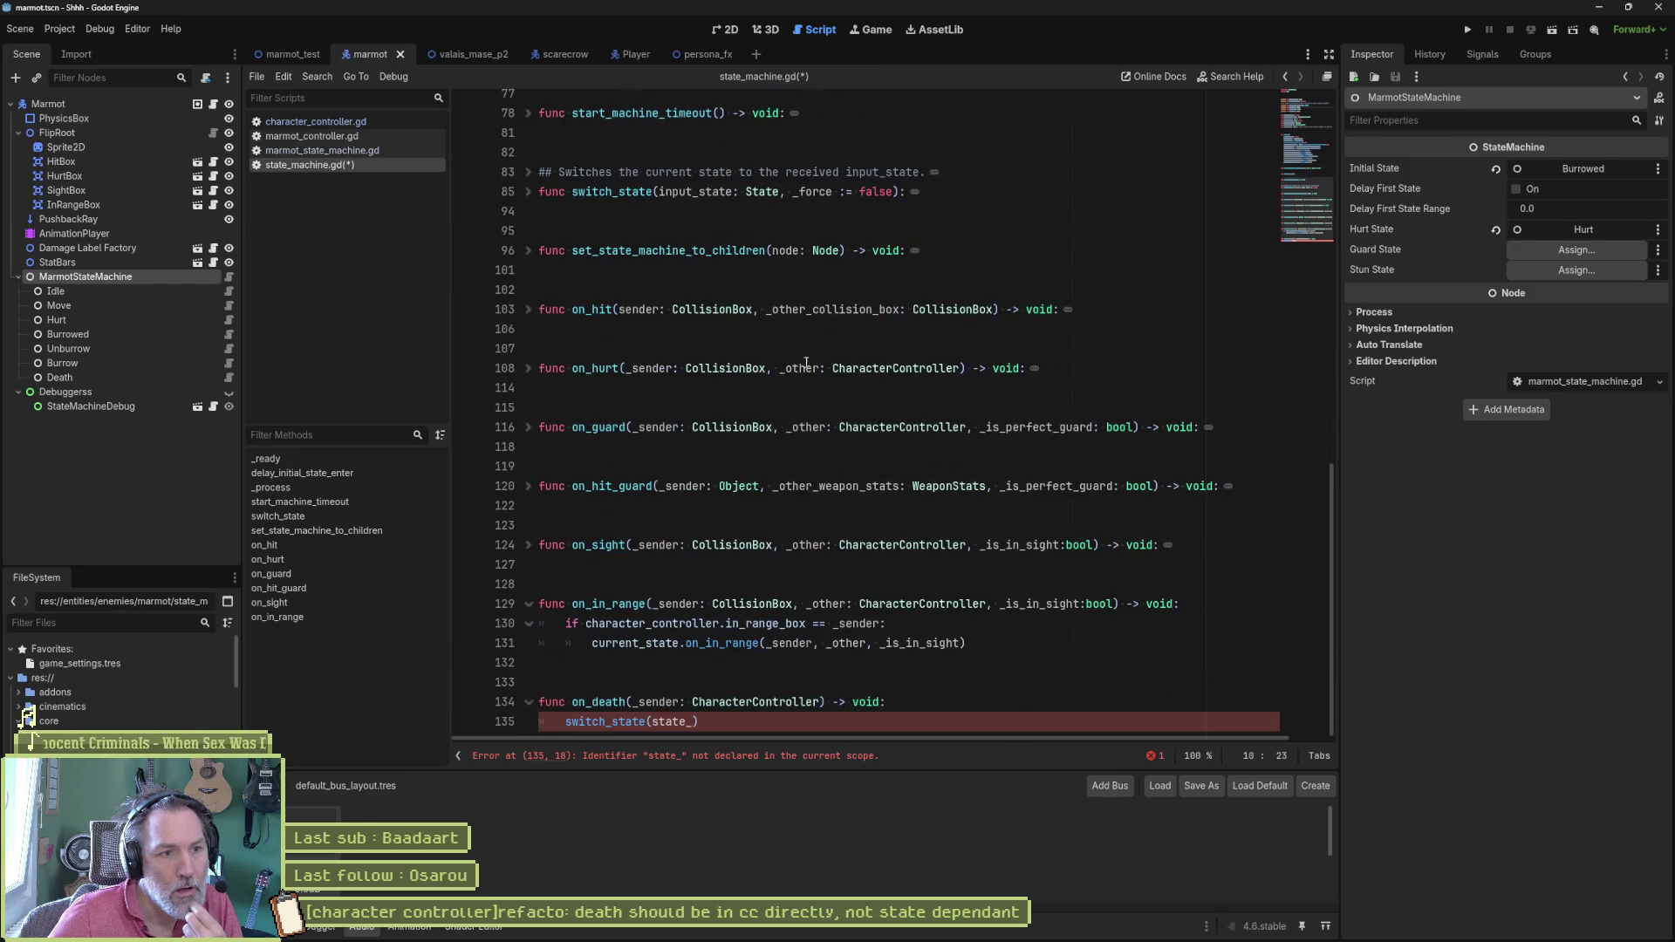
{"action": "left_click", "coordinate": [529, 368]}
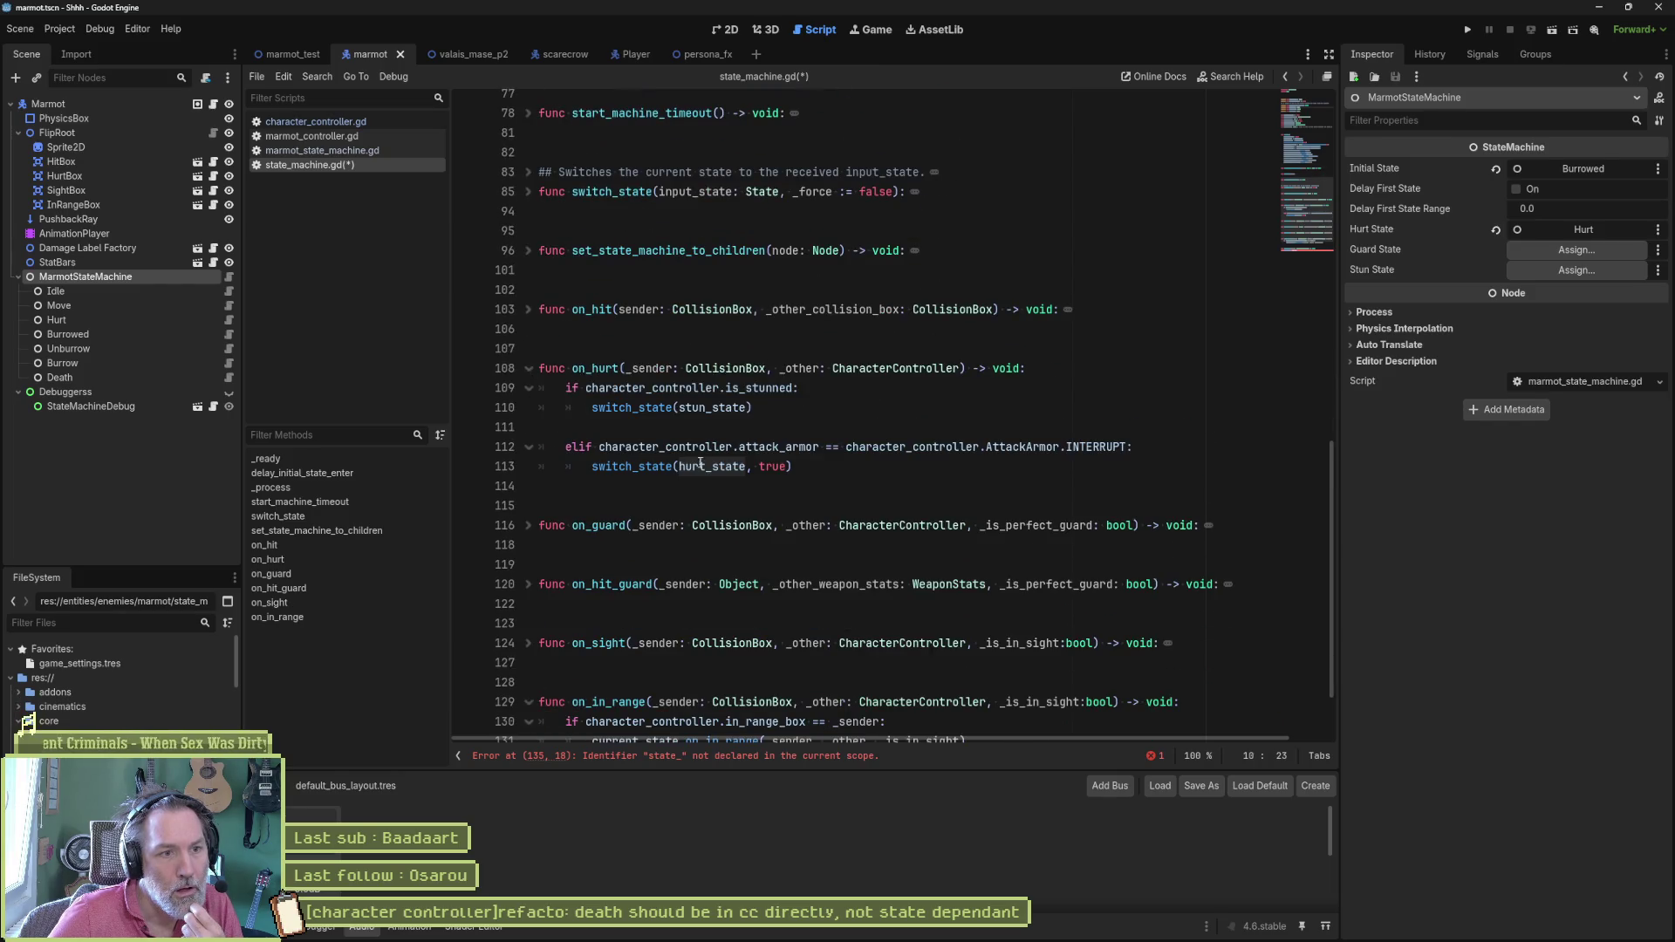
{"action": "mouse_move", "coordinate": [710, 467]}
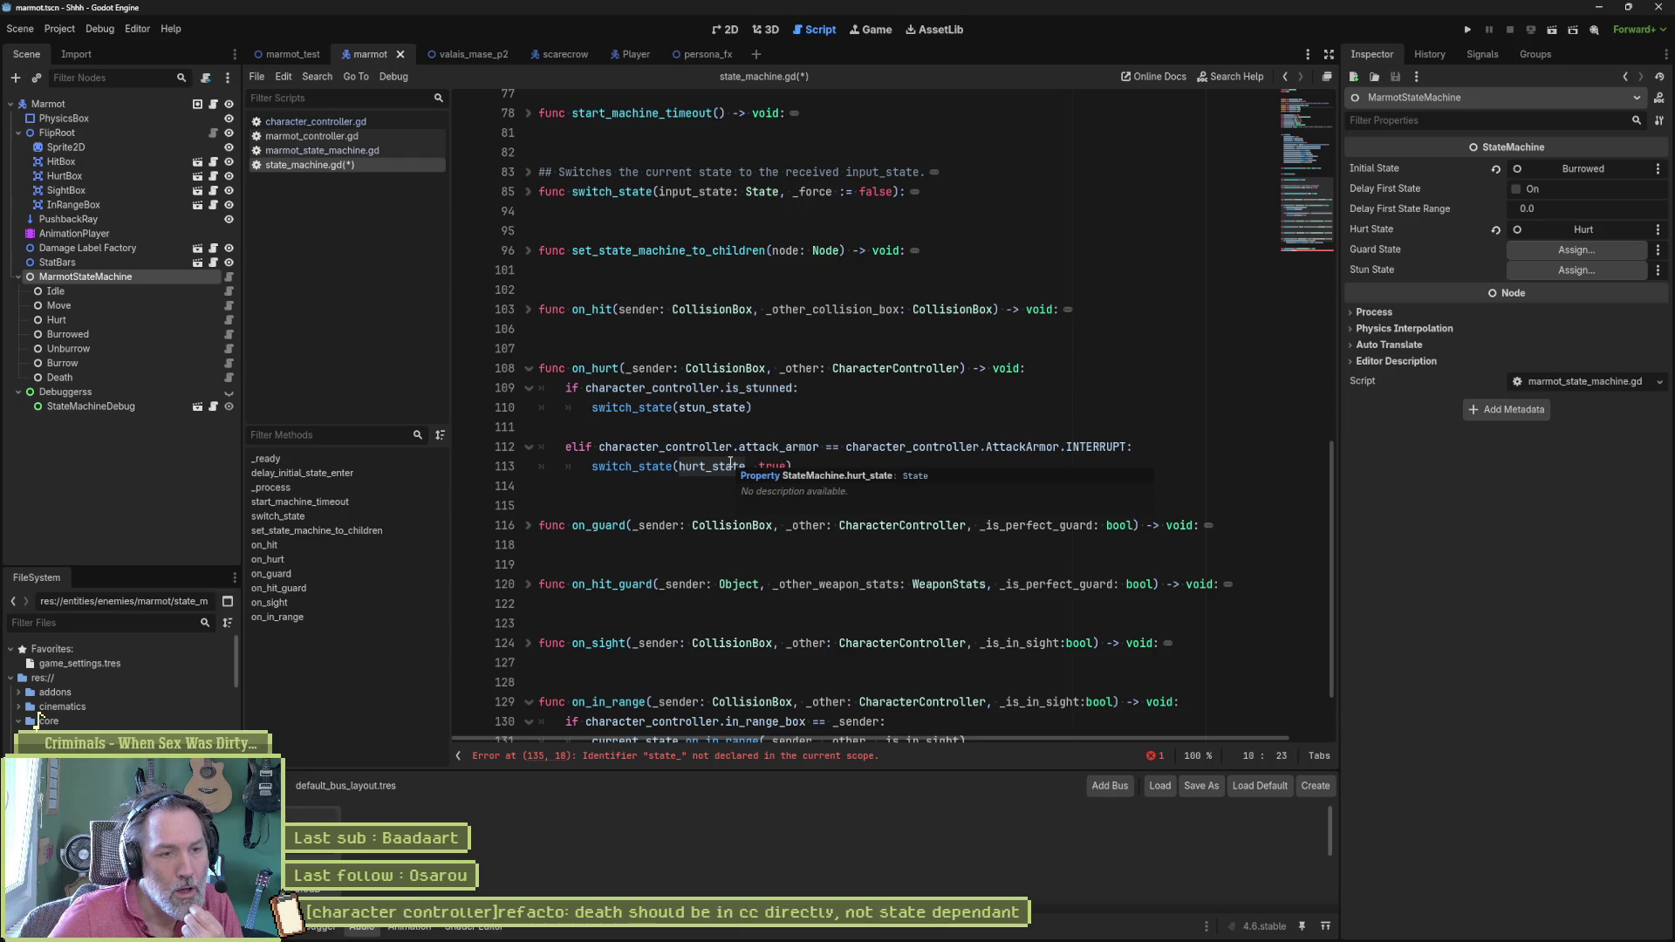
{"action": "scroll", "coordinate": [728, 458], "scroll_direction": "down", "scroll_amount": 2}
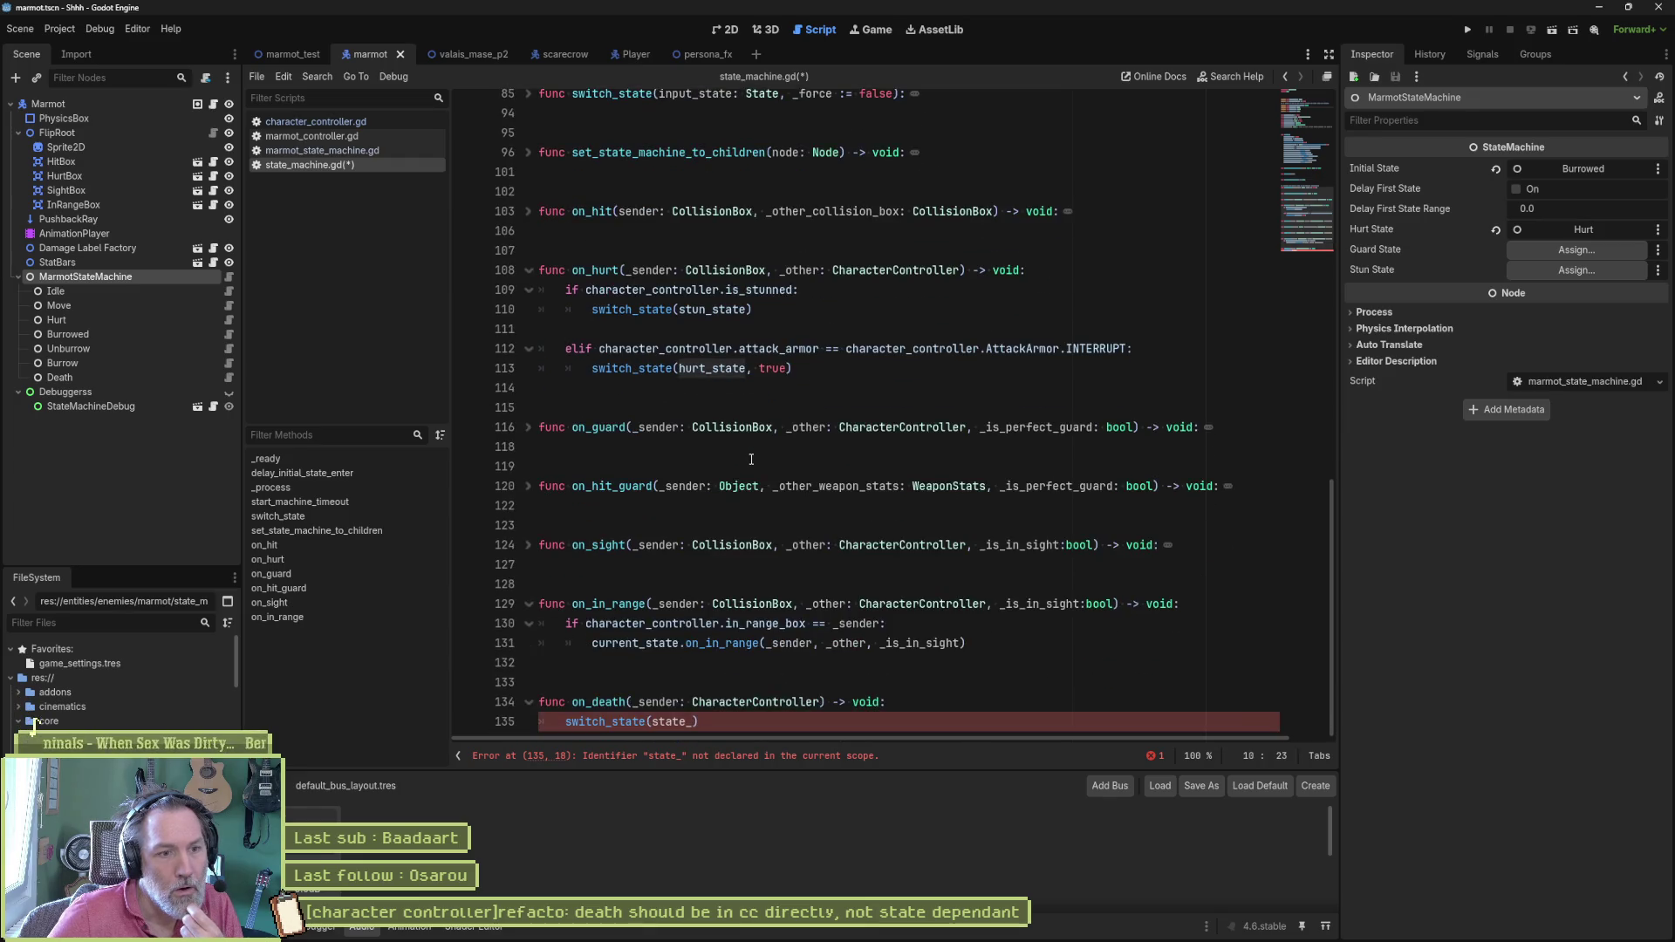
Step: Make on_death call switch_state(death_state), duplicate the stun_state export as death_state, and save the script
{"action": "double_click", "coordinate": [673, 722]}
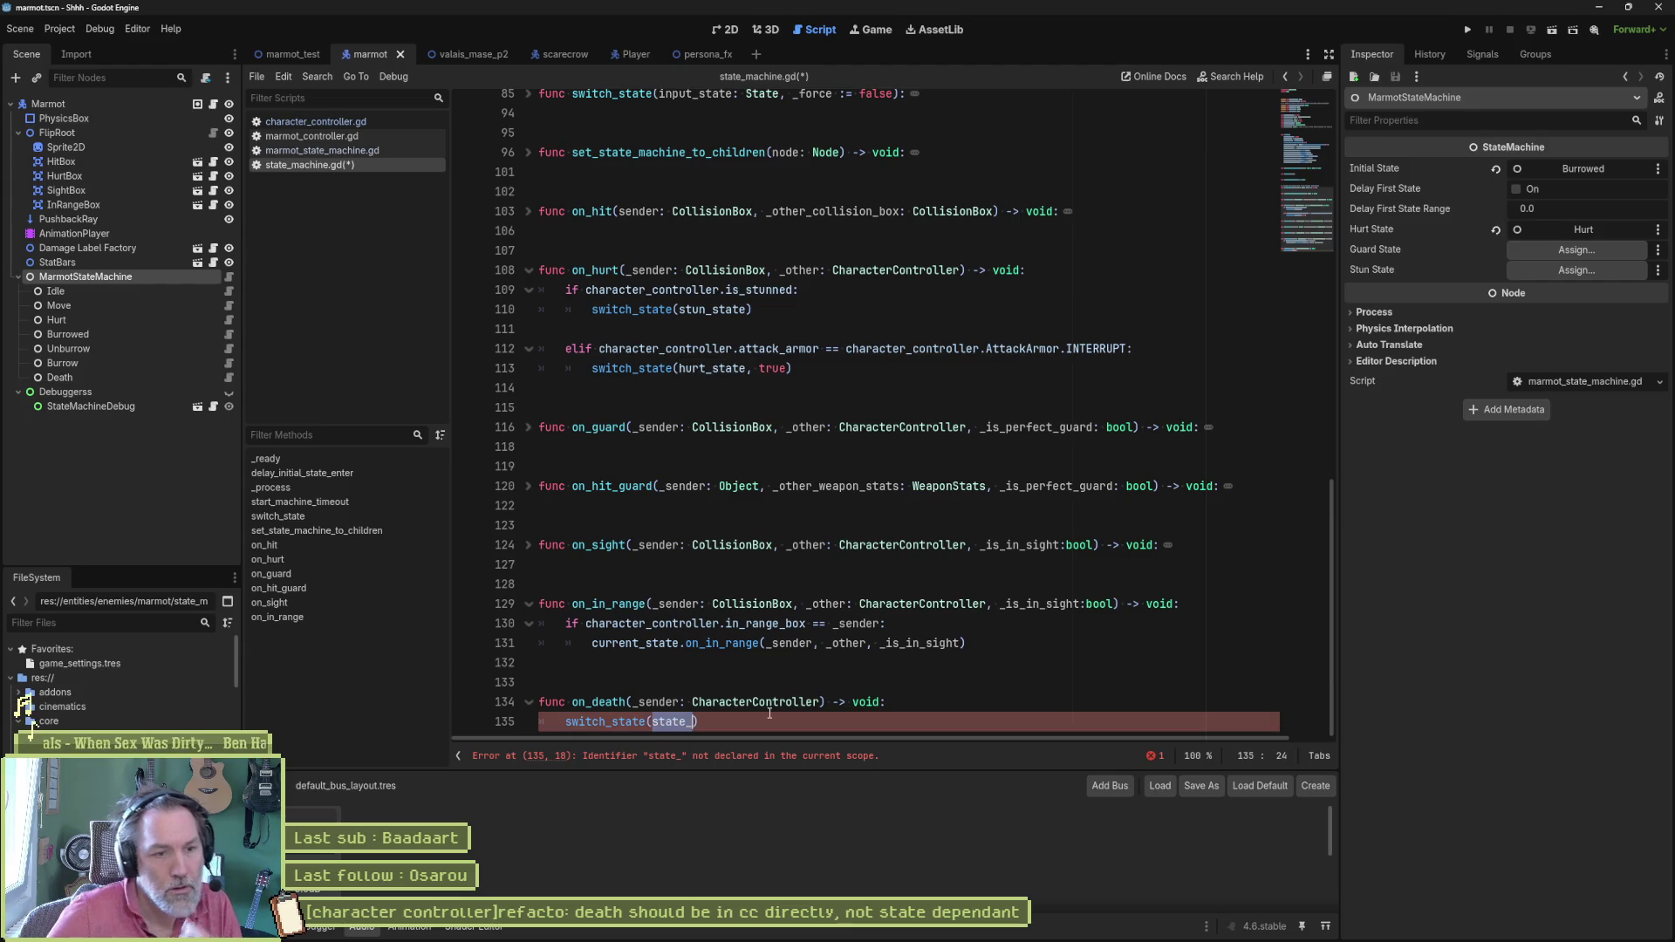
{"action": "type", "text": "death_state"}
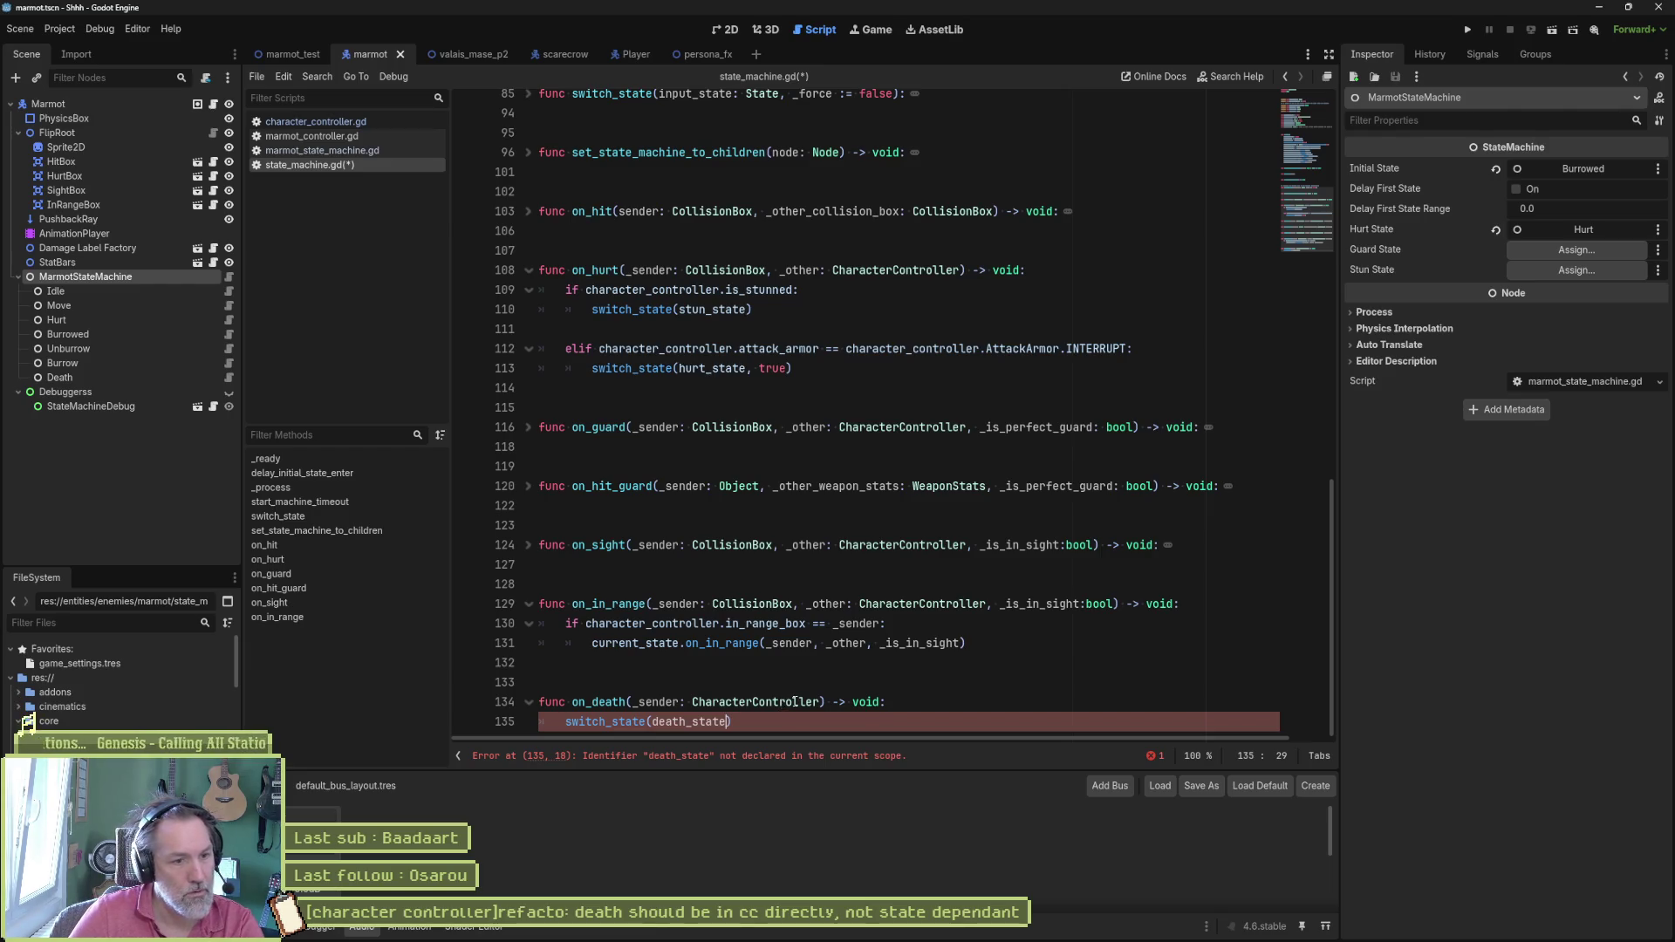
{"action": "double_click", "coordinate": [692, 721]}
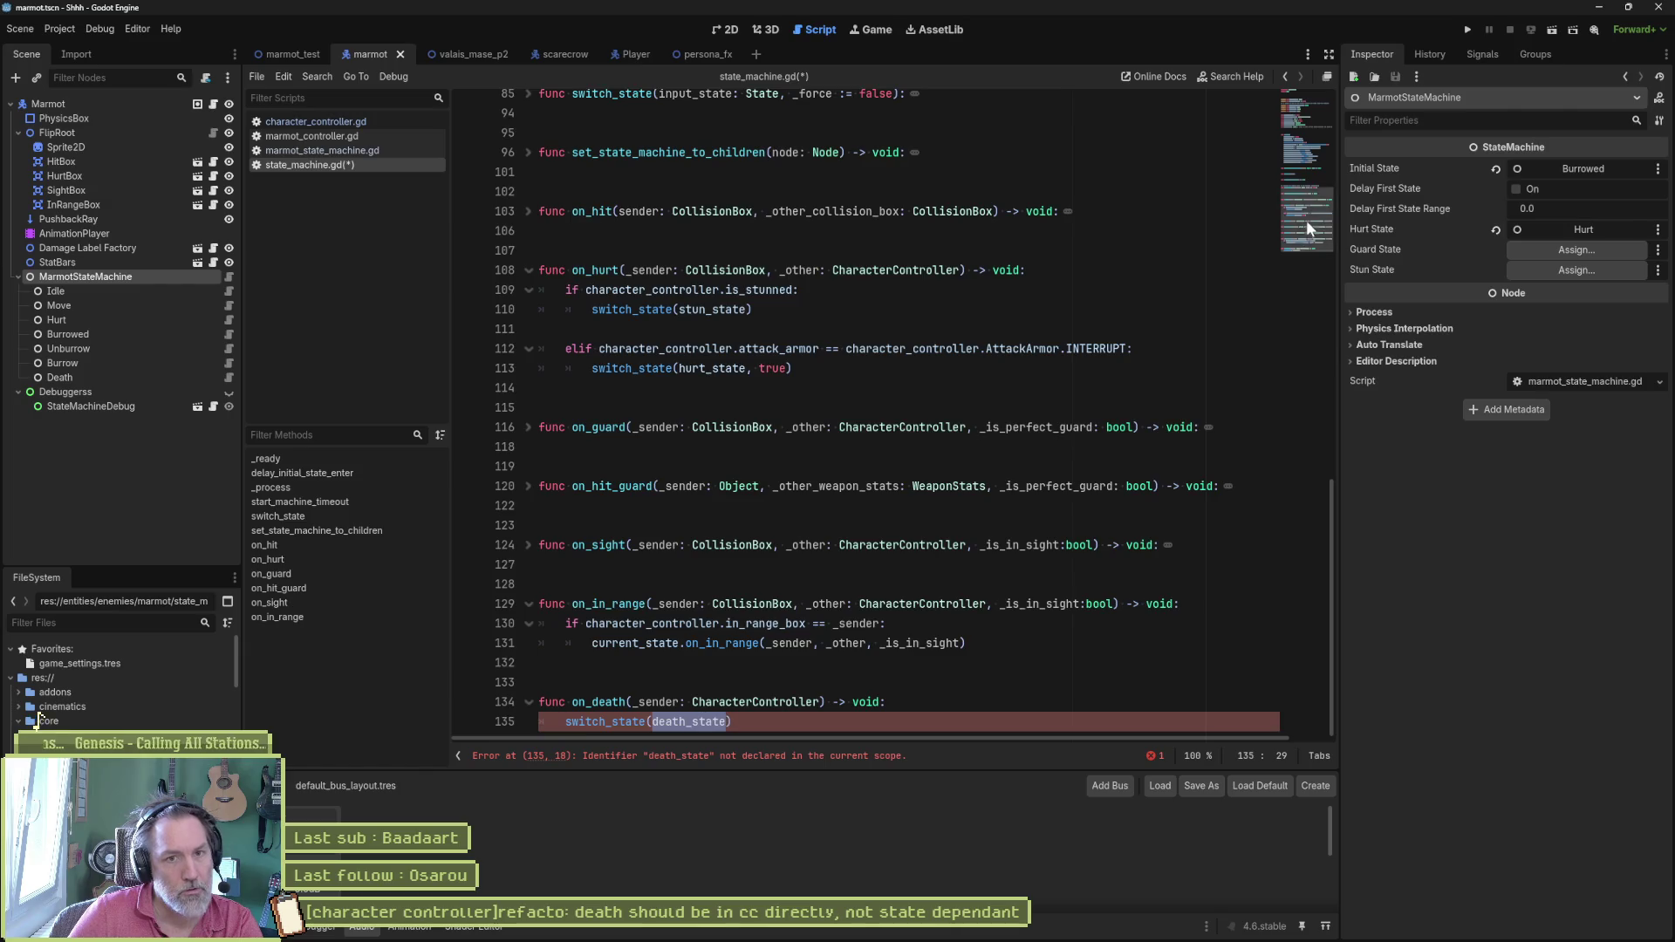
{"action": "left_click_drag", "start_coordinate": [1307, 220], "coordinate": [1297, 92]}
{"action": "left_click_drag", "start_coordinate": [759, 319], "coordinate": [766, 300]}
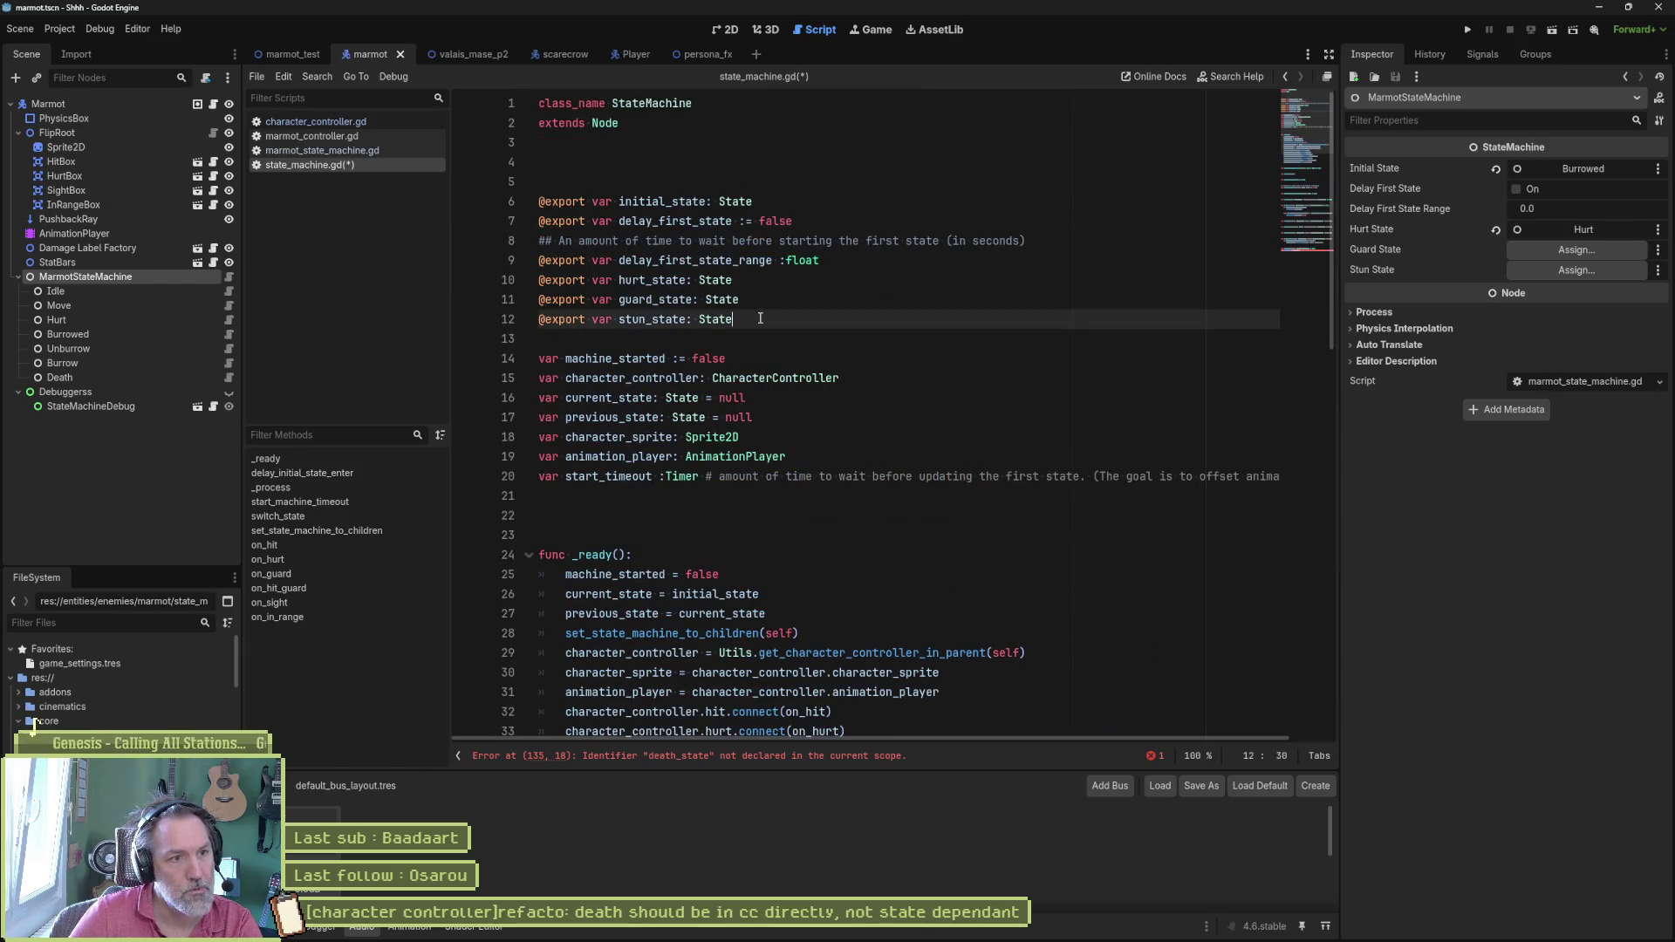
{"action": "key", "text": "ctrl+shift+d"}
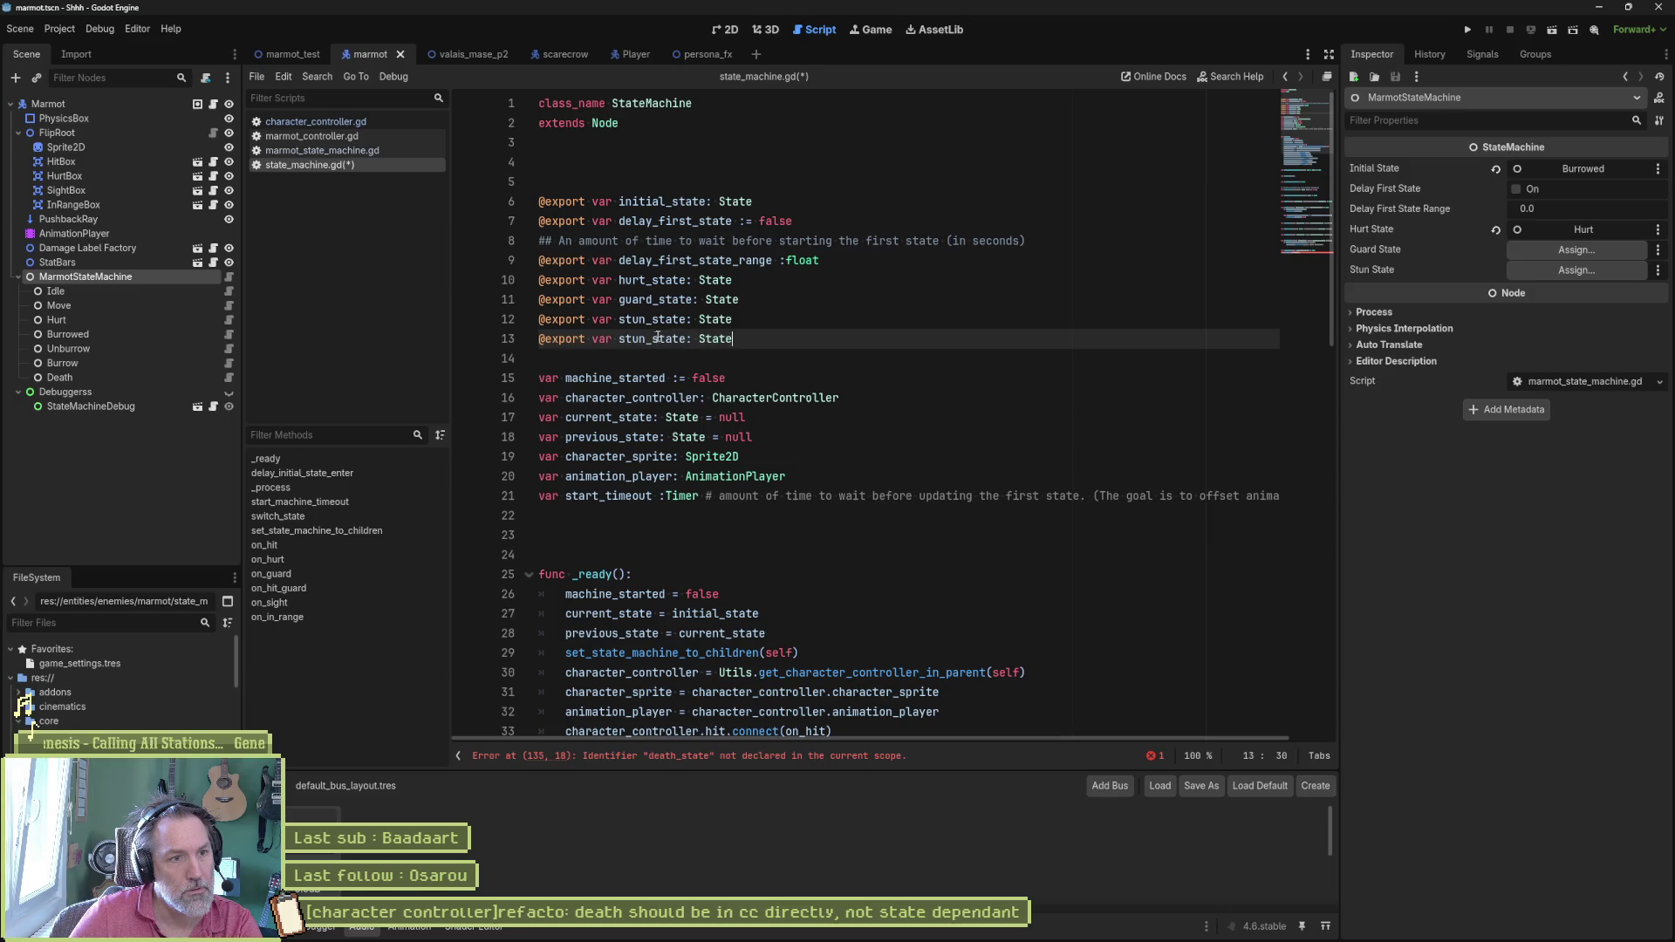
{"action": "double_click", "coordinate": [633, 339]}
{"action": "type", "text": "death"}
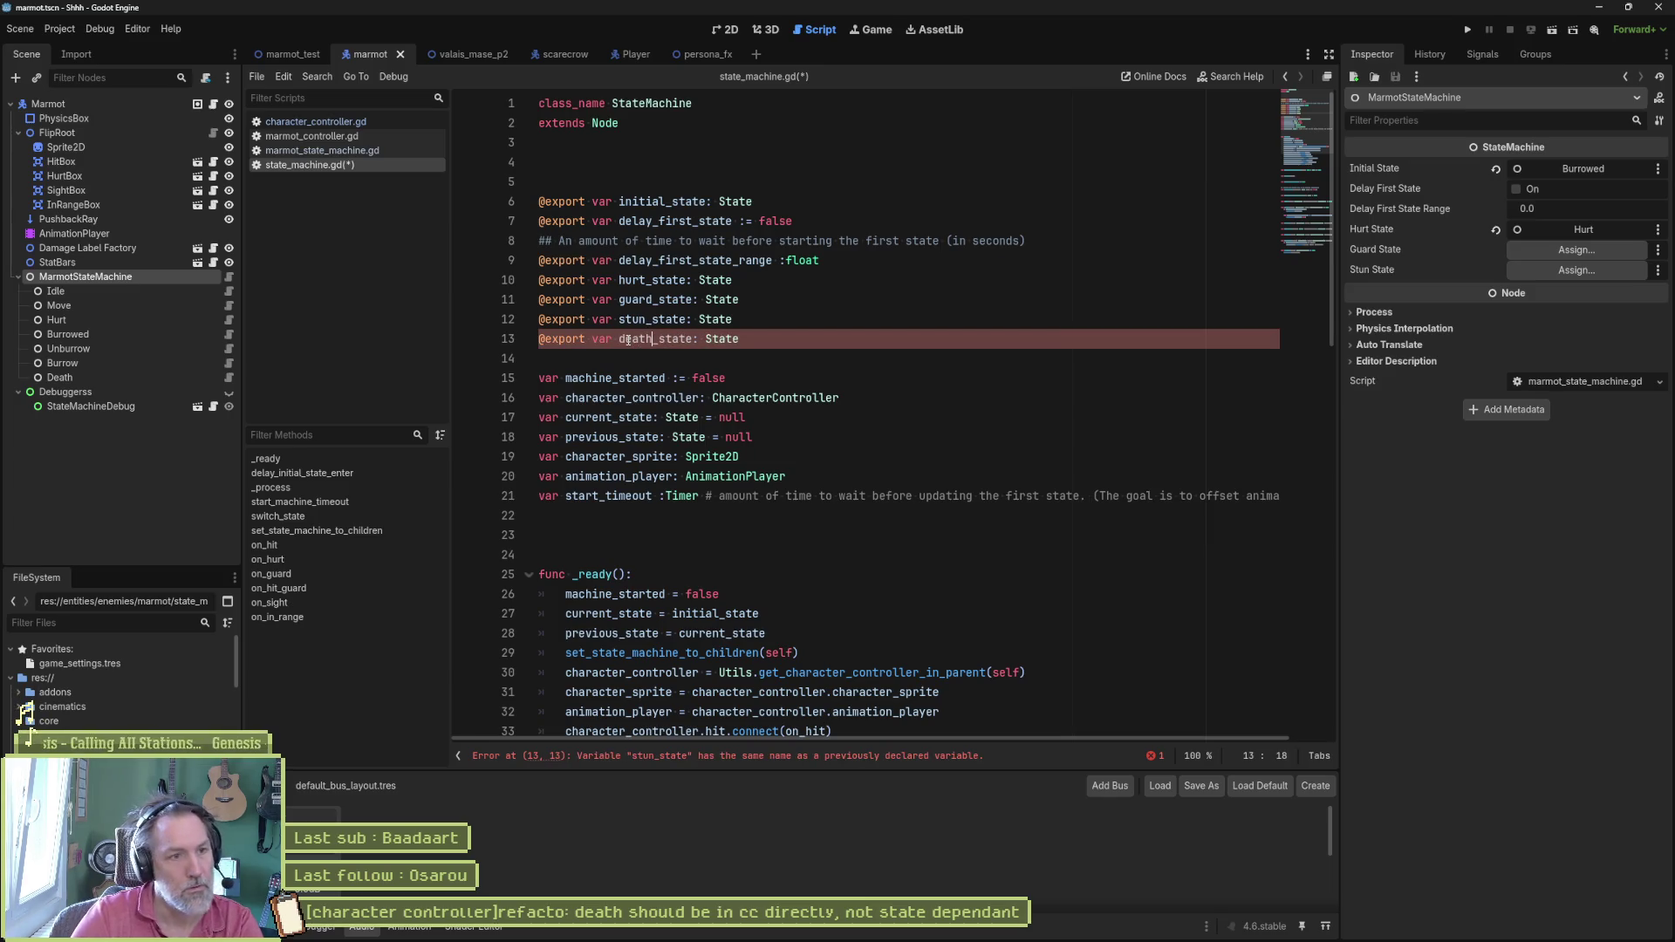
{"action": "key", "text": "ctrl+s"}
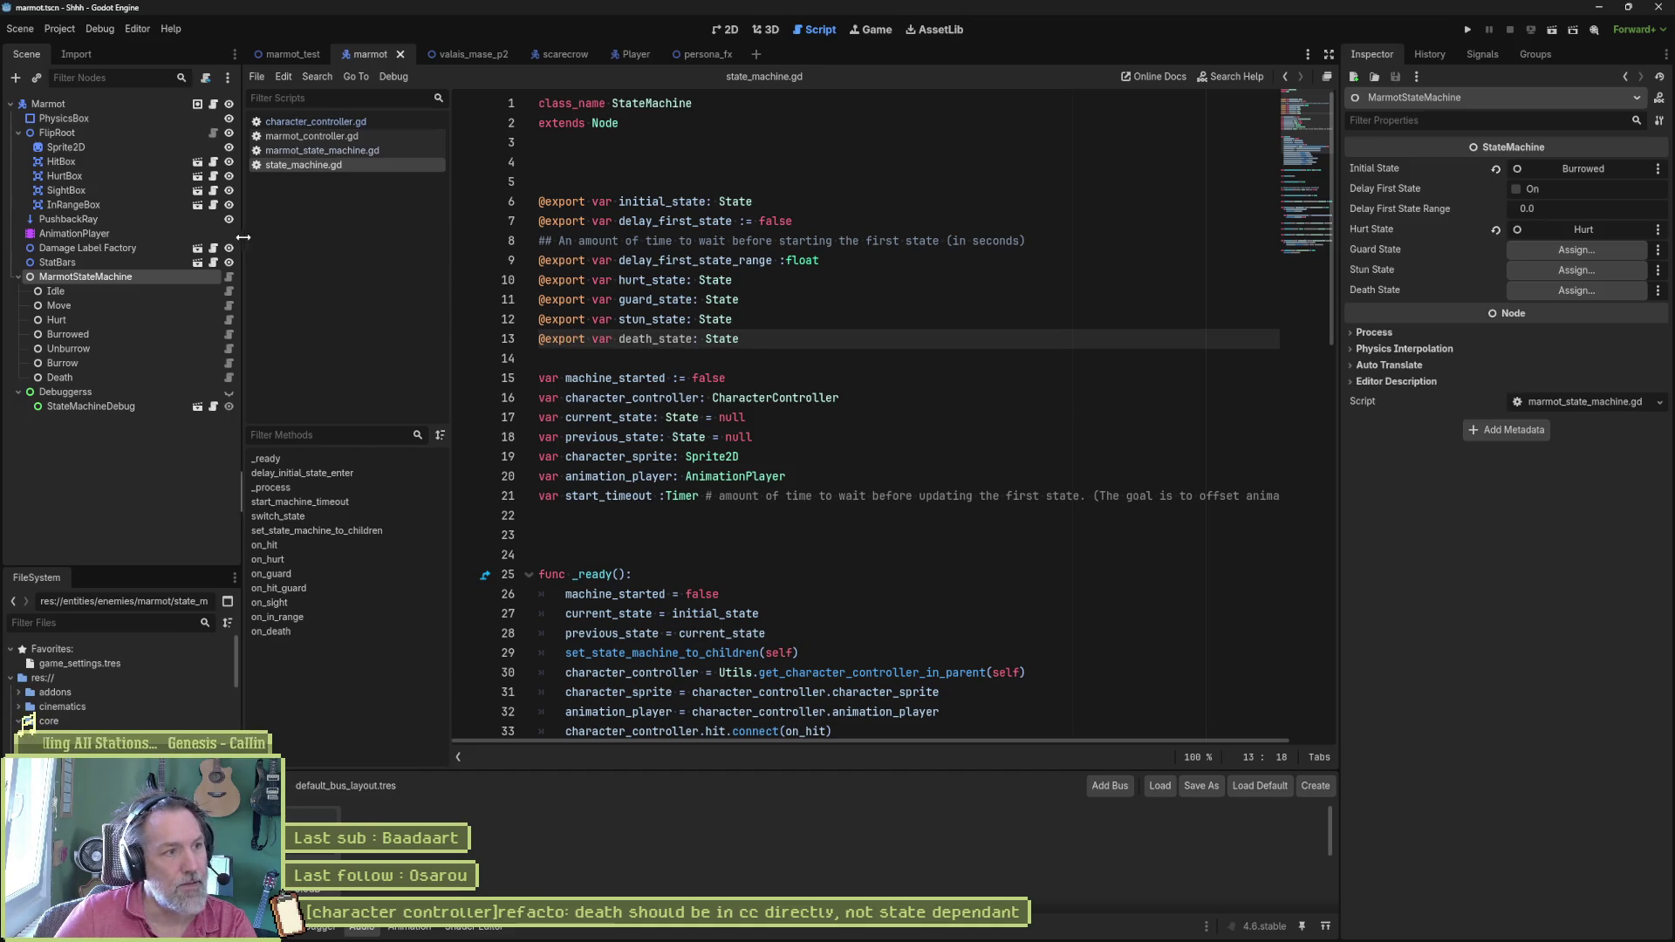
Step: Assign the Death node to MarmotStateMachine's Death State slot and revisit on_death before moving to marmot_test
{"action": "left_click_drag", "start_coordinate": [67, 378], "coordinate": [1577, 292]}
{"action": "left_click", "coordinate": [967, 436]}
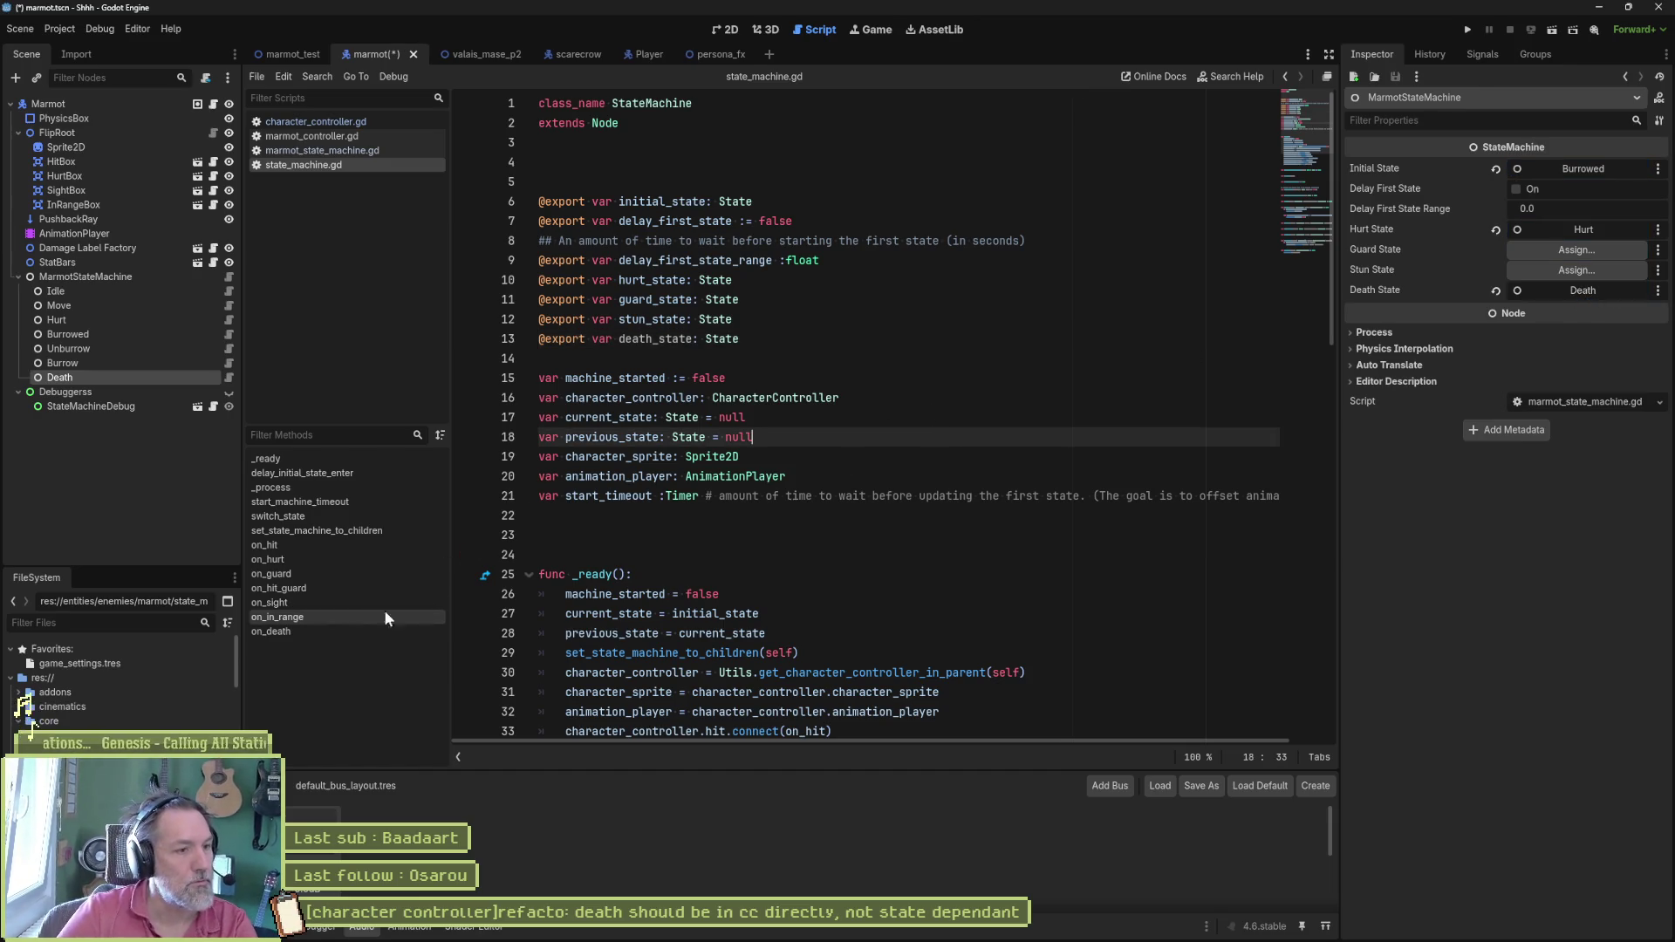
{"action": "left_click", "coordinate": [275, 631]}
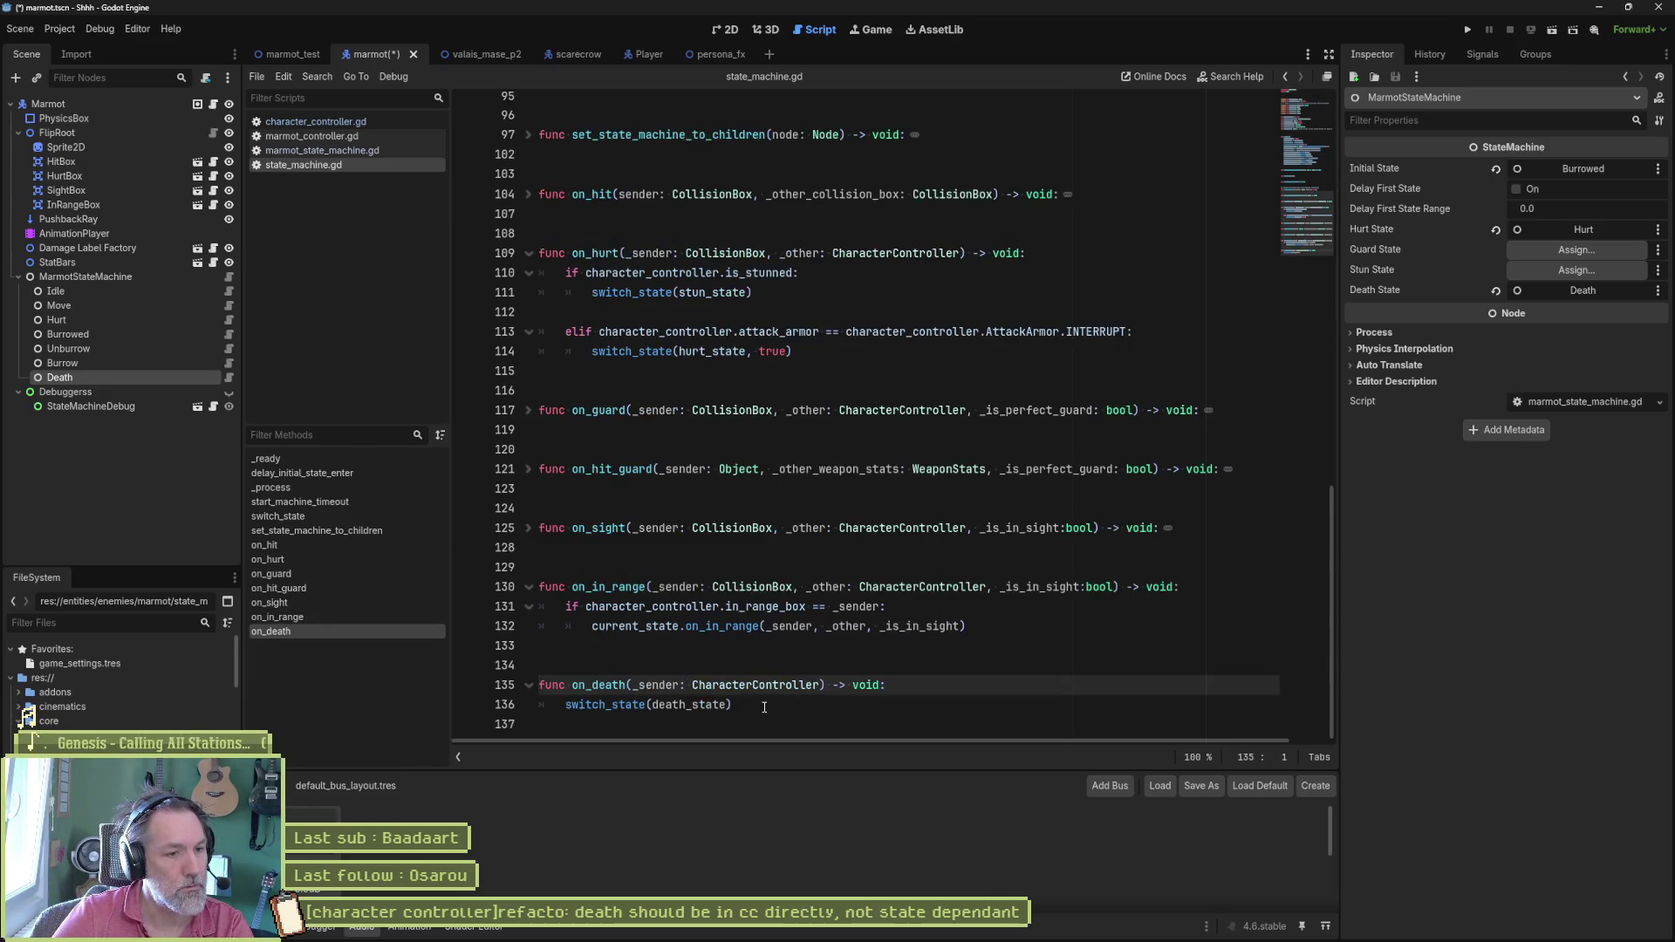
{"action": "left_click", "coordinate": [786, 664]}
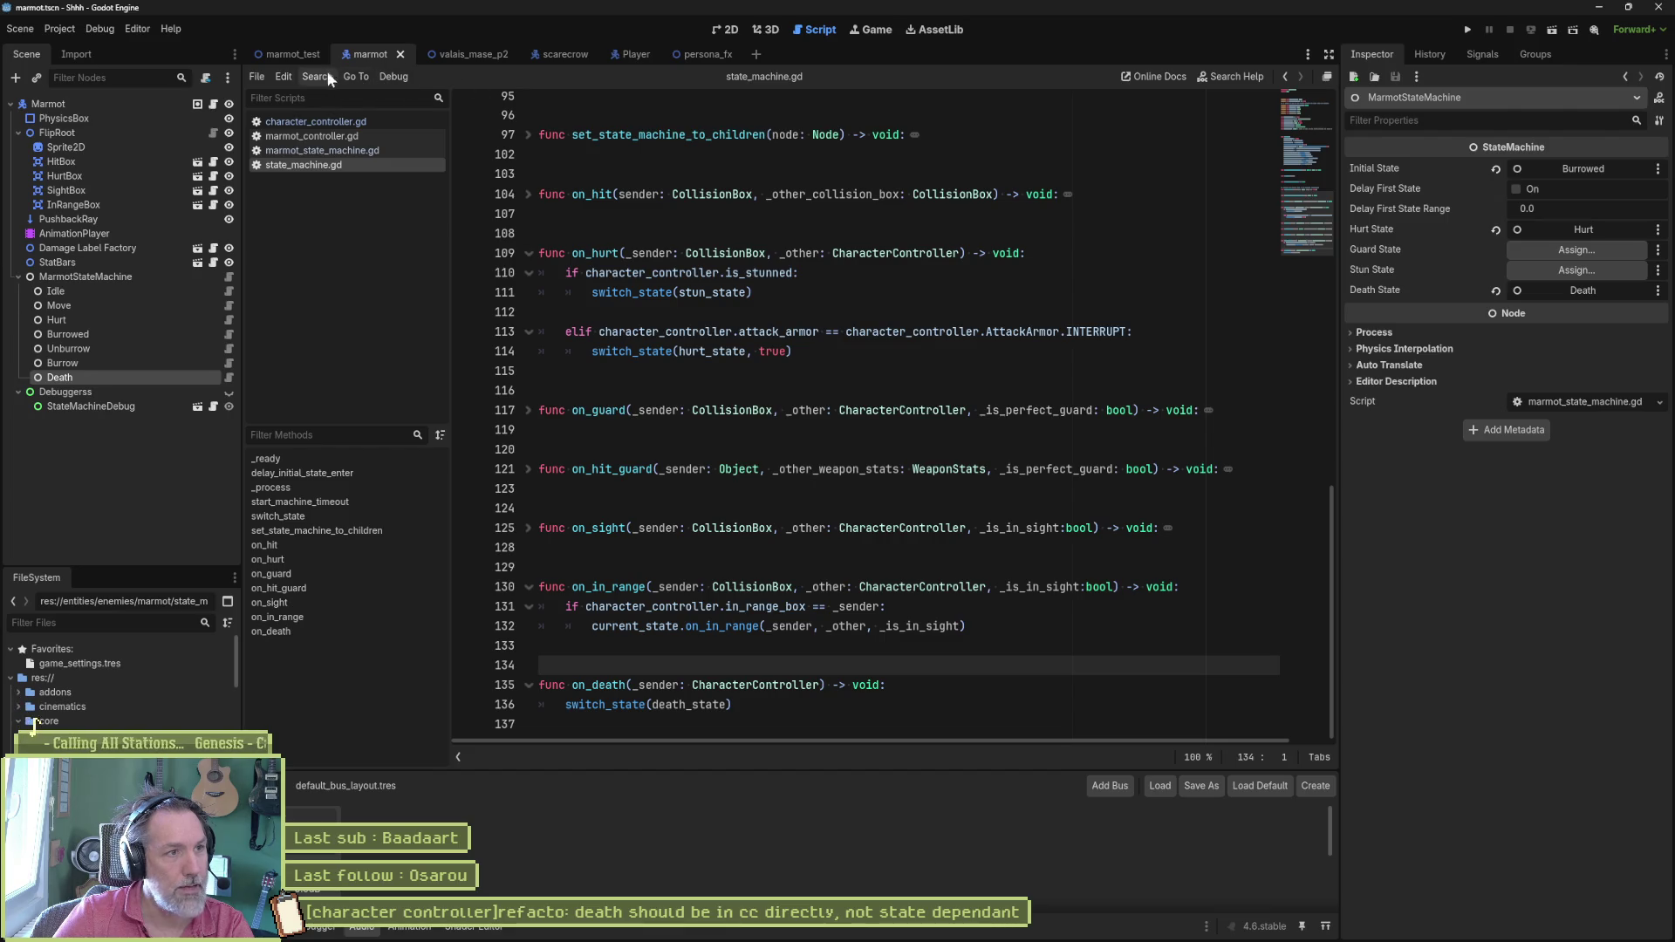
{"action": "left_click", "coordinate": [282, 56]}
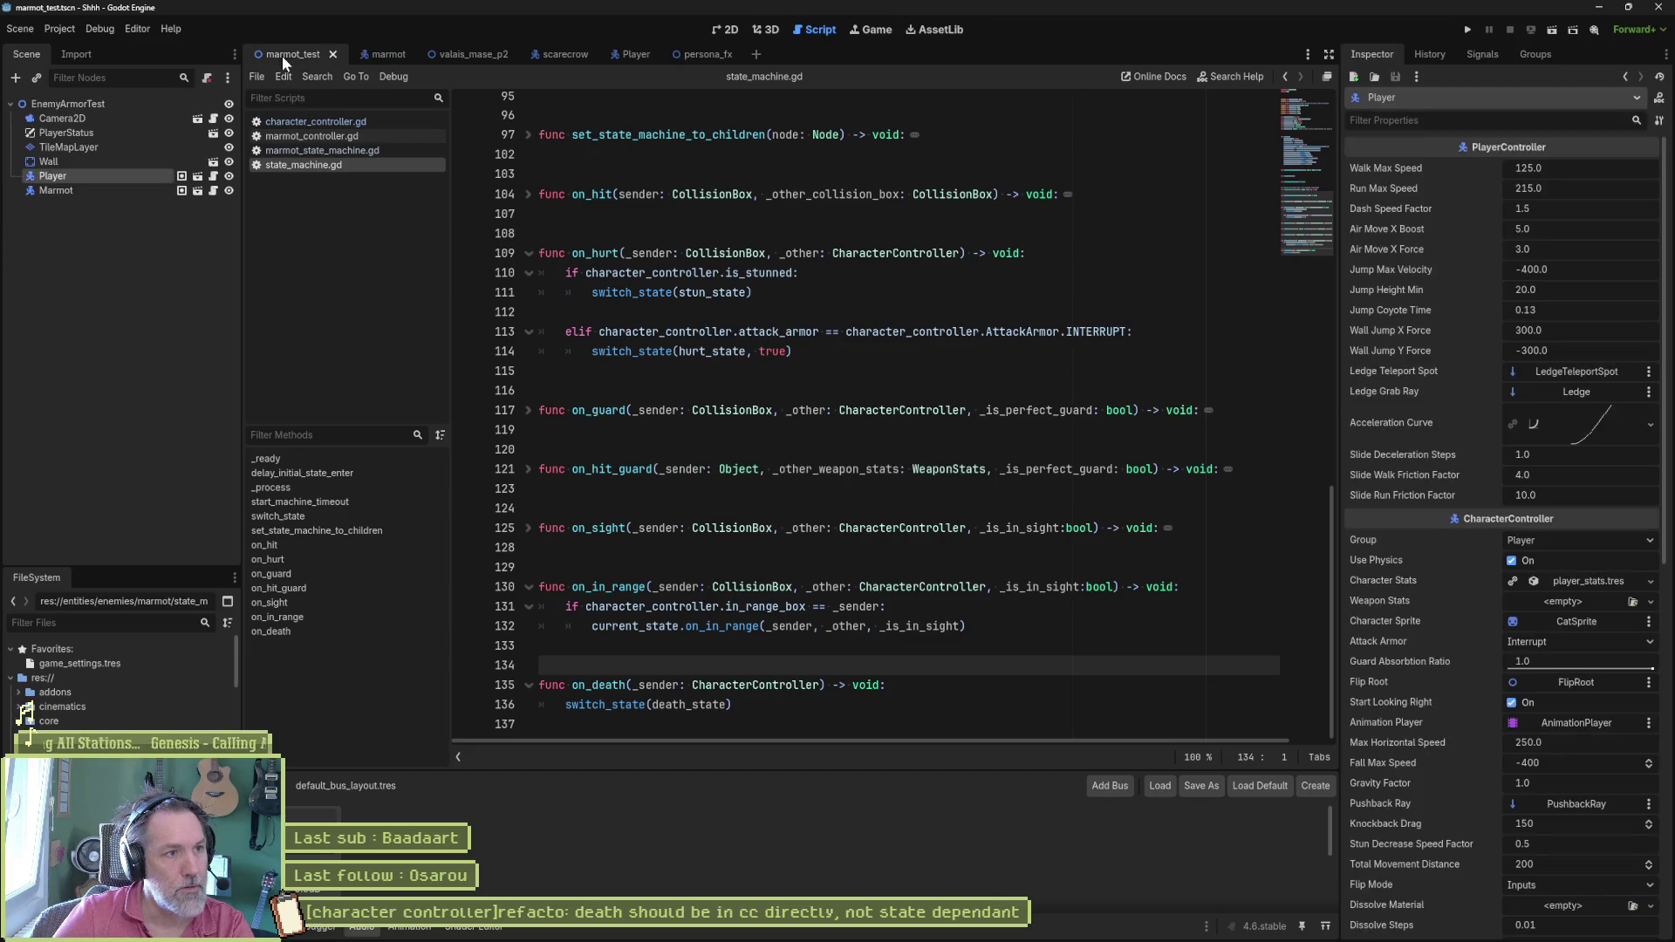
Step: Run and stop the marmot_test scene, then return to state_machine.gd in the marmot scene for a breakpoint in on_death
{"action": "key", "text": "F5"}
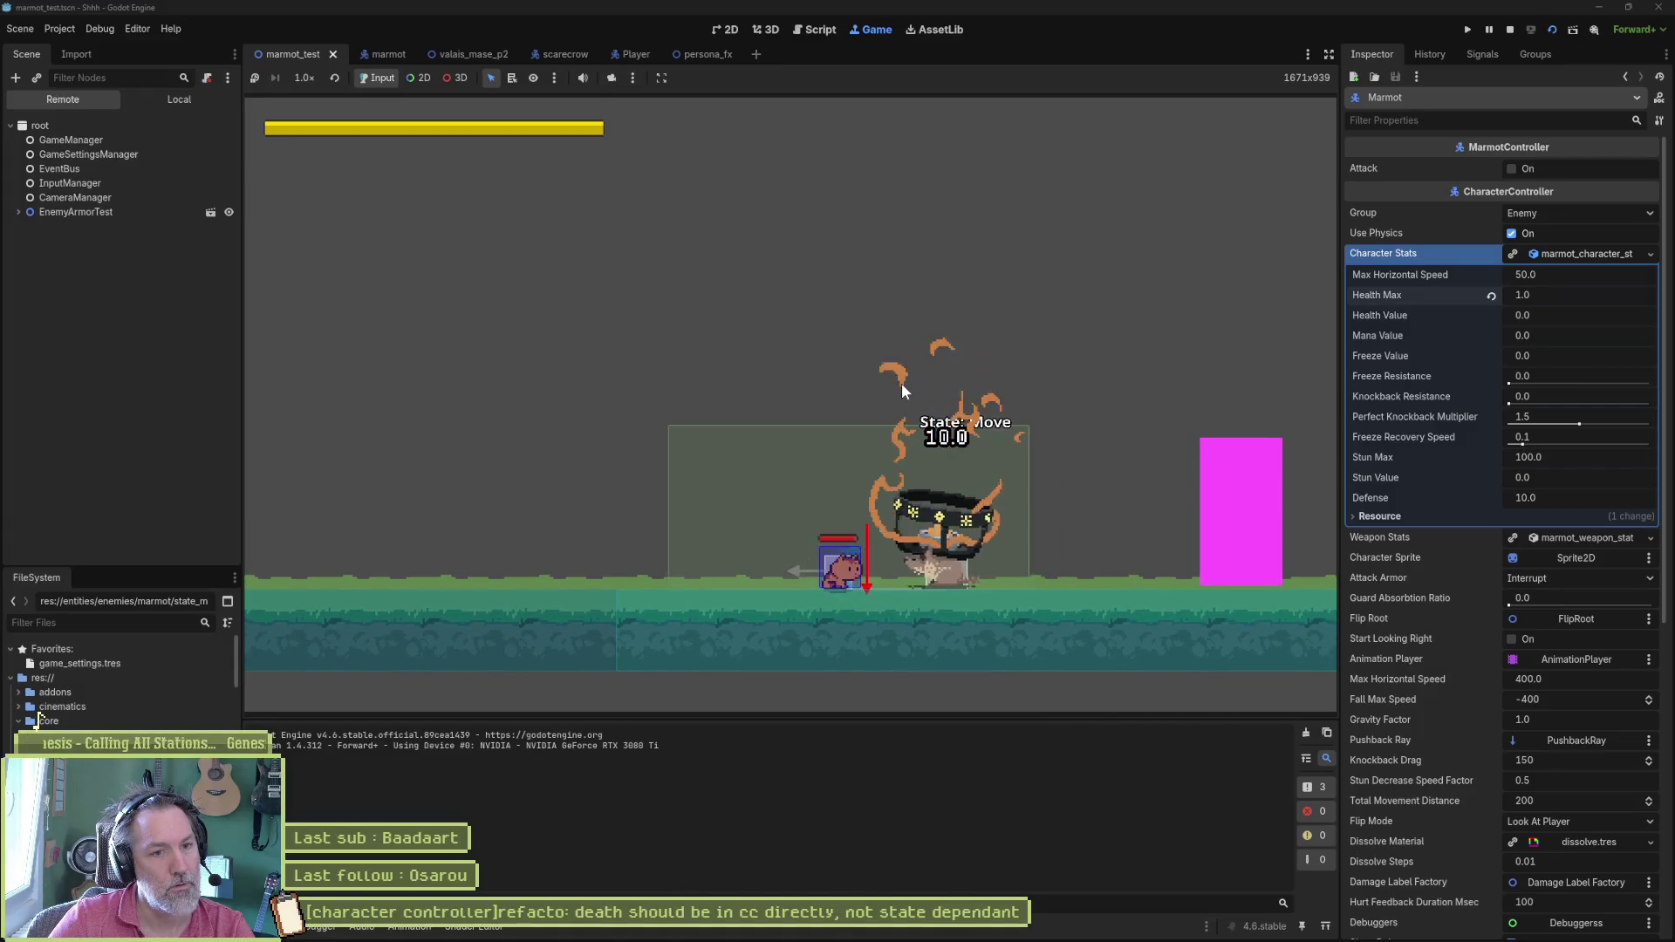
{"action": "key", "text": "F8"}
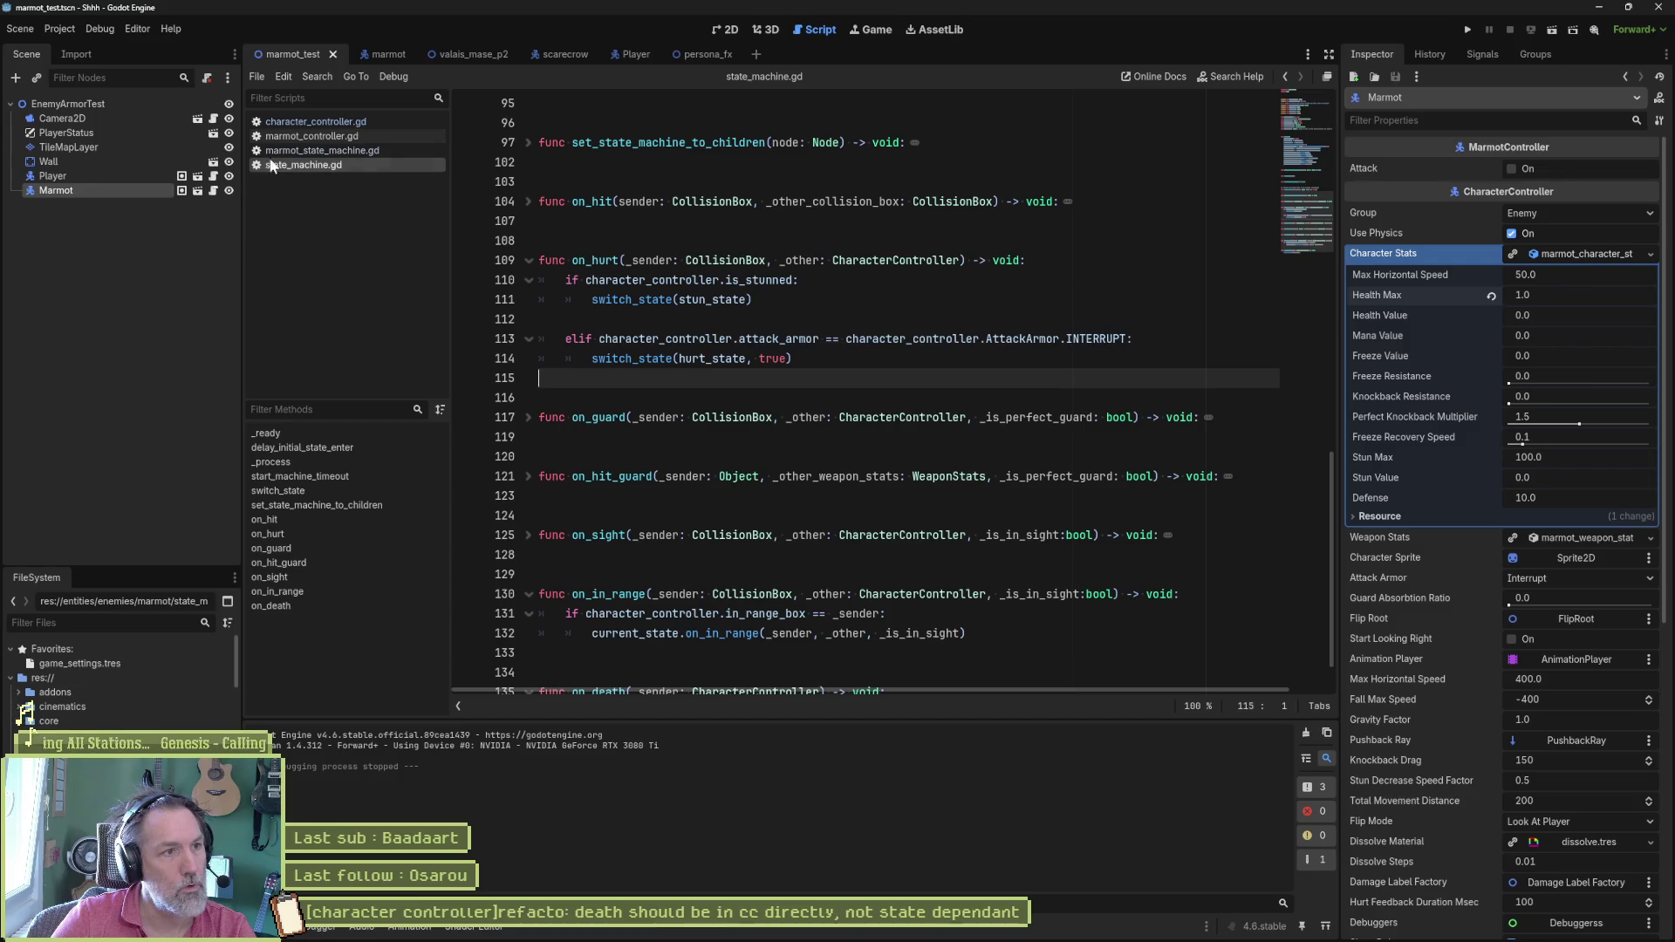
{"action": "left_click", "coordinate": [388, 53]}
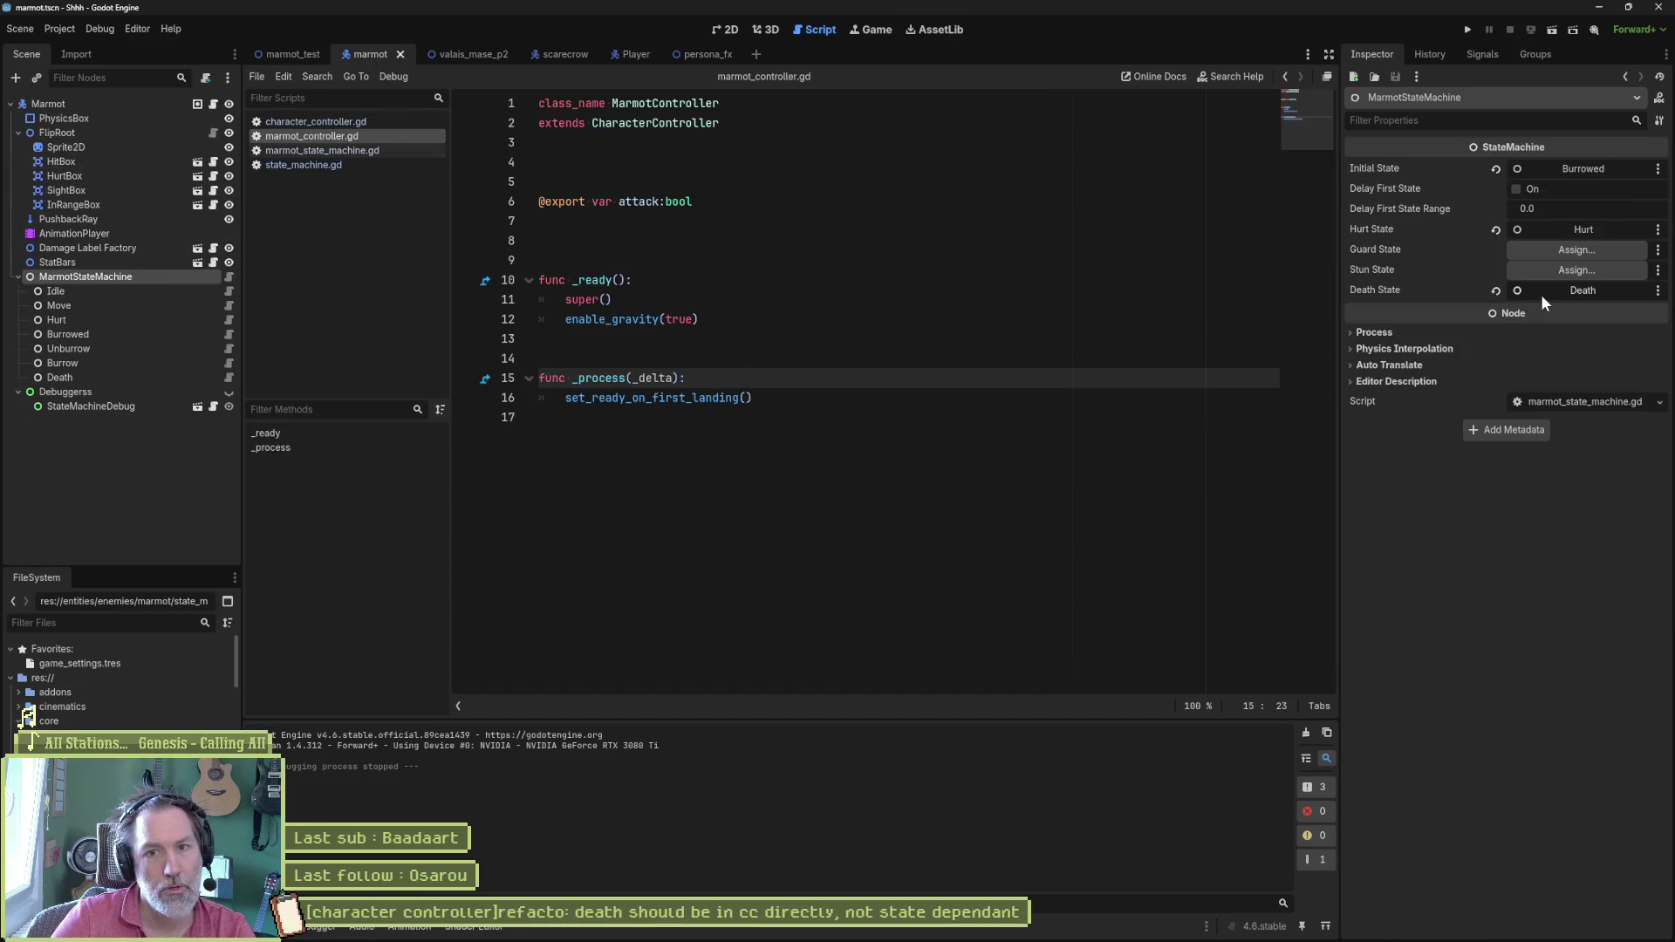
{"action": "left_click", "coordinate": [305, 163]}
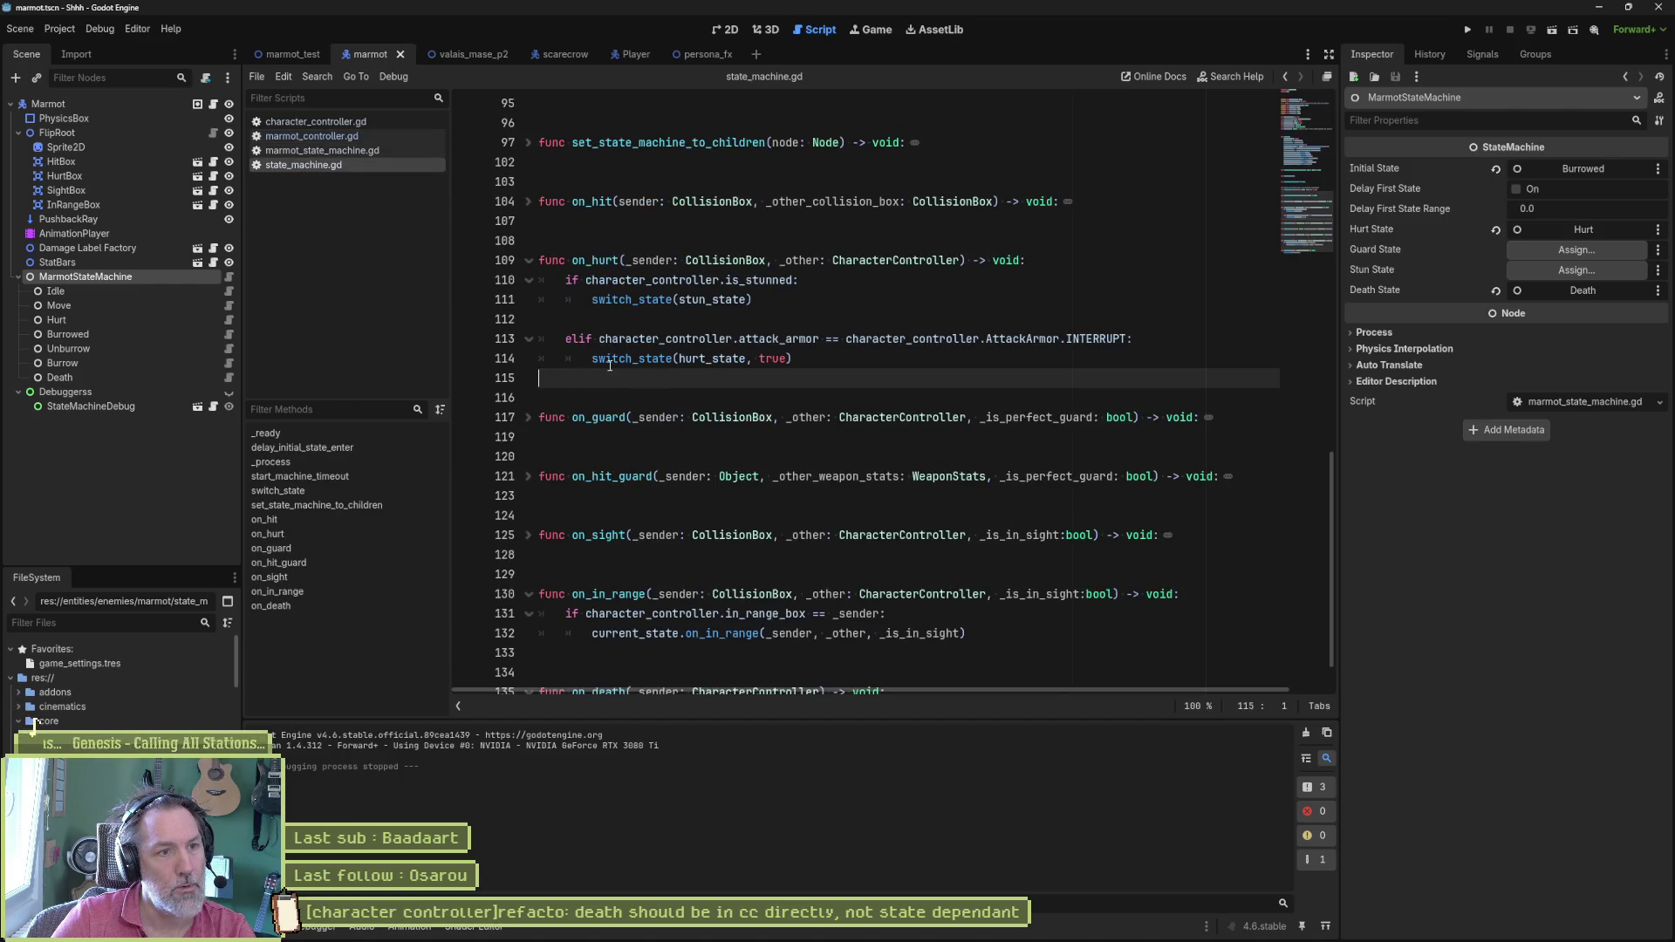
{"action": "scroll", "coordinate": [584, 534], "scroll_direction": "down", "scroll_amount": 1}
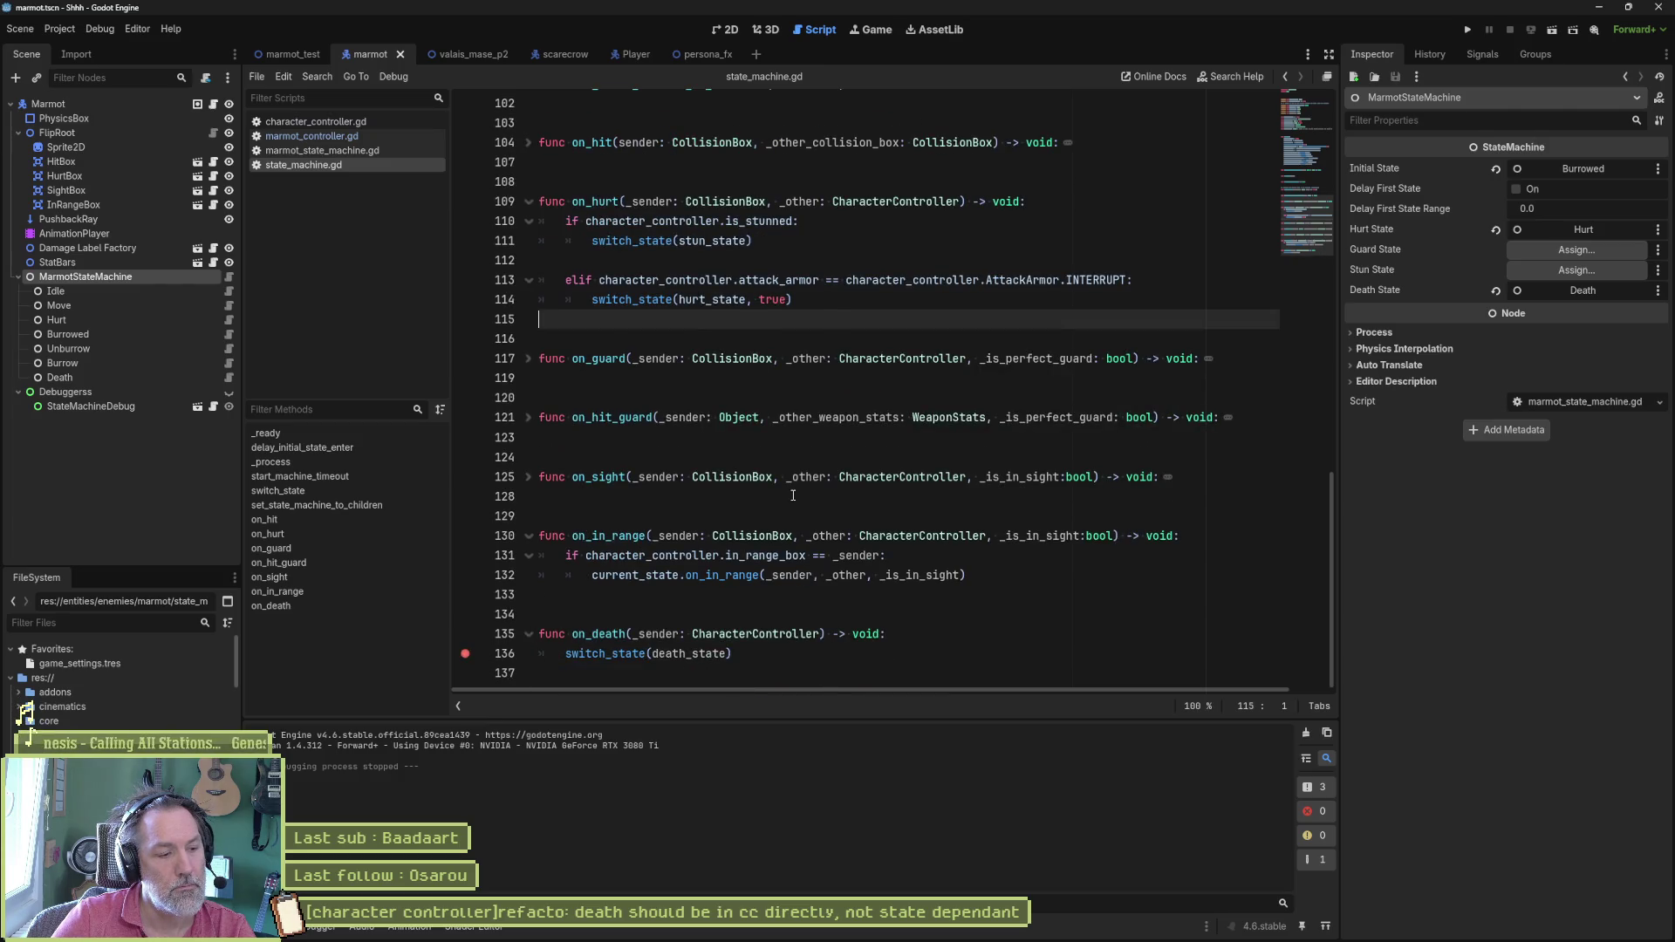
Step: Trace character_controller.gd from on_hurt's hurt emission to set_character_stats and its dead signal emission
{"action": "left_click", "coordinate": [314, 122]}
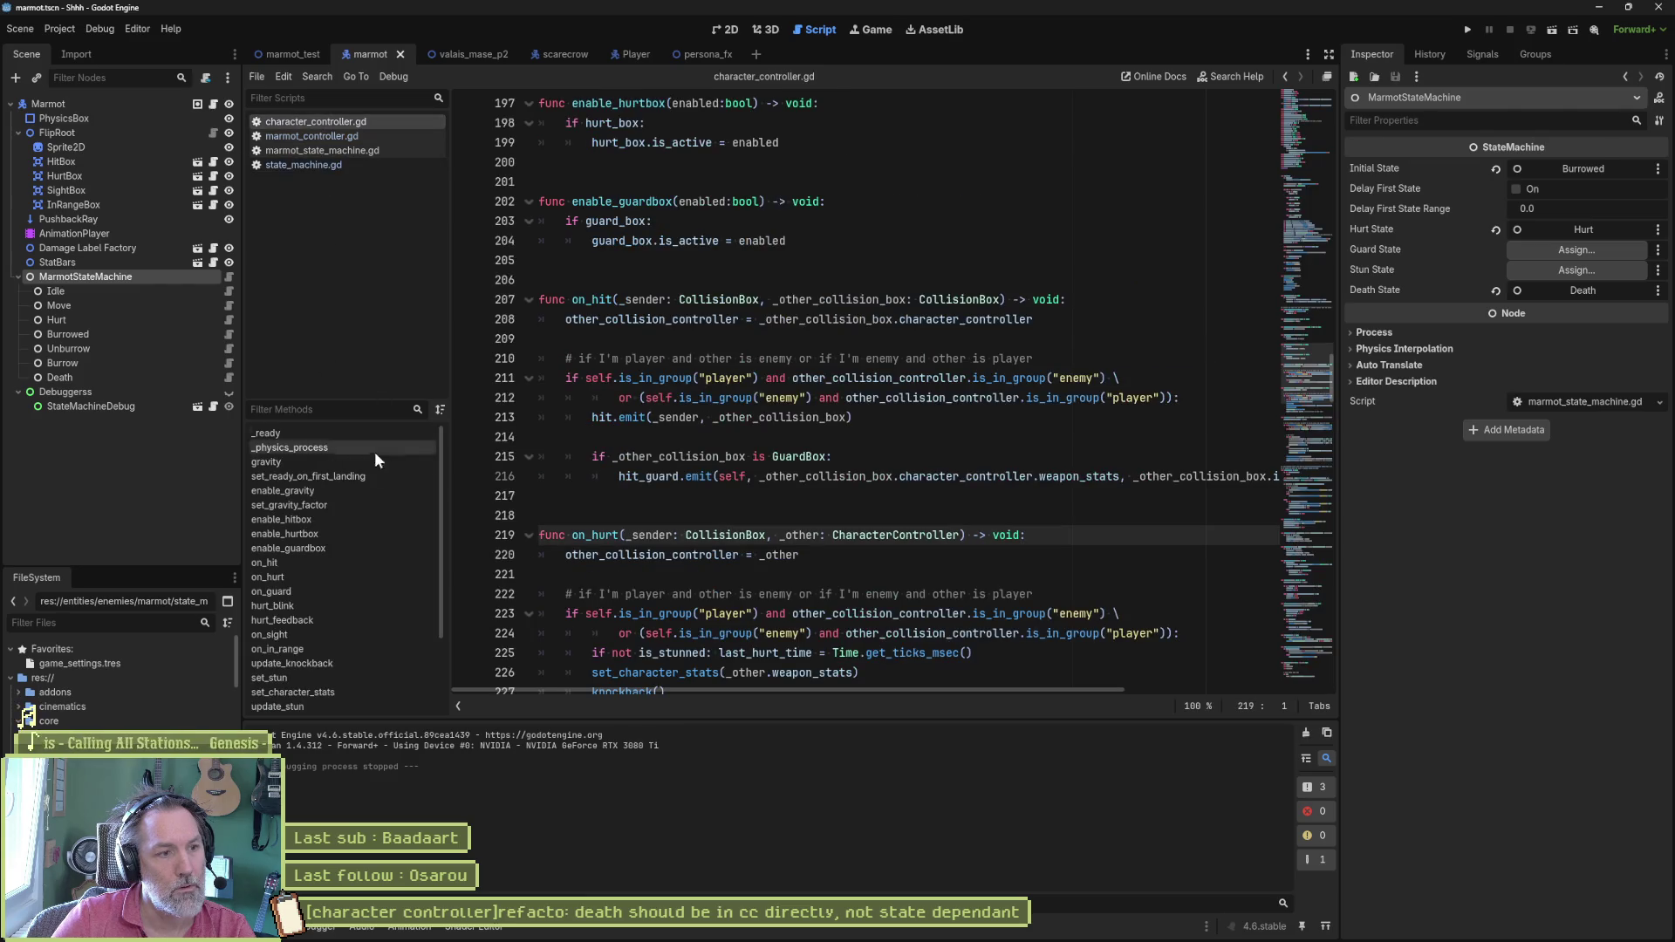
{"action": "left_click", "coordinate": [268, 577]}
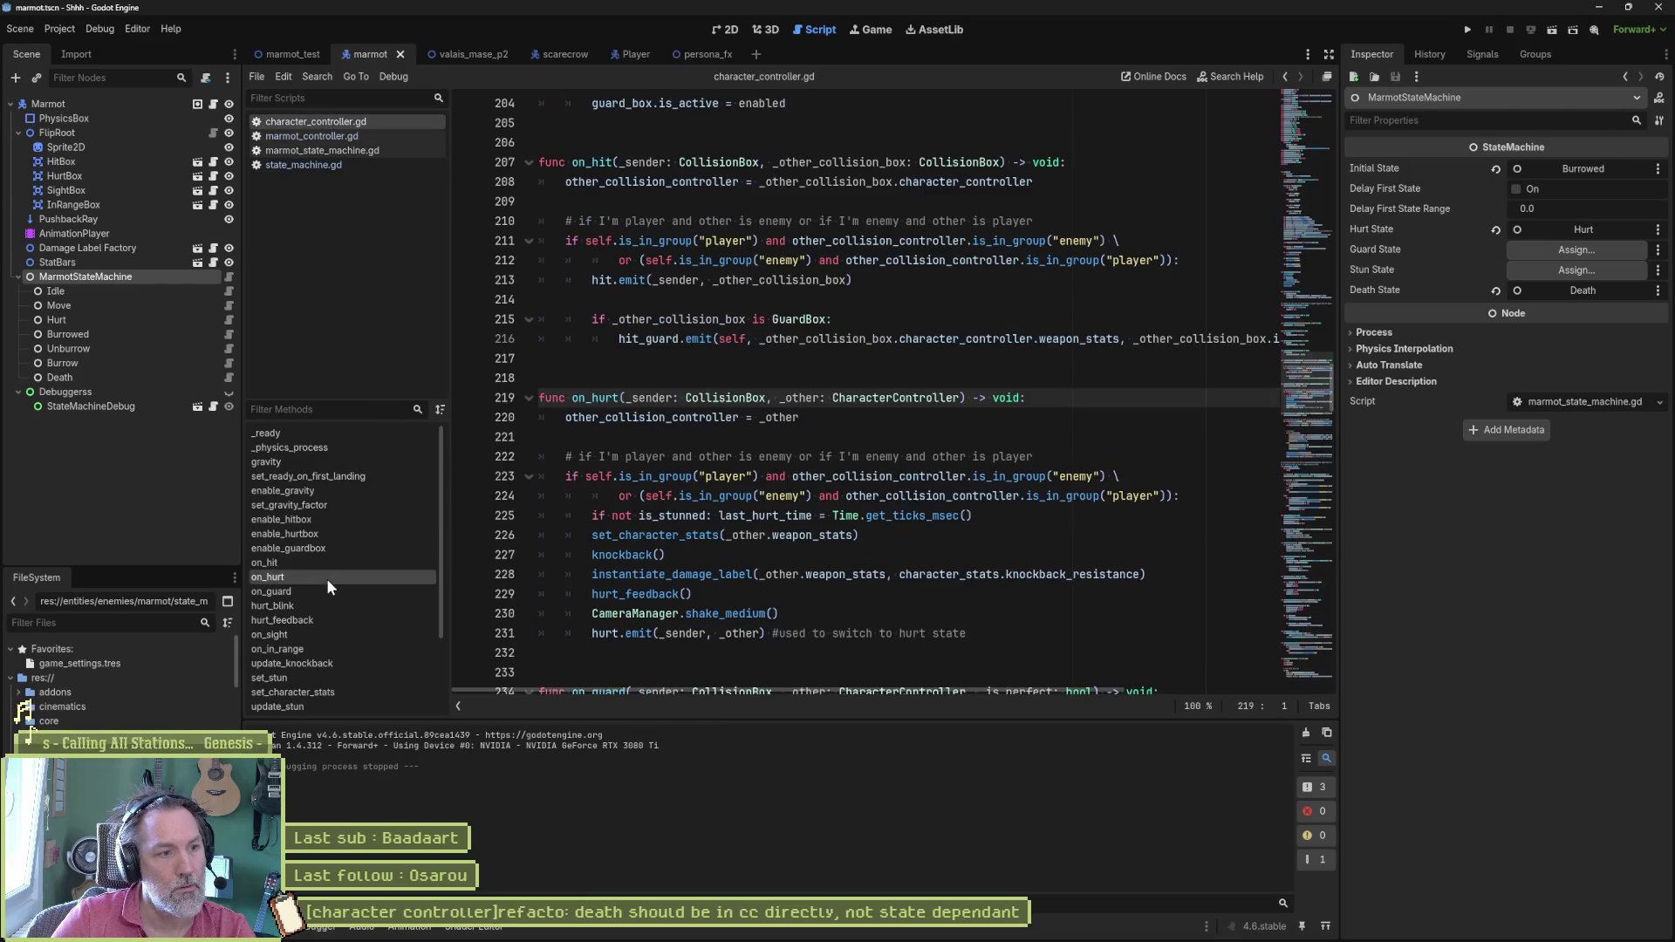
{"action": "double_click", "coordinate": [600, 634]}
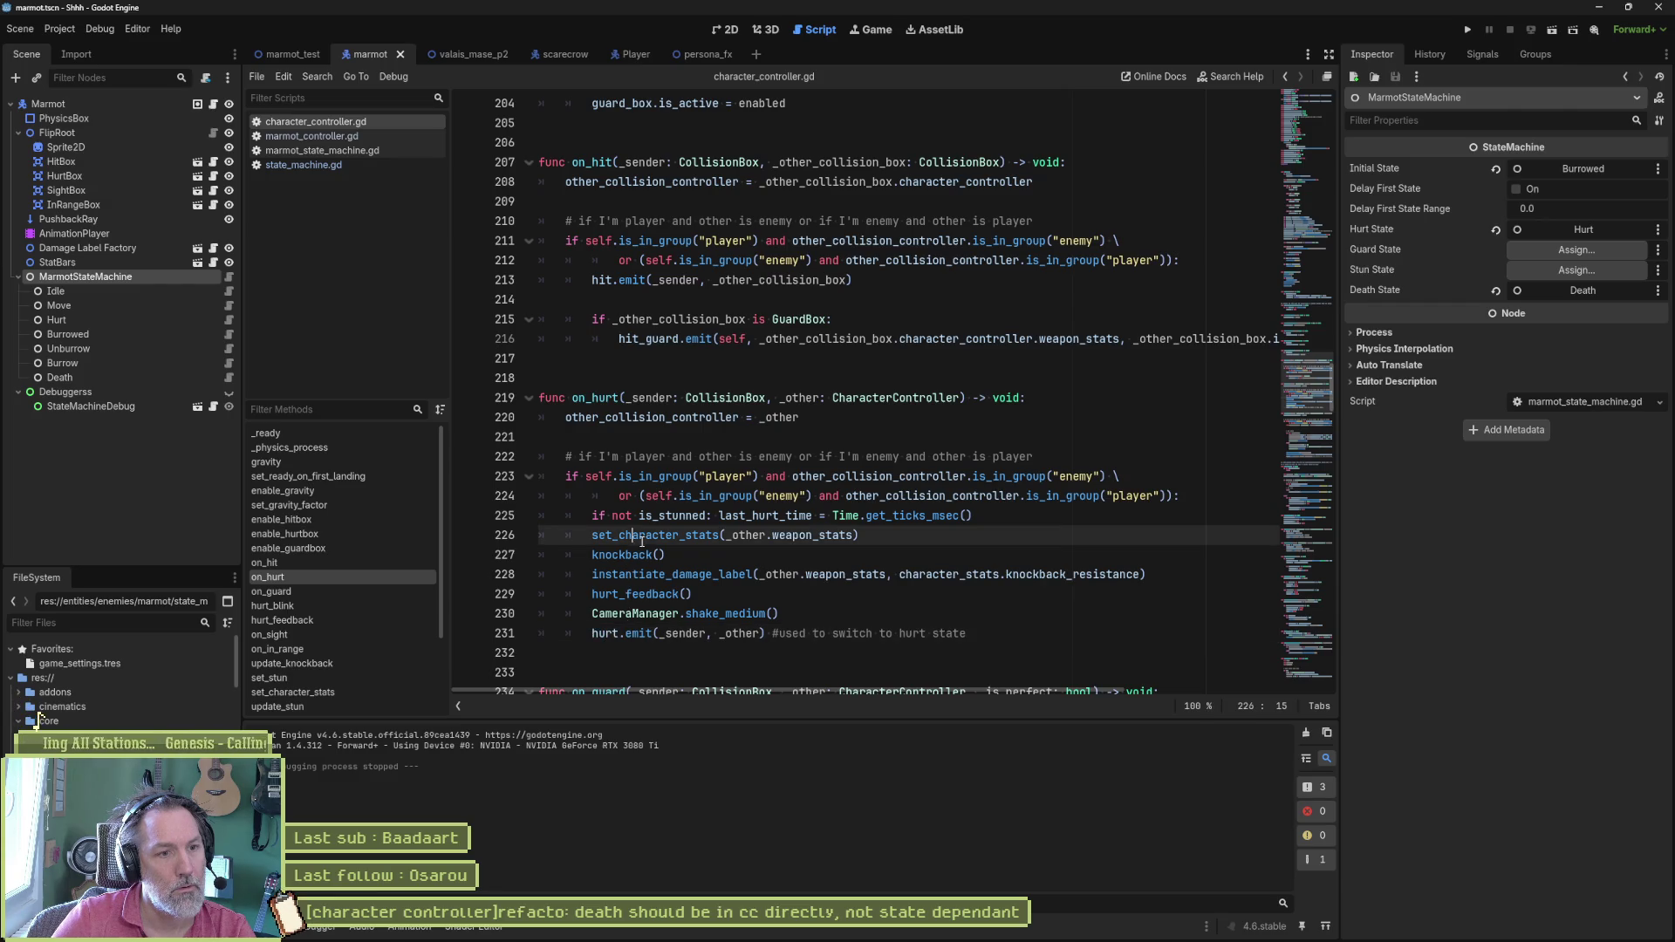
{"action": "left_click", "coordinate": [654, 536], "text": "ctrl"}
{"action": "left_click", "coordinate": [608, 515]}
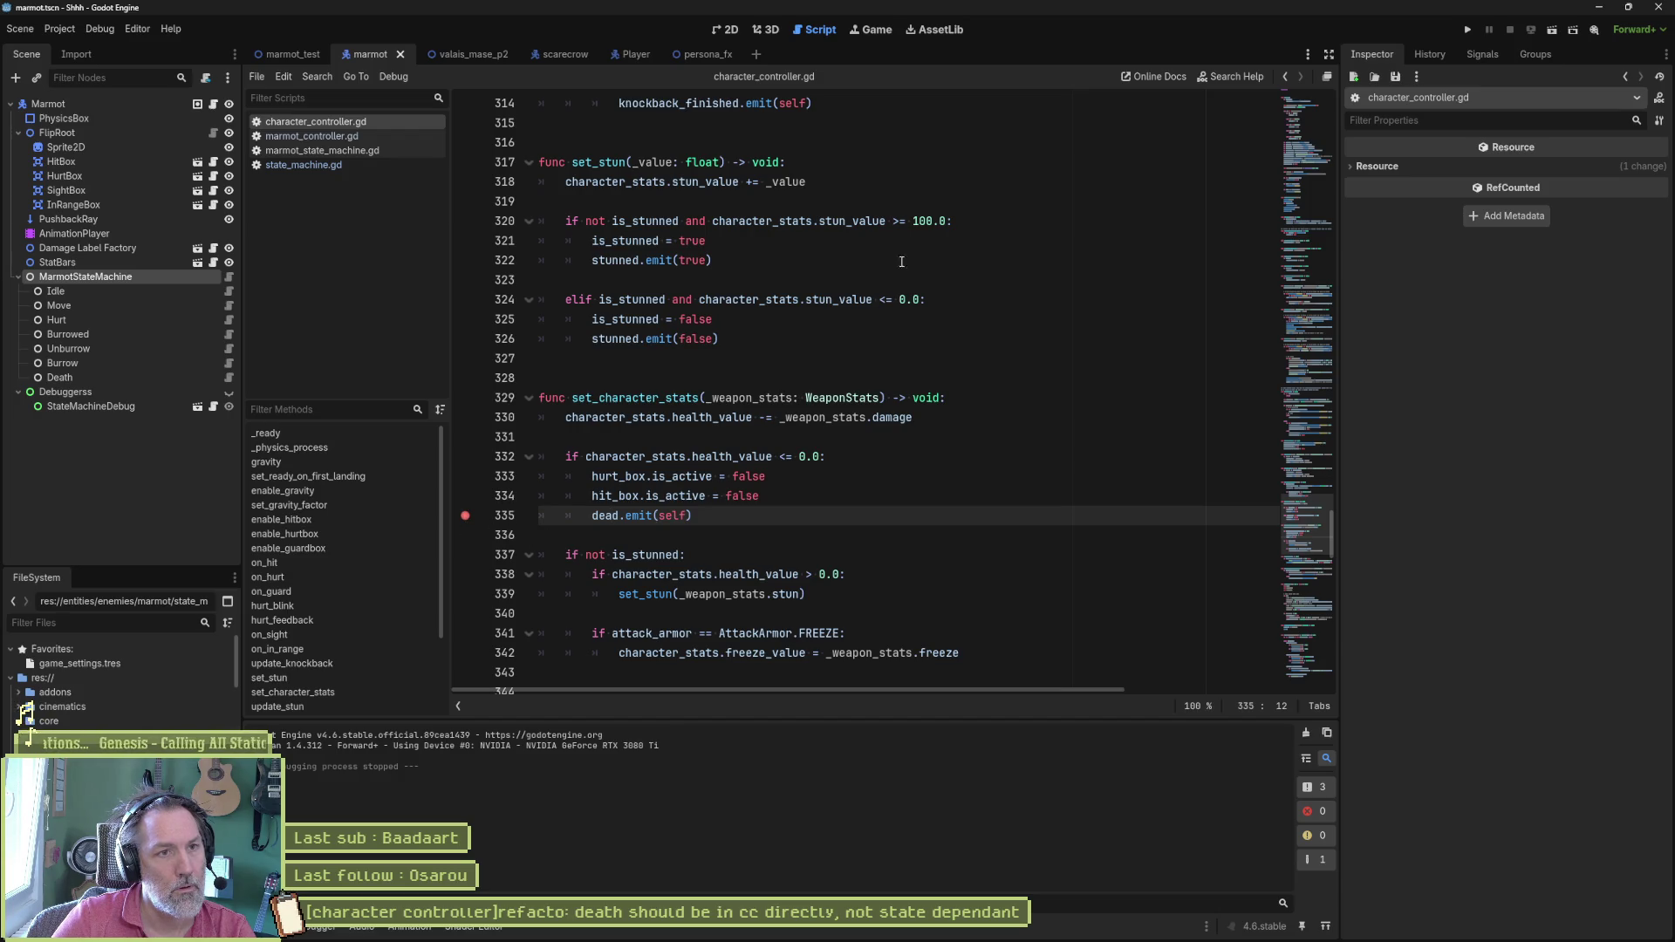
Step: Rerun marmot_test, remove the line 335 breakpoint, continue to the on_death breakpoint, and bring up the marmot scene
{"action": "key", "text": "F5"}
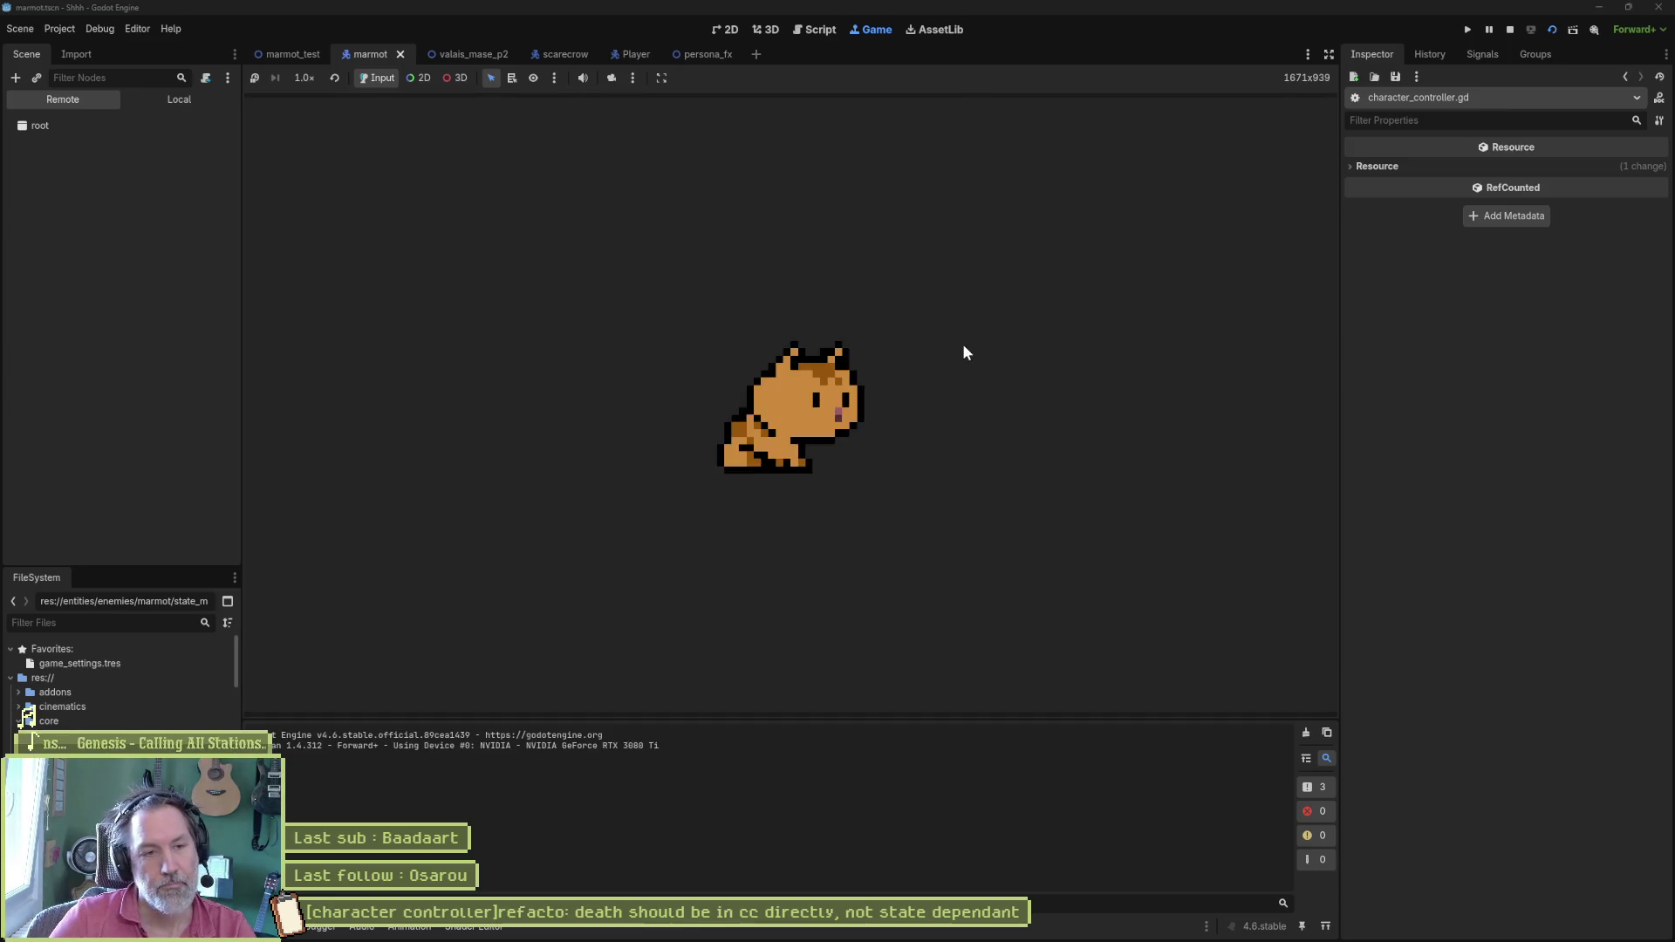
{"action": "key", "text": "F8"}
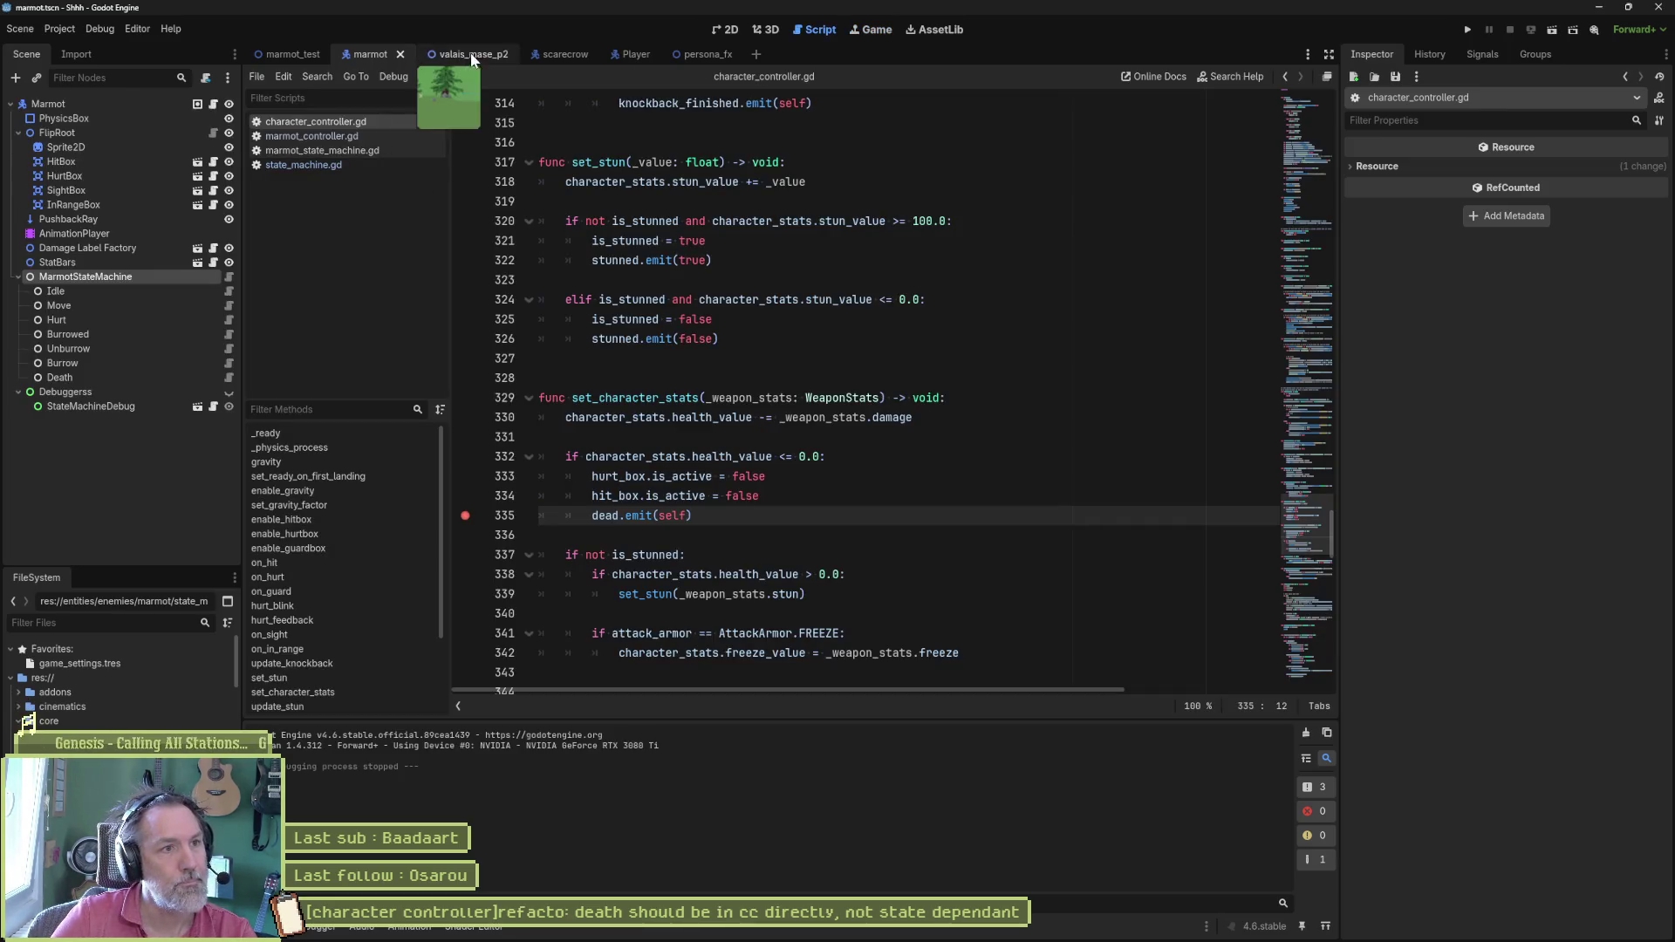
{"action": "key", "text": "F5"}
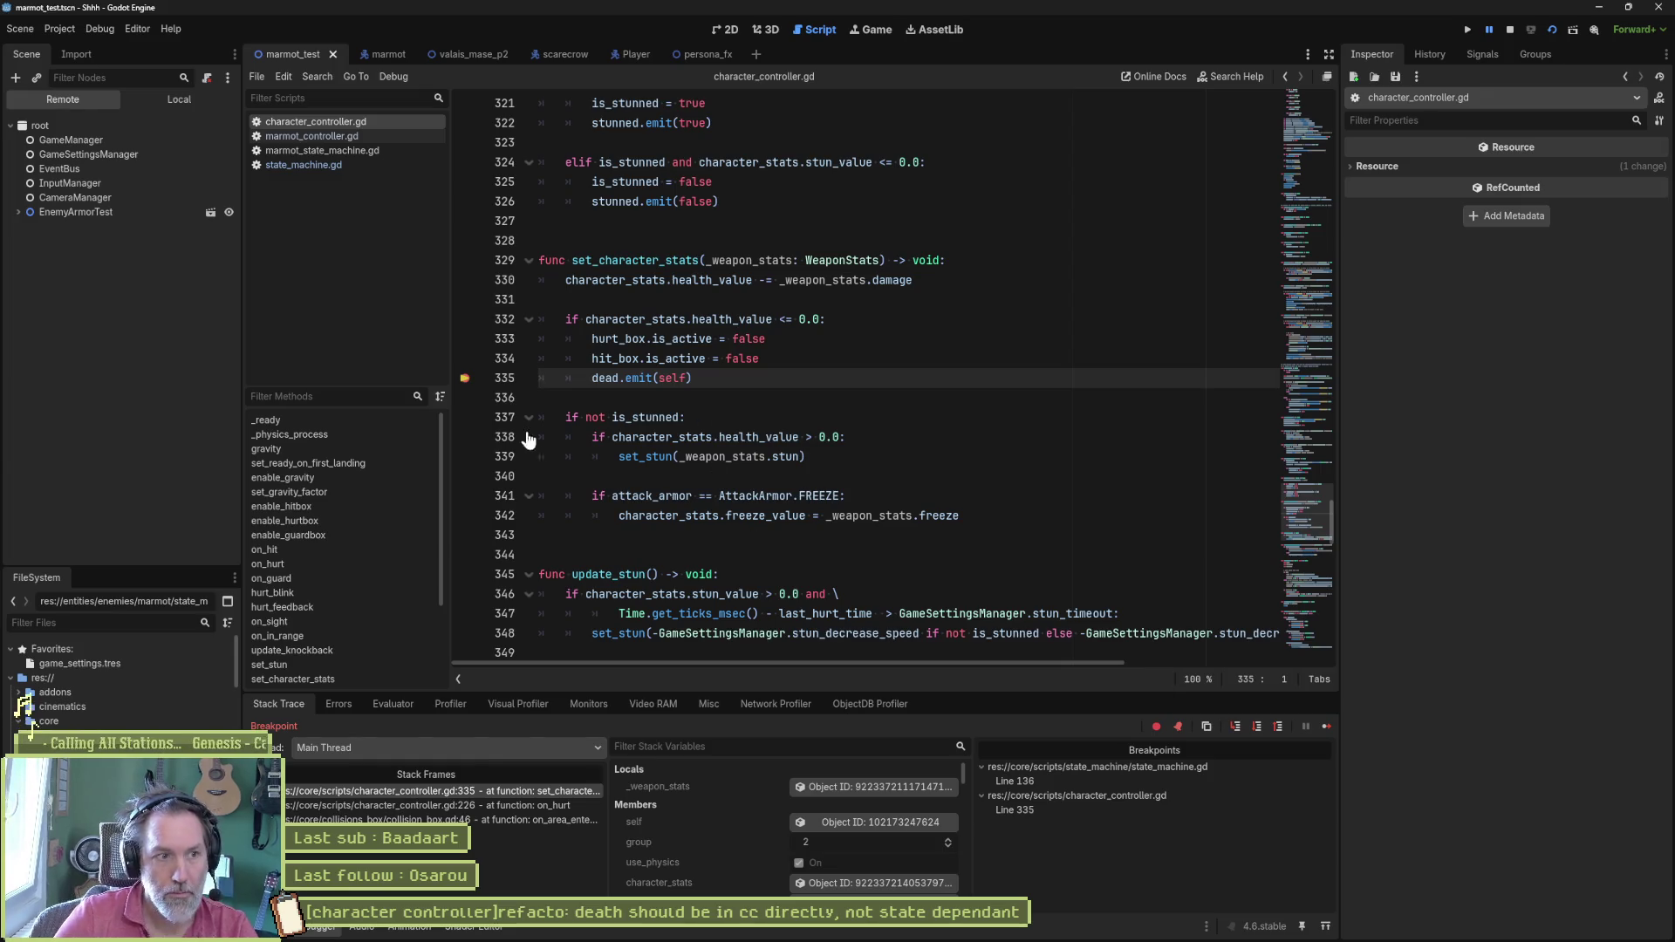
{"action": "left_click", "coordinate": [464, 377]}
{"action": "left_click", "coordinate": [1323, 726]}
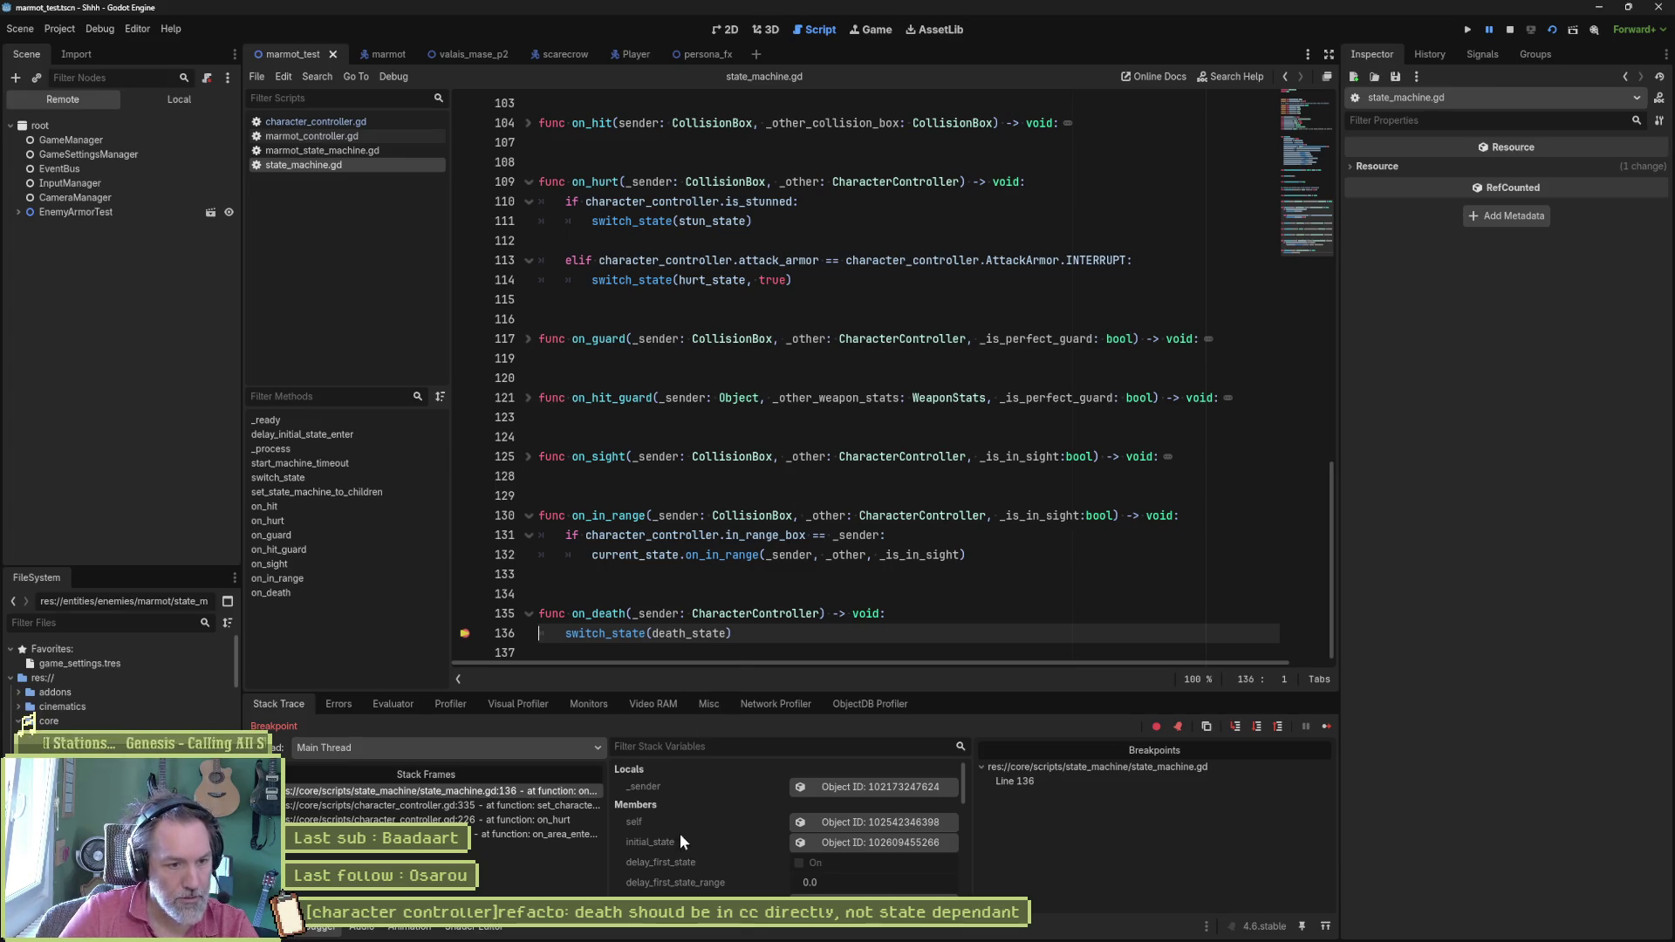
{"action": "scroll", "coordinate": [692, 855], "scroll_direction": "down", "scroll_amount": 2}
{"action": "scroll", "coordinate": [704, 871], "scroll_direction": "down", "scroll_amount": 3}
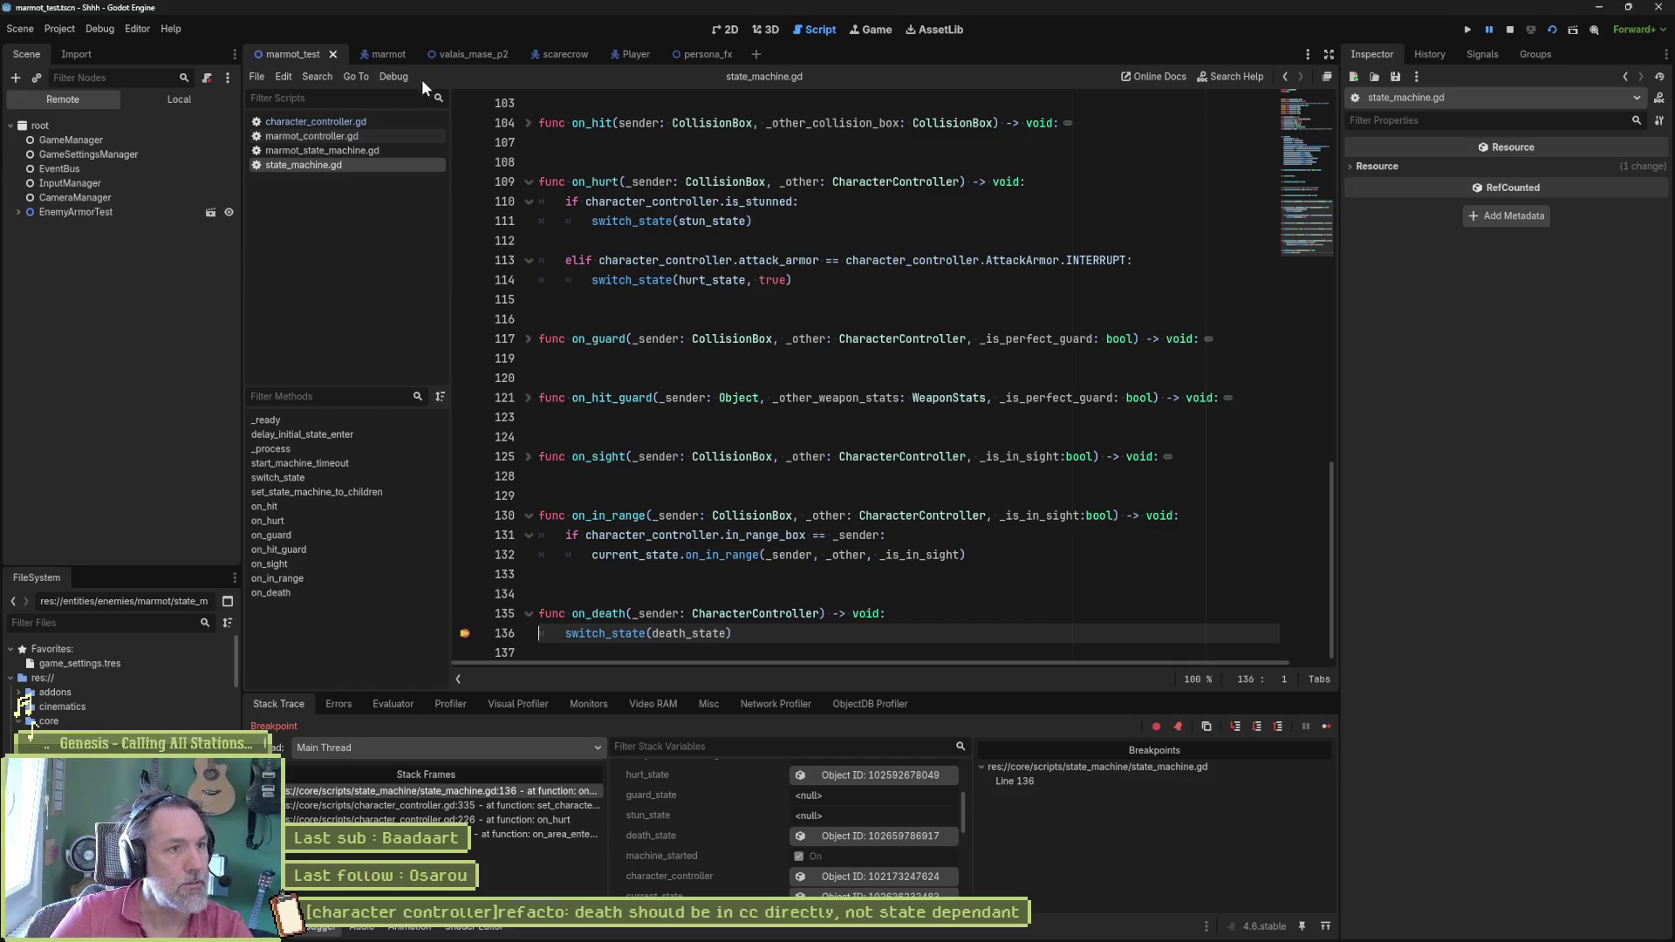
{"action": "left_click", "coordinate": [386, 55]}
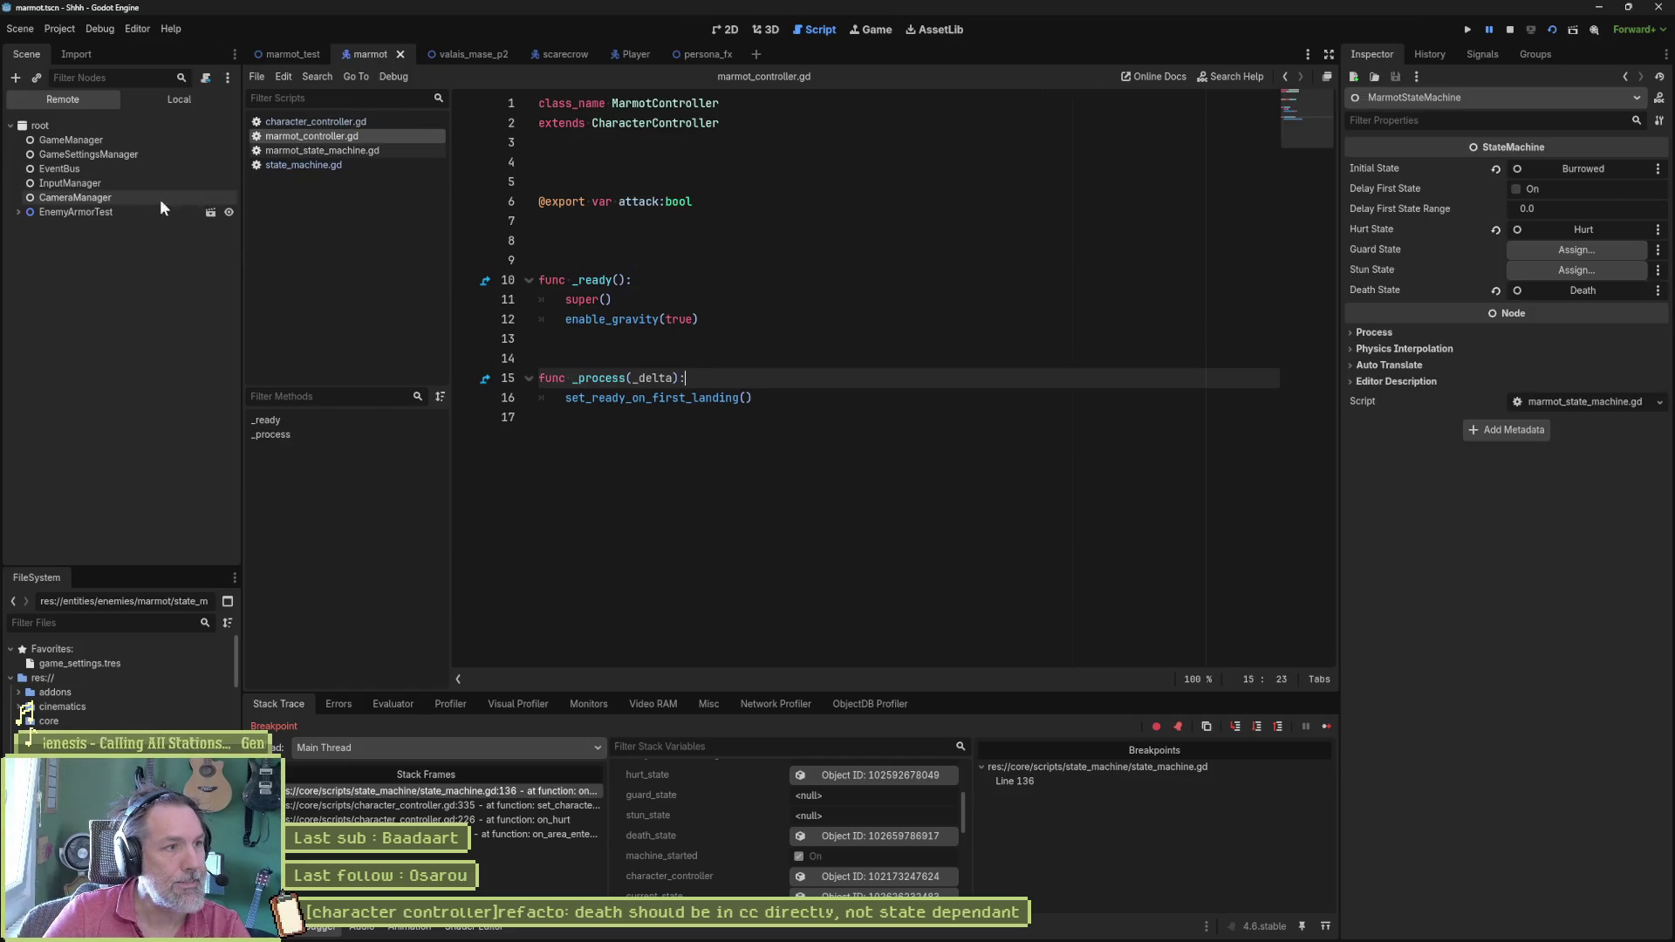
Step: Inspect the live Death state node under MarmotStateMachine, view its script, and stop the debug session
{"action": "left_click", "coordinate": [18, 214]}
{"action": "left_click", "coordinate": [37, 298]}
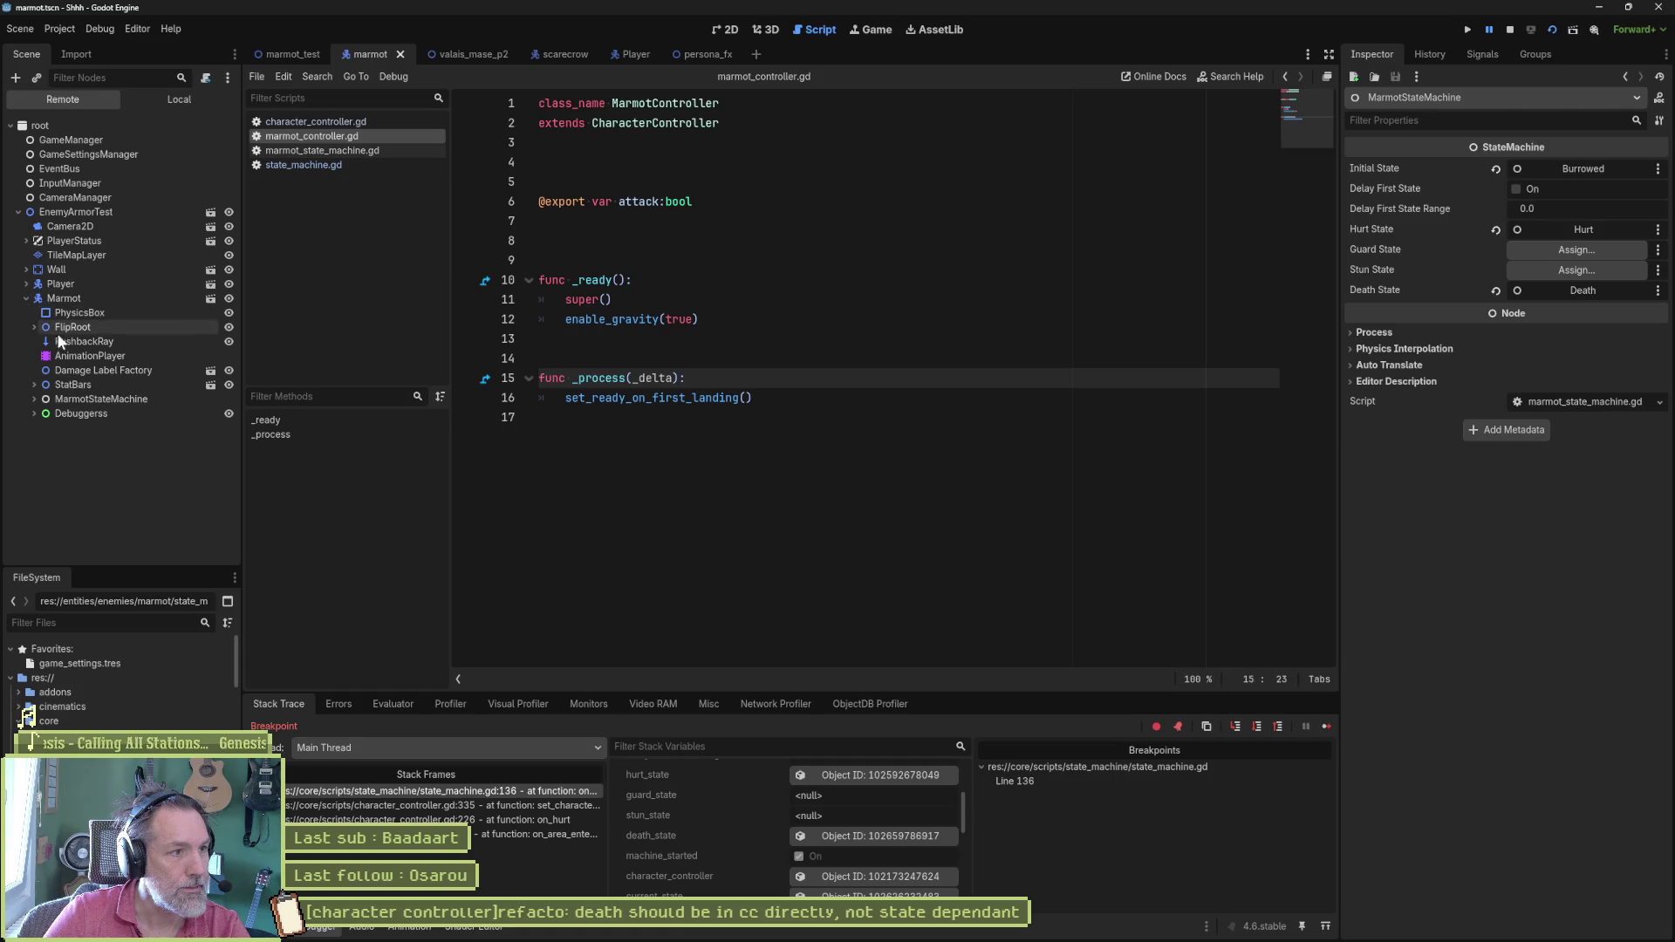
{"action": "left_click", "coordinate": [44, 400]}
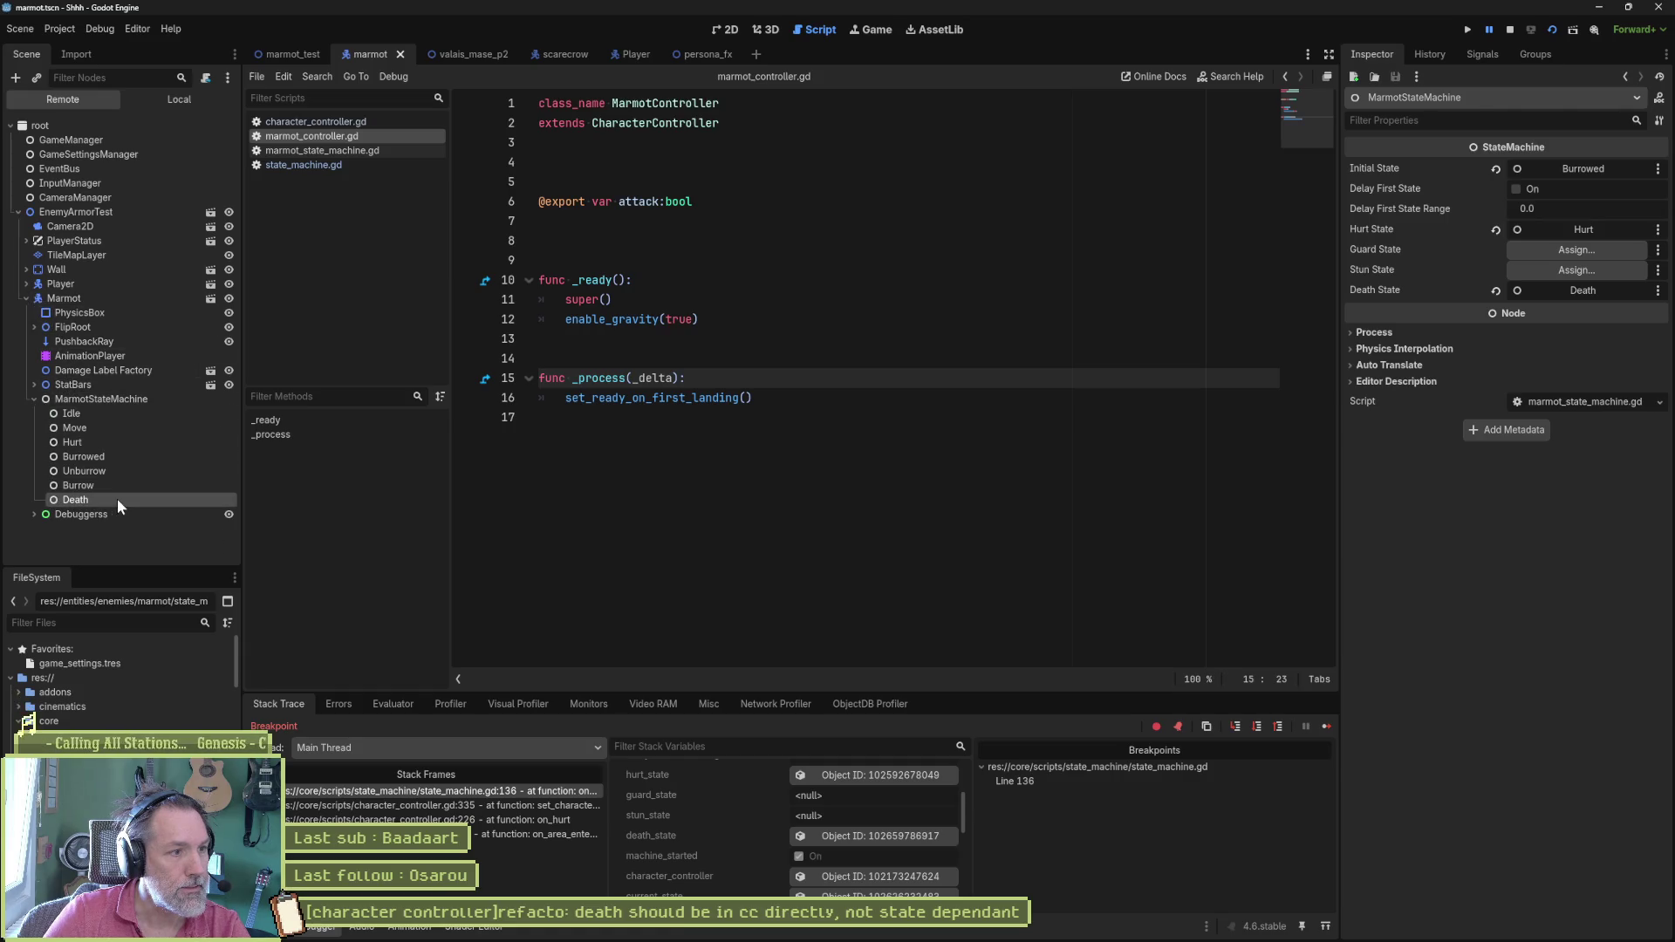
{"action": "left_click", "coordinate": [116, 498]}
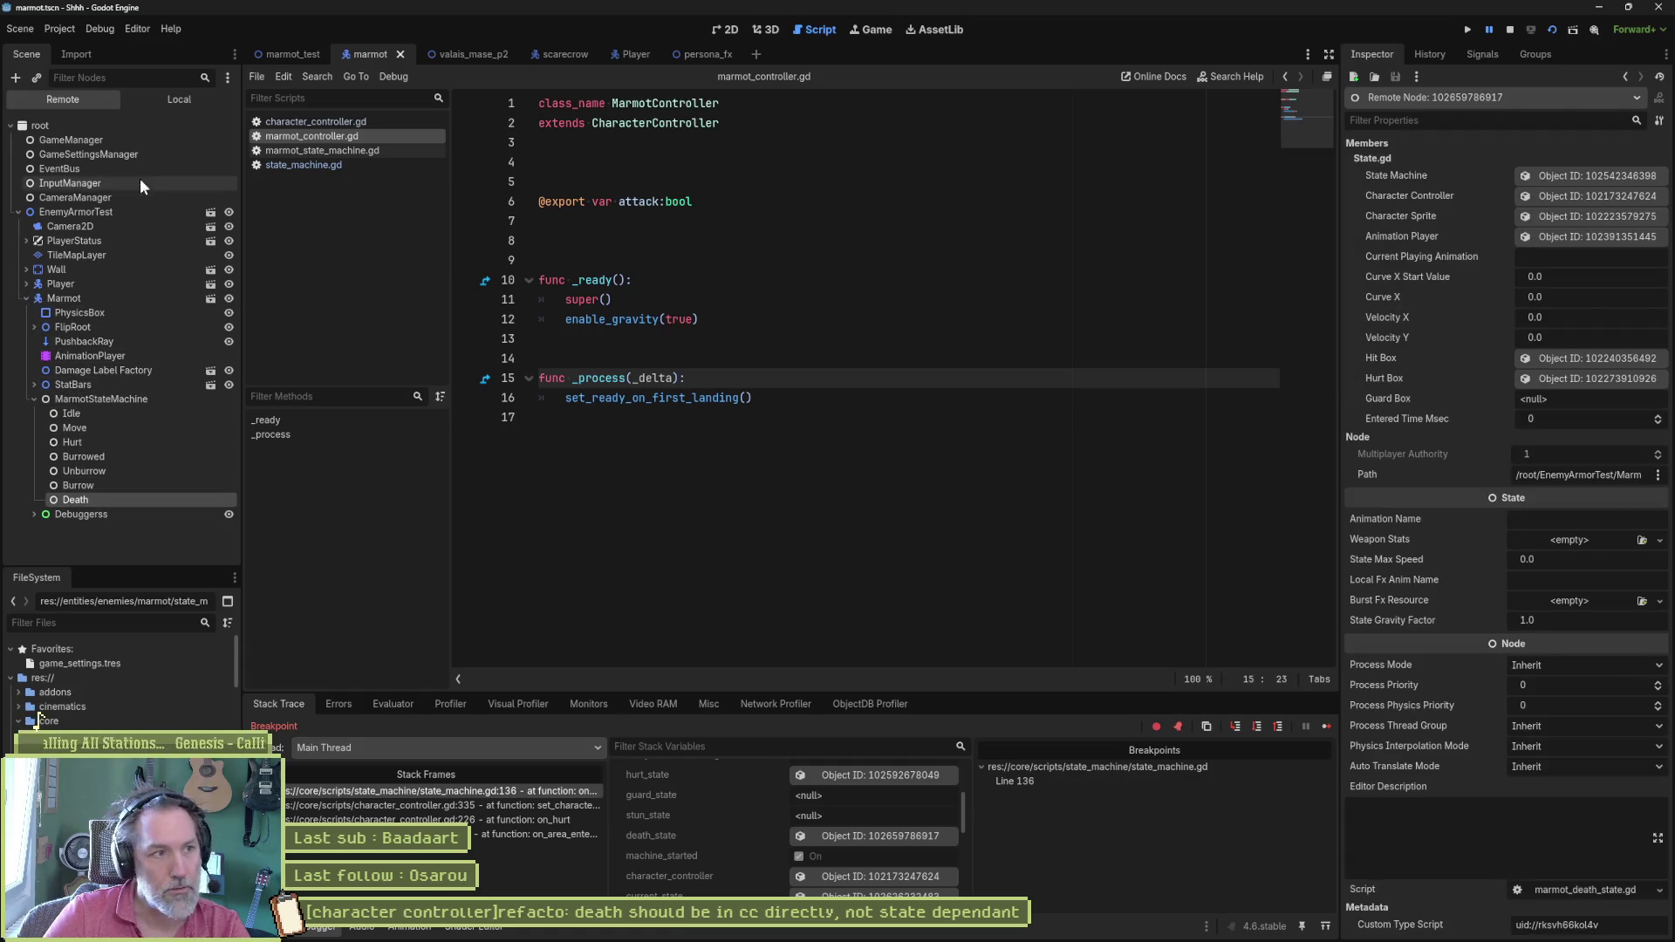
{"action": "left_click", "coordinate": [172, 97]}
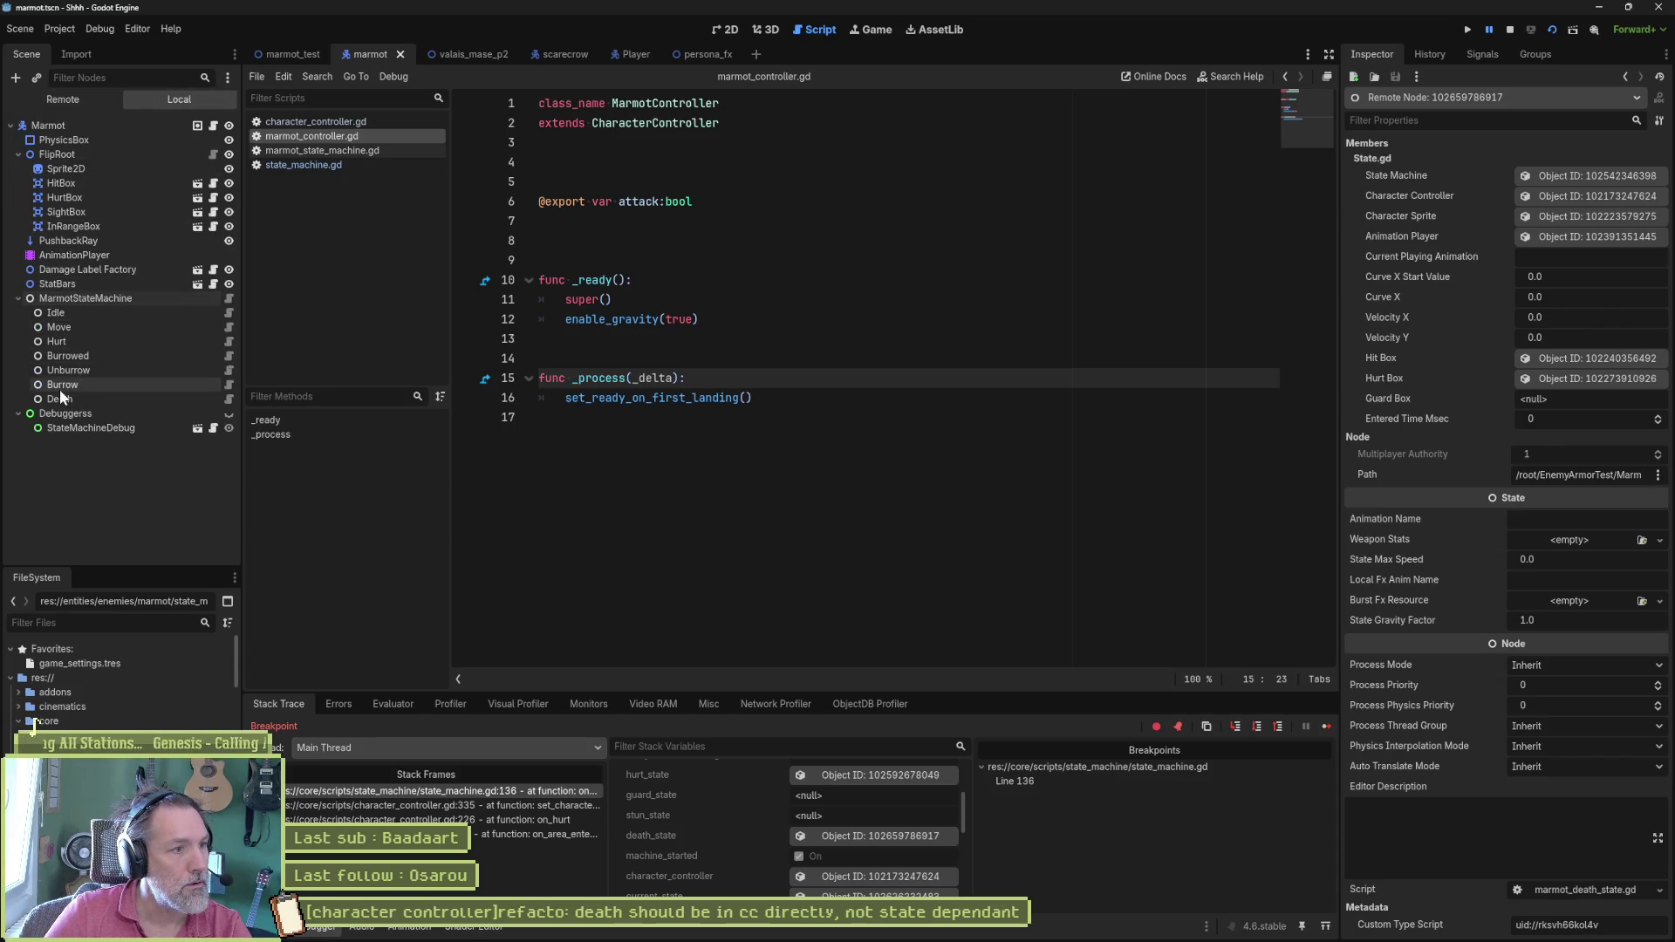
{"action": "left_click", "coordinate": [228, 401]}
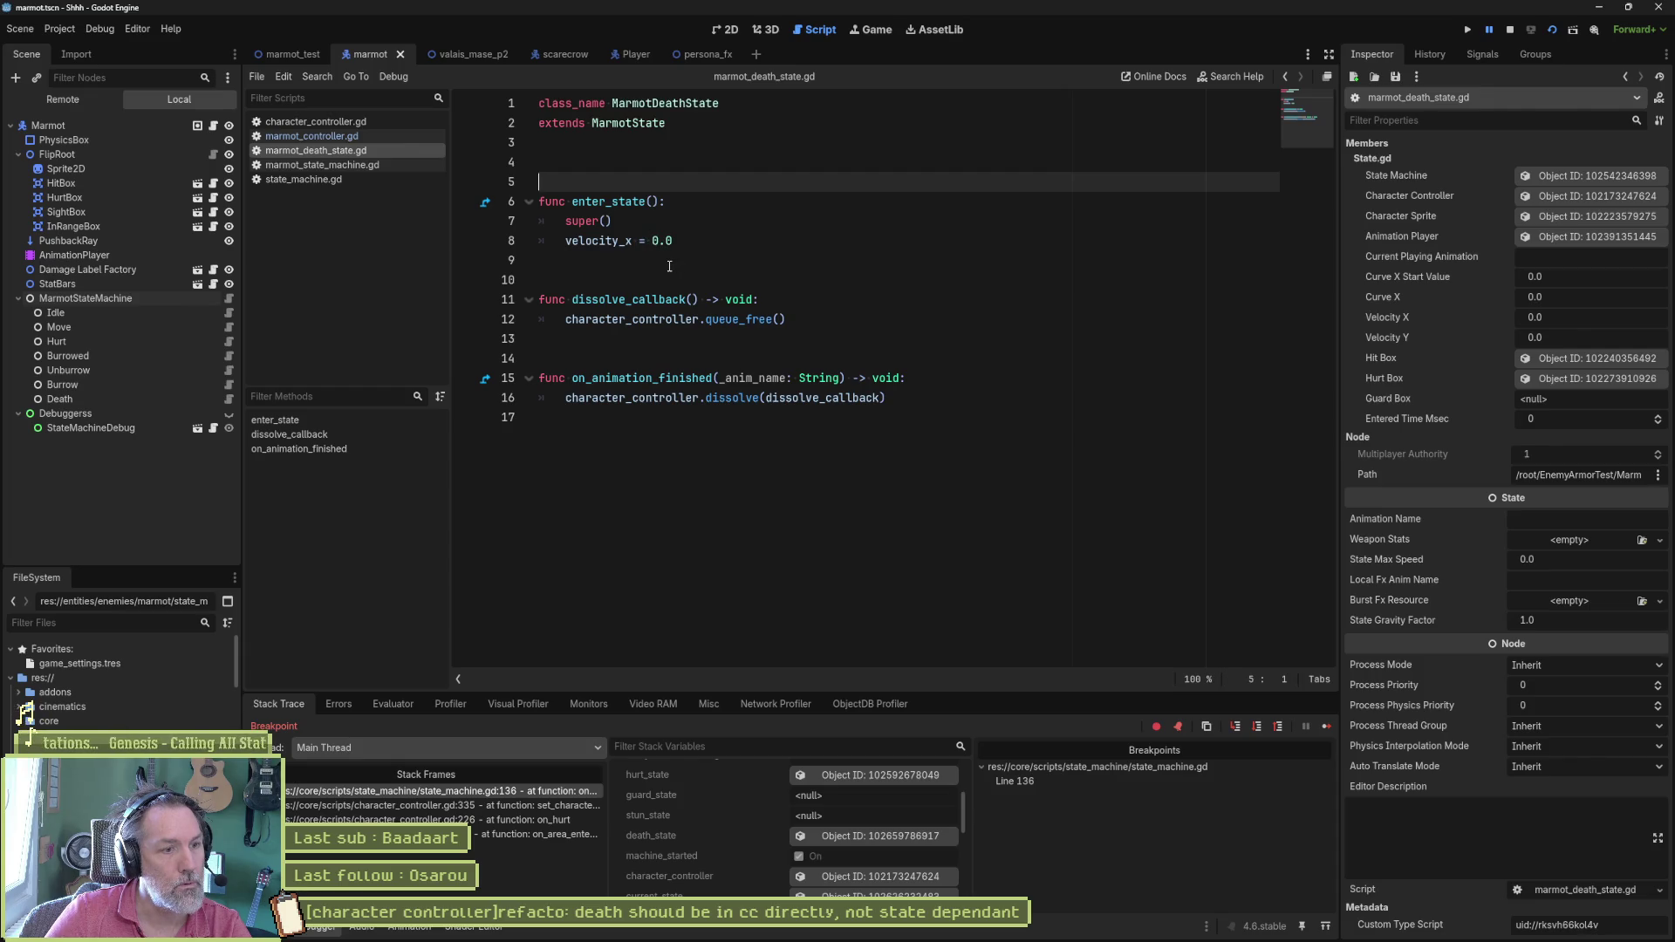
{"action": "key", "text": "F8"}
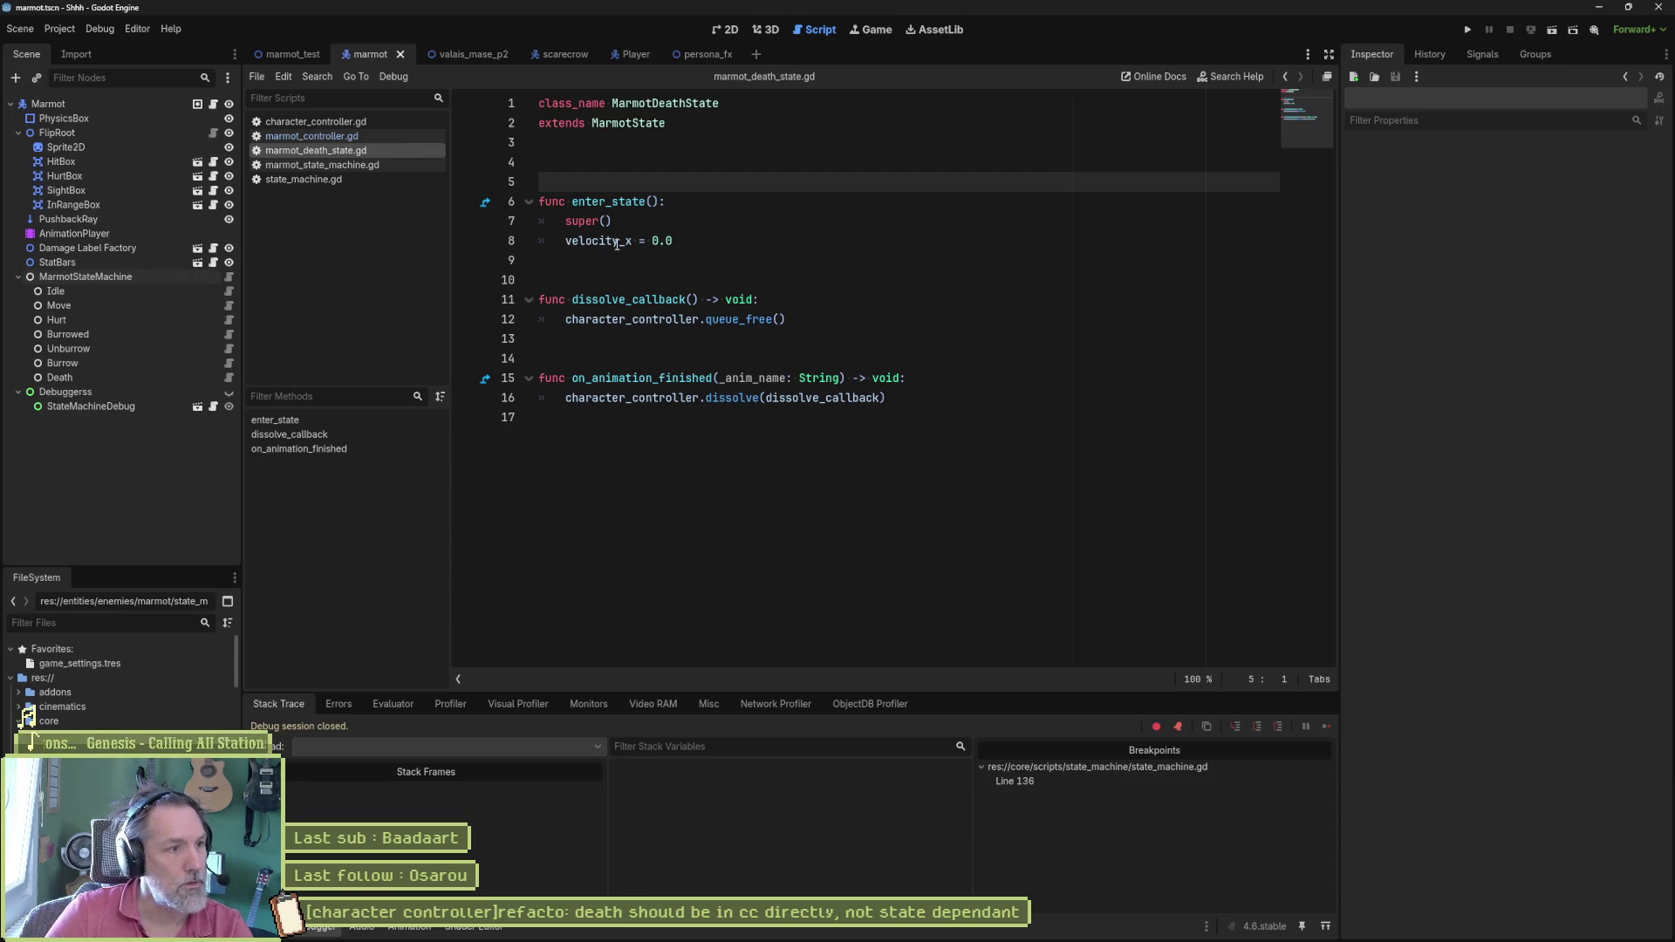
Step: Reimport the Sprite2D from Aseprite, set the Death state's Animation Name to death, and run marmot_test again
{"action": "left_click", "coordinate": [65, 146]}
{"action": "scroll", "coordinate": [1460, 489], "scroll_direction": "down", "scroll_amount": 8}
{"action": "scroll", "coordinate": [1494, 655], "scroll_direction": "down", "scroll_amount": 5}
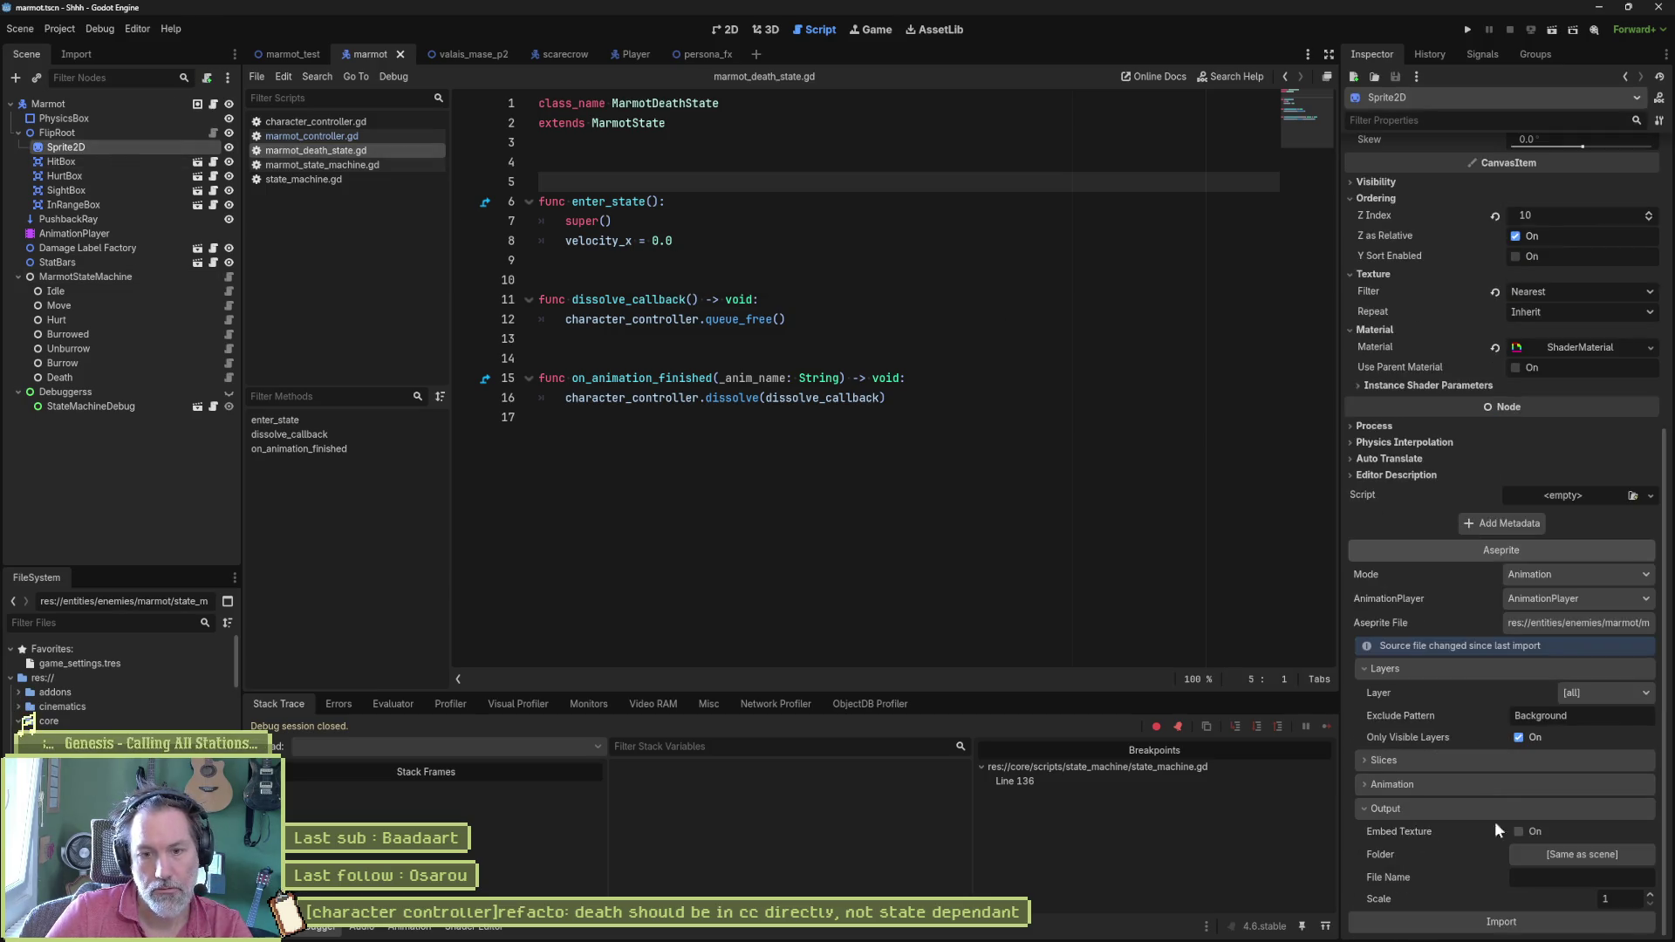
{"action": "left_click", "coordinate": [1506, 923]}
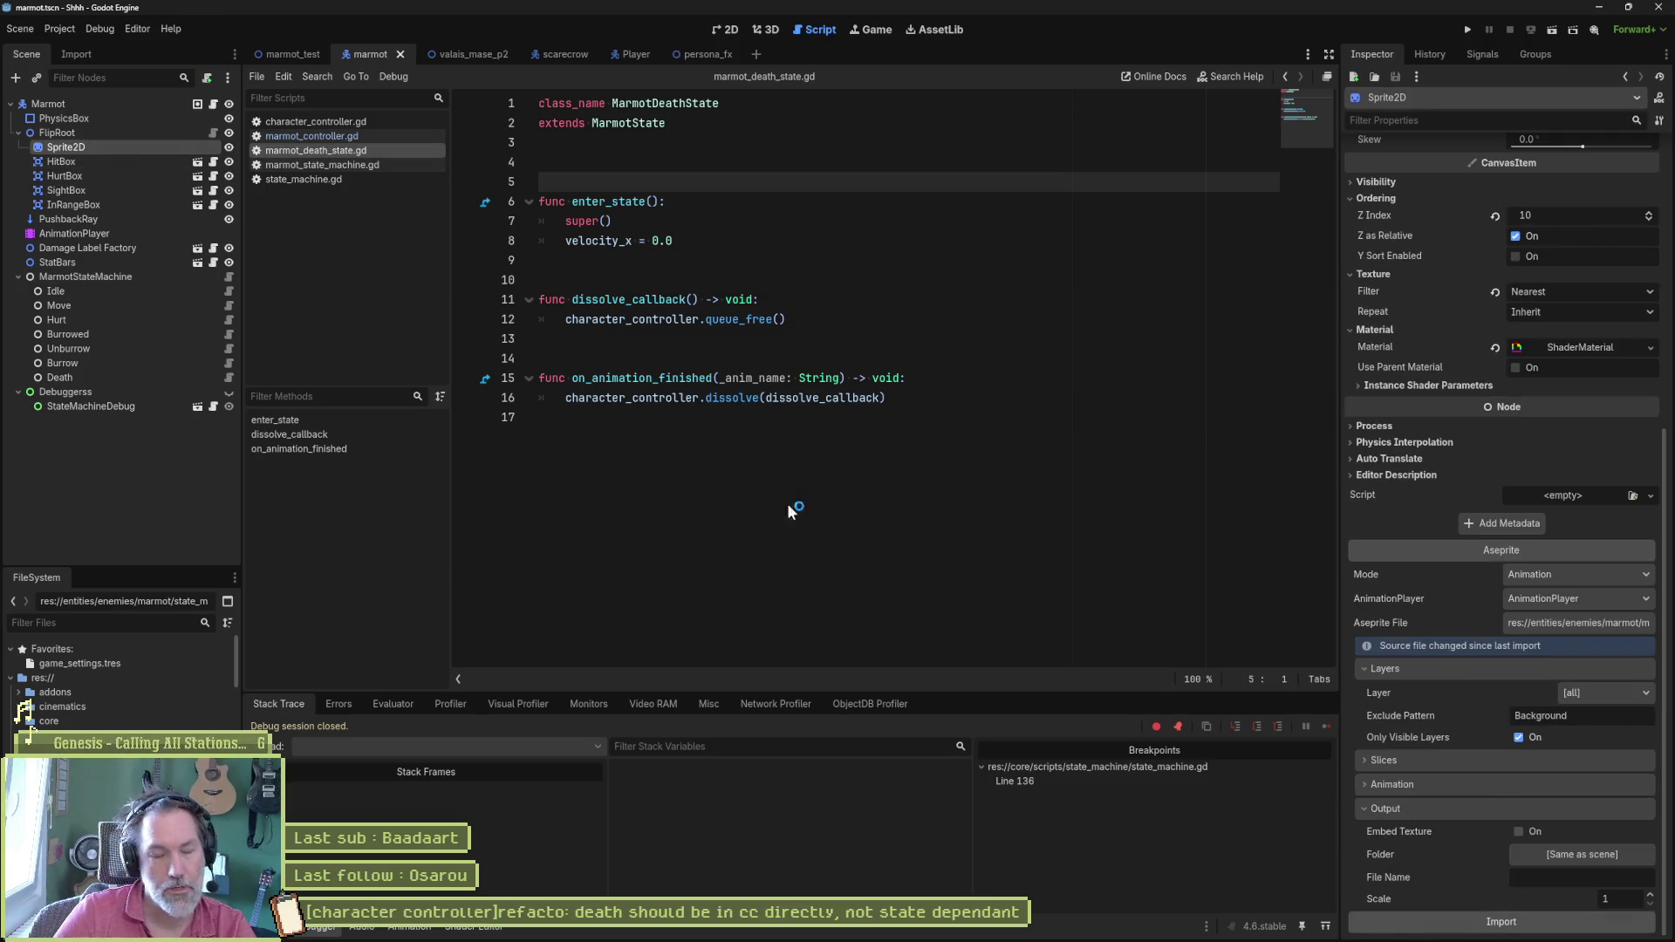
{"action": "left_click", "coordinate": [87, 377]}
{"action": "left_click", "coordinate": [1543, 169]}
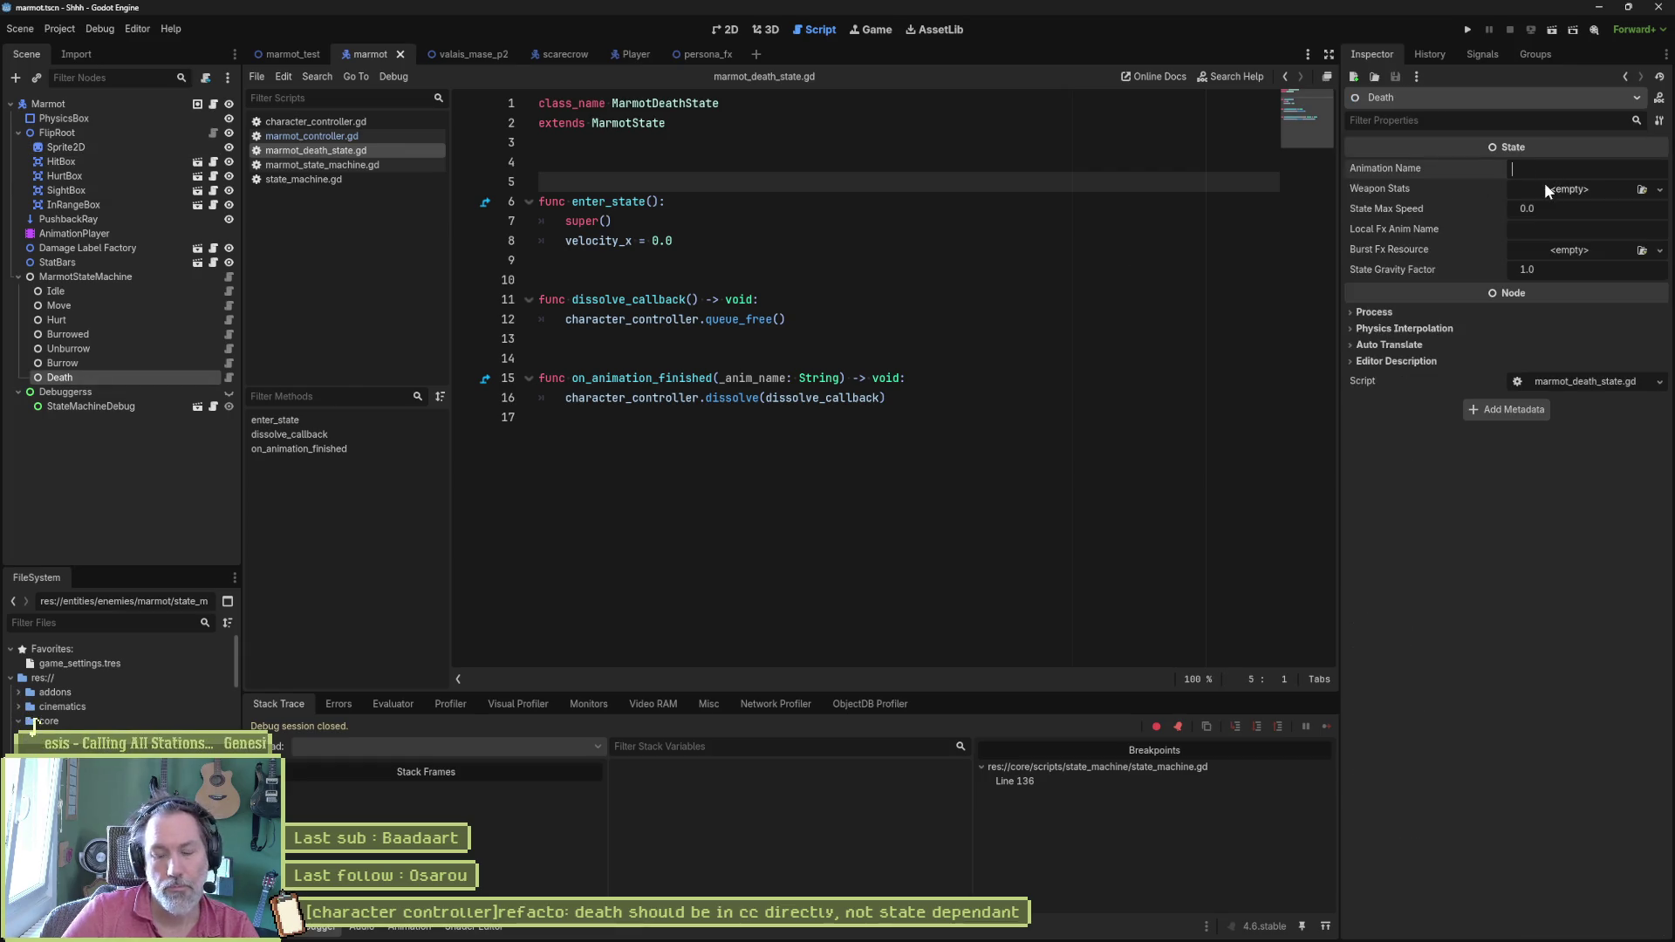
{"action": "type", "text": "death"}
{"action": "key", "text": "Return"}
{"action": "left_click", "coordinate": [906, 377]}
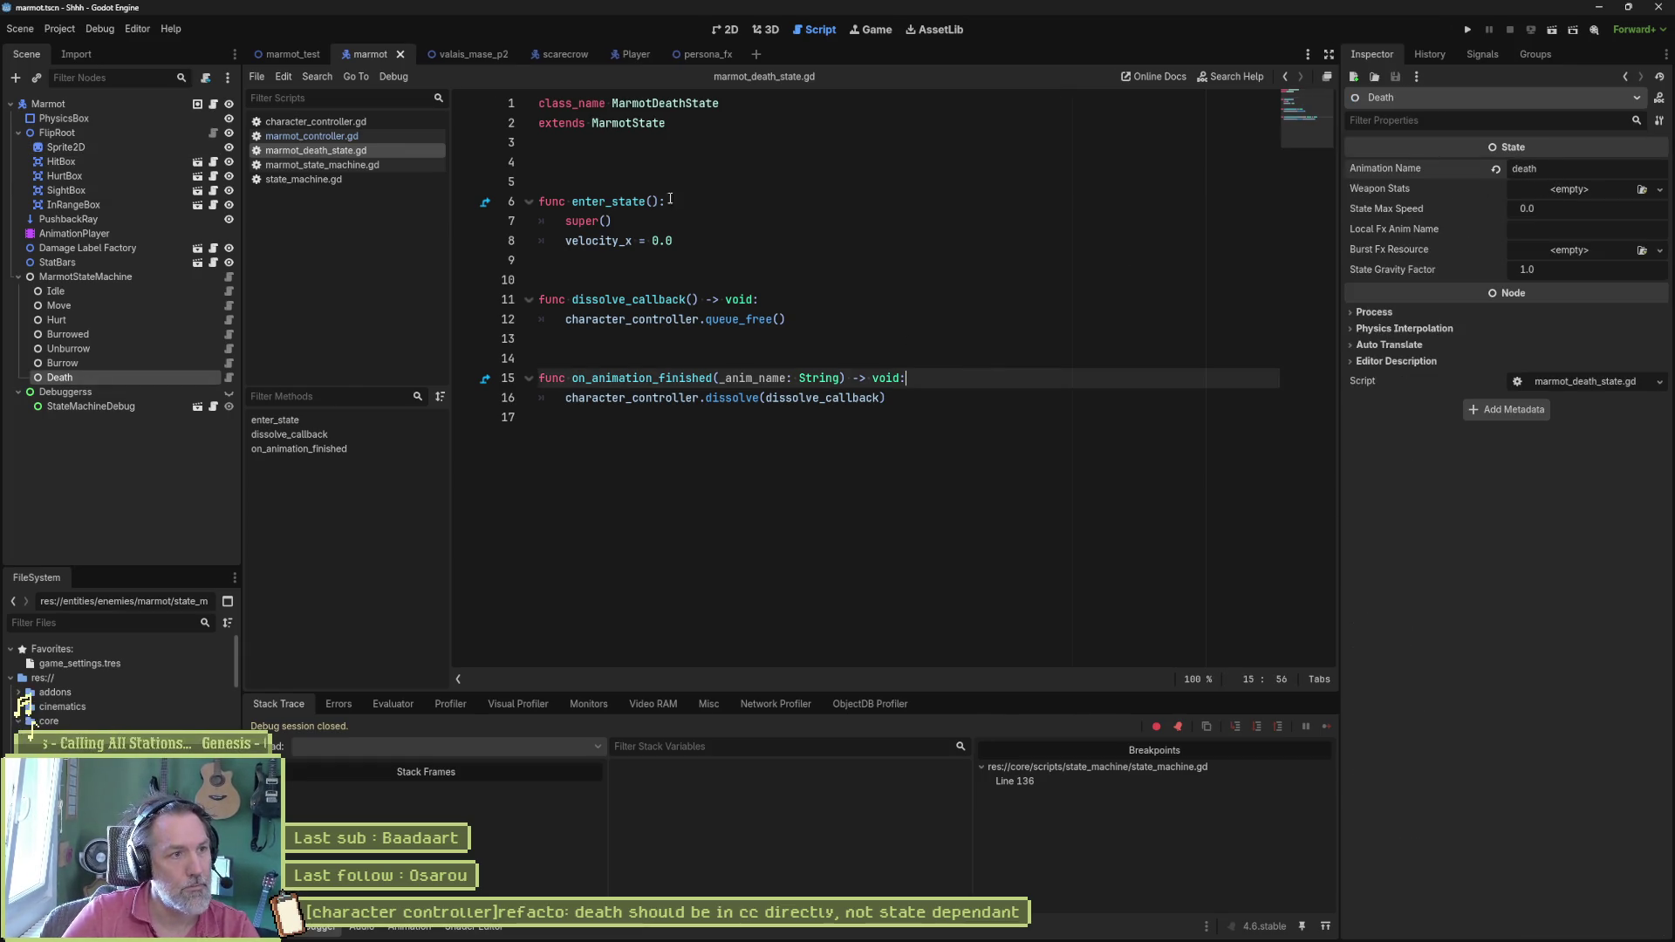
{"action": "key", "text": "ctrl+shift+Tab"}
{"action": "key", "text": "F5"}
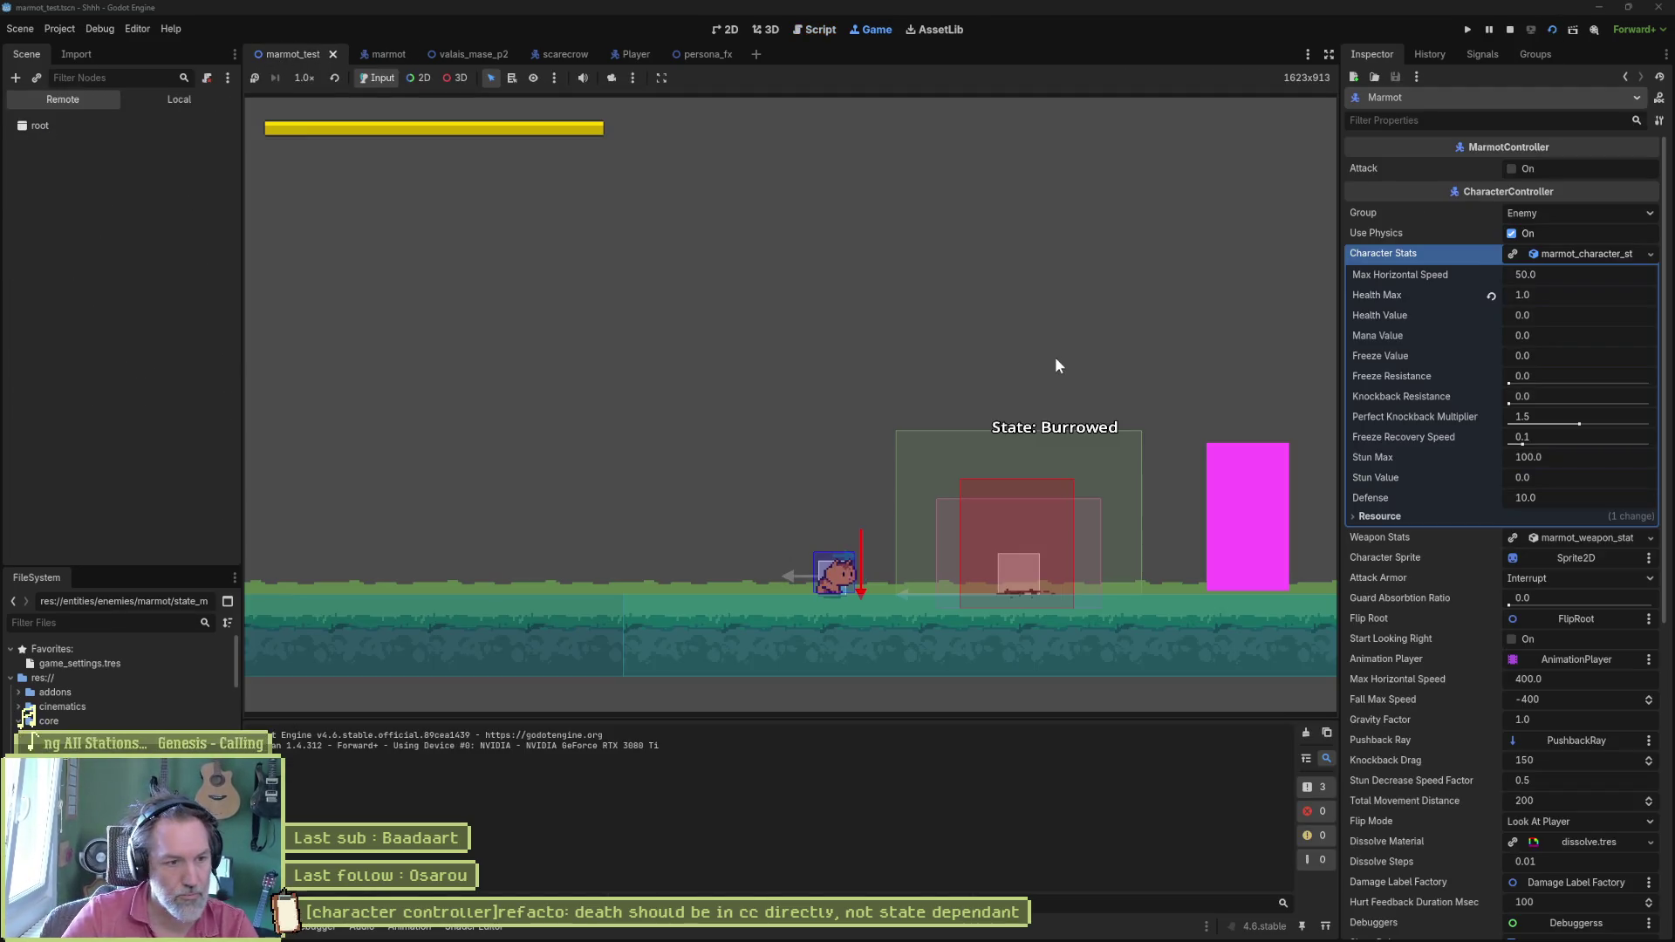
Step: Walk right and attack the marmot to death, continue past the line 136 breakpoint, and stop the game
{"action": "key", "text": "Right"}
{"action": "key", "text": "x"}
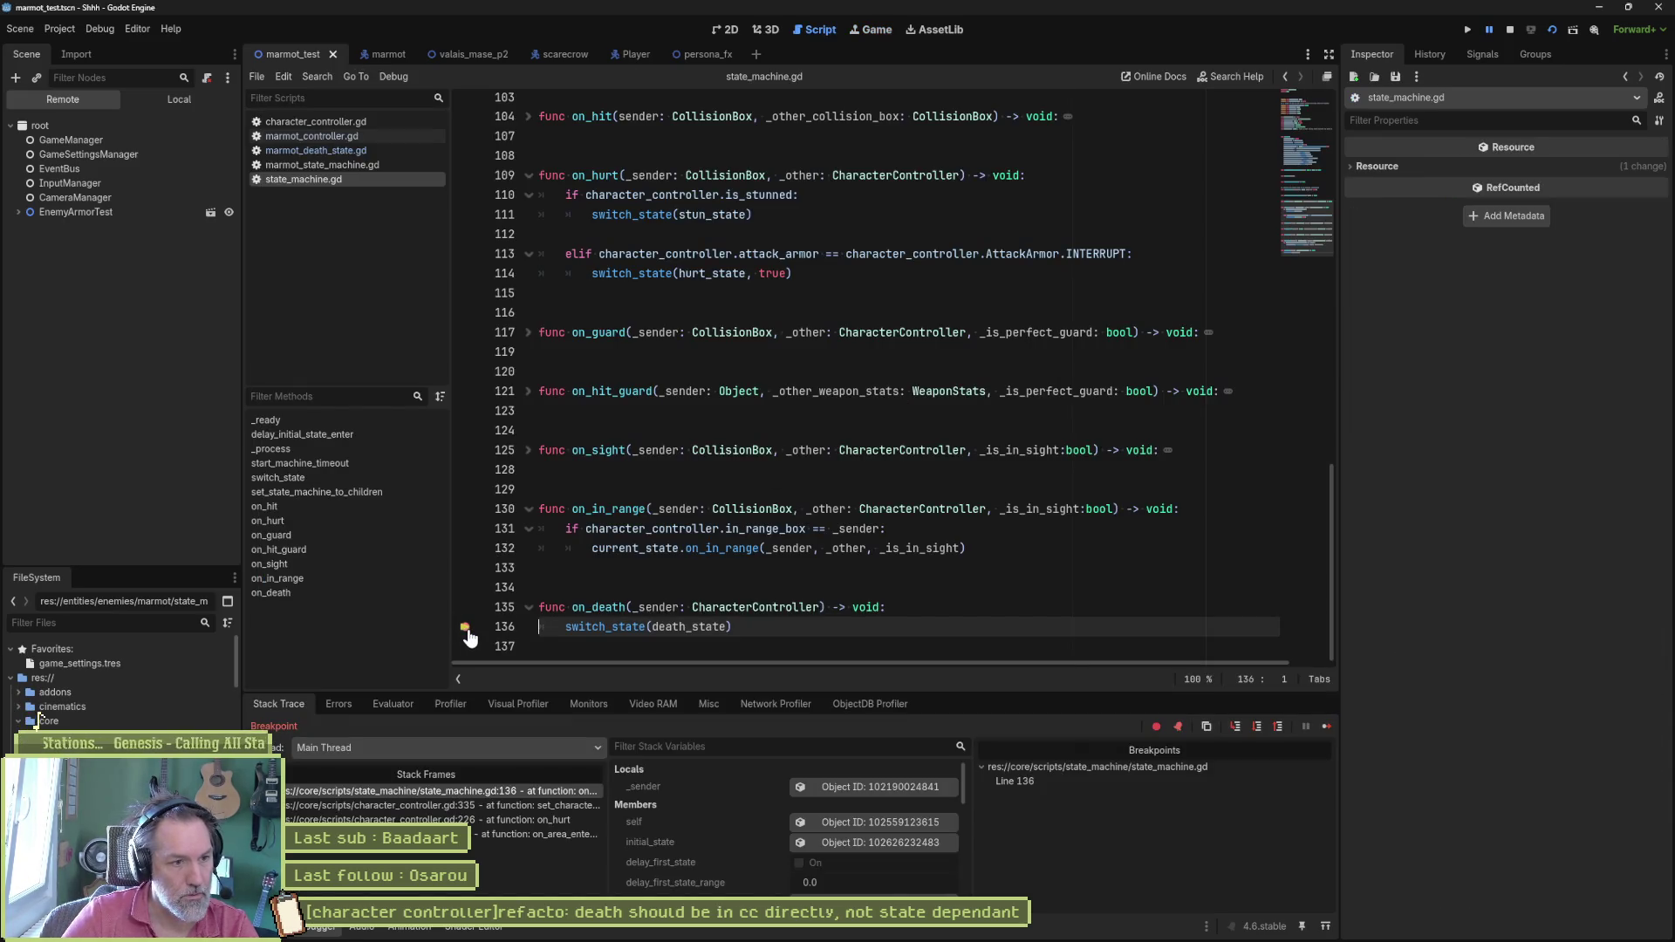
{"action": "left_click", "coordinate": [1320, 727]}
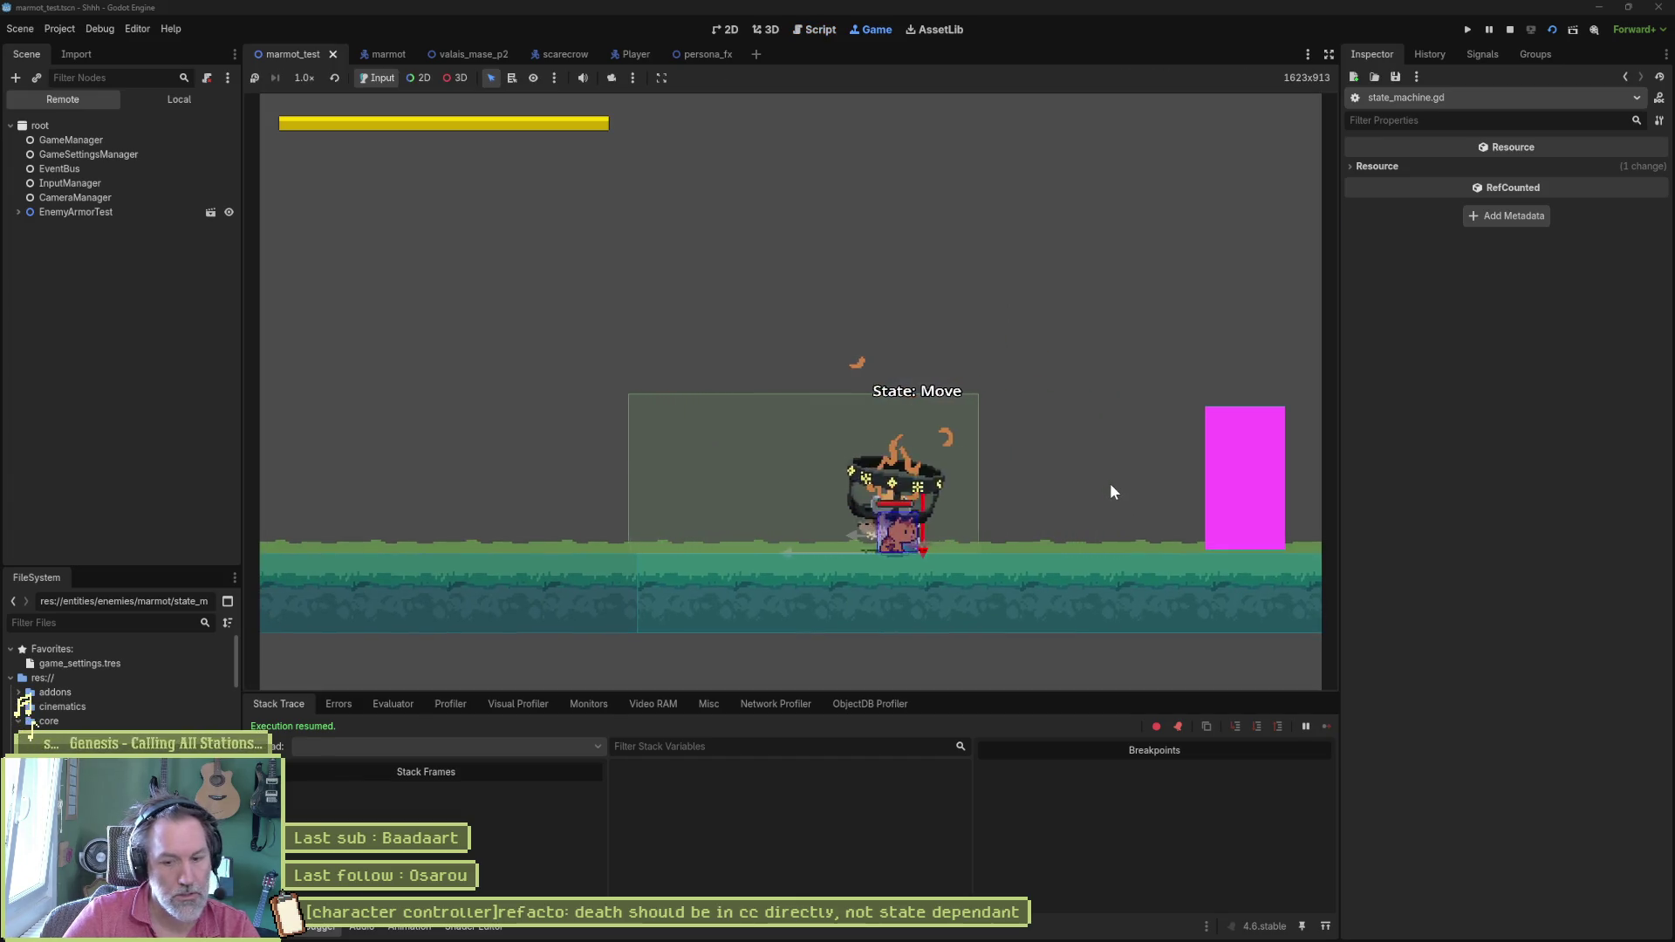
{"action": "key", "text": "F8"}
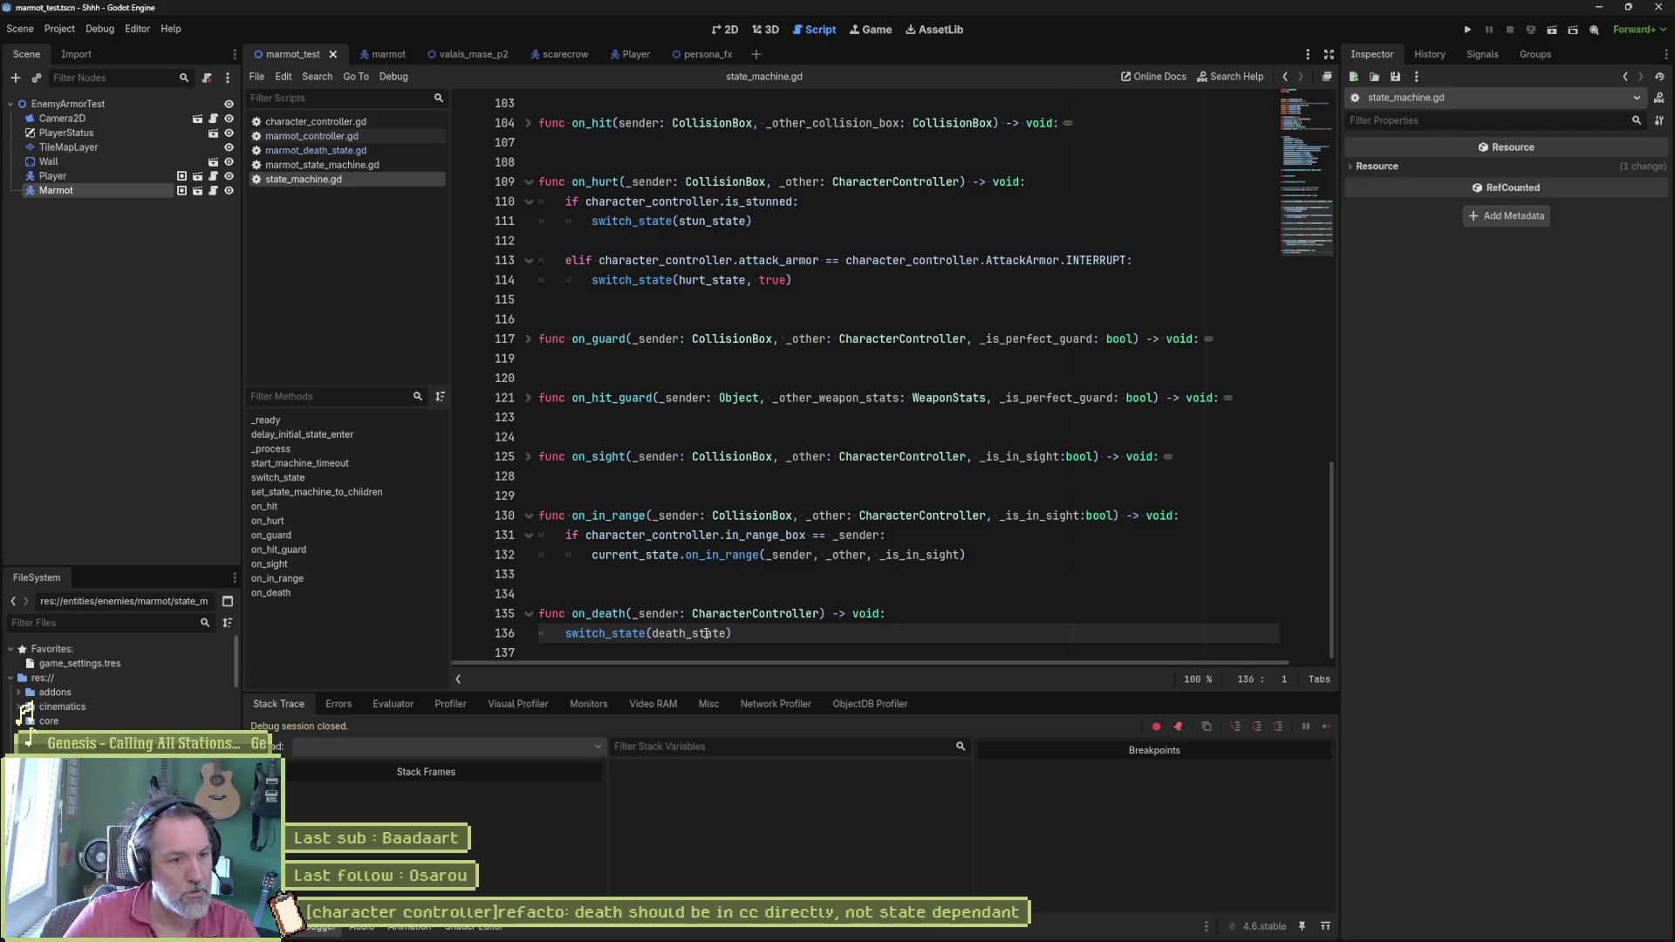
Step: Set breakpoints on lines 16 and 8 of marmot_death_state.gd and rerun the project
{"action": "left_click", "coordinate": [315, 150]}
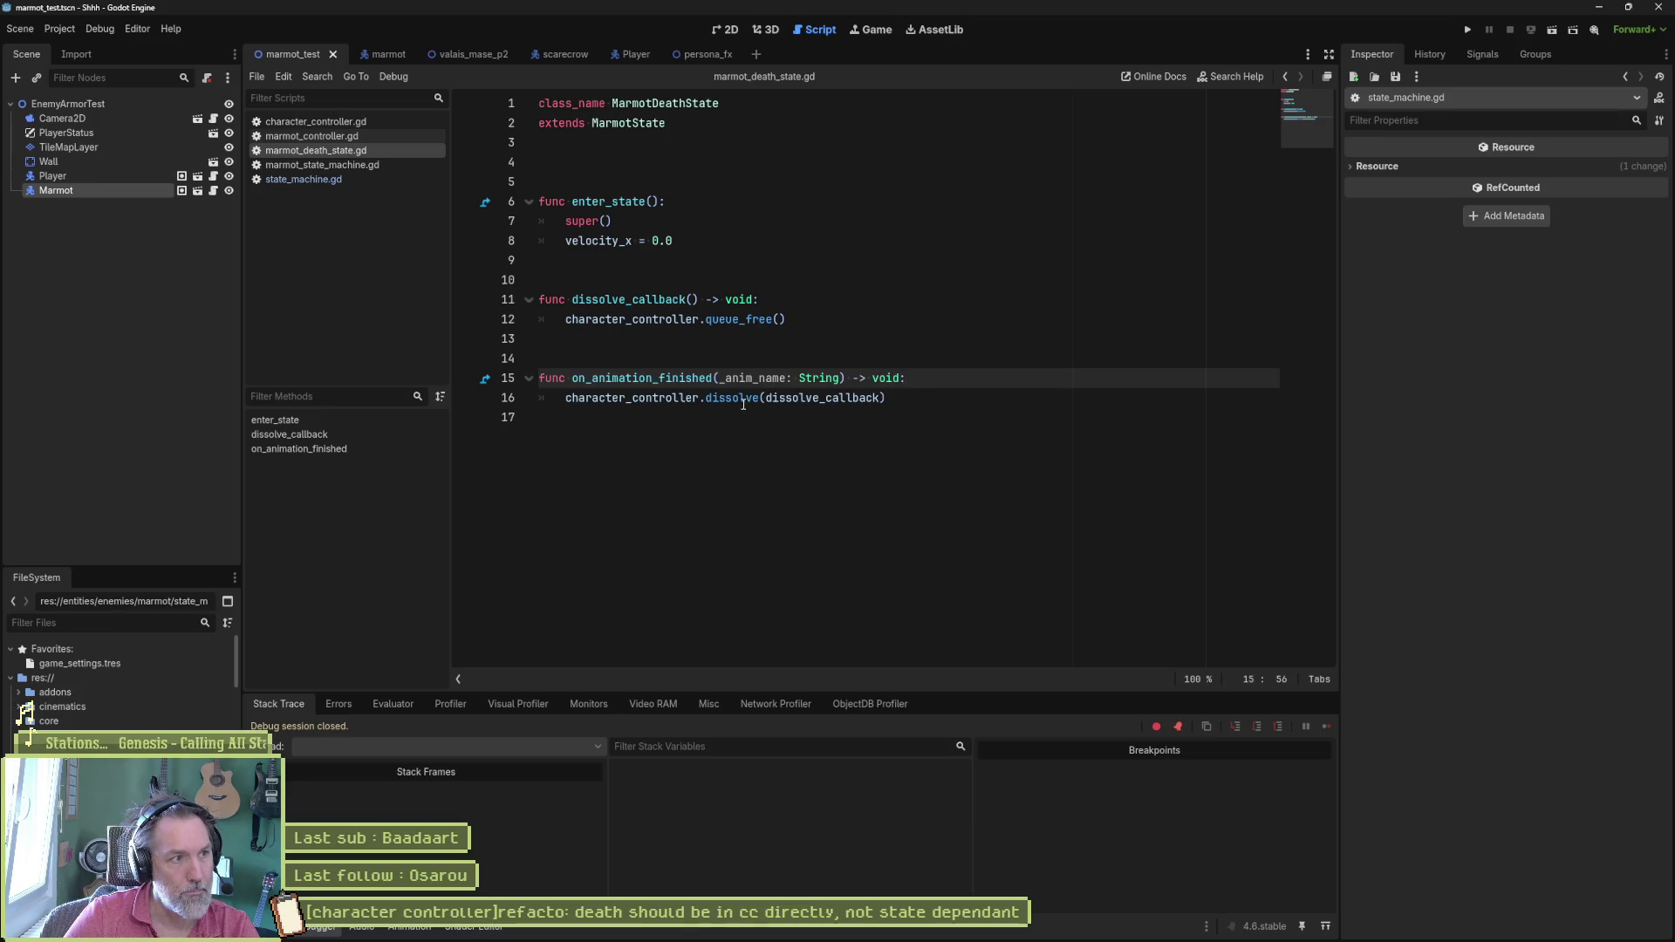
{"action": "left_click", "coordinate": [466, 398]}
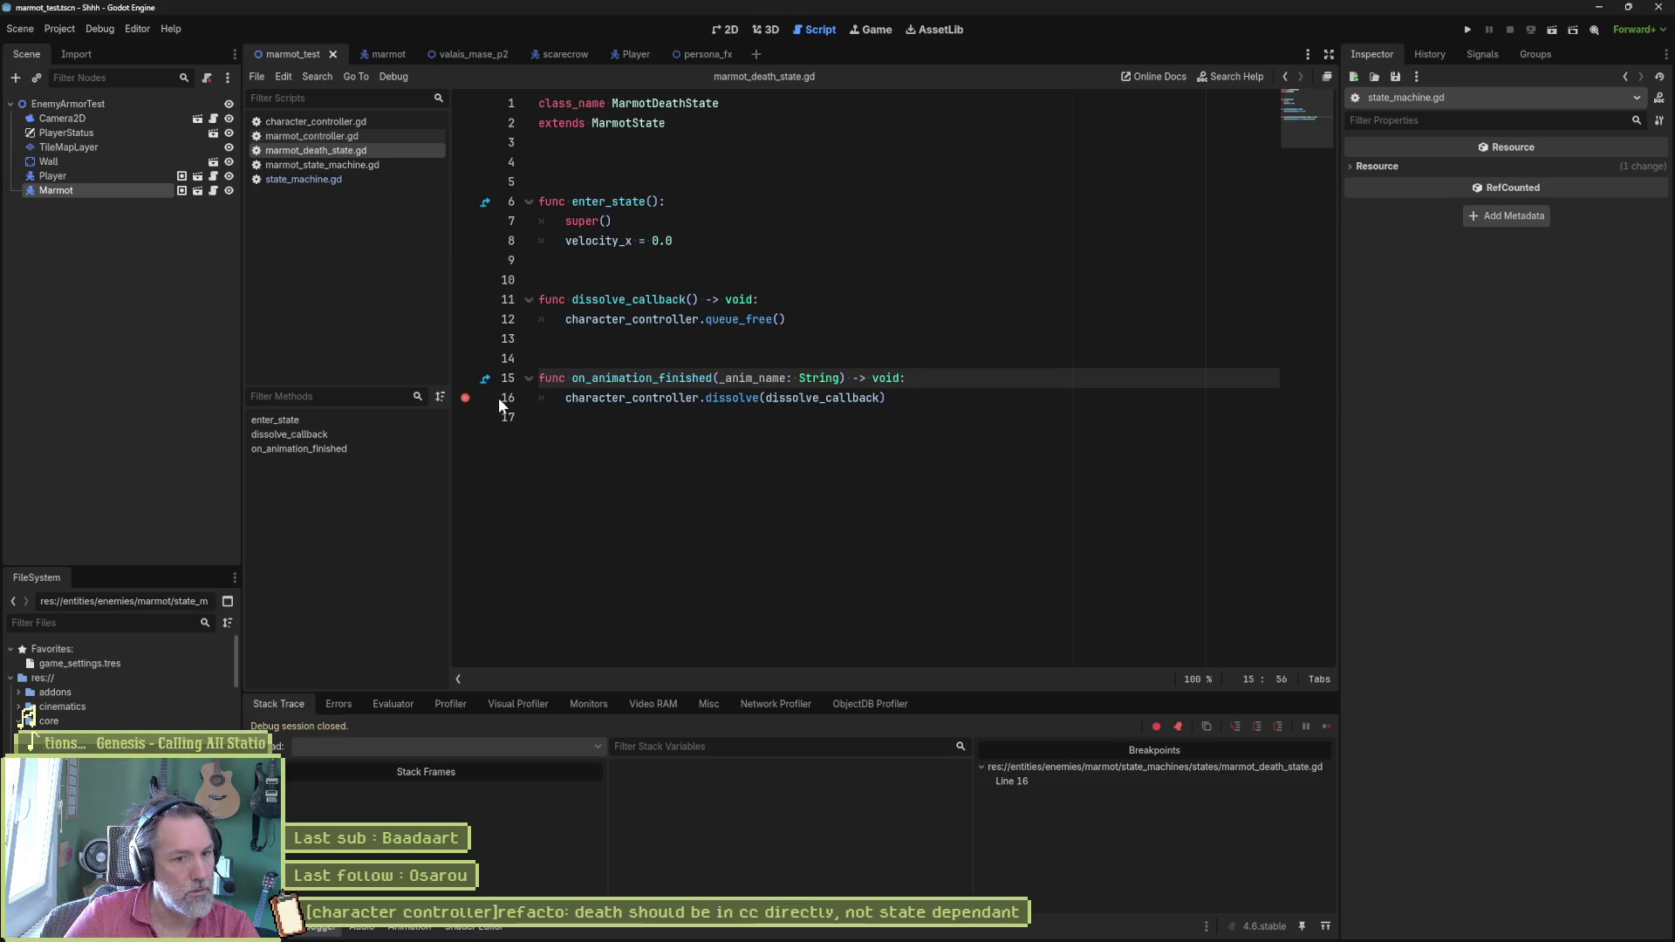
{"action": "left_click", "coordinate": [466, 241]}
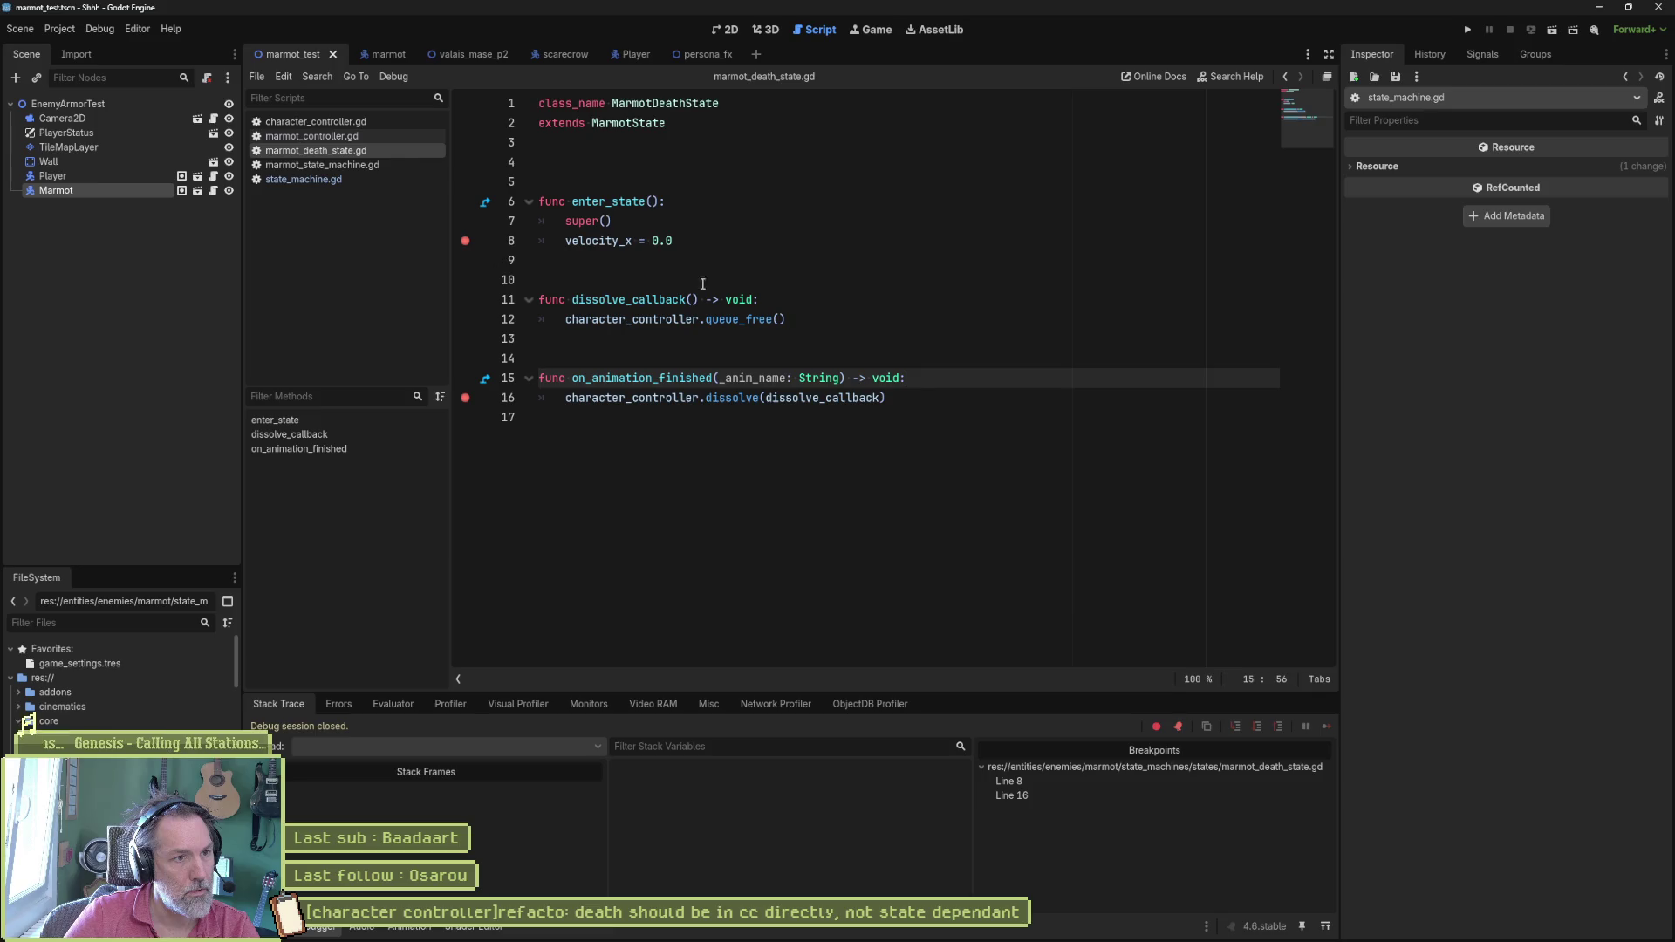
{"action": "key", "text": "F5"}
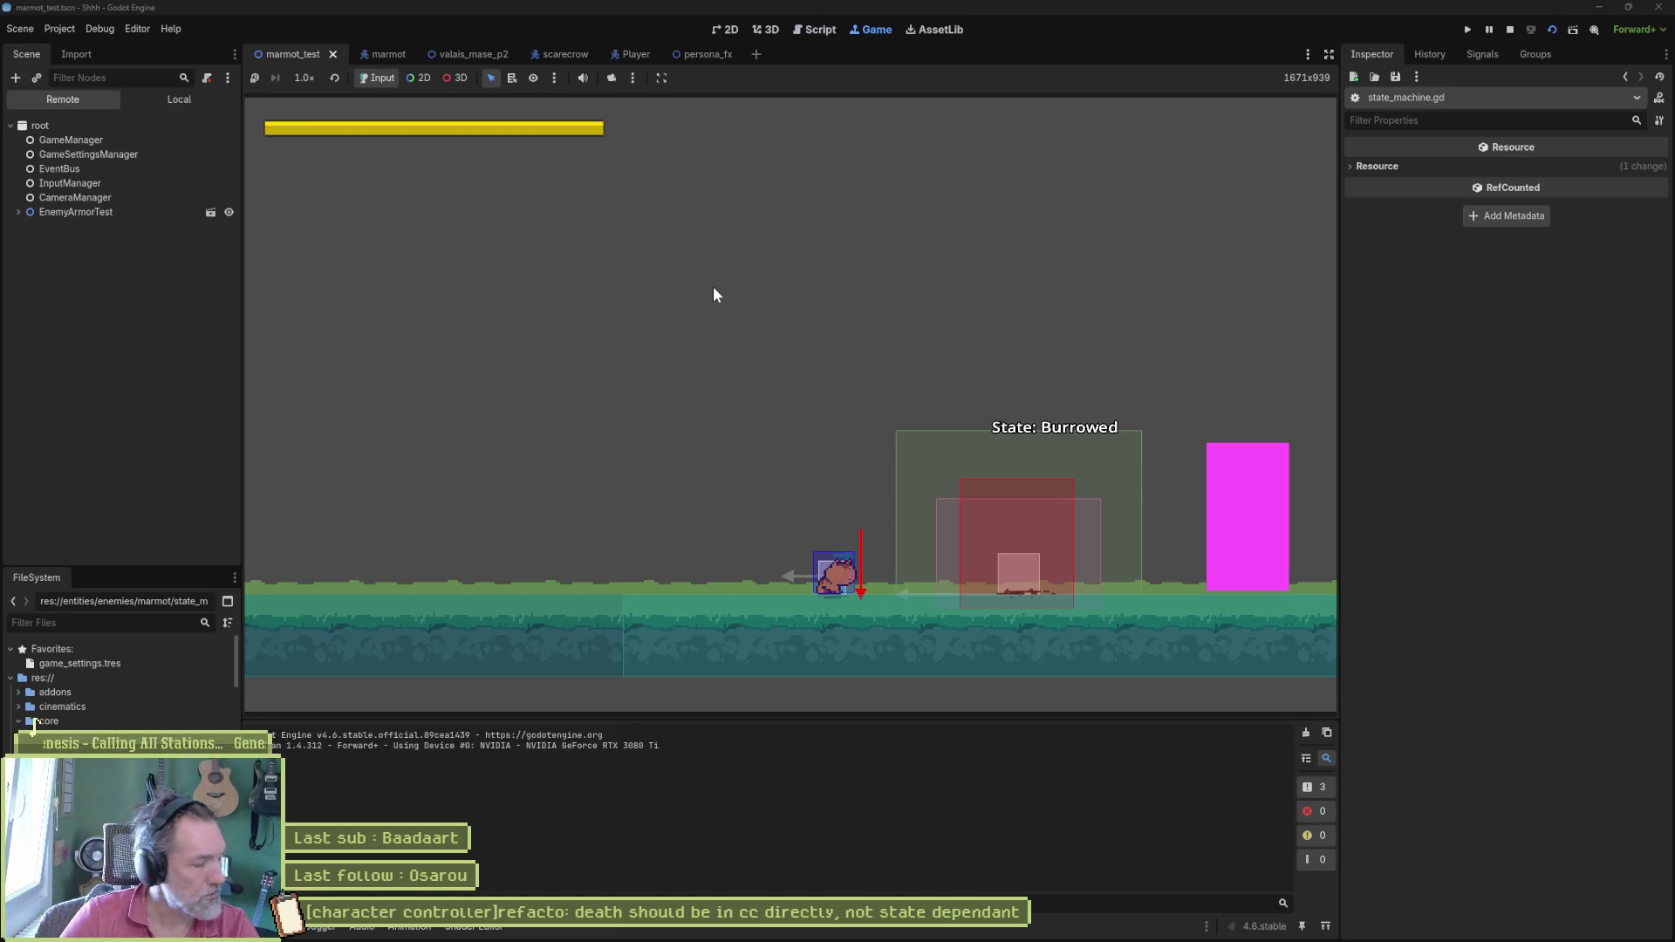
{"action": "key", "text": "Right"}
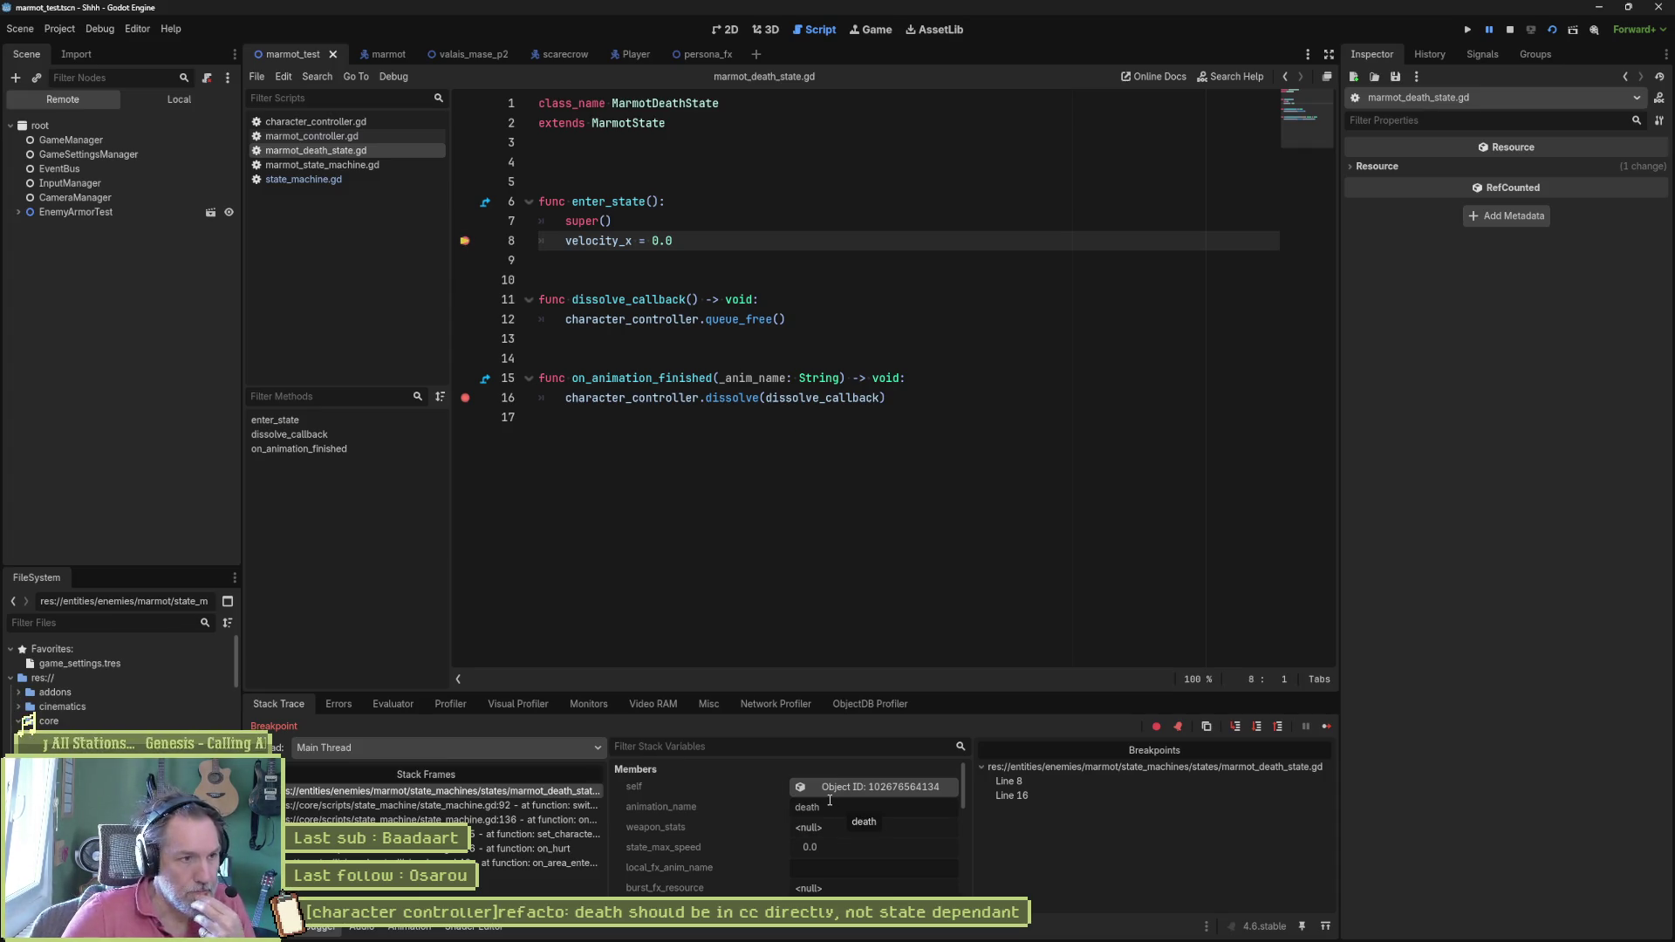
{"action": "left_click", "coordinate": [29, 212]}
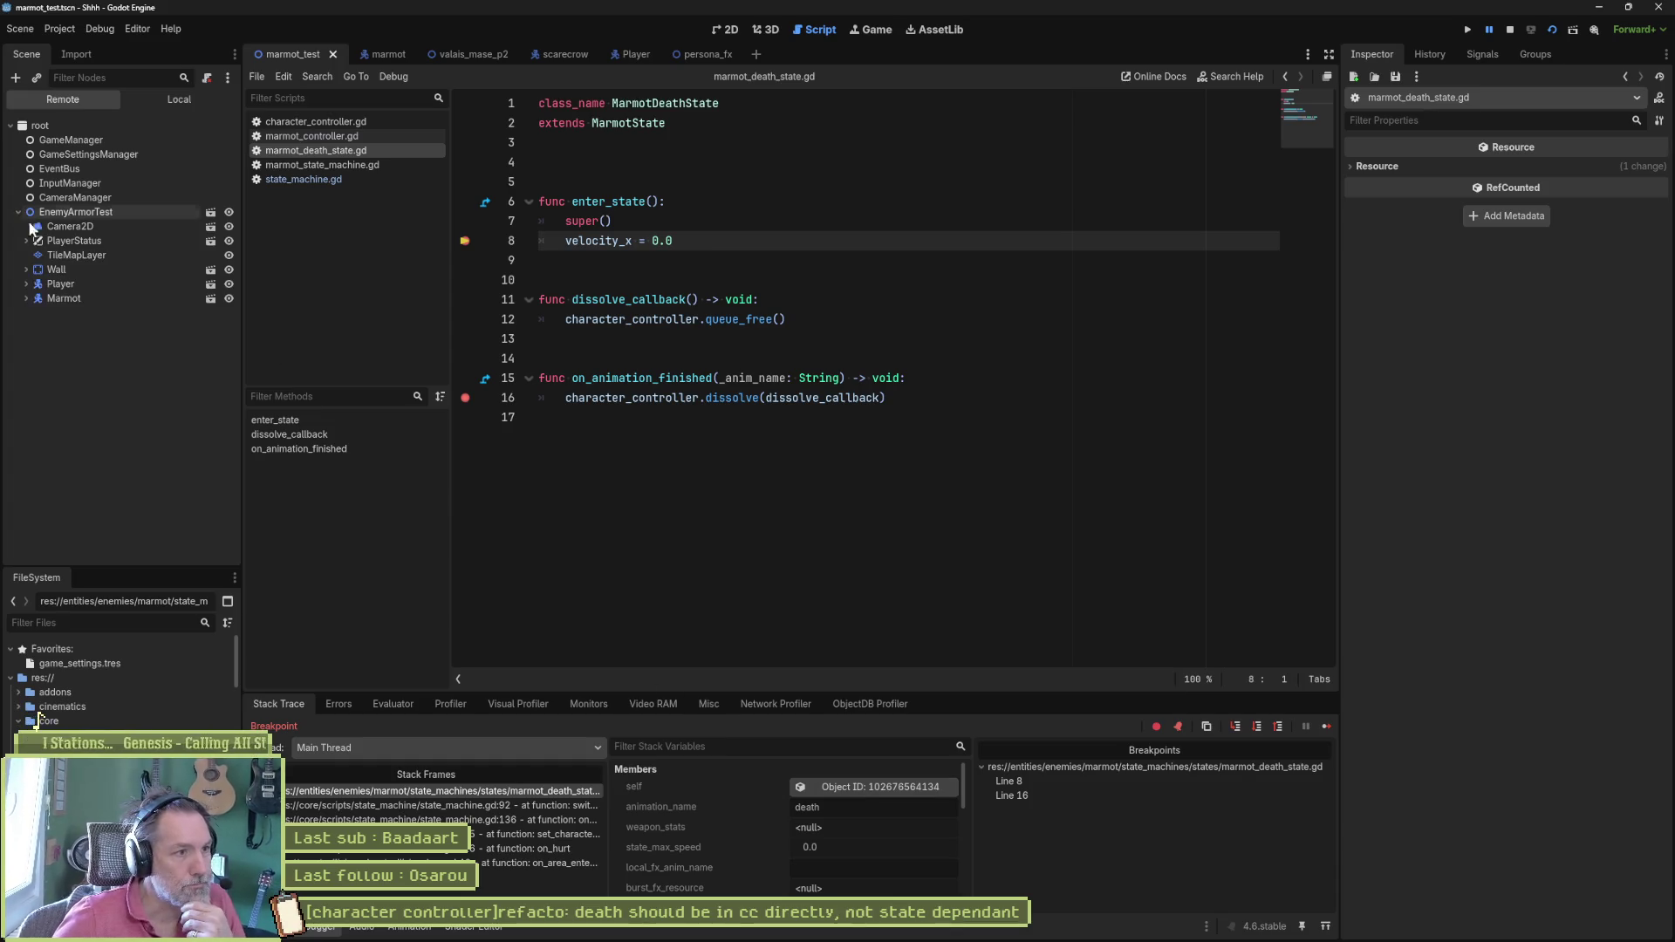
{"action": "left_click", "coordinate": [29, 299]}
{"action": "left_click", "coordinate": [127, 355]}
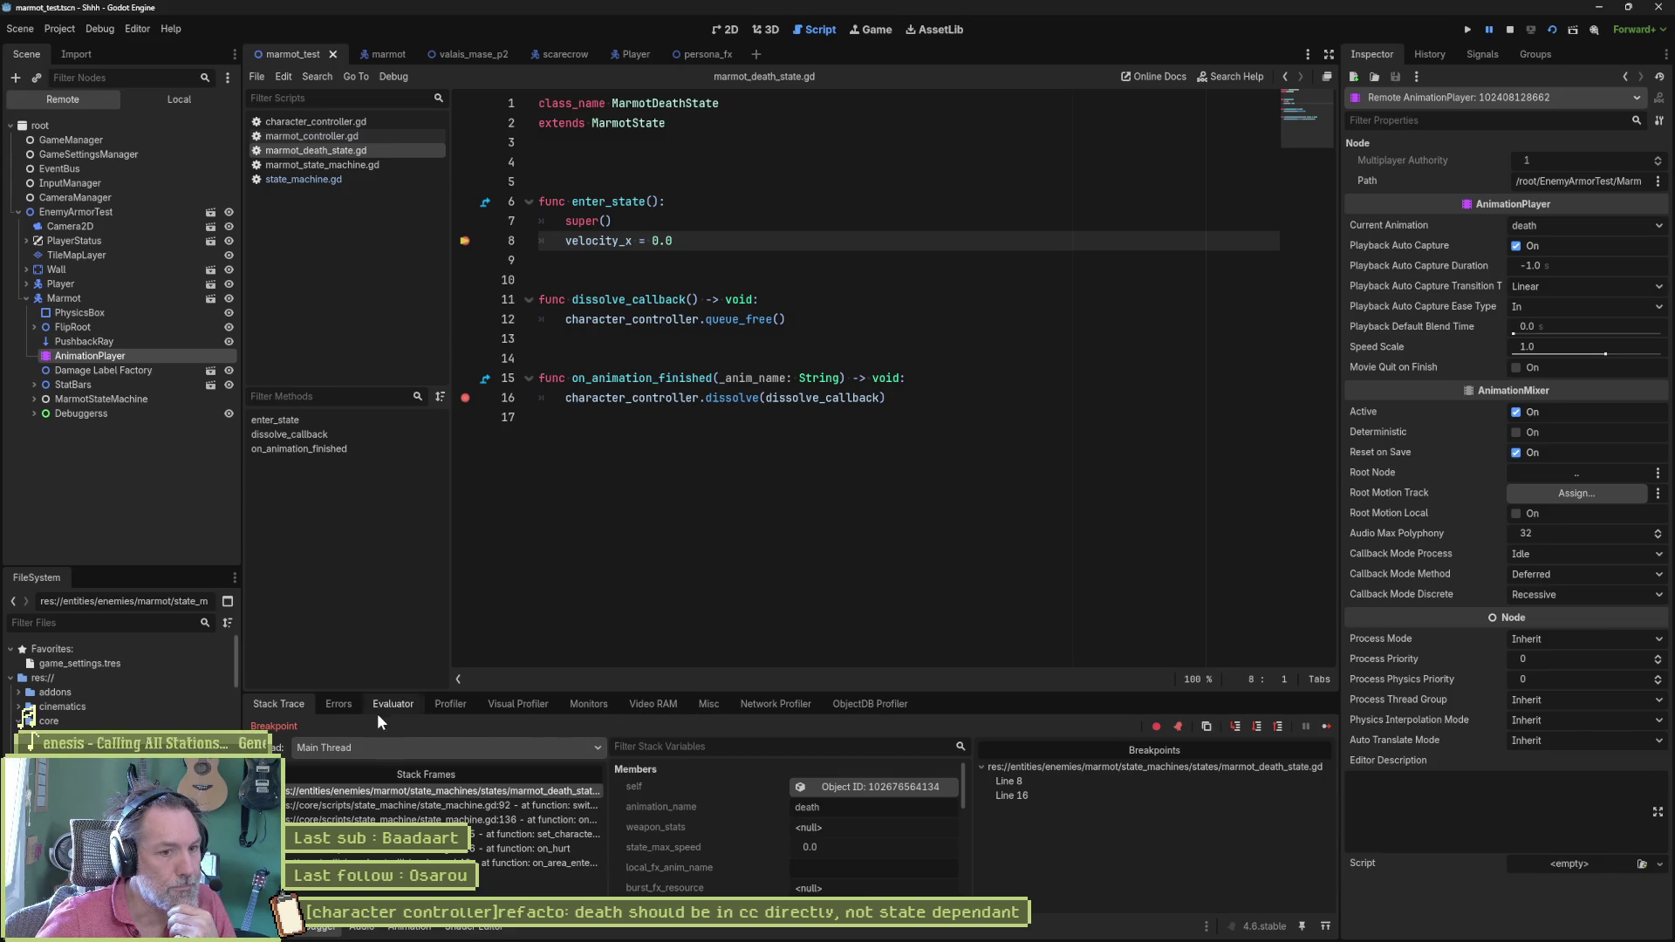
{"action": "left_click", "coordinate": [1509, 29]}
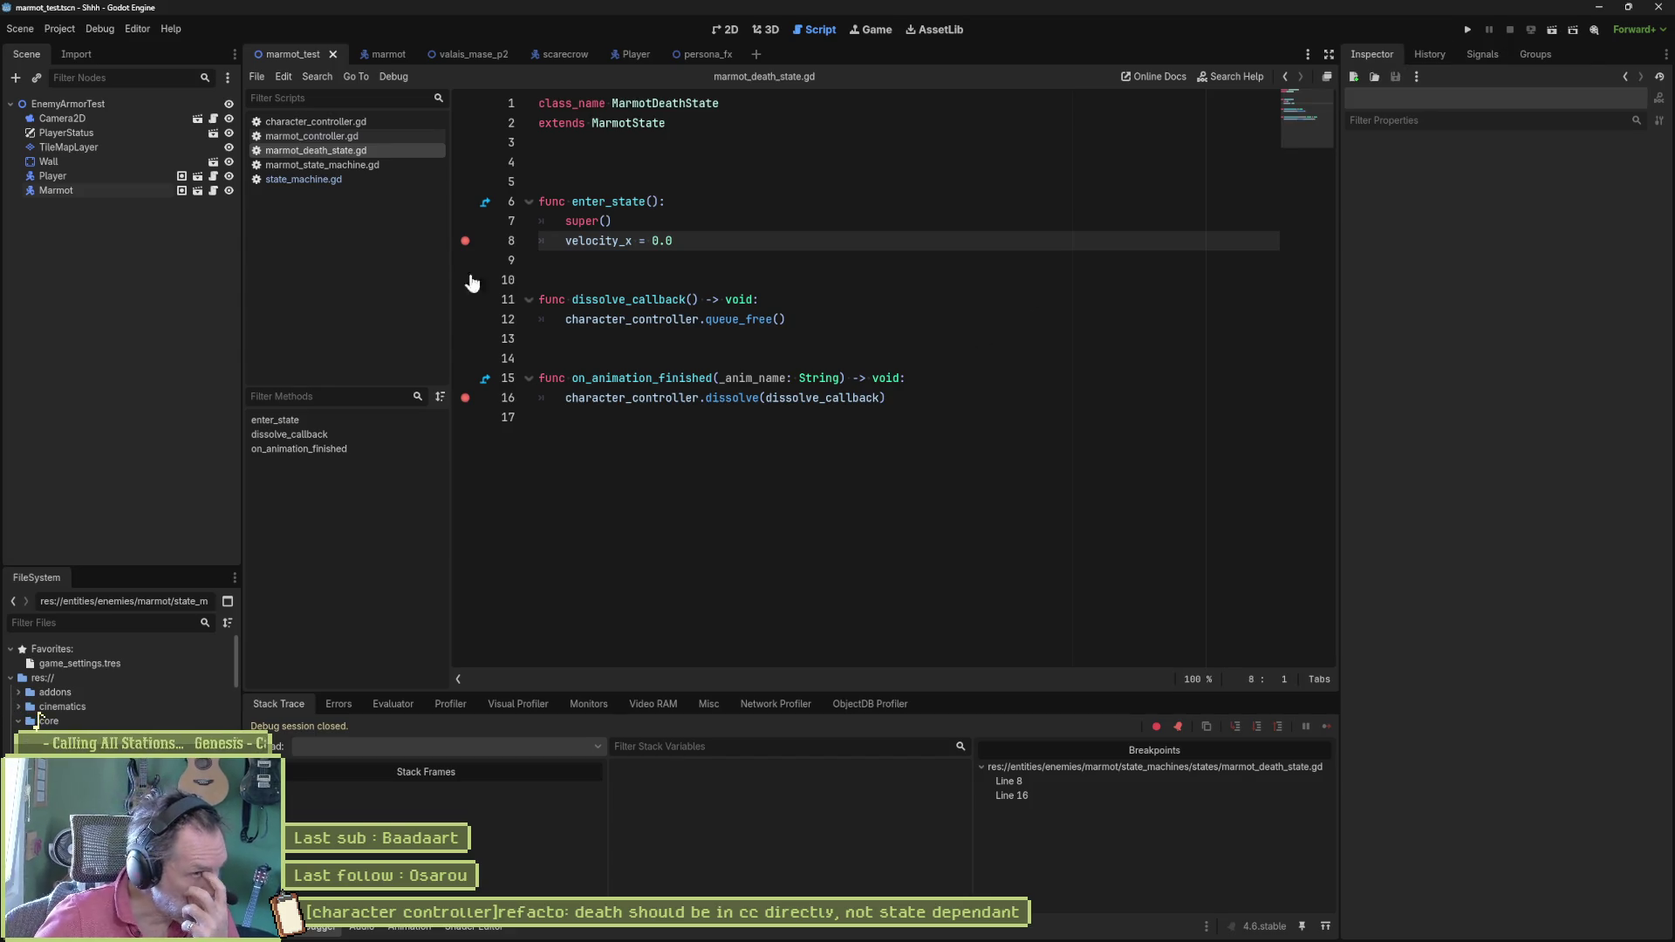
Step: Preview and scrub the marmot's death animation in the AnimationPlayer, then rewind it
{"action": "left_click", "coordinate": [388, 54]}
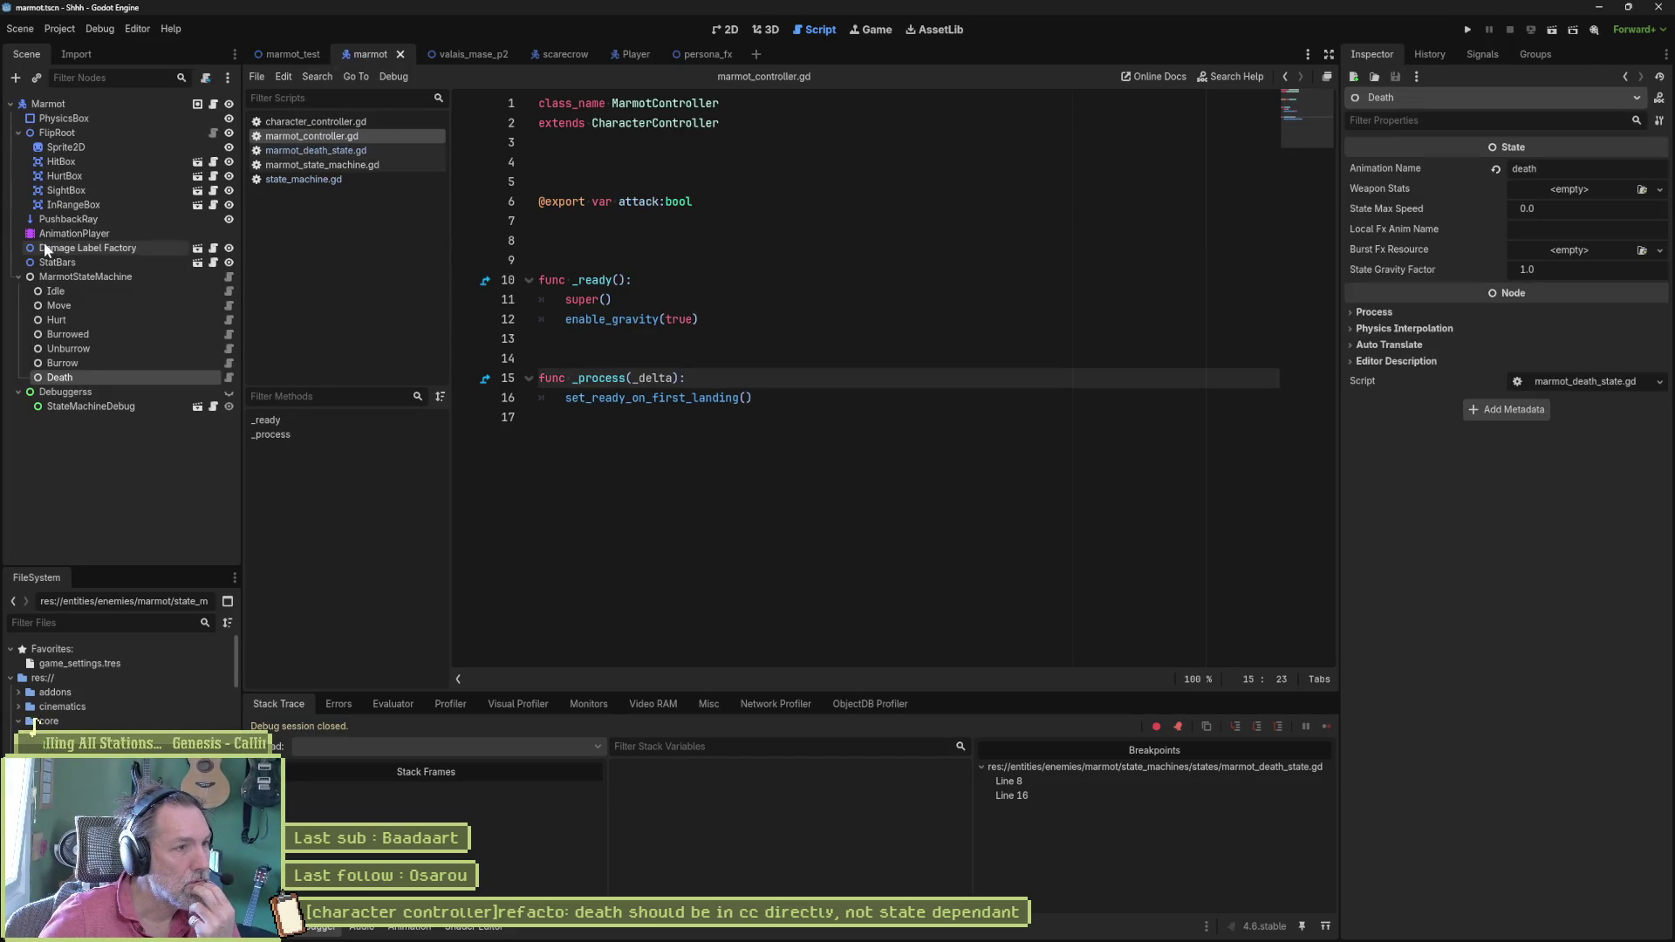
{"action": "left_click", "coordinate": [78, 236]}
{"action": "left_click", "coordinate": [706, 647]}
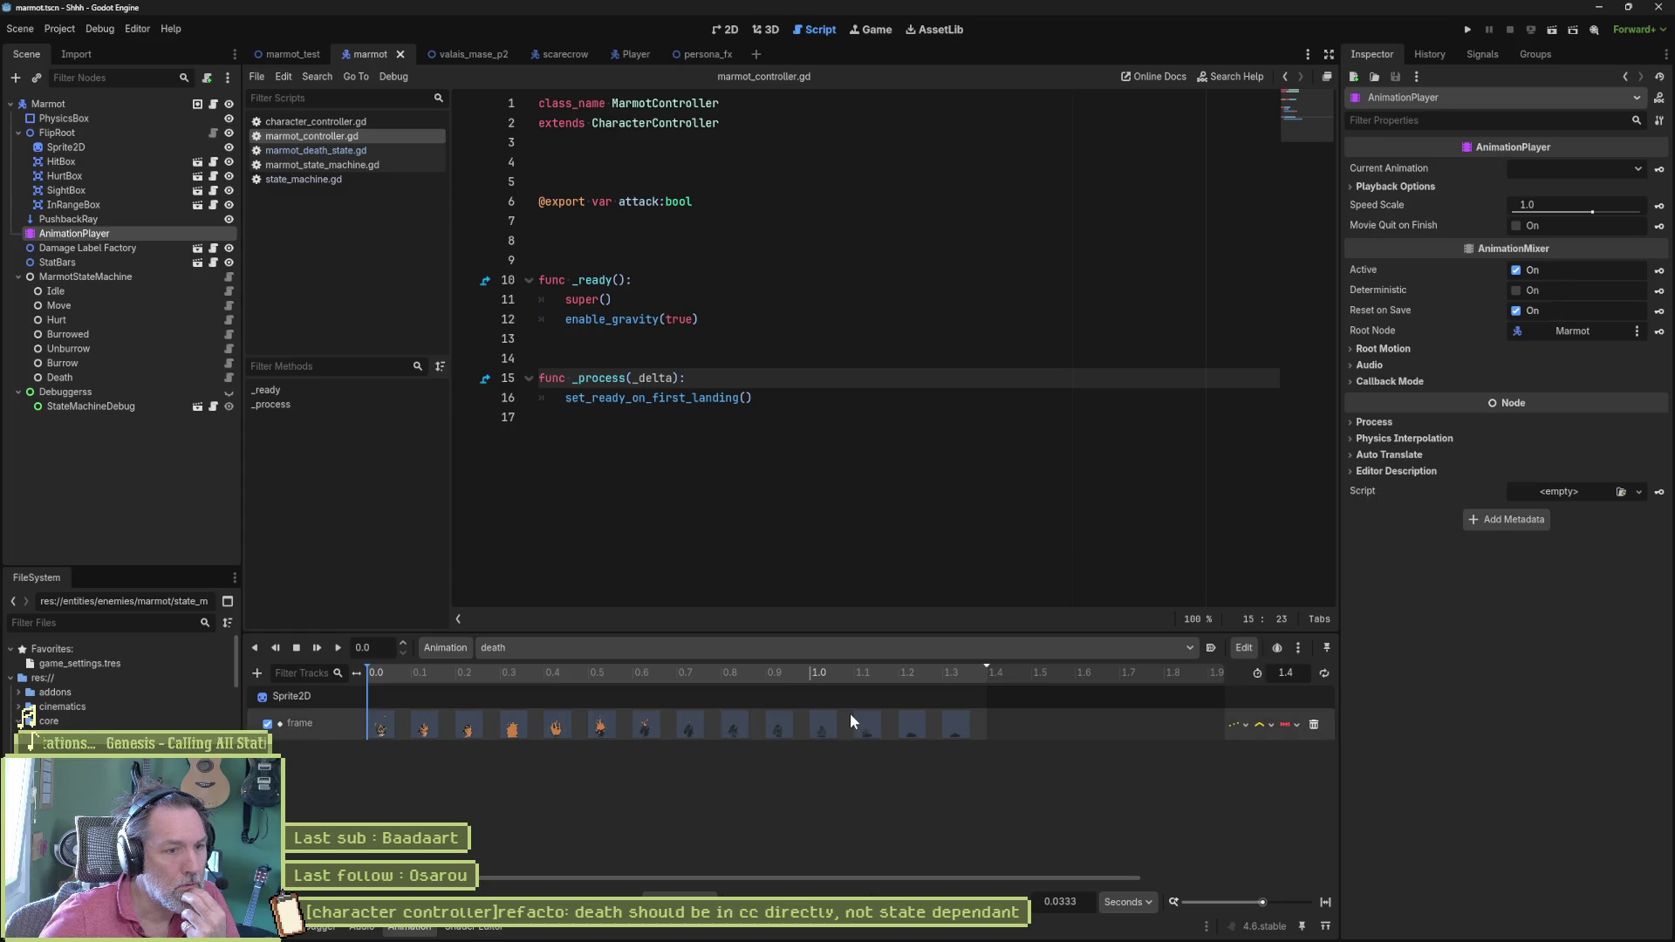
{"action": "left_click", "coordinate": [723, 29]}
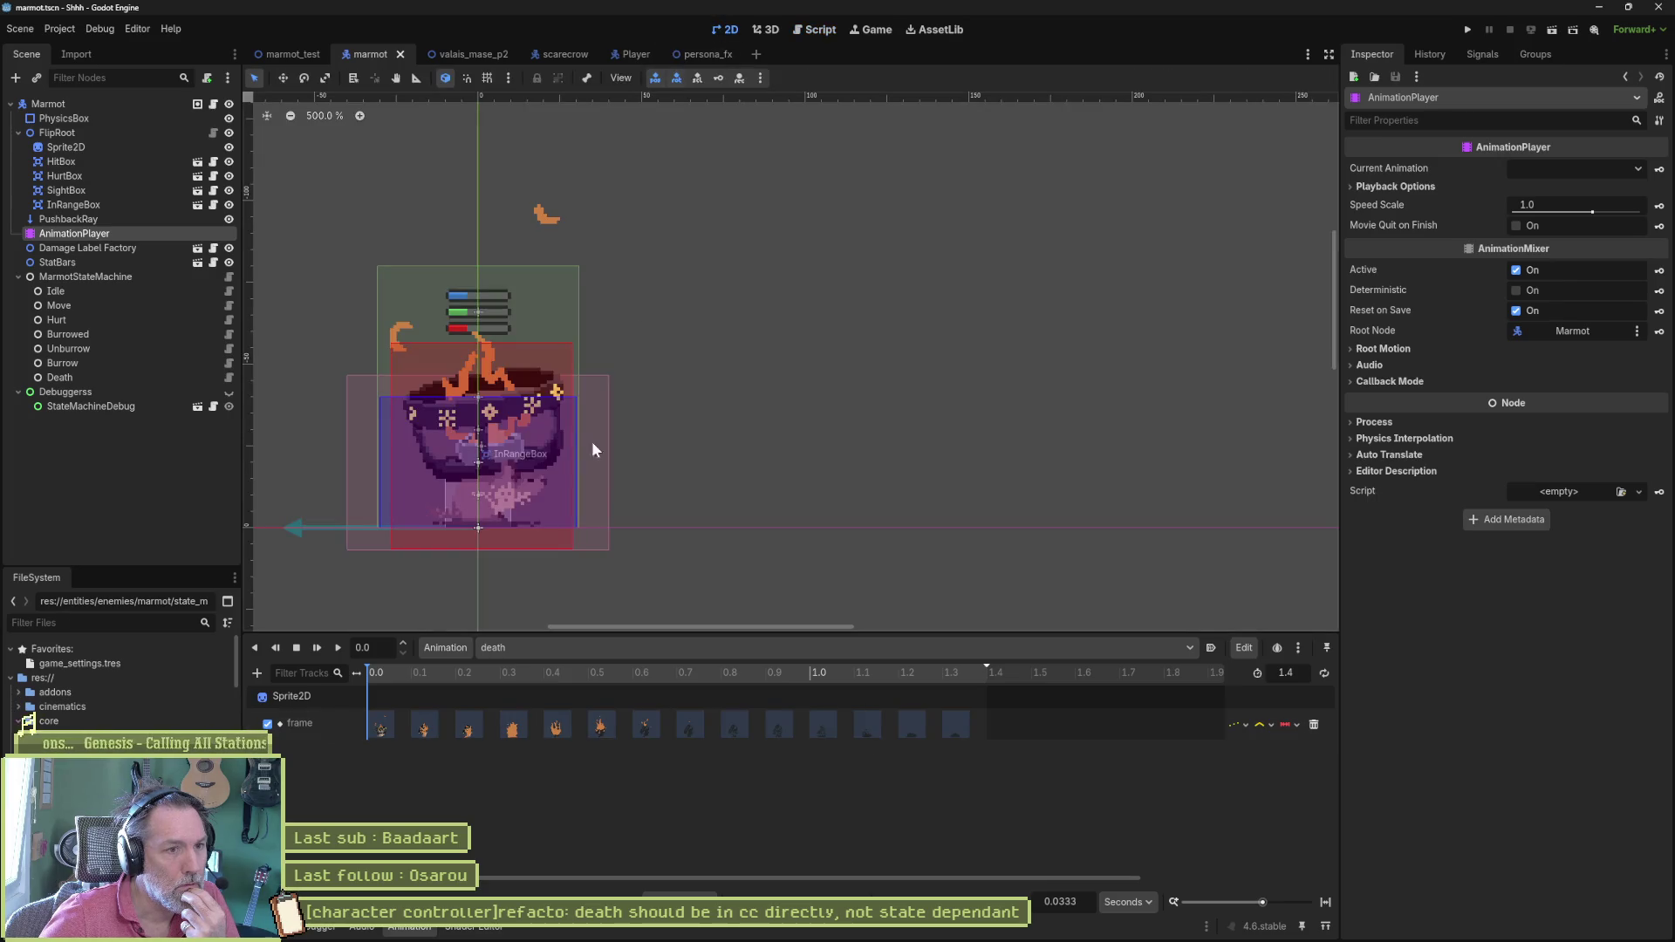
{"action": "left_click_drag", "start_coordinate": [381, 675], "coordinate": [425, 673]}
{"action": "left_click", "coordinate": [377, 674]}
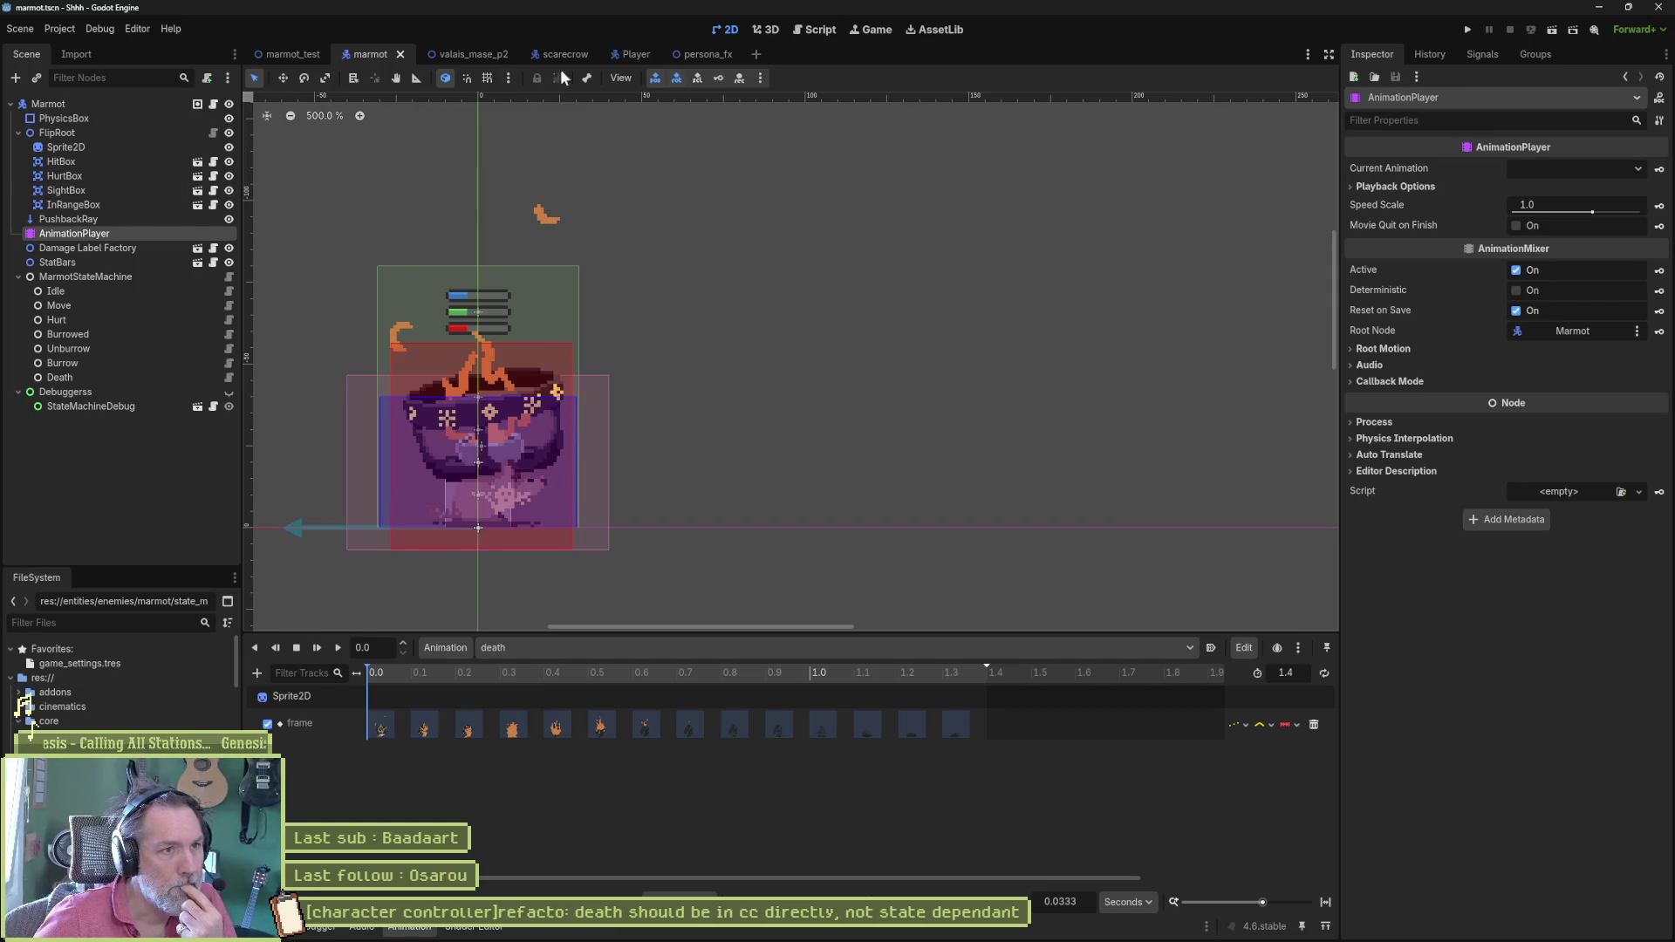
Step: Look through marmot_state_machine.gd and marmot_death_state.gd, selecting the parent class MarmotState
{"action": "left_click", "coordinate": [813, 30]}
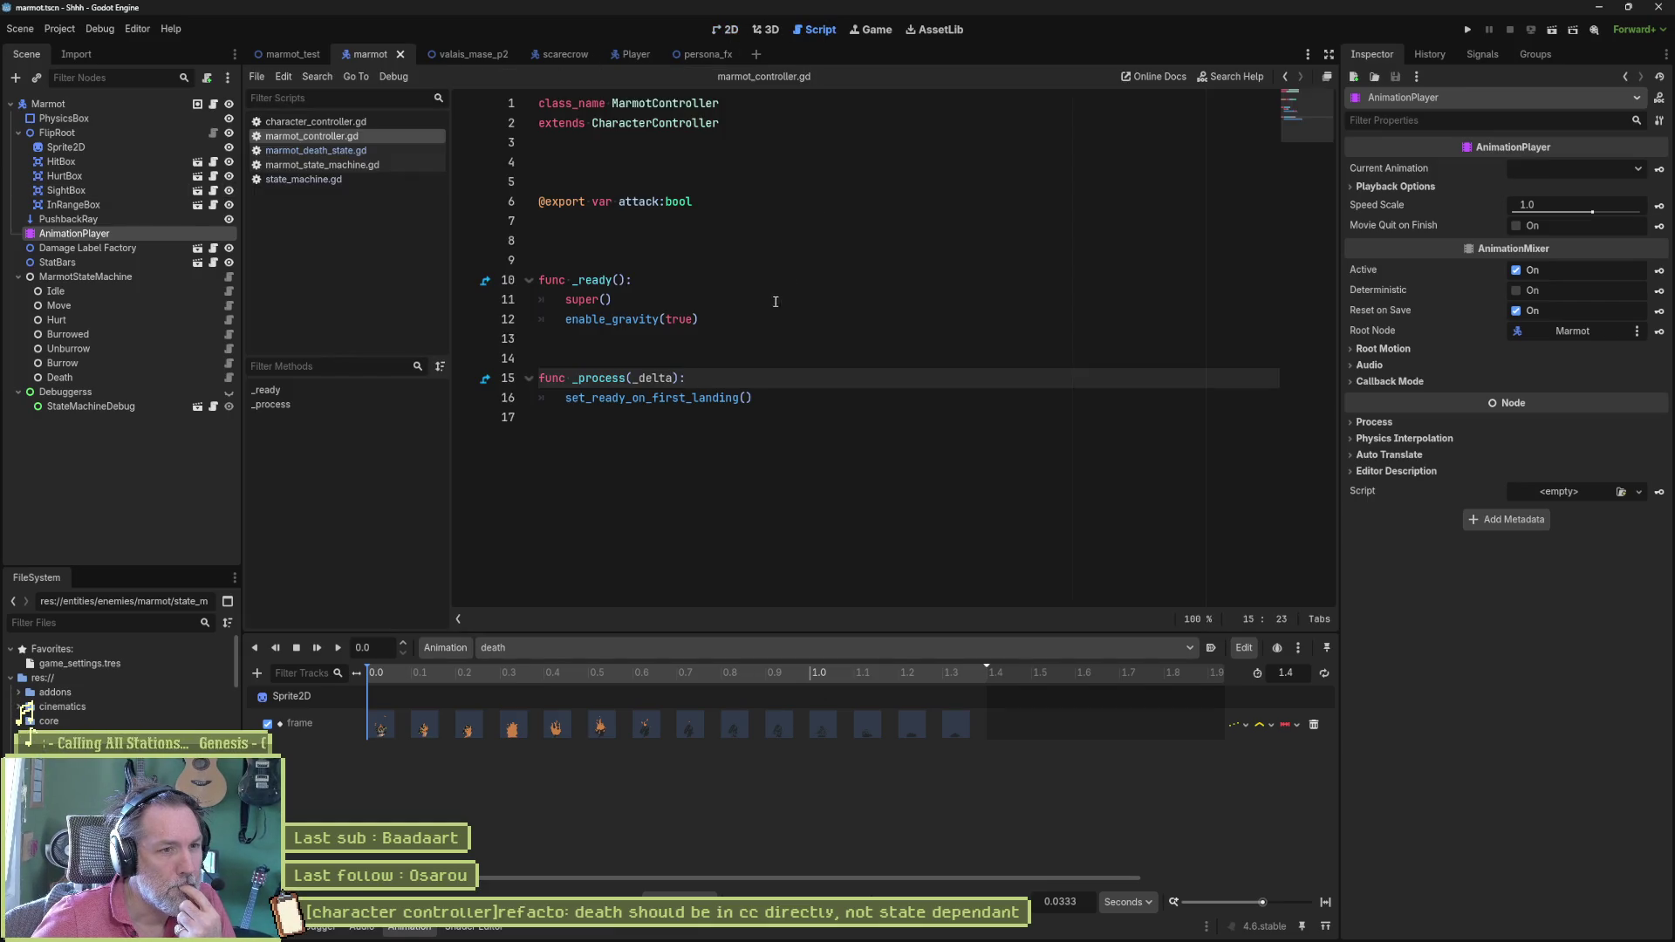
{"action": "left_click", "coordinate": [334, 166]}
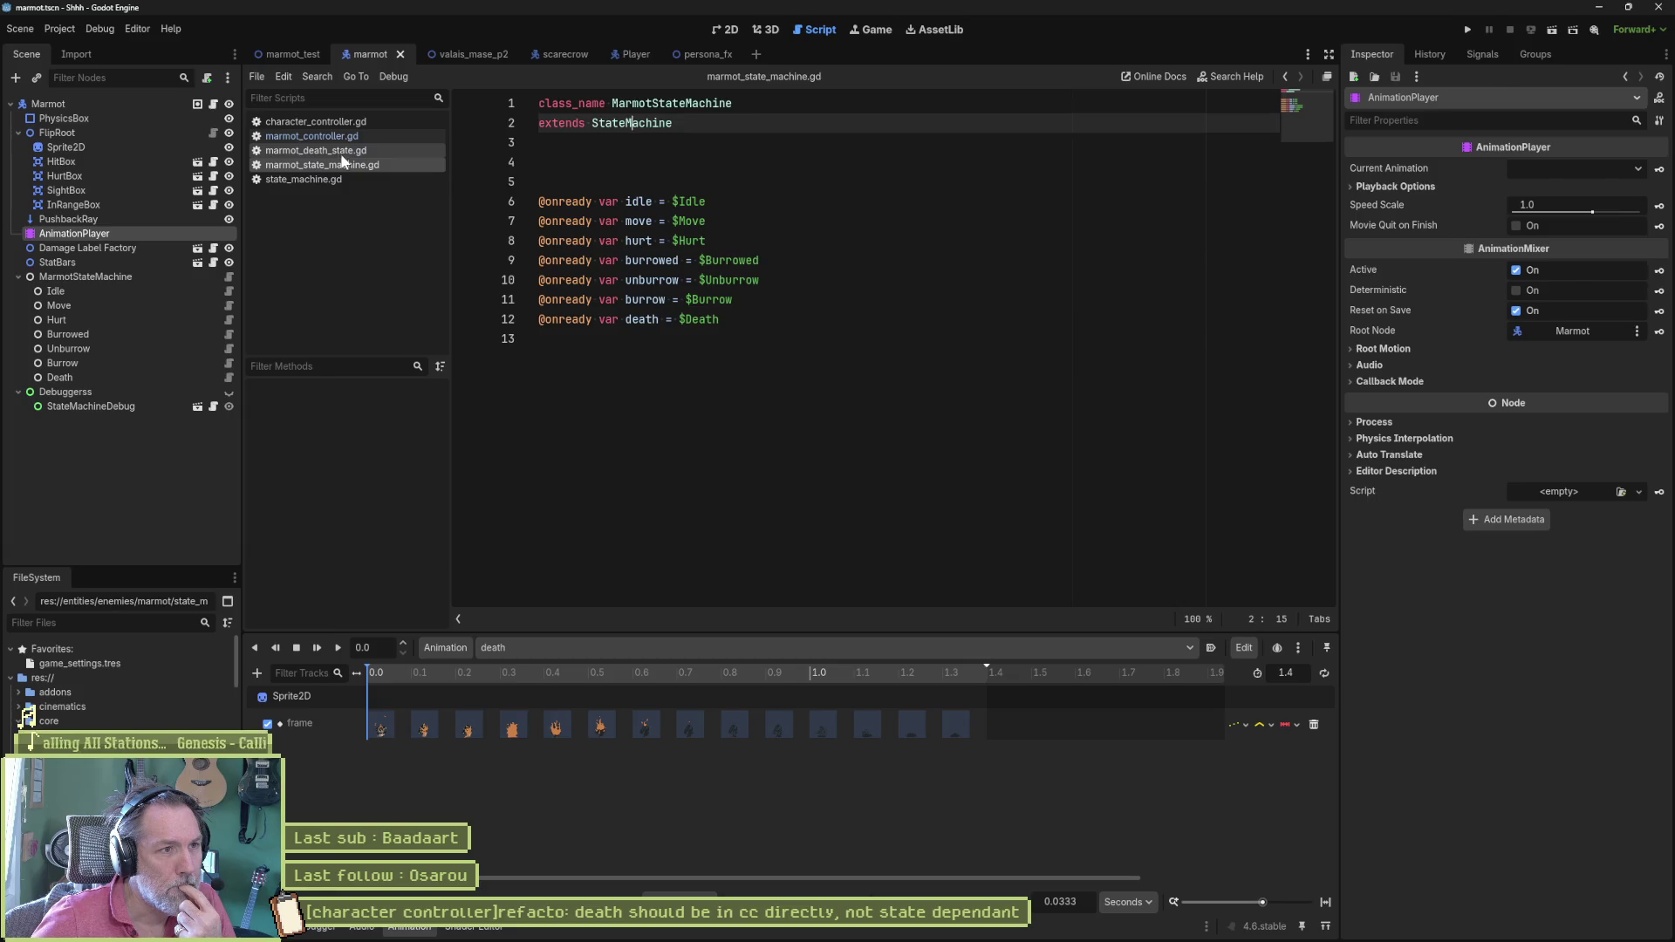
{"action": "left_click", "coordinate": [321, 150]}
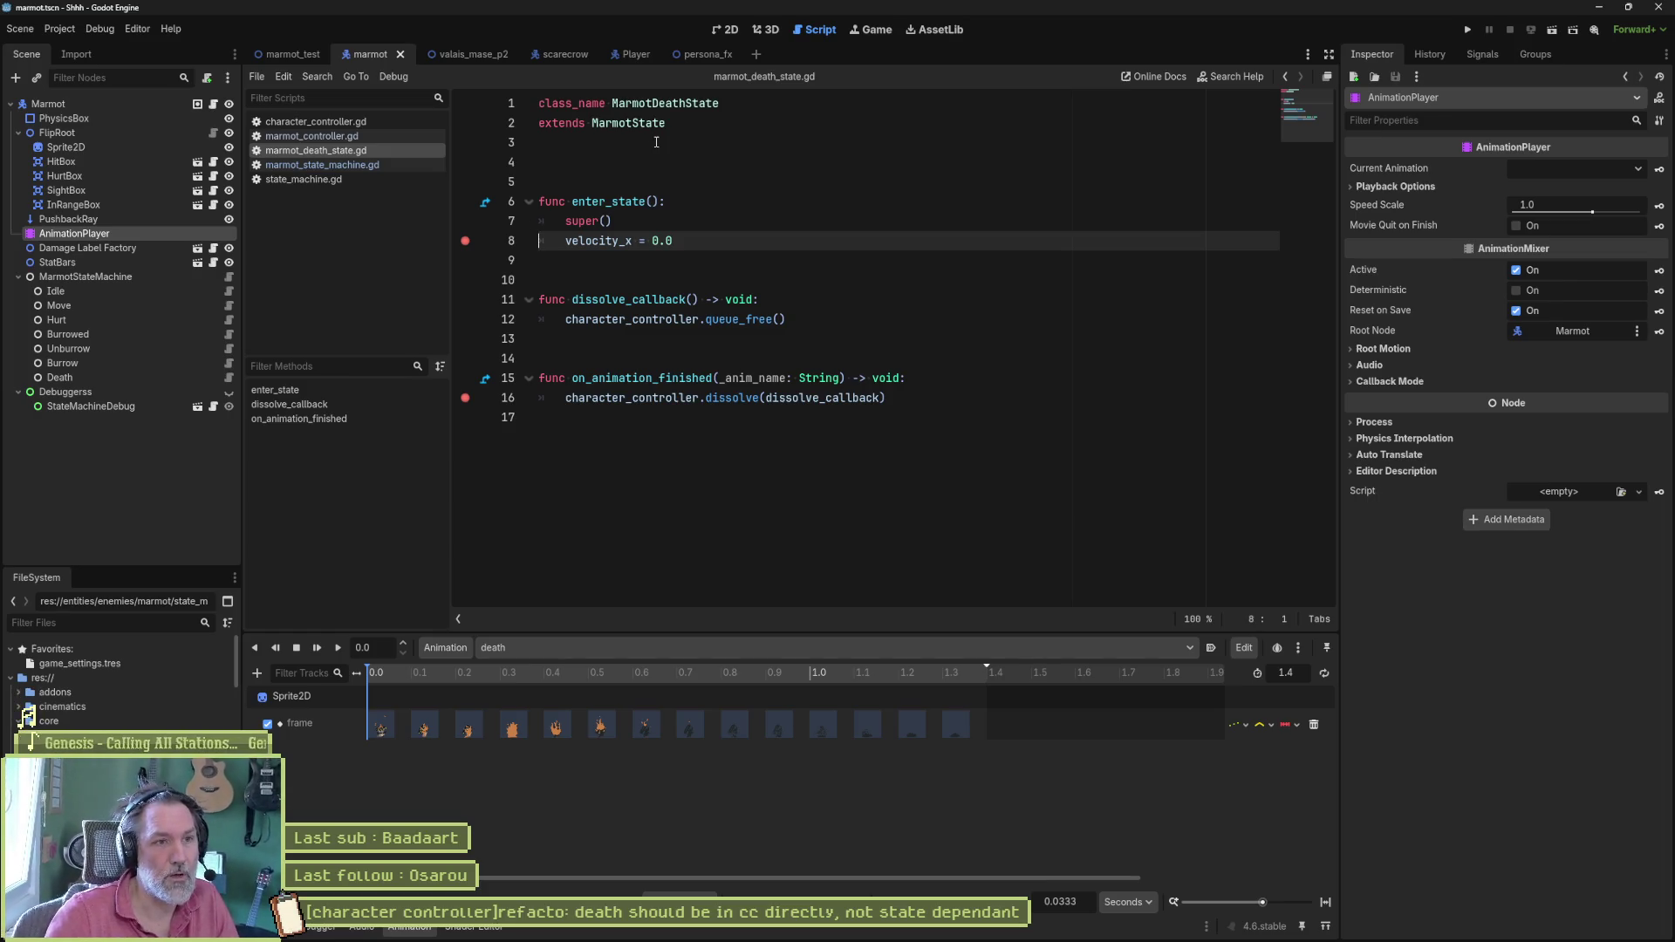
{"action": "double_click", "coordinate": [629, 123]}
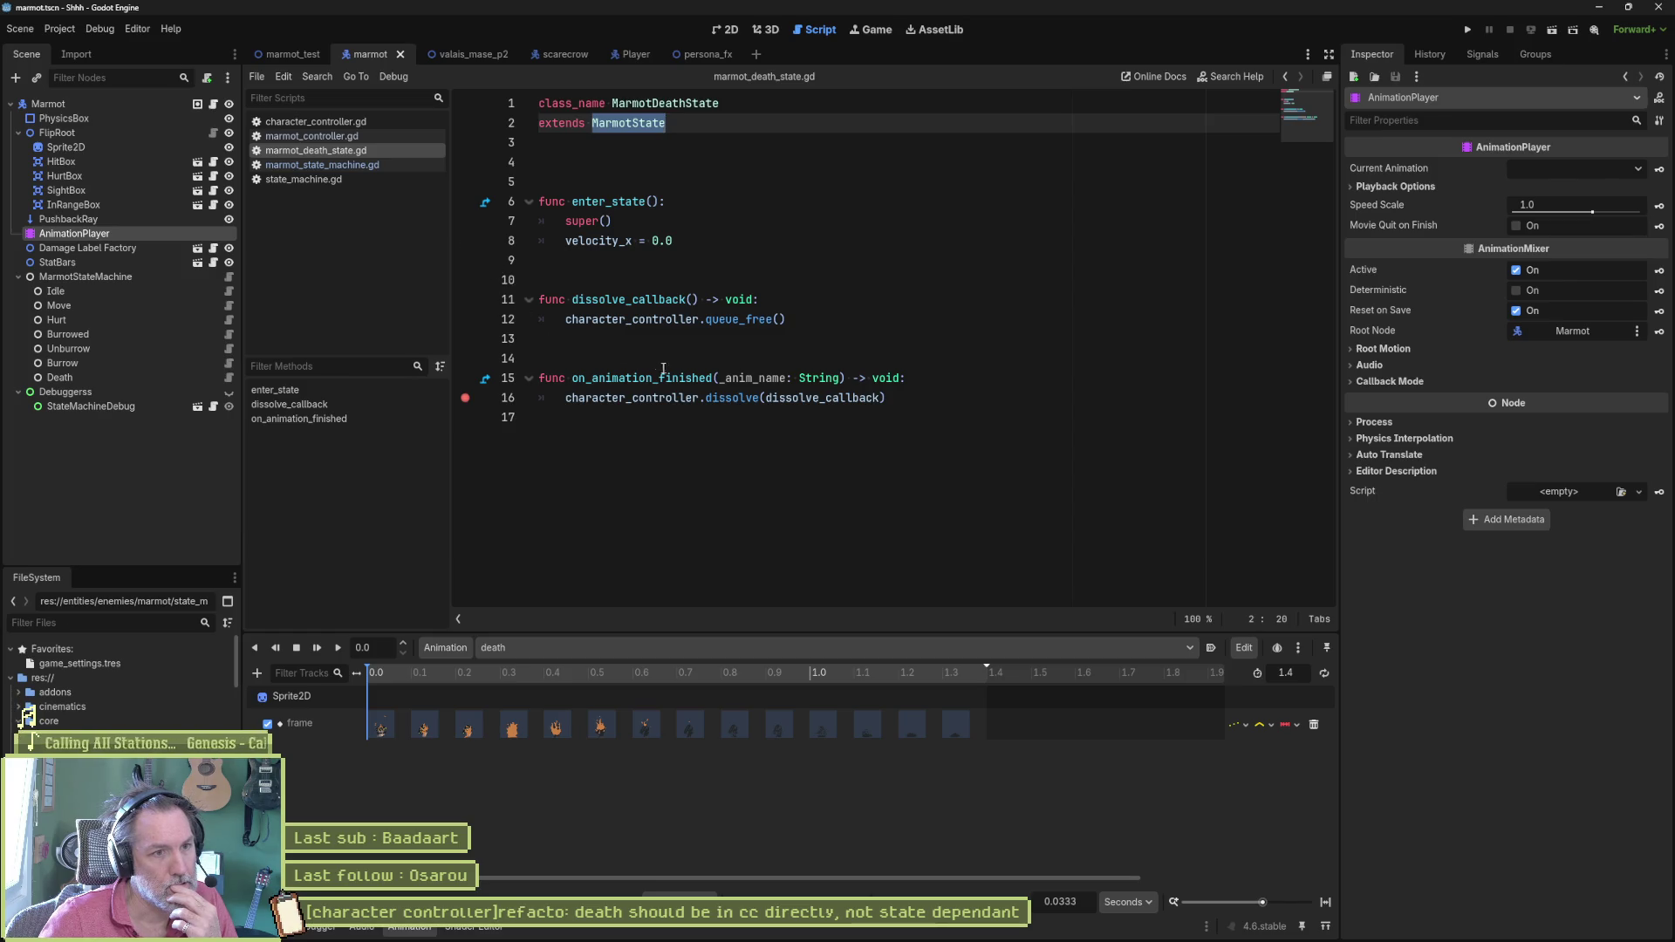
Step: Switch to the marmot_test scene and launch the game
{"action": "left_click", "coordinate": [293, 53]}
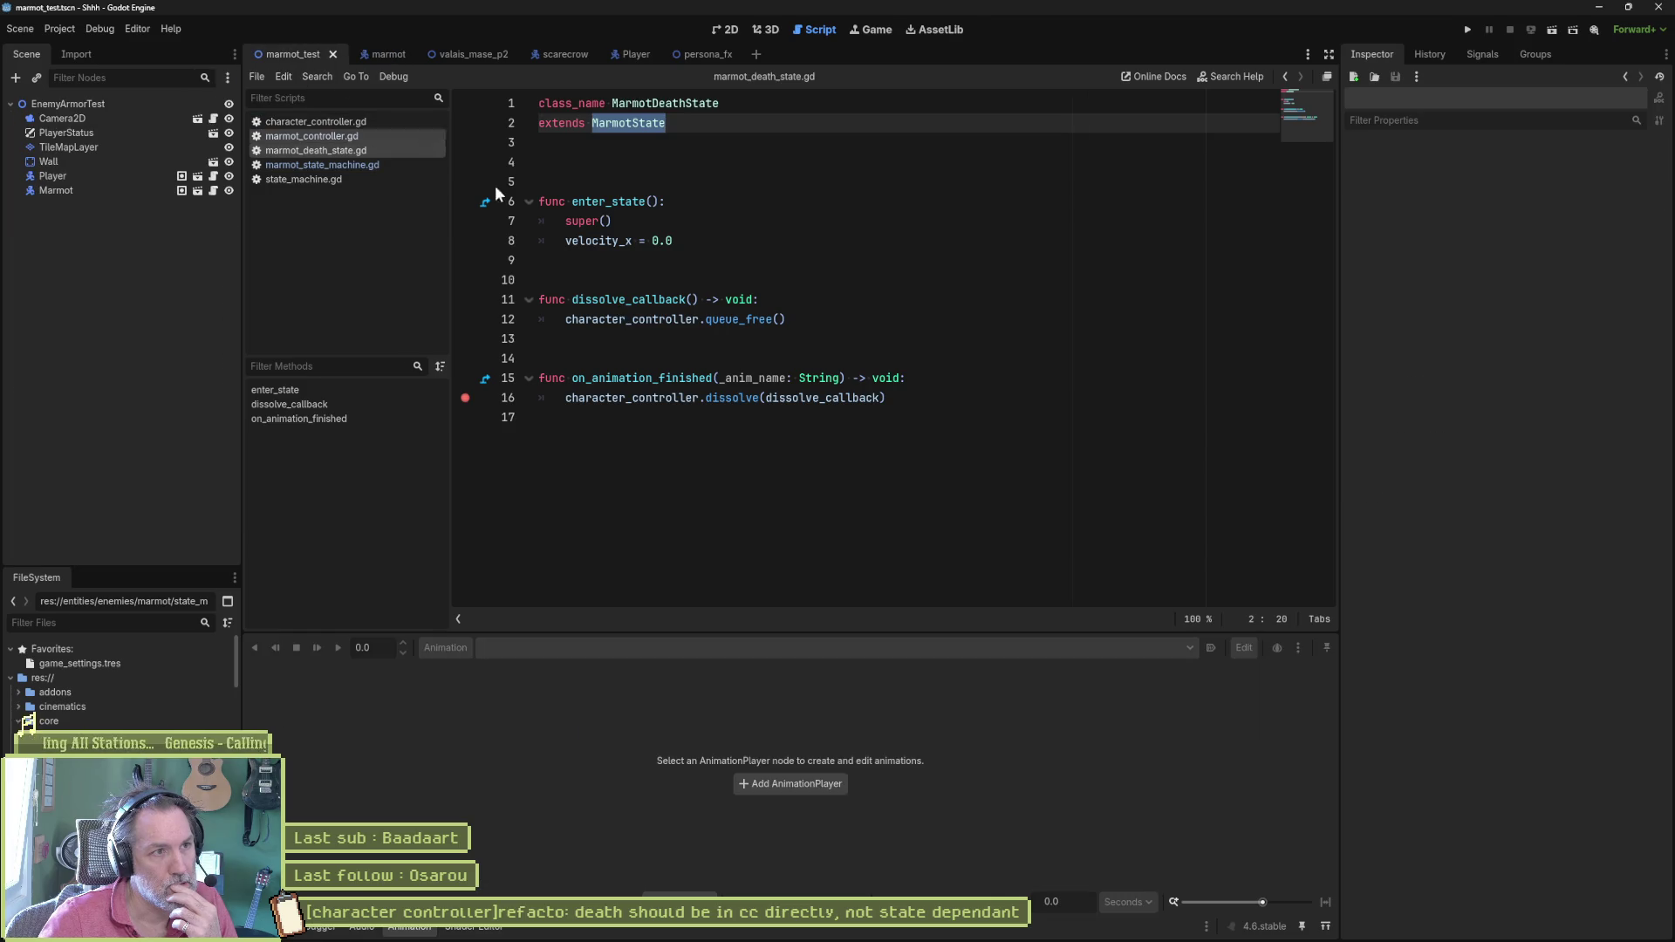
{"action": "key", "text": "F5"}
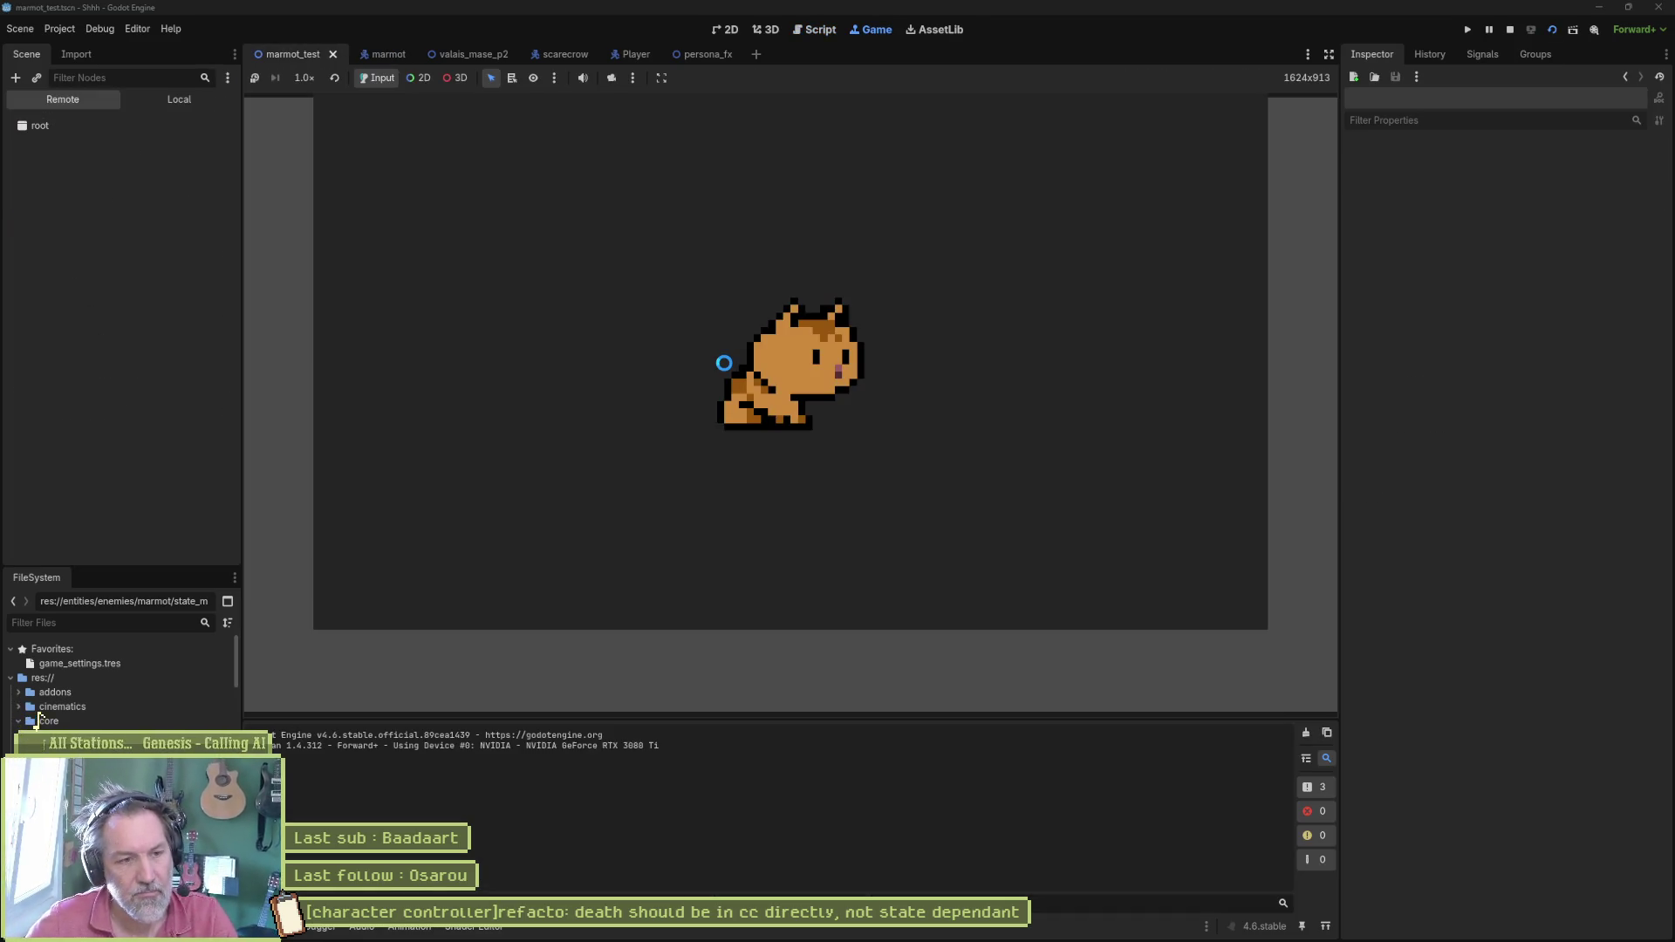
Step: Move toward the marmot, attack it twice until it is hurt, then stop the game
{"action": "key", "text": "Right"}
{"action": "key", "text": "x"}
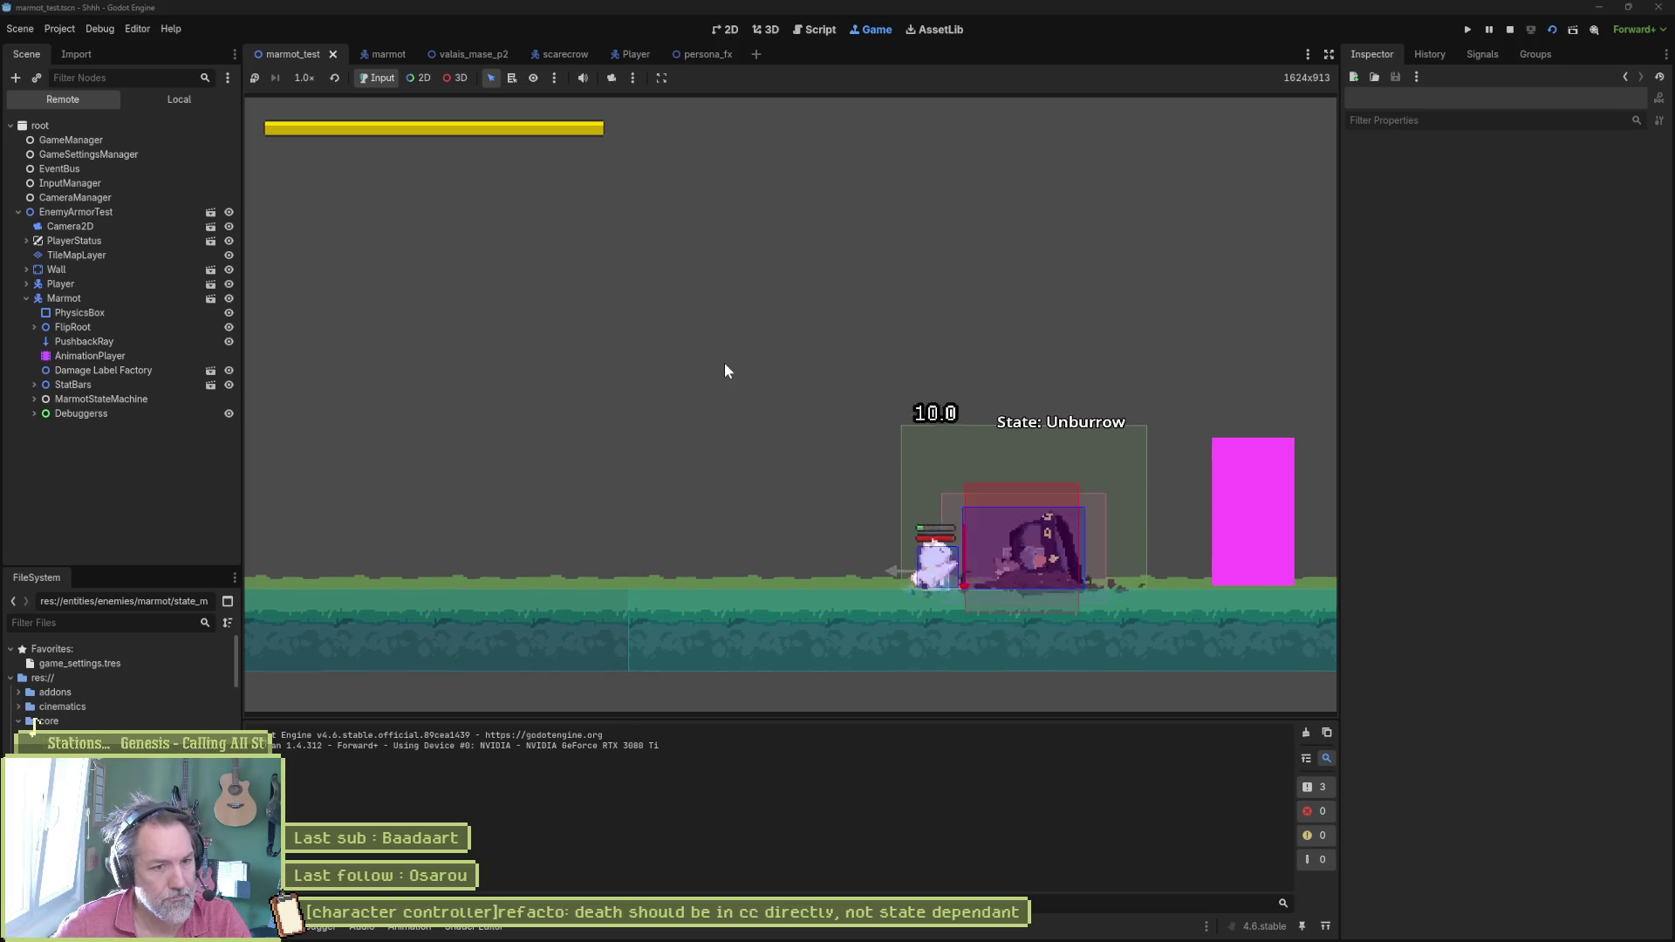
{"action": "key", "text": "x"}
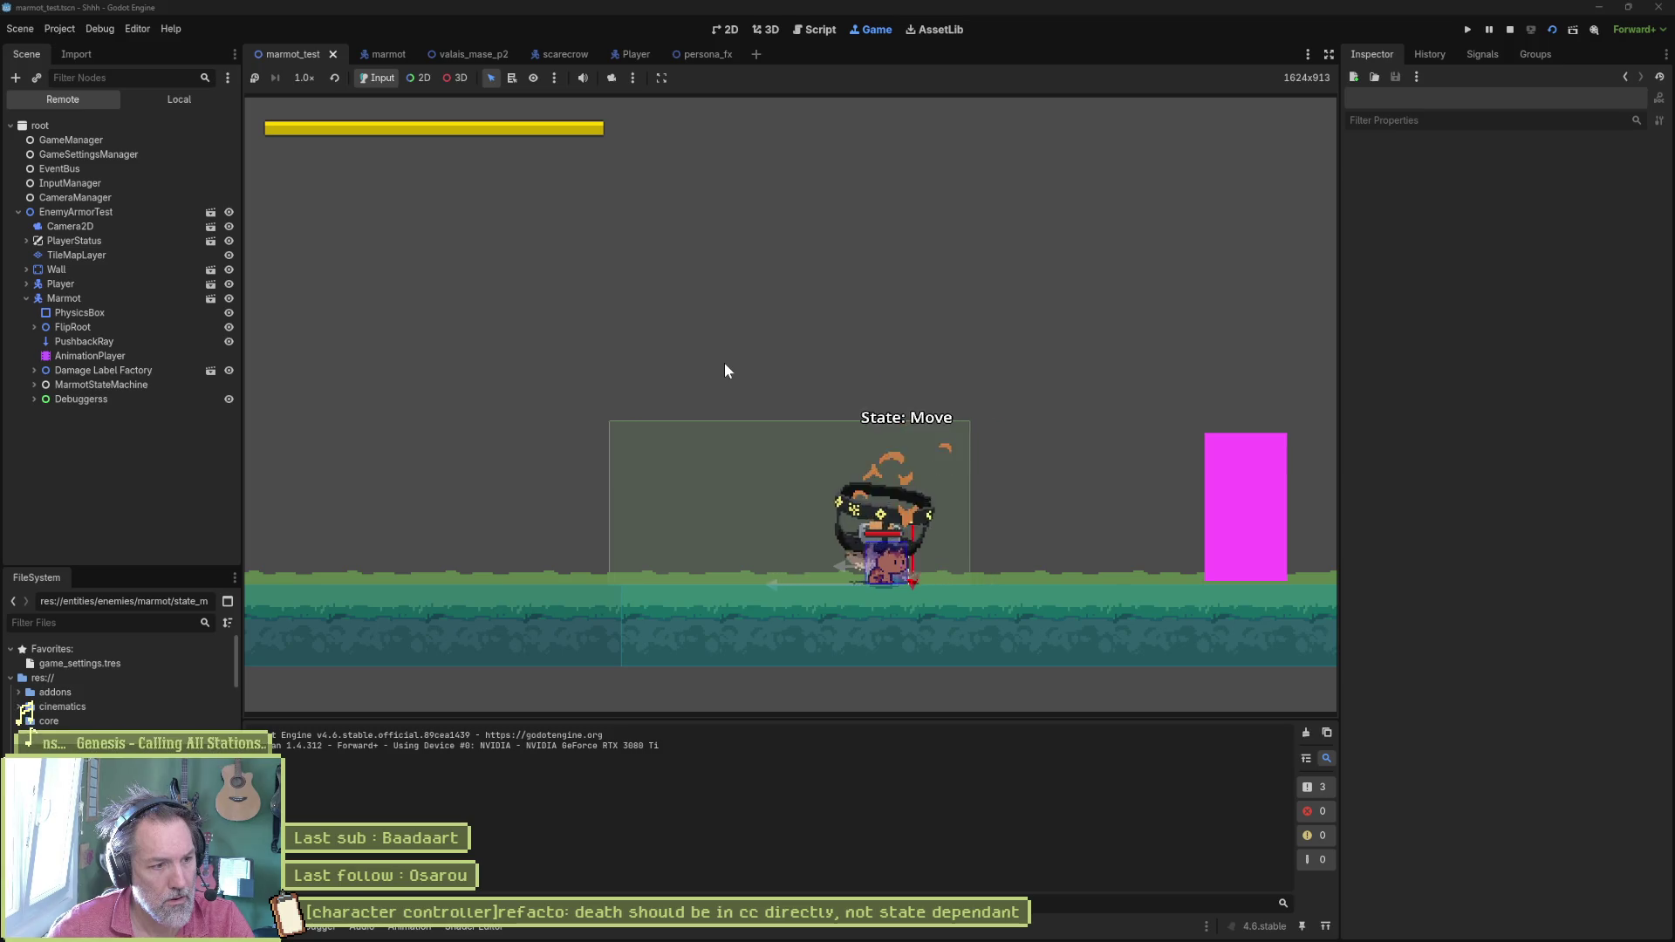
{"action": "key", "text": "F8"}
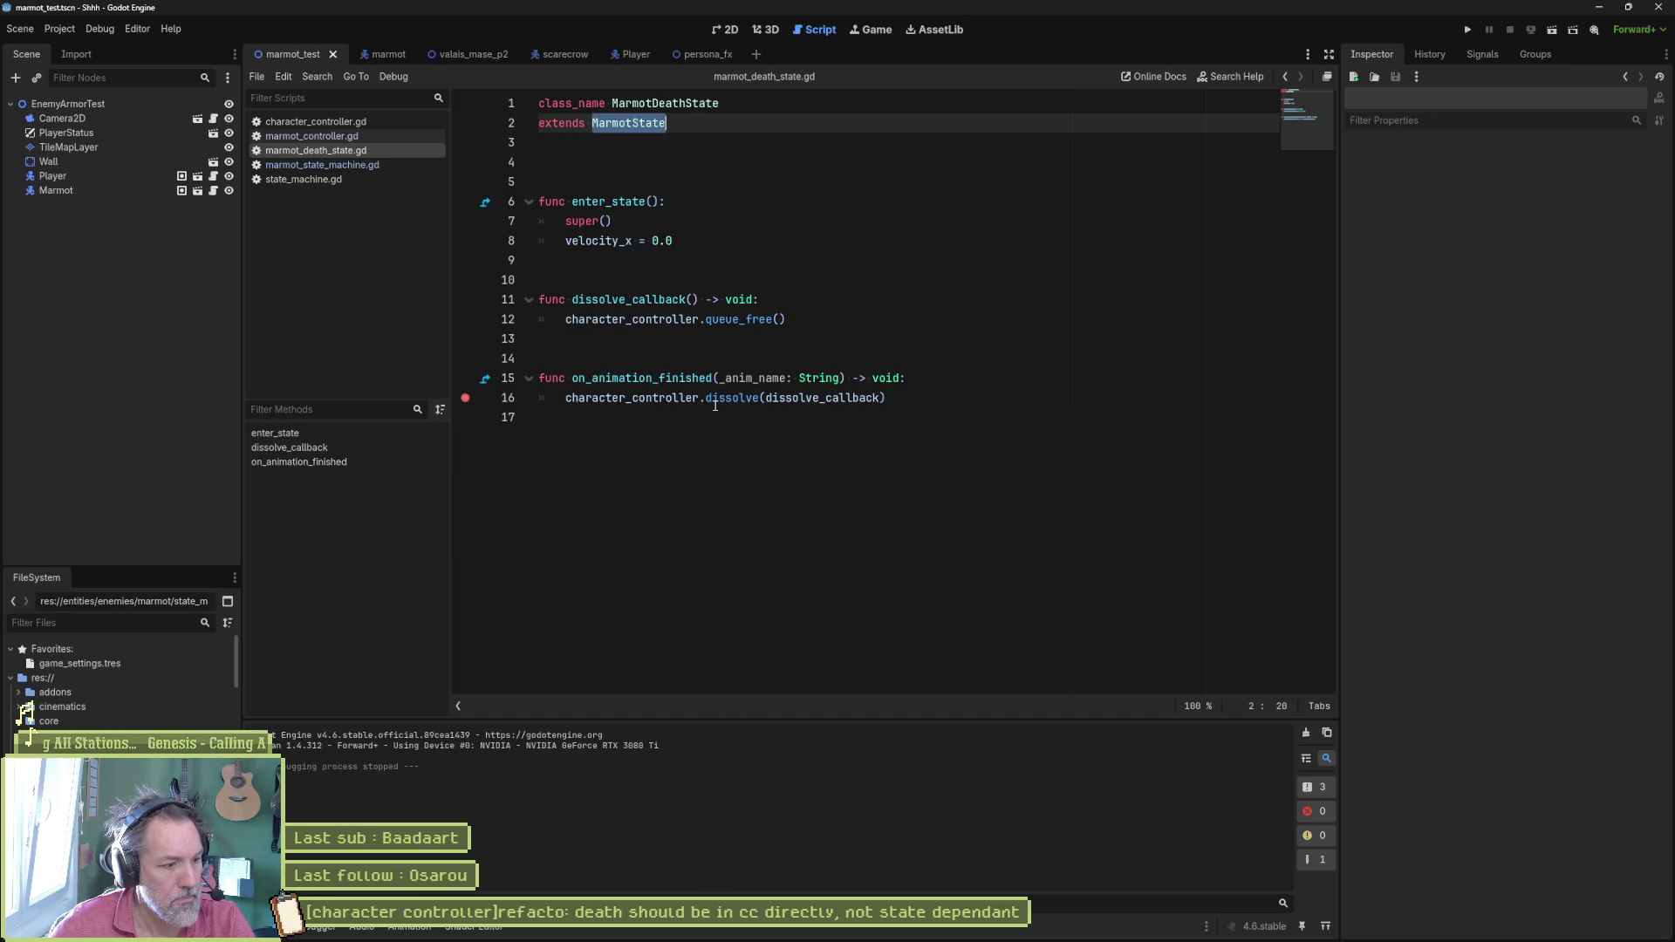
Step: Review the Marmot and Wall nodes in the 2D view, then run and stop a second hurt test
{"action": "left_click", "coordinate": [727, 29]}
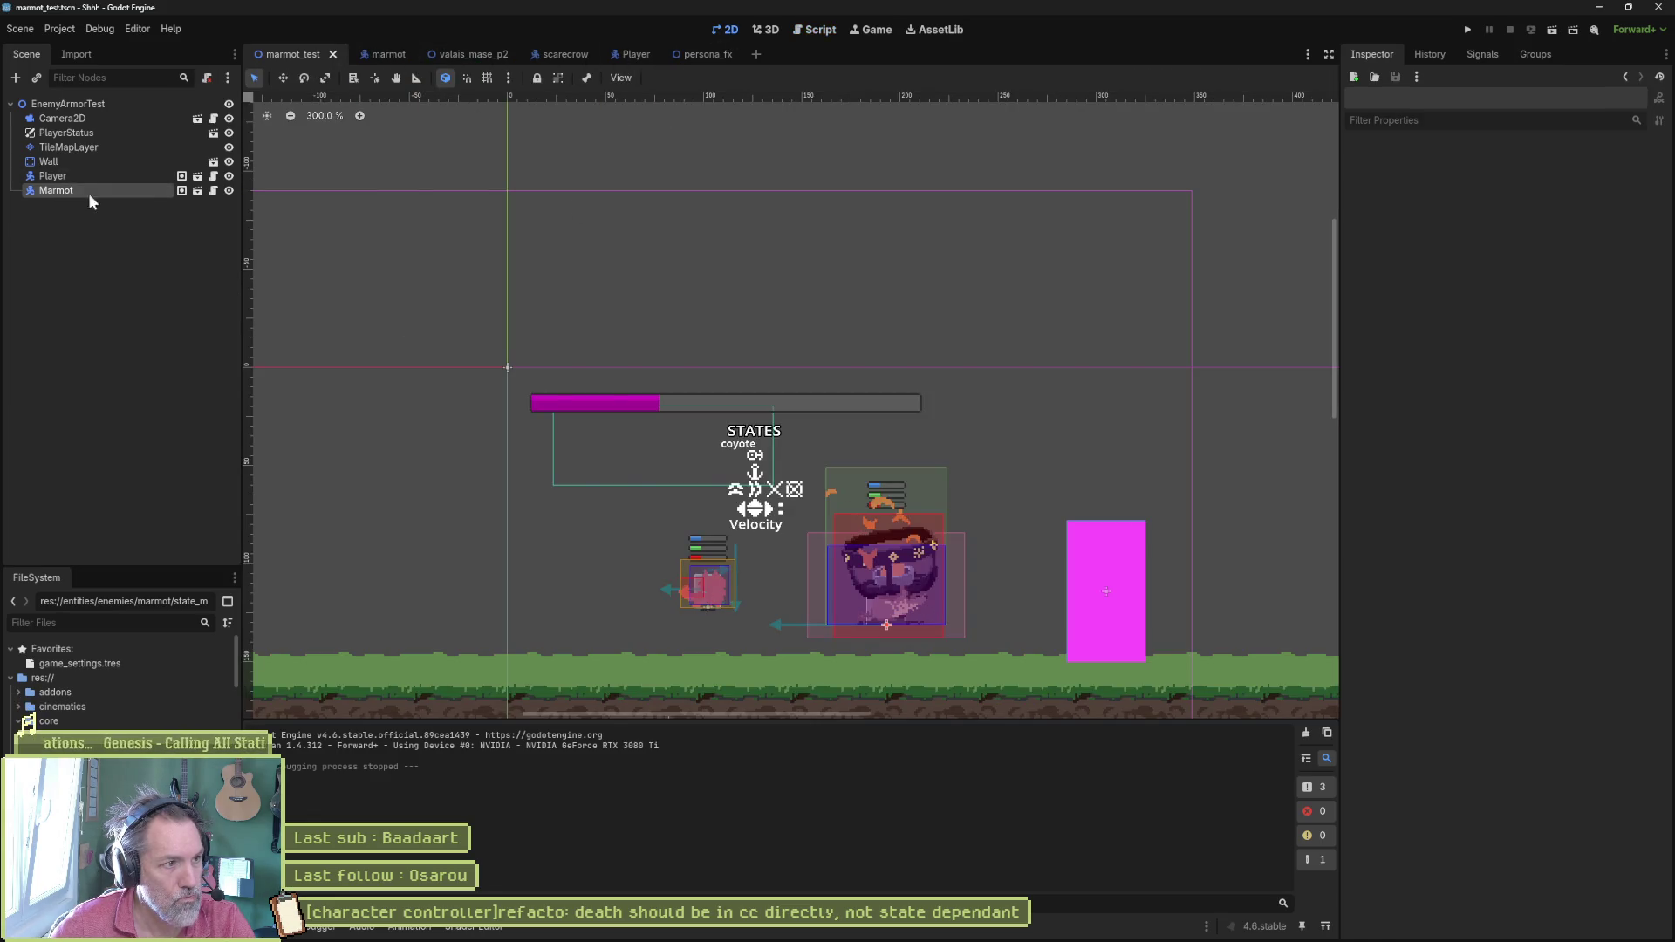
{"action": "left_click", "coordinate": [55, 190]}
{"action": "scroll", "coordinate": [1406, 628], "scroll_direction": "down", "scroll_amount": 3}
{"action": "scroll", "coordinate": [1405, 626], "scroll_direction": "down", "scroll_amount": 3}
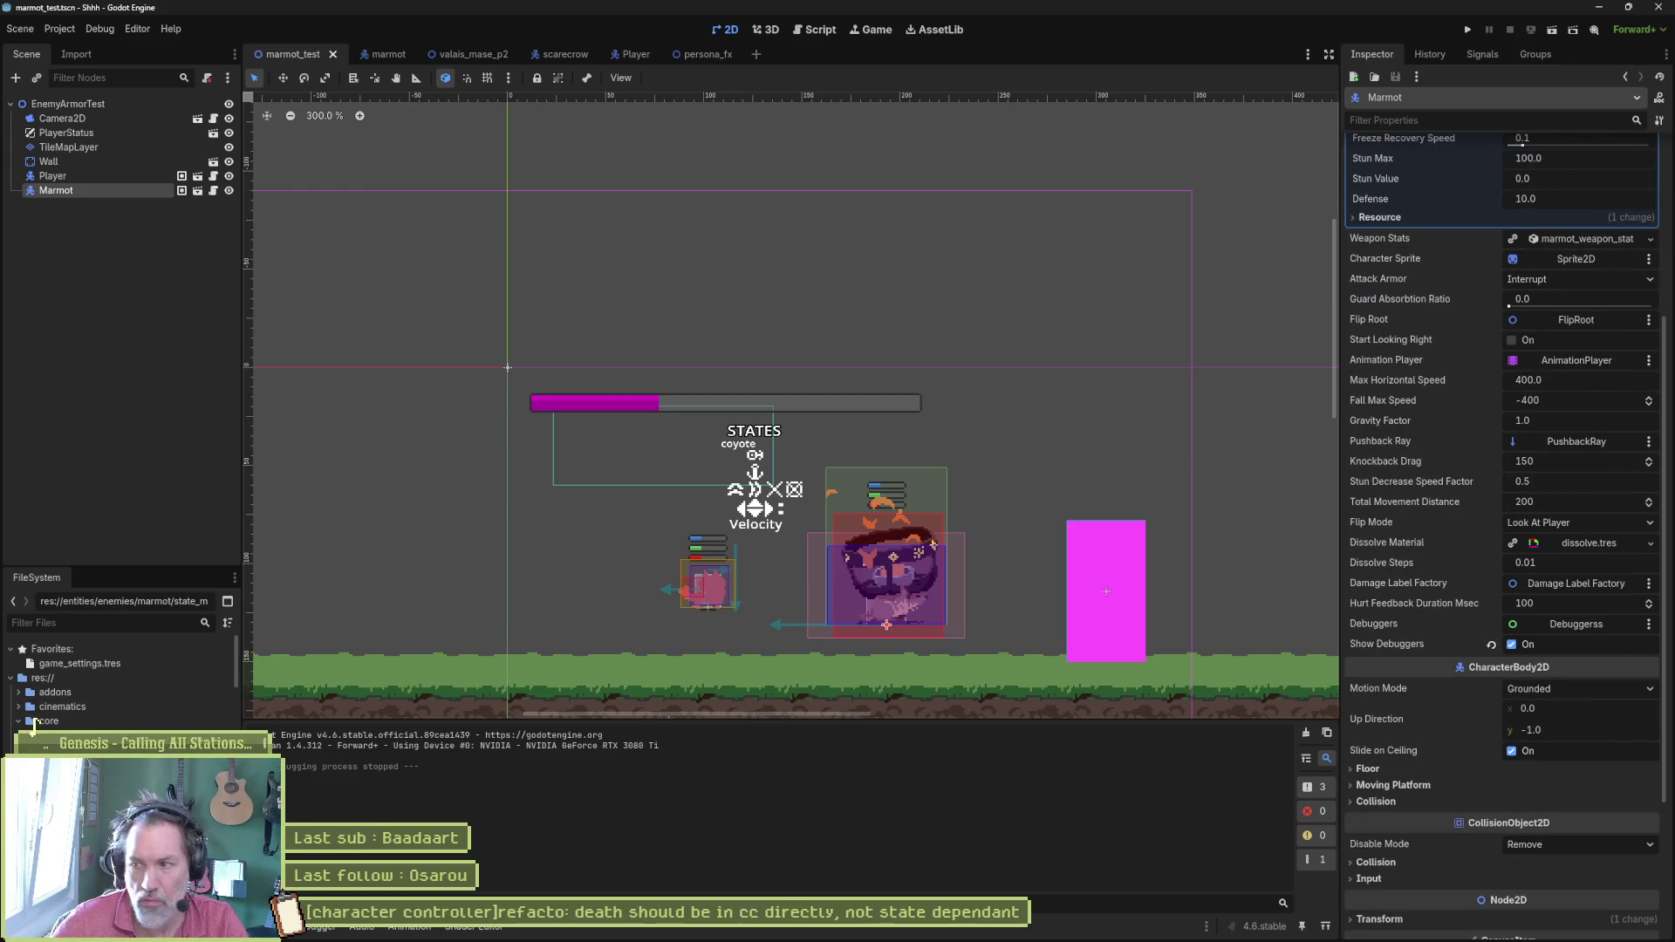
{"action": "left_click", "coordinate": [1107, 559]}
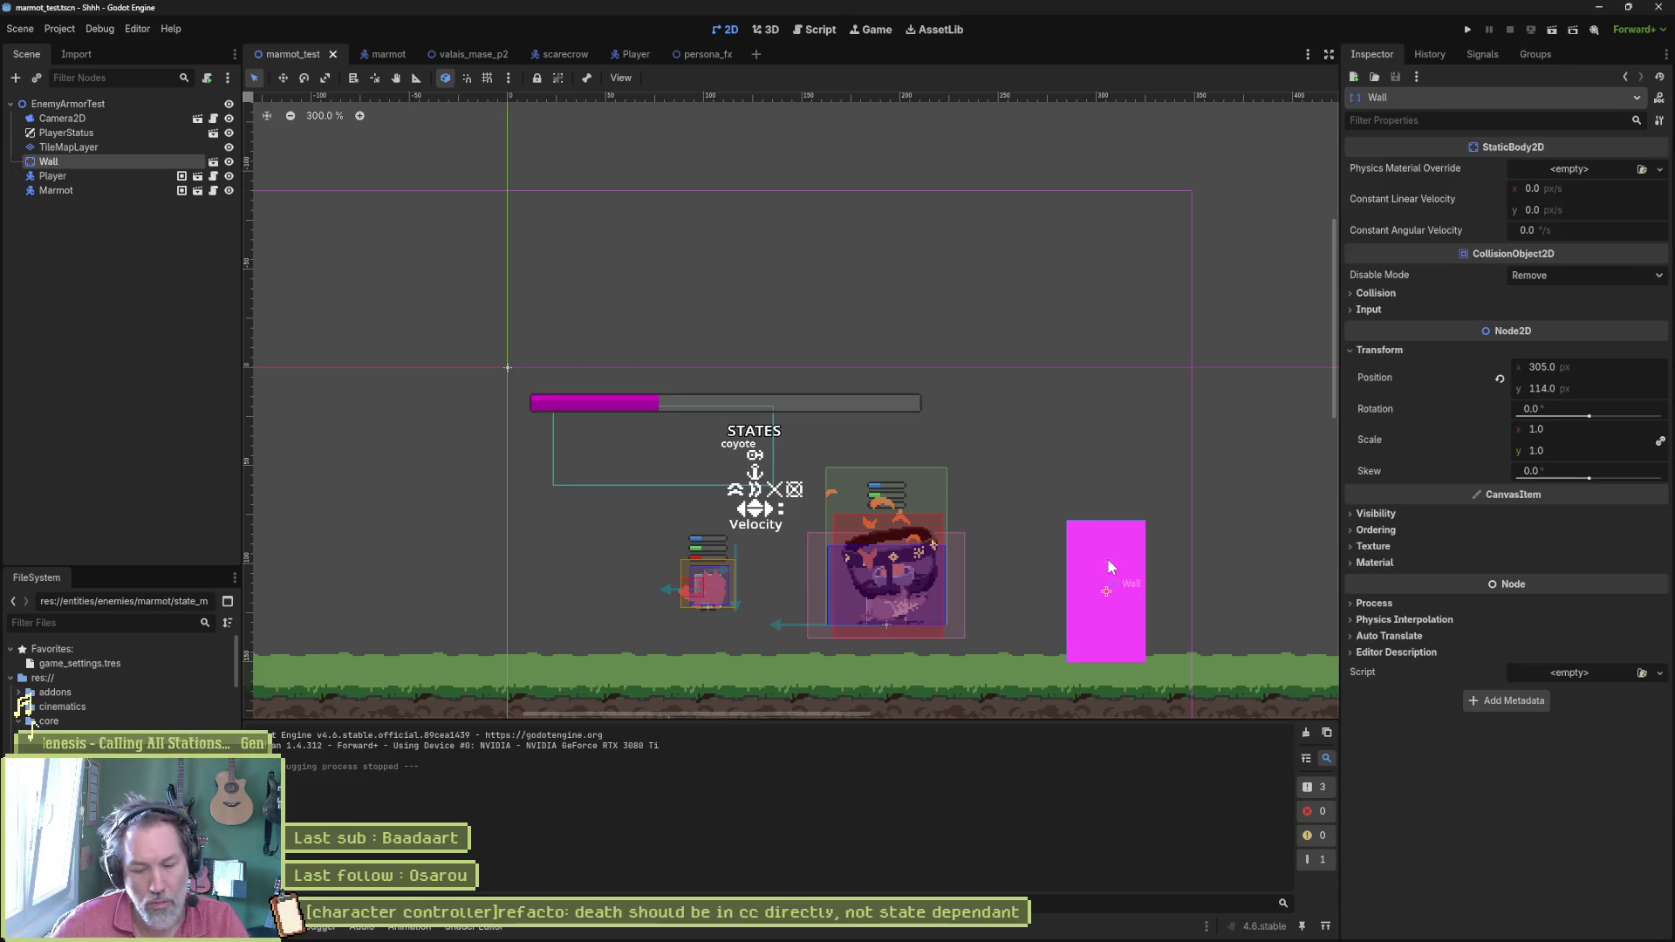
{"action": "key", "text": "F5"}
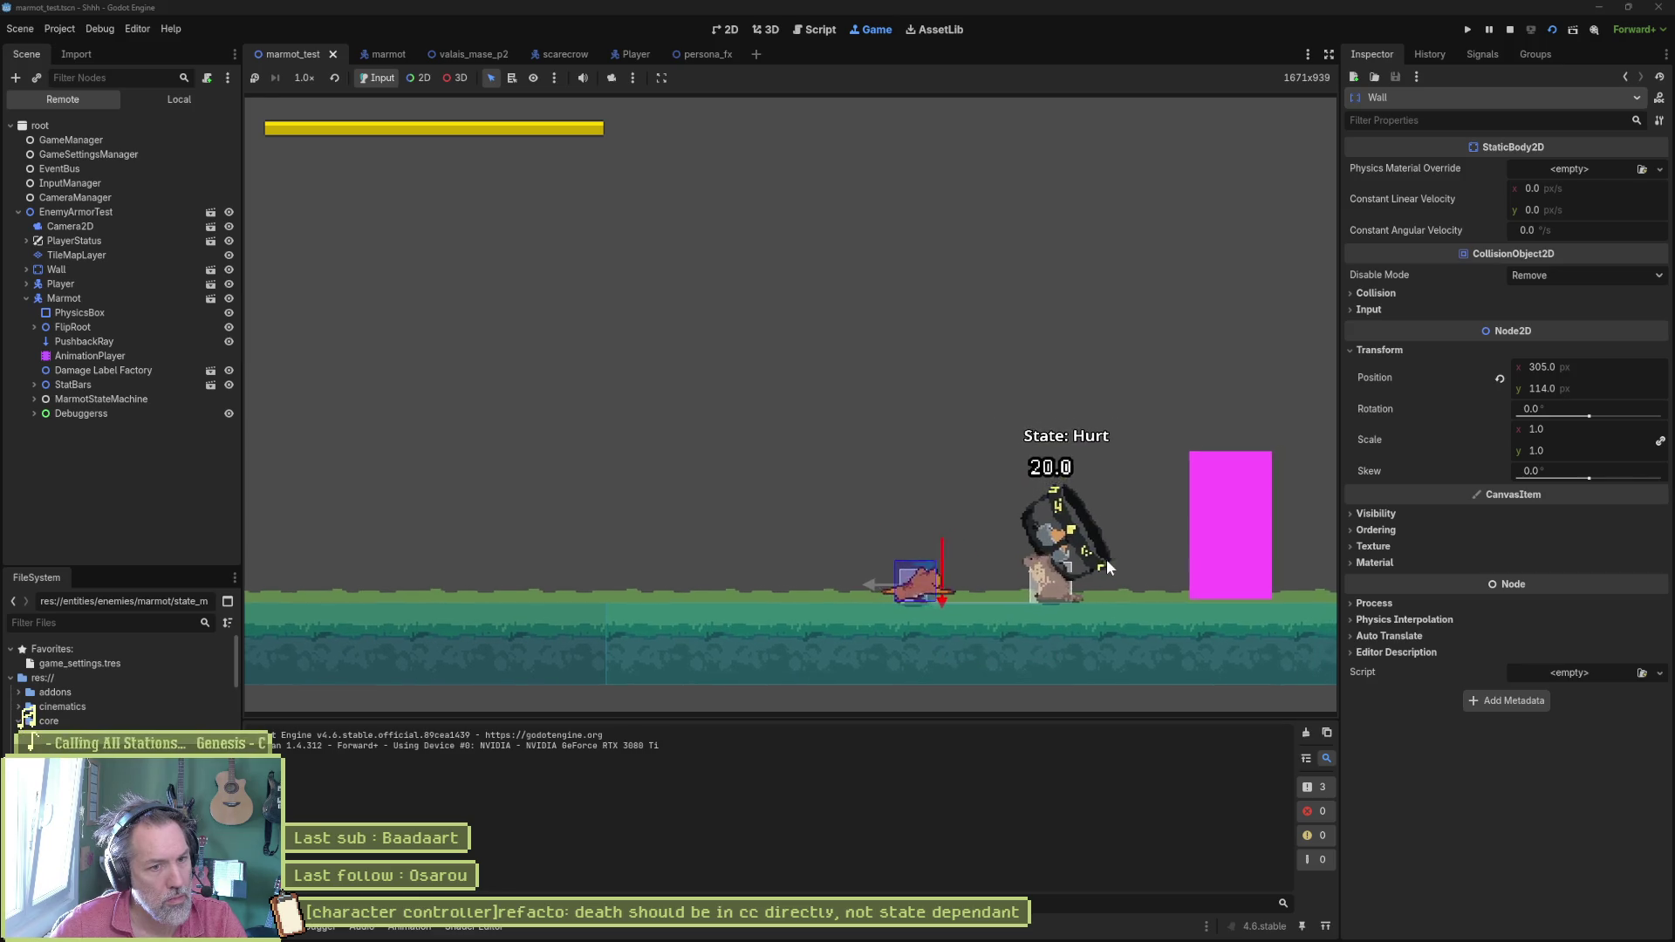
{"action": "key", "text": "F8"}
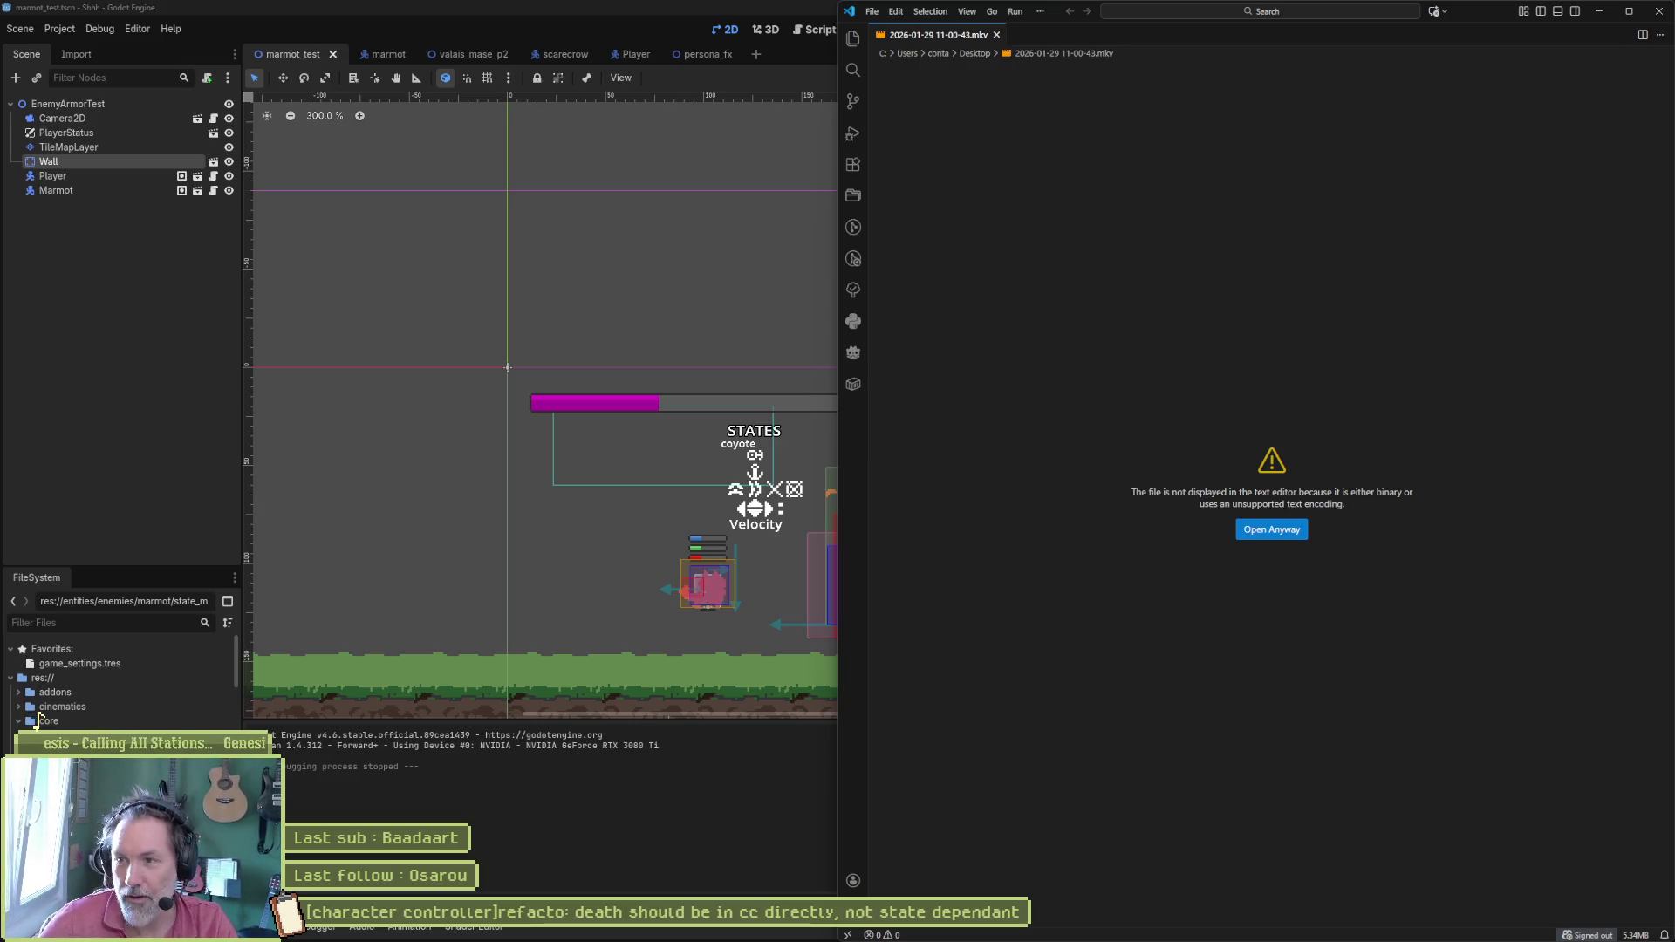
Step: Close the VS Code window and seek a couple of seconds into the recorded clip
{"action": "left_click", "coordinate": [1659, 12]}
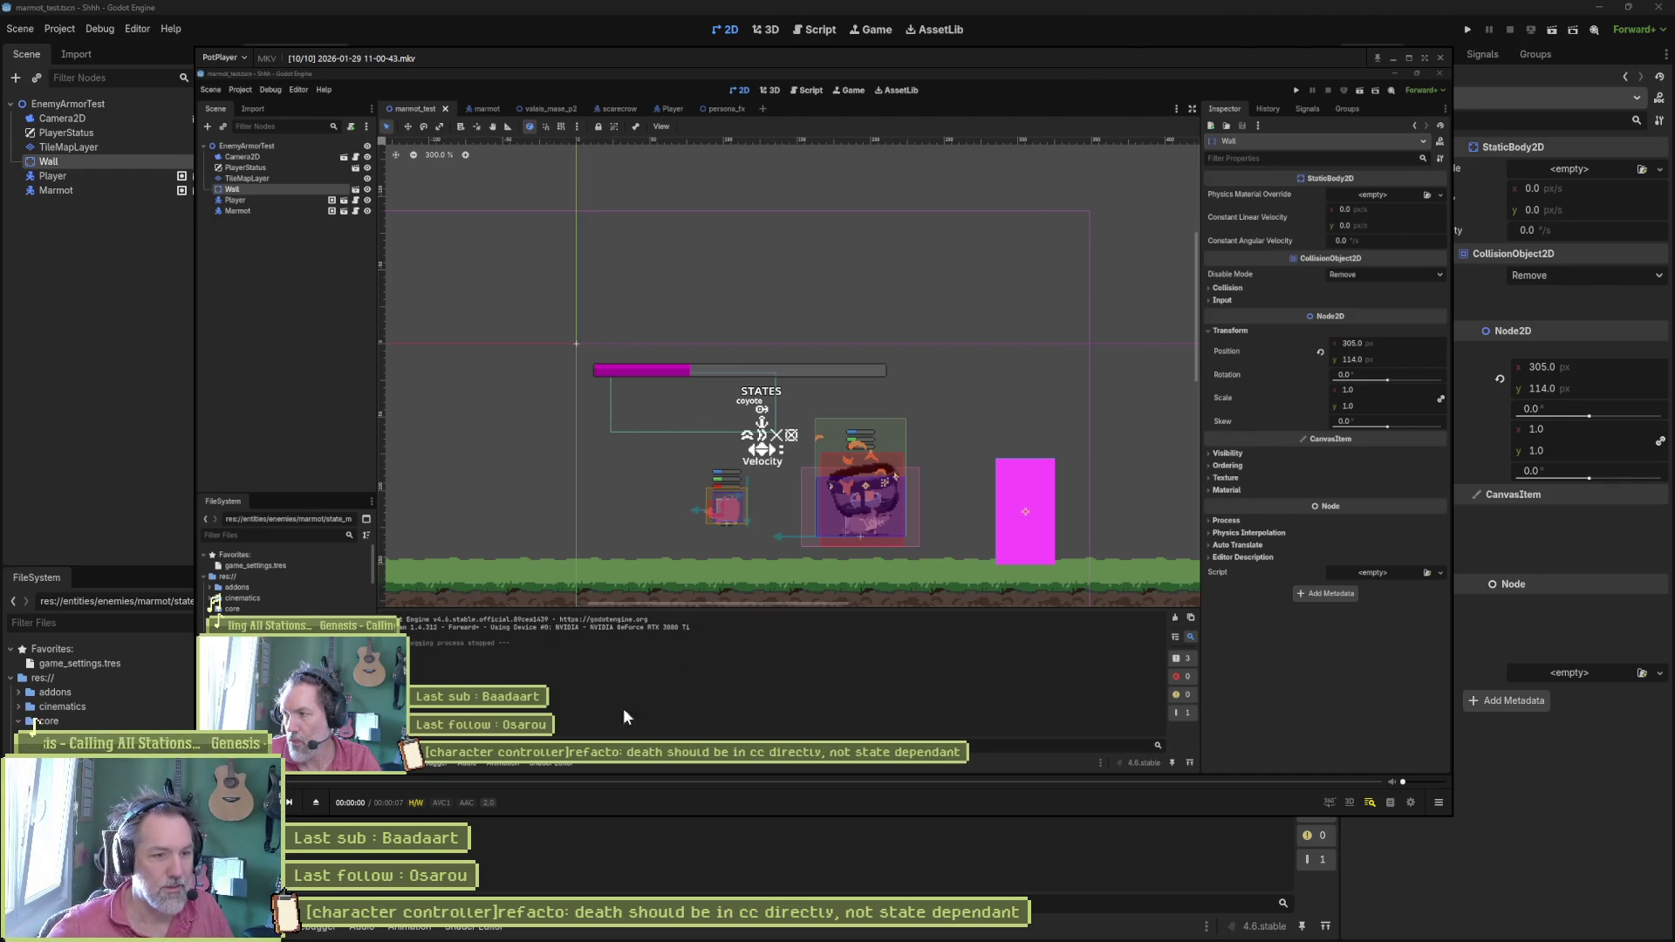
{"action": "left_click_drag", "start_coordinate": [314, 783], "coordinate": [546, 784]}
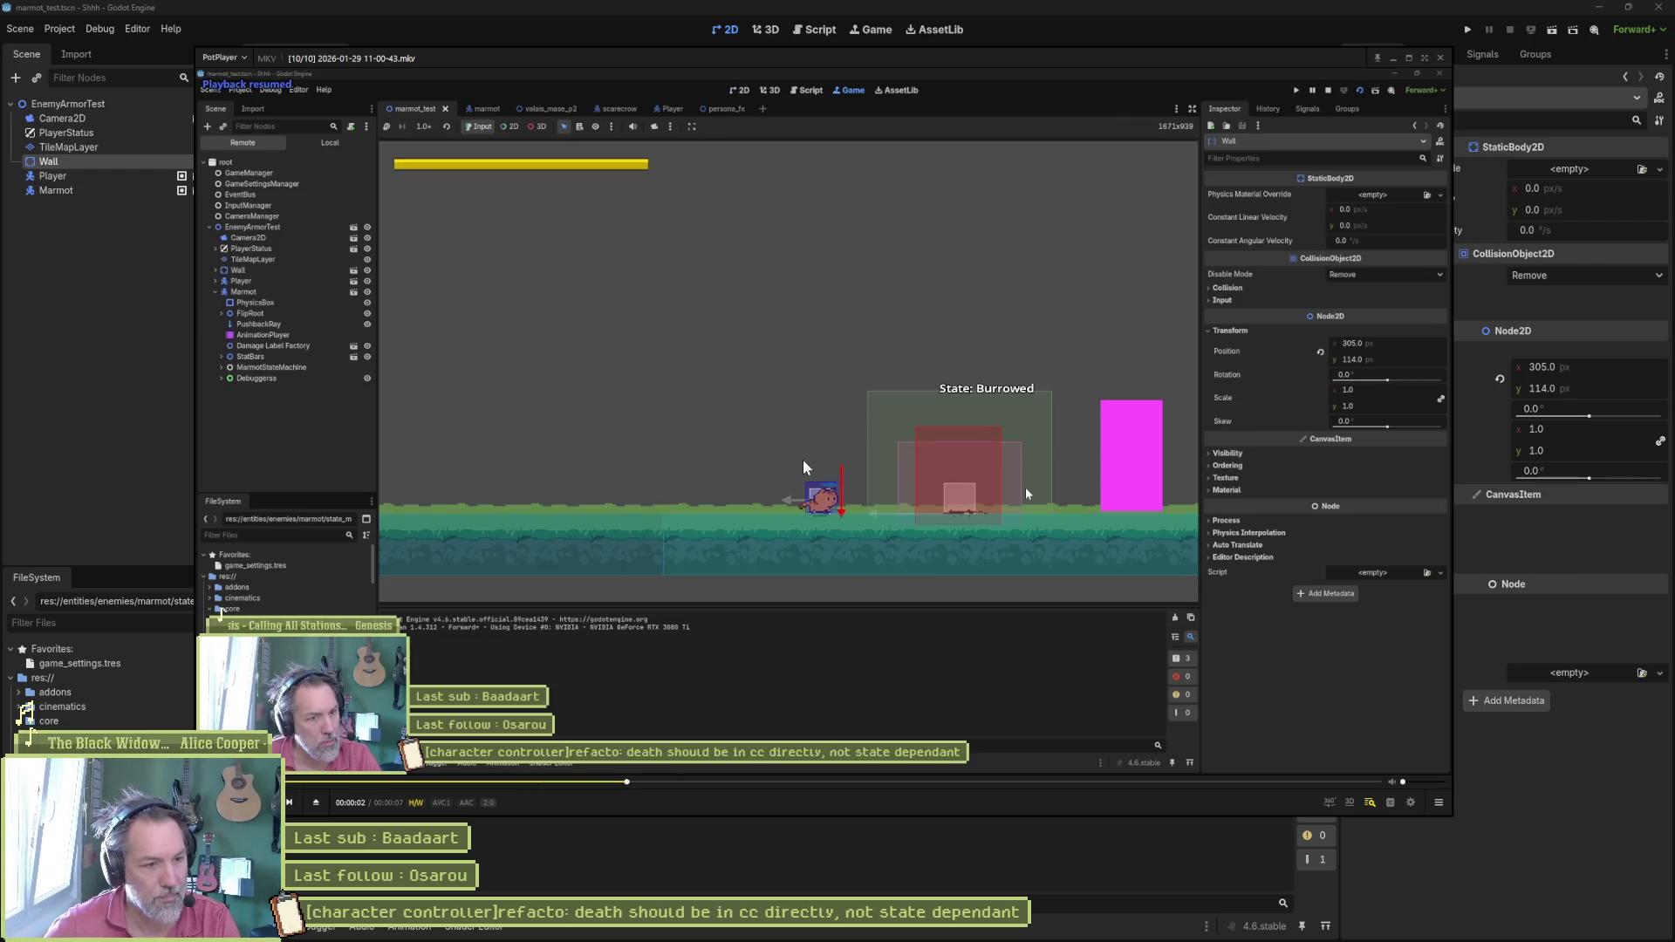
Step: Pause as the marmot unburrows, step frame by frame through its hurt reaction, then leave the player
{"action": "key", "text": "space"}
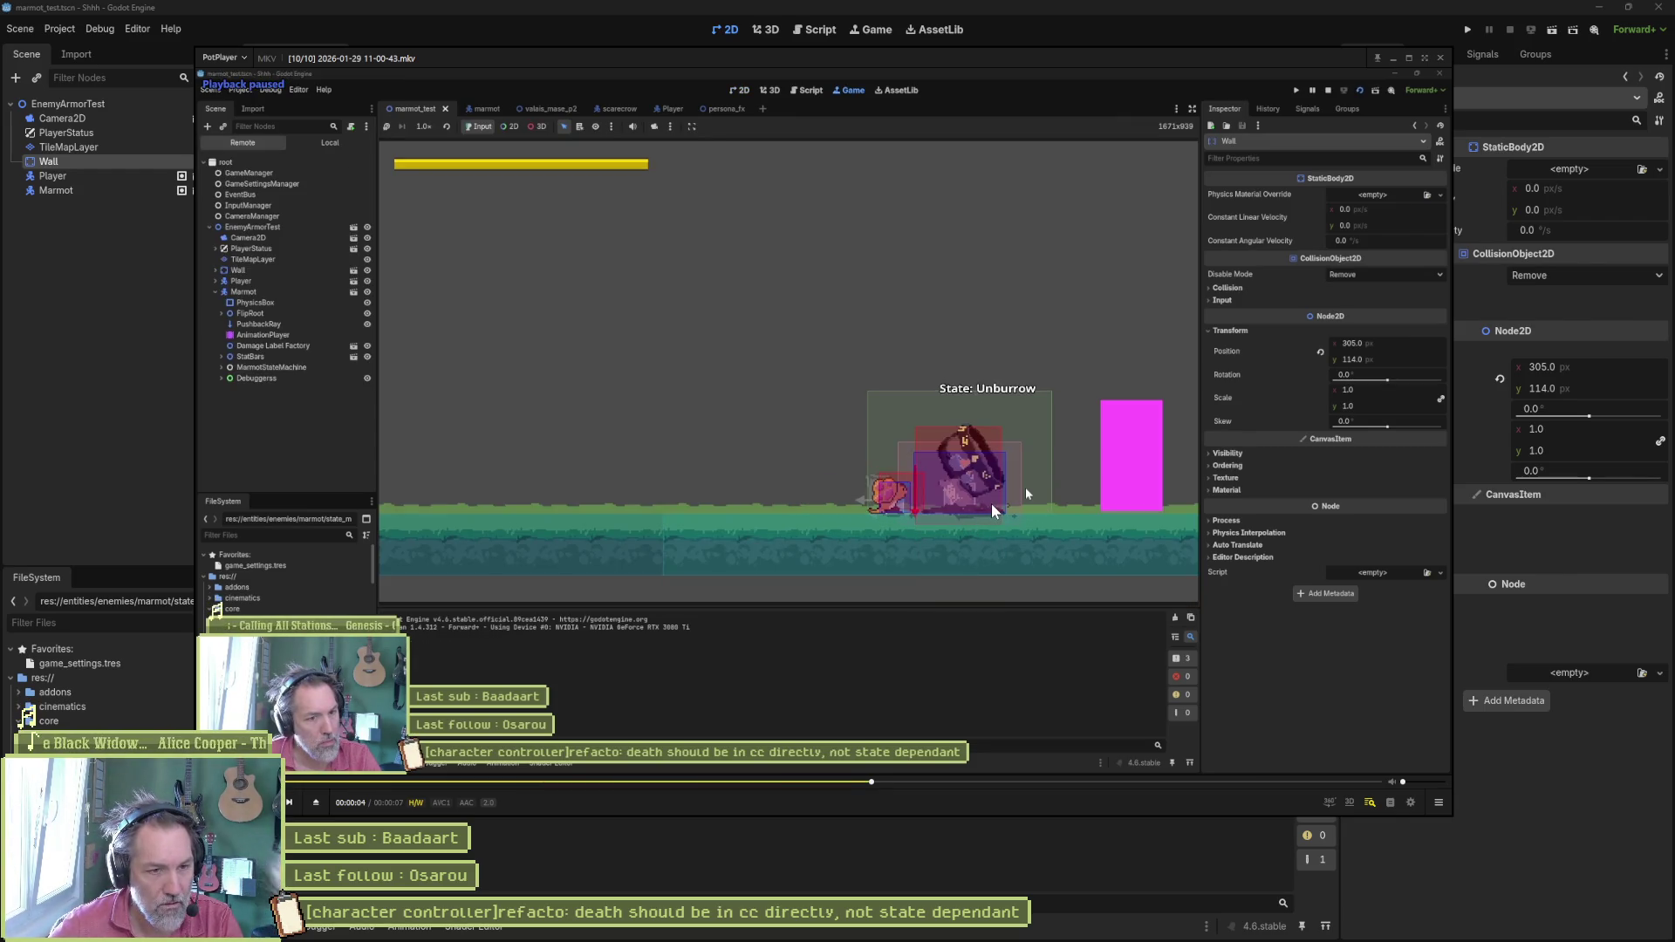
{"action": "key", "text": "f"}
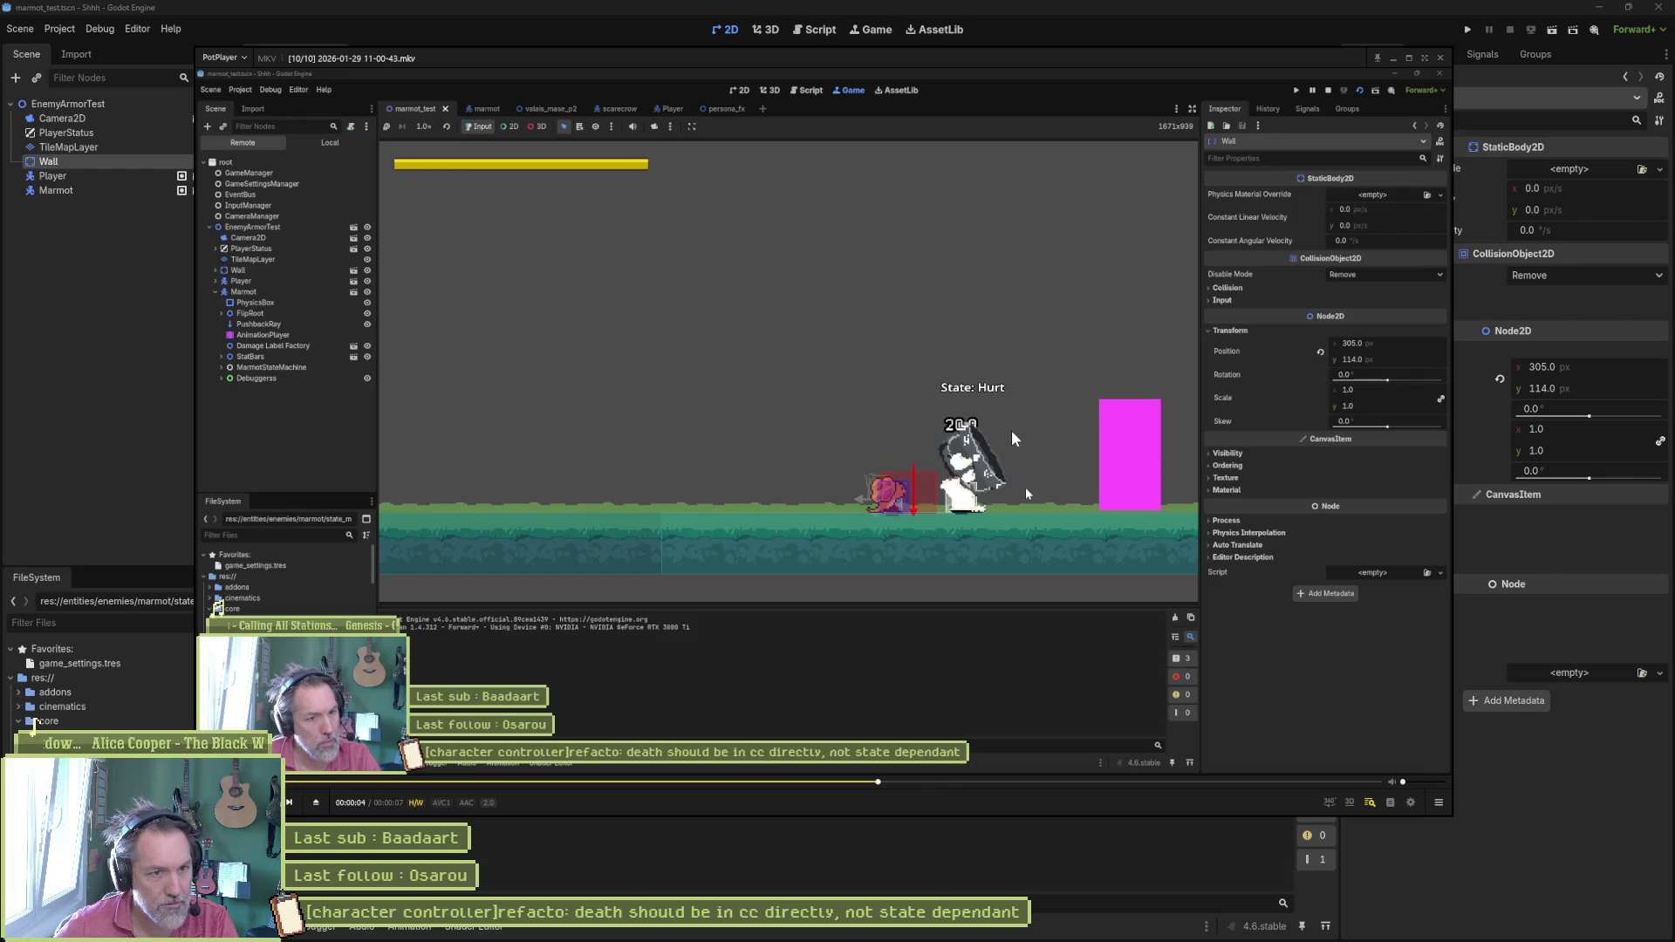
{"action": "key", "text": "f"}
{"action": "key", "text": "f"}
{"action": "key", "text": "f"}
{"action": "key", "text": "f"}
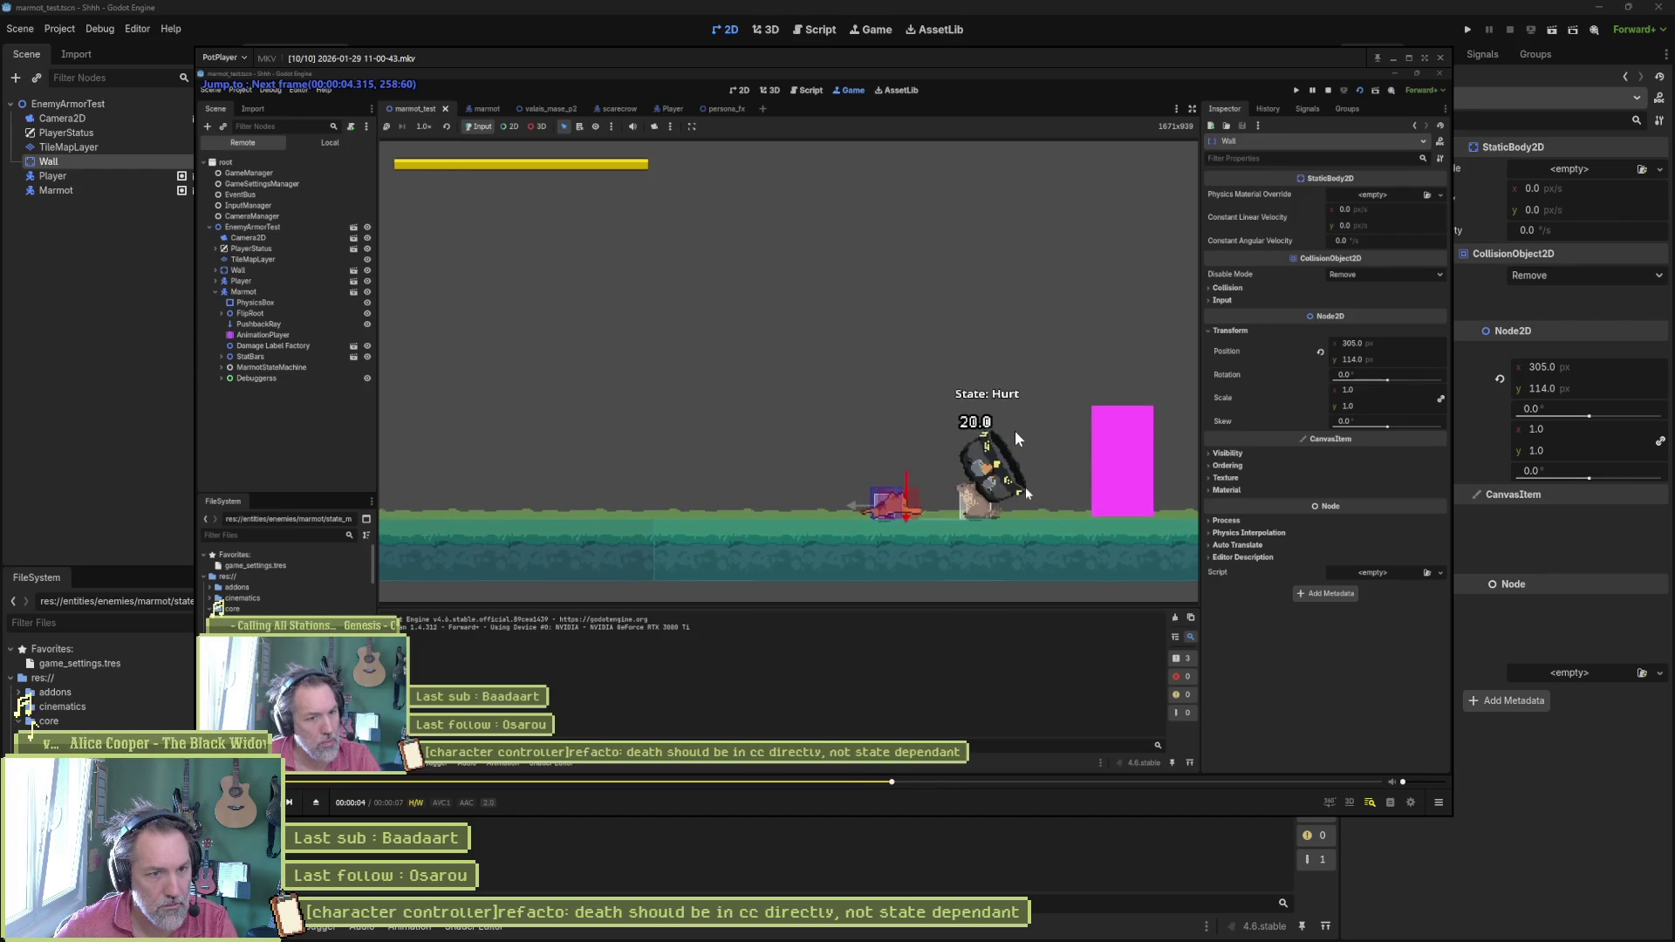
{"action": "key", "text": "f"}
{"action": "key", "text": "f"}
{"action": "key", "text": "f"}
{"action": "key", "text": "f"}
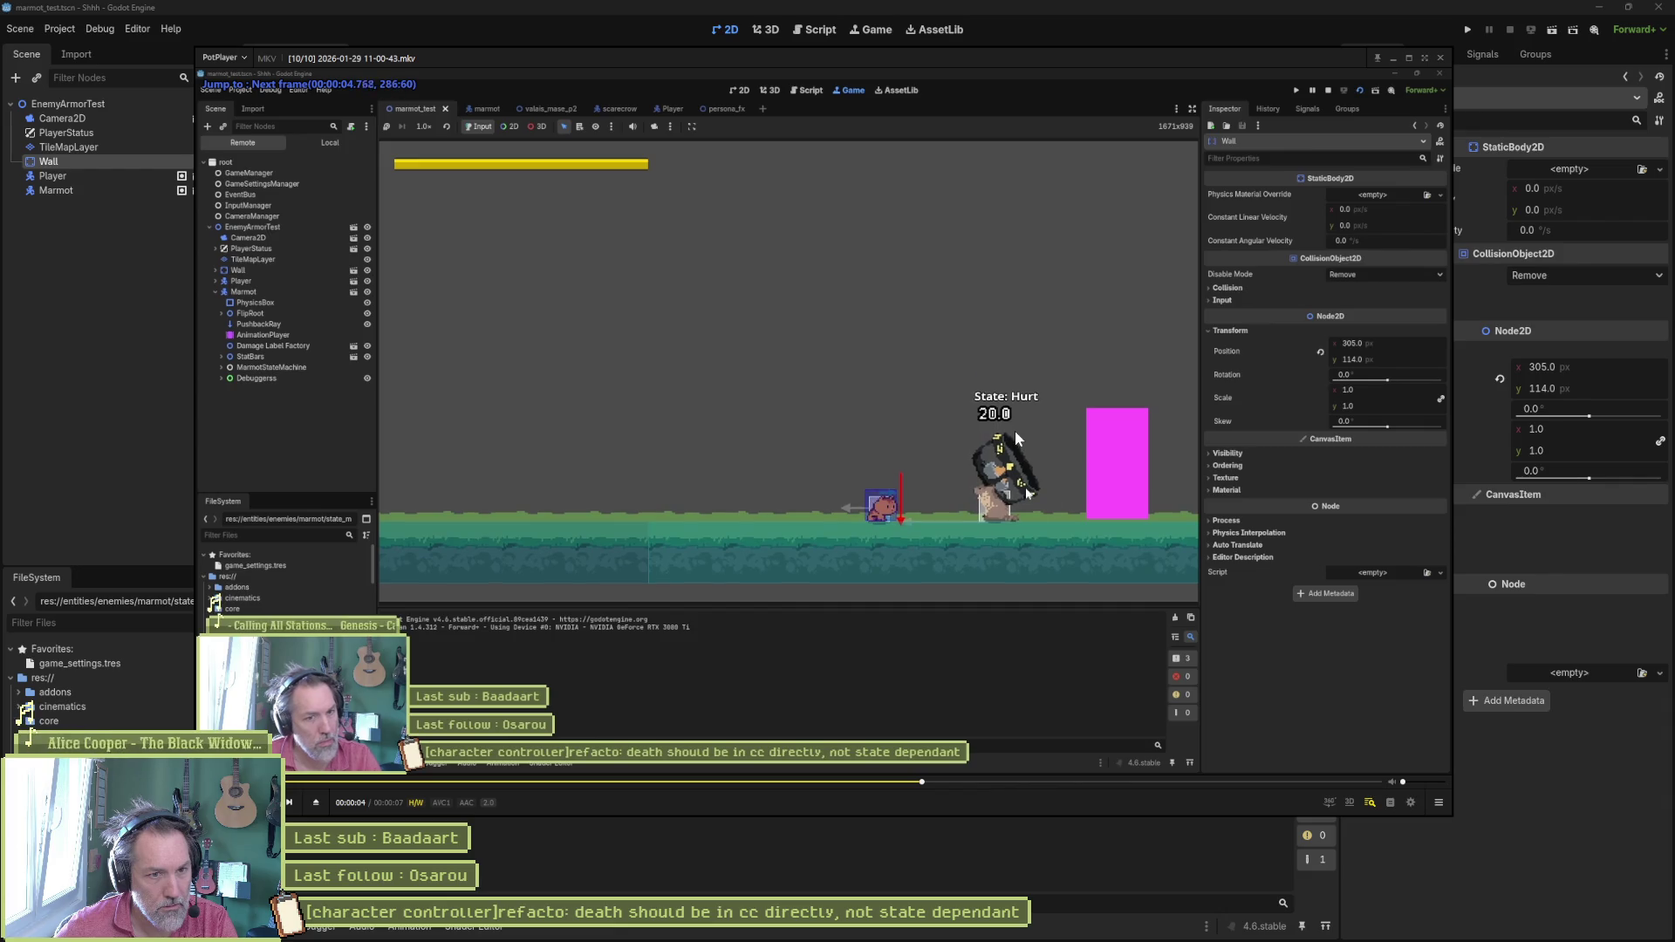
{"action": "key", "text": "f"}
{"action": "key", "text": "f"}
{"action": "key", "text": "f"}
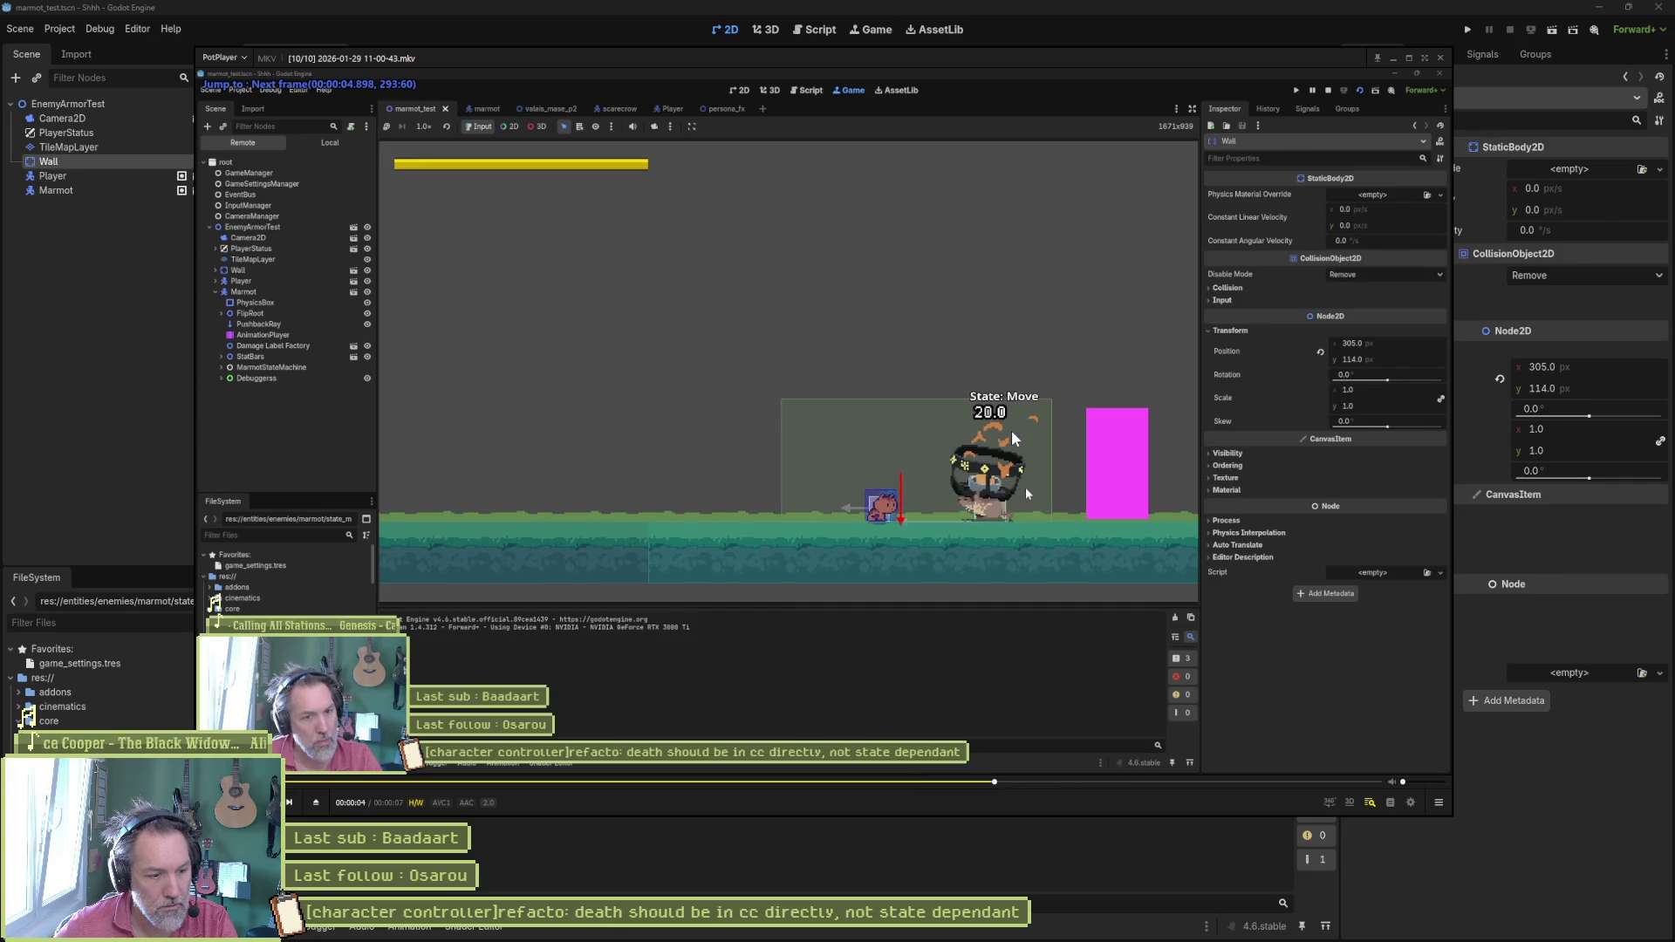
{"action": "key", "text": "alt+Tab"}
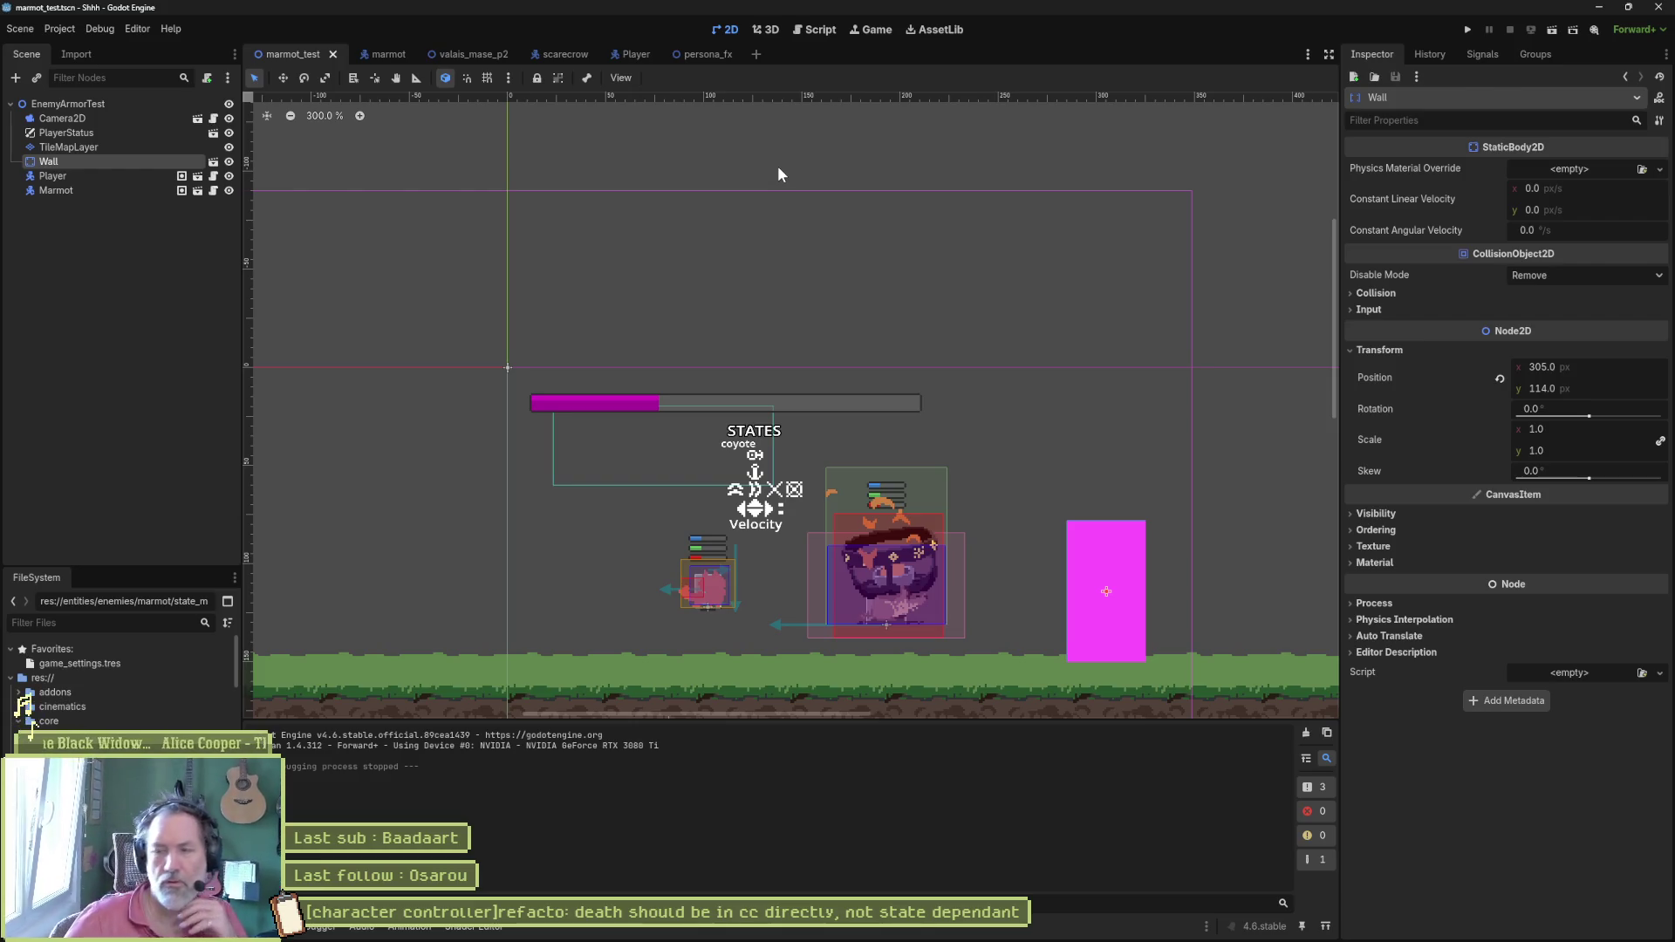
Step: Show the death state script again and switch back to the marmot scene
{"action": "left_click", "coordinate": [821, 29]}
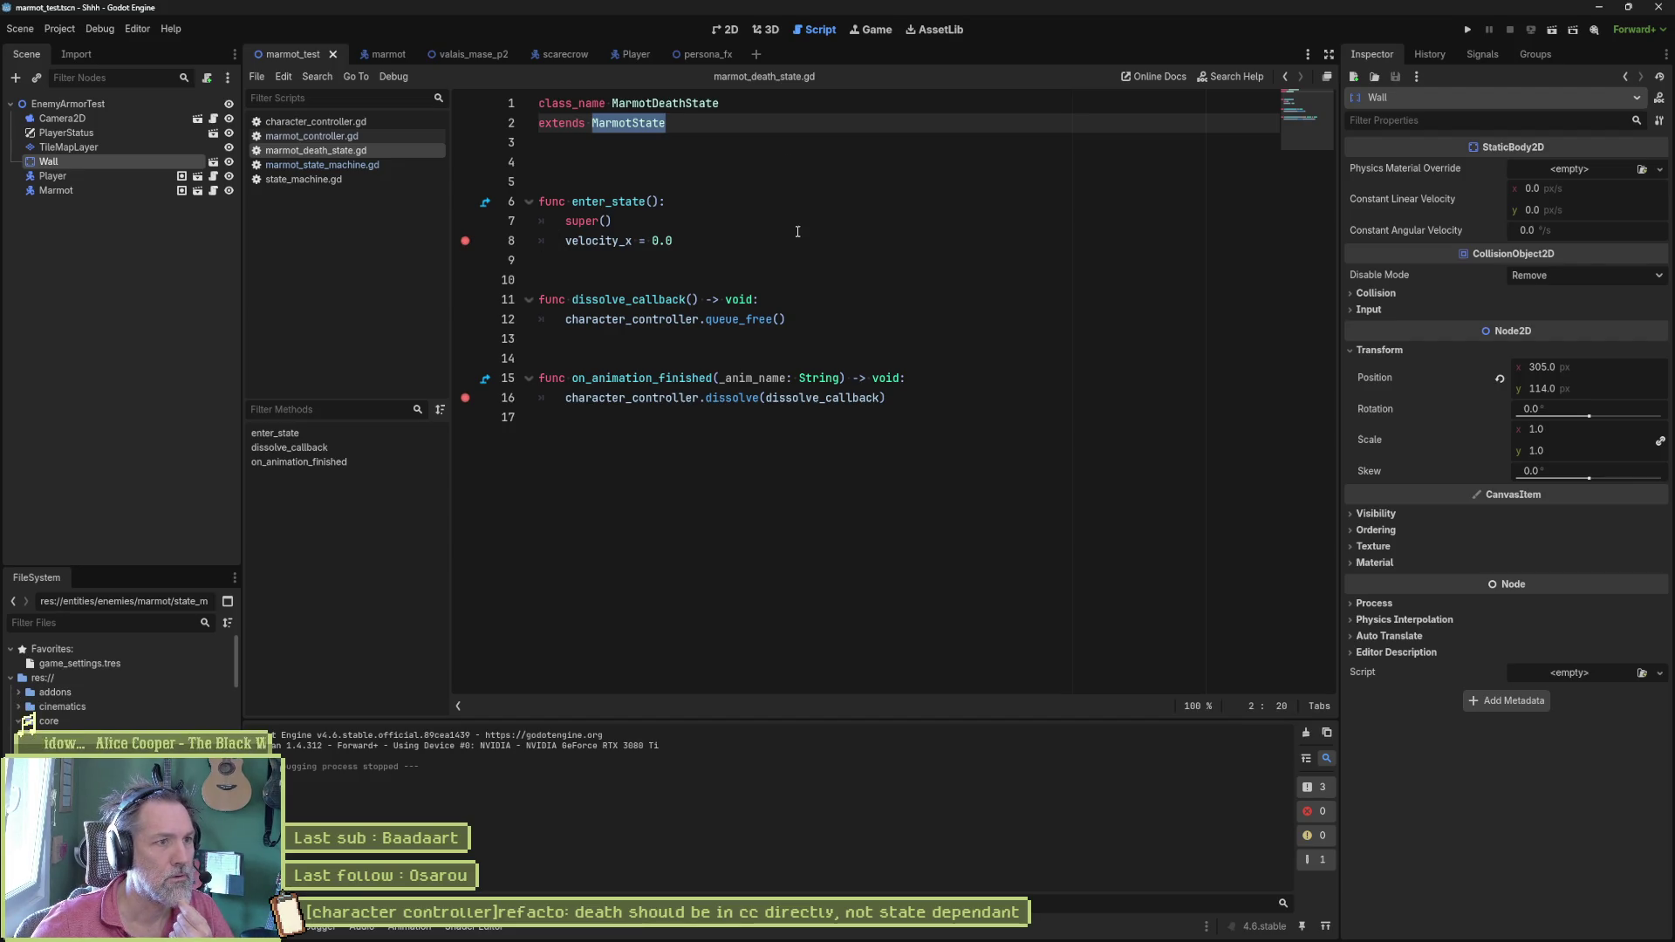
{"action": "left_click", "coordinate": [379, 53]}
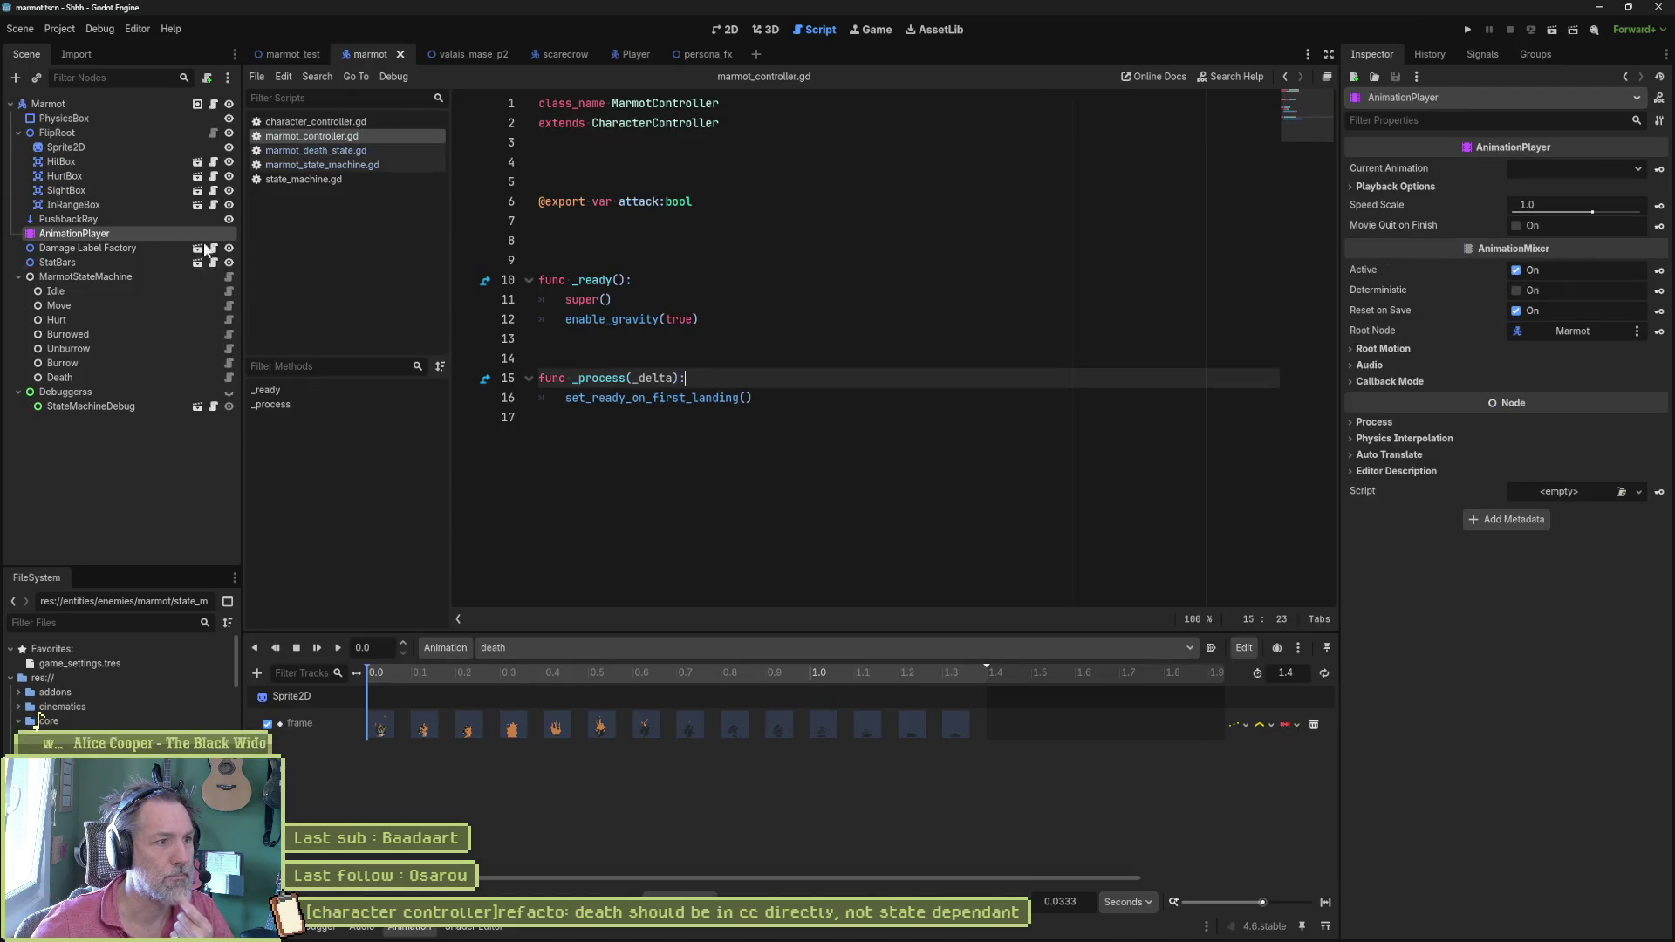
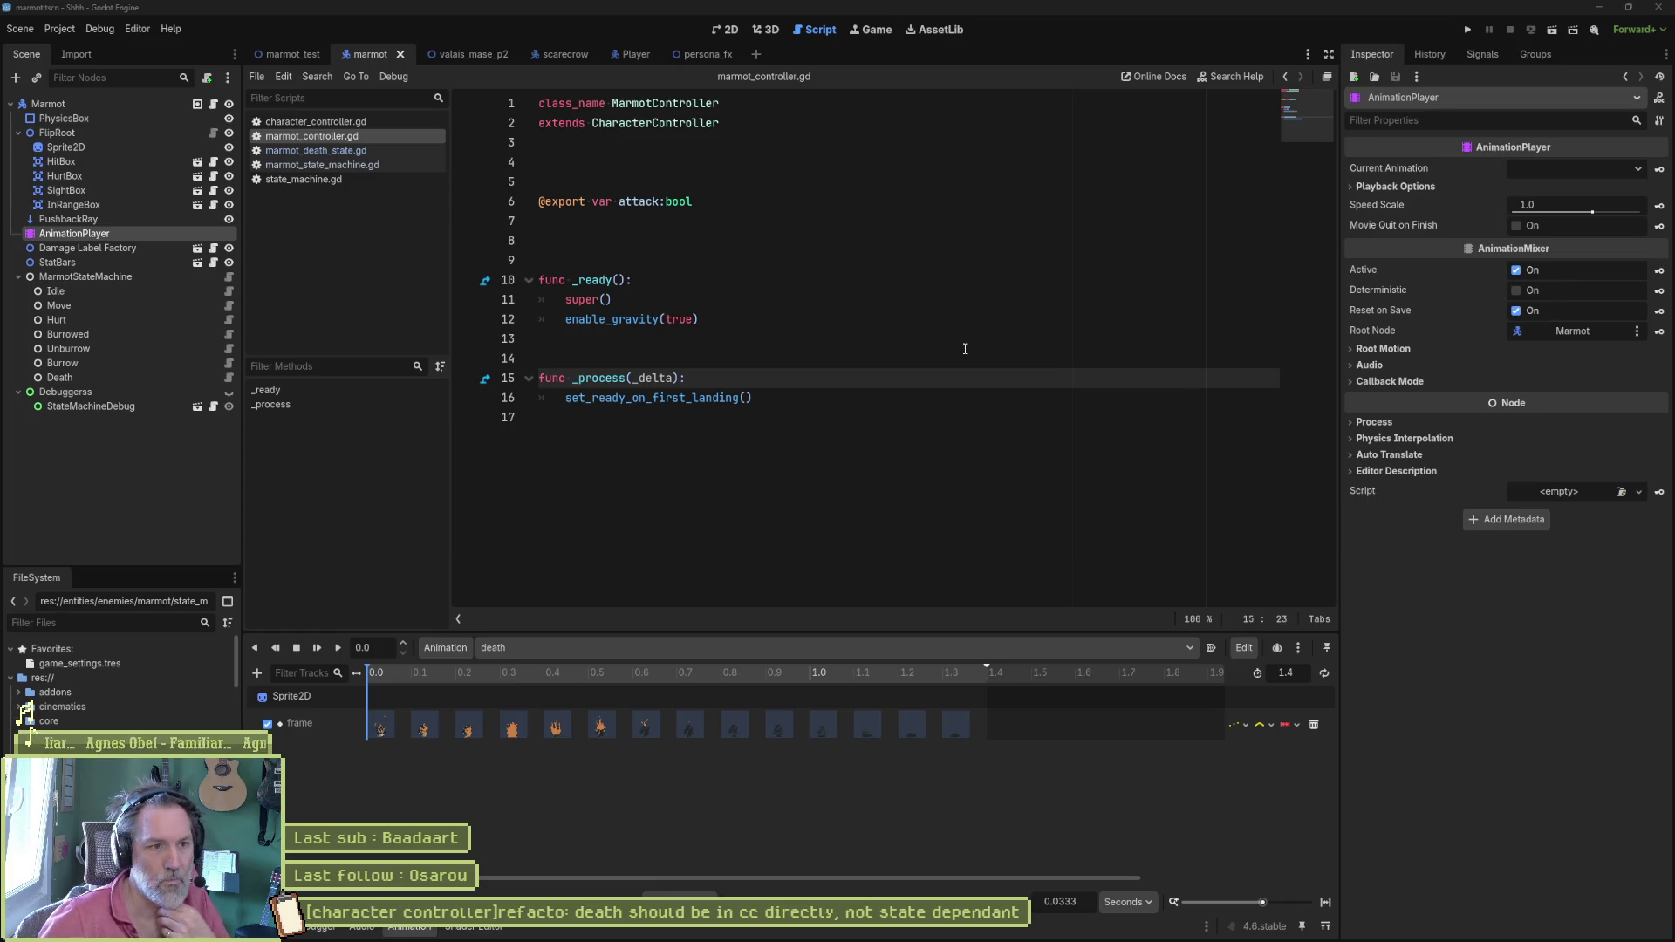
Step: Navigate to on_hurt in character_controller.gd and put the caret at the start of the hurt_feedback line
{"action": "left_click", "coordinate": [834, 329]}
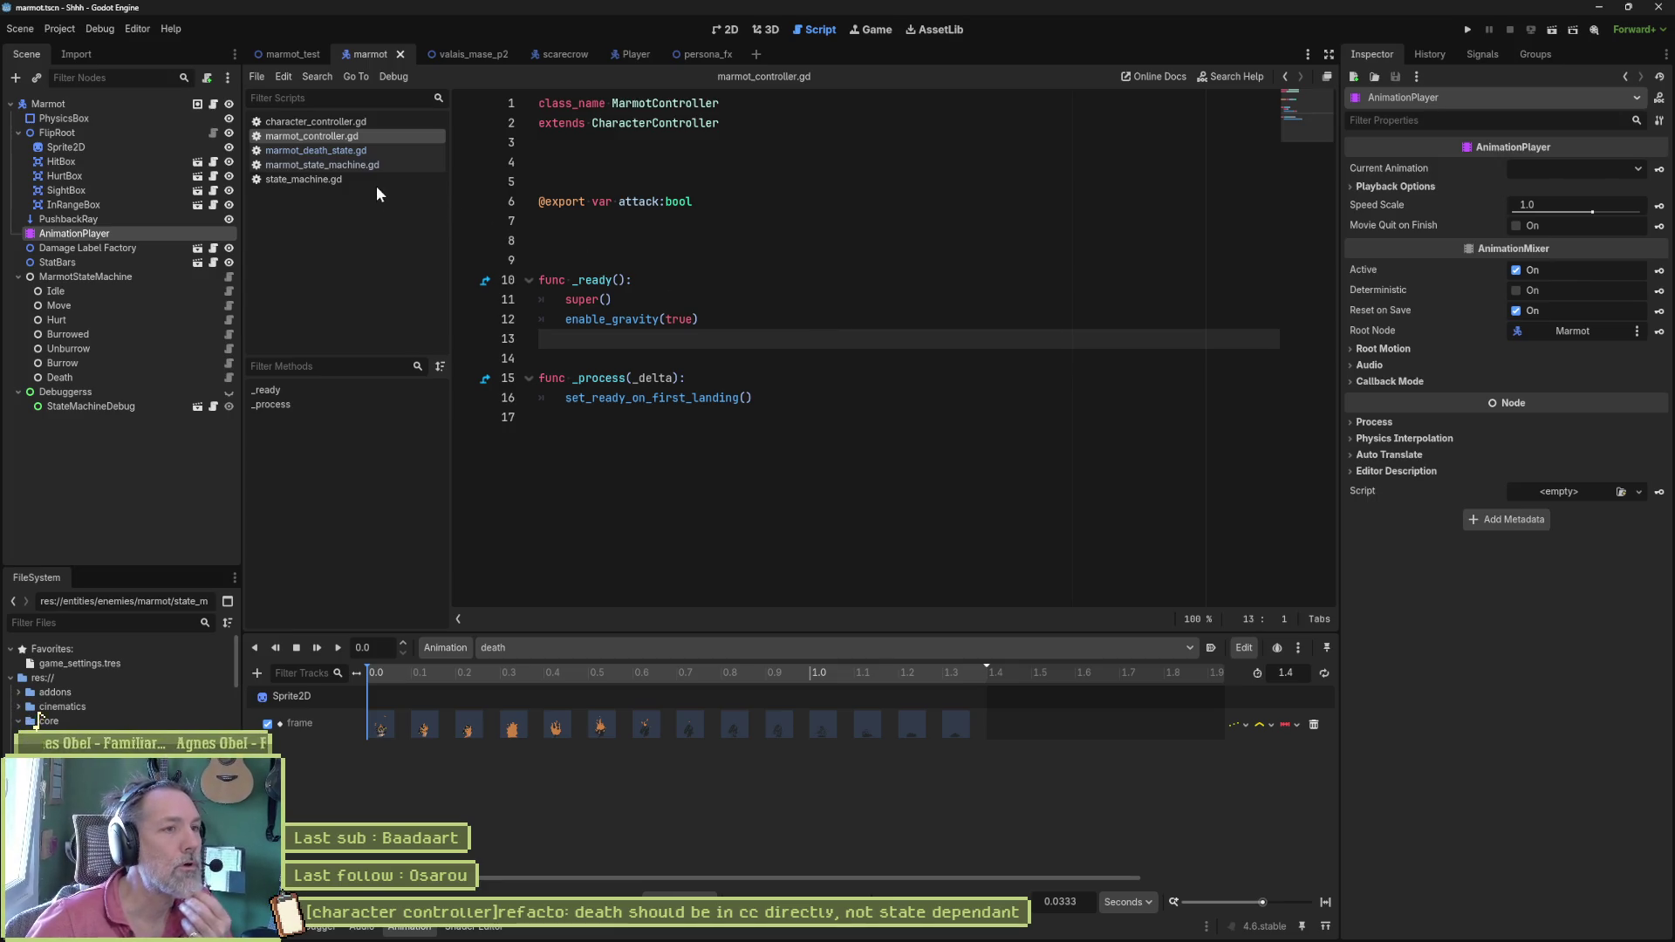
{"action": "left_click", "coordinate": [314, 120]}
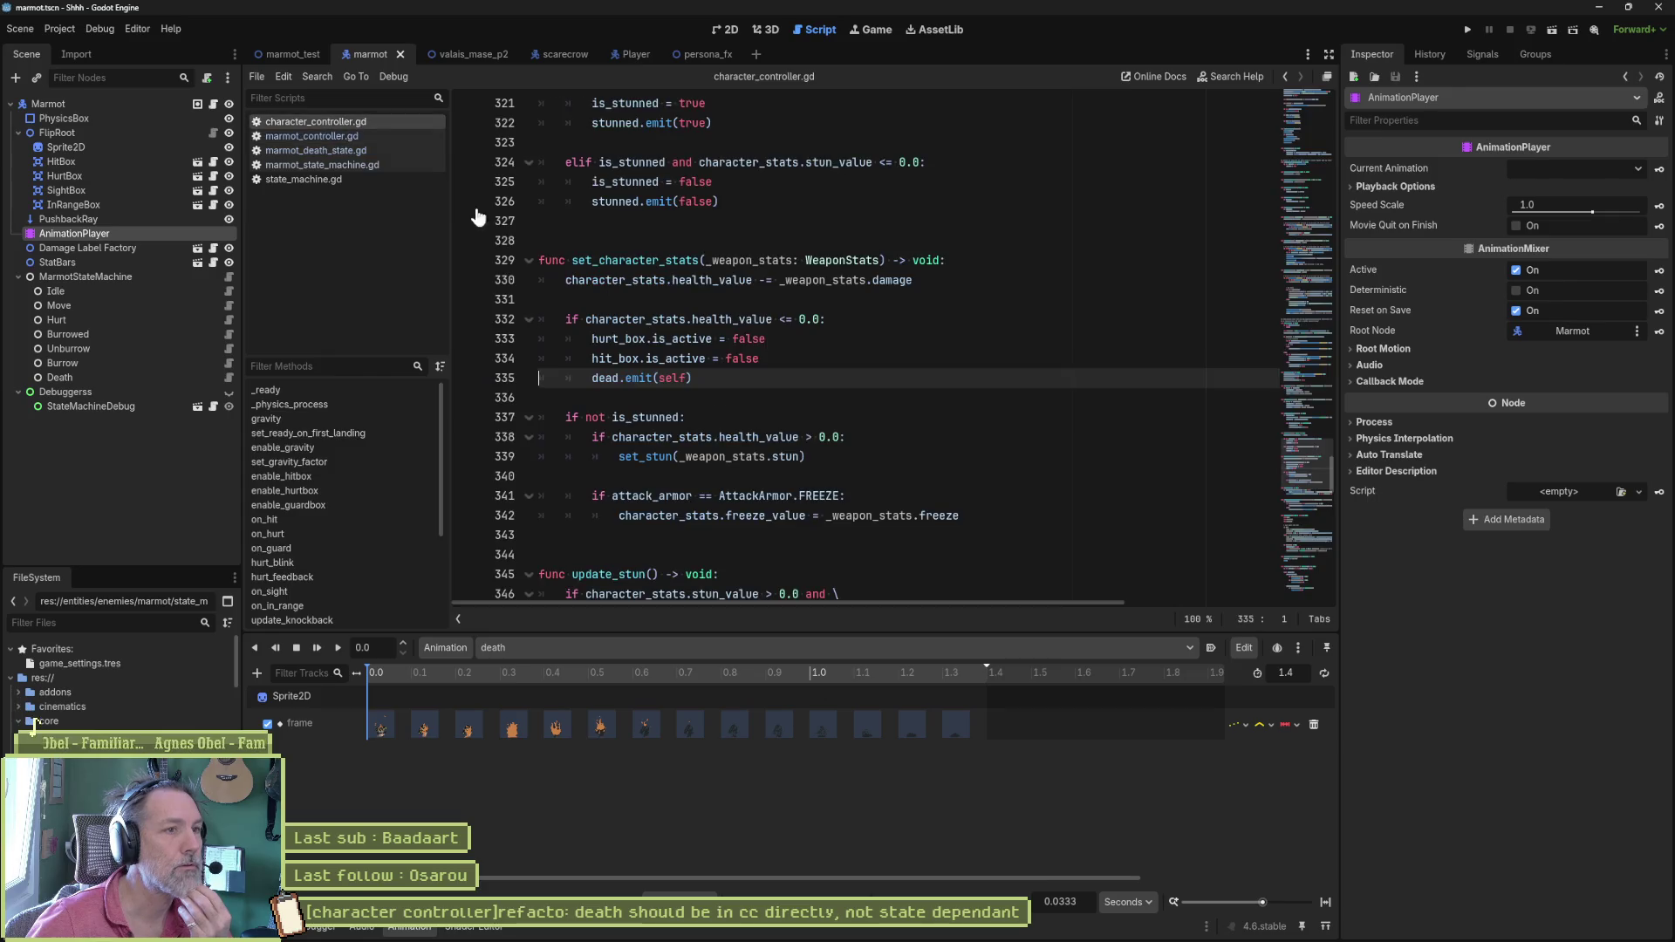
{"action": "left_click", "coordinate": [318, 533]}
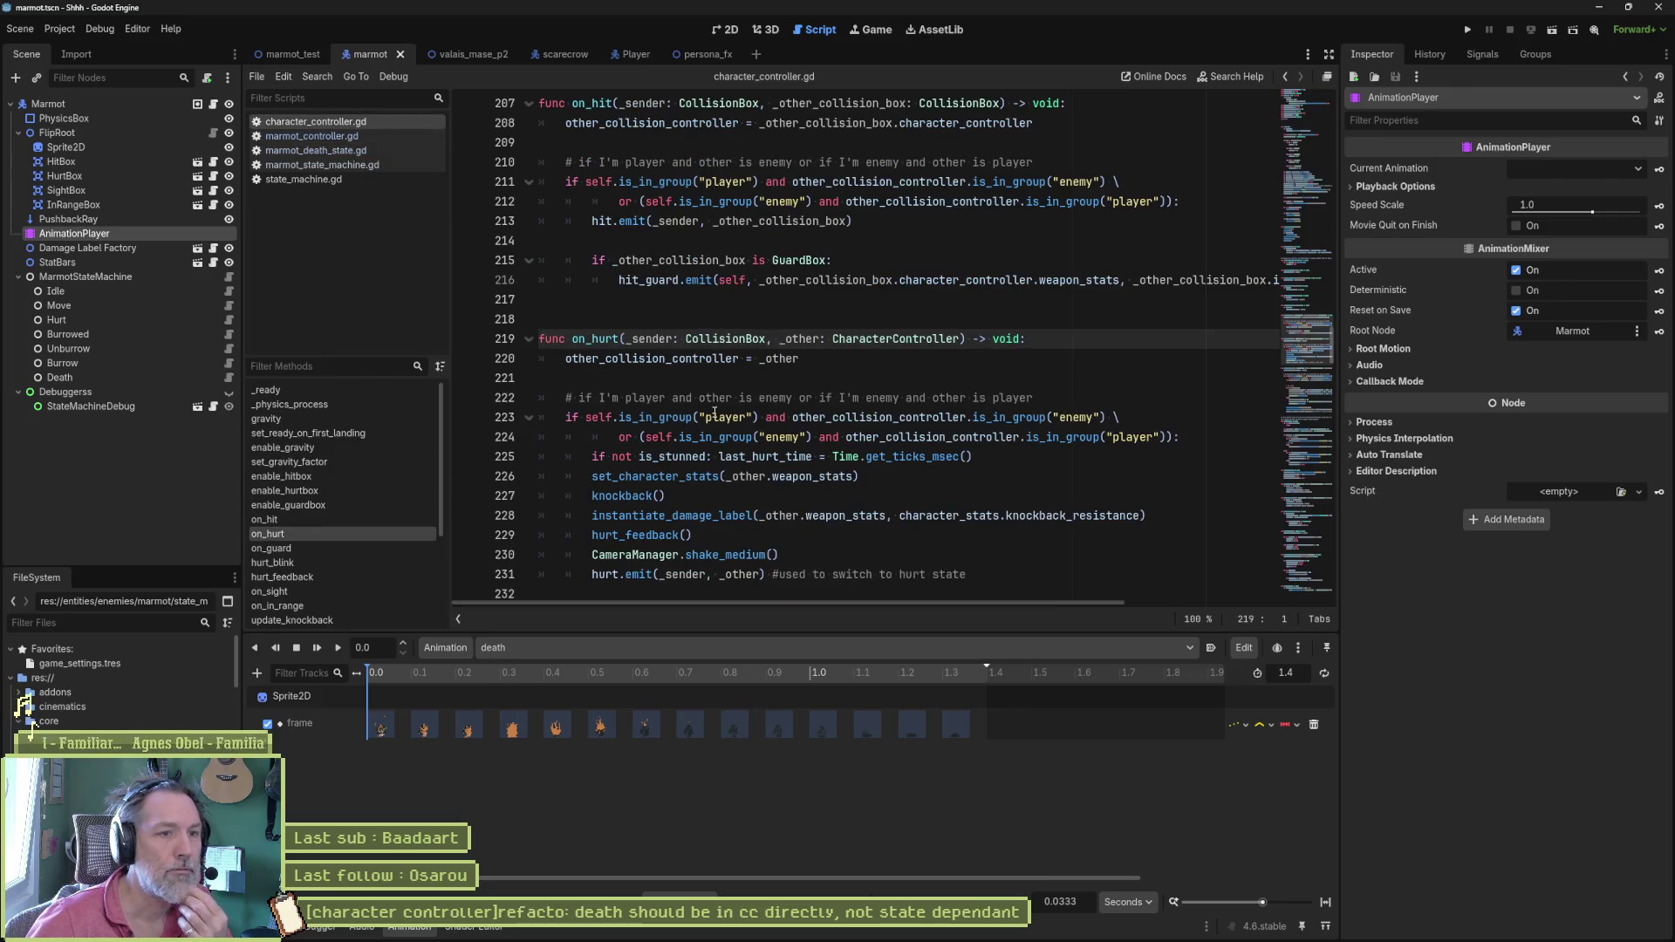
{"action": "left_click", "coordinate": [717, 478]}
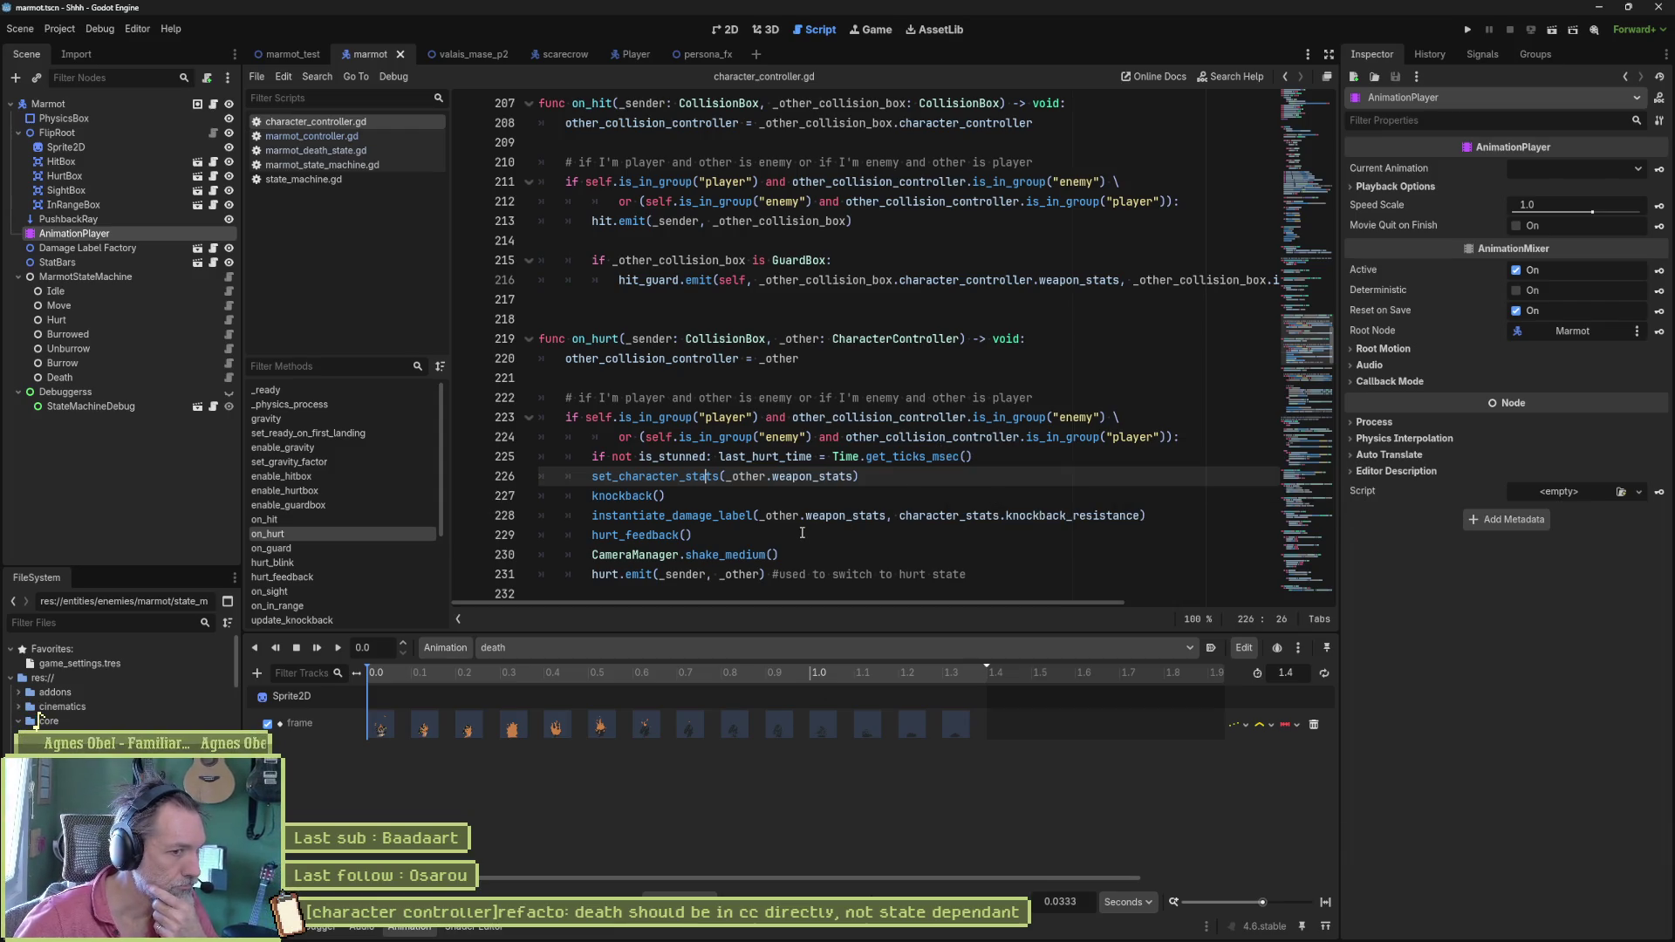
{"action": "left_click", "coordinate": [685, 535]}
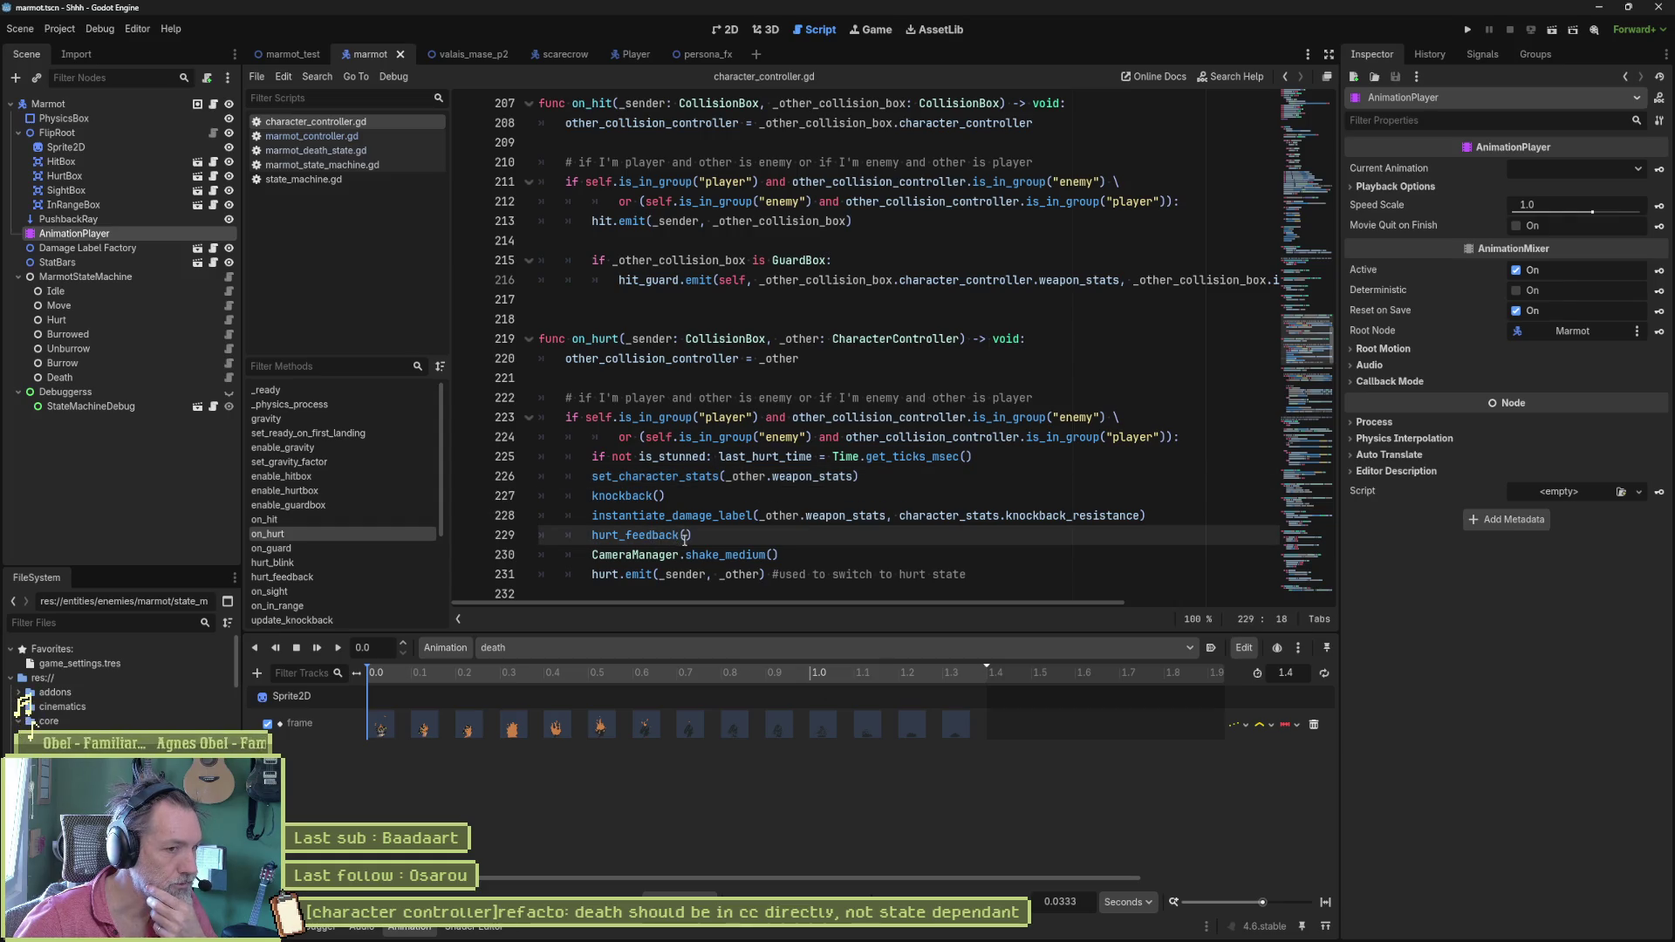
{"action": "key", "text": "Home"}
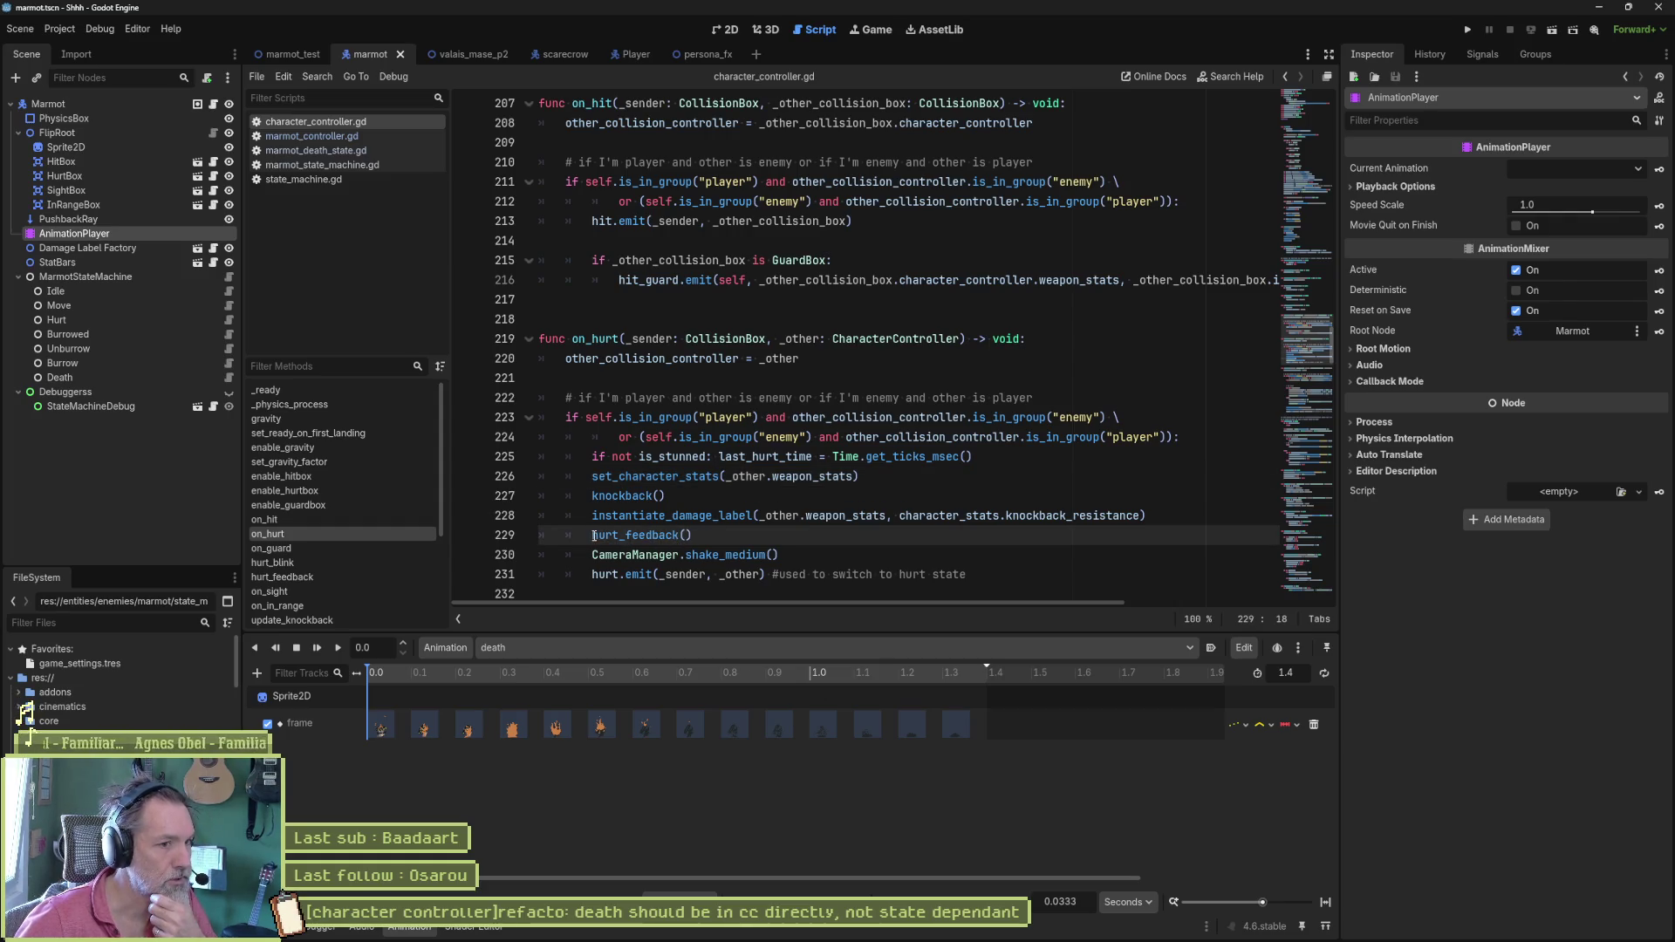
{"action": "type", "text": "#"}
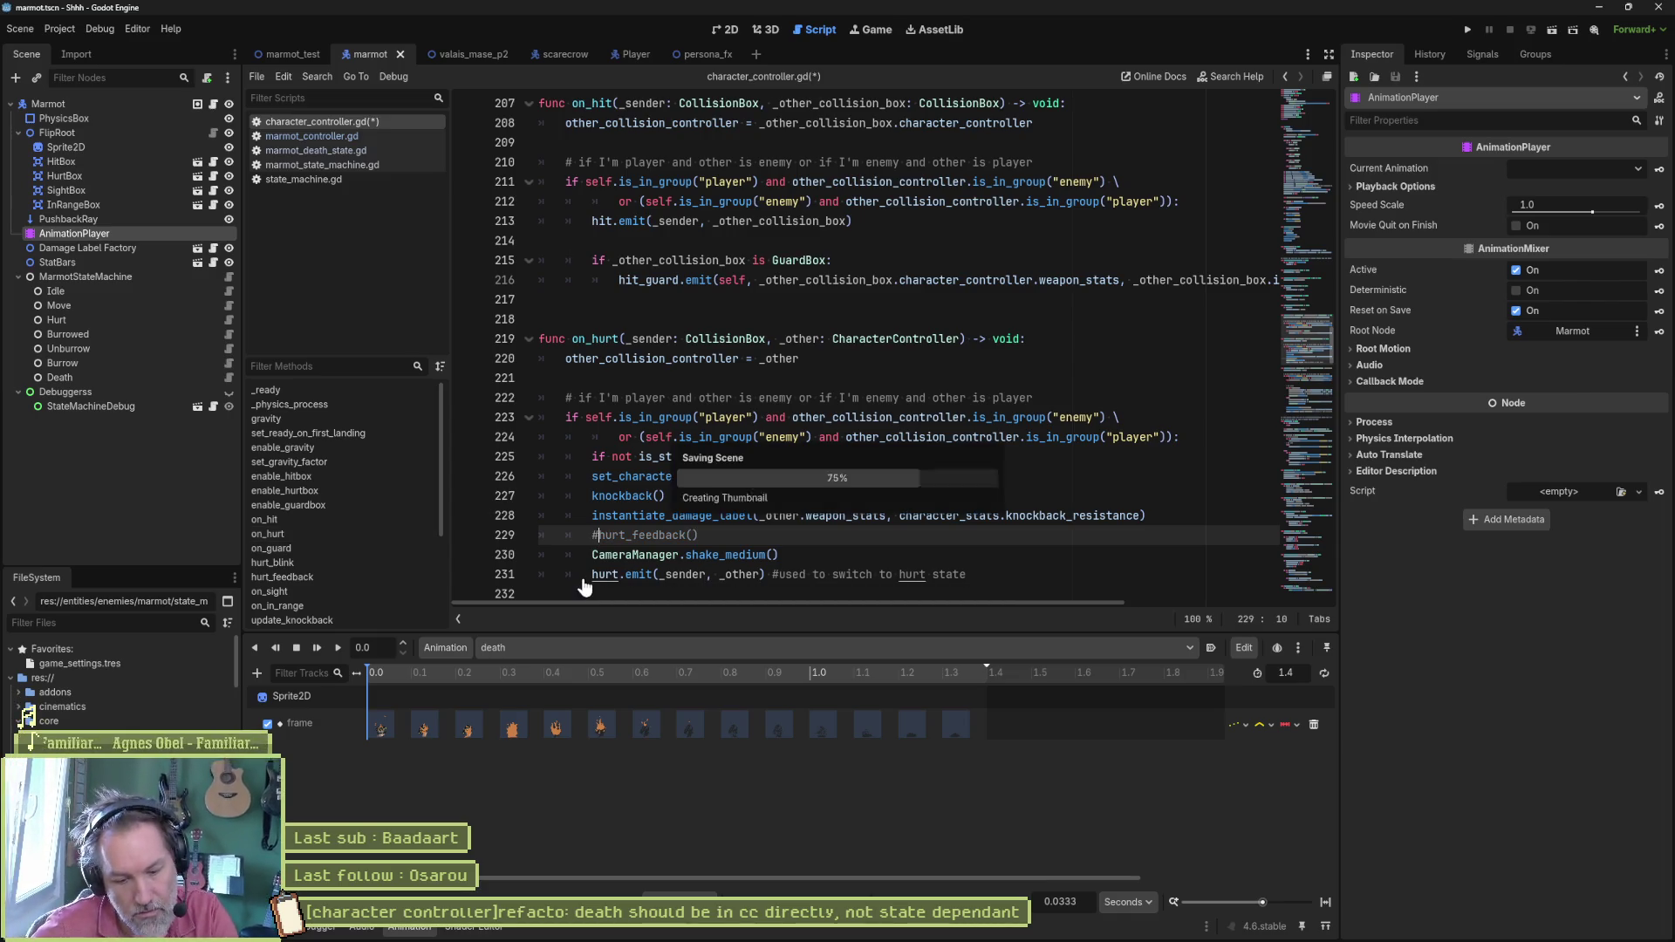
Step: Run the test scene (F5) until it pauses at the death state breakpoint
{"action": "key", "text": "F5"}
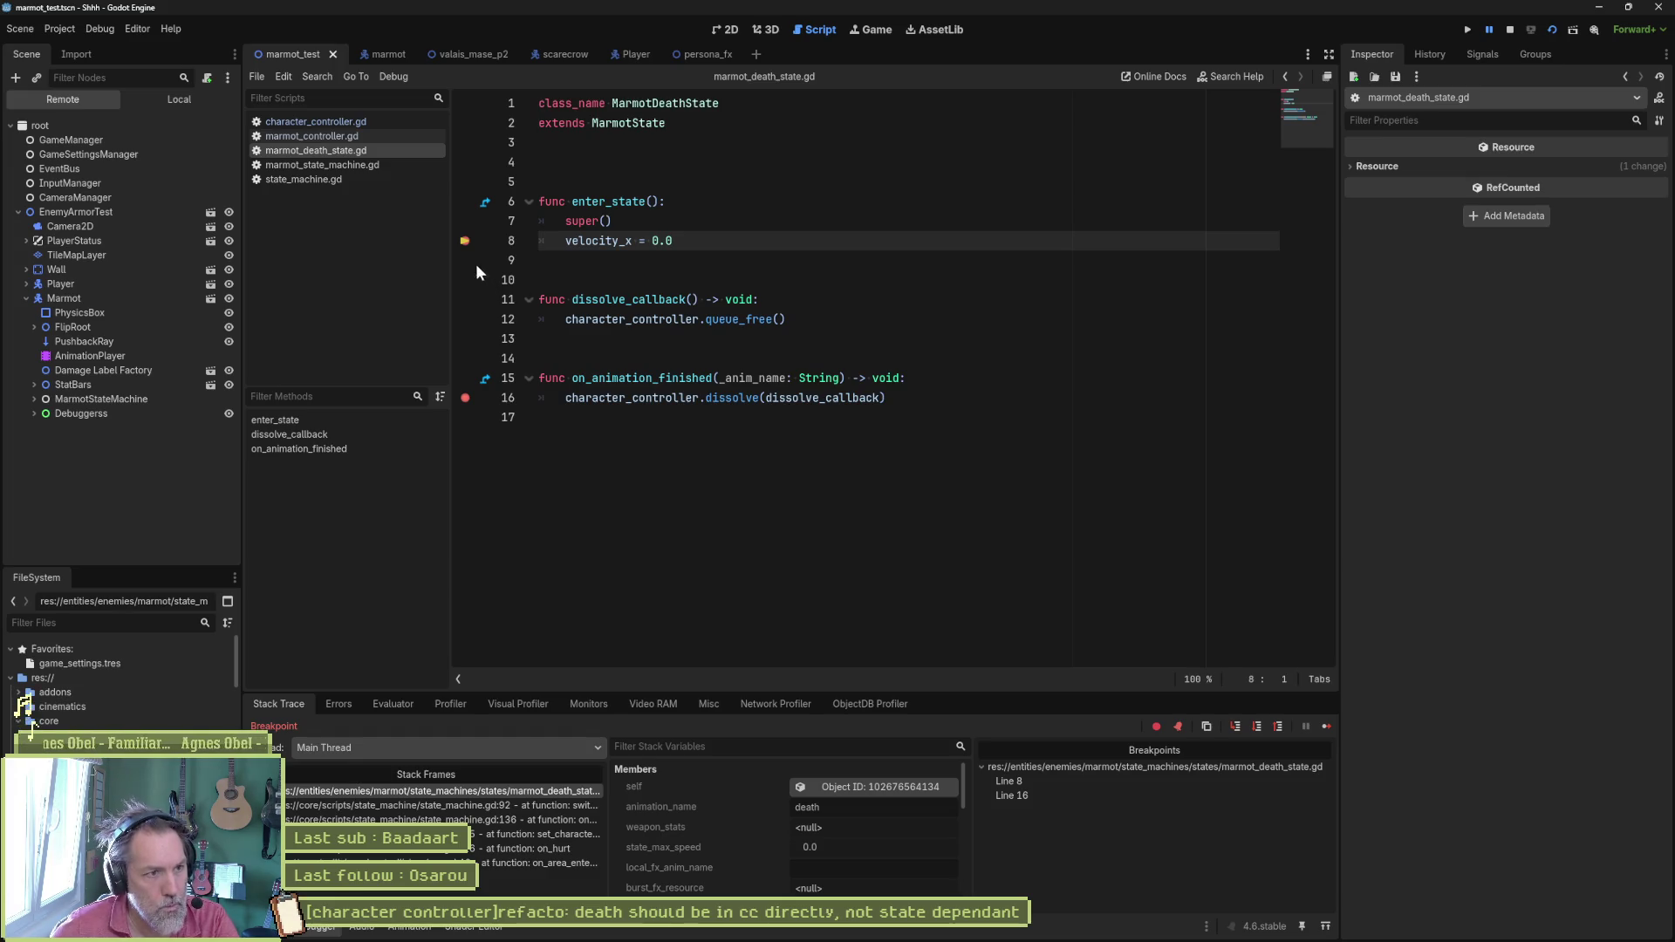
Step: Clear the line 8 breakpoint, resume the paused game, then stop it with F8
{"action": "left_click", "coordinate": [465, 241]}
{"action": "left_click", "coordinate": [1325, 725]}
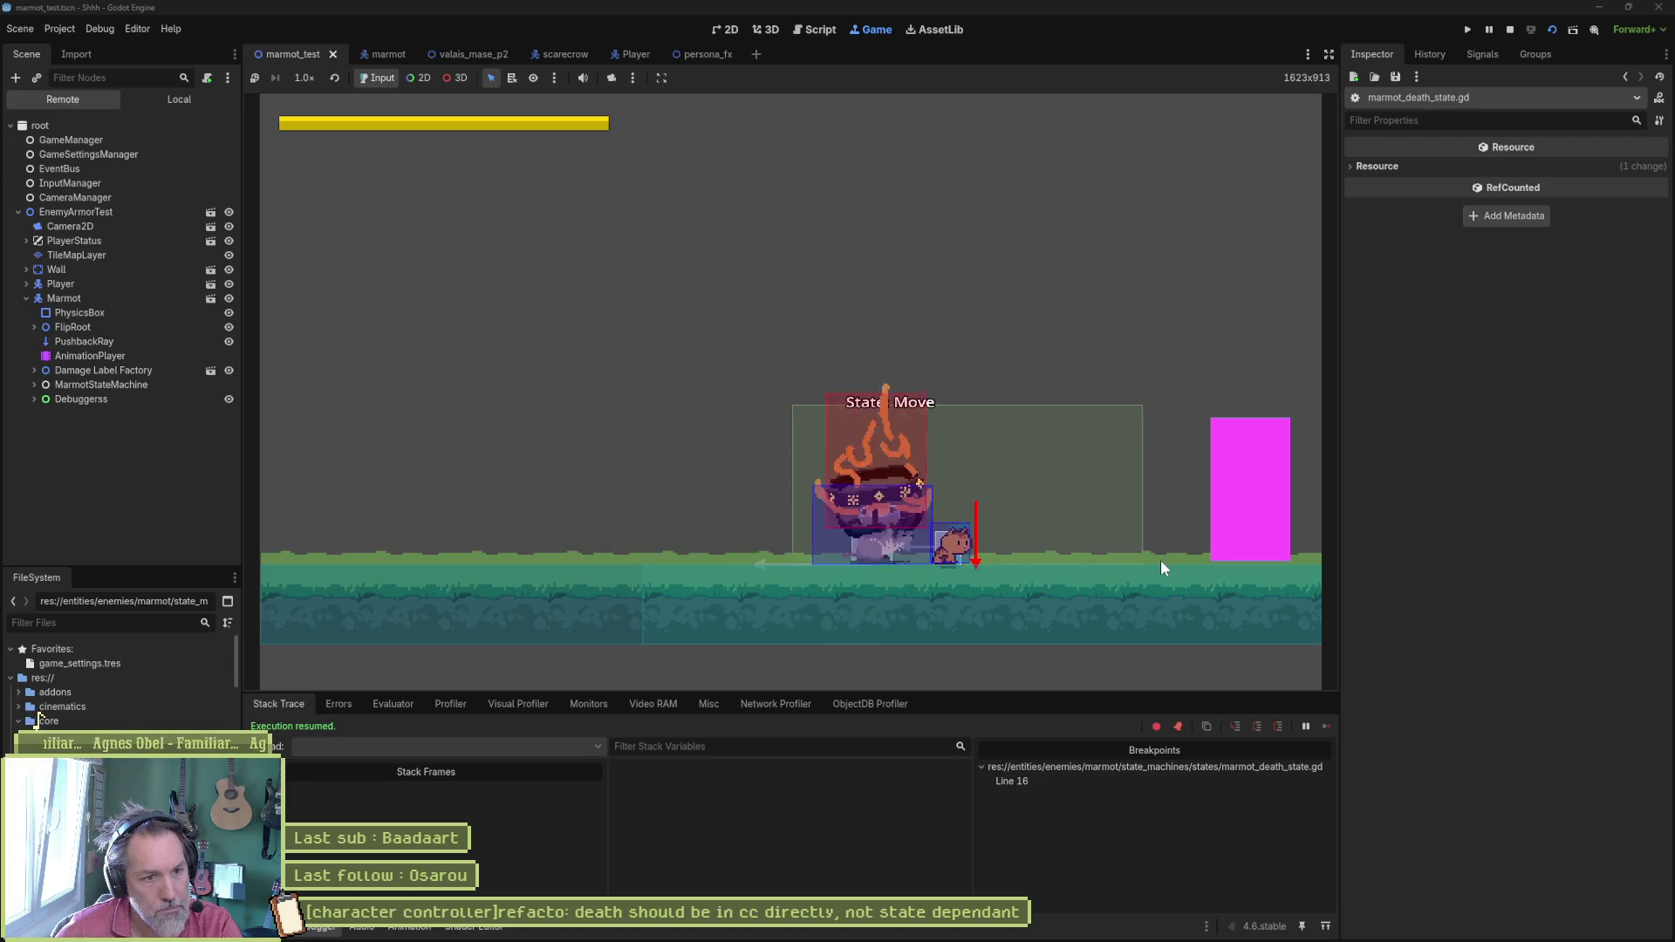
{"action": "key", "text": "F8"}
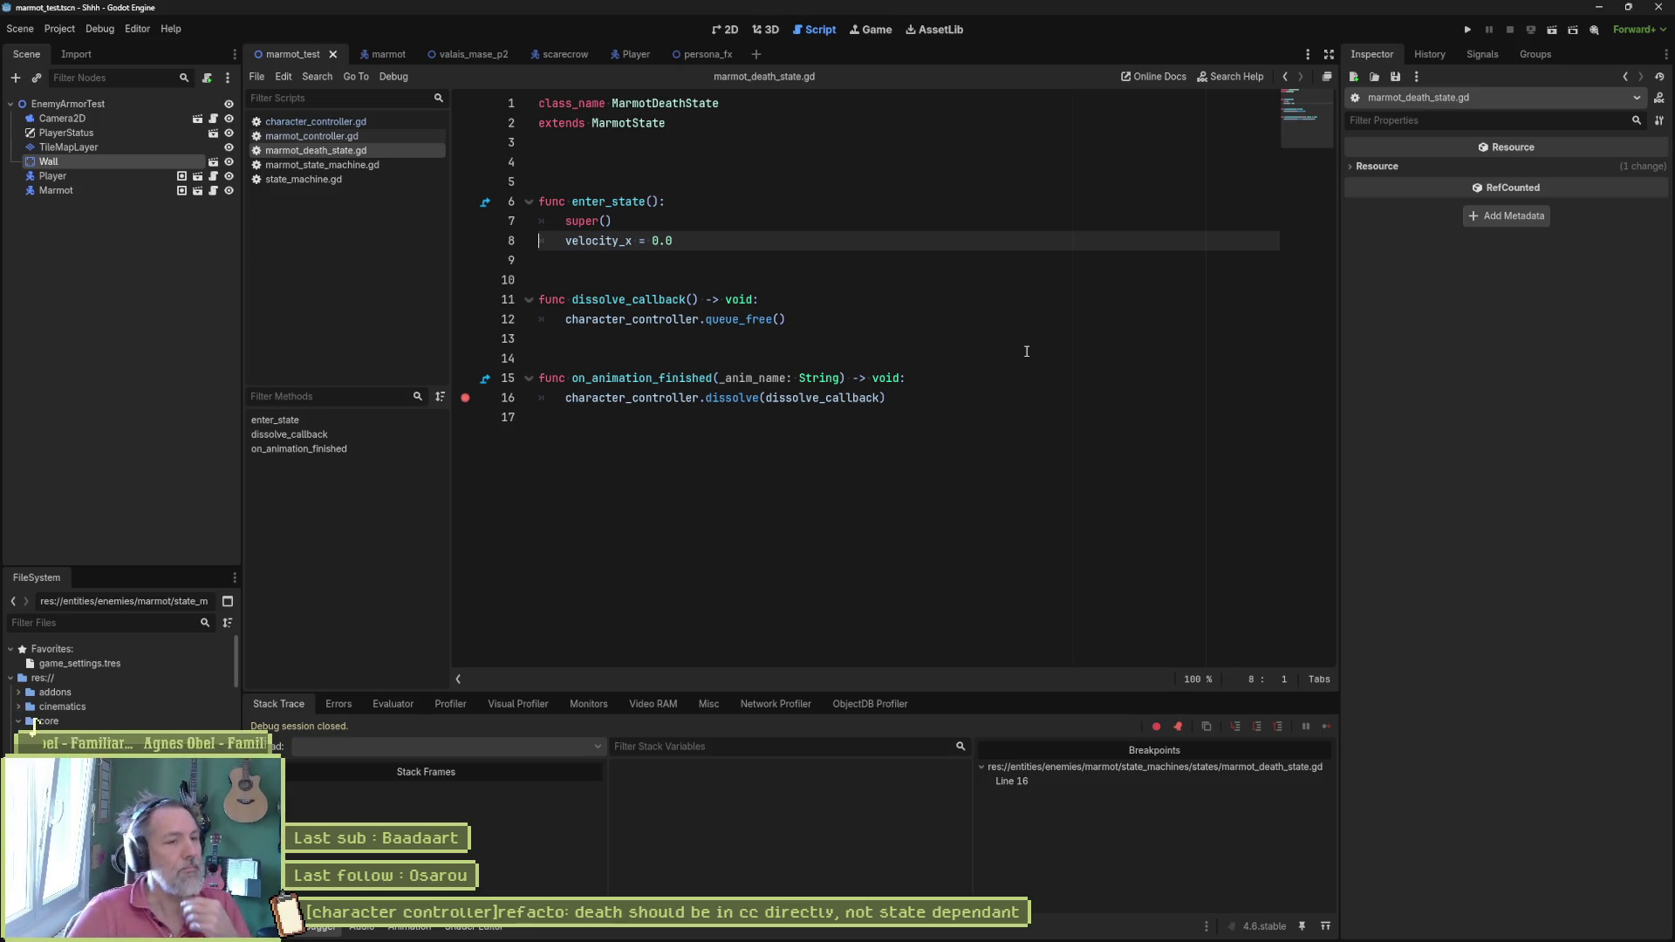
Step: Uncomment the hurt_feedback call in on_hurt, then switch to state_machine.gd
{"action": "left_click", "coordinate": [315, 122]}
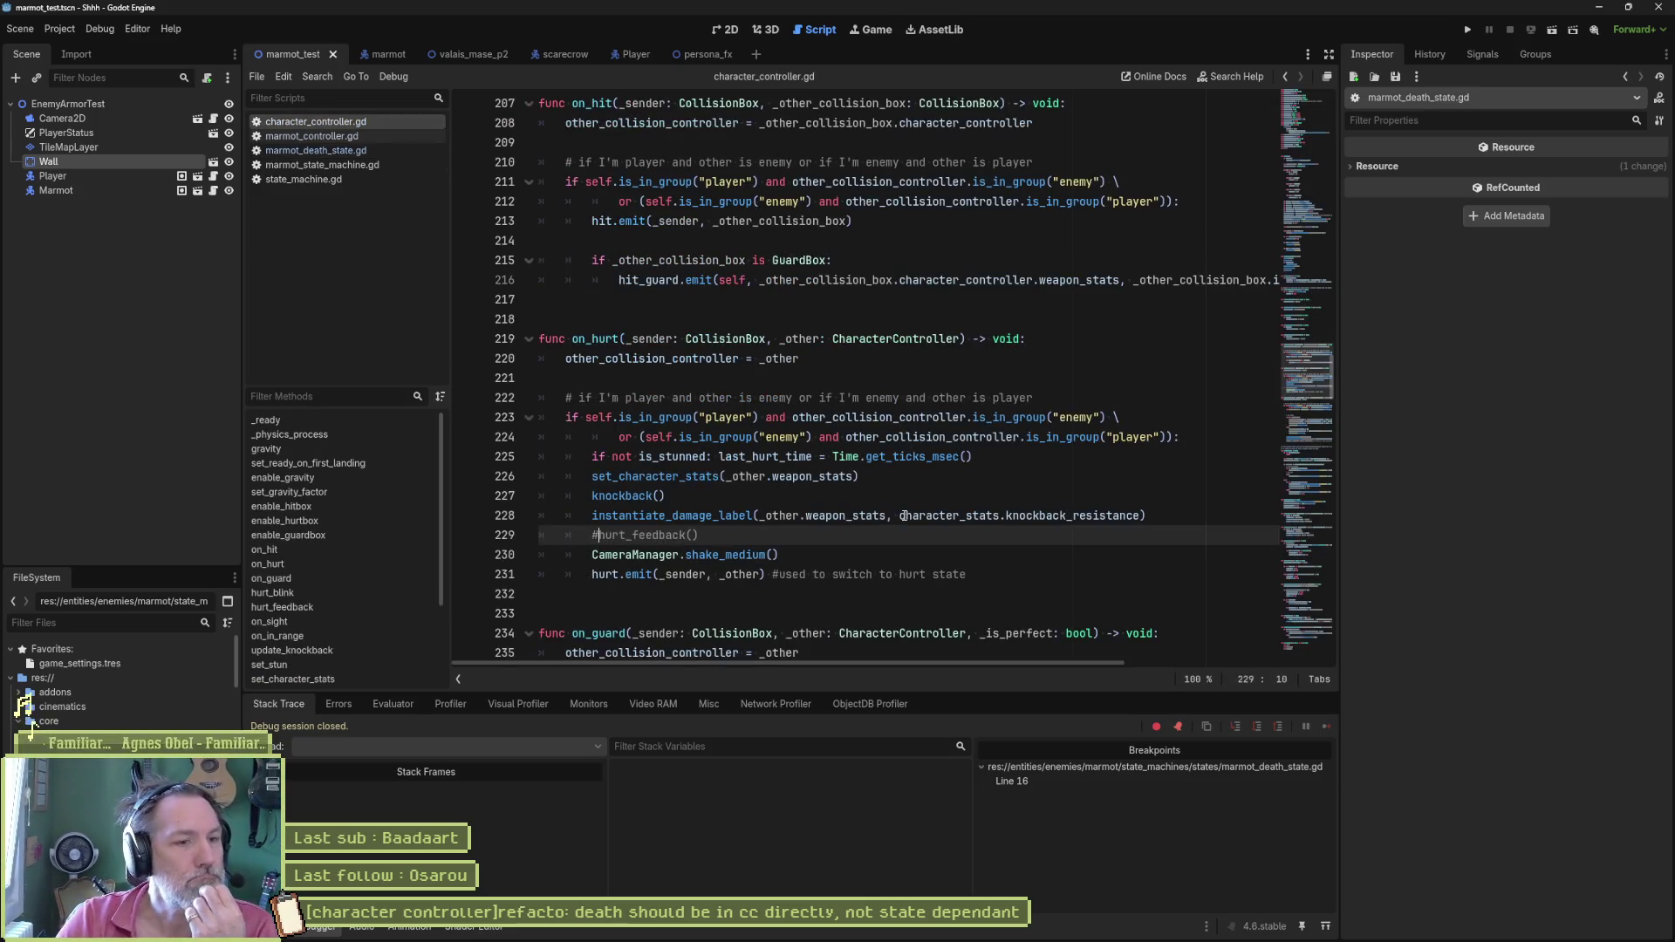
{"action": "left_click", "coordinate": [592, 574]}
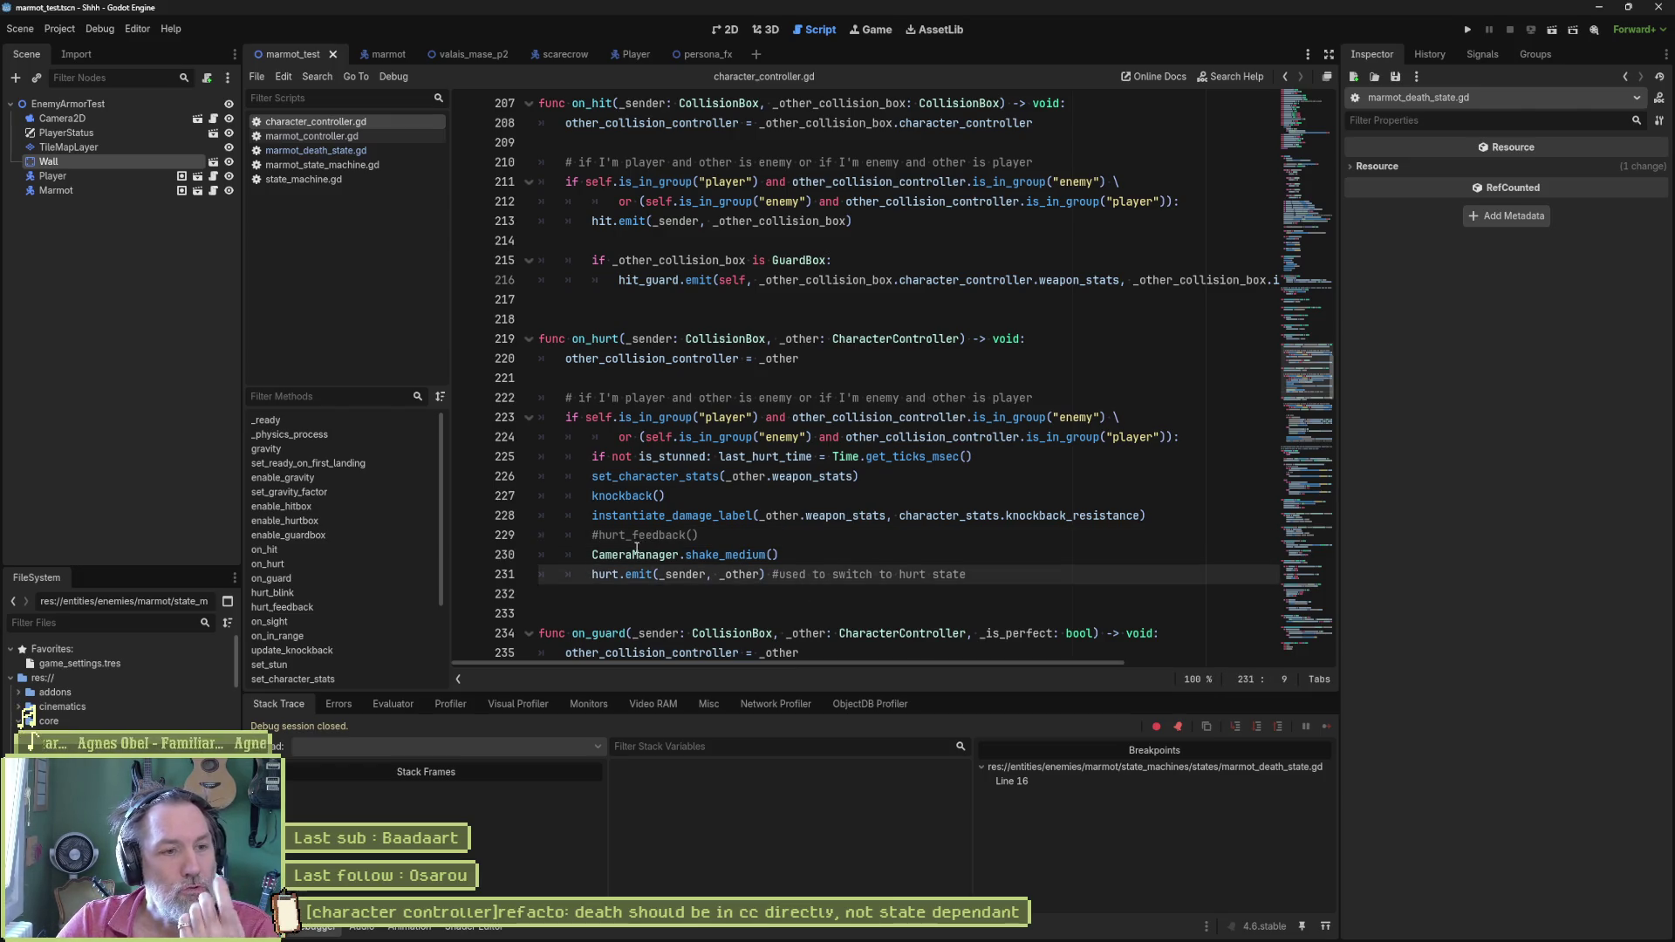
{"action": "left_click", "coordinate": [595, 535]}
{"action": "key", "text": "Delete"}
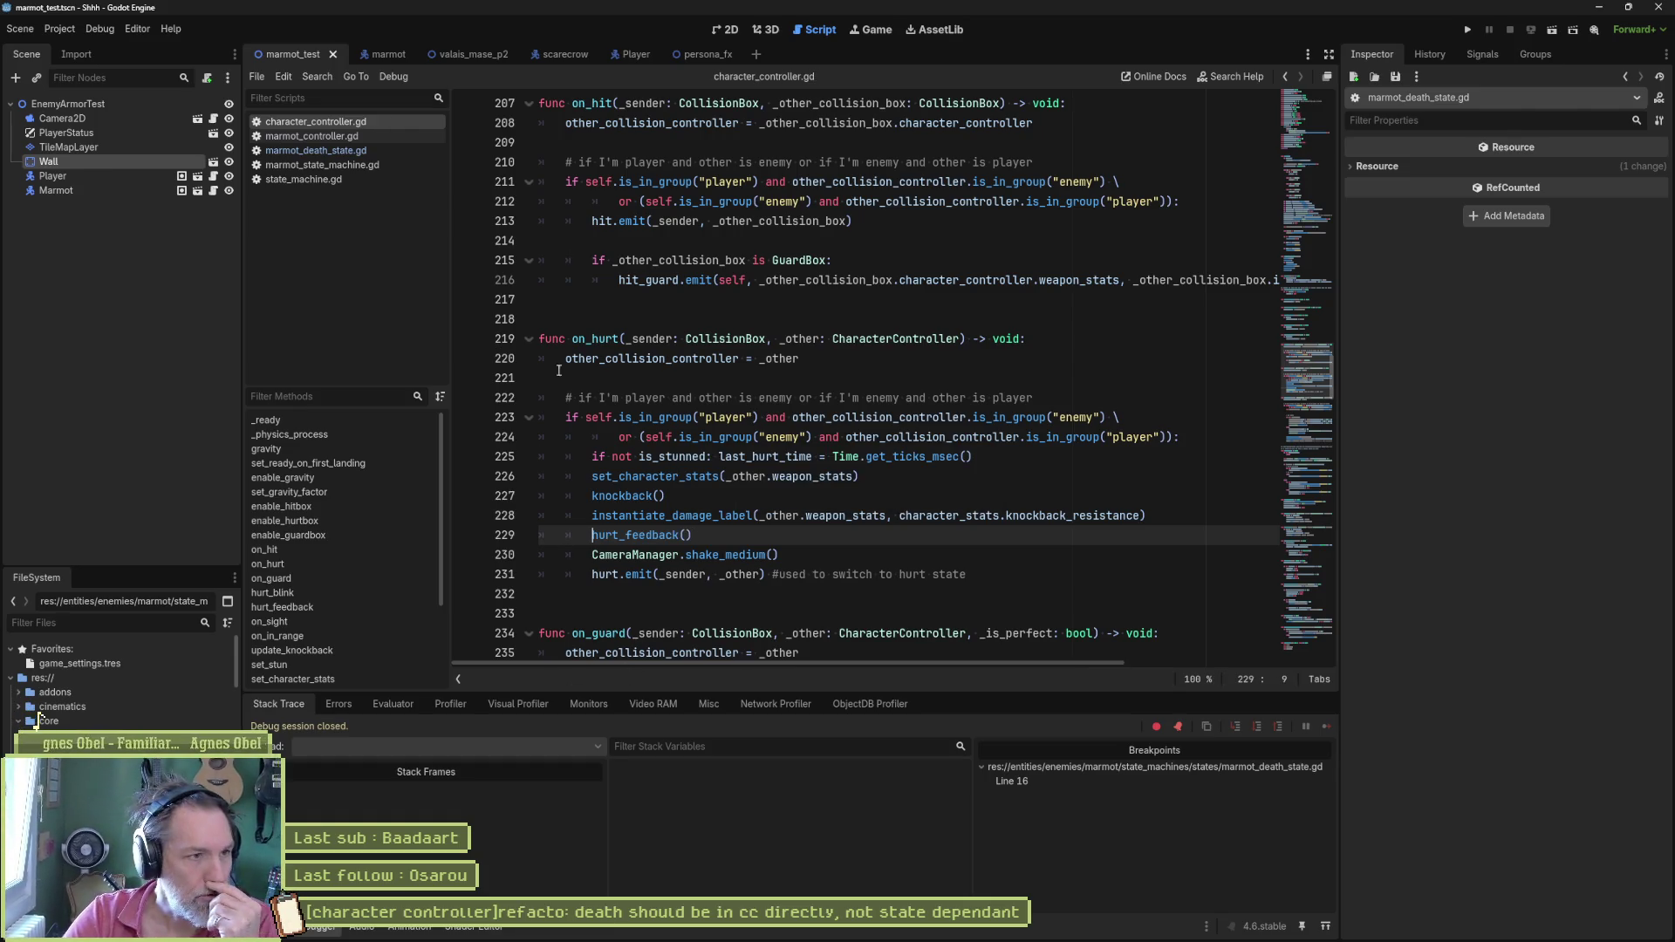
{"action": "left_click", "coordinate": [304, 178]}
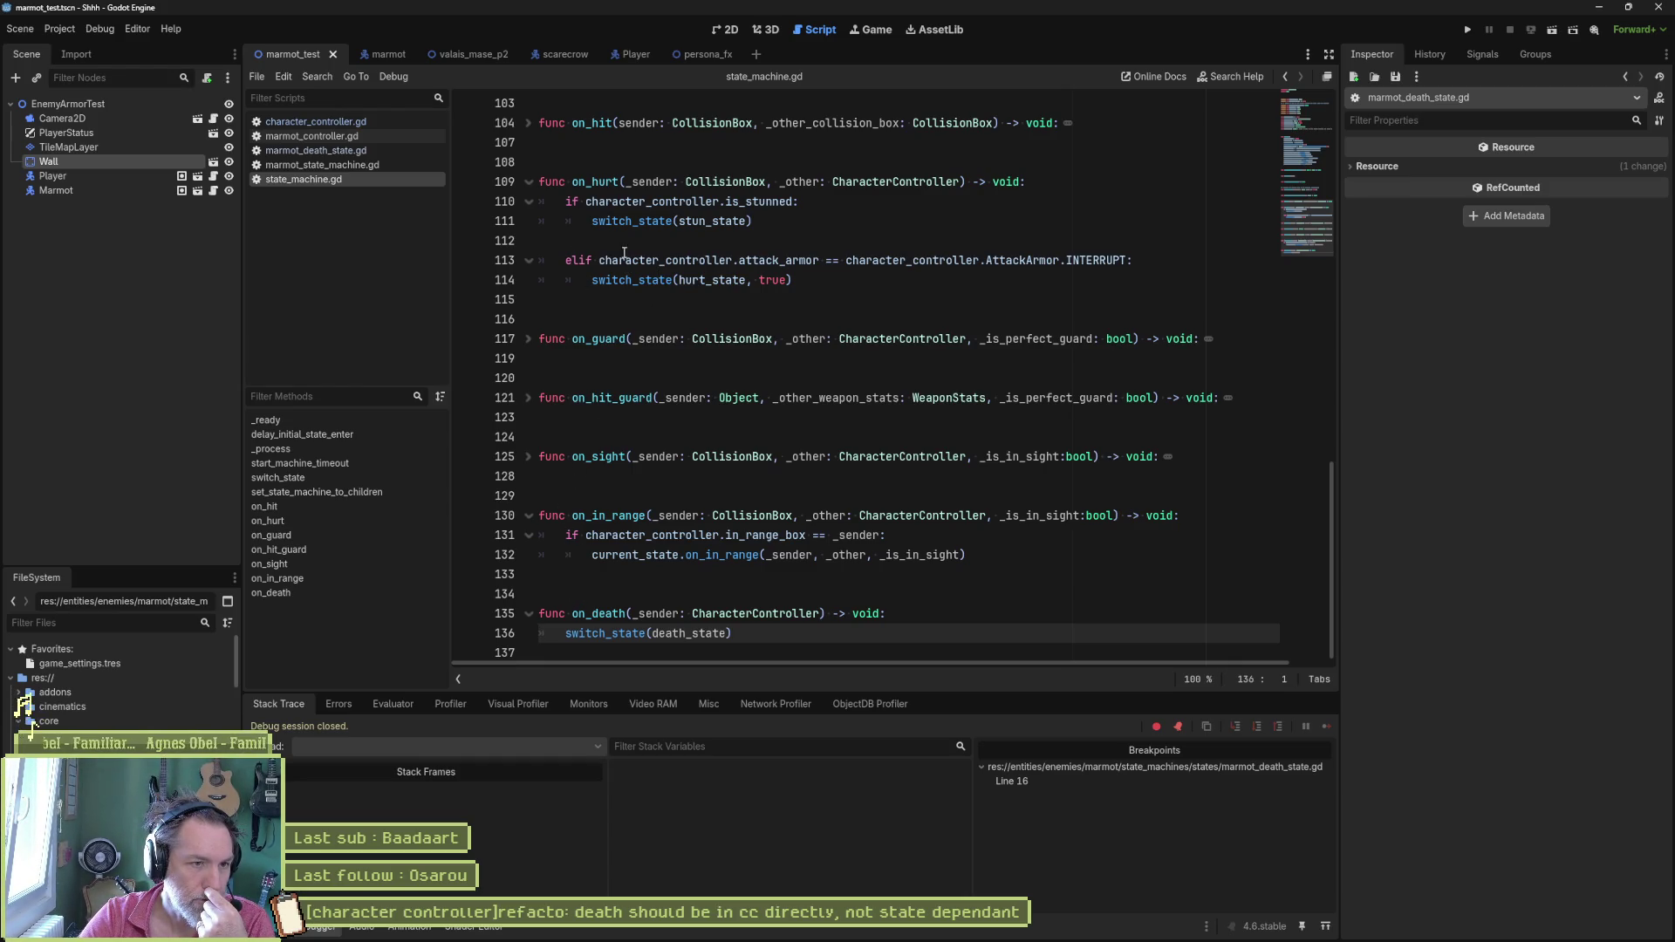
Step: Review the state machine's switch_state call in on_hurt, ending back on character_controller.gd
{"action": "left_click_drag", "start_coordinate": [592, 220], "coordinate": [733, 220]}
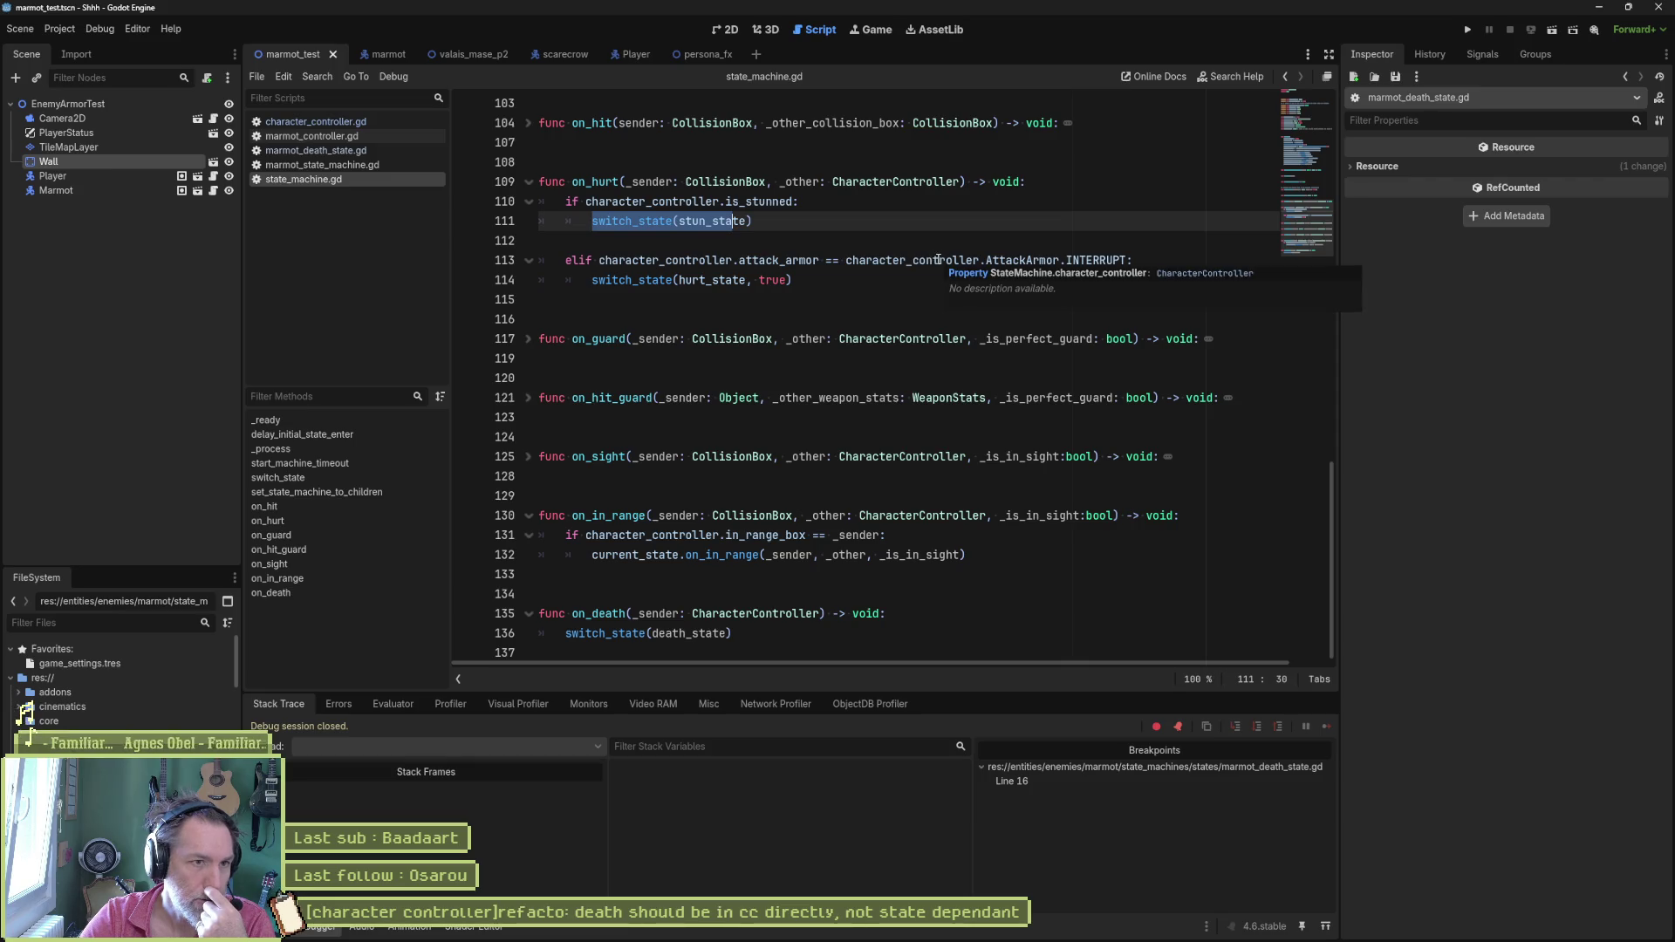
{"action": "left_click", "coordinate": [315, 121]}
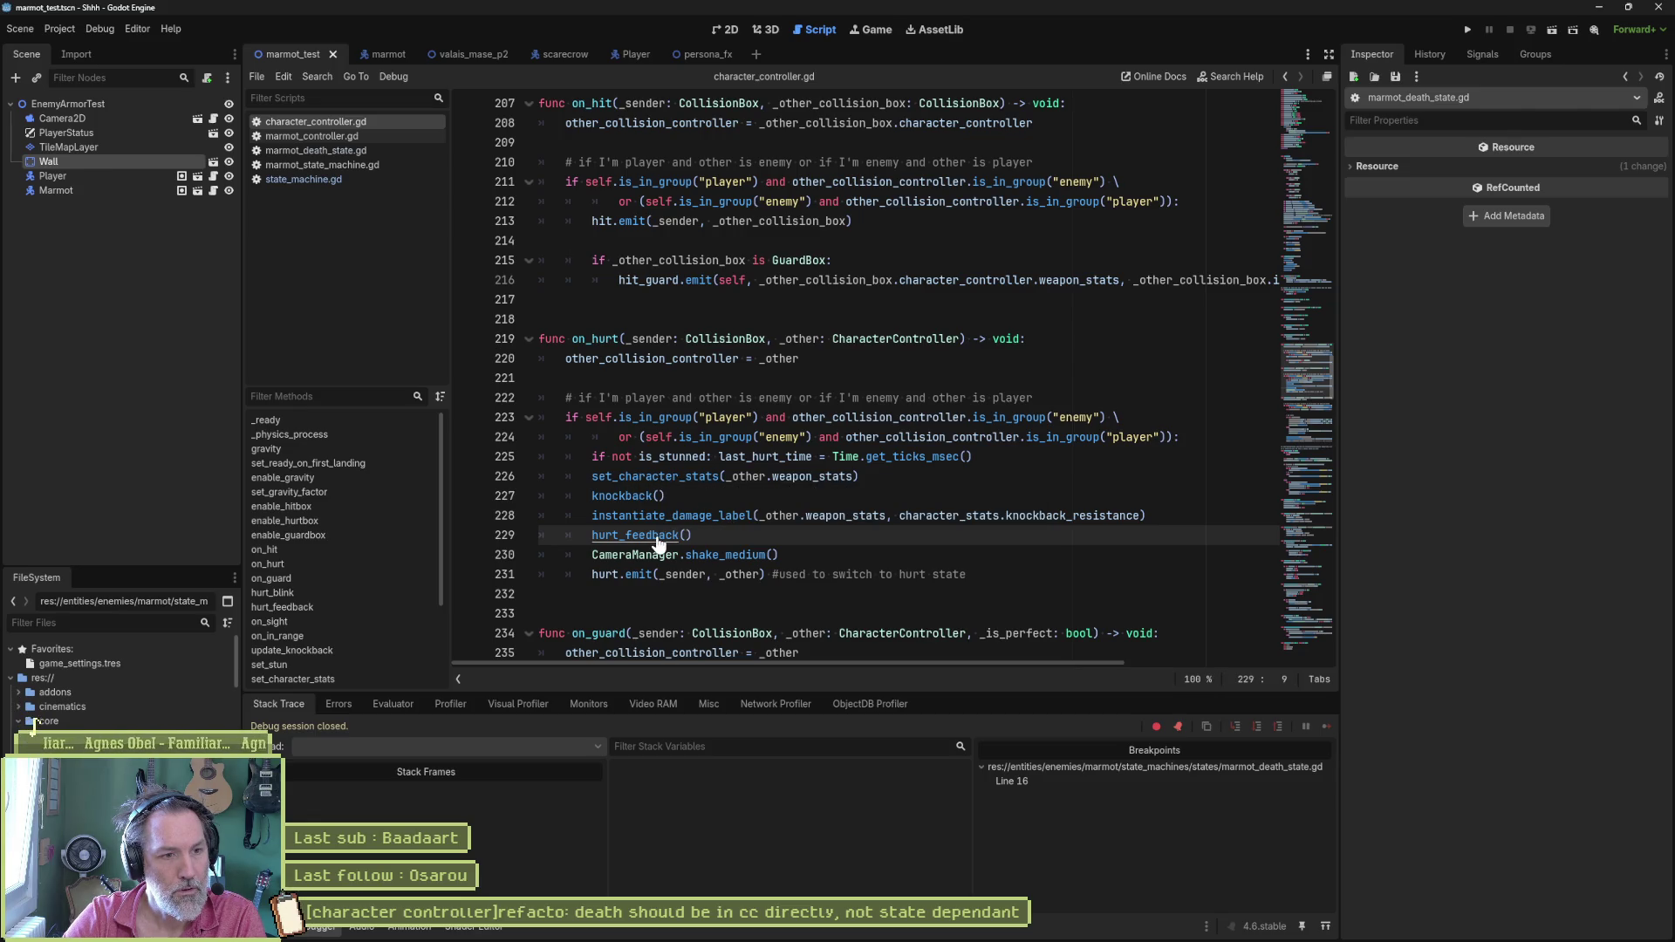
{"action": "left_click", "coordinate": [322, 180]}
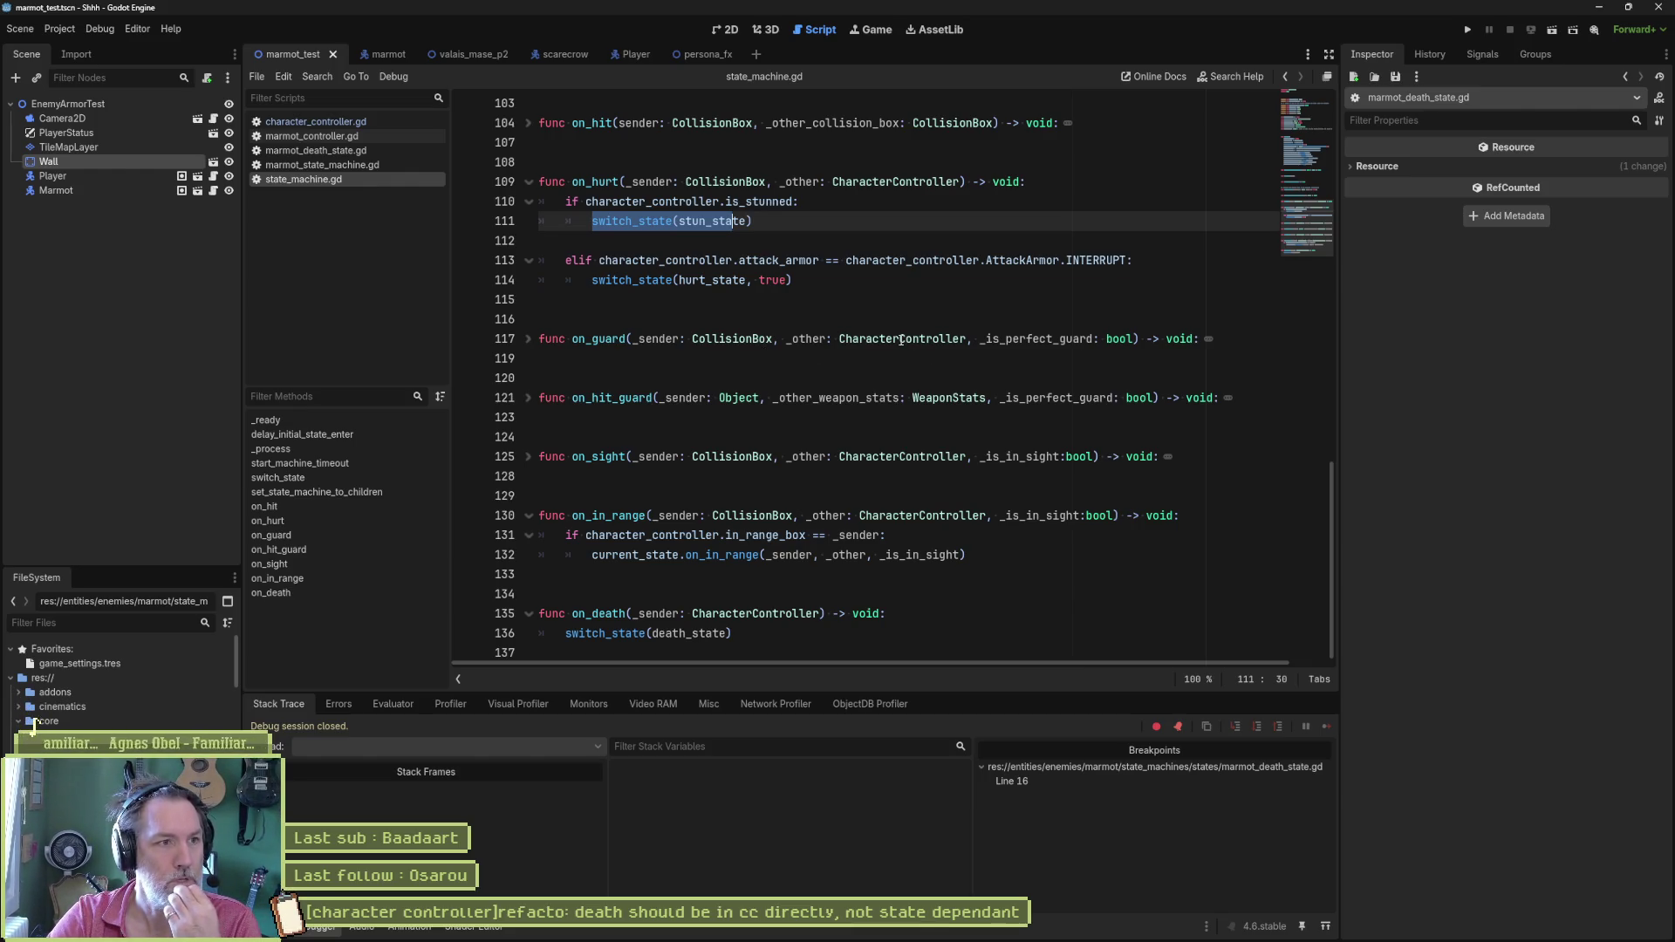
{"action": "left_click", "coordinate": [29, 722]}
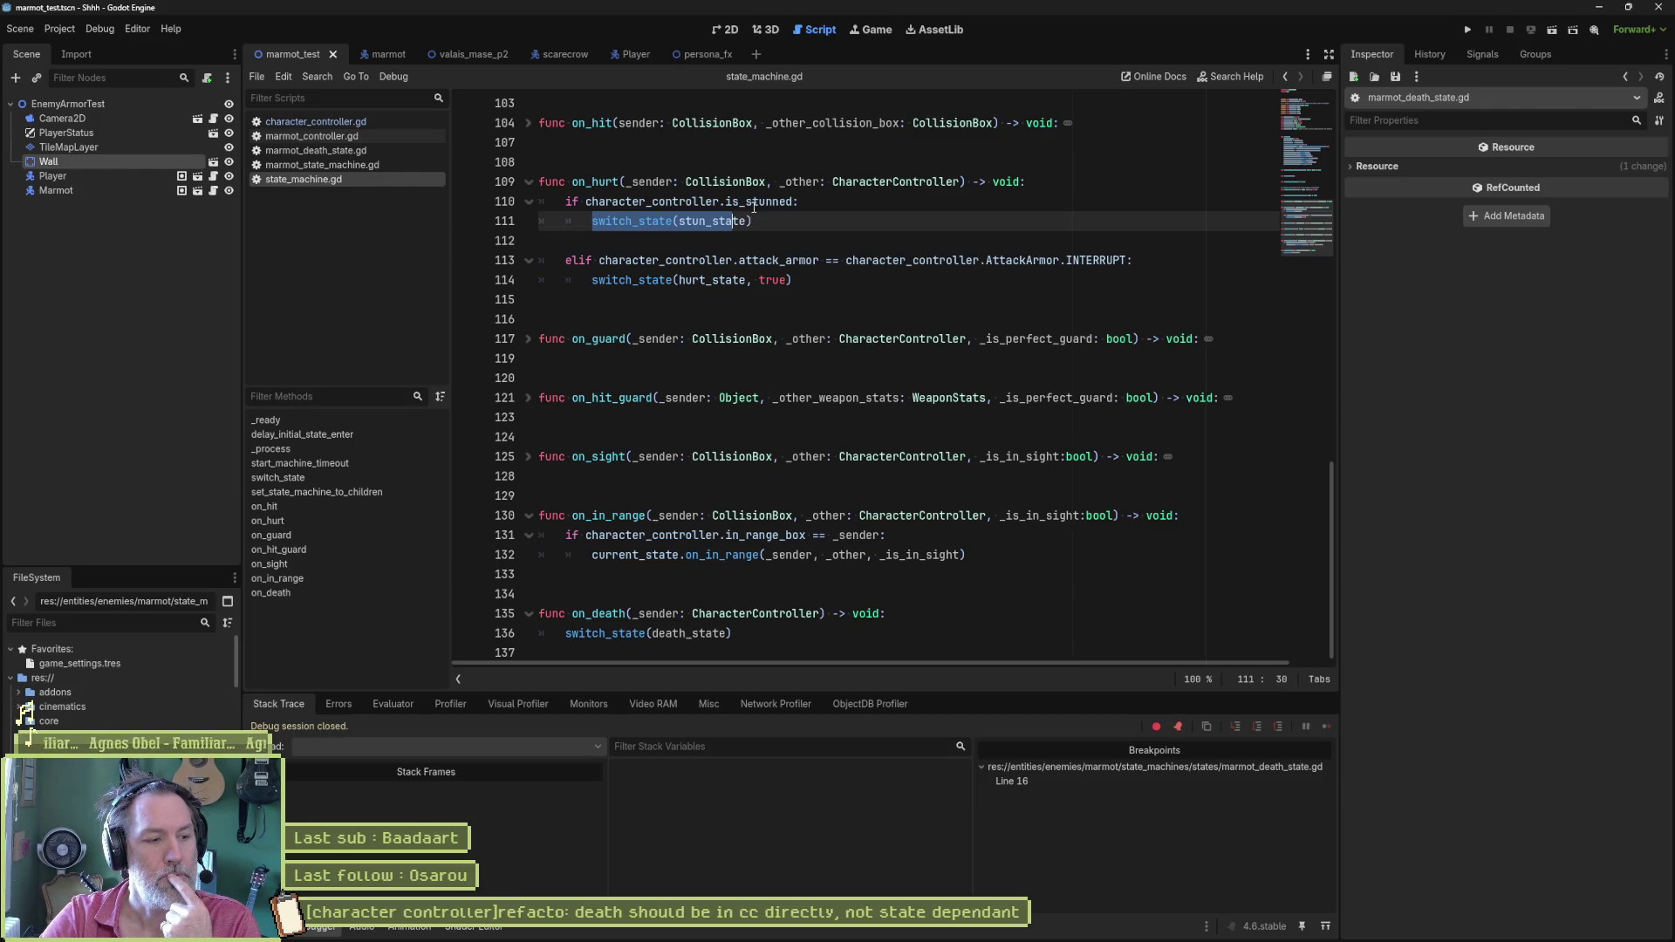
{"action": "mouse_move", "coordinate": [758, 201]}
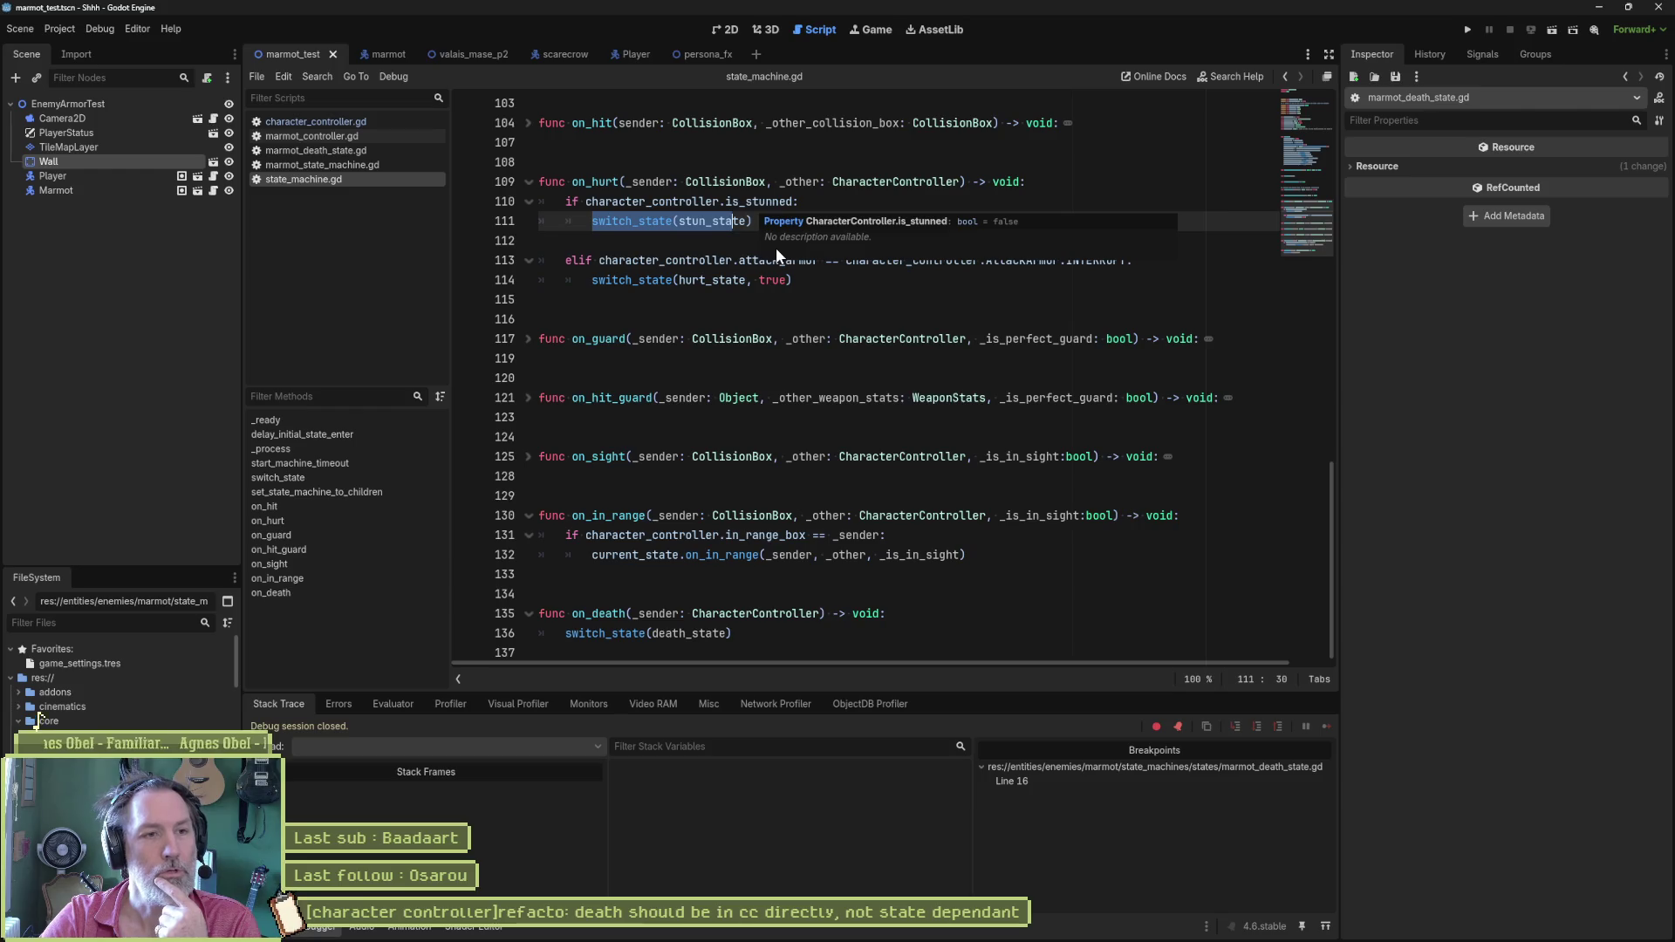
{"action": "left_click", "coordinate": [716, 241]}
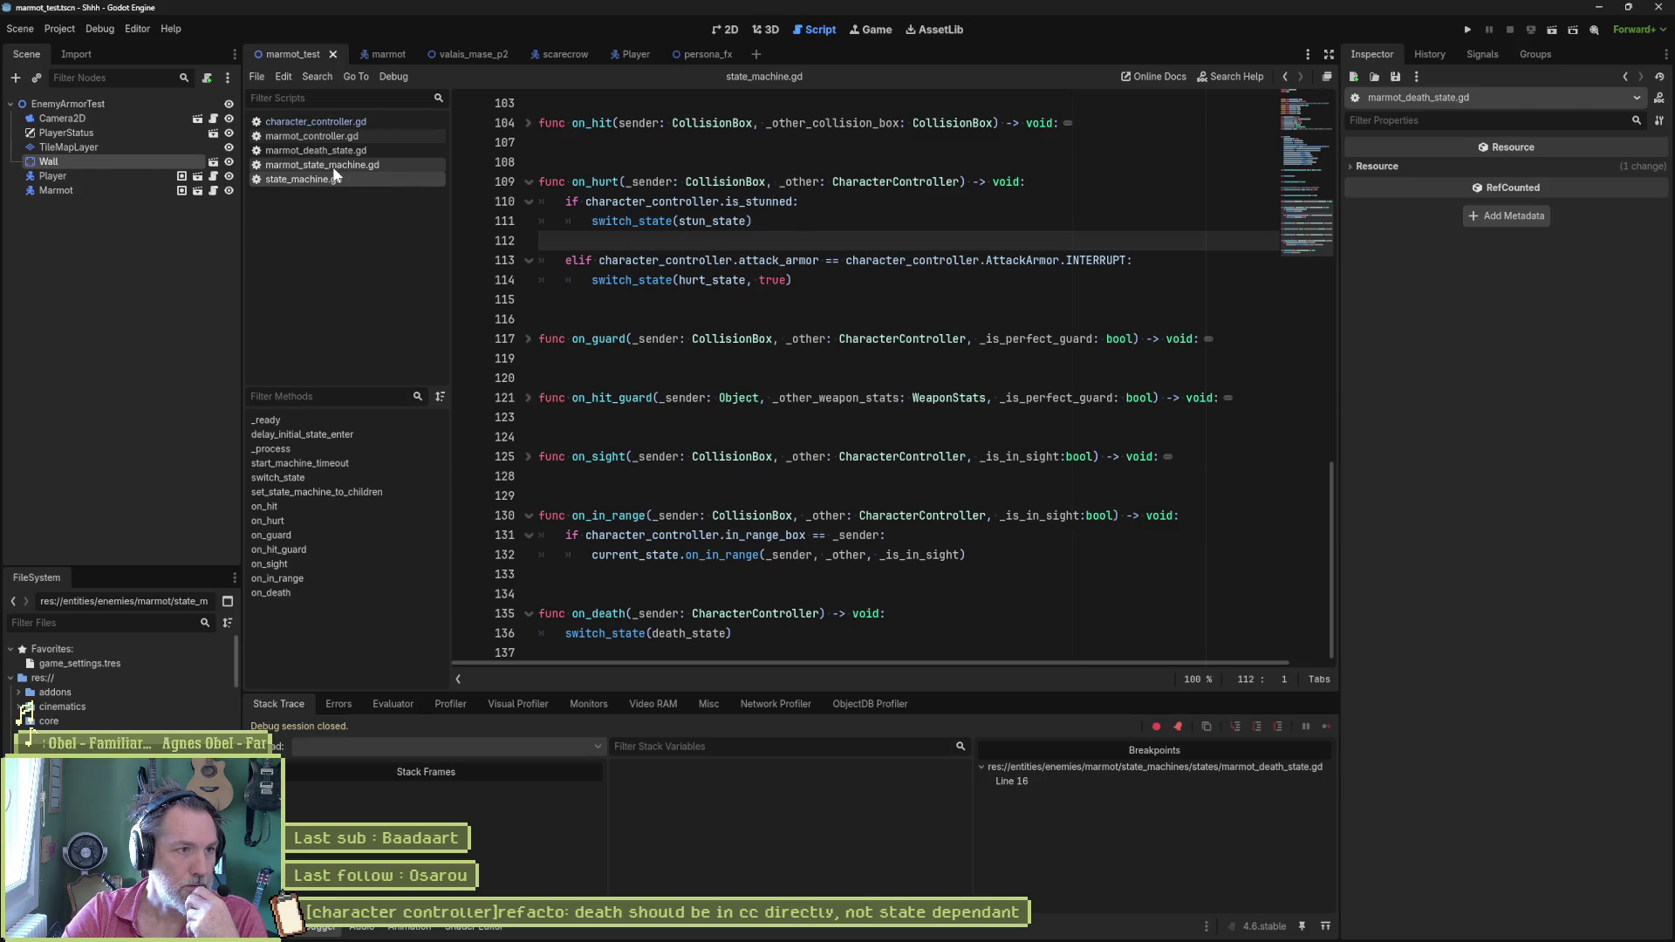
{"action": "left_click", "coordinate": [328, 124]}
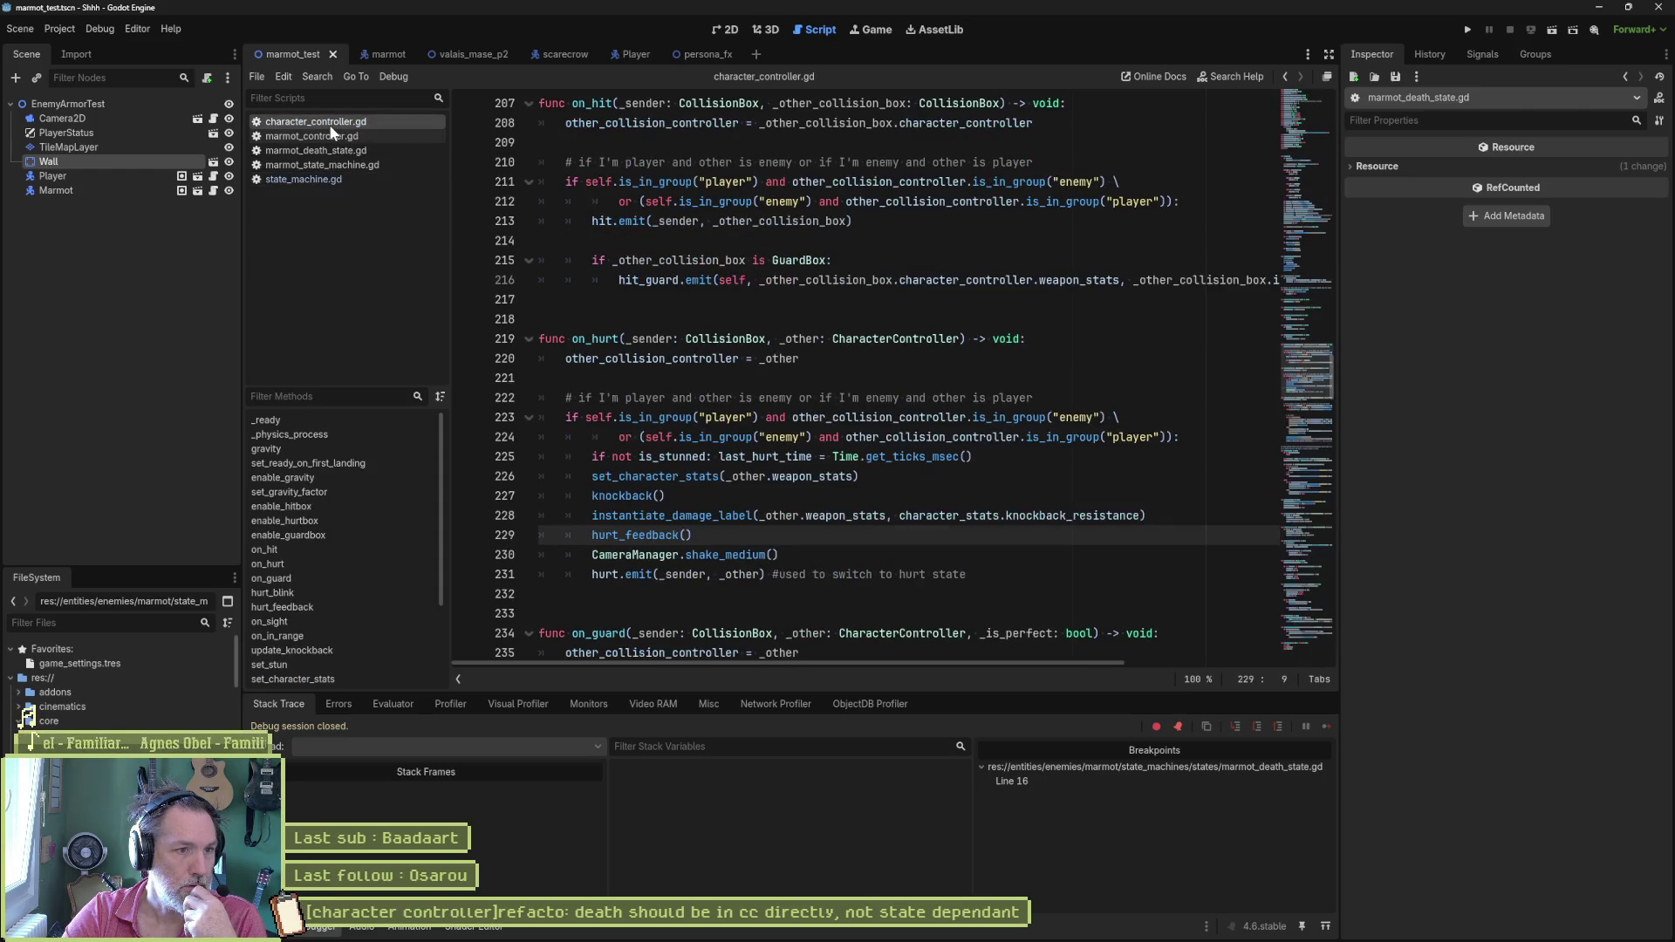
Step: Highlight hurt_feedback, then bring up Quick Open to search for the marmot hurt state script
{"action": "double_click", "coordinate": [613, 534]}
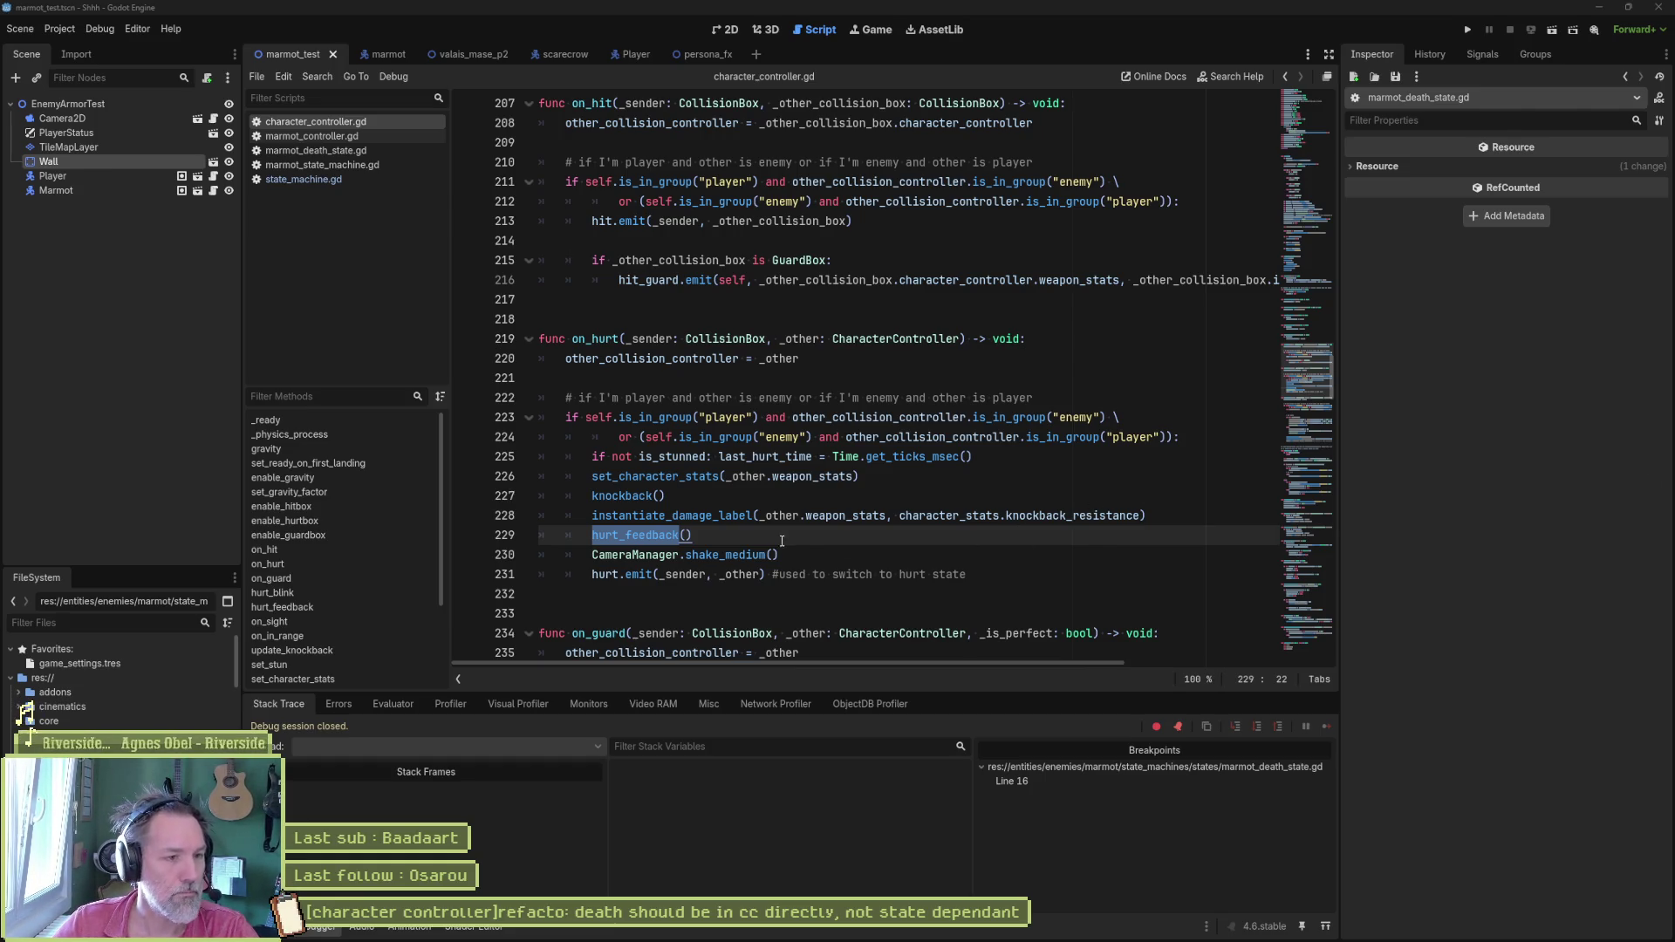
{"action": "left_click", "coordinate": [724, 536]}
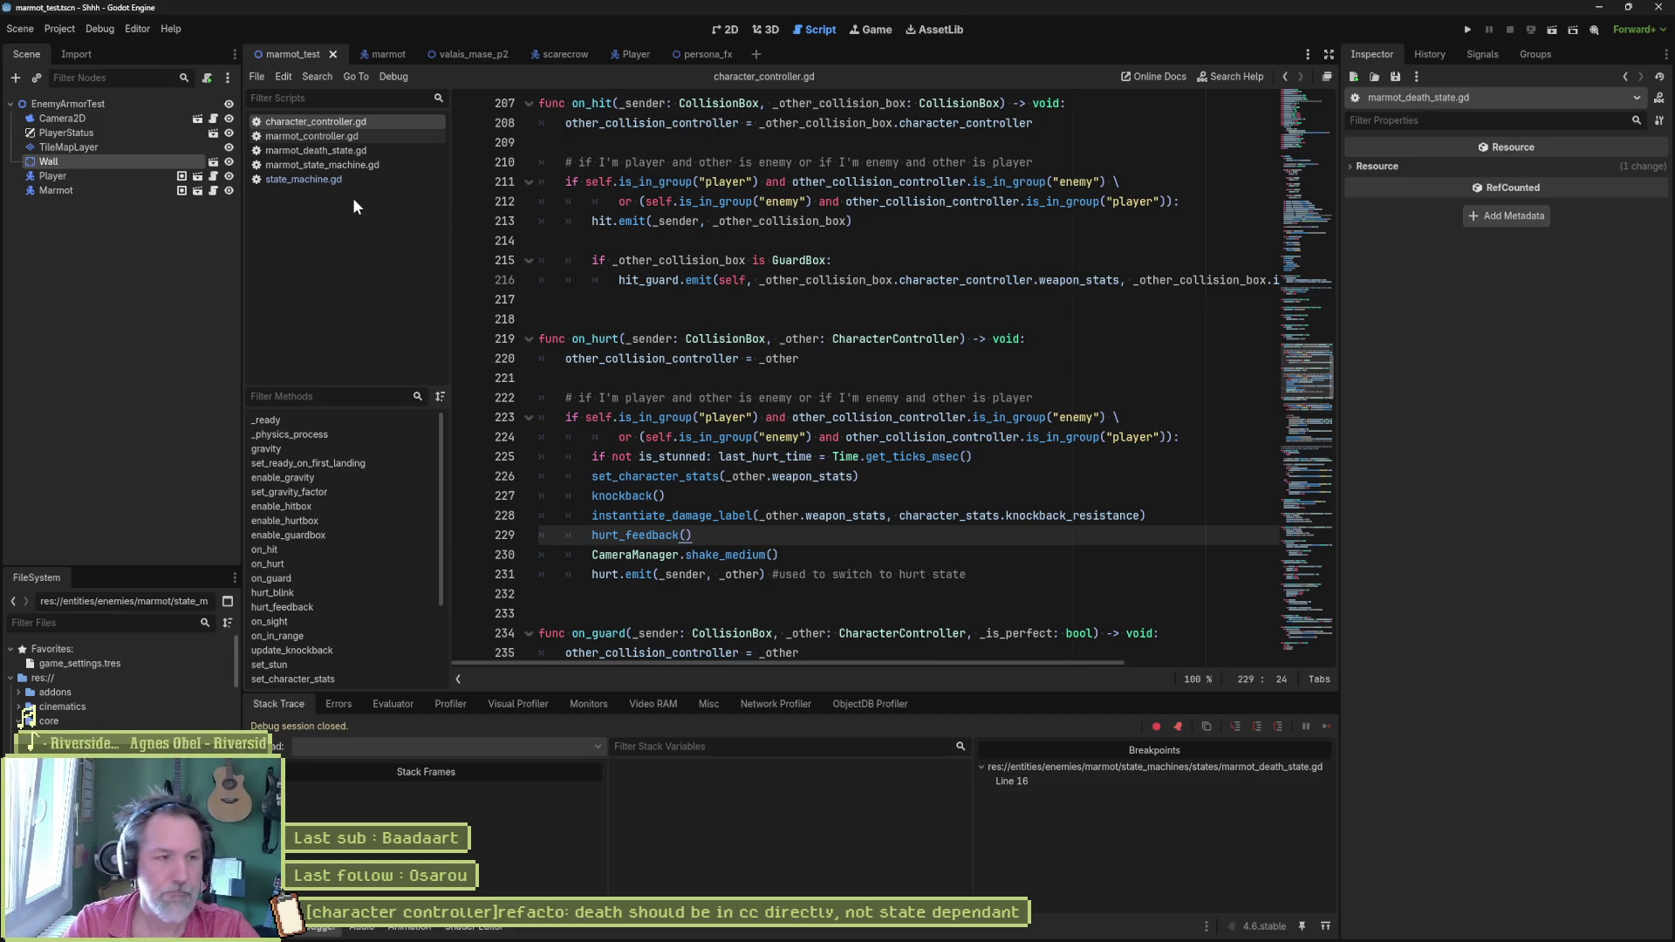
{"action": "key", "text": "ctrl+alt+o"}
{"action": "type", "text": "marmot hur"}
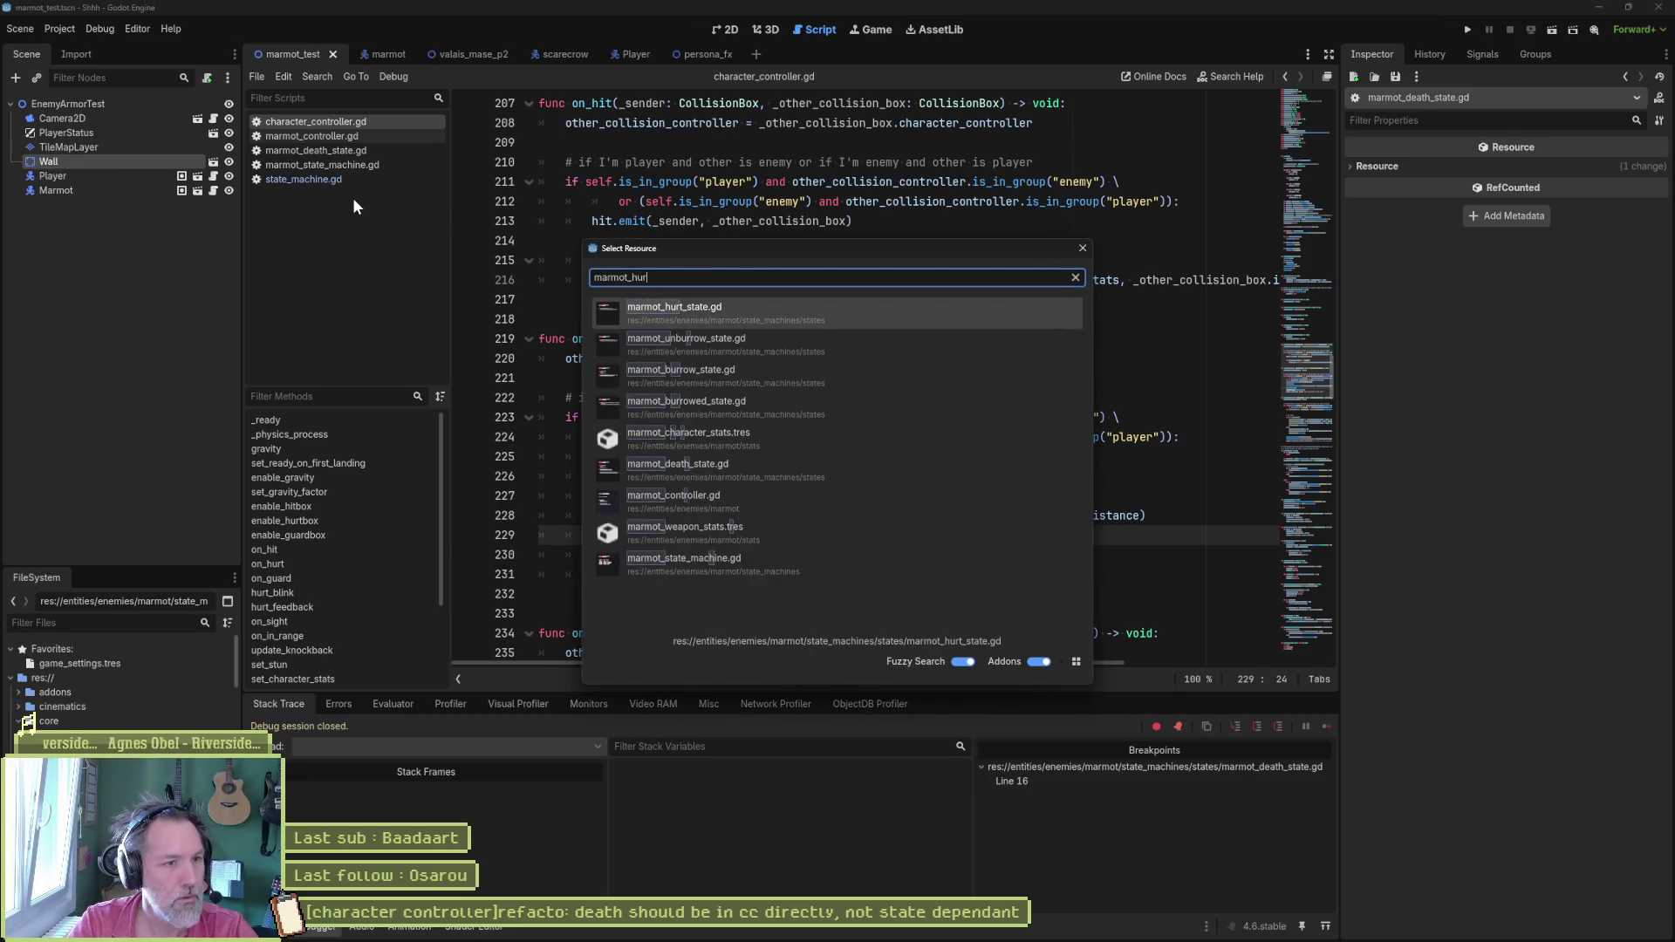
Step: Read marmot_hurt_state.gd's switch to move after knockback, then return to character_controller.gd
{"action": "key", "text": "Return"}
{"action": "double_click", "coordinate": [852, 220]}
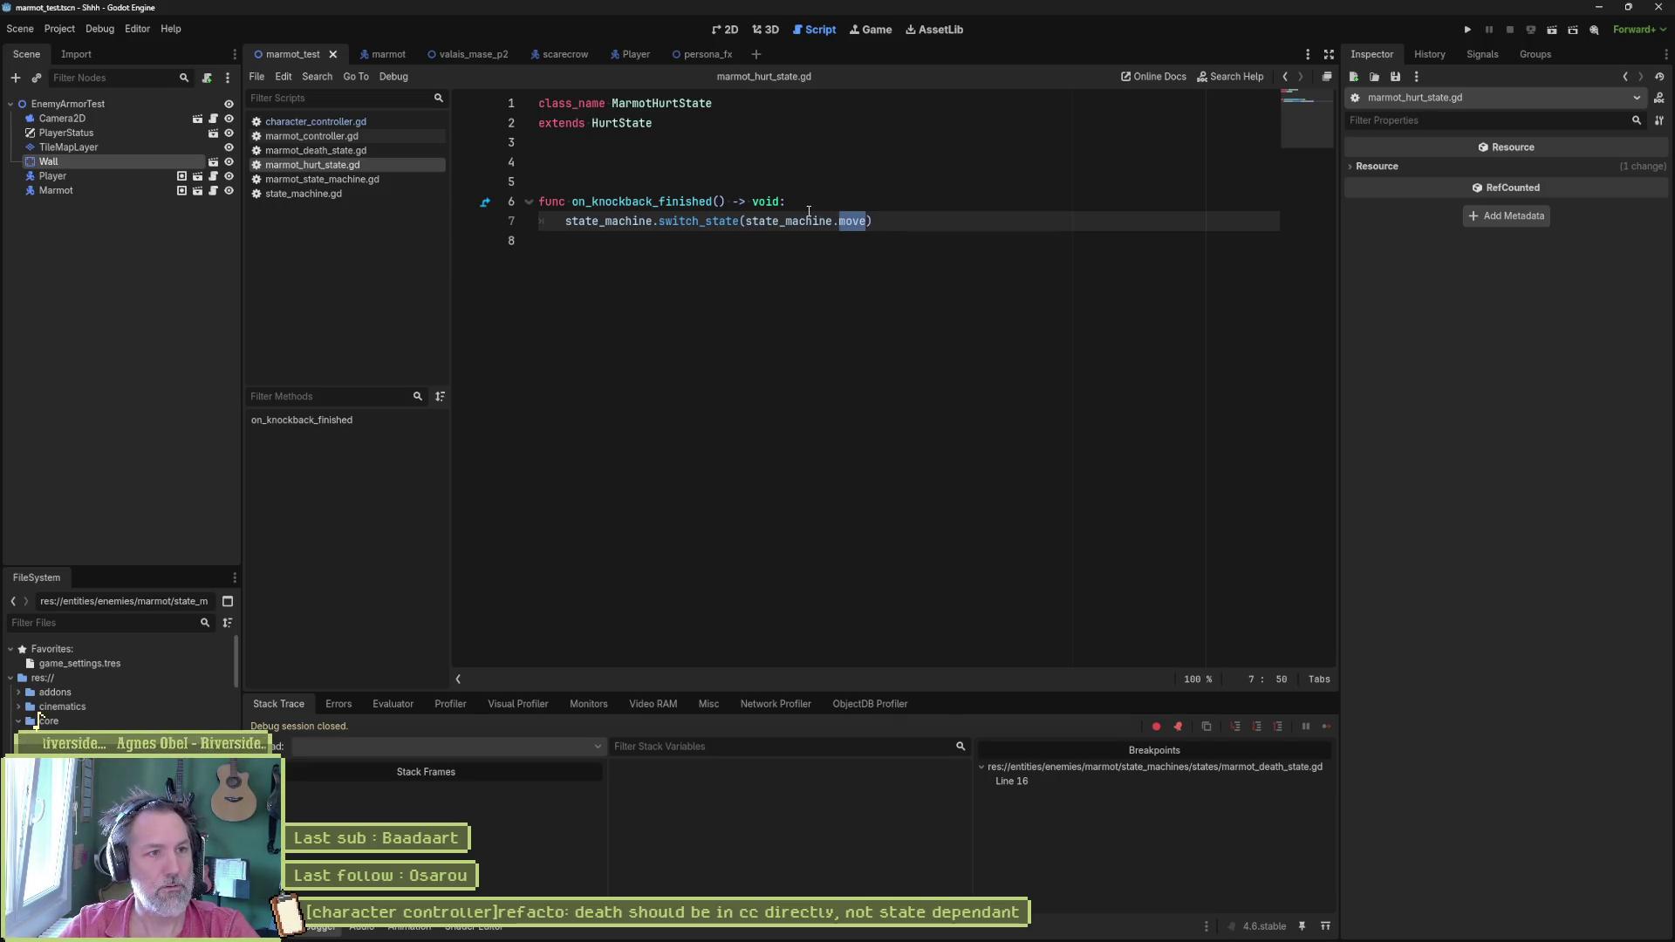
{"action": "left_click", "coordinate": [632, 123]}
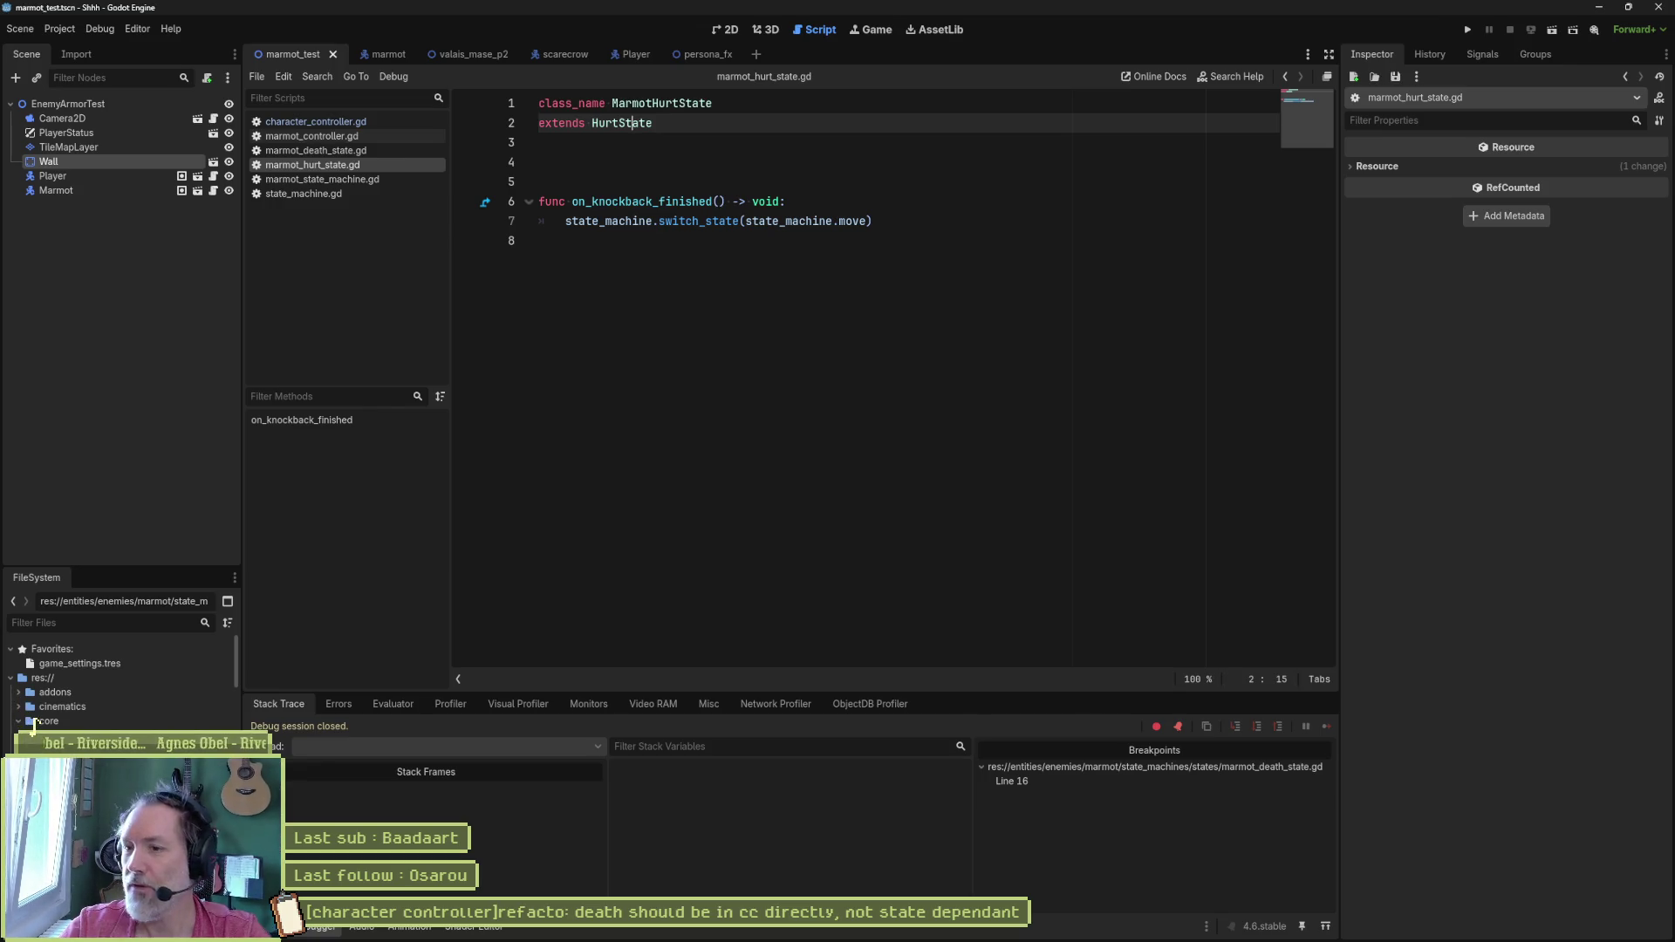
{"action": "left_click", "coordinate": [918, 224]}
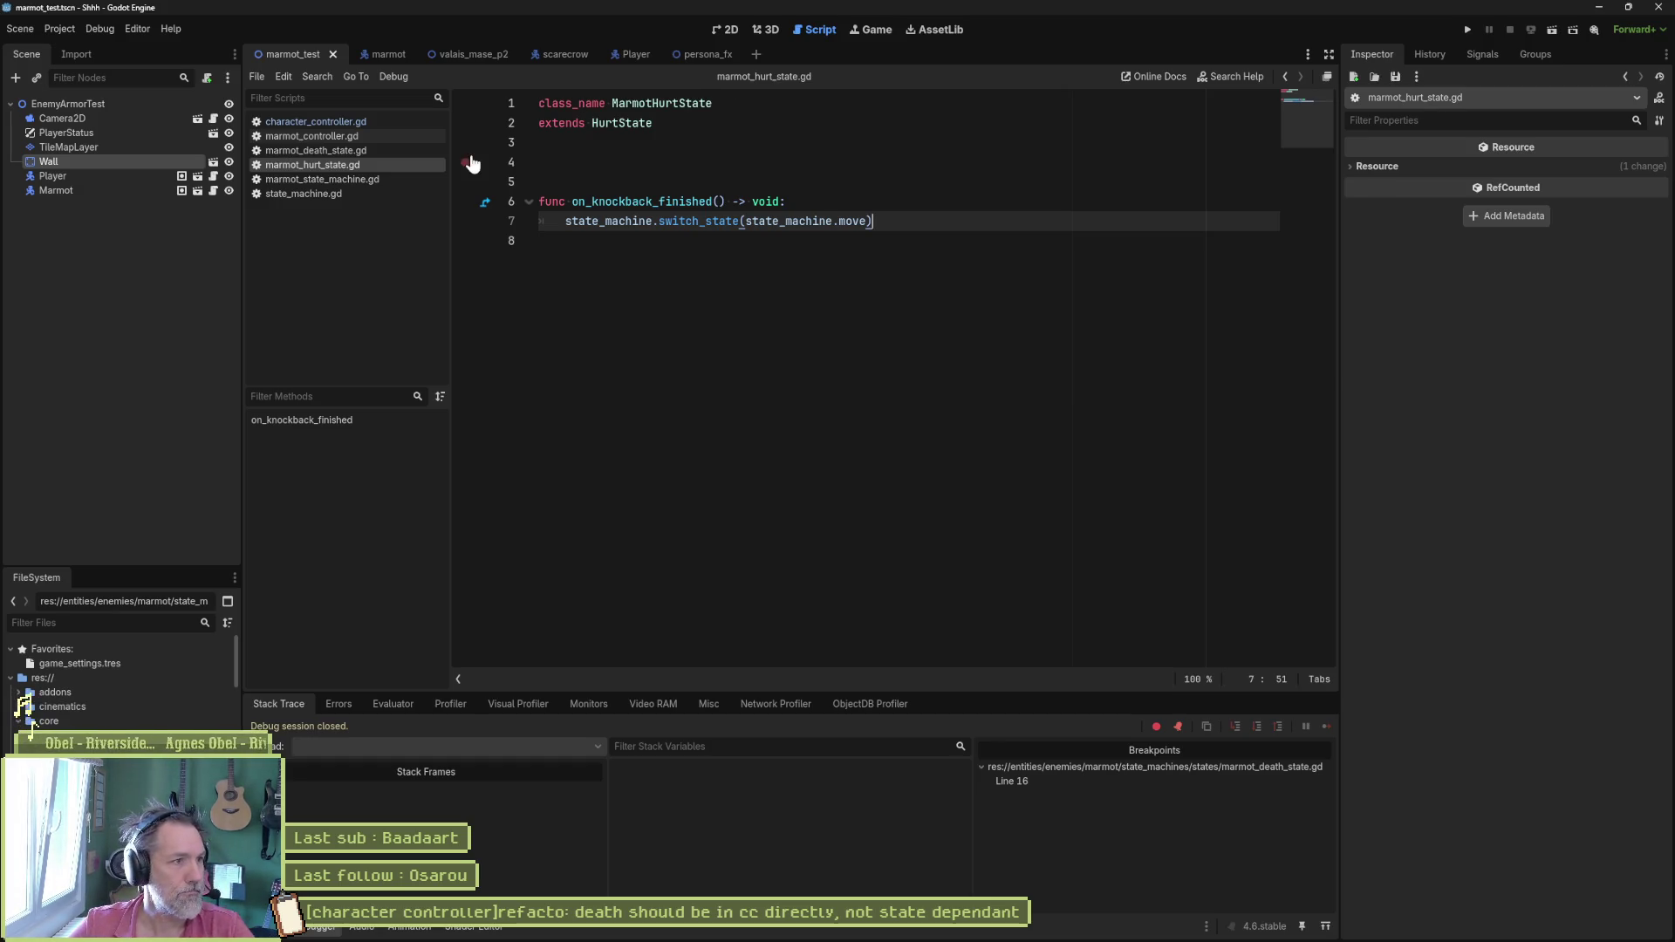
{"action": "left_click", "coordinate": [327, 122]}
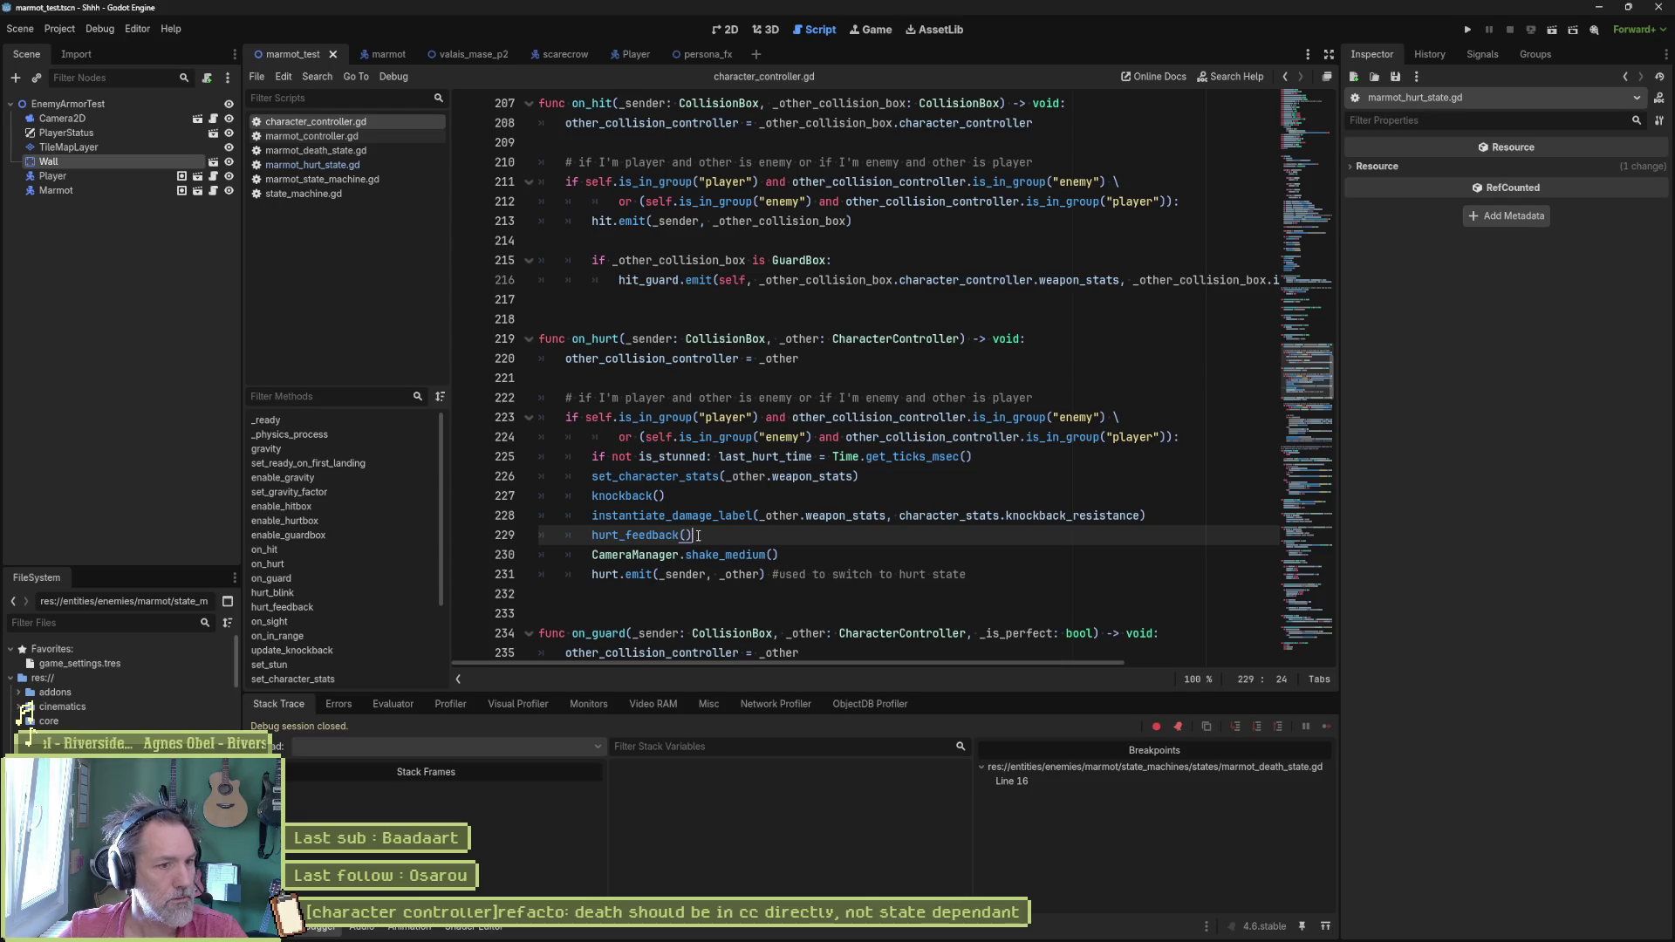
Step: Delete the dead.emit(self) line from set_character_stats and add an early return after disabling the hit box
{"action": "left_click", "coordinate": [655, 477], "text": "ctrl"}
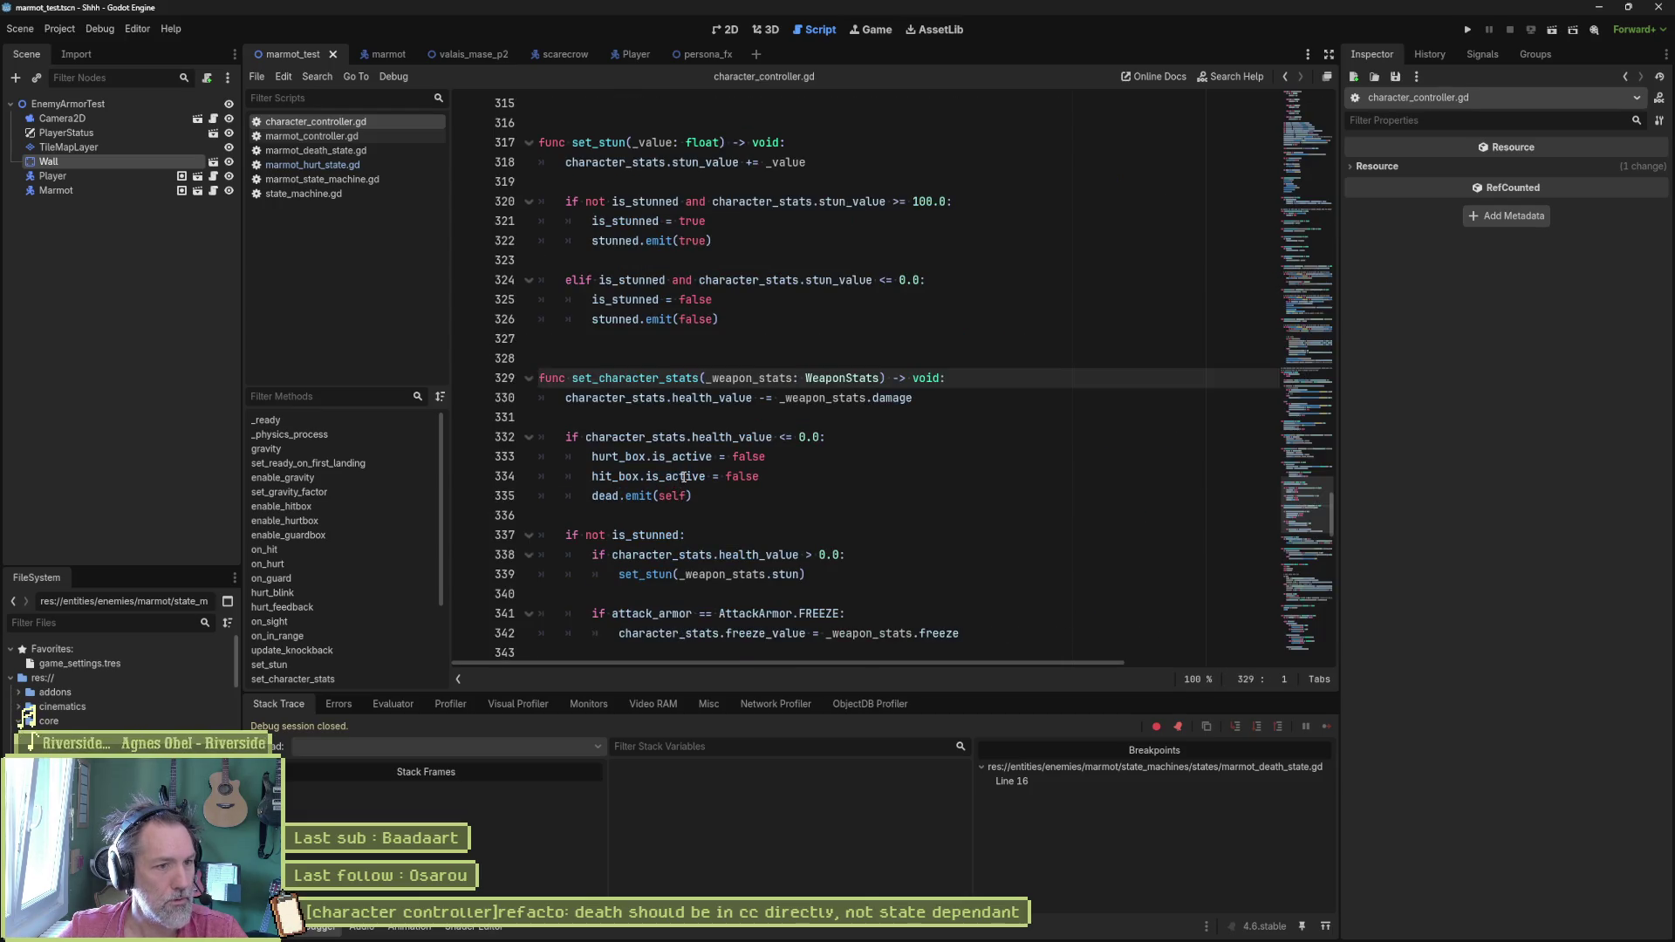
{"action": "left_click_drag", "start_coordinate": [707, 499], "coordinate": [826, 485]}
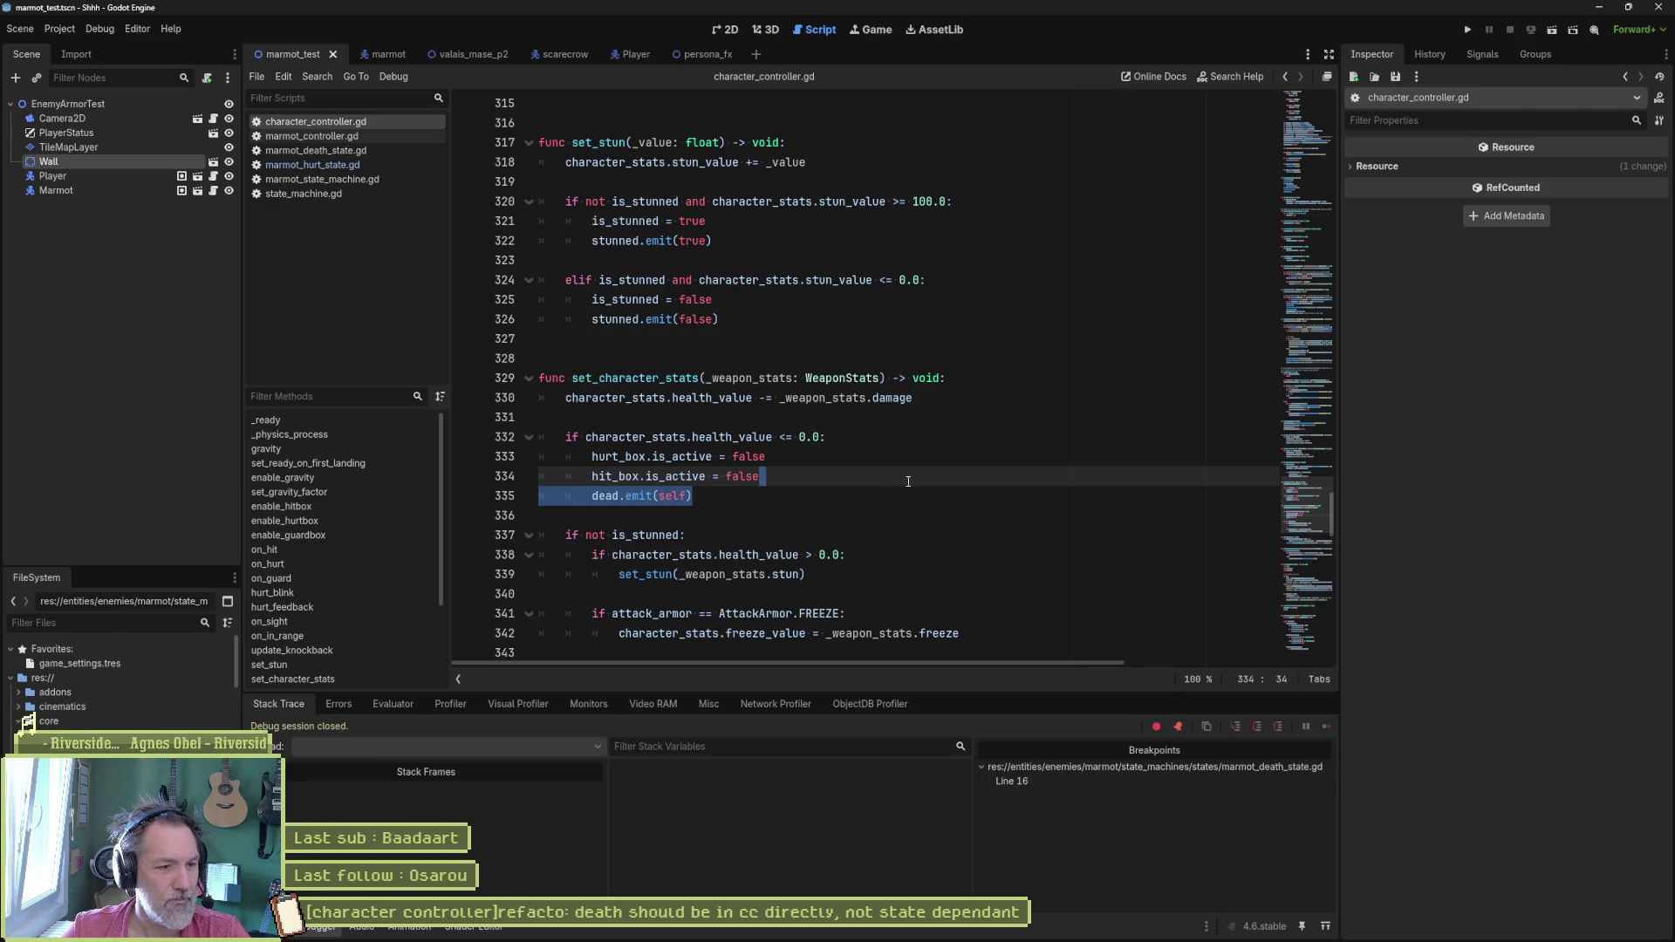
{"action": "double_click", "coordinate": [605, 497]}
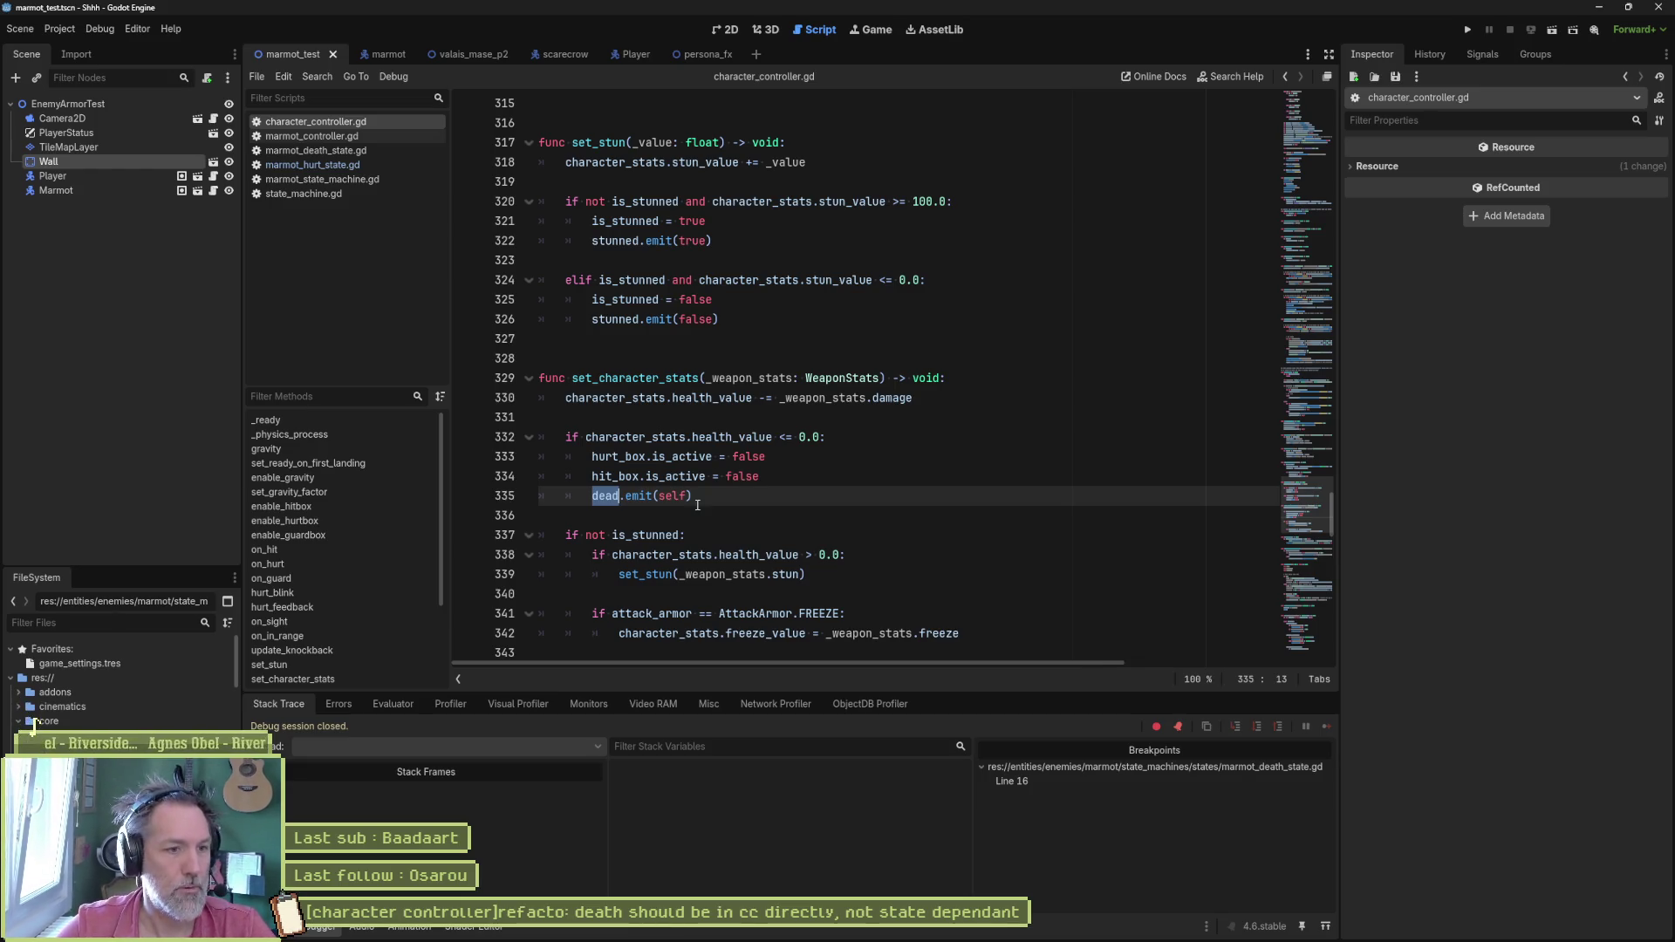
{"action": "key", "text": "shift+Up"}
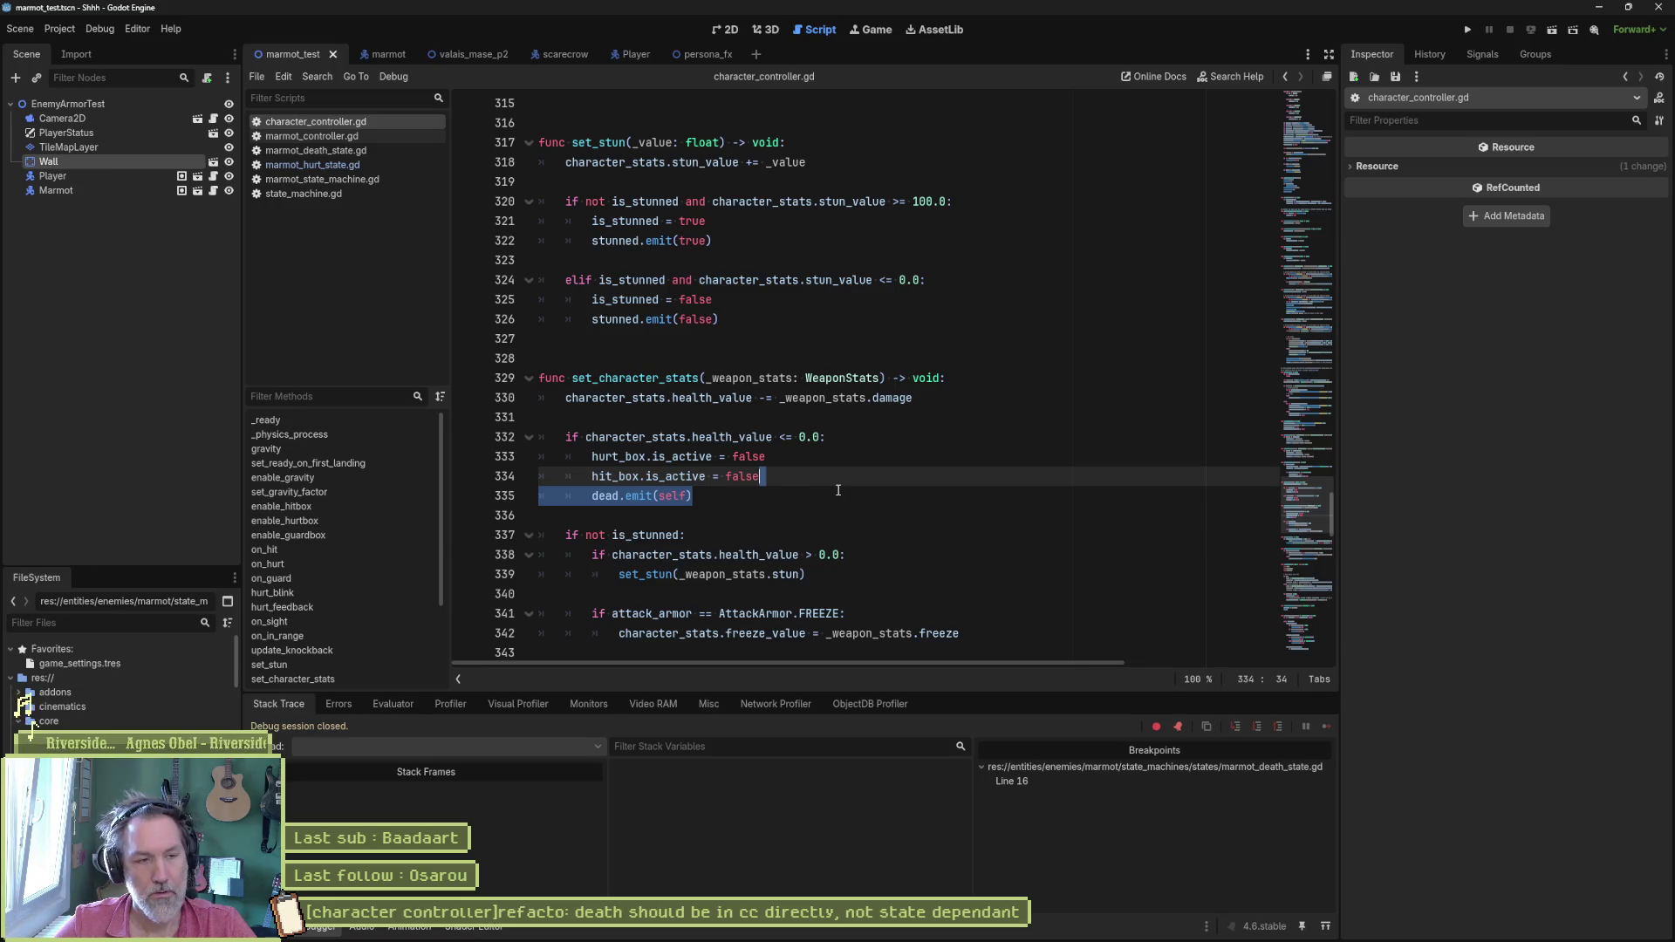
{"action": "key", "text": "Delete"}
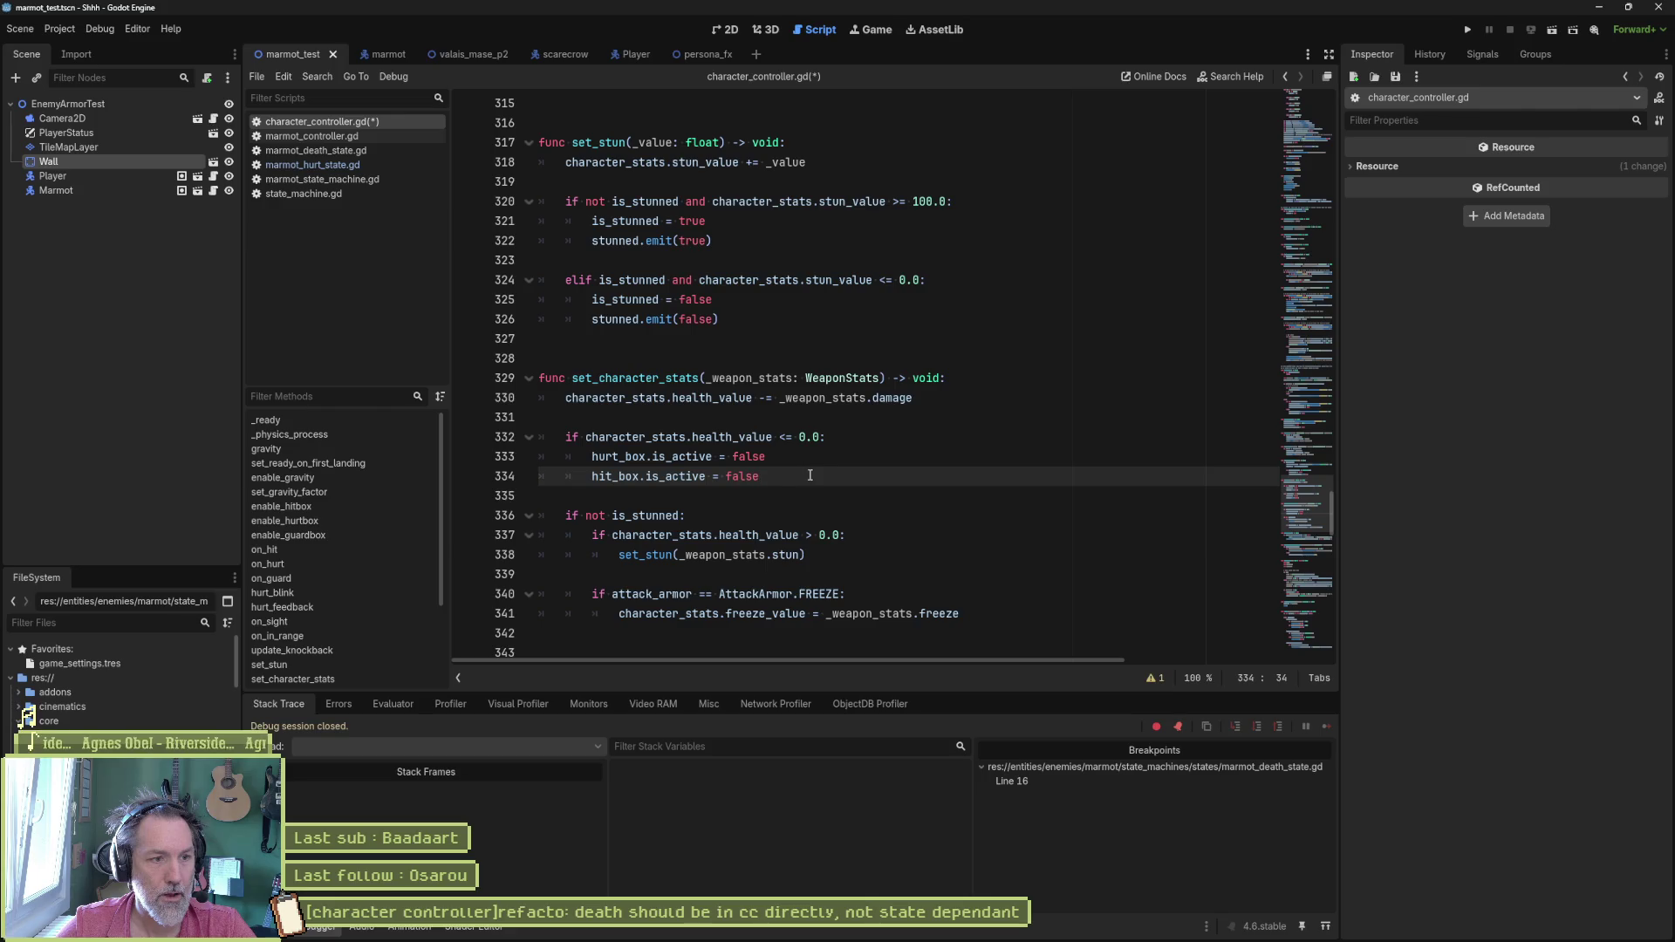
{"action": "scroll", "coordinate": [811, 477], "scroll_direction": "down", "scroll_amount": 1}
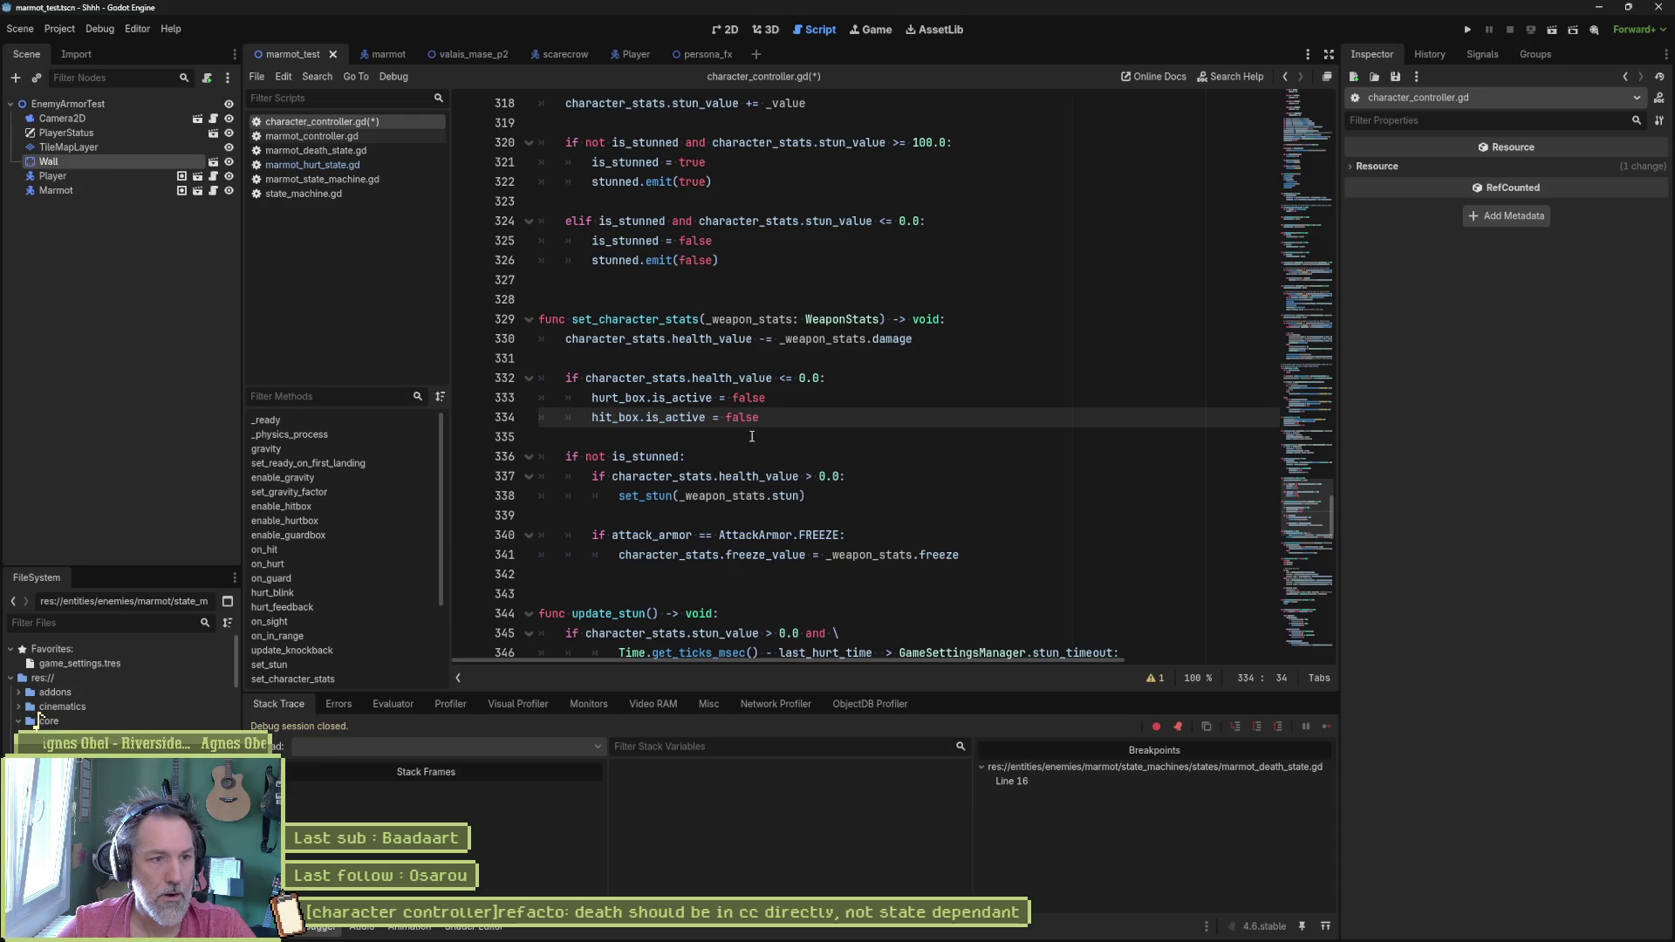
{"action": "key", "text": "Return"}
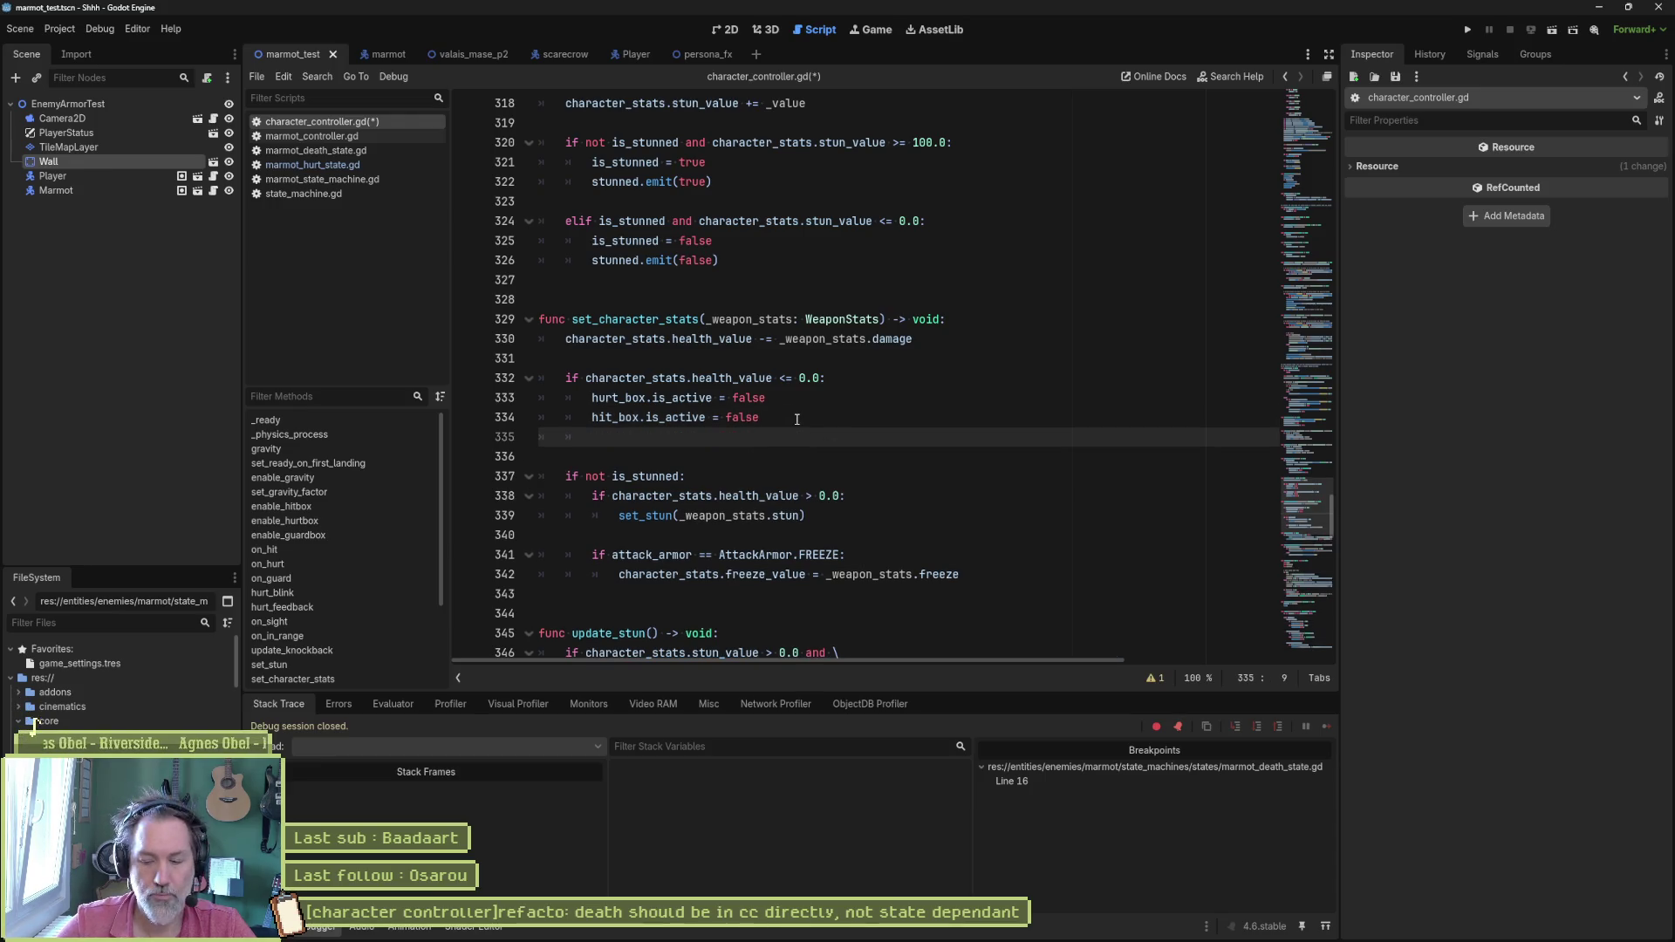
{"action": "type", "text": "return"}
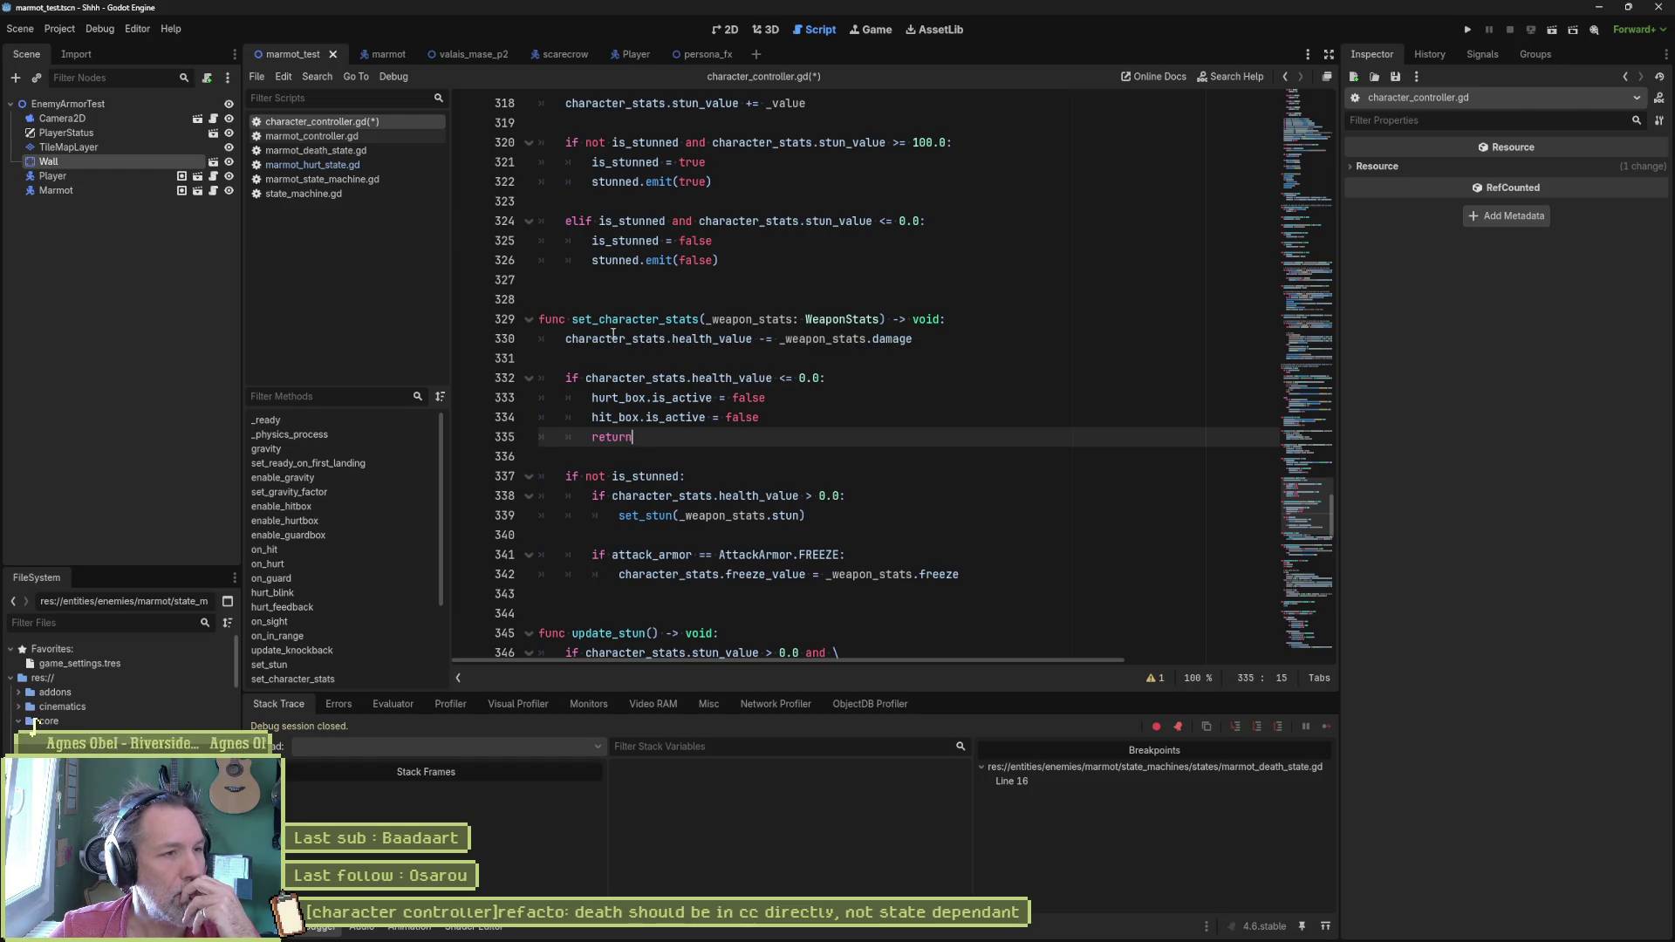
{"action": "left_click", "coordinate": [315, 165]}
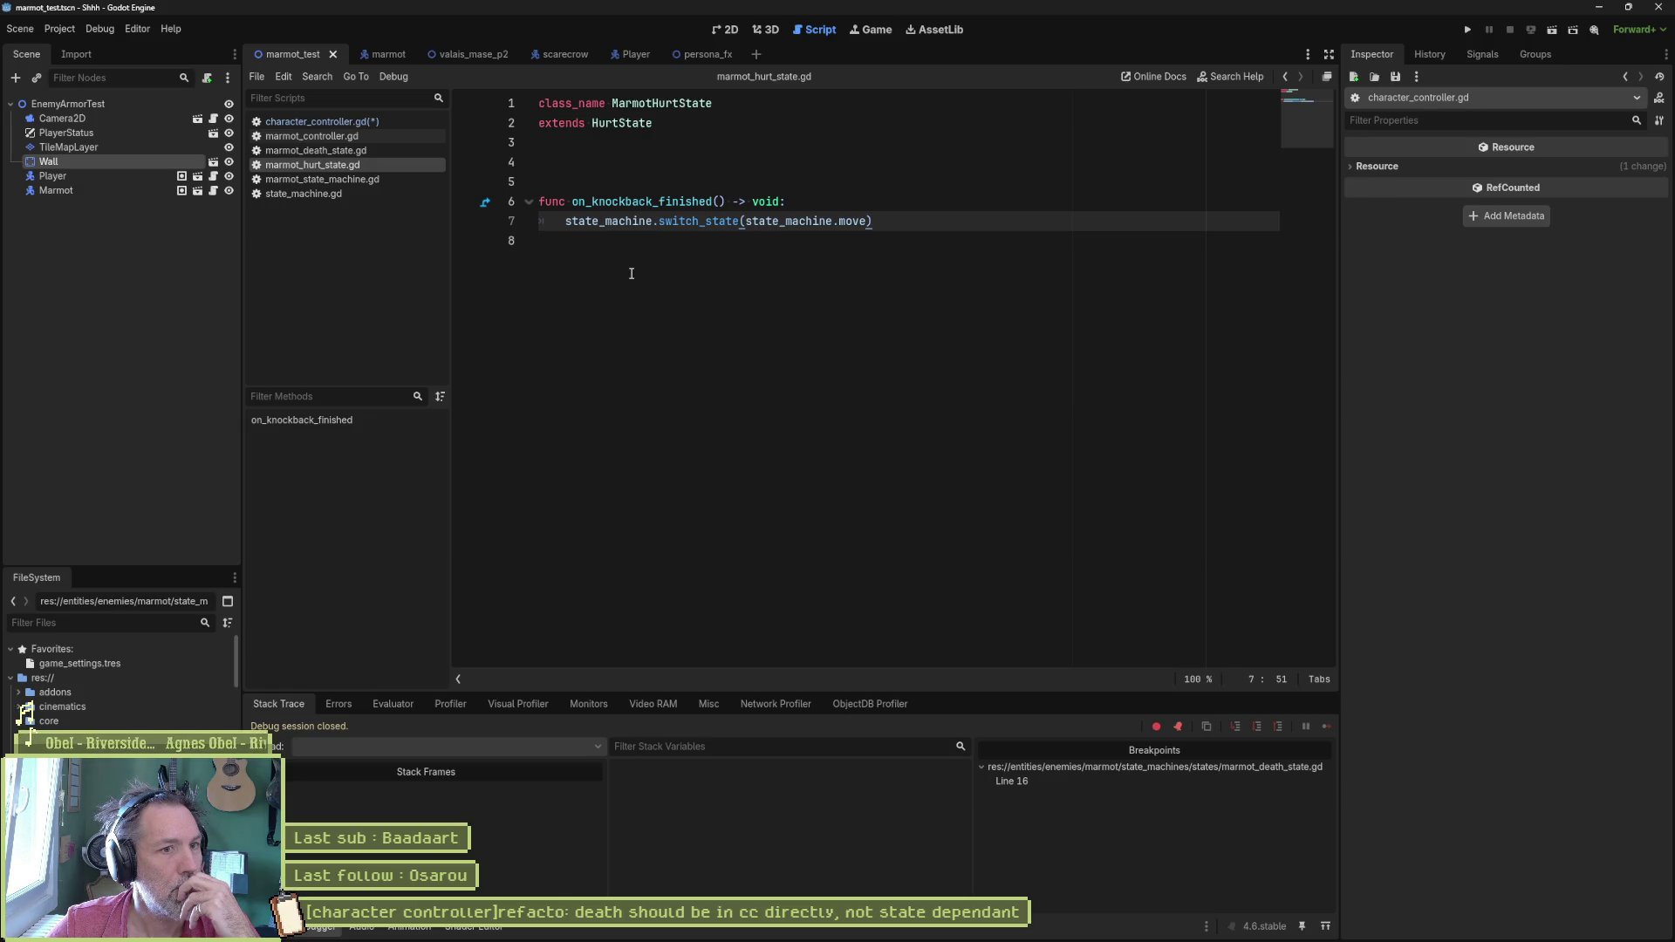
Step: Add 'if character_controller.character_stats.health_value <= 0.0: dead.emit(self)' inside on_knockback_finished
{"action": "left_click", "coordinate": [837, 202]}
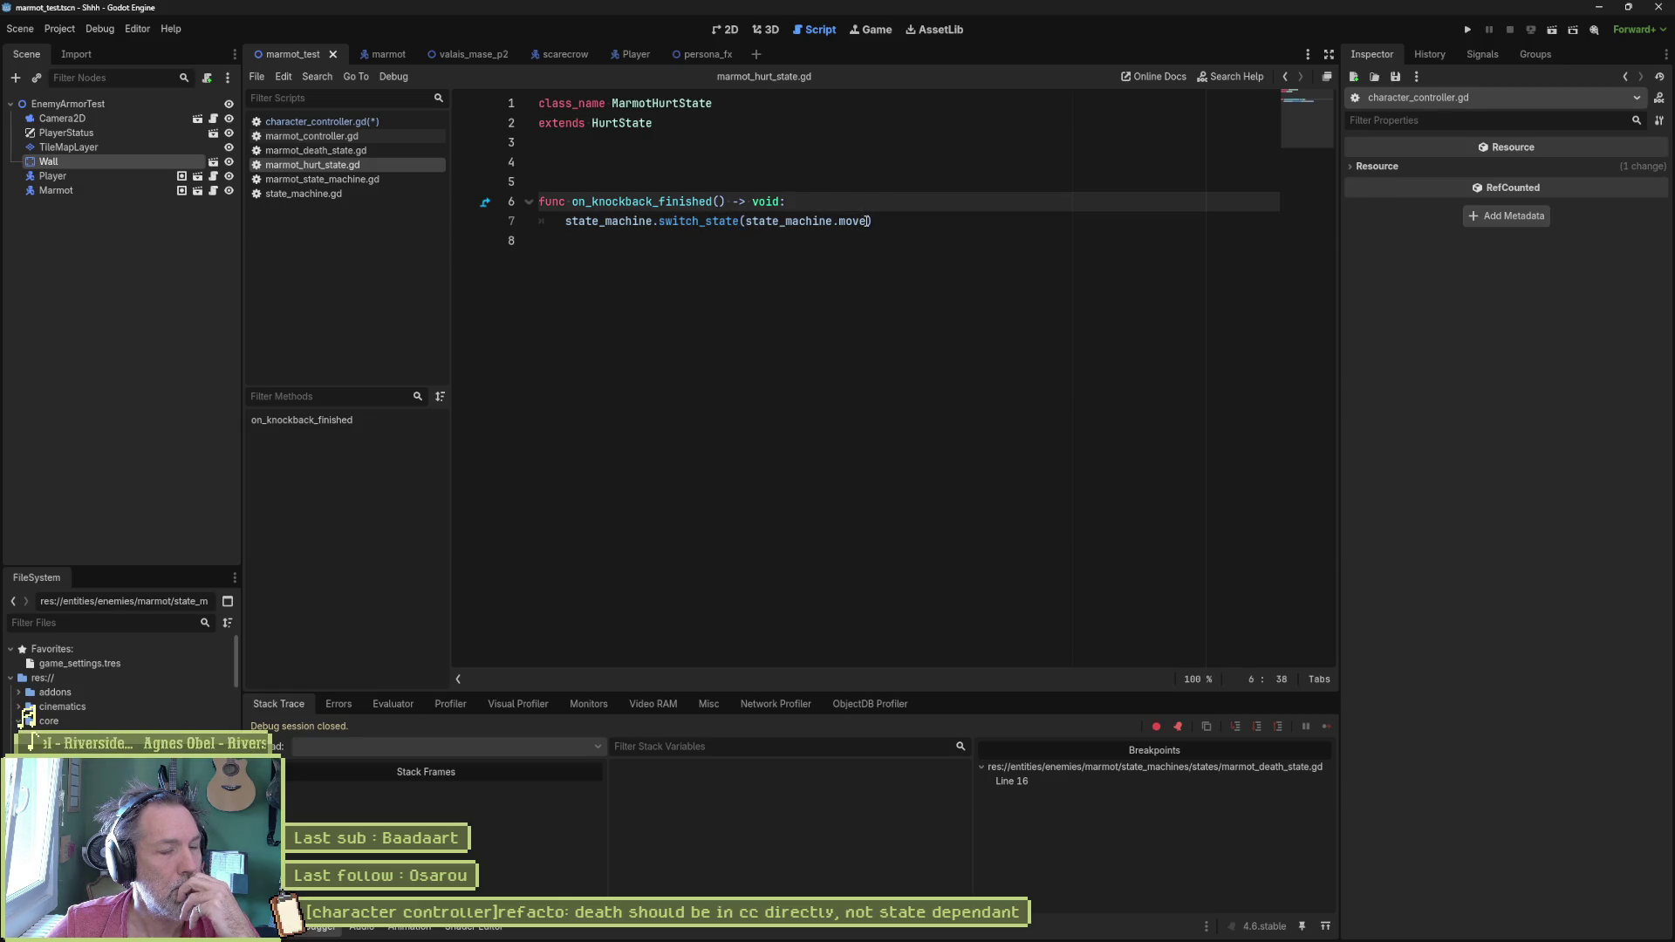
{"action": "key", "text": "Return"}
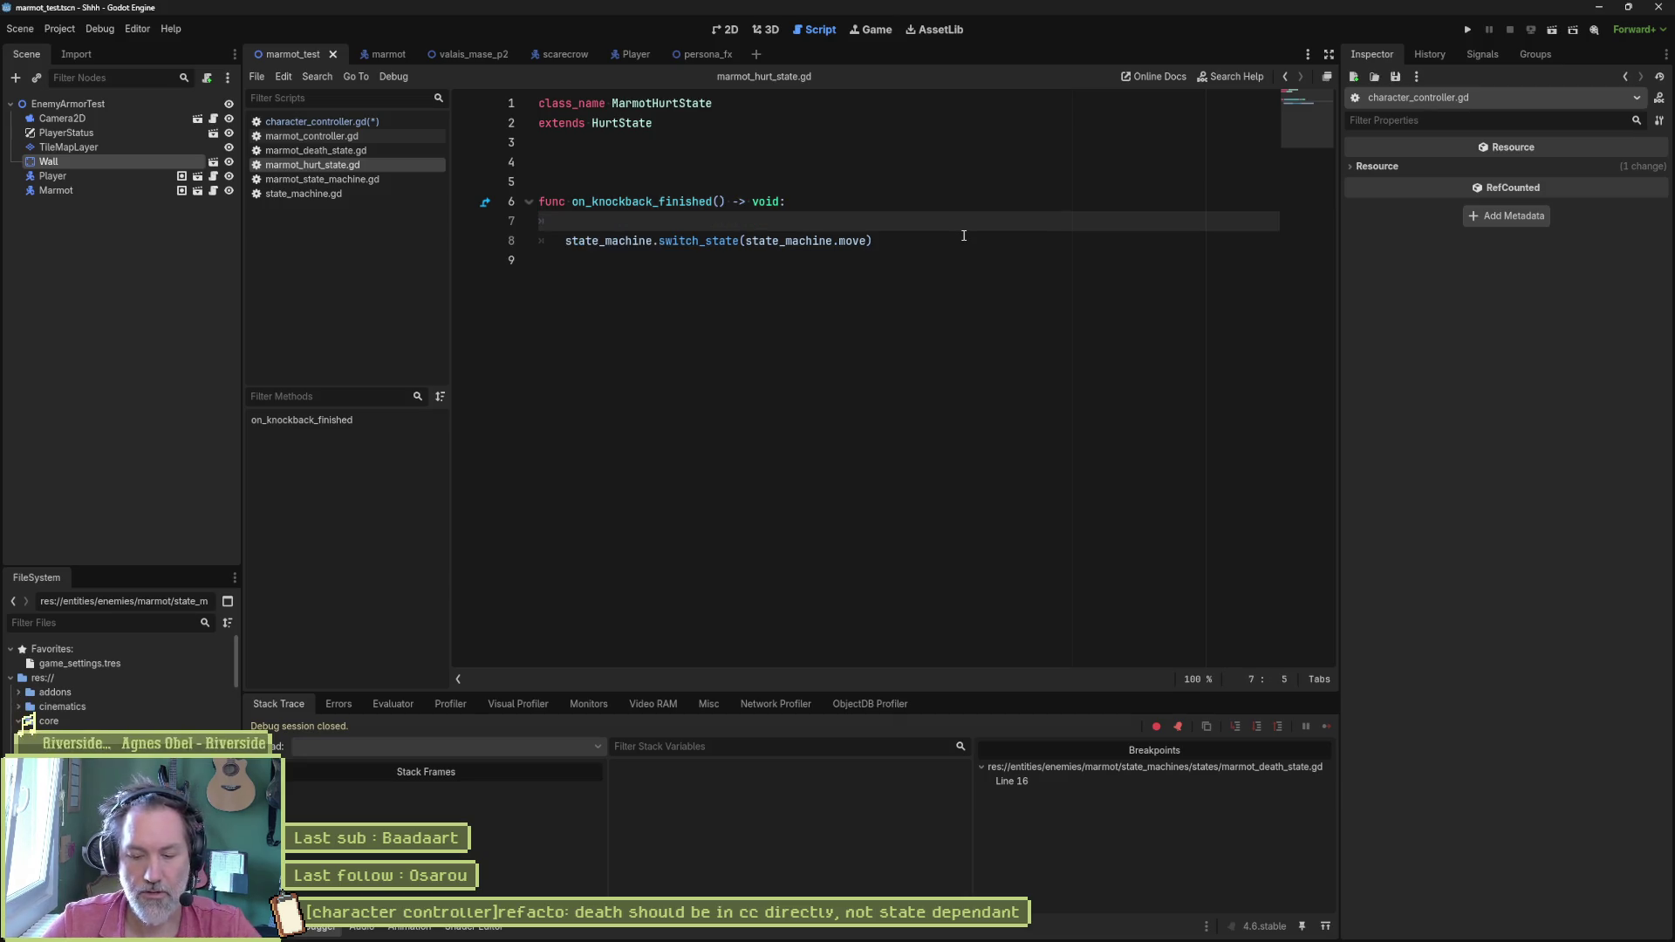
{"action": "type", "text": "if c"}
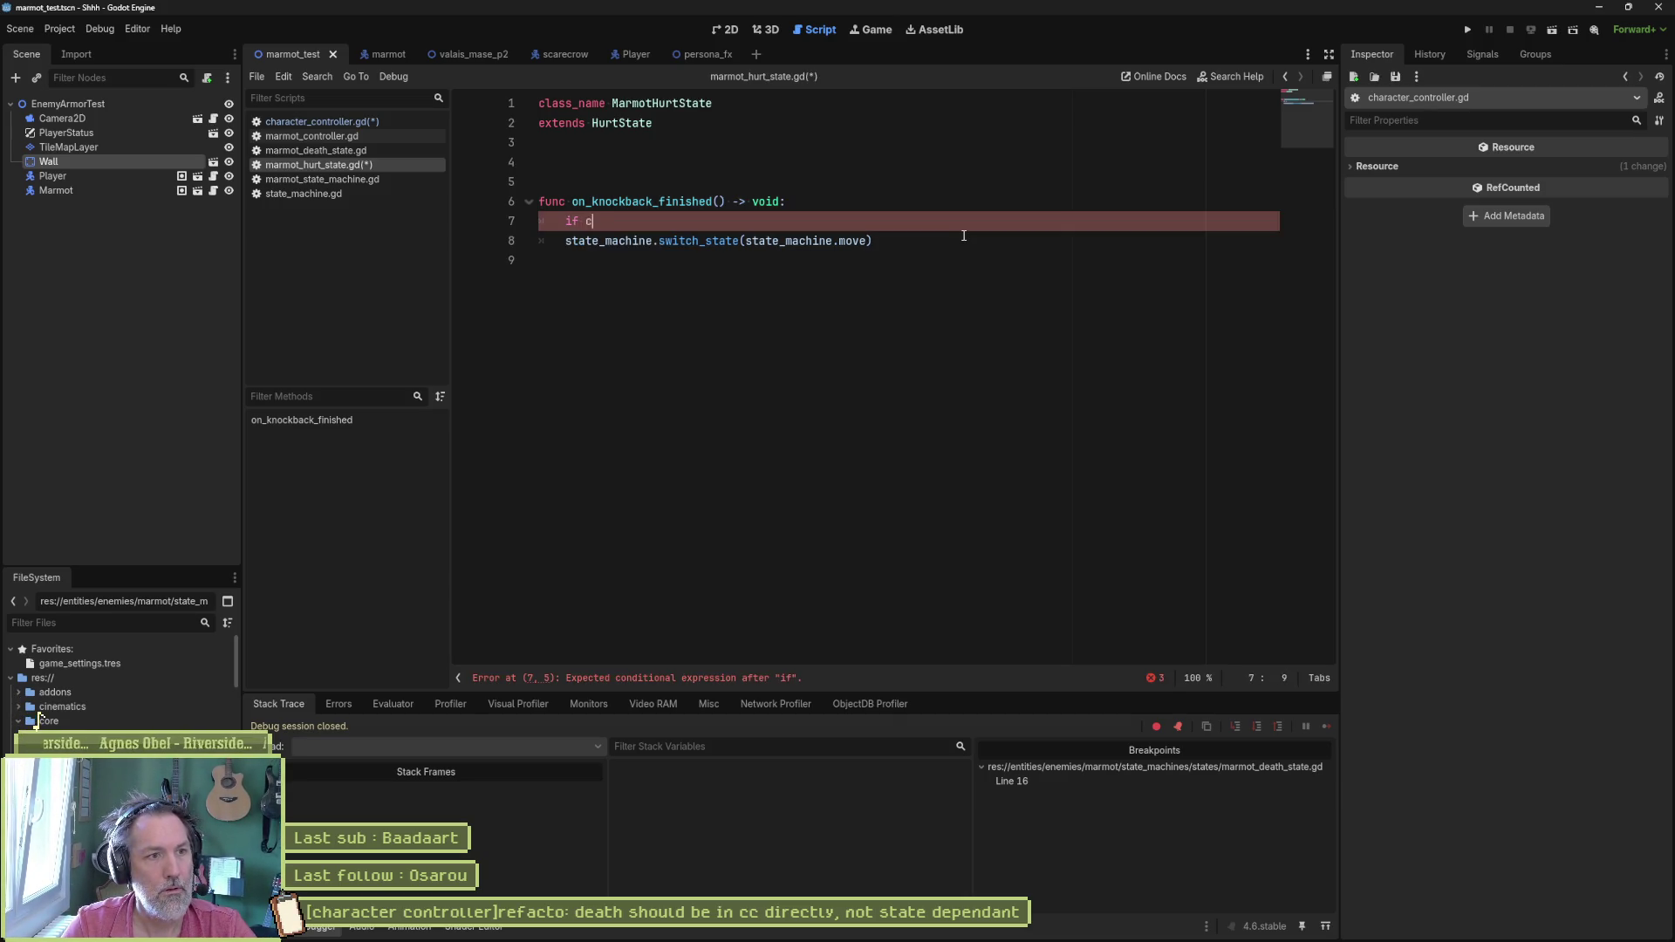
{"action": "type", "text": "h"}
{"action": "key", "text": "BackSpace"}
{"action": "key", "text": "BackSpace"}
{"action": "type", "text": "stat"}
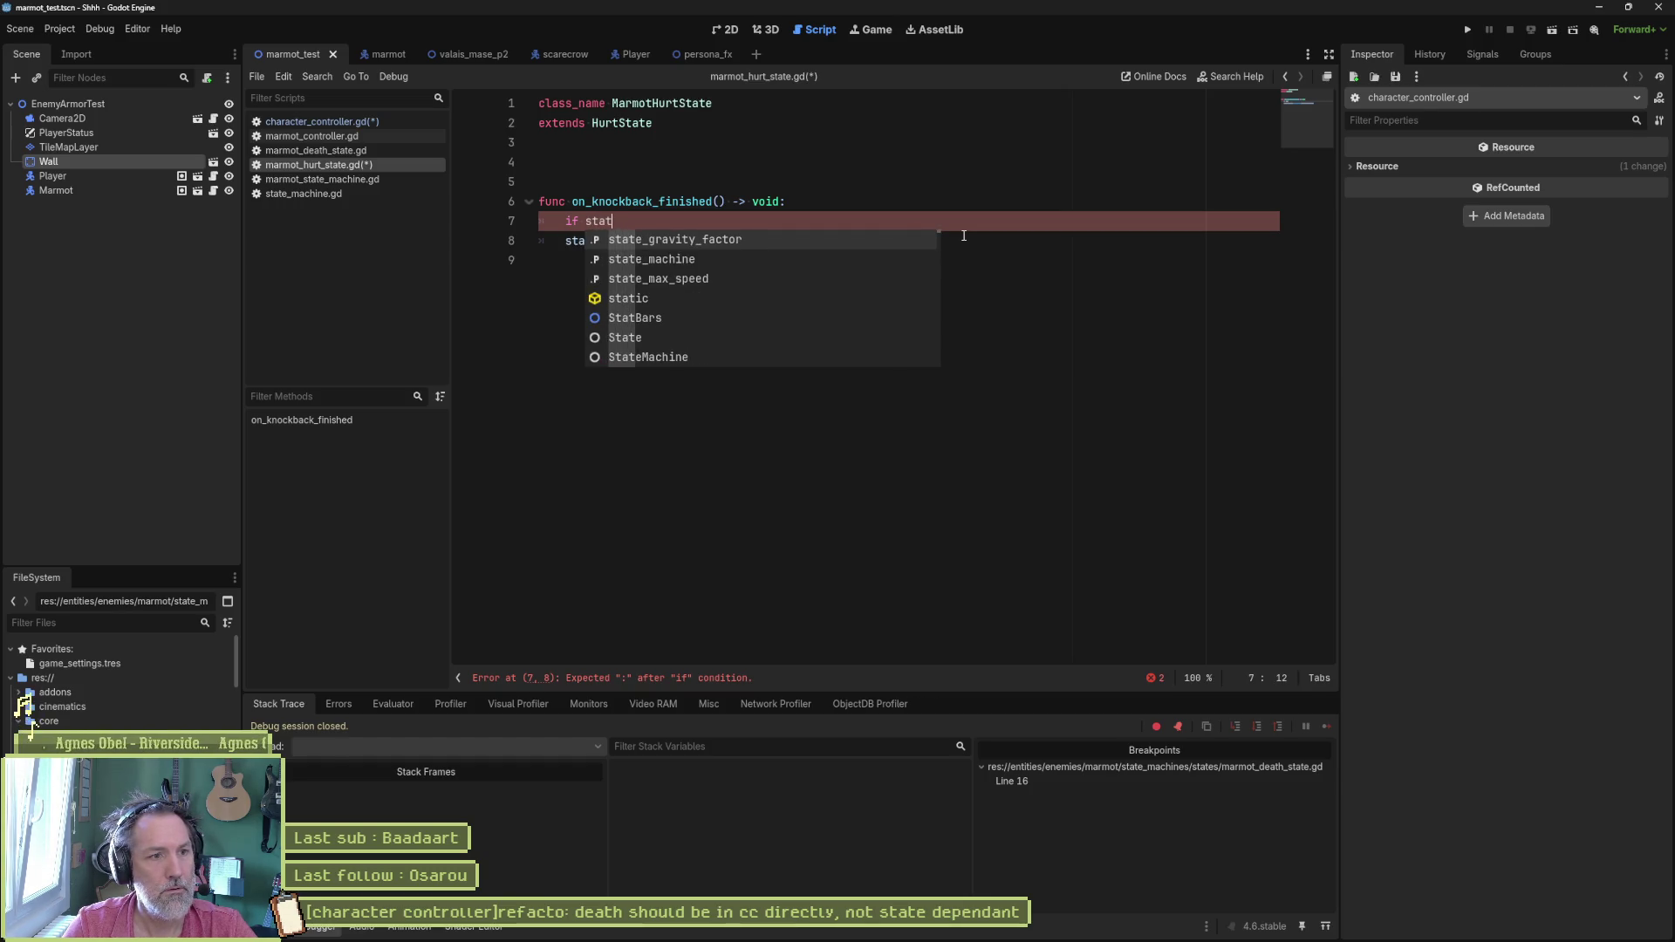
{"action": "key", "text": "BackSpace"}
{"action": "key", "text": "BackSpace"}
{"action": "key", "text": "BackSpace"}
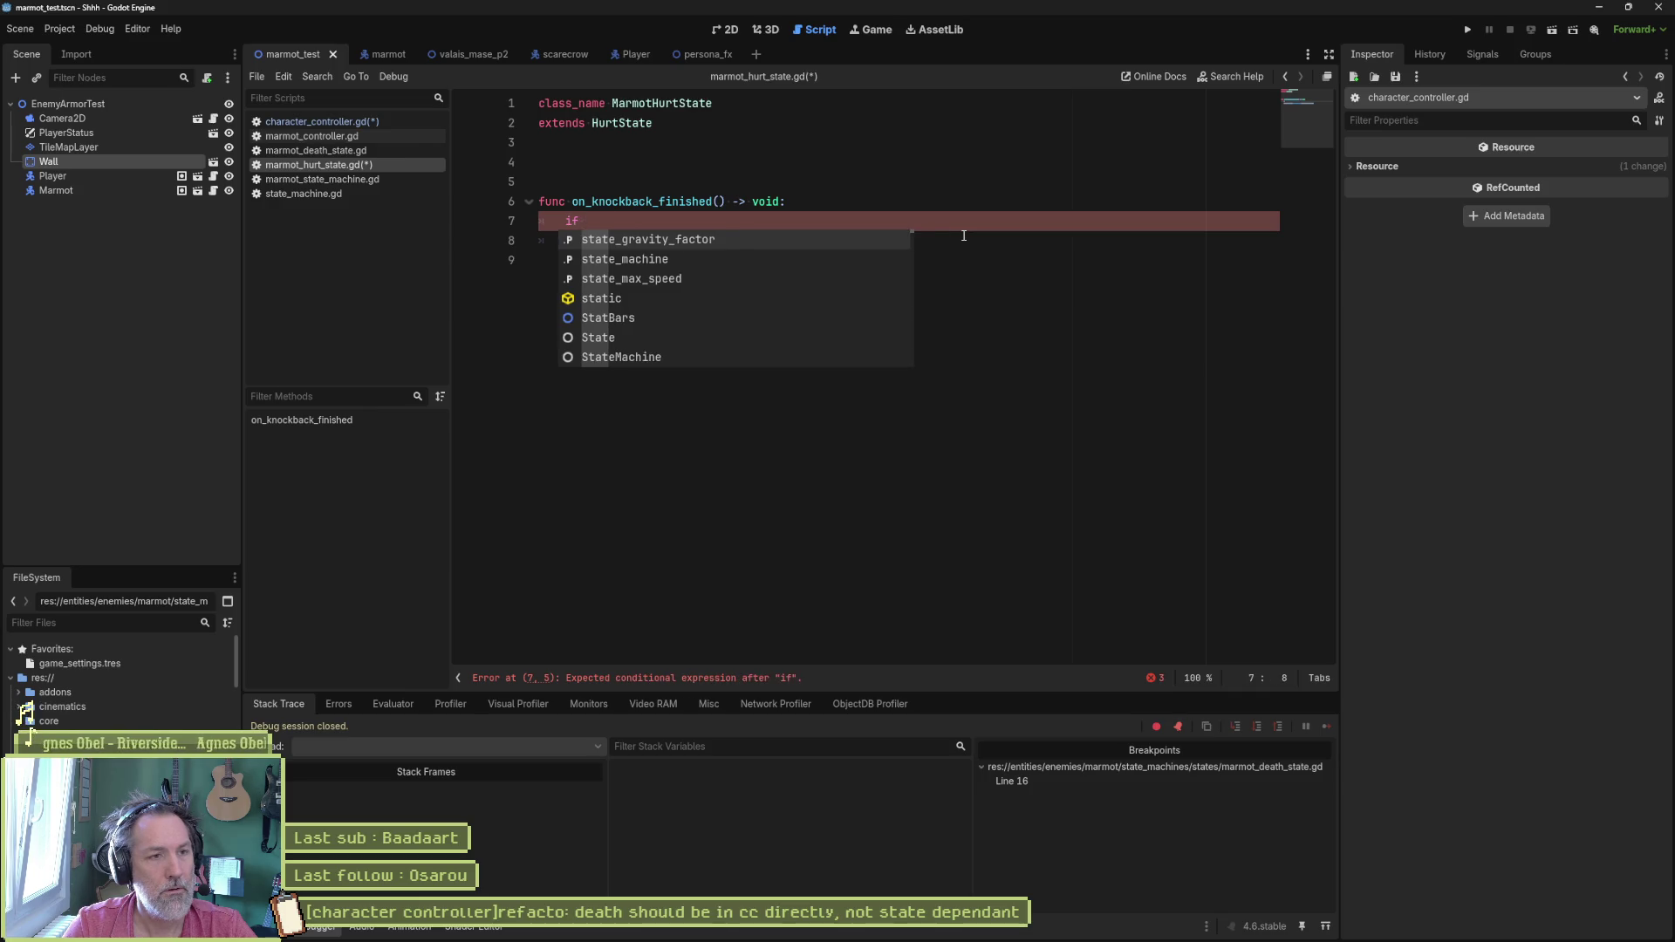
{"action": "type", "text": "cha"}
{"action": "key", "text": "Tab"}
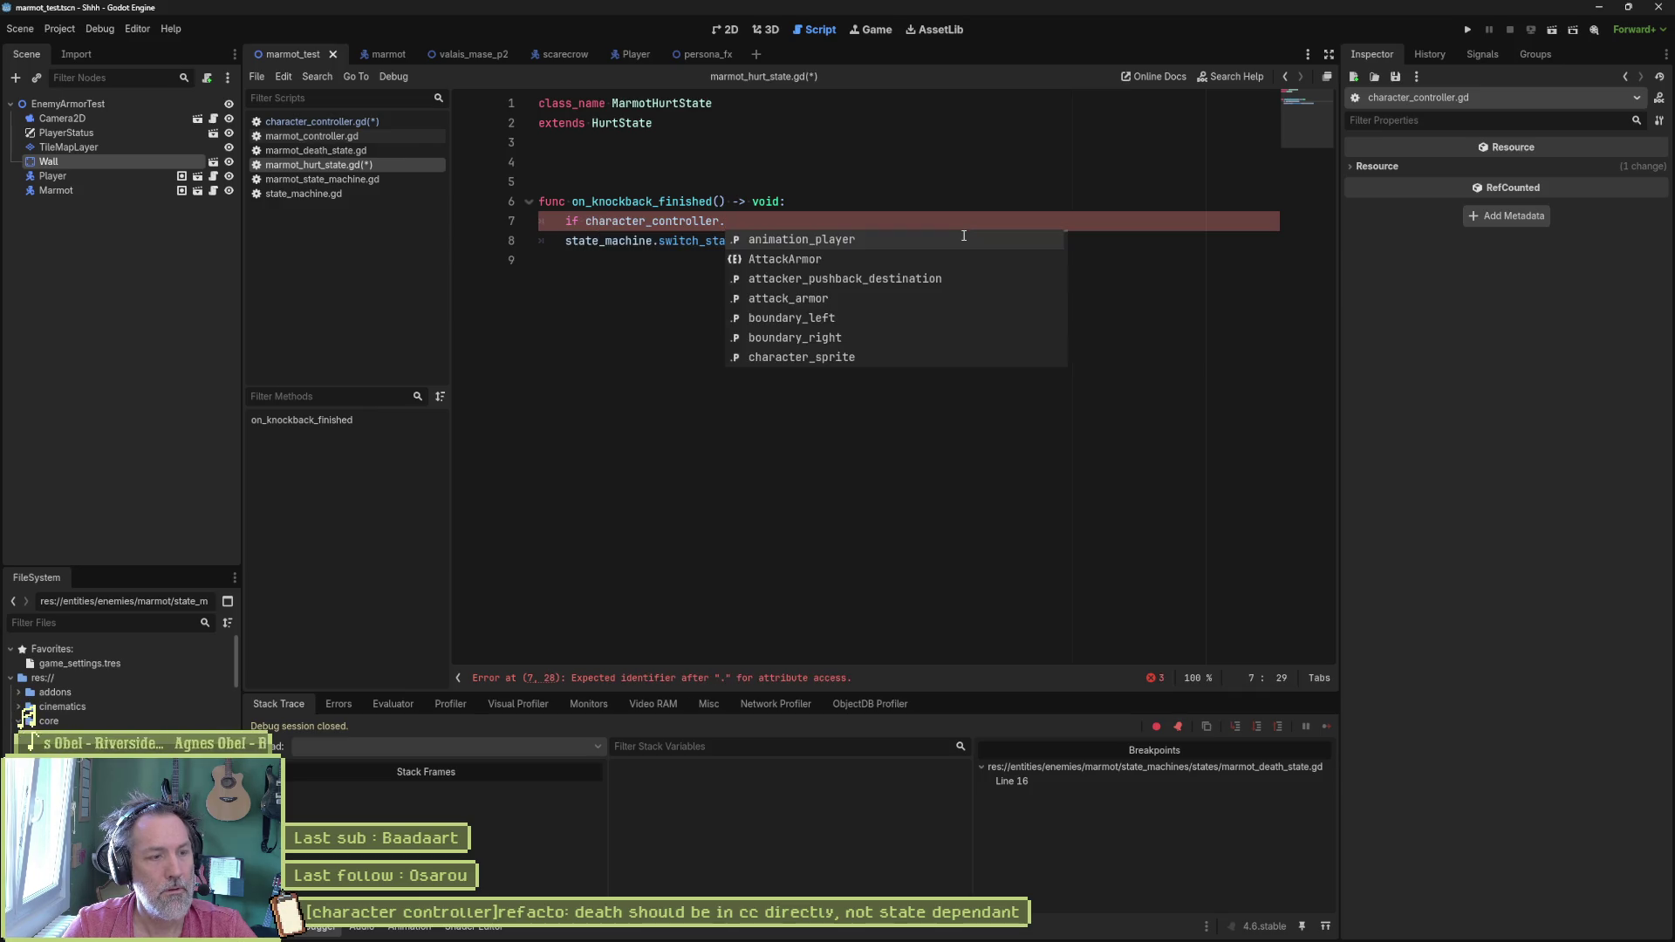
{"action": "type", "text": "cha"}
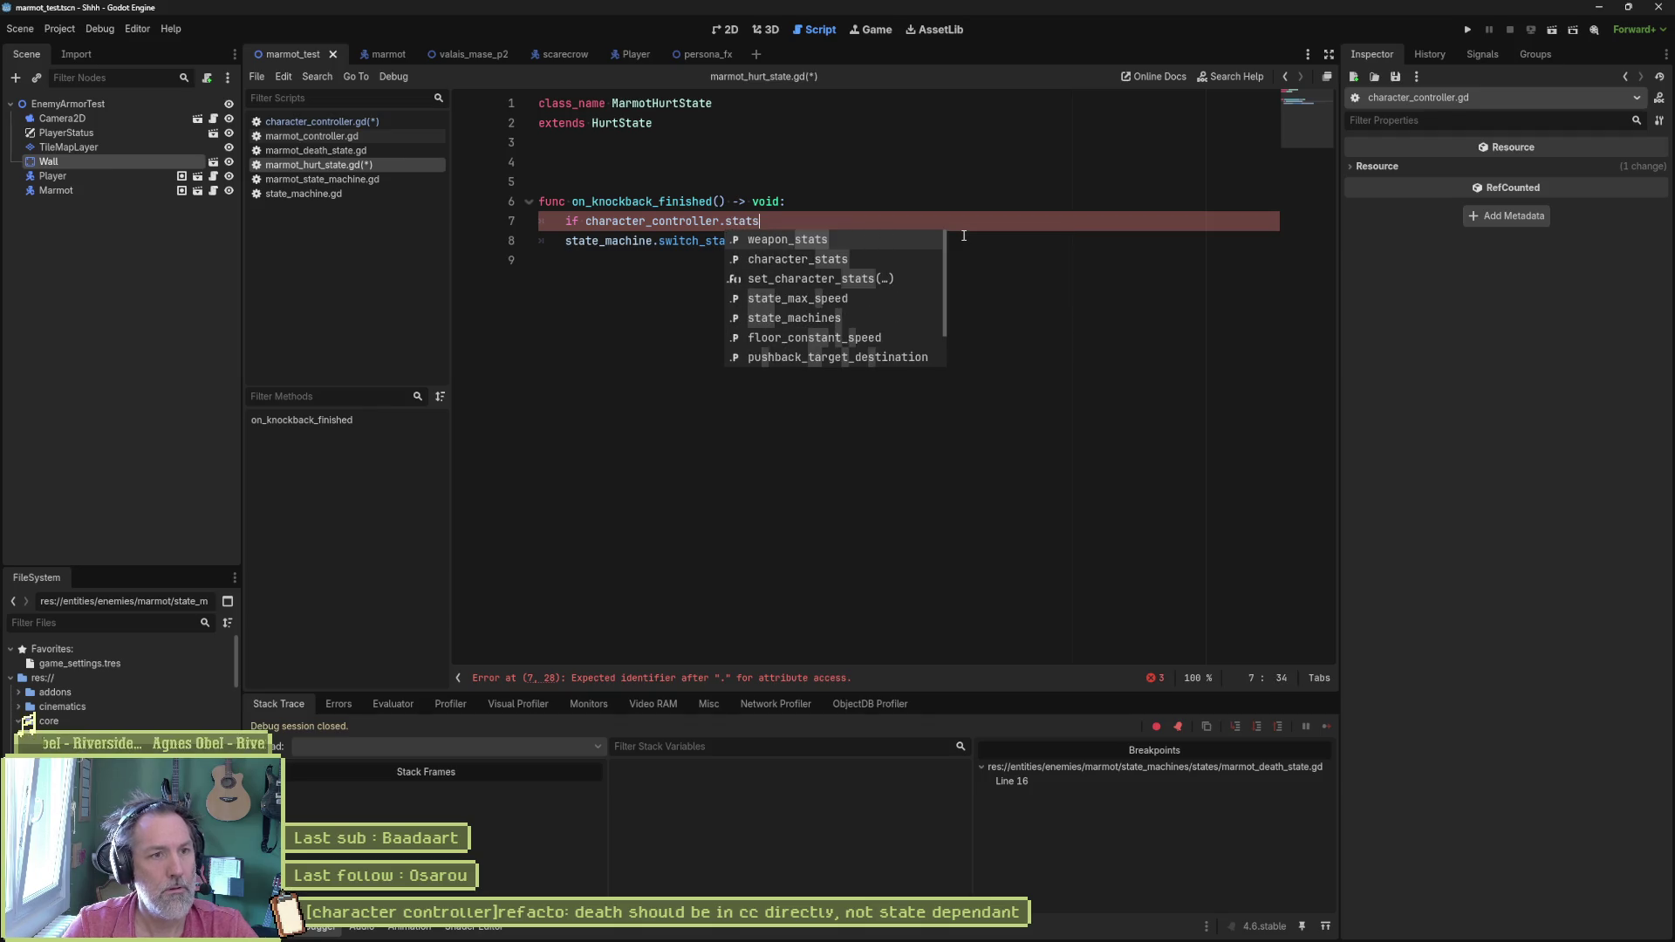
{"action": "key", "text": "Down"}
{"action": "key", "text": "Tab"}
{"action": "type", "text": "he"}
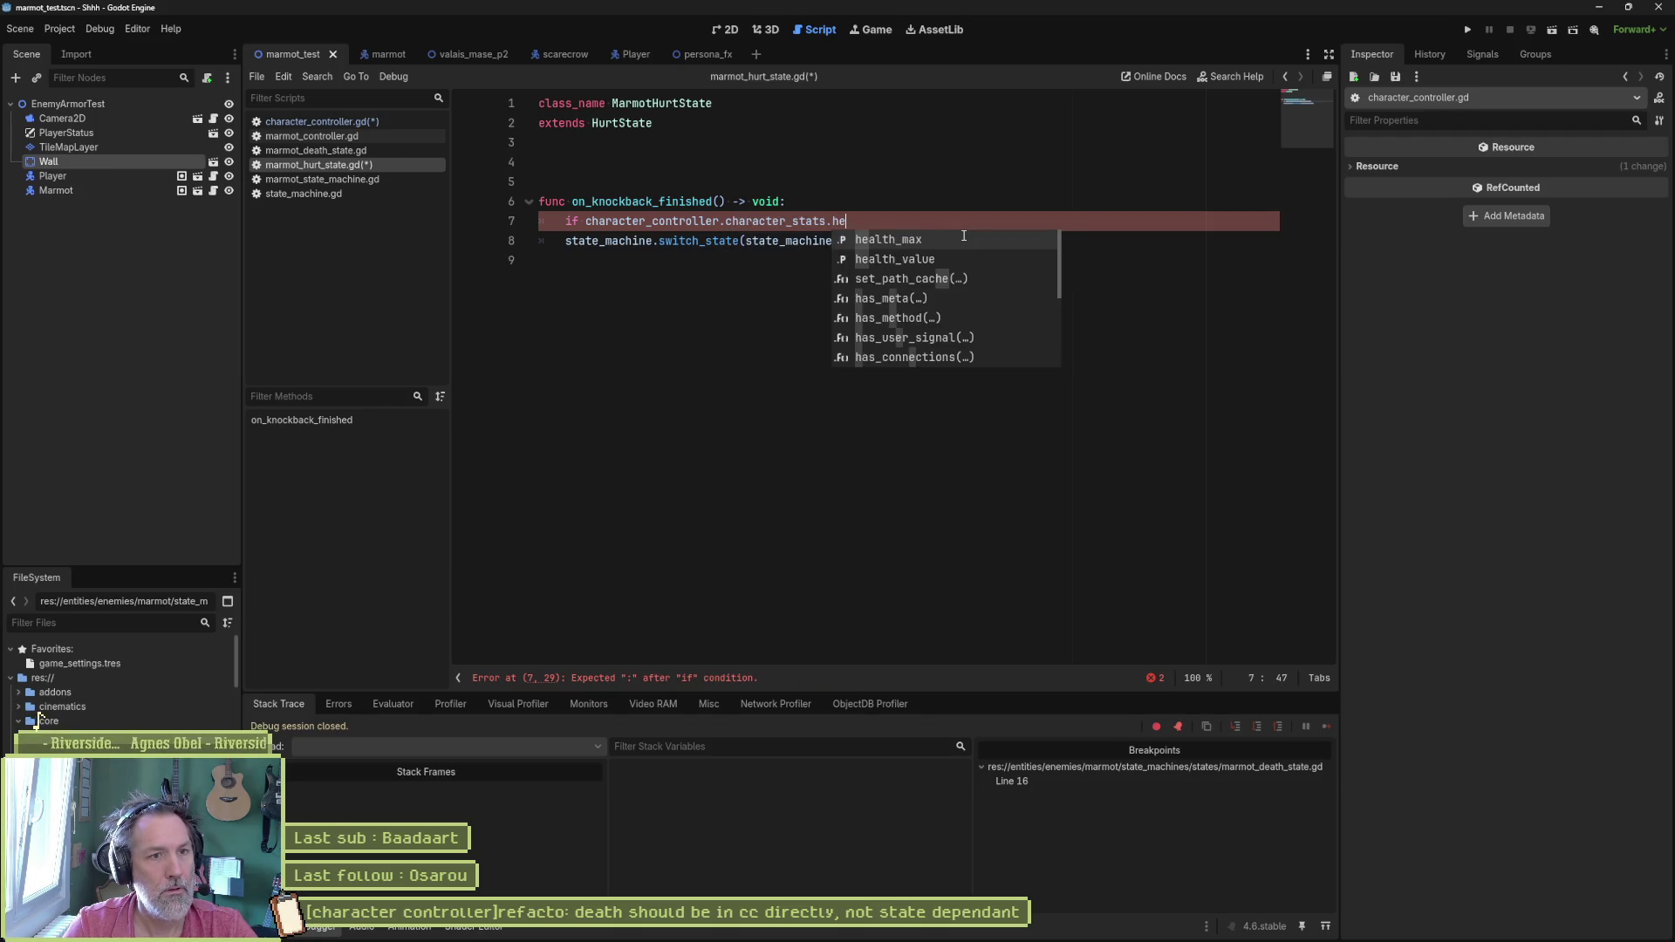
{"action": "key", "text": "Down"}
{"action": "key", "text": "Tab"}
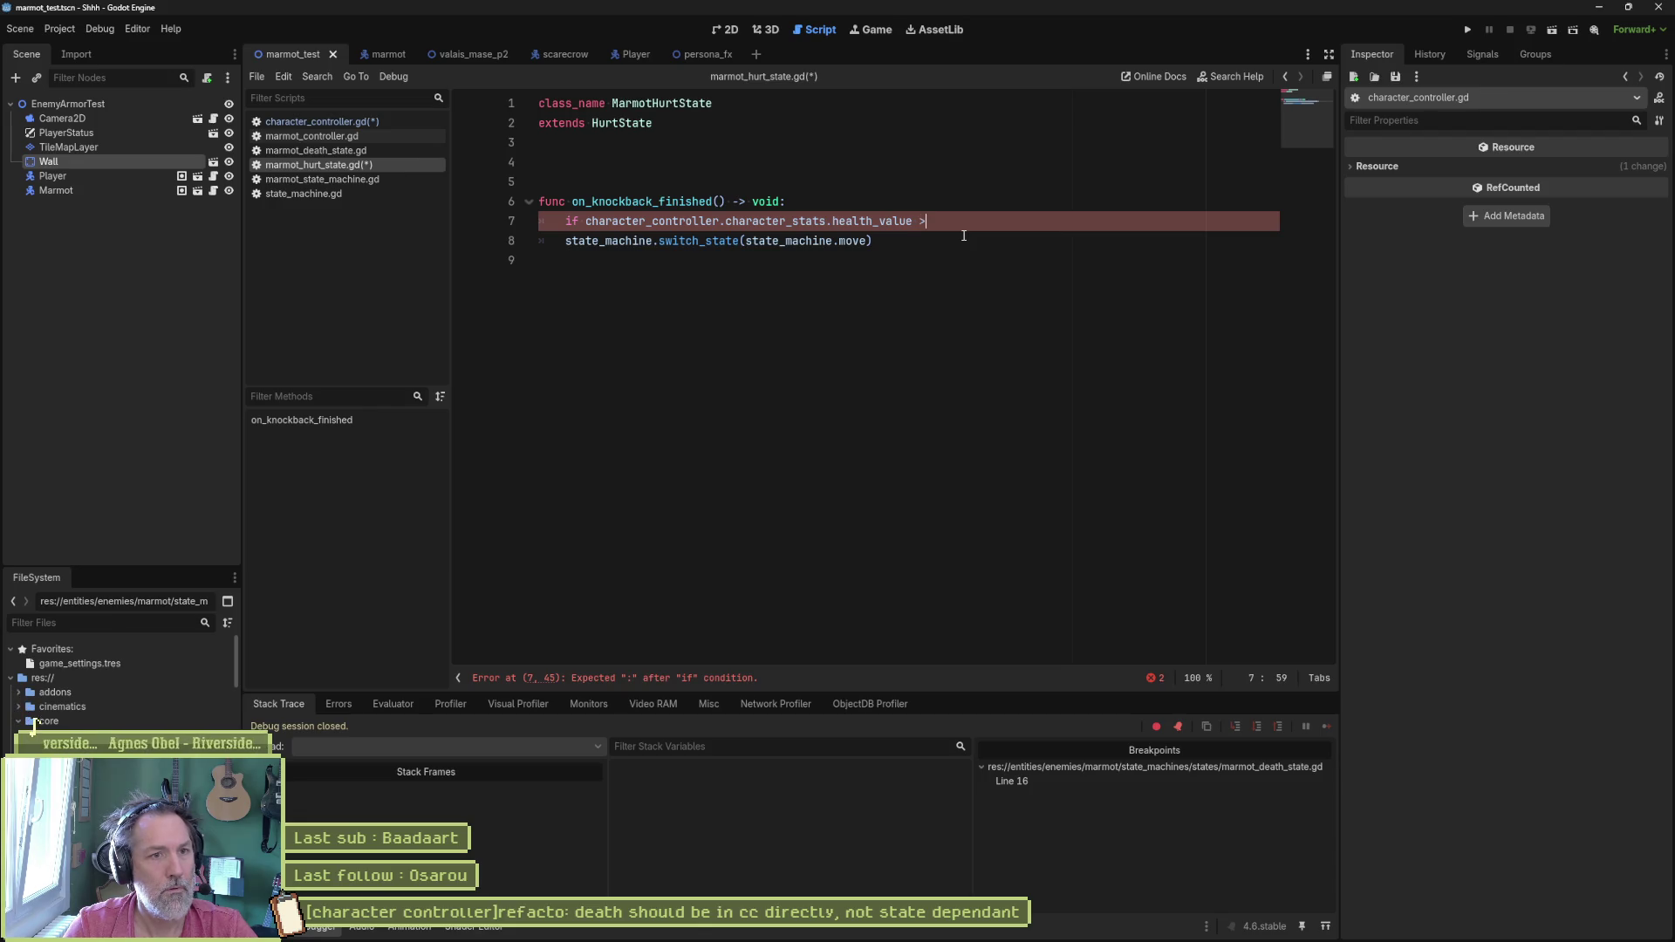
{"action": "type", "text": "<= "}
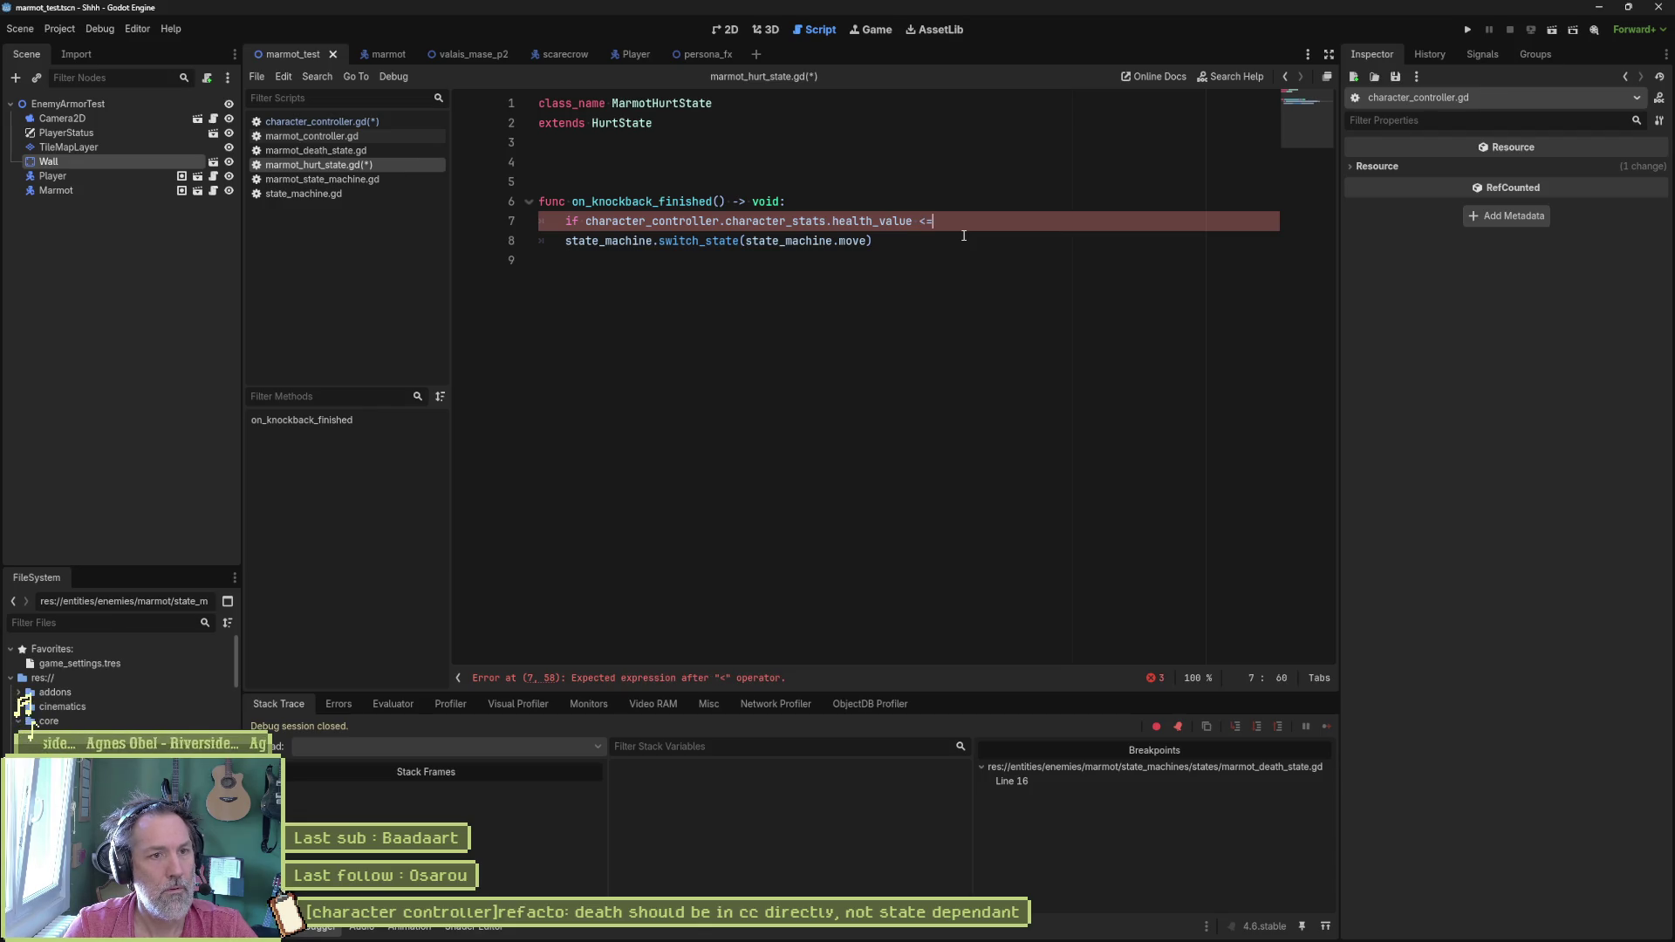
{"action": "type", "text": "0.0:"}
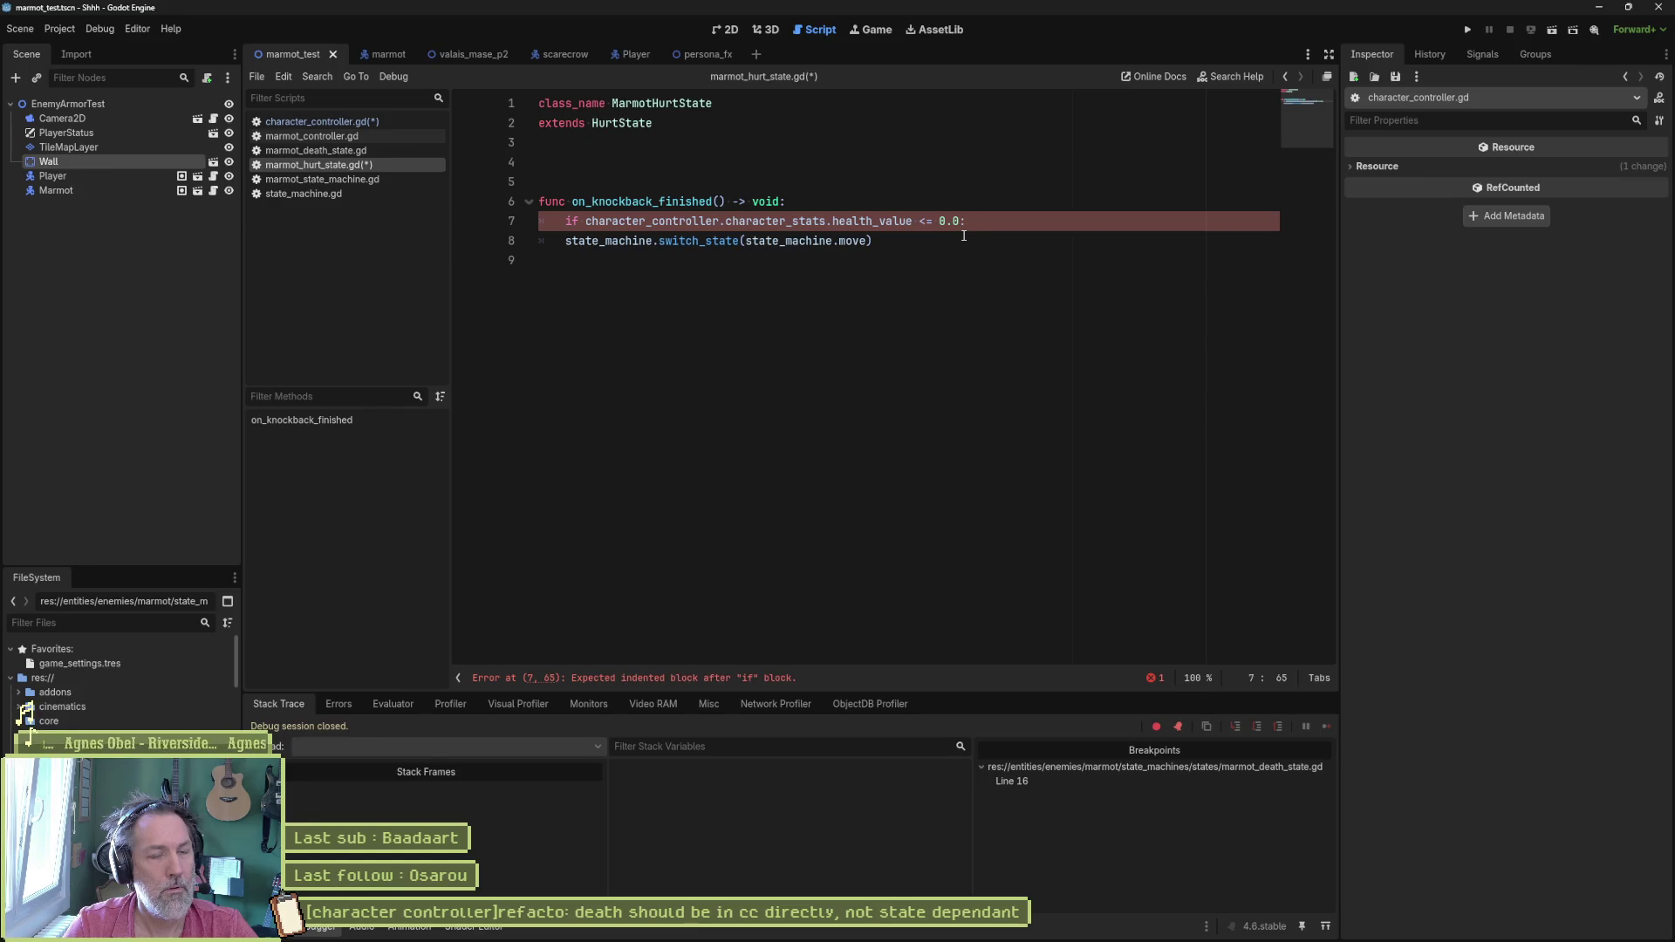
{"action": "key", "text": "Return"}
{"action": "type", "text": "dead.emit(self)"}
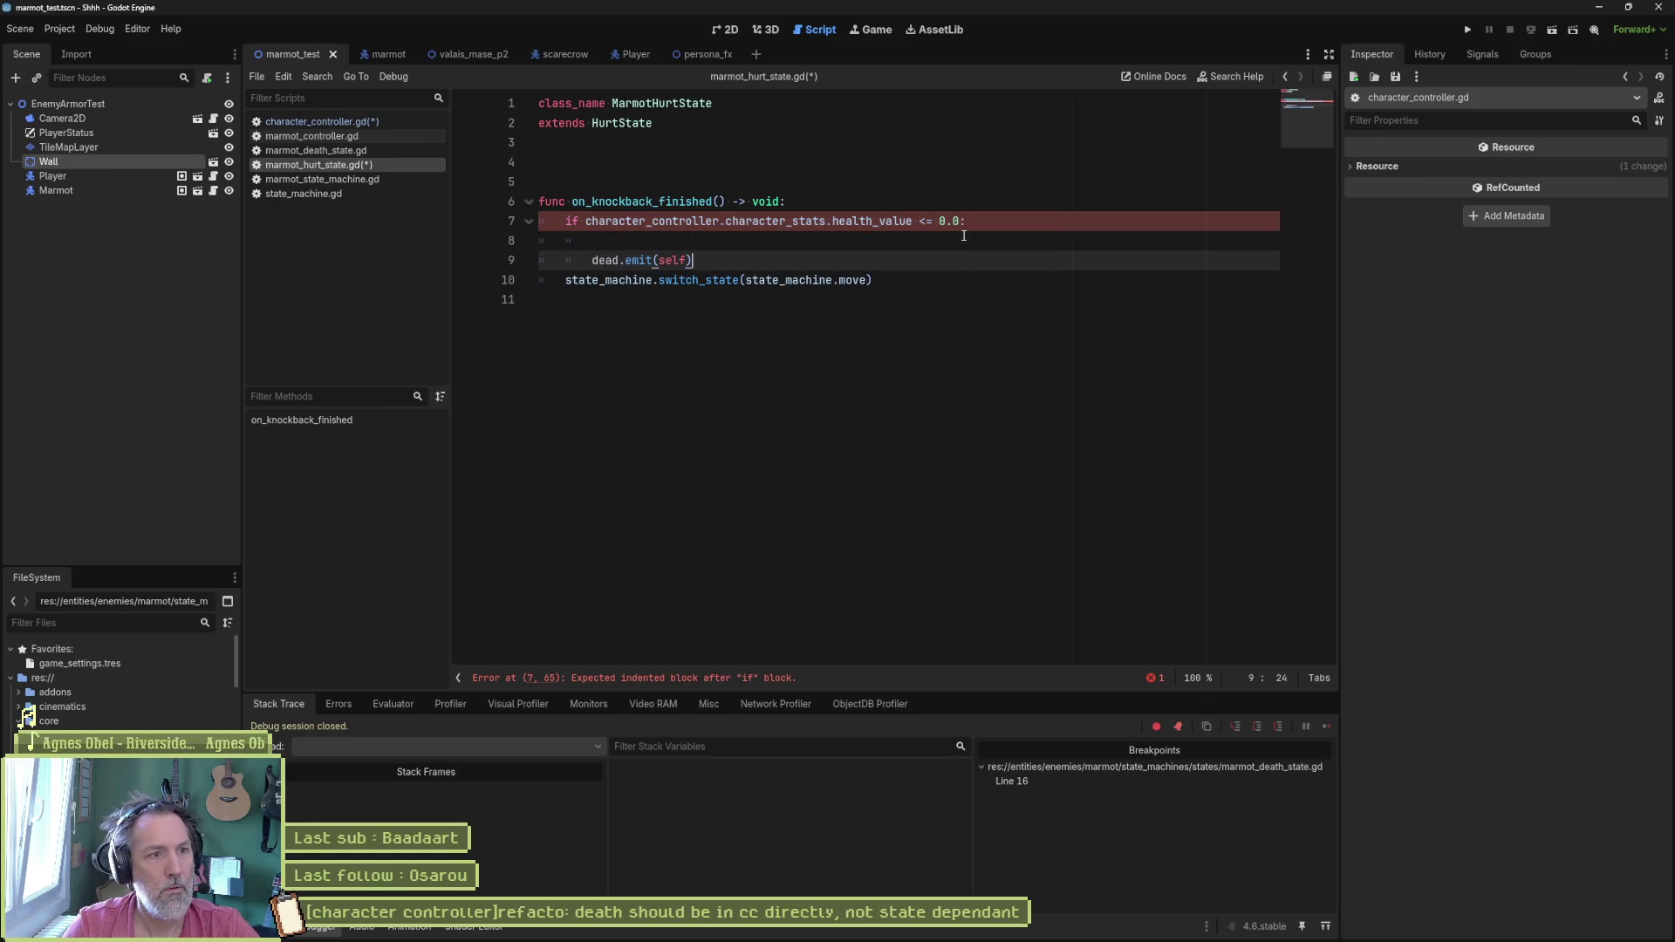
{"action": "key", "text": "Up"}
{"action": "key", "text": "ctrl+shift+k"}
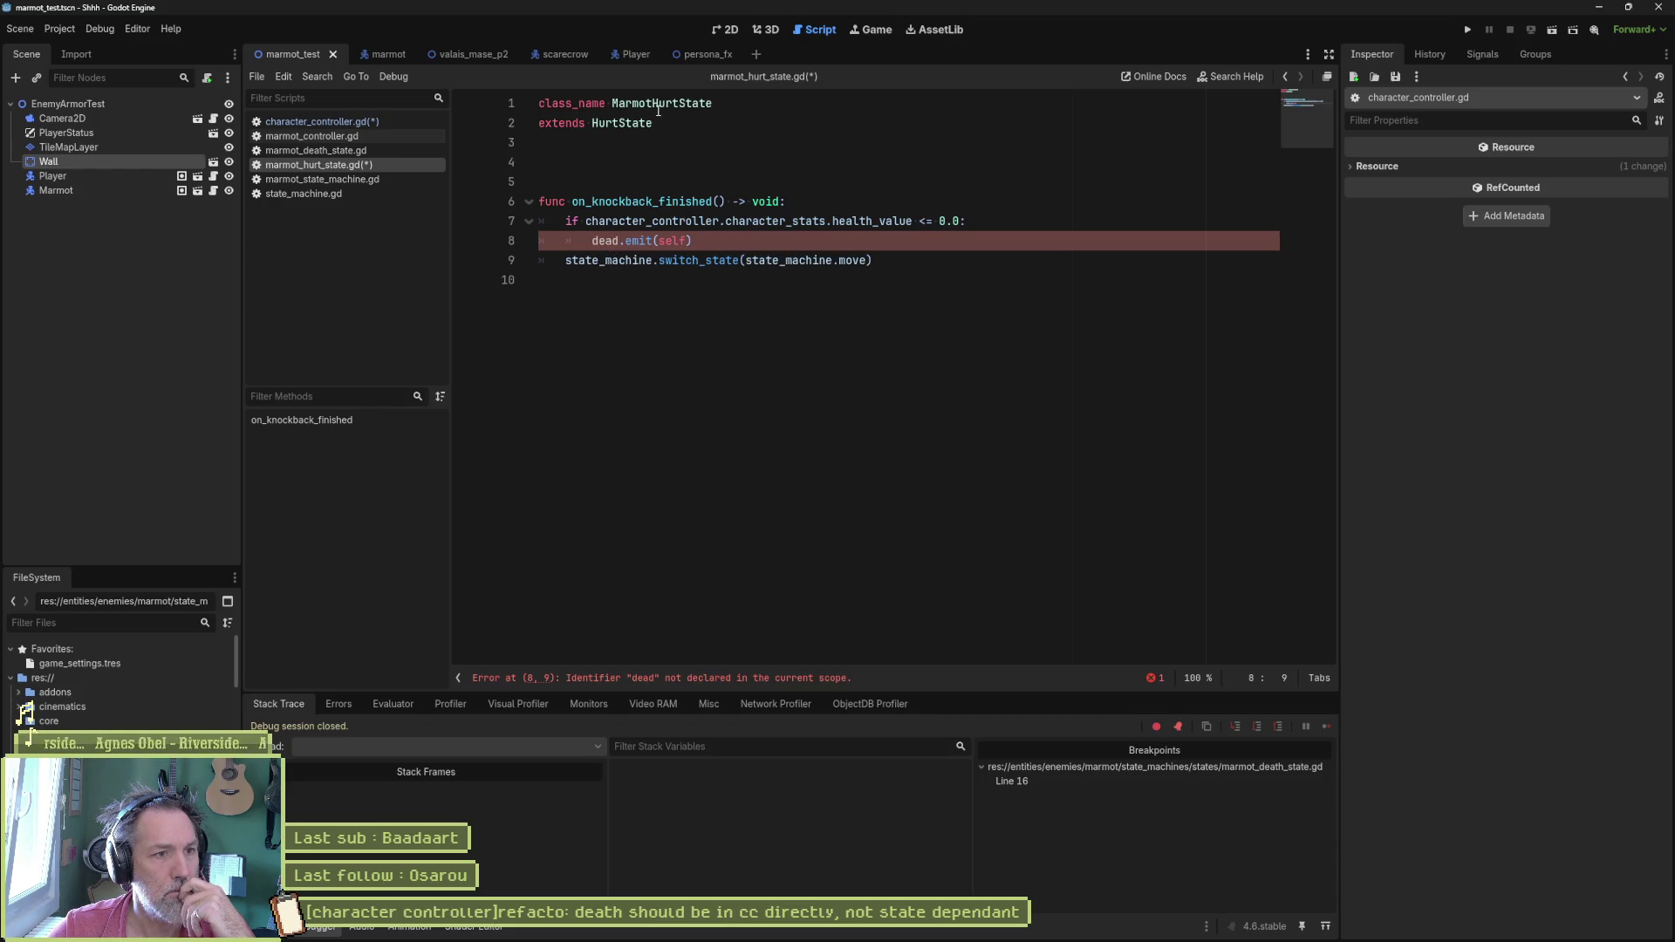
Step: Inspect the unresolved dead.emit(self) call in the hurt state, then return to character_controller.gd
{"action": "left_click_drag", "start_coordinate": [594, 240], "coordinate": [693, 242]}
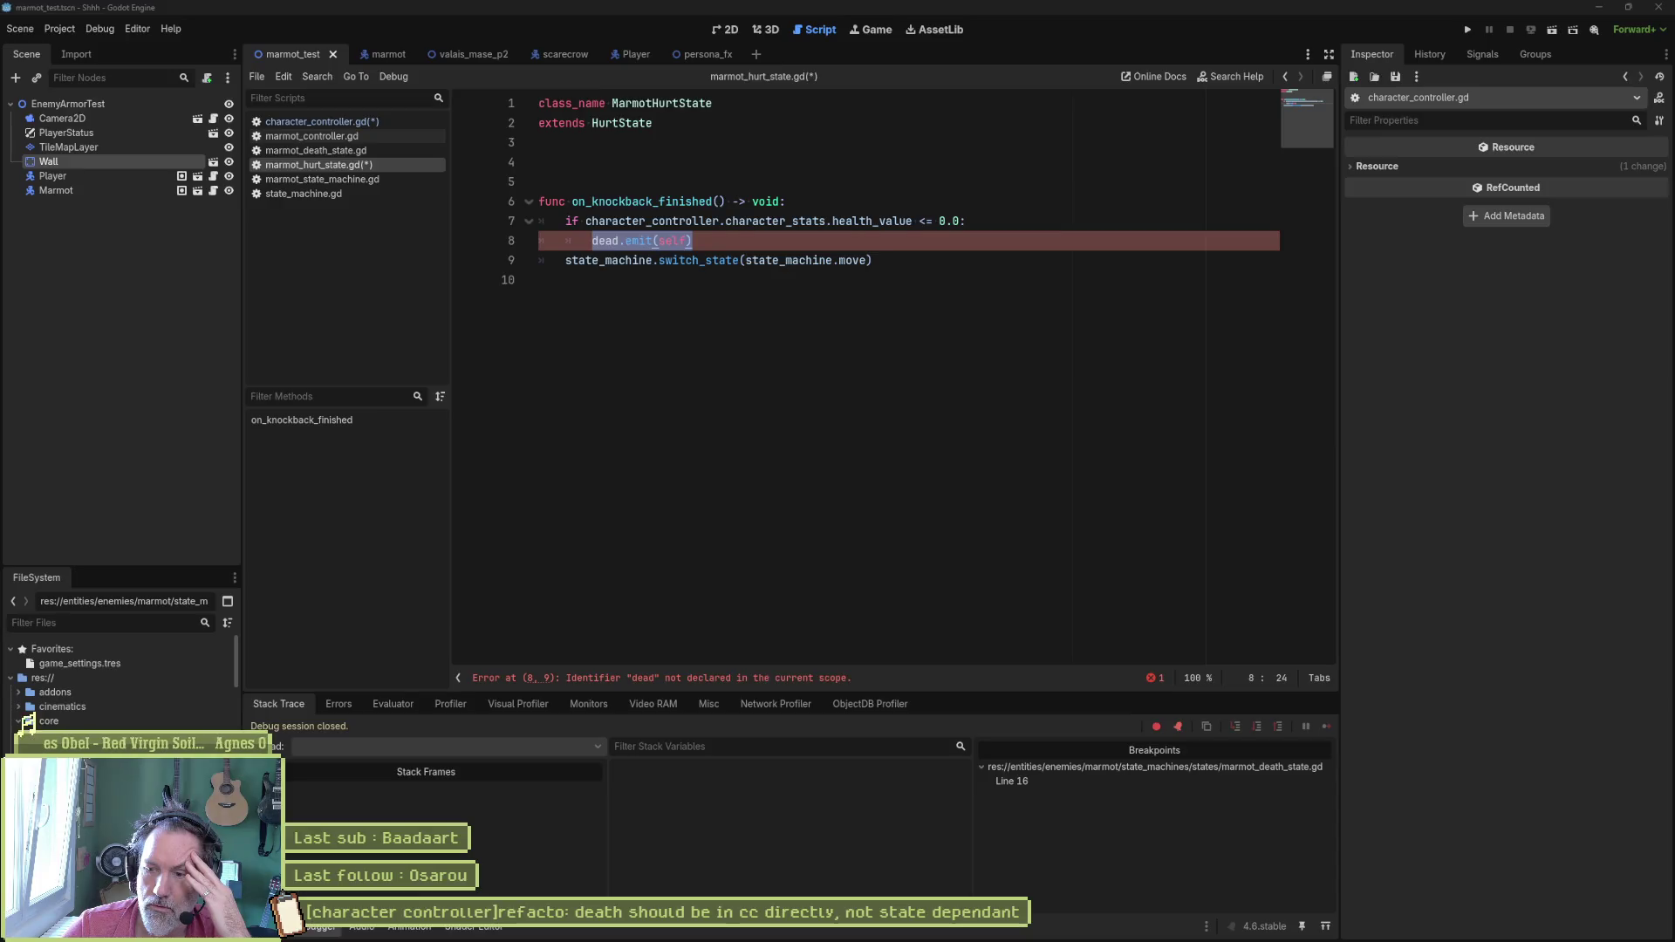
{"action": "left_click", "coordinate": [46, 720]}
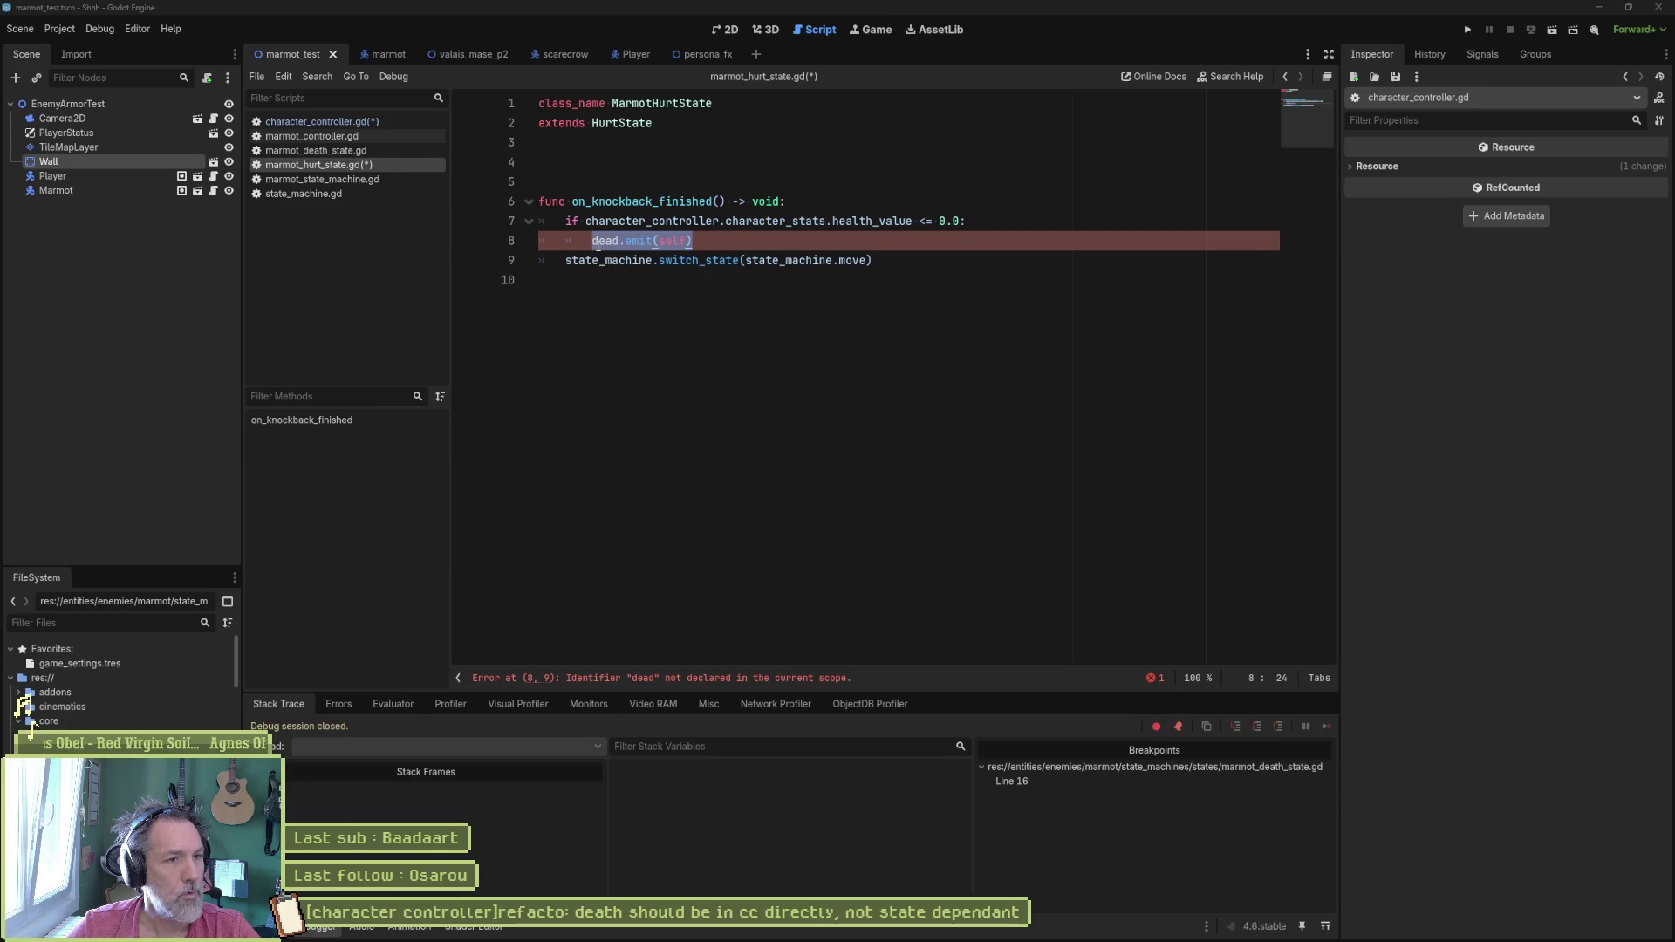
{"action": "left_click", "coordinate": [615, 241]}
{"action": "left_click_drag", "start_coordinate": [692, 241], "coordinate": [610, 241]}
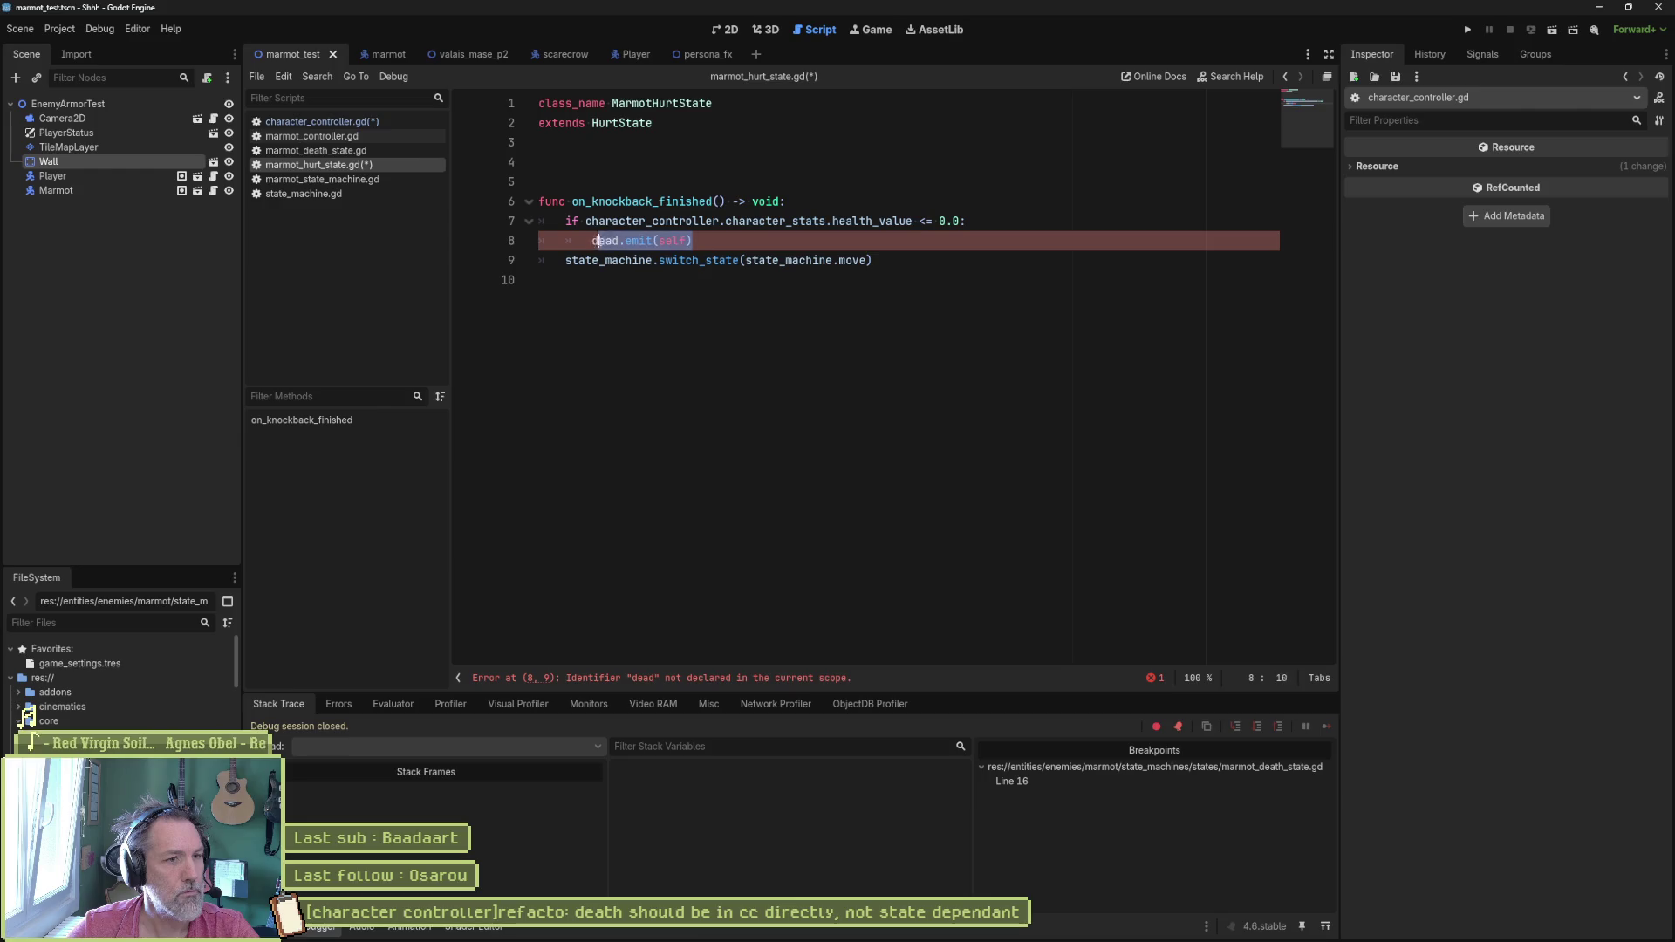
{"action": "left_click_drag", "start_coordinate": [610, 242], "coordinate": [591, 241]}
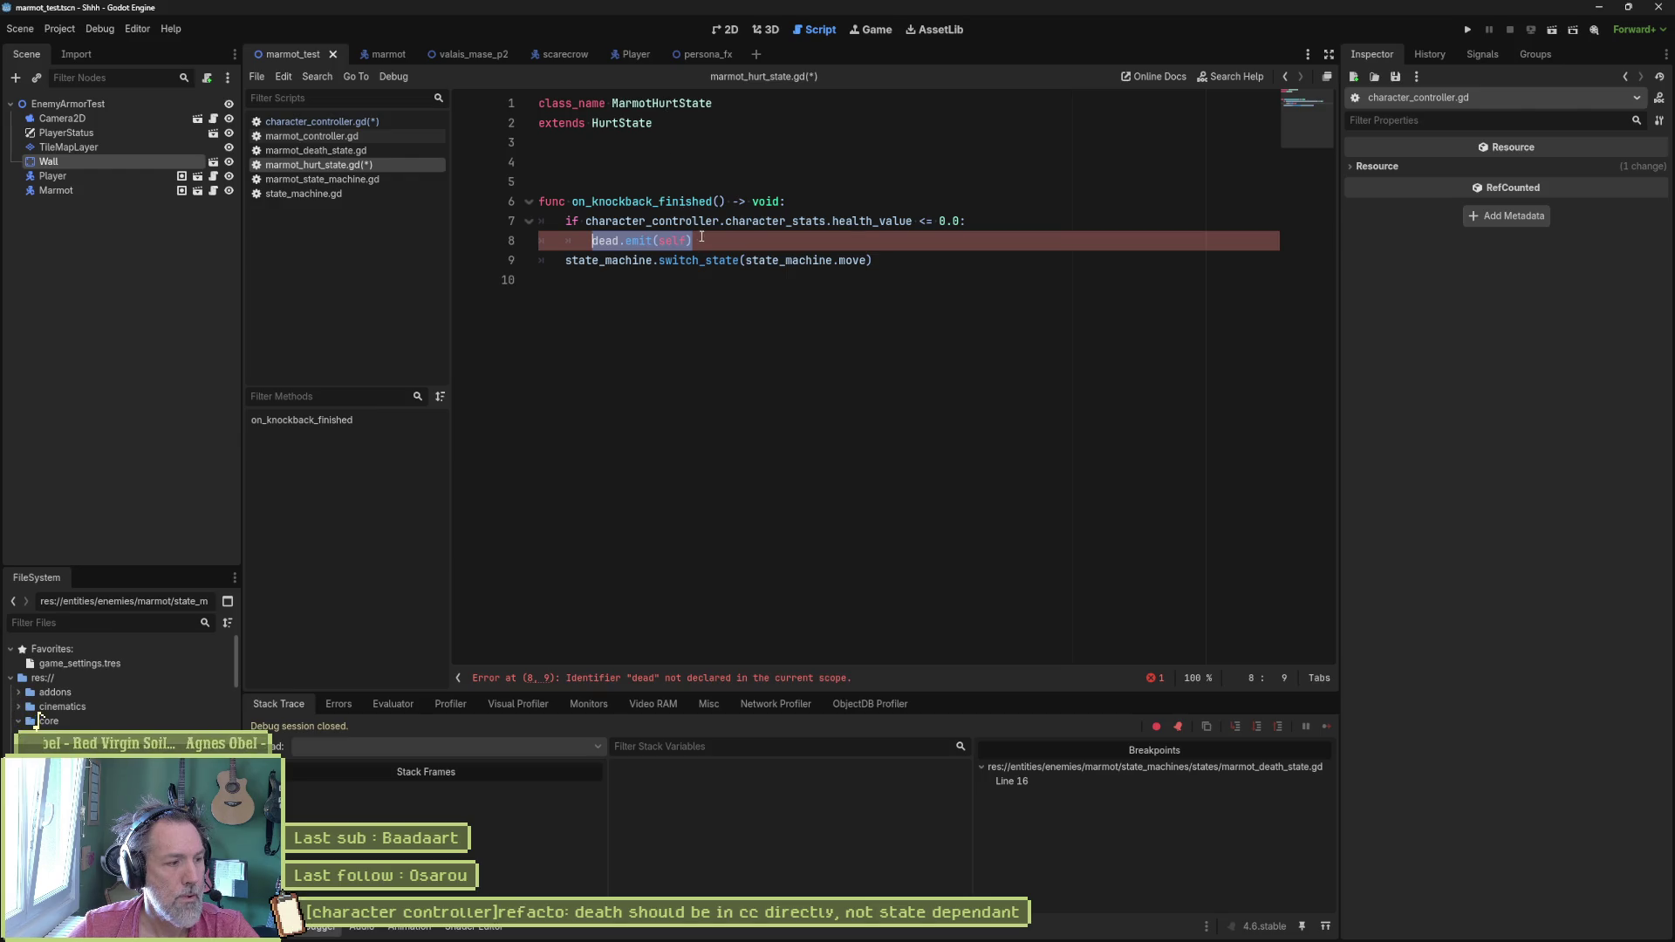
{"action": "left_click", "coordinate": [719, 200]}
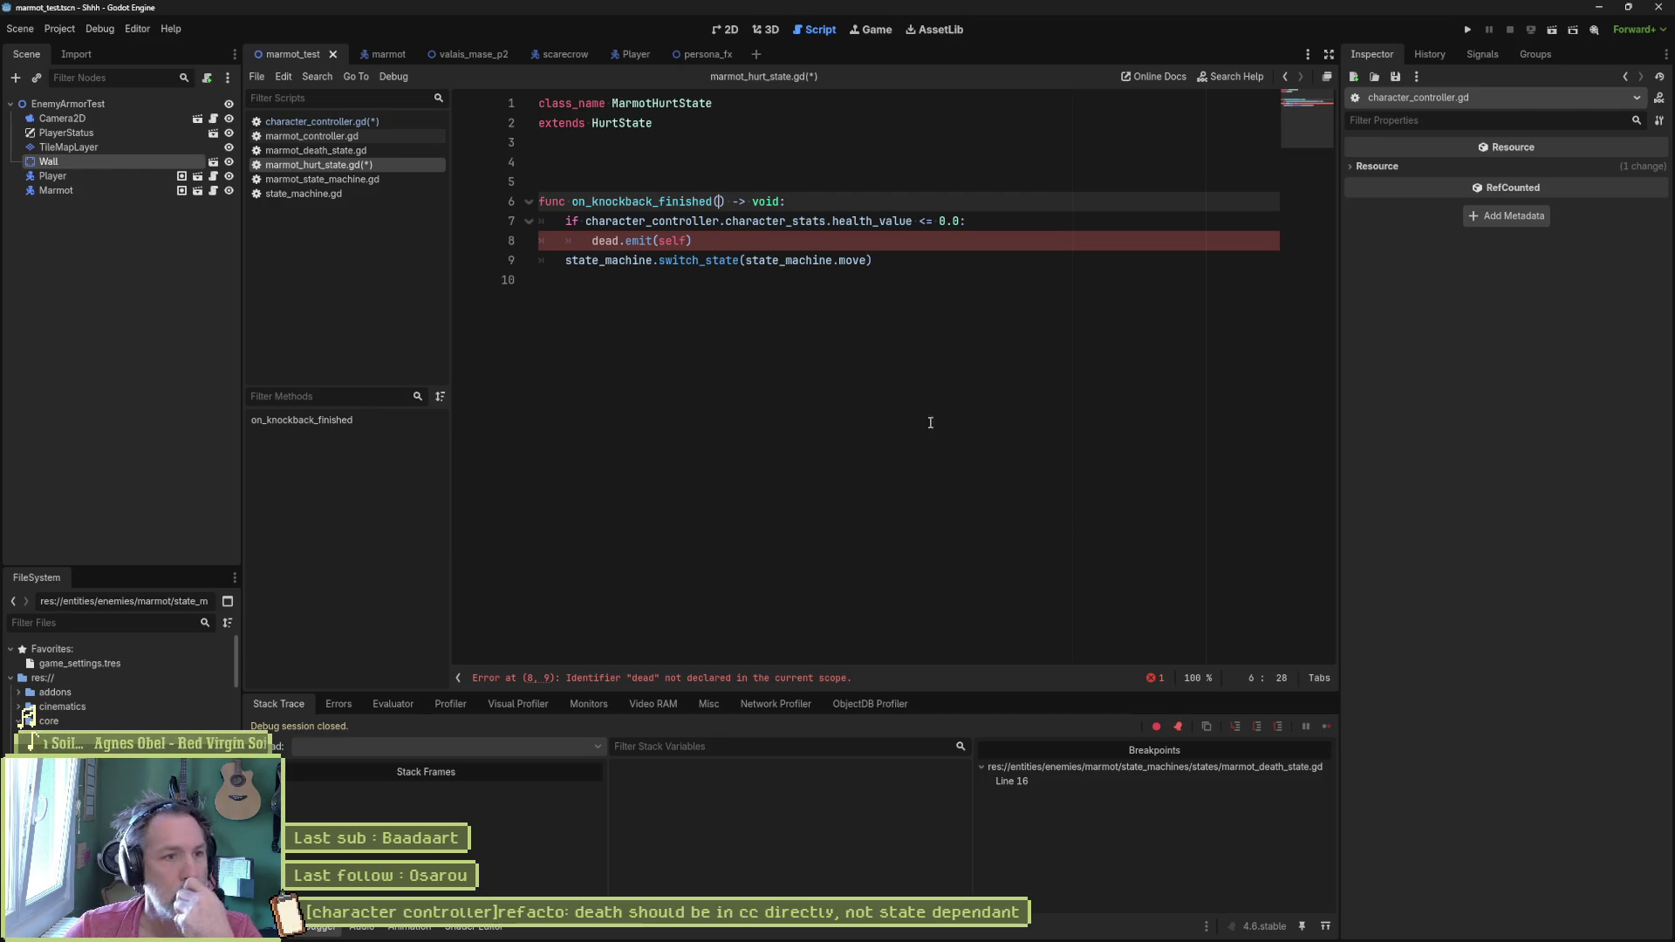
{"action": "left_click", "coordinate": [646, 279]}
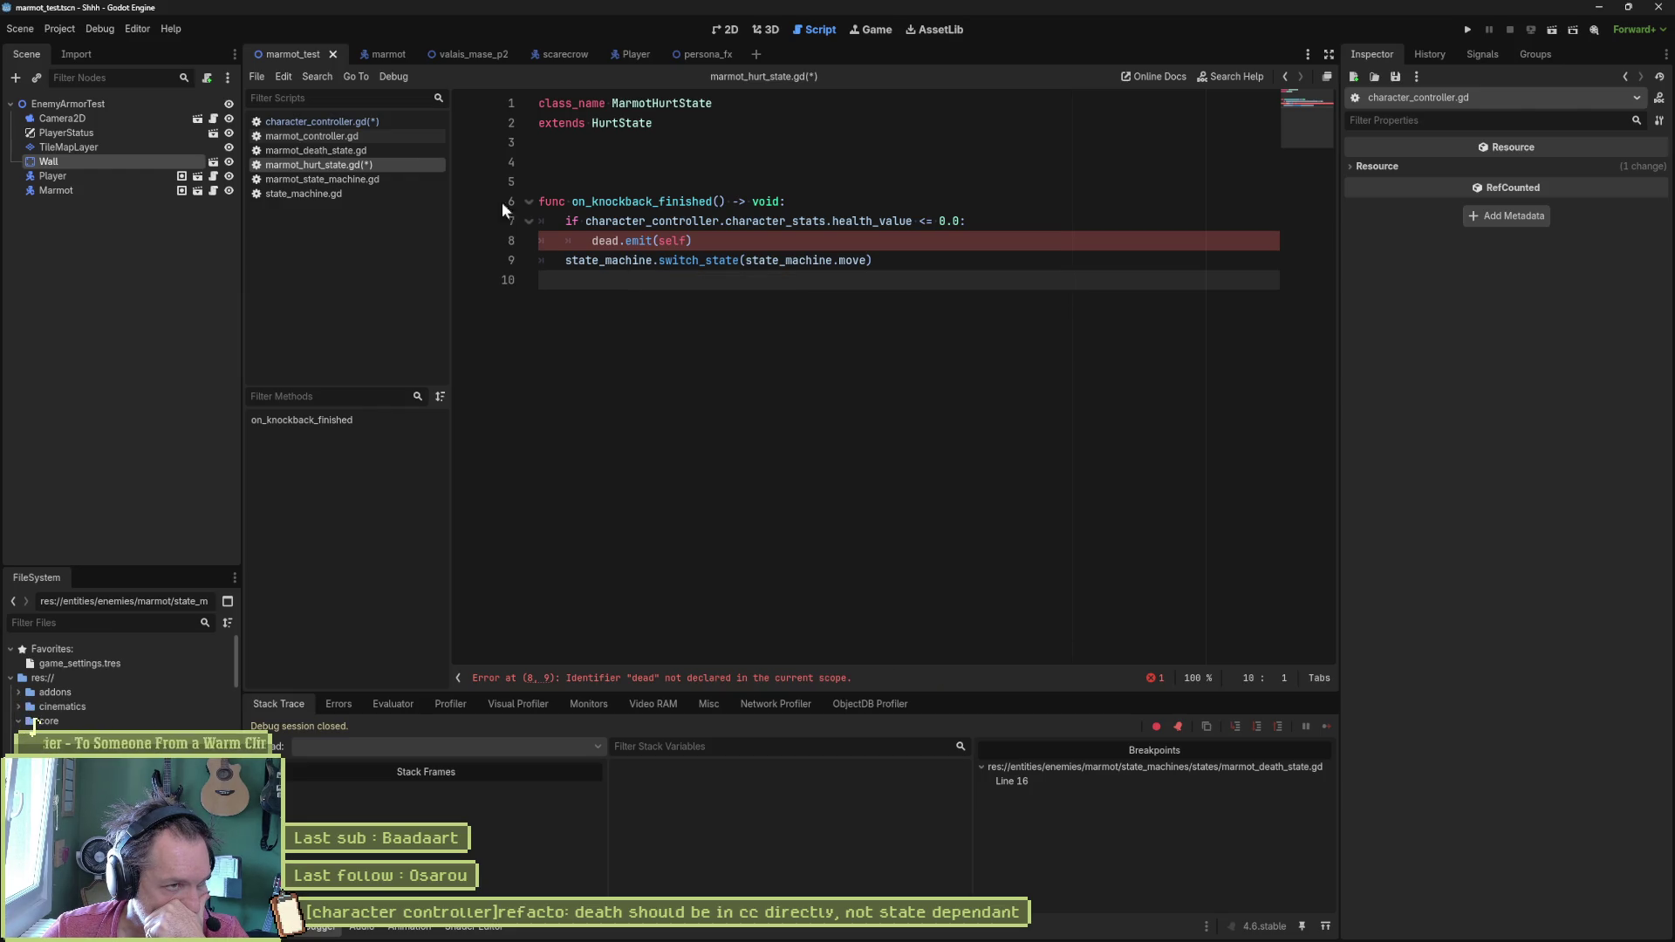
{"action": "left_click", "coordinate": [358, 122]}
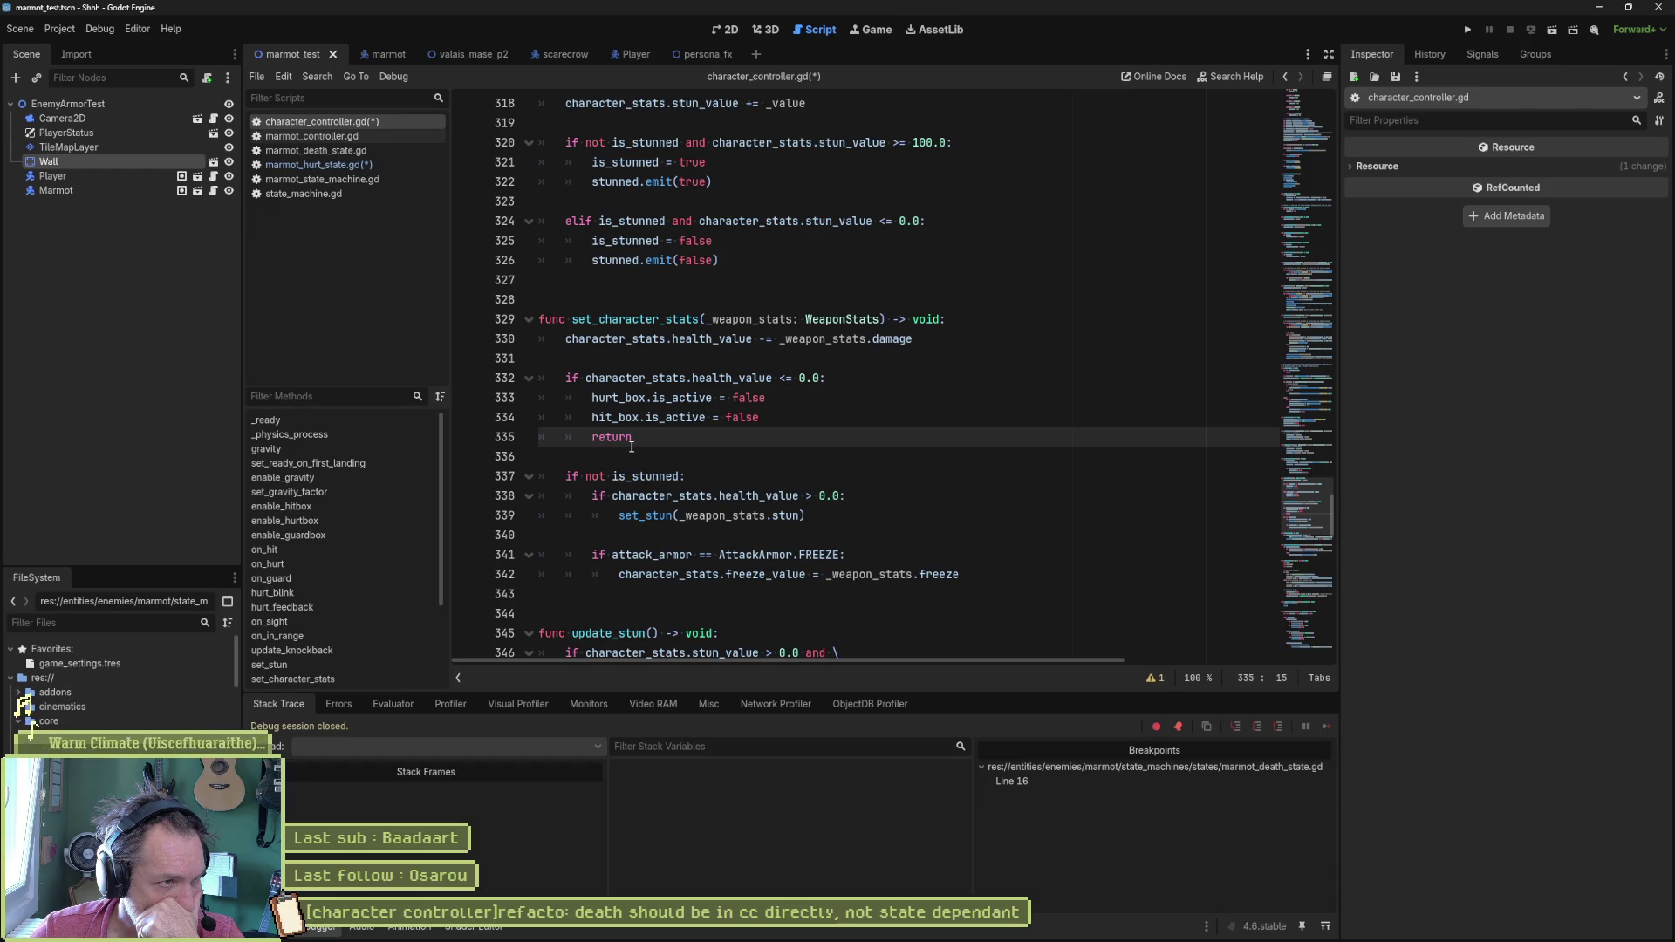
Step: Navigate from state_machine.gd through marmot_hurt_state.gd into the base hurt_state.gd script
{"action": "left_click", "coordinate": [304, 194]}
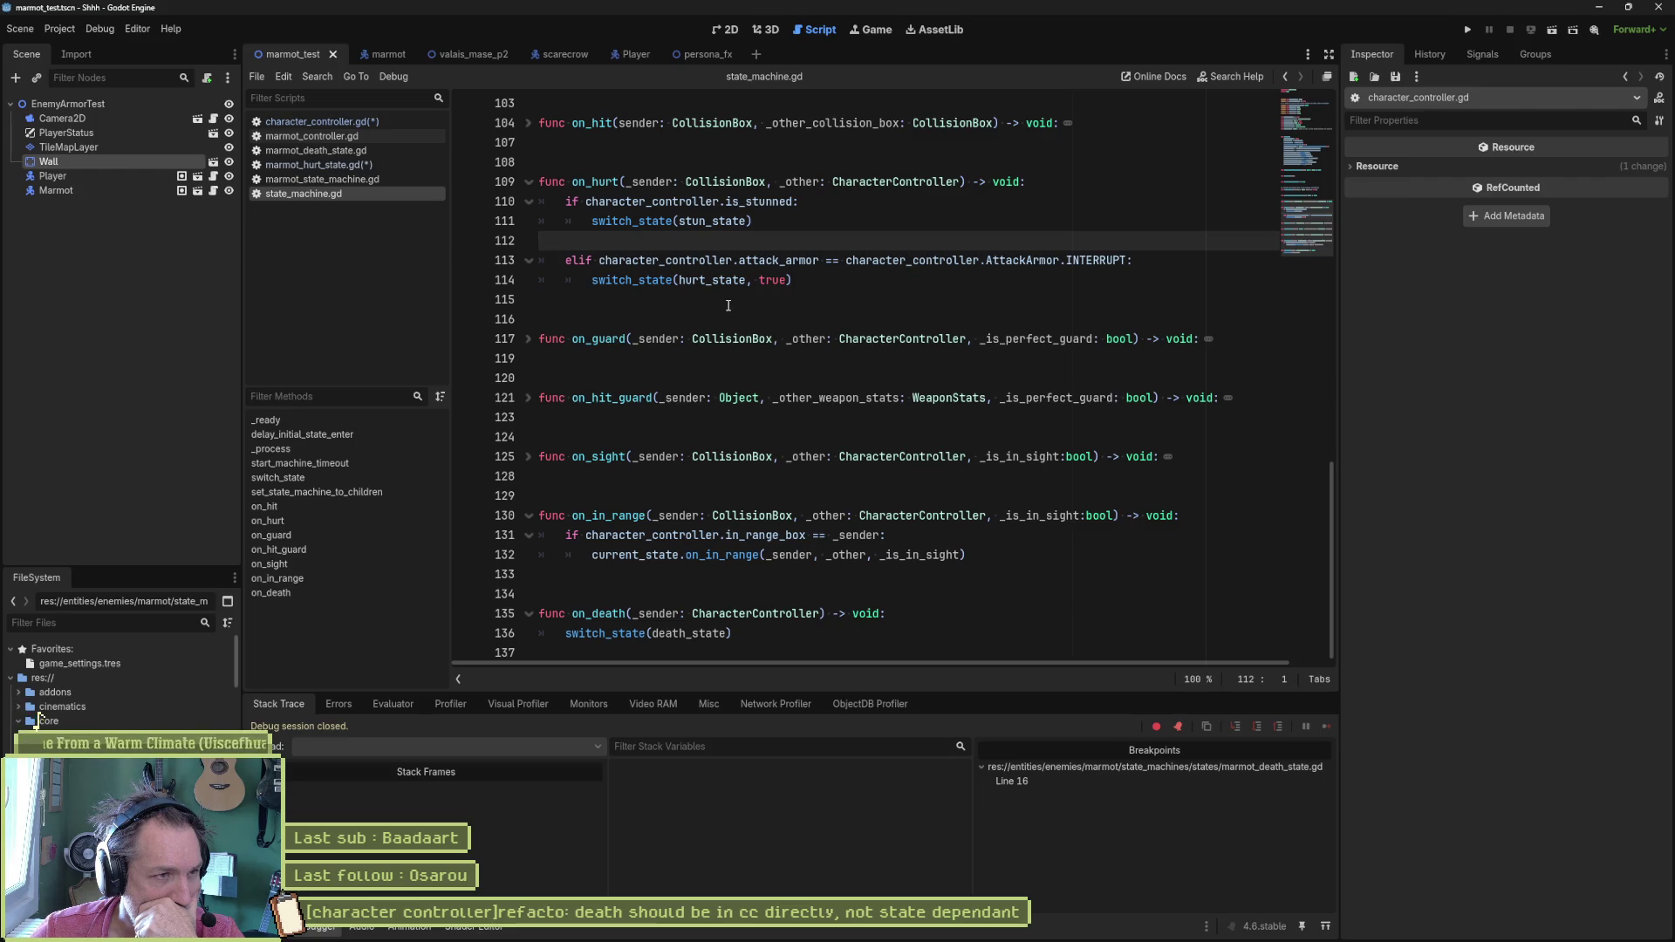
{"action": "left_click", "coordinate": [317, 163]}
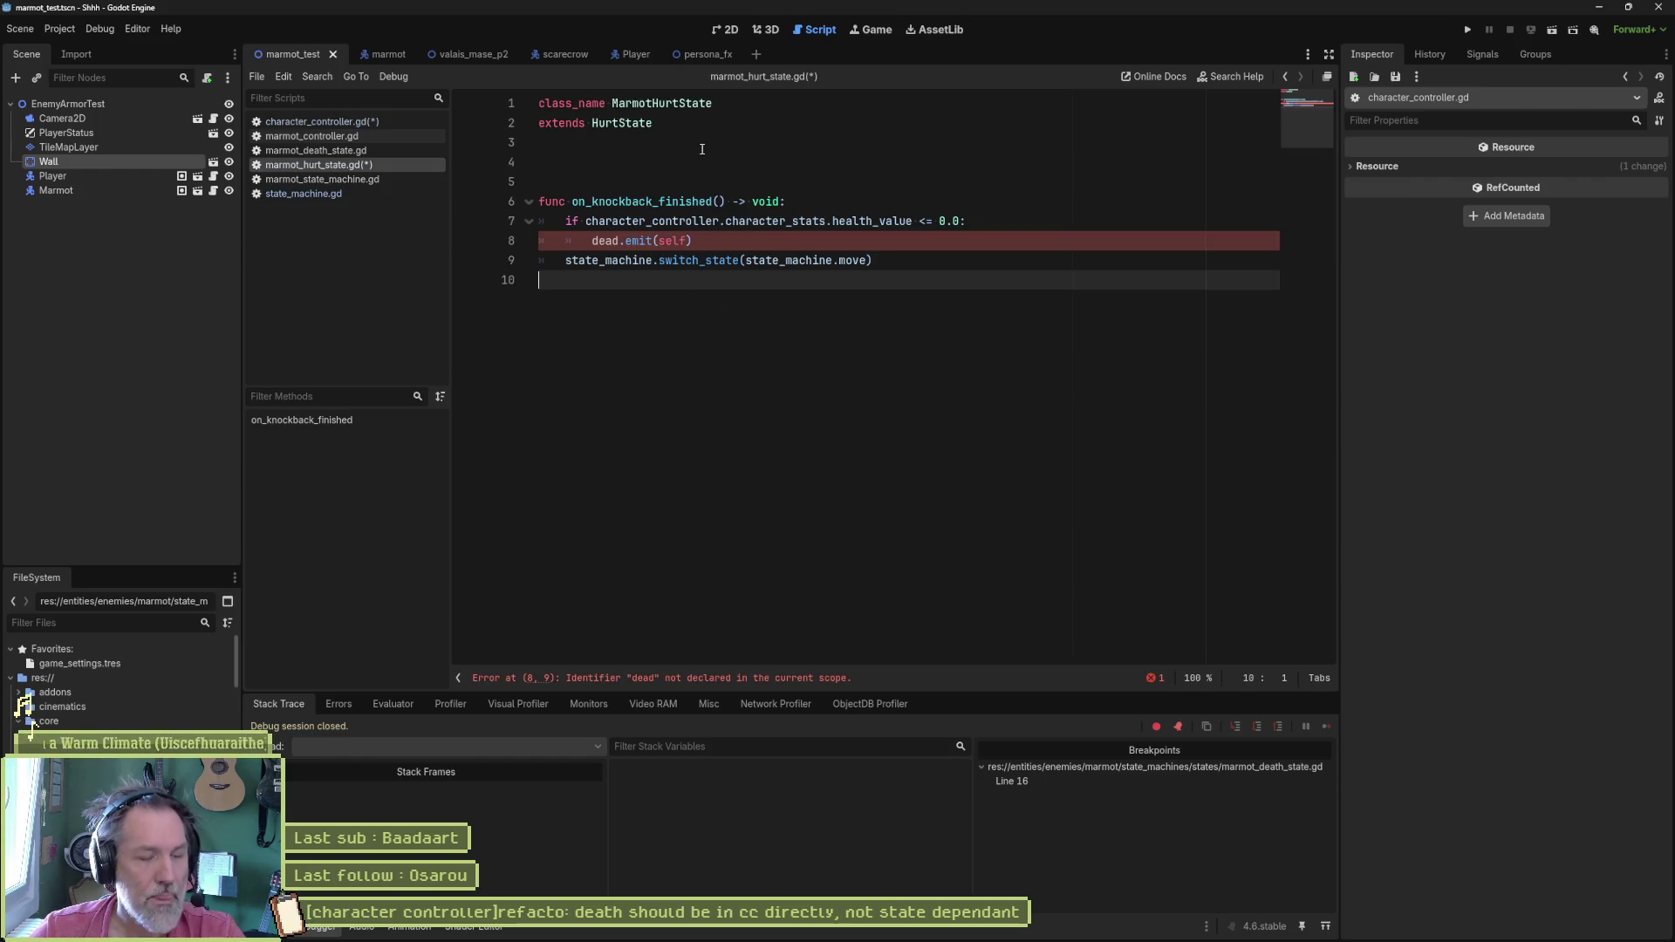
{"action": "left_click", "coordinate": [621, 122], "text": "ctrl"}
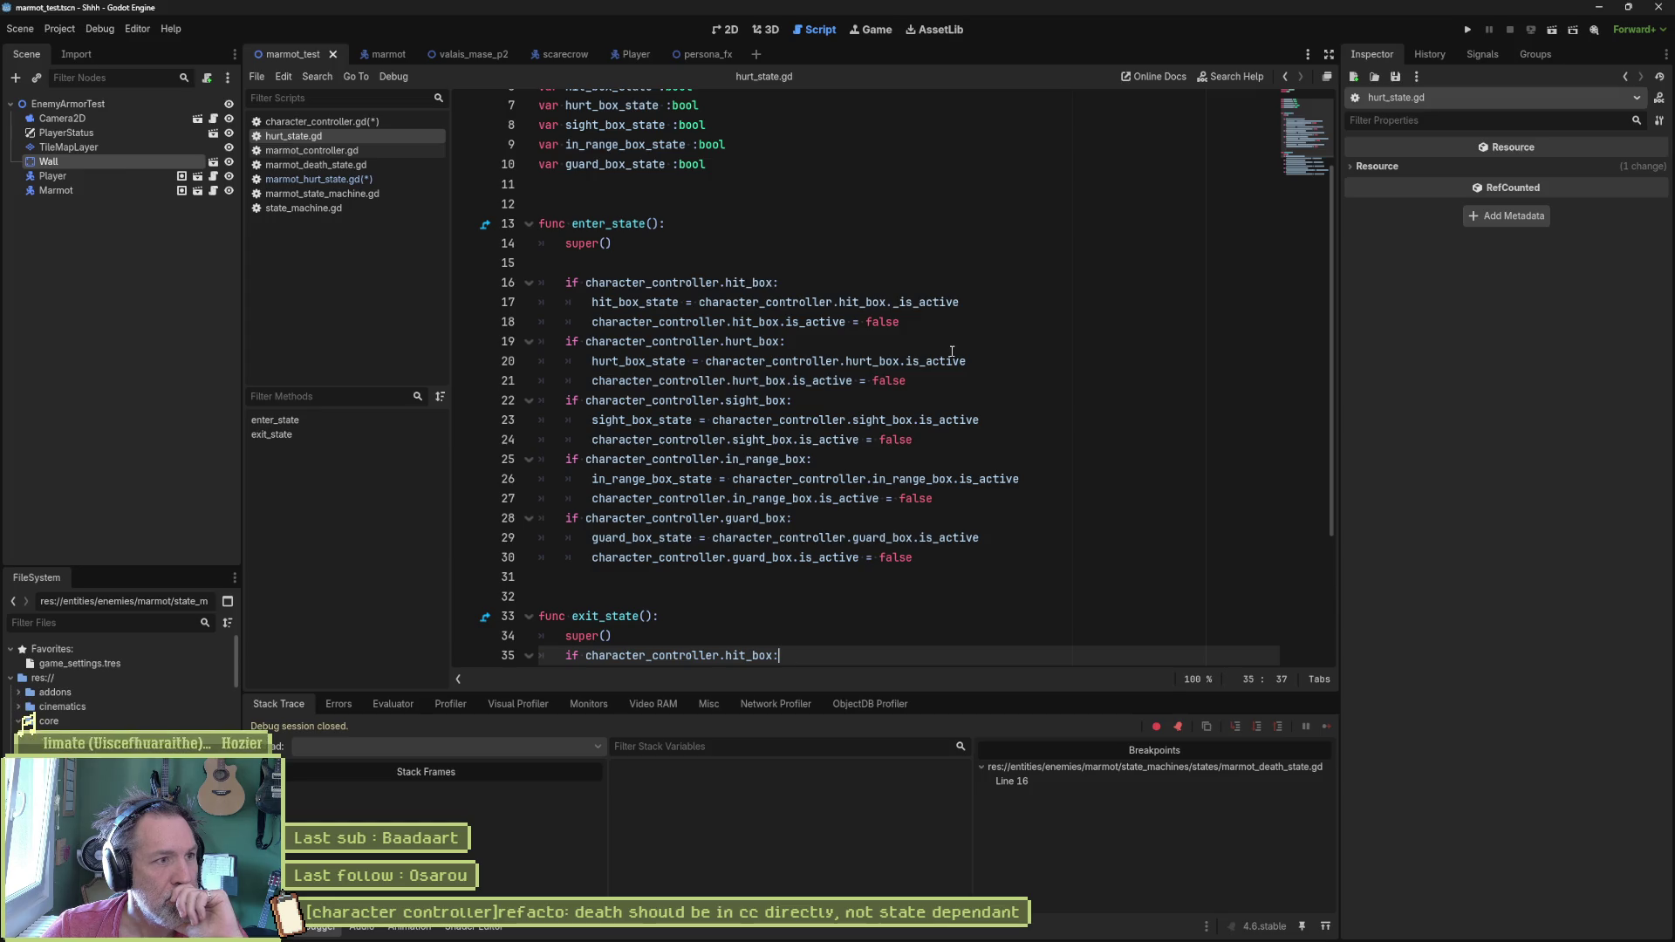
{"action": "scroll", "coordinate": [952, 351], "scroll_direction": "down", "scroll_amount": 2}
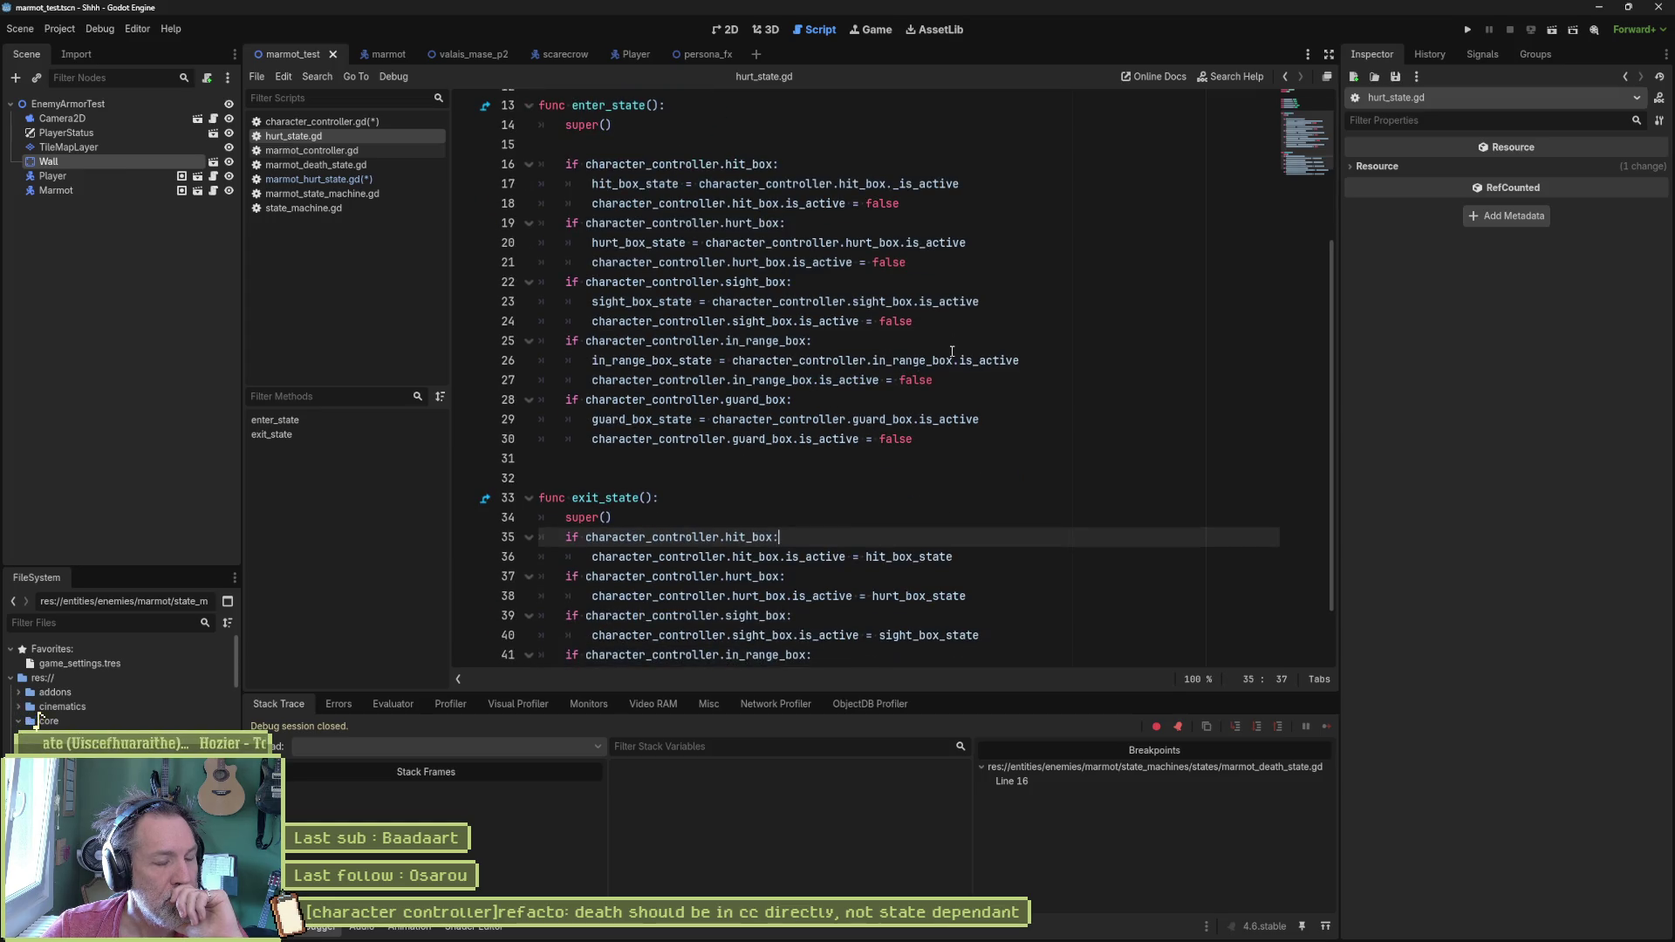
{"action": "scroll", "coordinate": [951, 351], "scroll_direction": "down", "scroll_amount": 2}
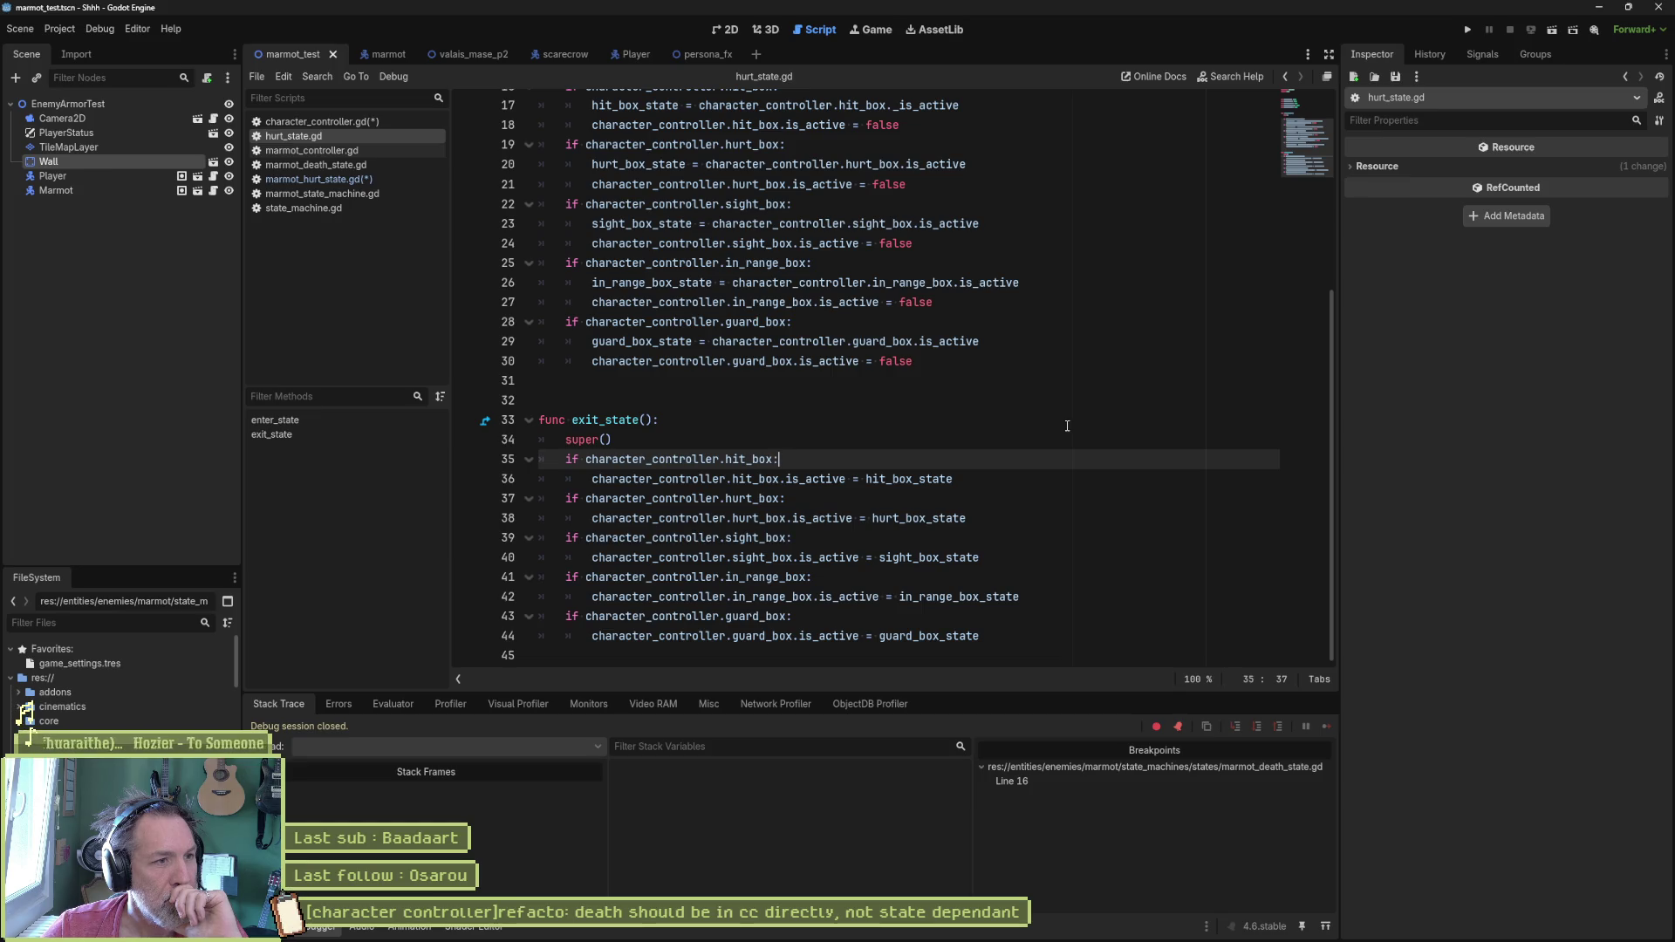
Step: Remove the zero-health death check from marmot_hurt_state's on_knockback_finished
{"action": "left_click", "coordinate": [307, 179]}
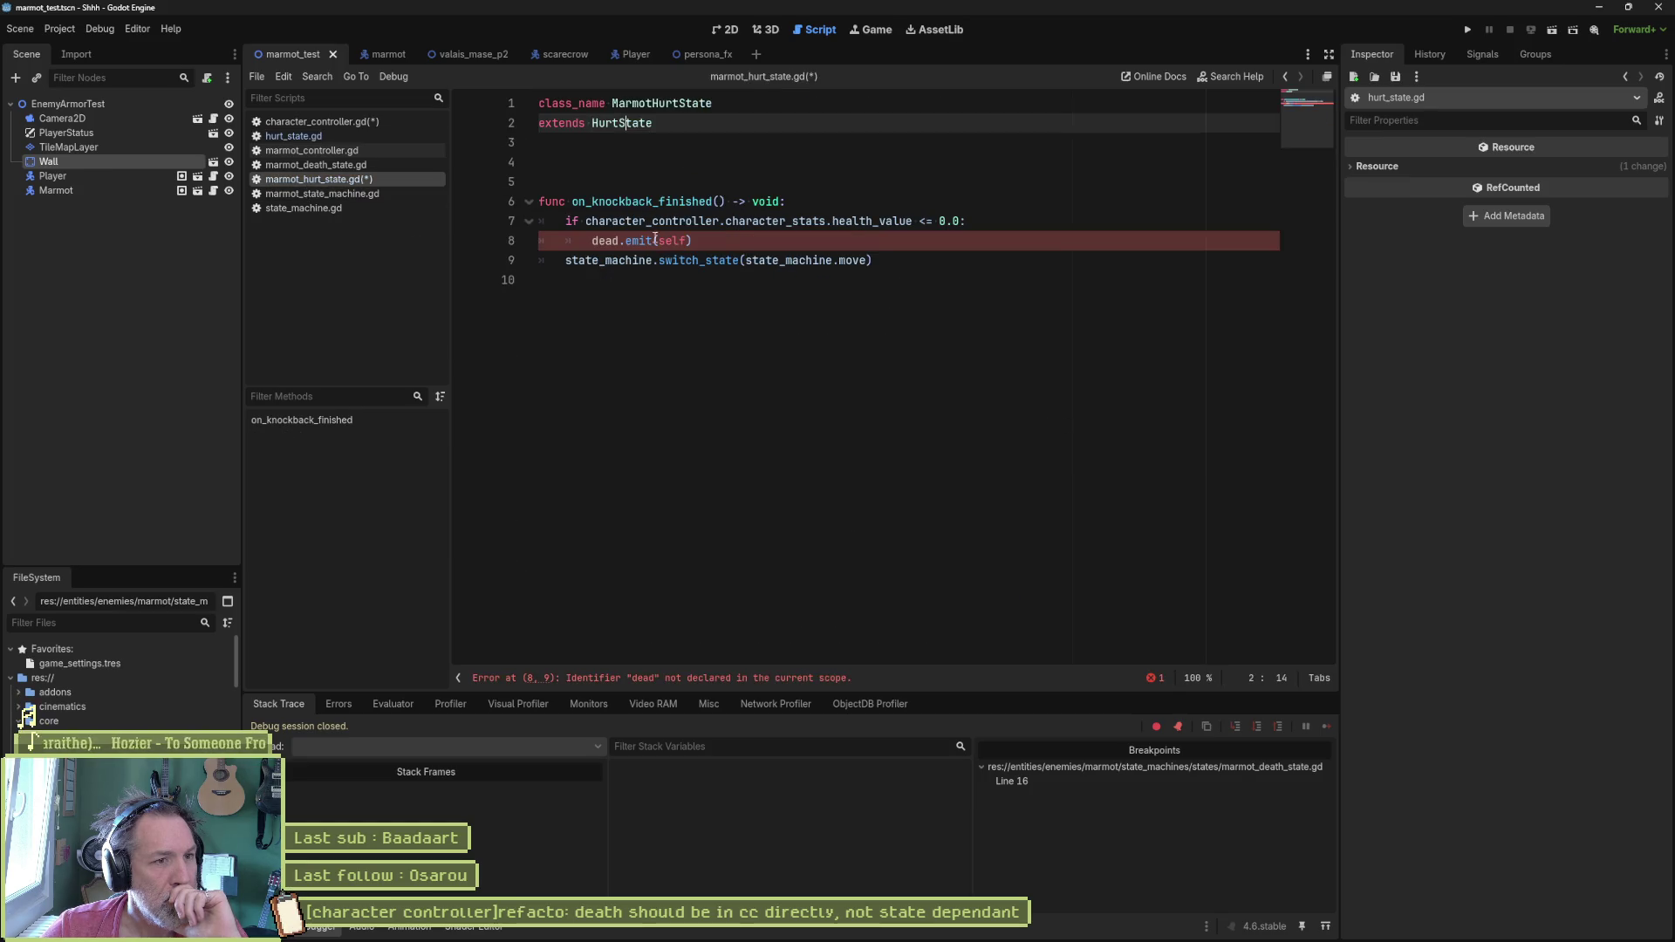
{"action": "key", "text": "shift+Up"}
{"action": "key", "text": "shift+Home"}
{"action": "key", "text": "ctrl+c"}
{"action": "key", "text": "BackSpace"}
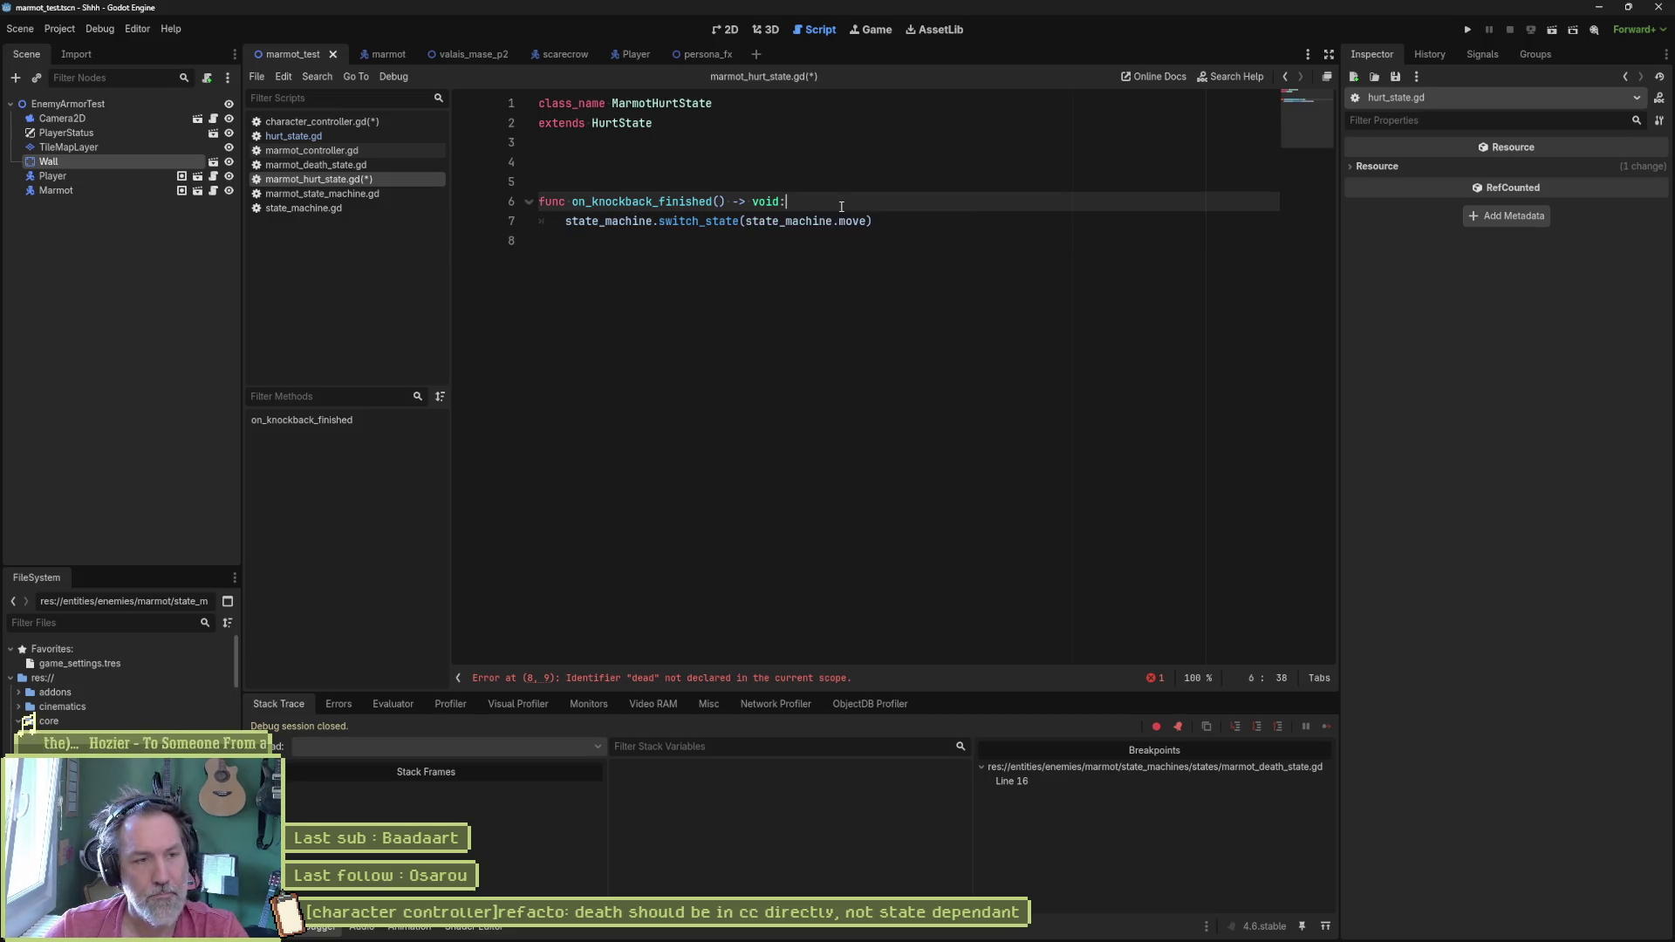
Step: Paste the health_value <= 0.0 dead.emit(self) check after super() in hurt_state's exit_state
{"action": "left_click", "coordinate": [620, 125], "text": "ctrl"}
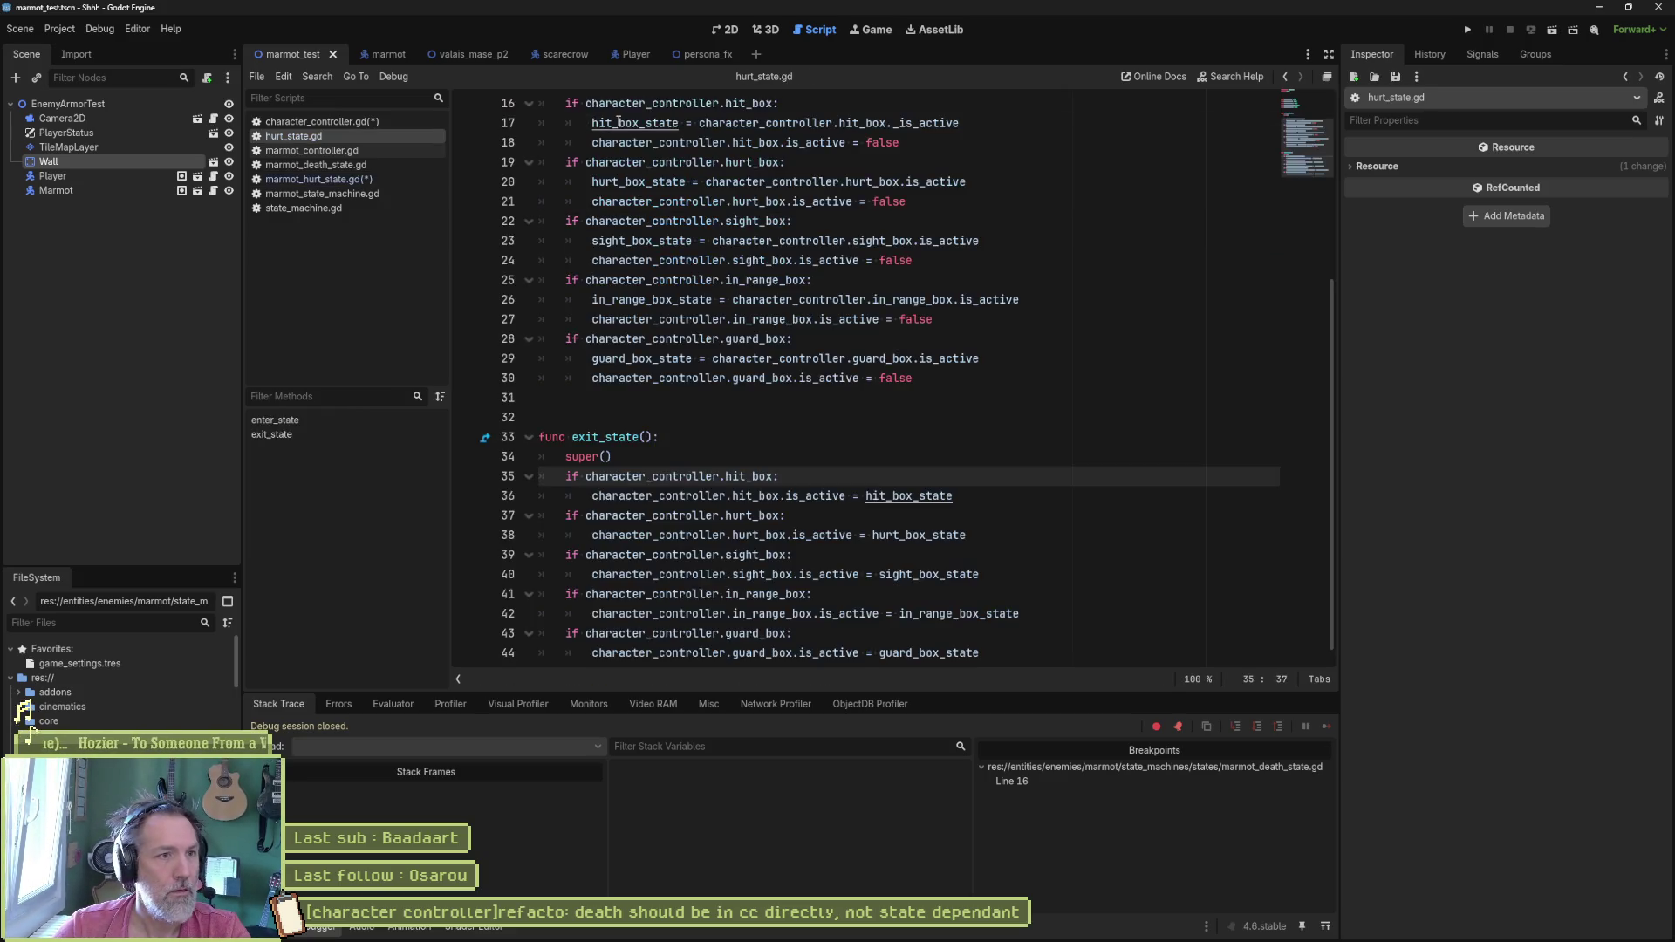
{"action": "left_click", "coordinate": [731, 459]}
{"action": "key", "text": "Return"}
{"action": "key", "text": "ctrl+v"}
{"action": "key", "text": "Return"}
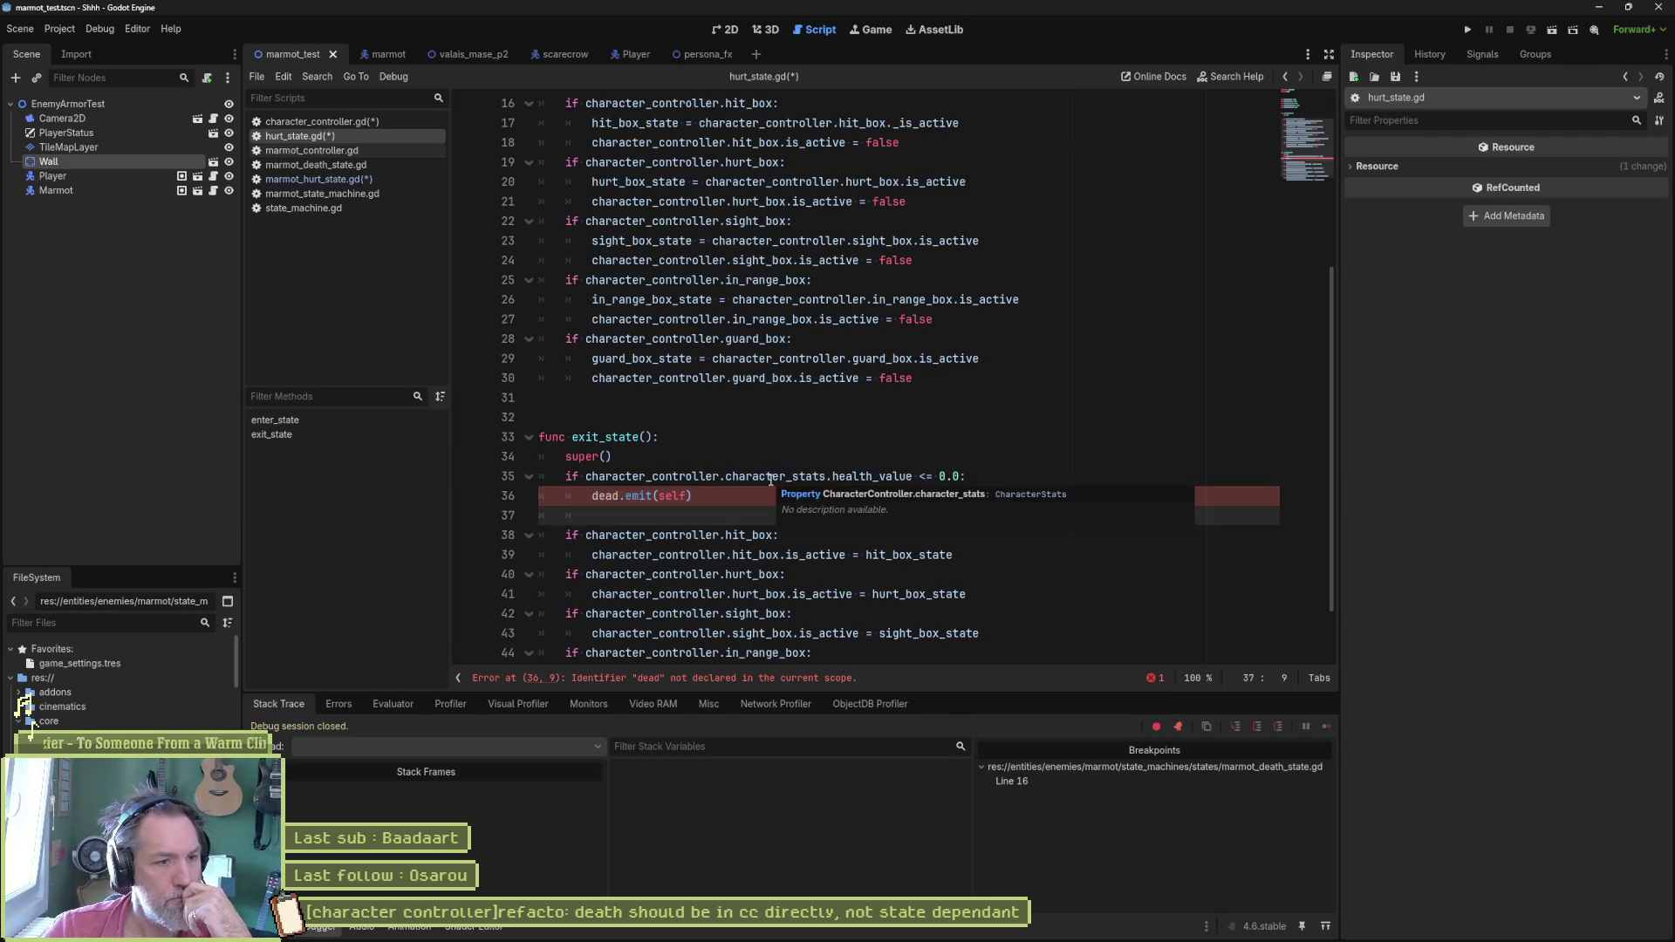
{"action": "scroll", "coordinate": [1157, 443], "scroll_direction": "down", "scroll_amount": 2}
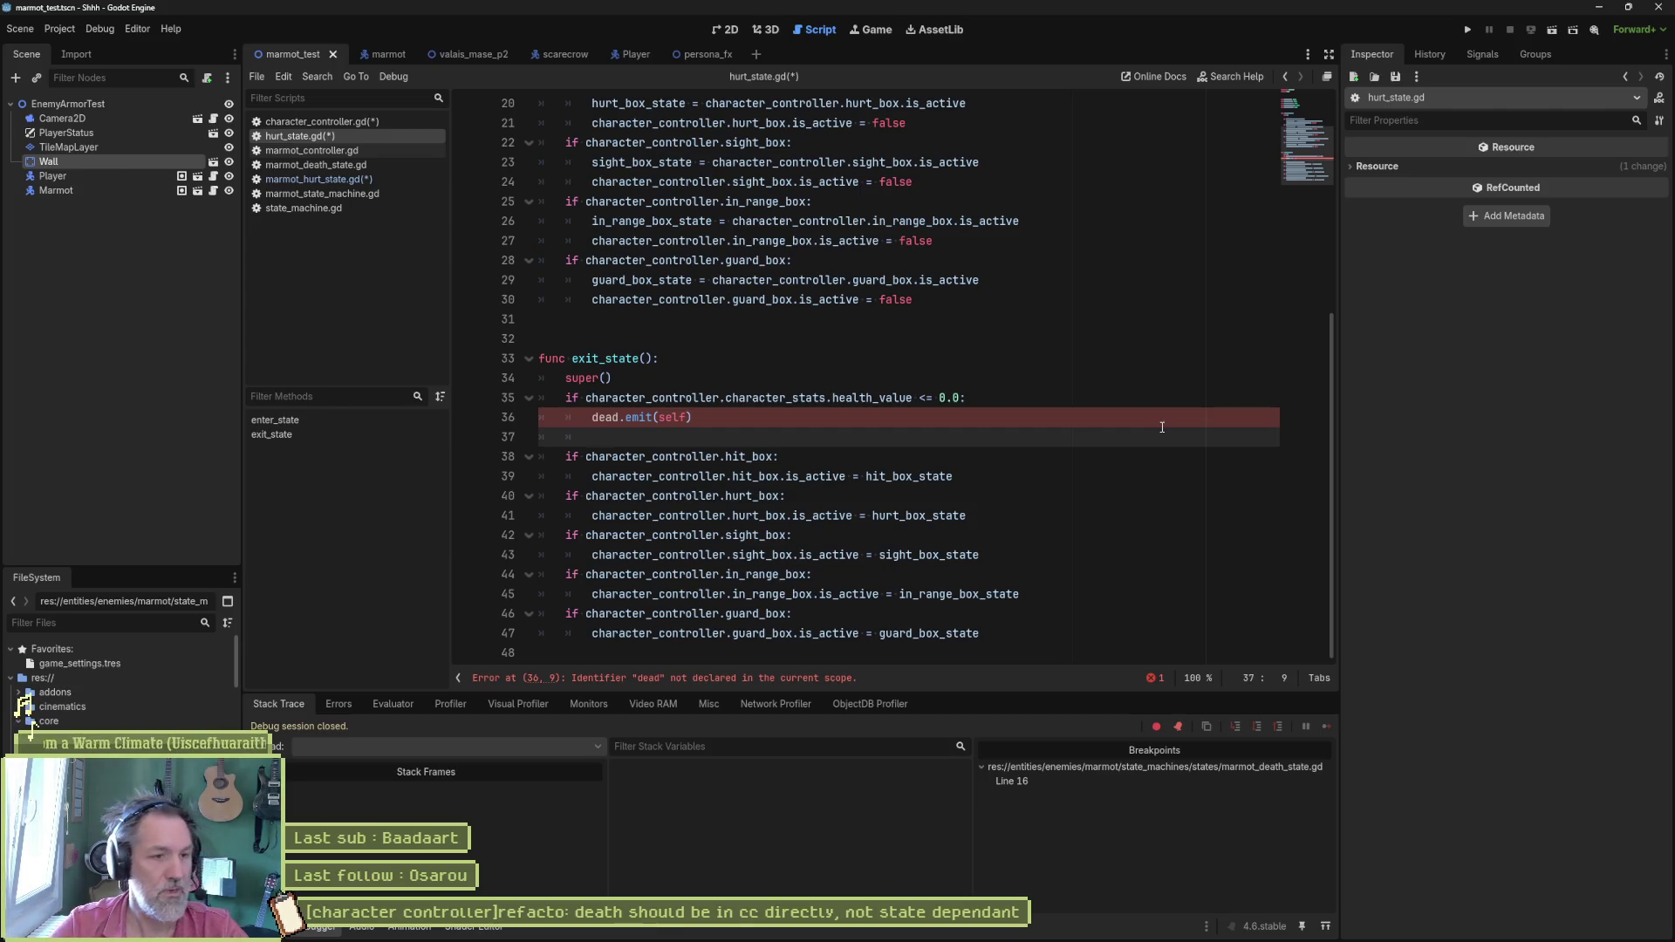
Step: Add an EventBus line under dead.emit and jump into the event_bus.gd script
{"action": "left_click", "coordinate": [742, 419]}
{"action": "key", "text": "Return"}
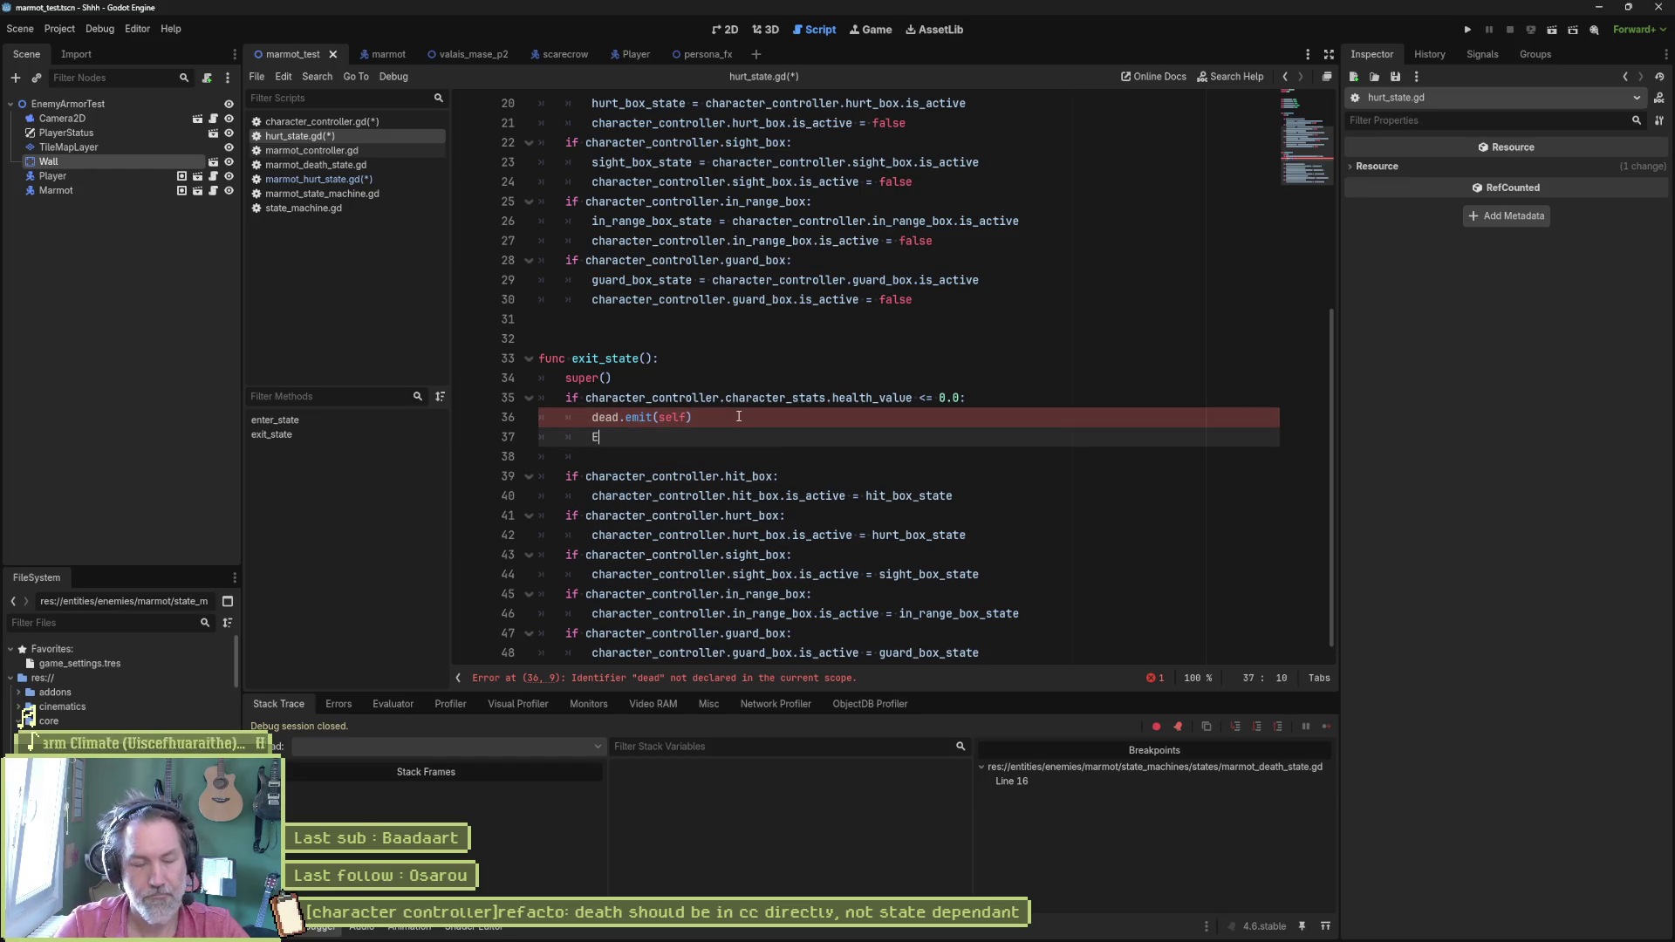
{"action": "type", "text": "Event"}
{"action": "key", "text": "Tab"}
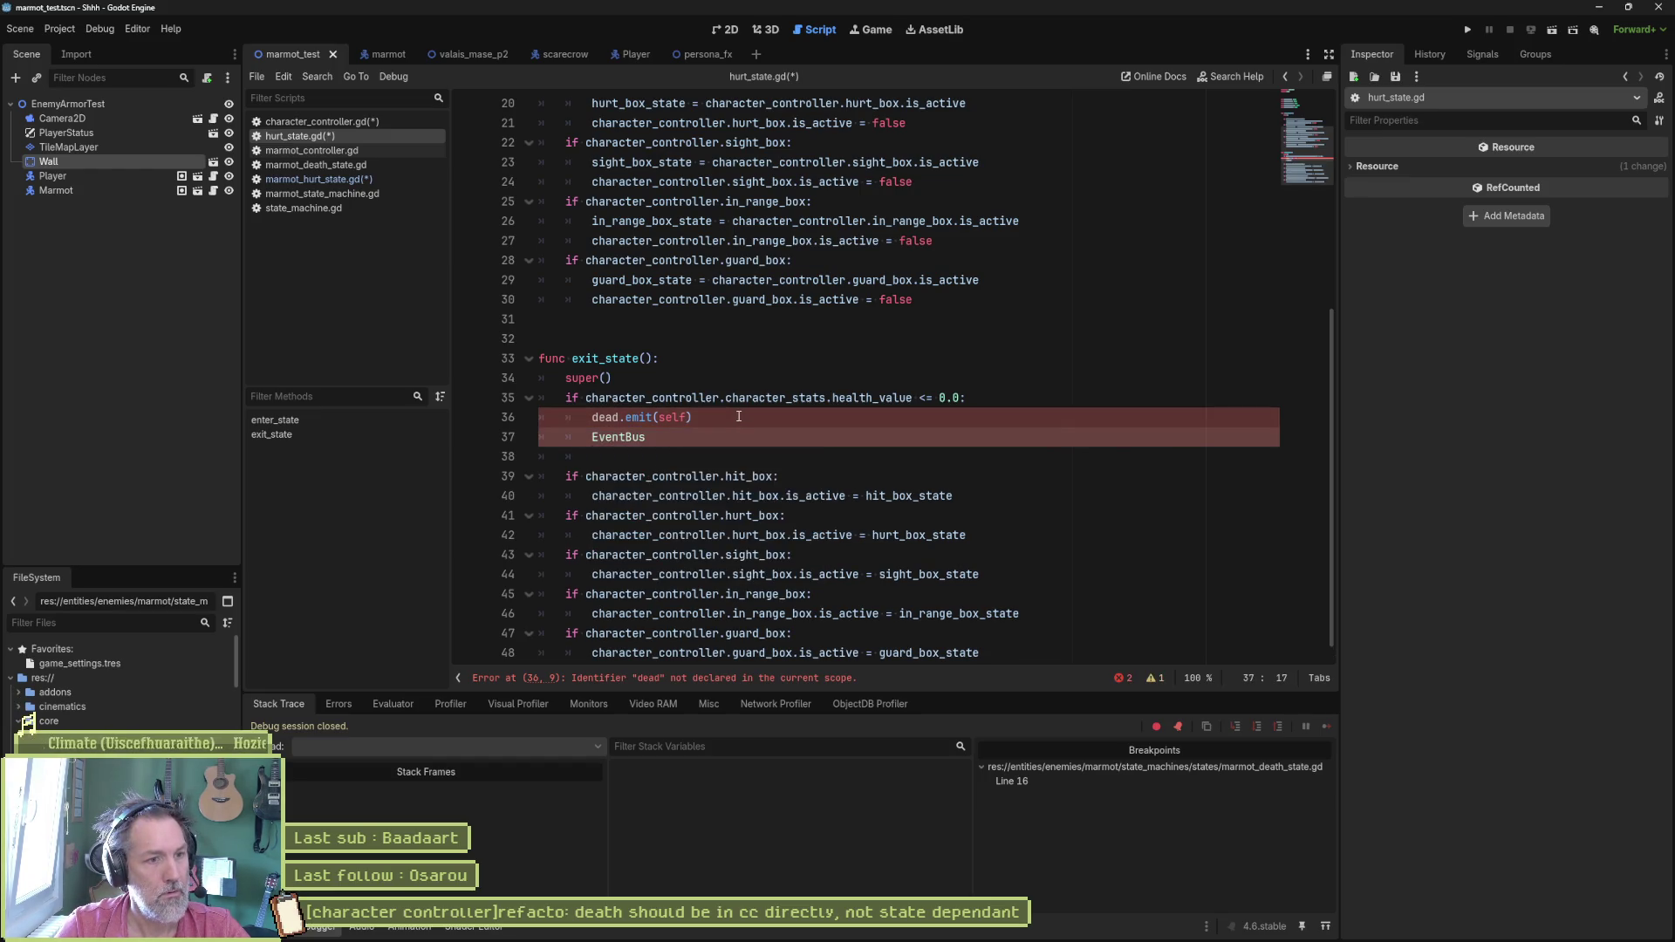
{"action": "left_click", "coordinate": [635, 437], "text": "ctrl"}
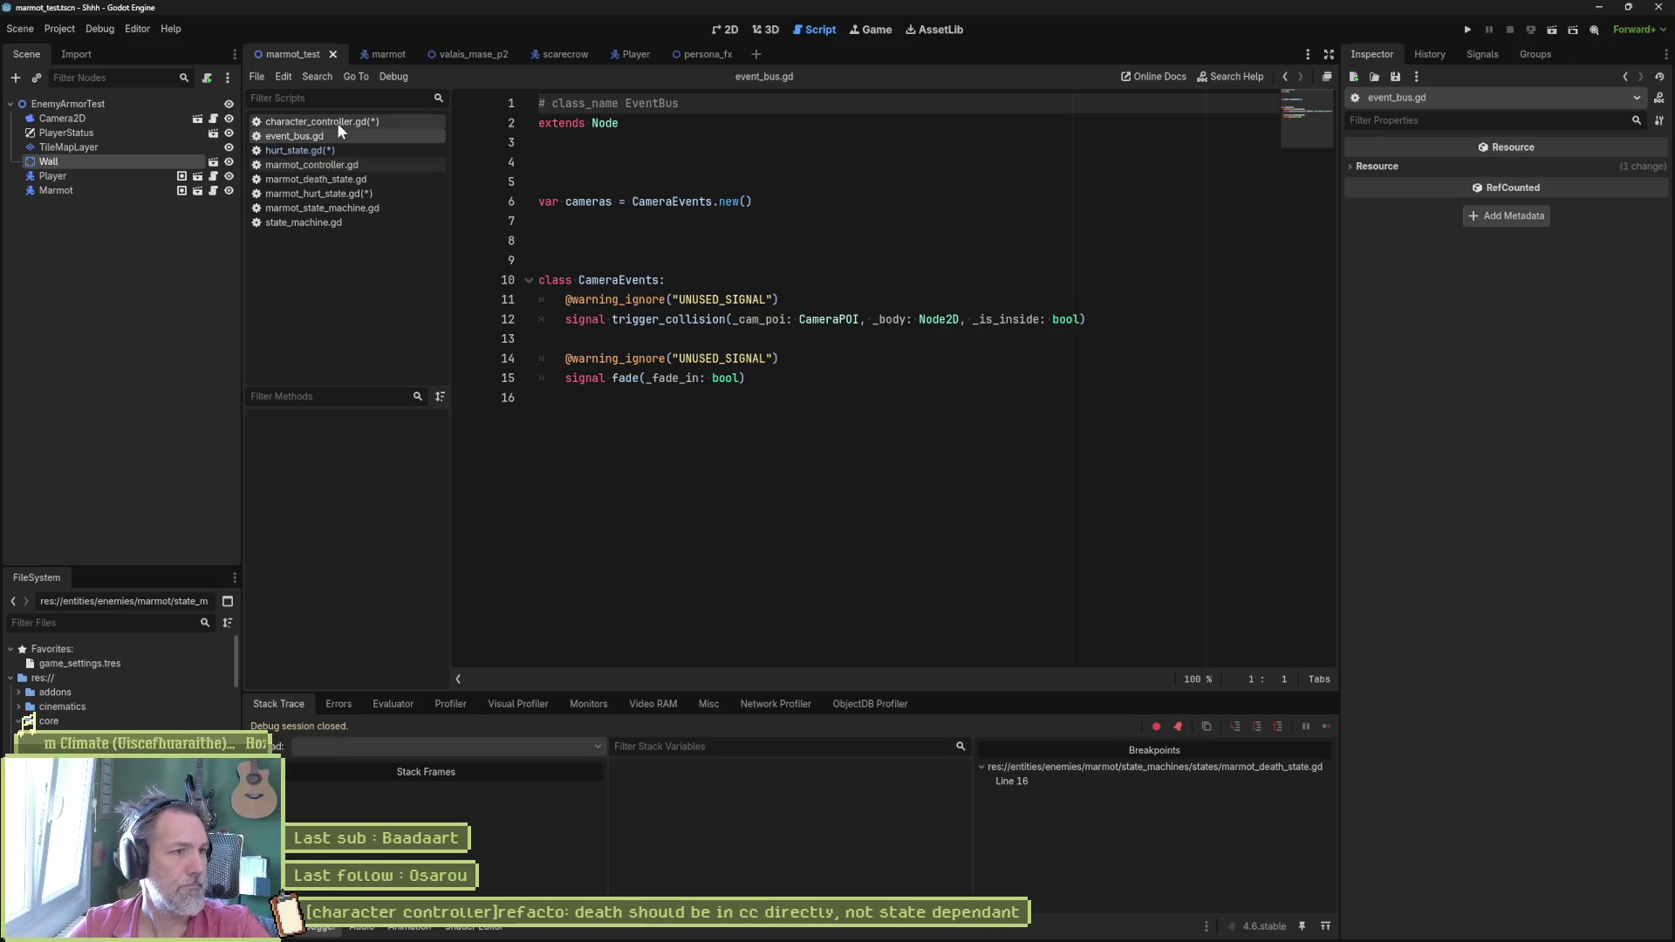
Step: Prefix dead.emit(self) with character_controller. in hurt_state.gd
{"action": "left_click", "coordinate": [376, 124]}
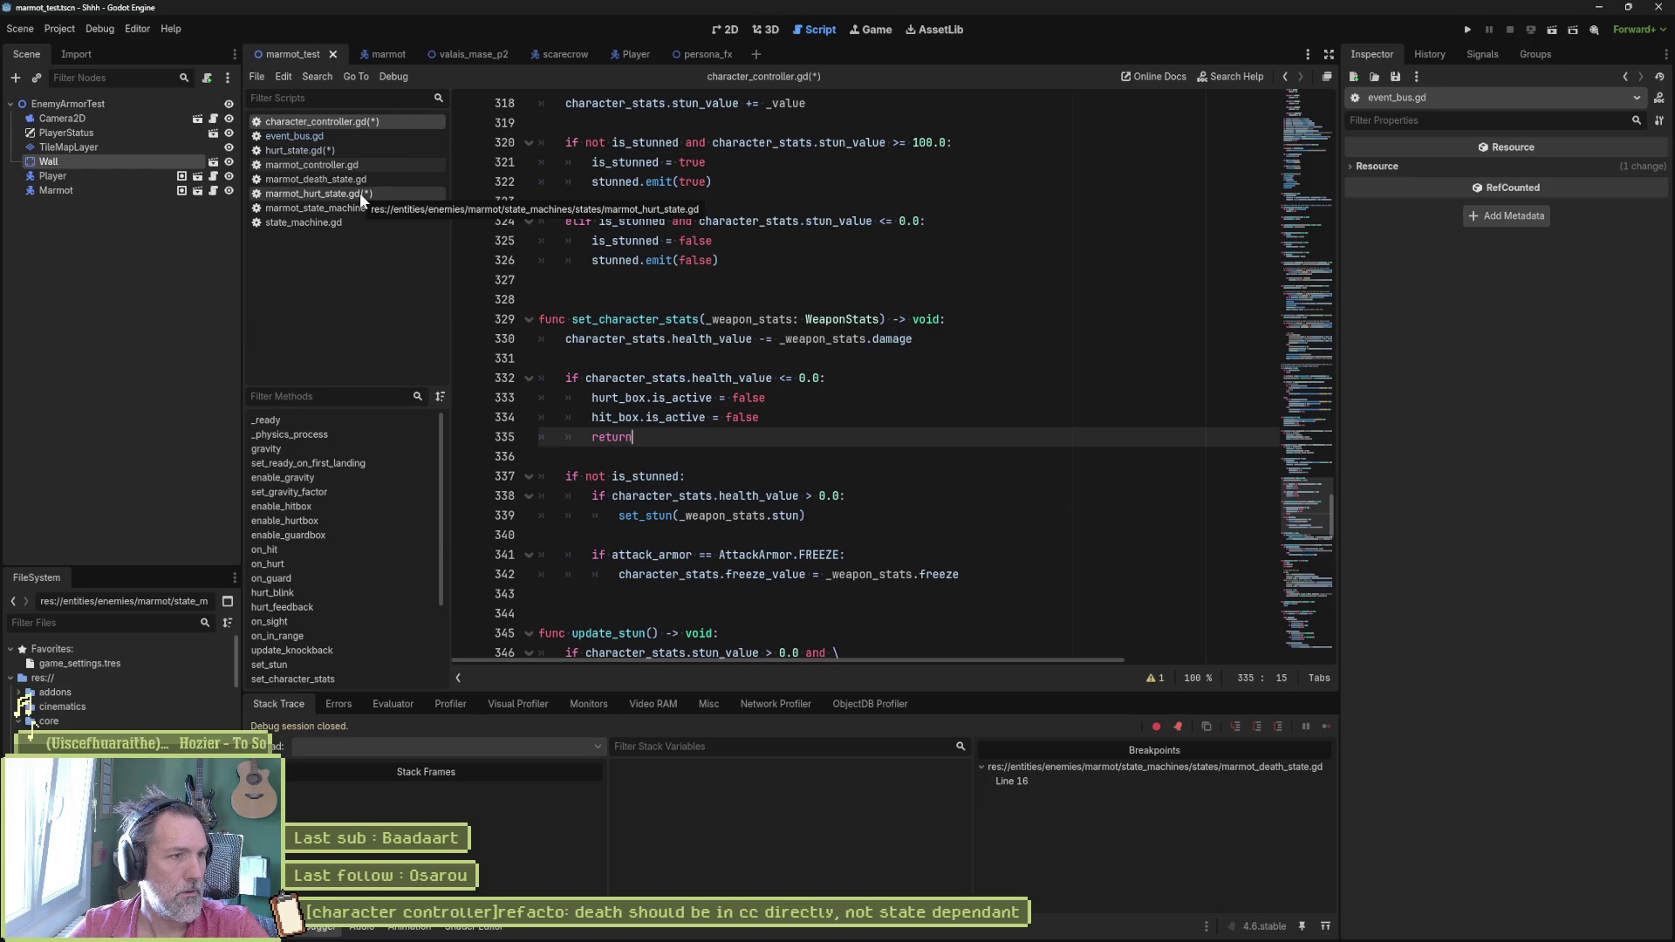
{"action": "left_click", "coordinate": [343, 152]}
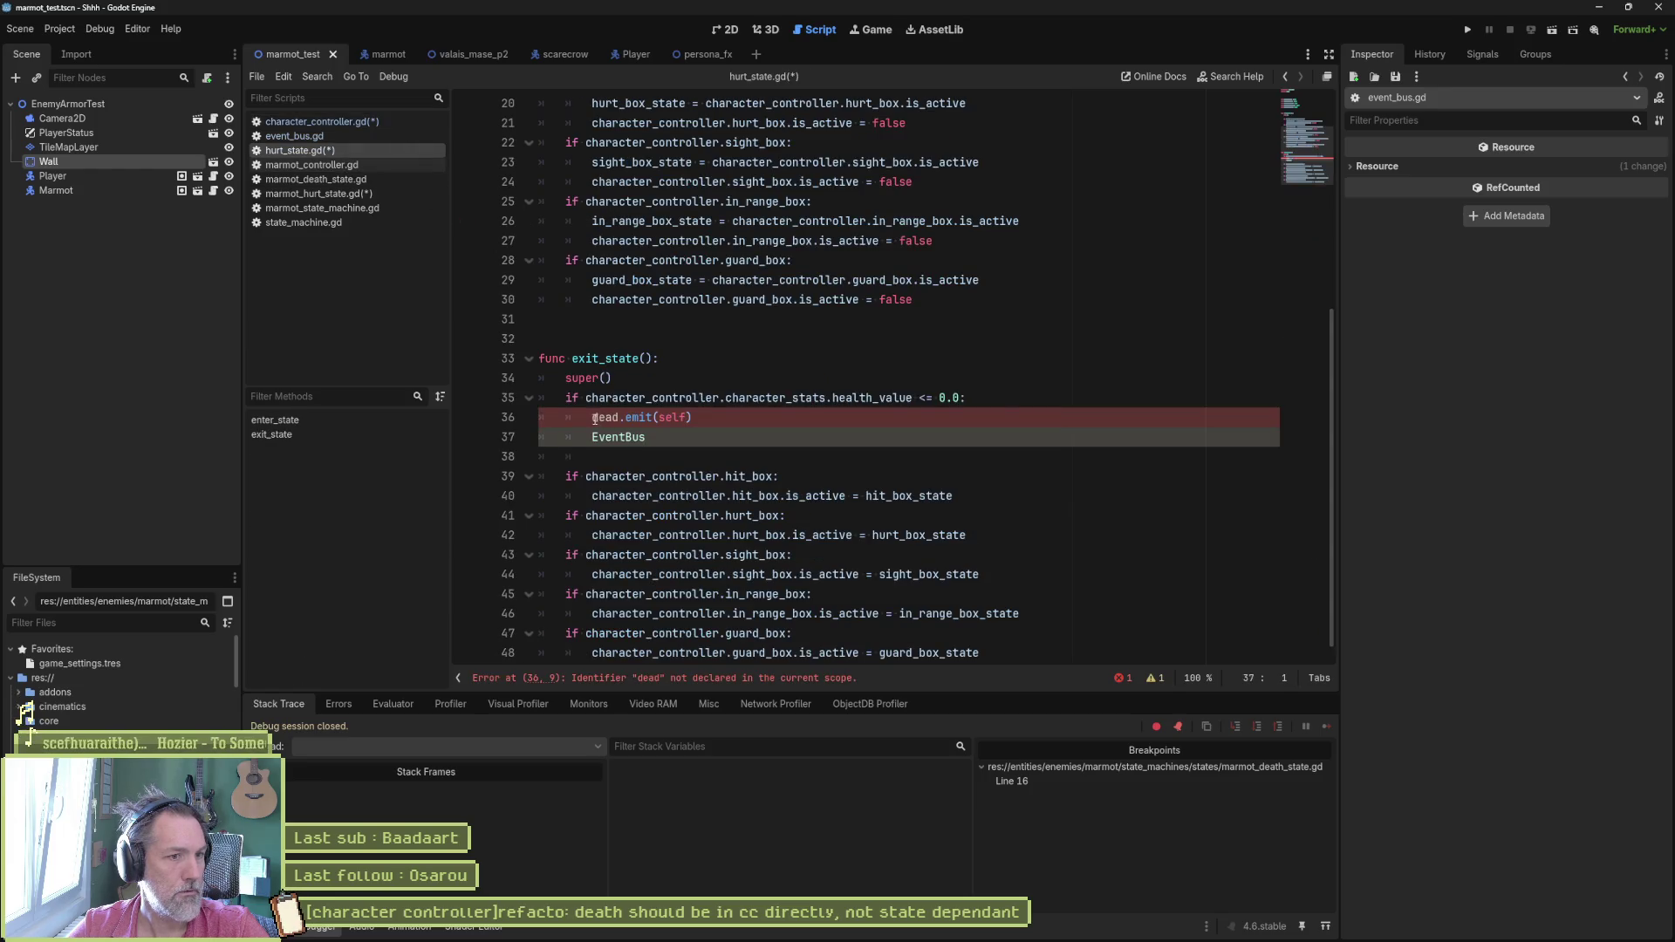
{"action": "key", "text": "Up"}
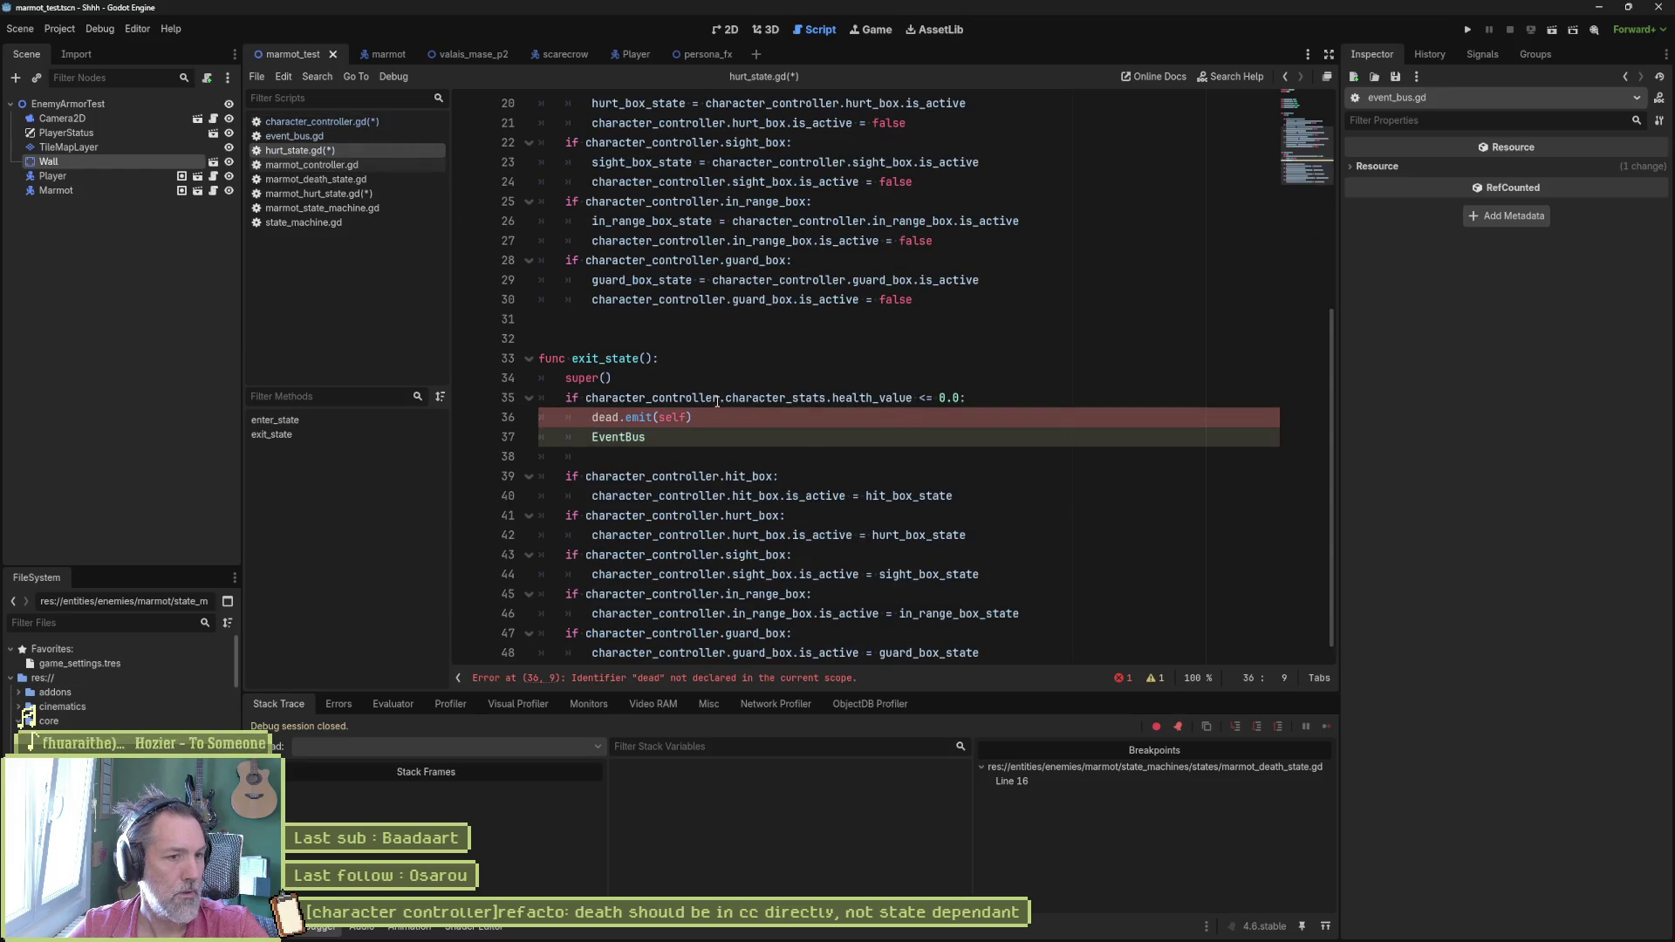
{"action": "left_click", "coordinate": [682, 398]}
{"action": "left_click", "coordinate": [592, 416]}
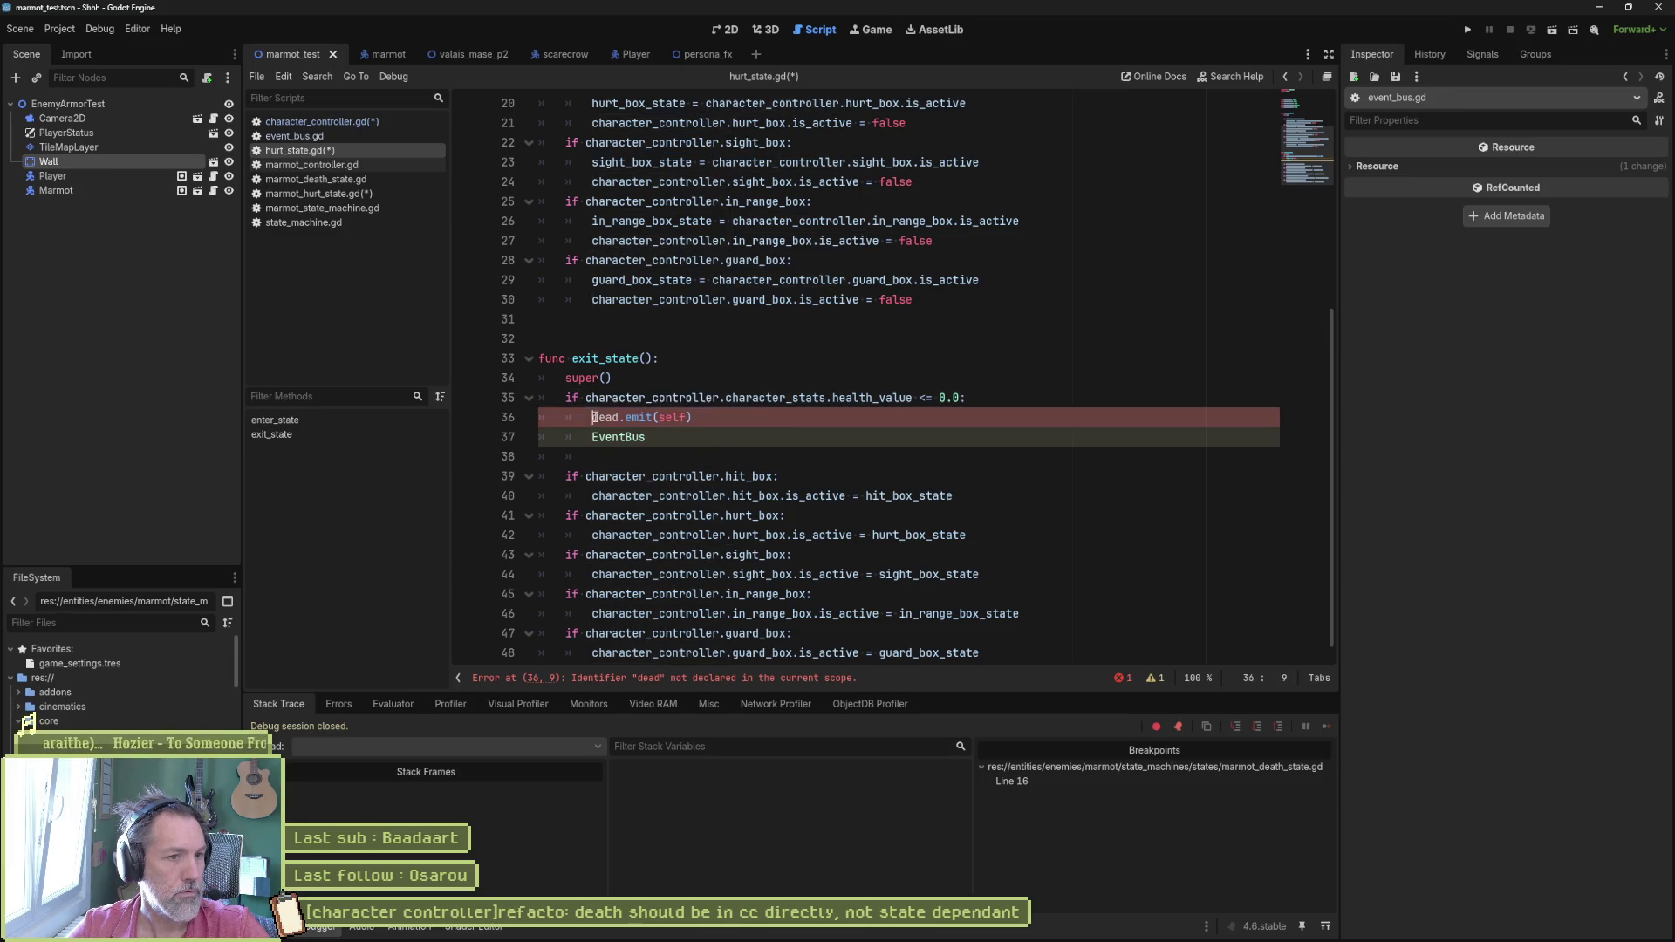
{"action": "type", "text": "character_controller."}
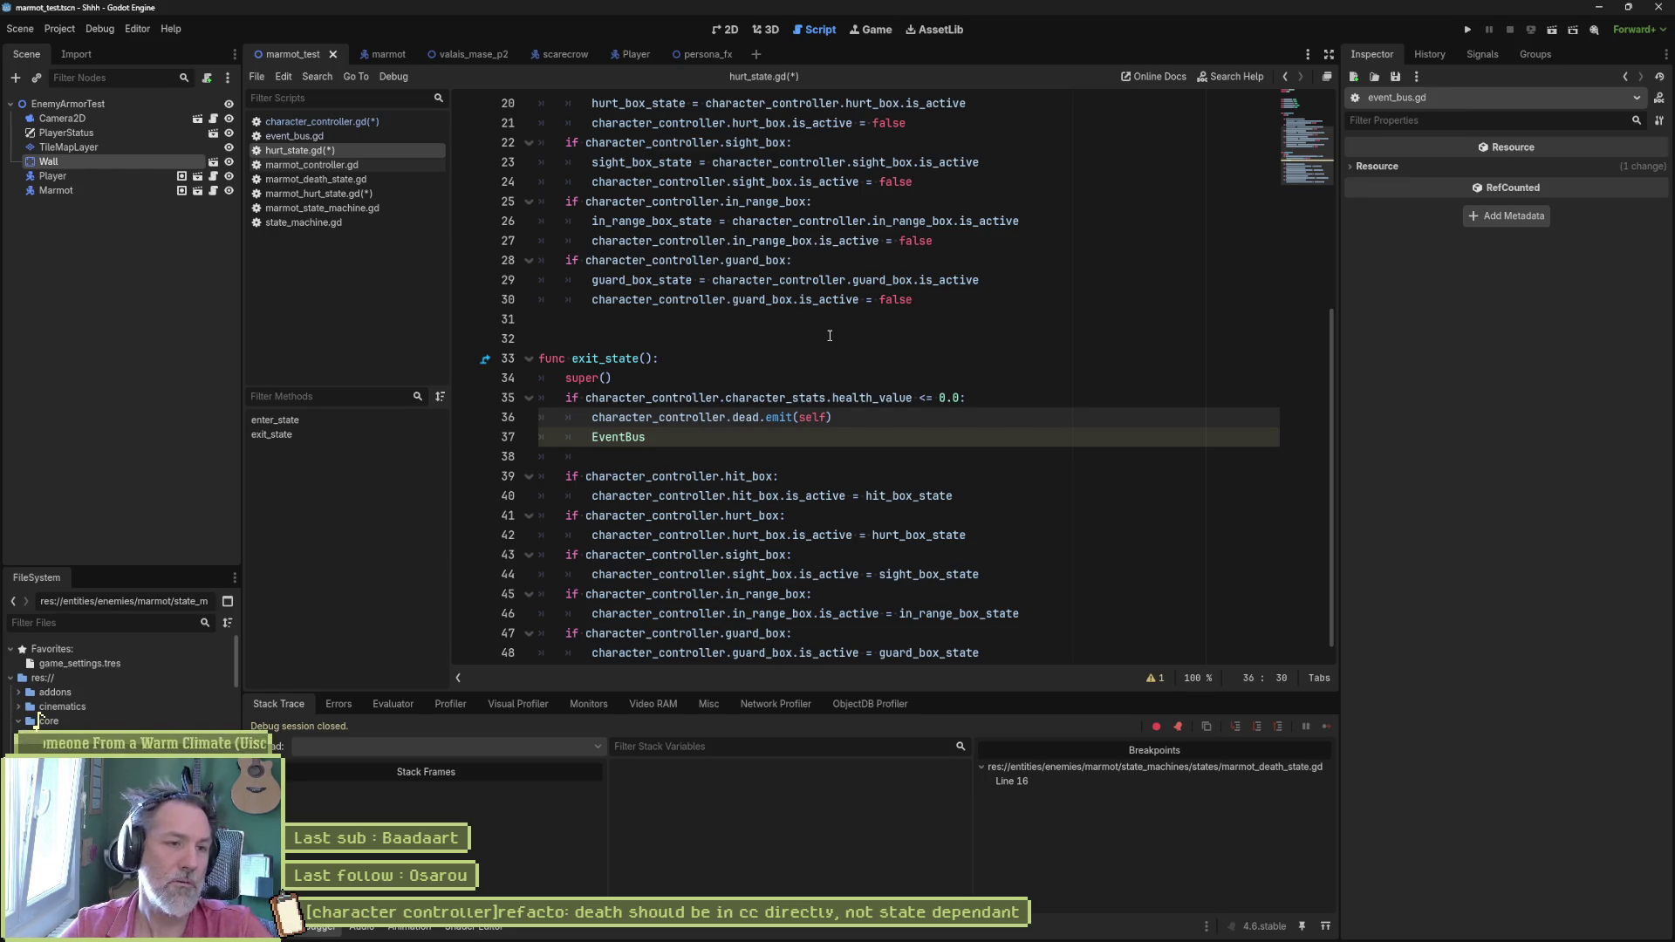
Step: Delete the tentative EventBus line and save hurt_state.gd
{"action": "key", "text": "ctrl+shift+k"}
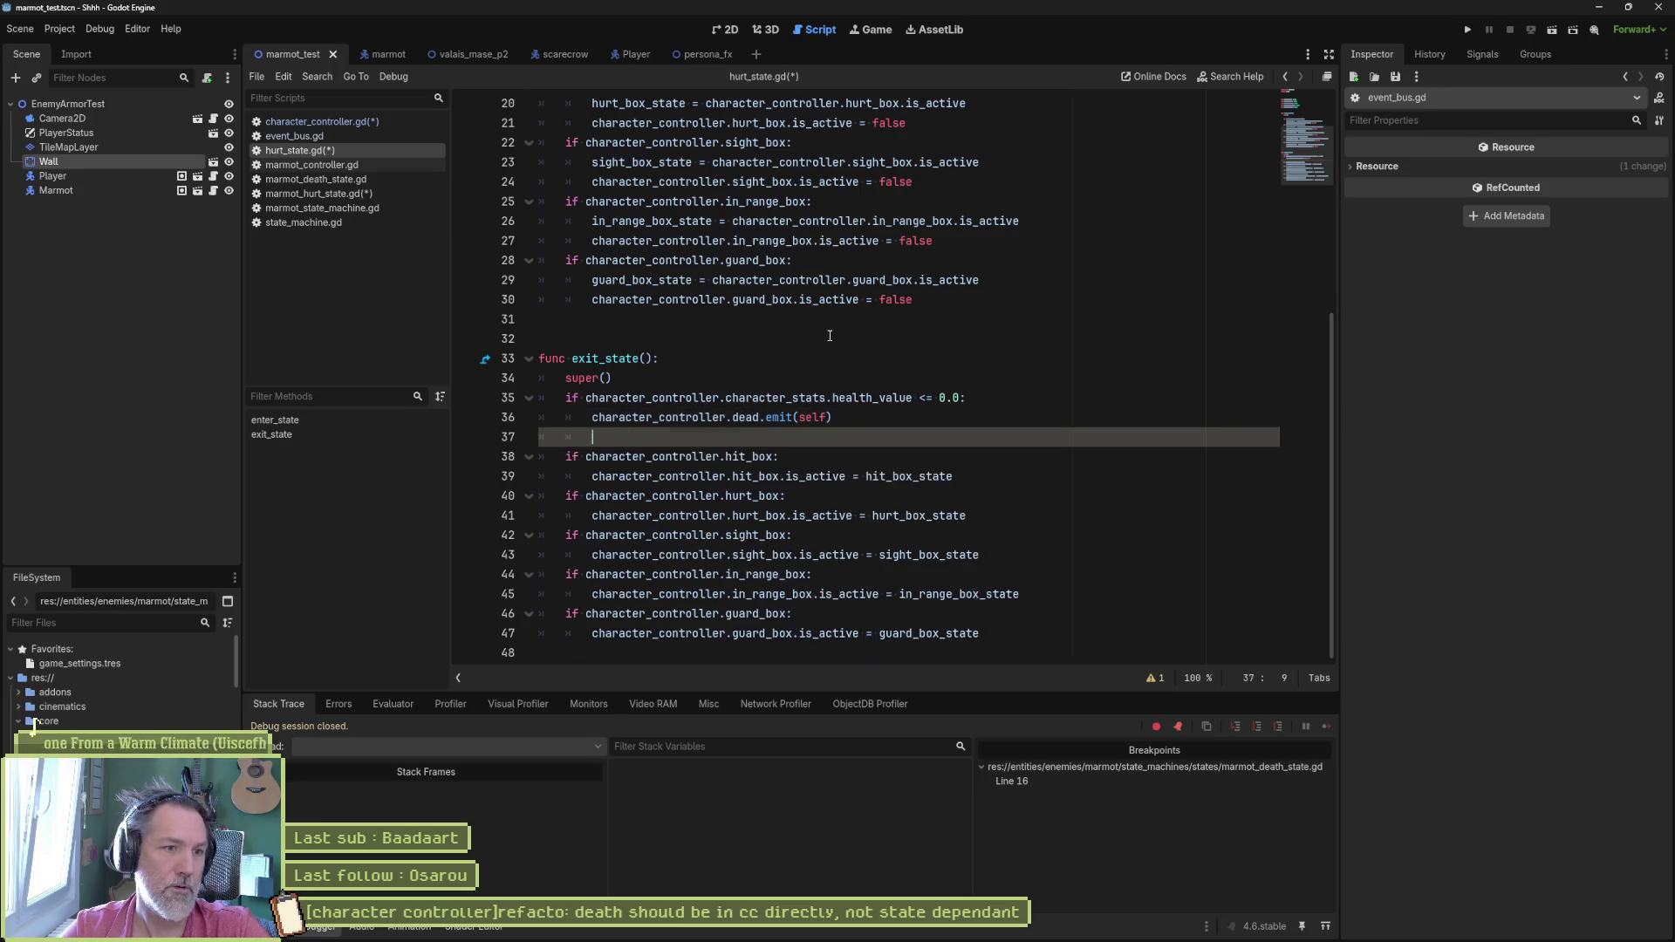
{"action": "key", "text": "ctrl+s"}
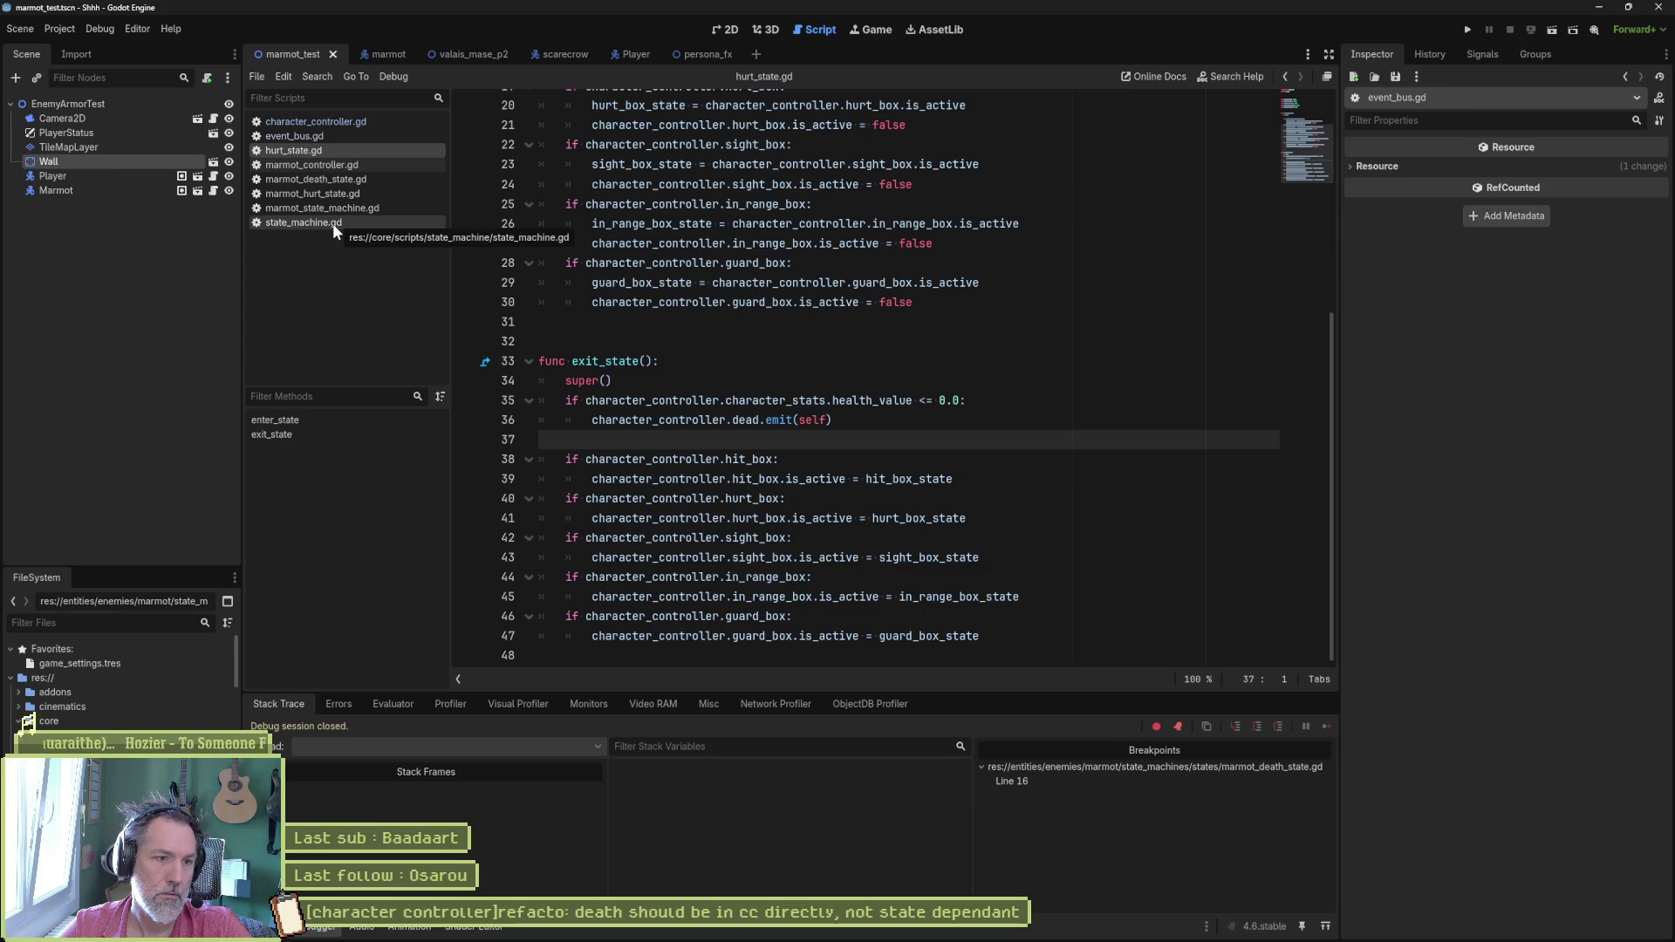
Step: Review state_machine.gd's dead signal connection in _ready and the switch_state call in on_death
{"action": "left_click", "coordinate": [333, 224]}
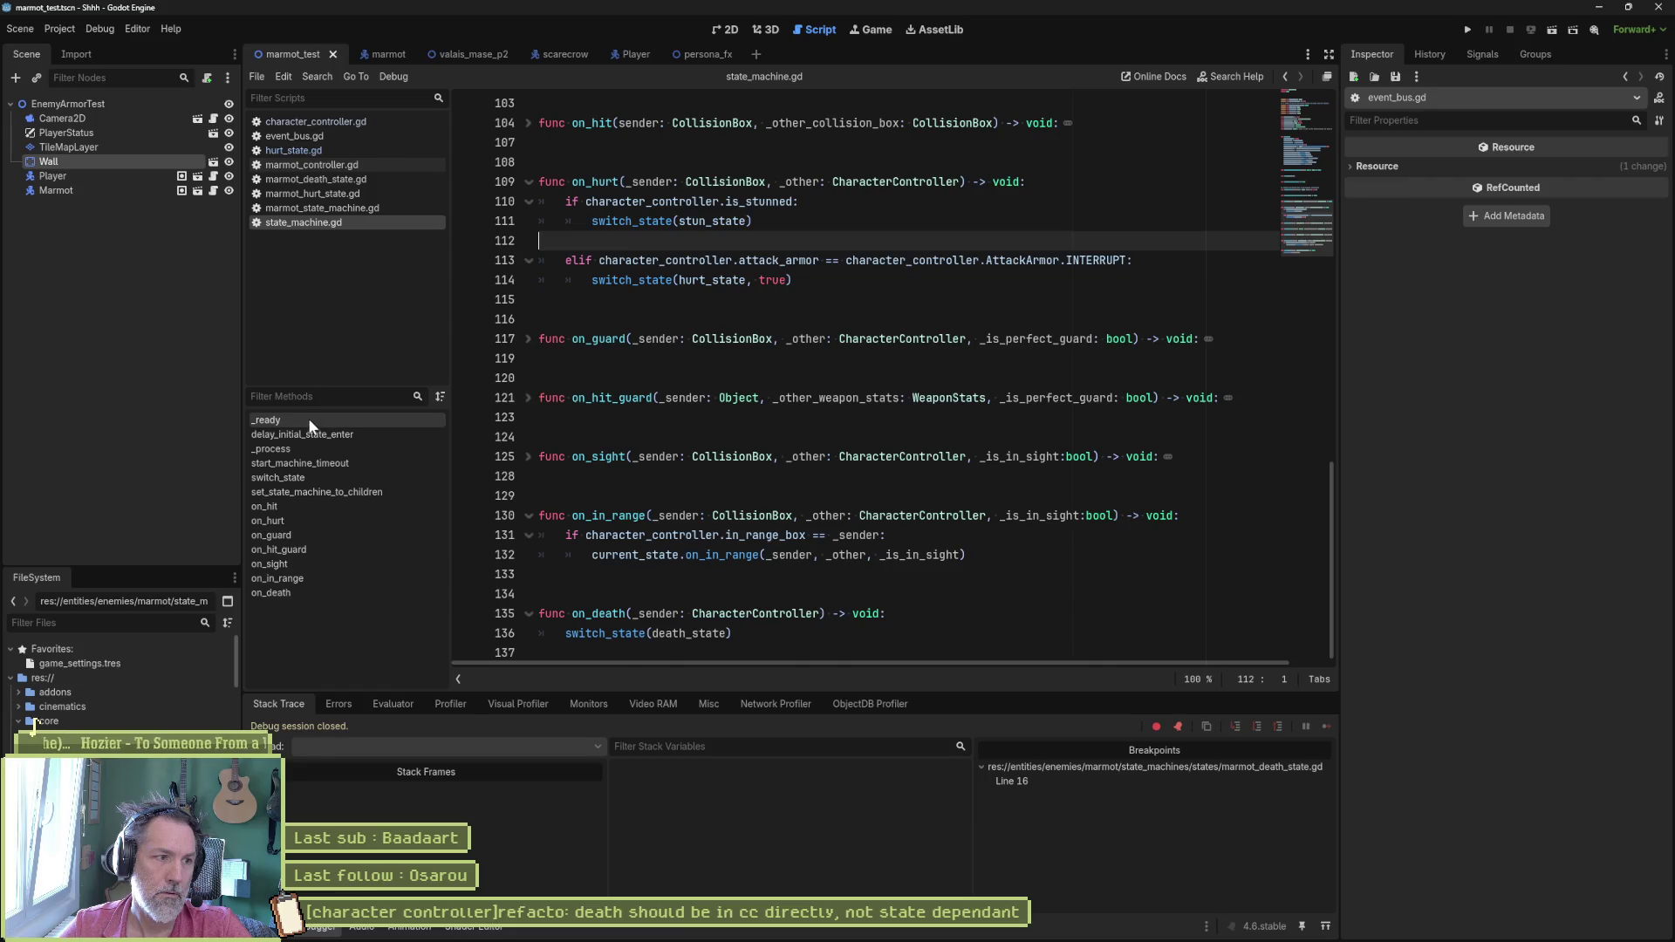
{"action": "left_click", "coordinate": [268, 419]}
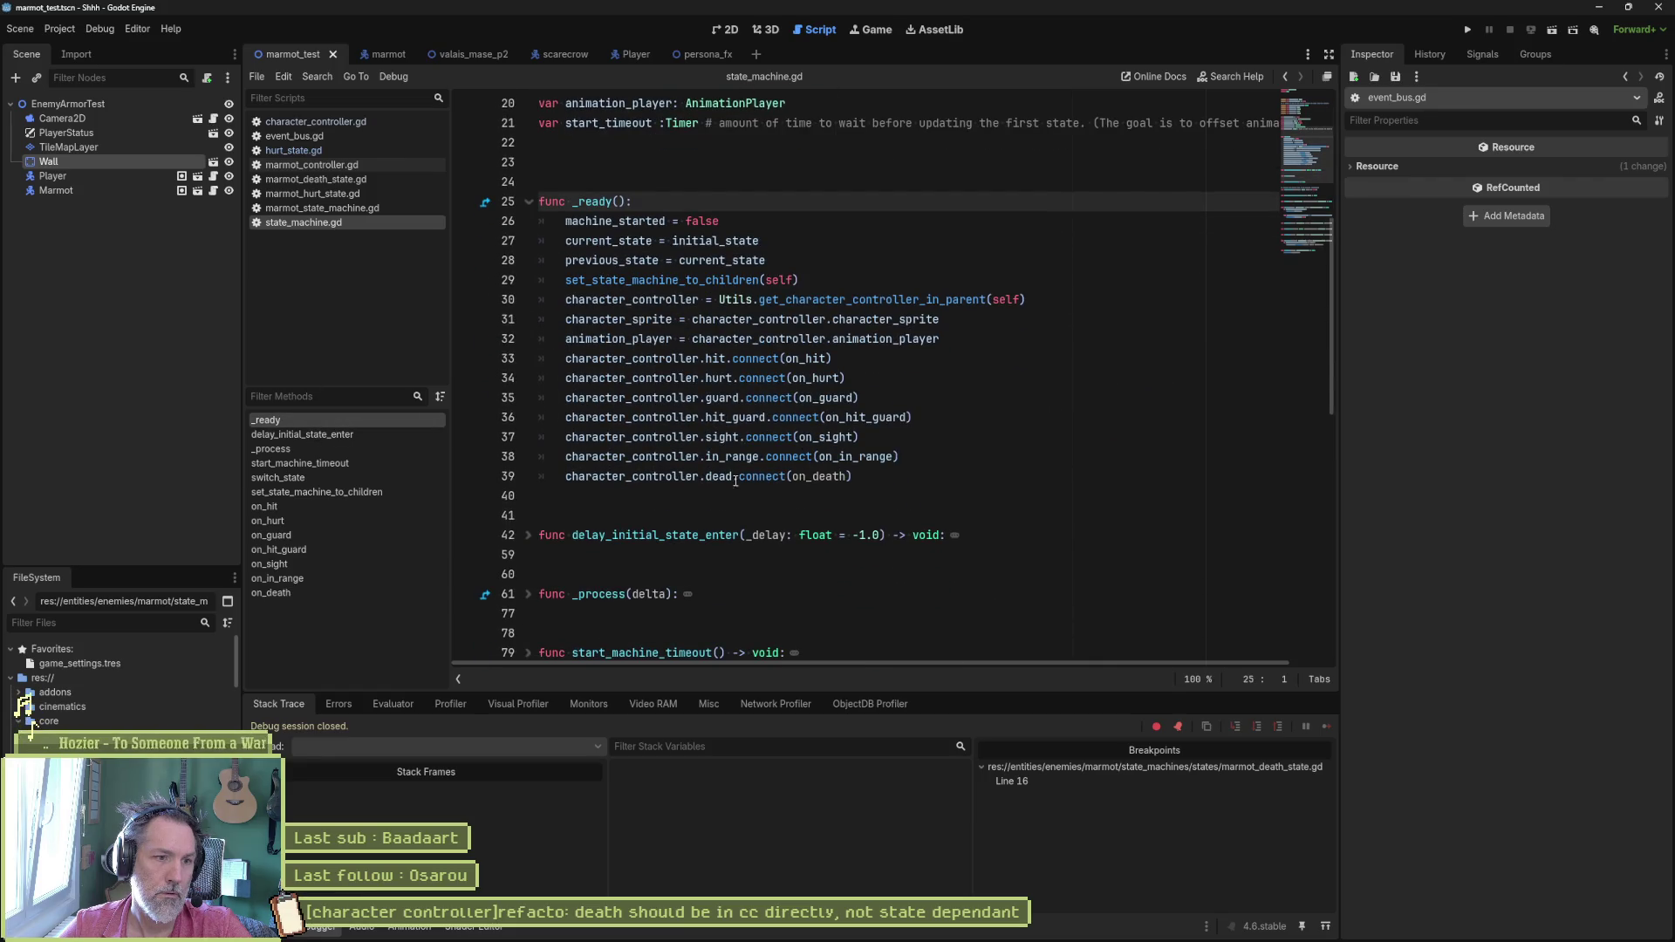
{"action": "left_click_drag", "start_coordinate": [732, 476], "coordinate": [873, 492]}
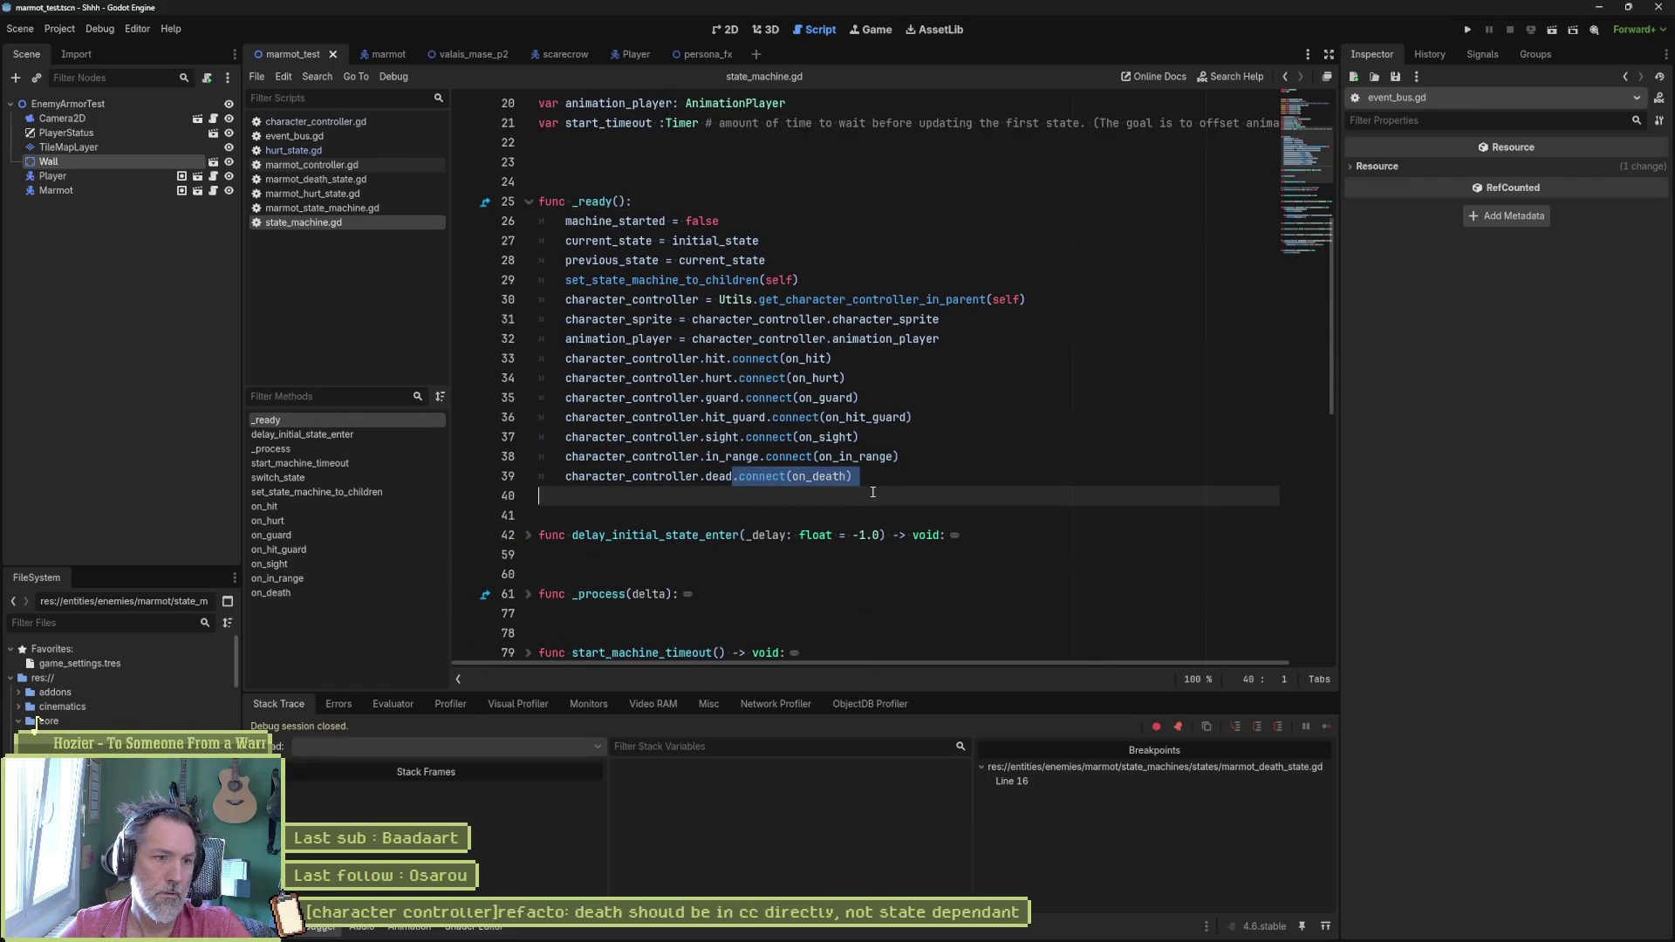
{"action": "left_click", "coordinate": [817, 476], "text": "ctrl"}
{"action": "left_click_drag", "start_coordinate": [611, 627], "coordinate": [748, 633]}
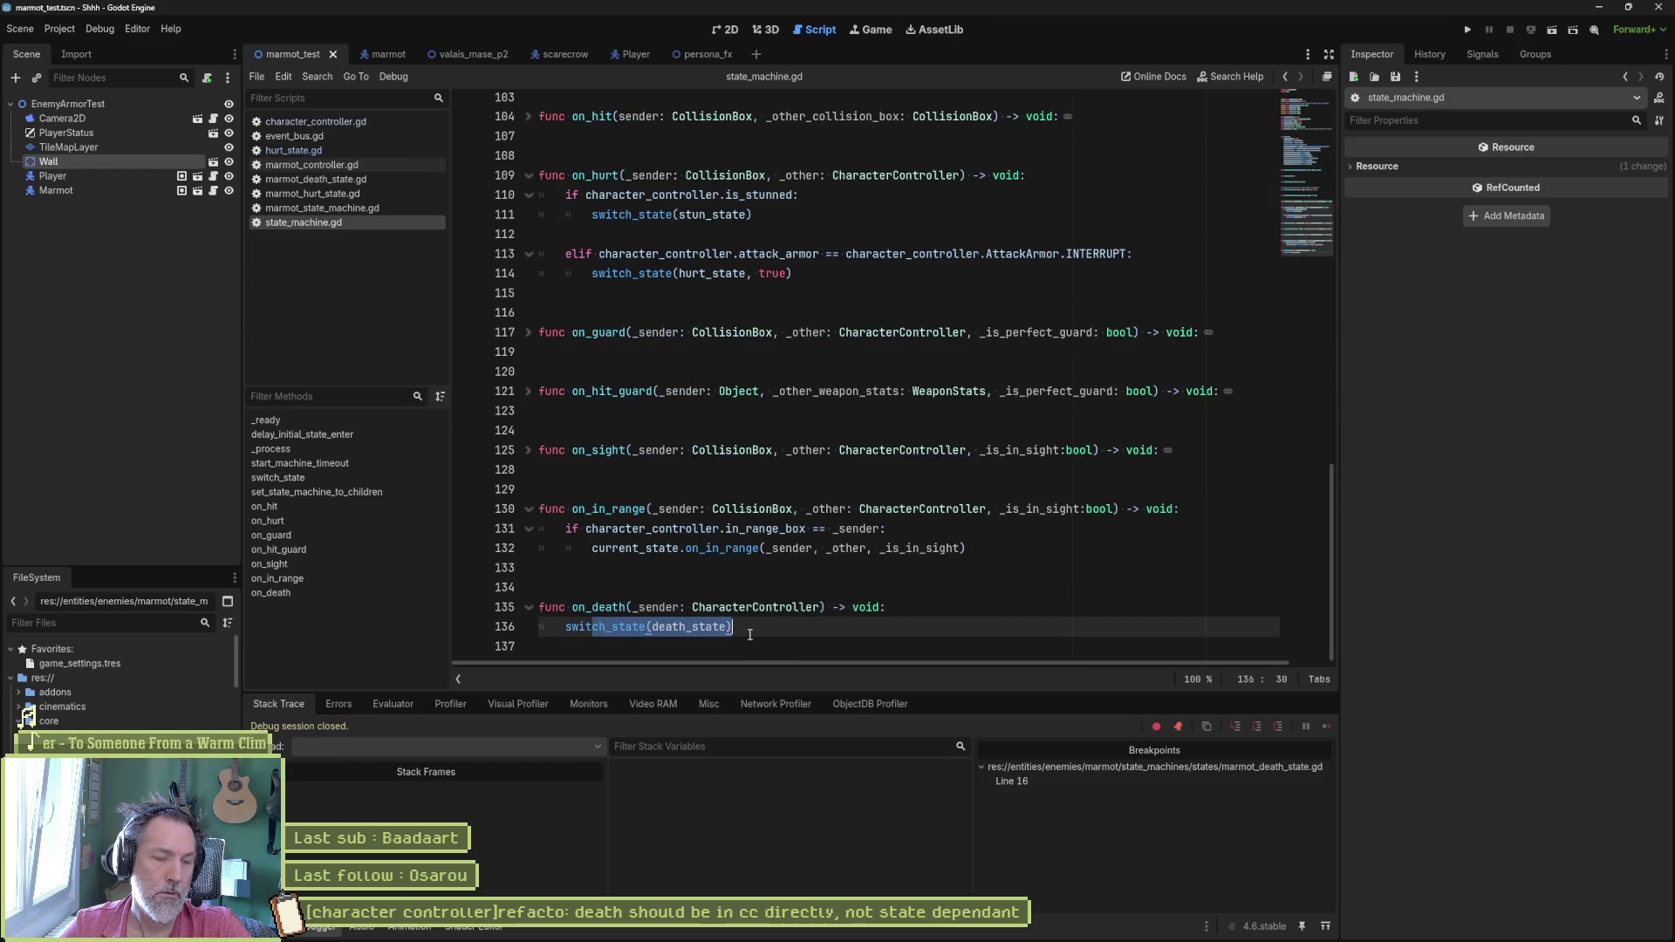
{"action": "left_click", "coordinate": [768, 584]}
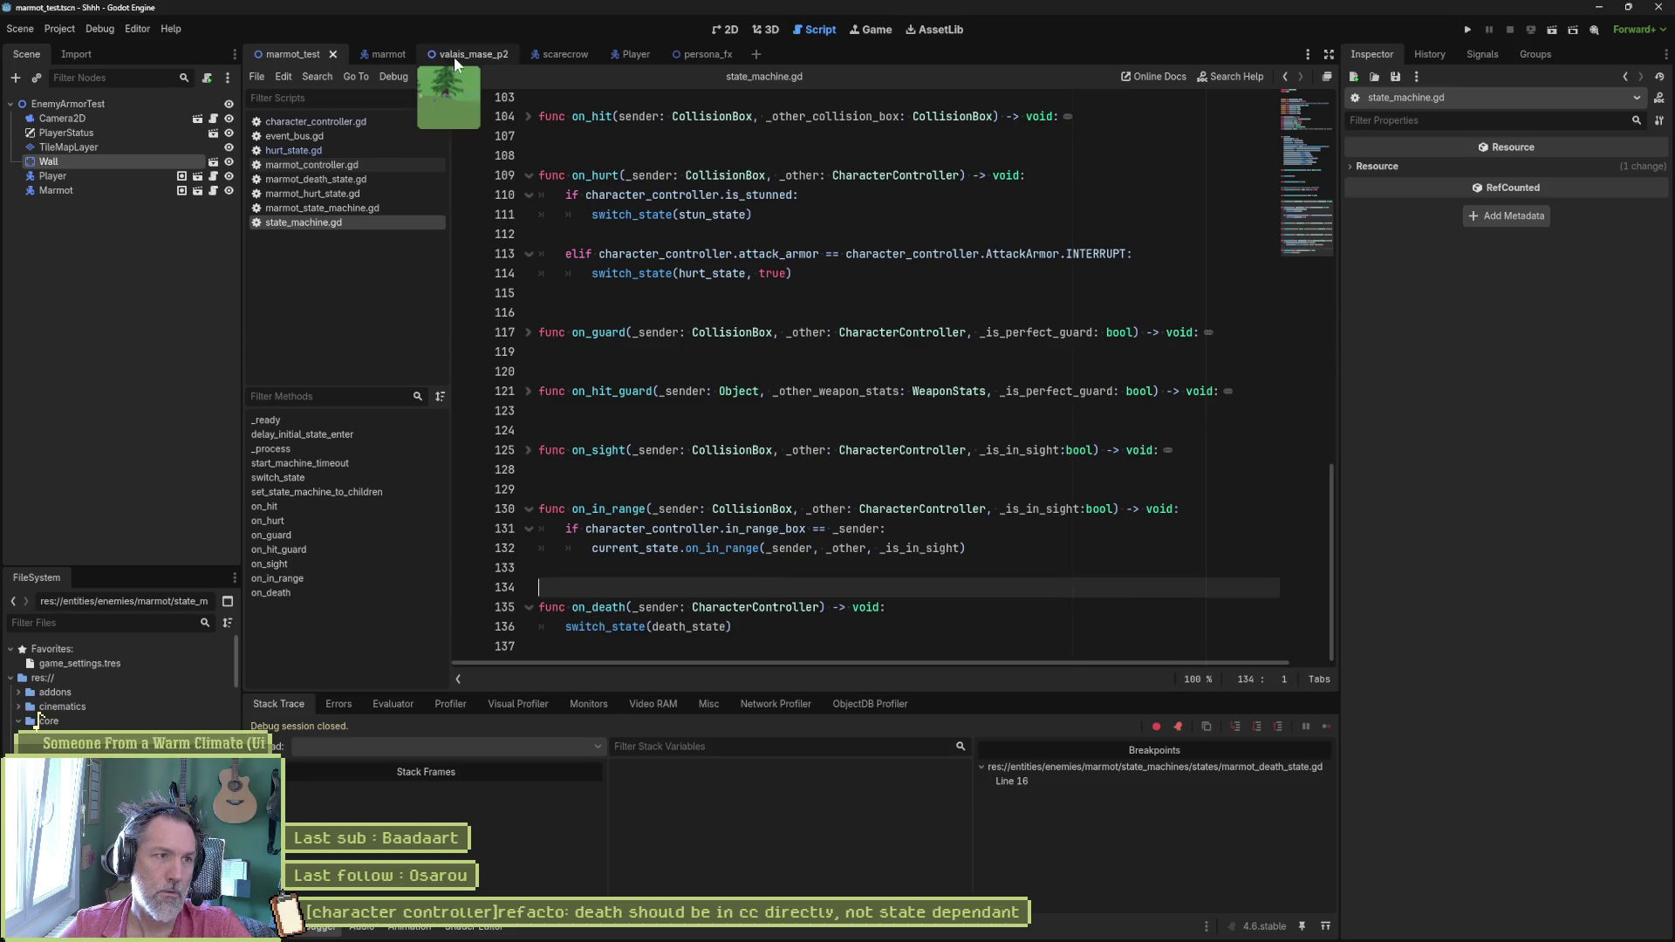
Step: Run the test scene with the marmot
{"action": "key", "text": "F5"}
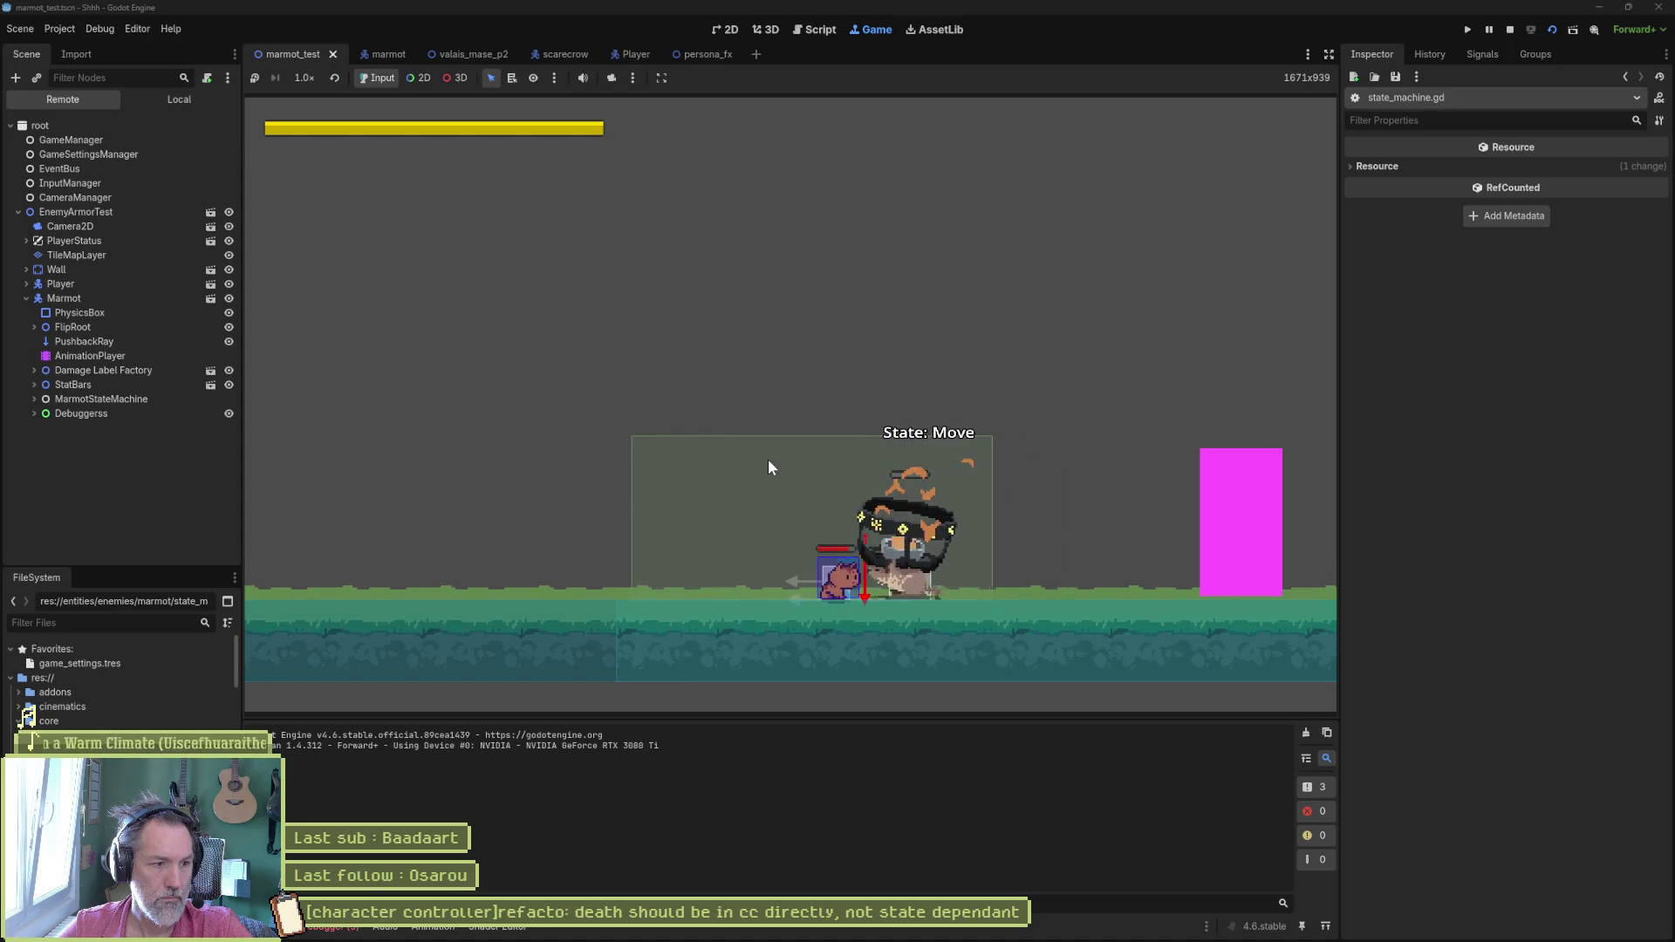
Step: Stop the game and jump from the Errors tab to line 36 of hurt_state.gd
{"action": "key", "text": "F8"}
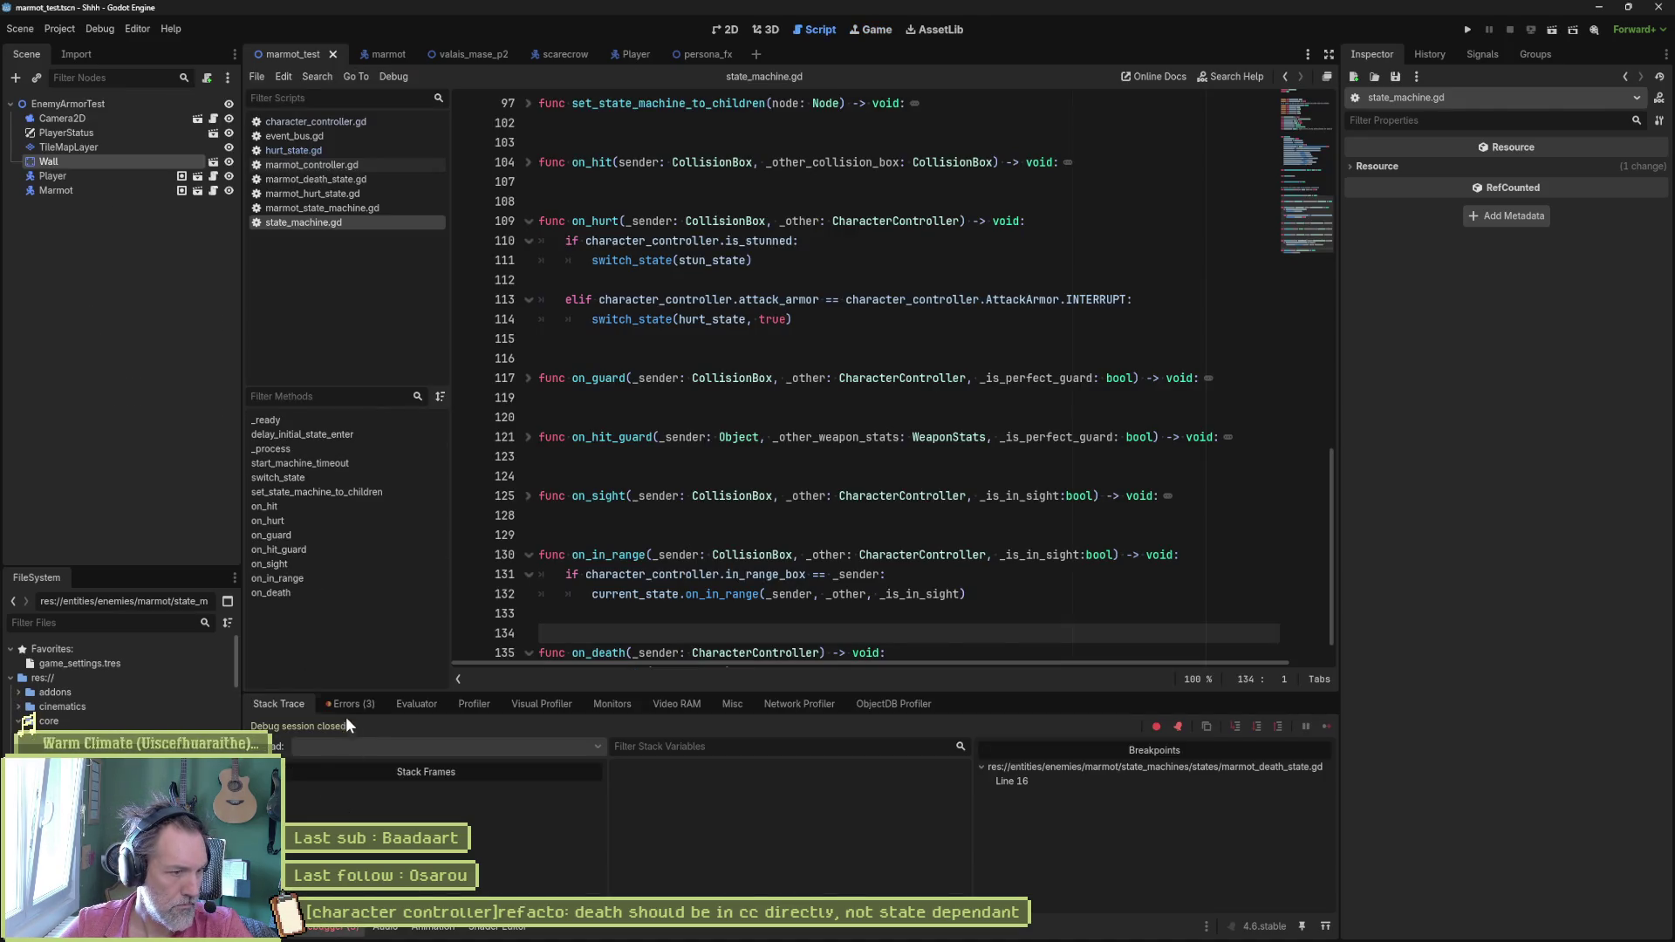
{"action": "left_click", "coordinate": [351, 704]}
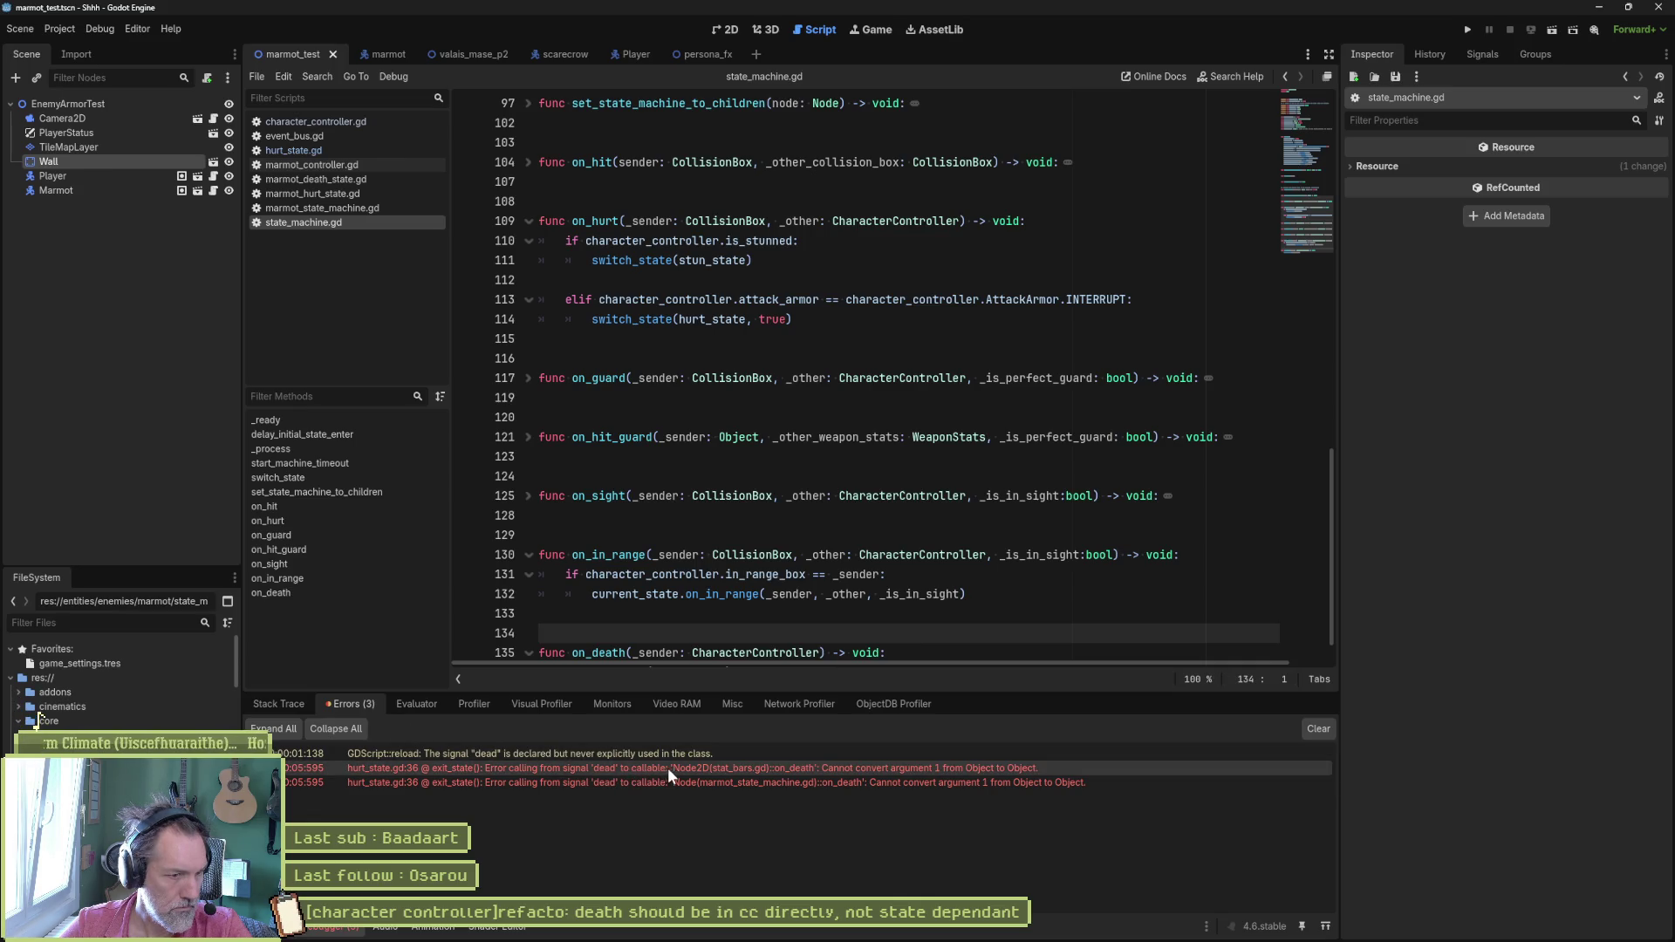
{"action": "left_click", "coordinate": [776, 772]}
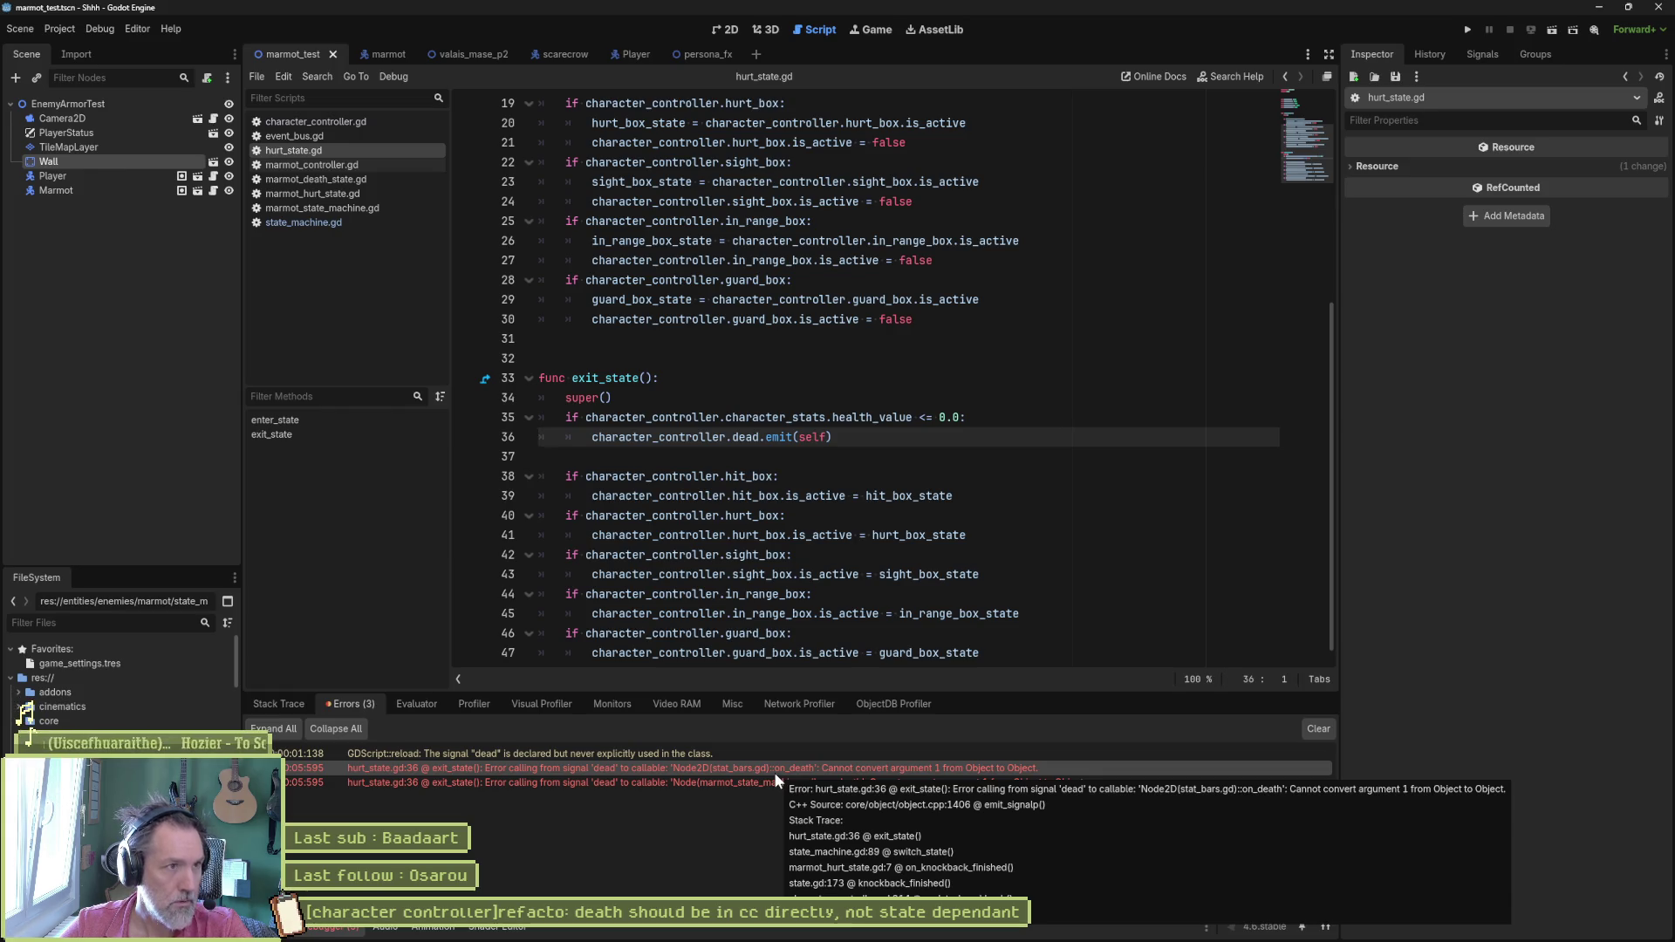
Step: Replace self with character_controller in the dead.emit call and rerun the scene
{"action": "left_click", "coordinate": [704, 436]}
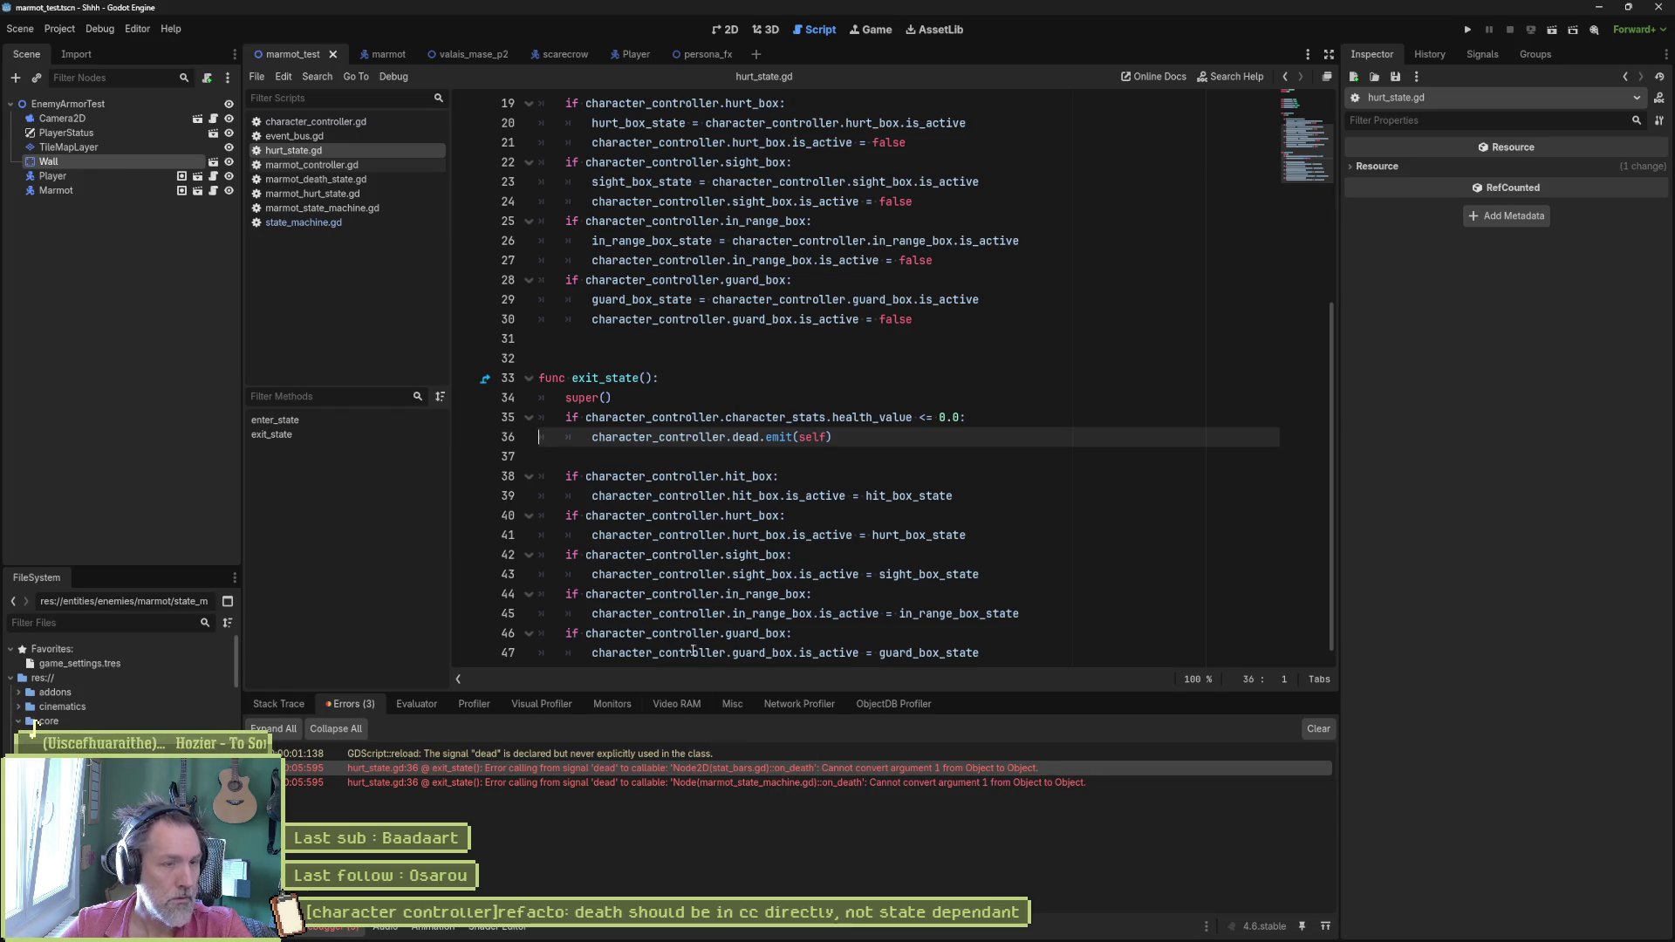
{"action": "double_click", "coordinate": [811, 436]}
{"action": "type", "text": "character_controller"}
{"action": "key", "text": "Return"}
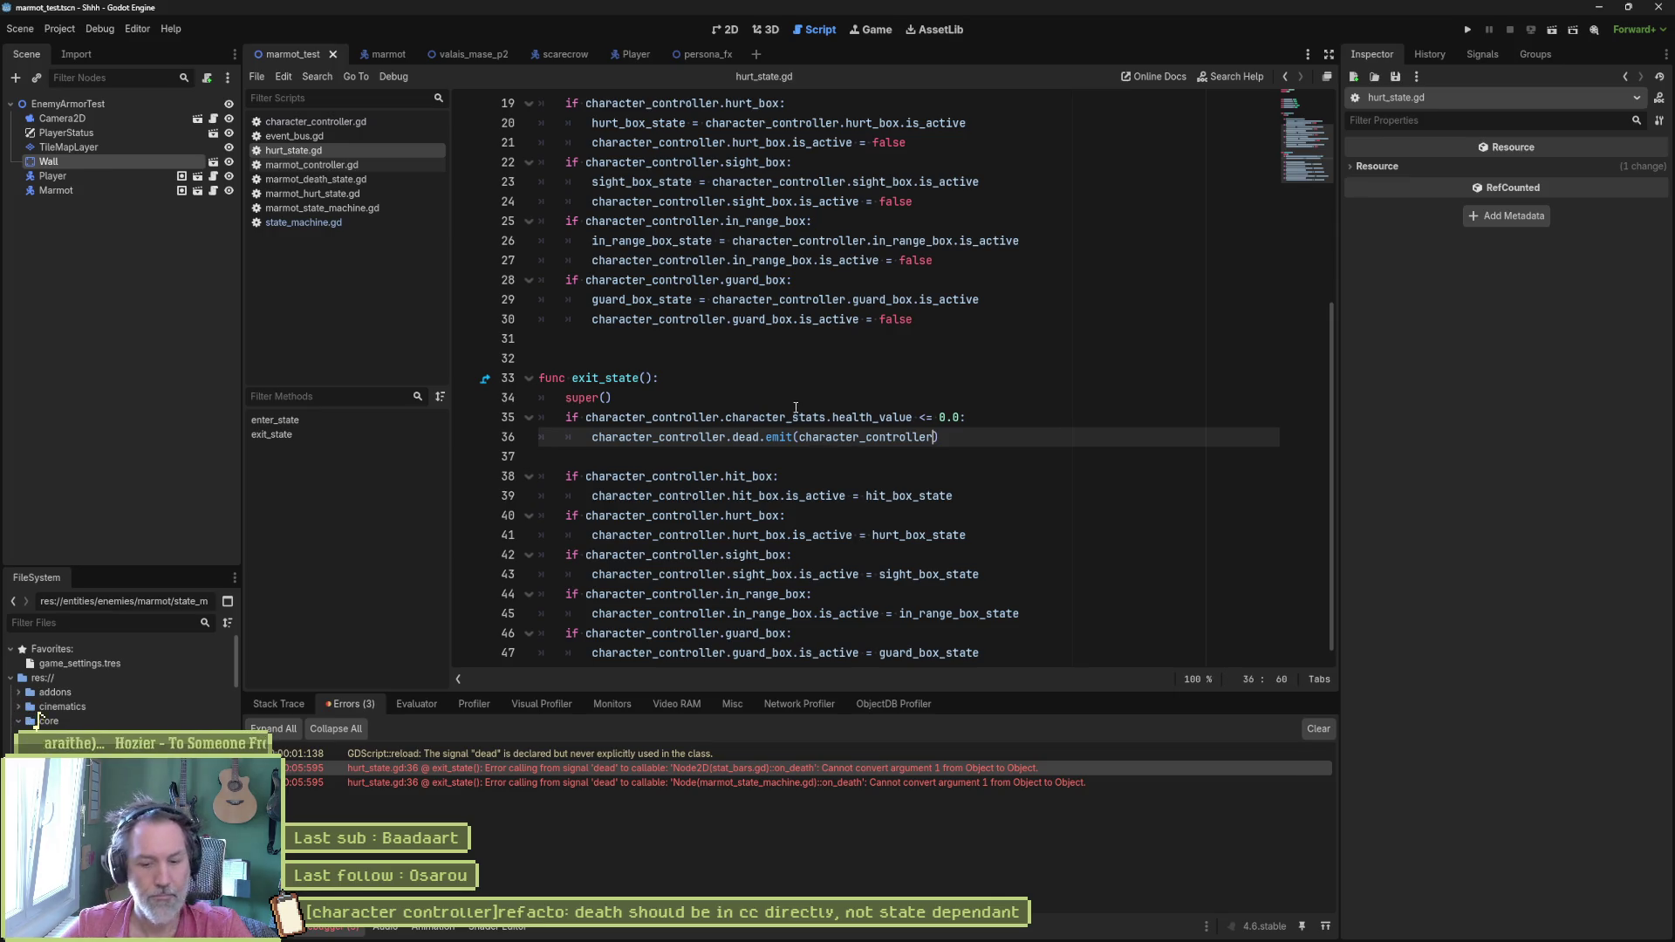
{"action": "key", "text": "F5"}
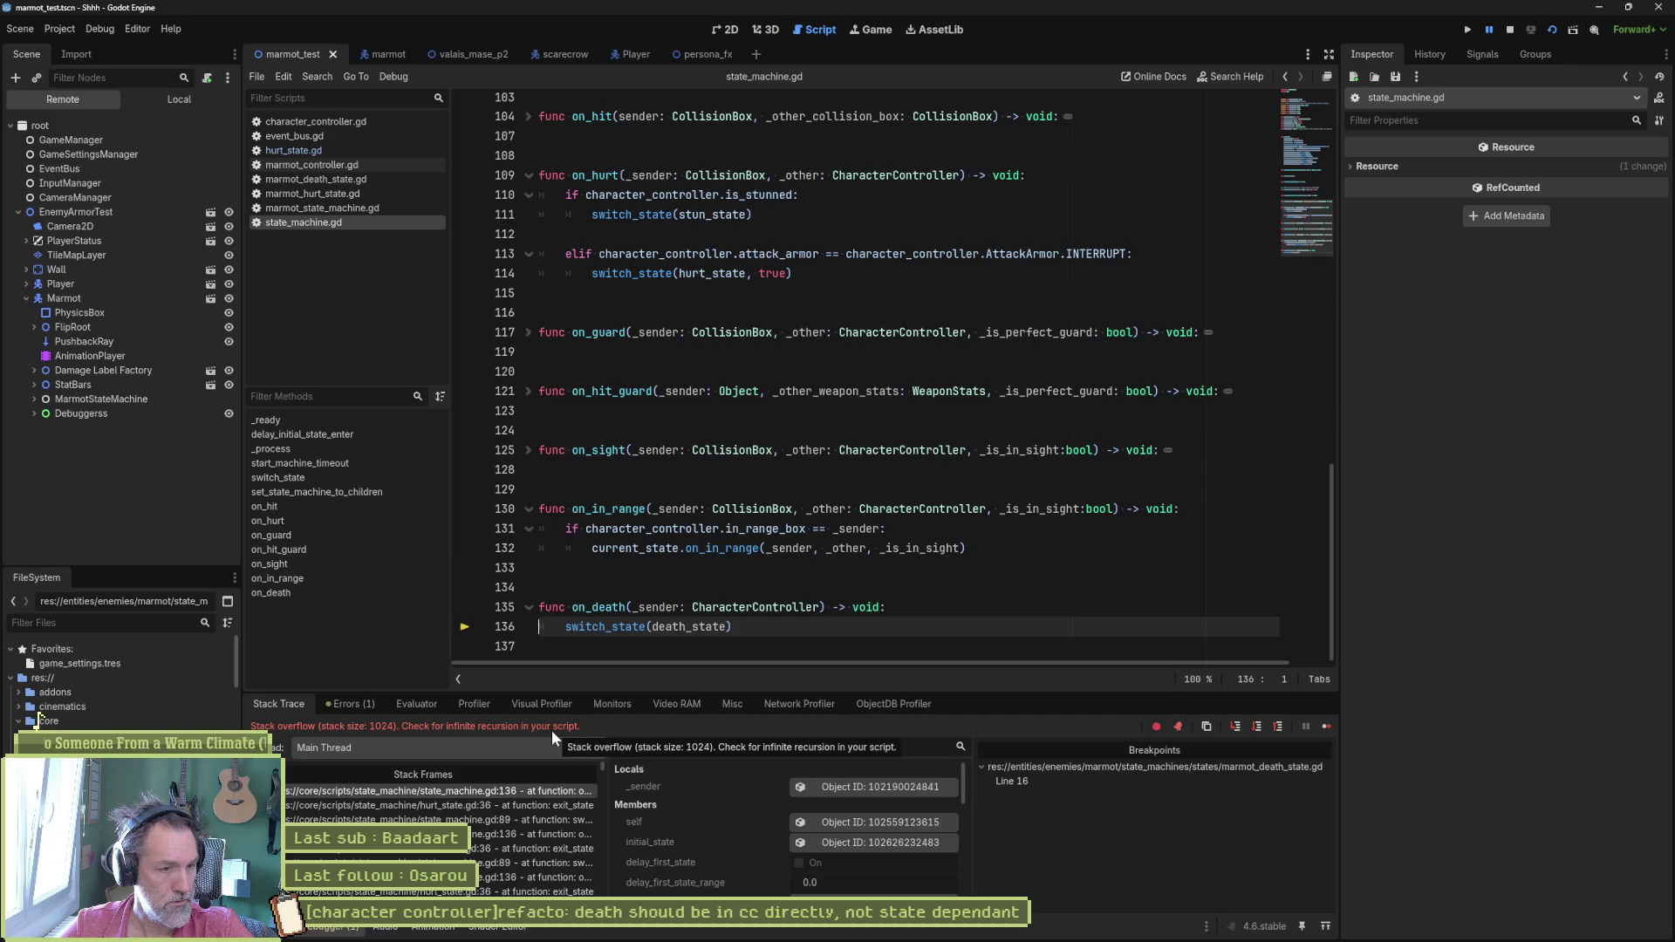
Step: Inspect the hurt_state exit_state and state machine on_death stack frames, then view marmot_death_state.gd
{"action": "left_click", "coordinate": [524, 803]}
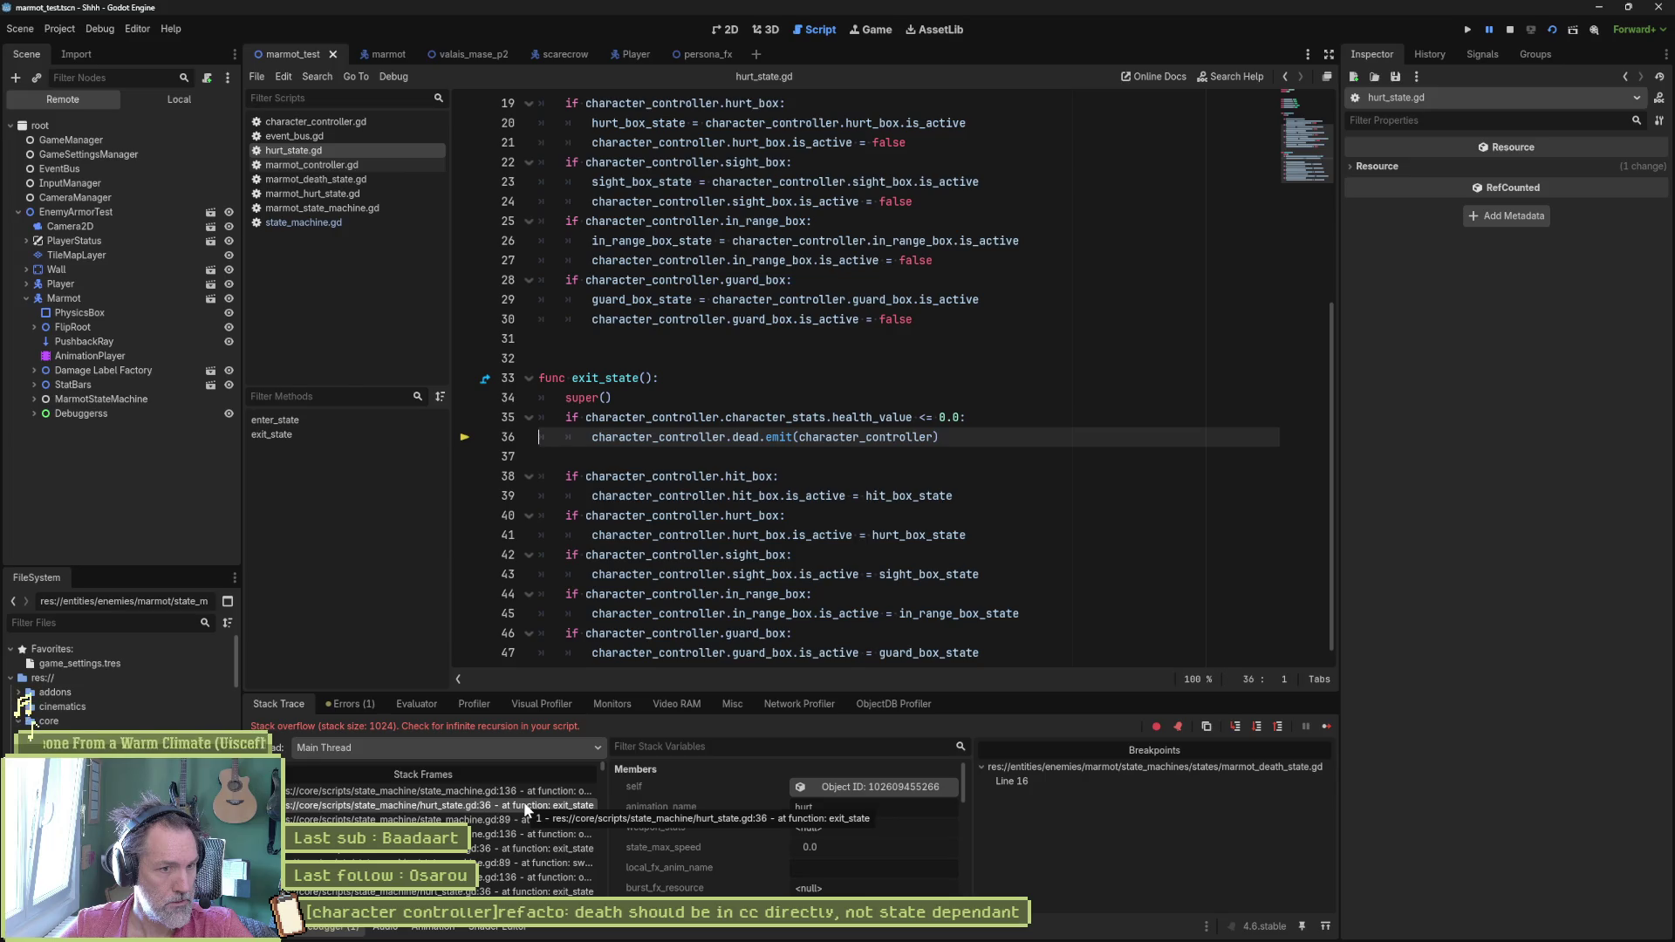
{"action": "left_click", "coordinate": [523, 792]}
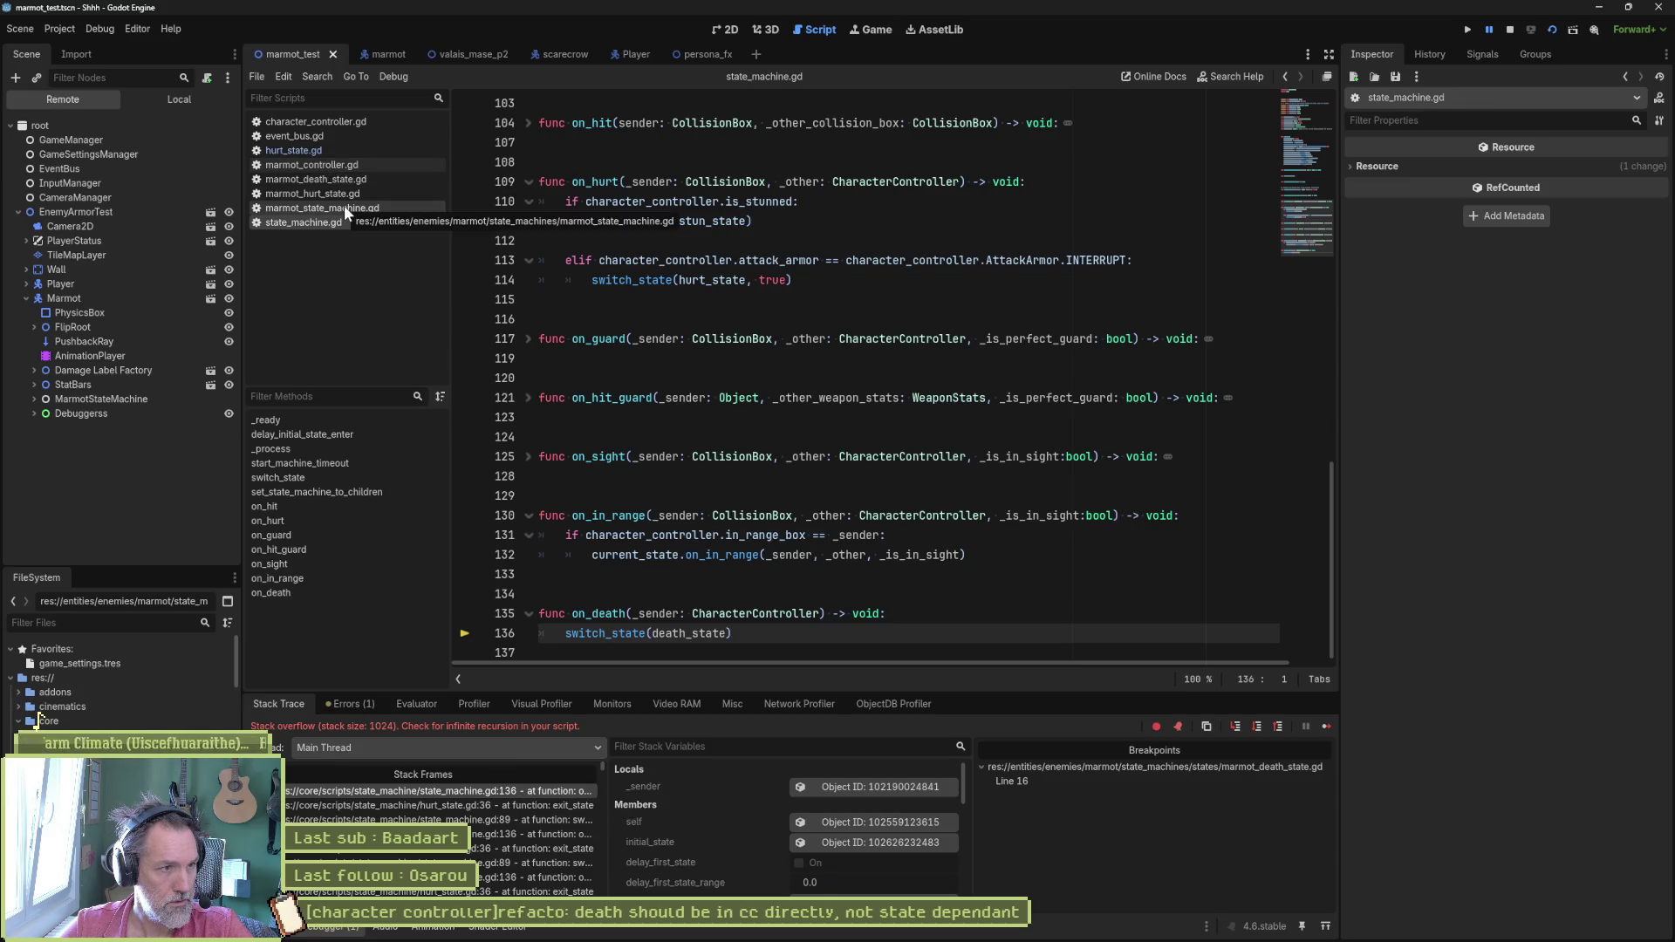
{"action": "left_click", "coordinate": [355, 179]}
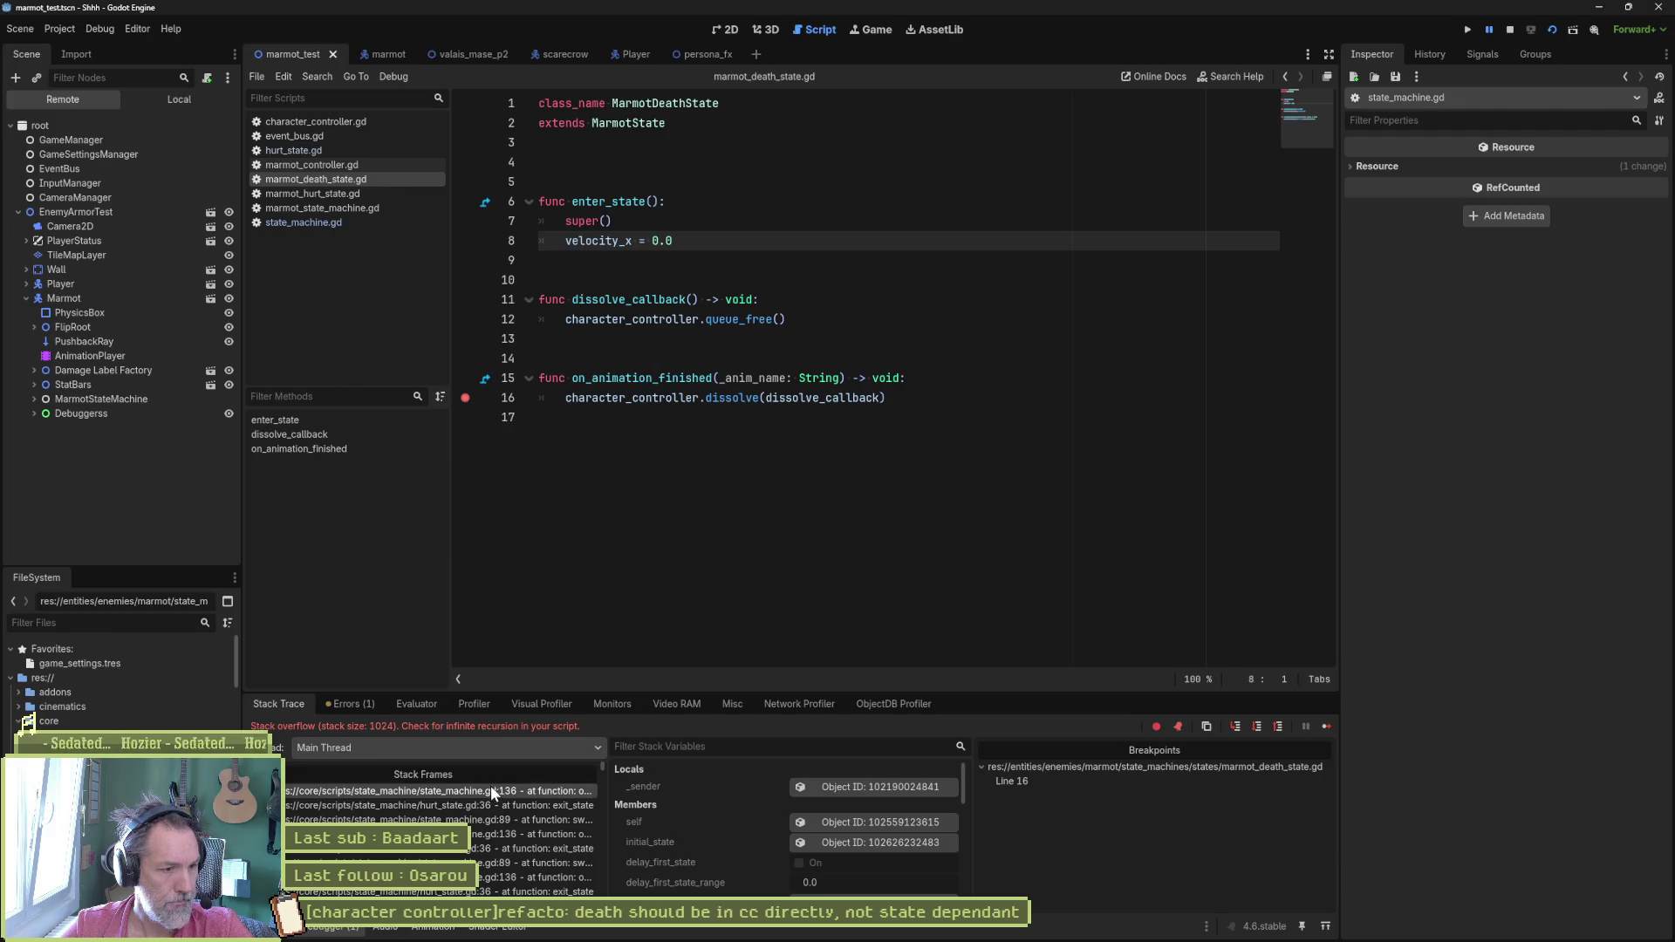
{"action": "scroll", "coordinate": [504, 846], "scroll_direction": "down", "scroll_amount": 1}
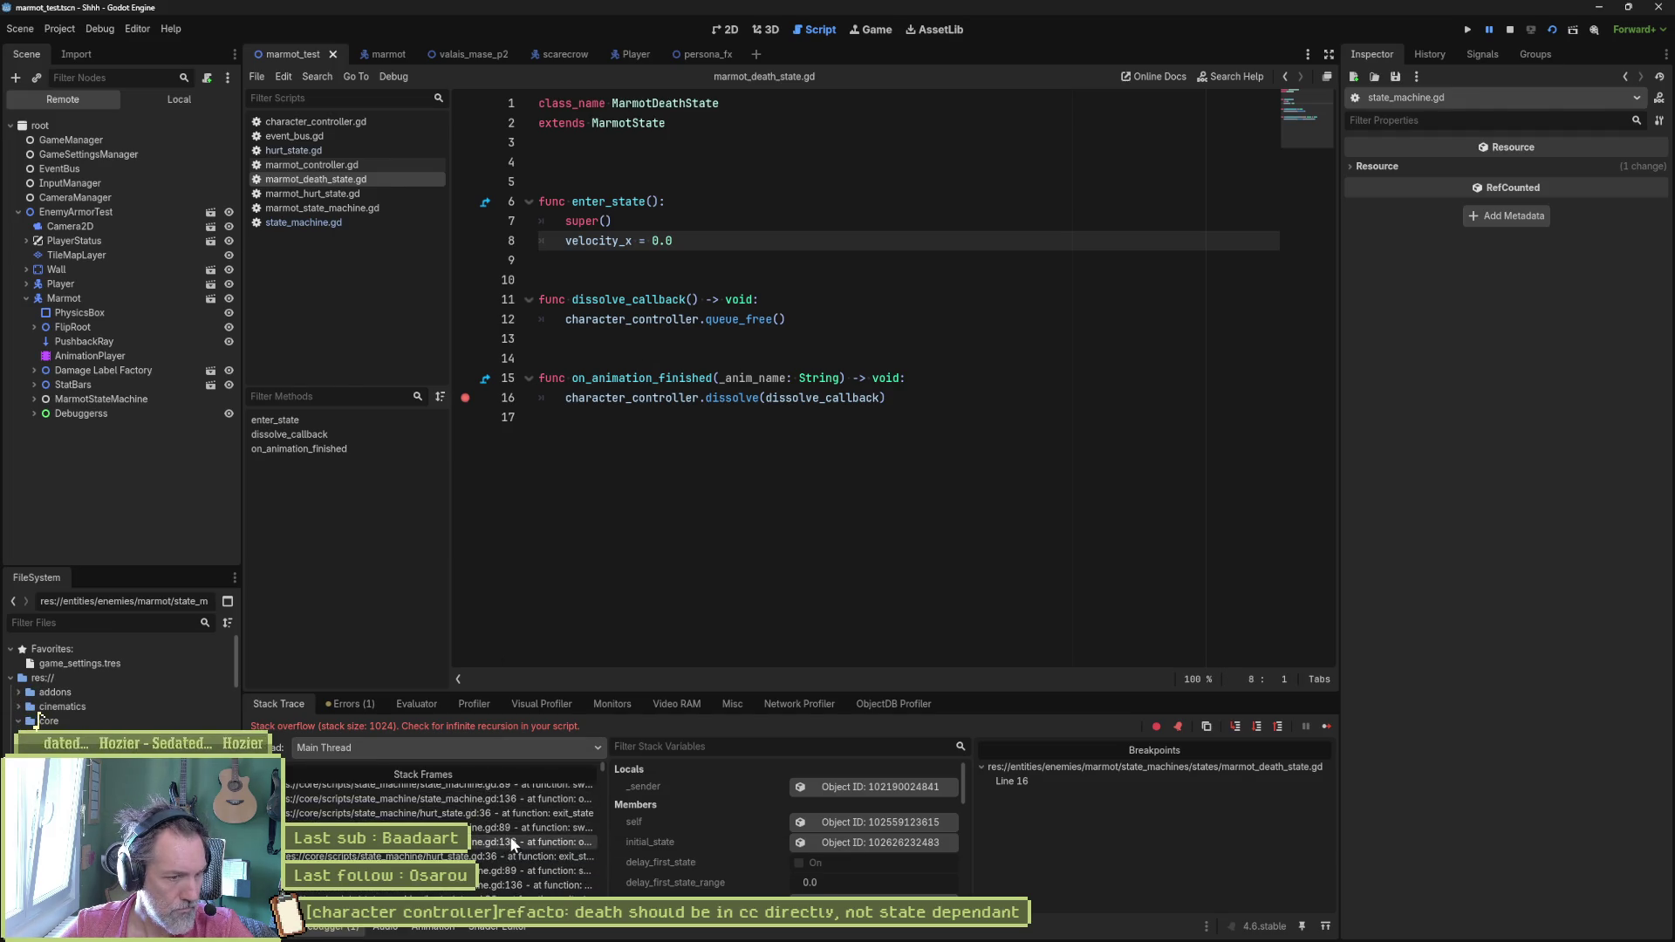
{"action": "scroll", "coordinate": [510, 837], "scroll_direction": "up", "scroll_amount": 2}
Step: Step through the alternating hurt_state and state machine stack frames and stop the crashed run
{"action": "left_click", "coordinate": [499, 806]}
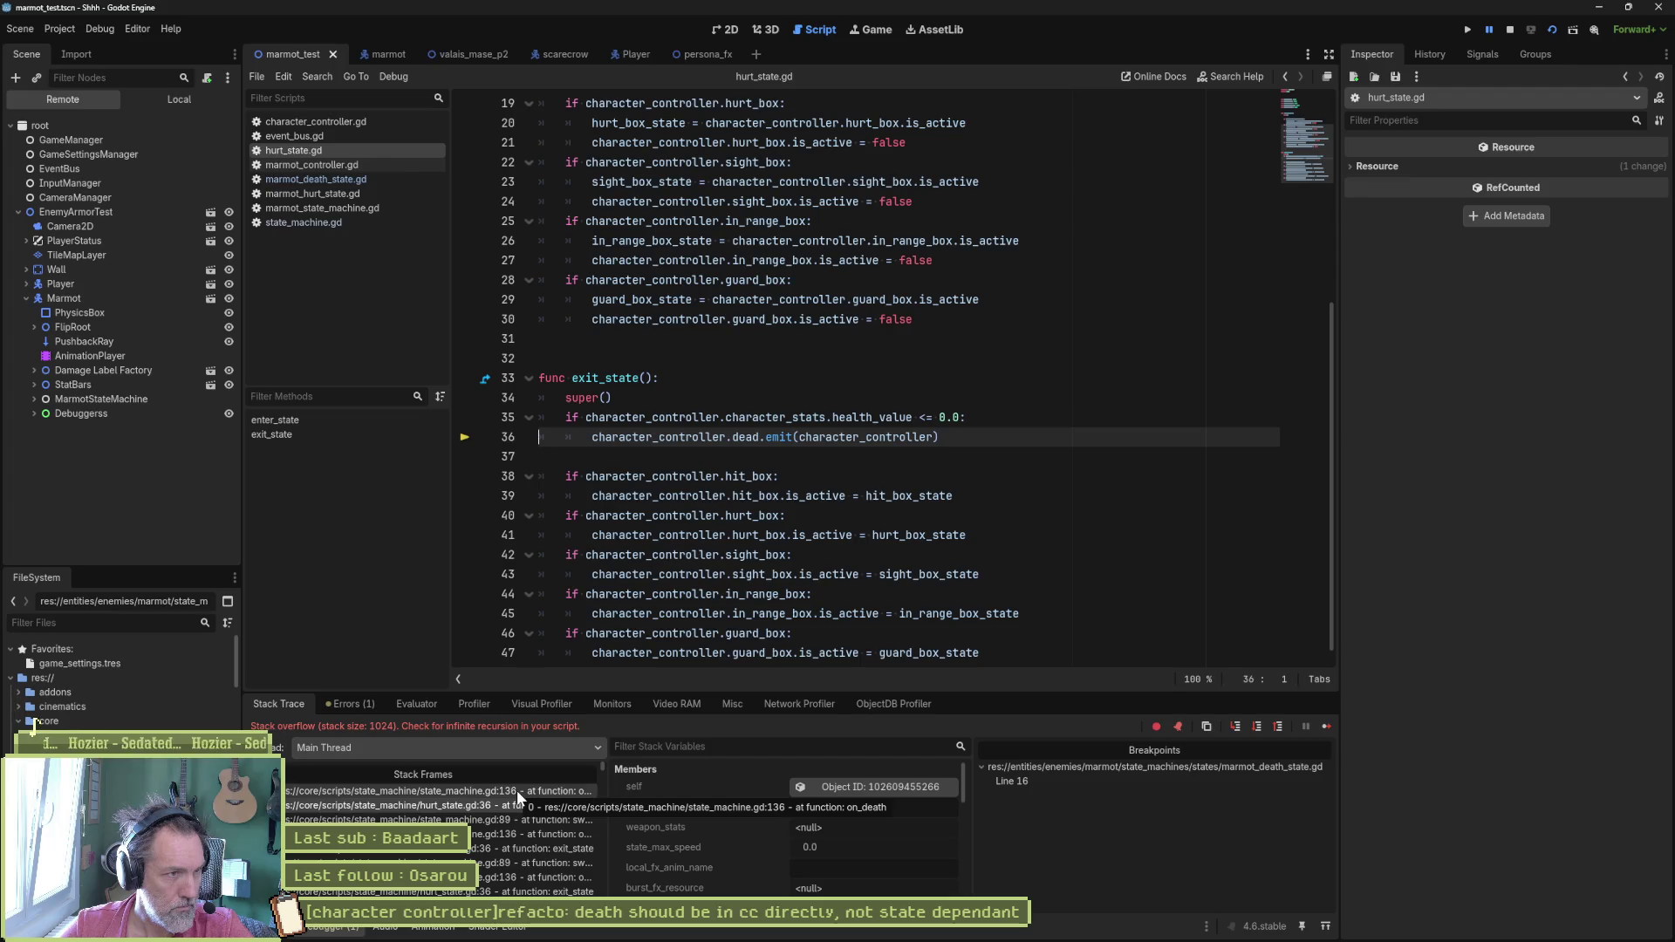
{"action": "left_click", "coordinate": [517, 789]}
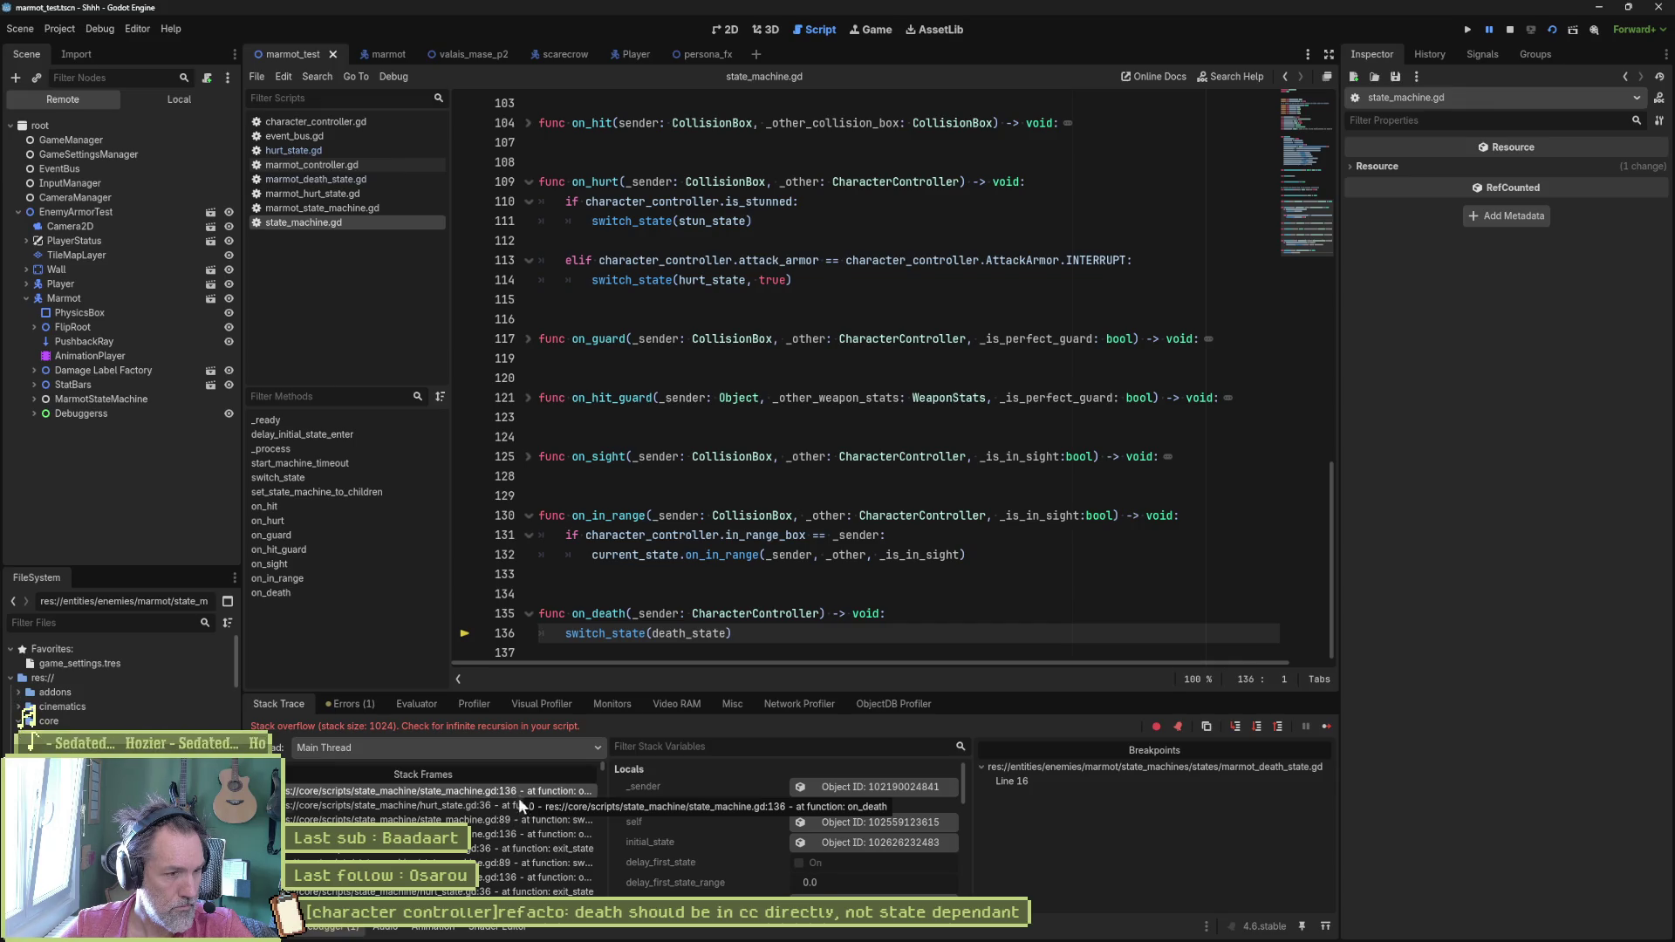
{"action": "left_click", "coordinate": [520, 805]}
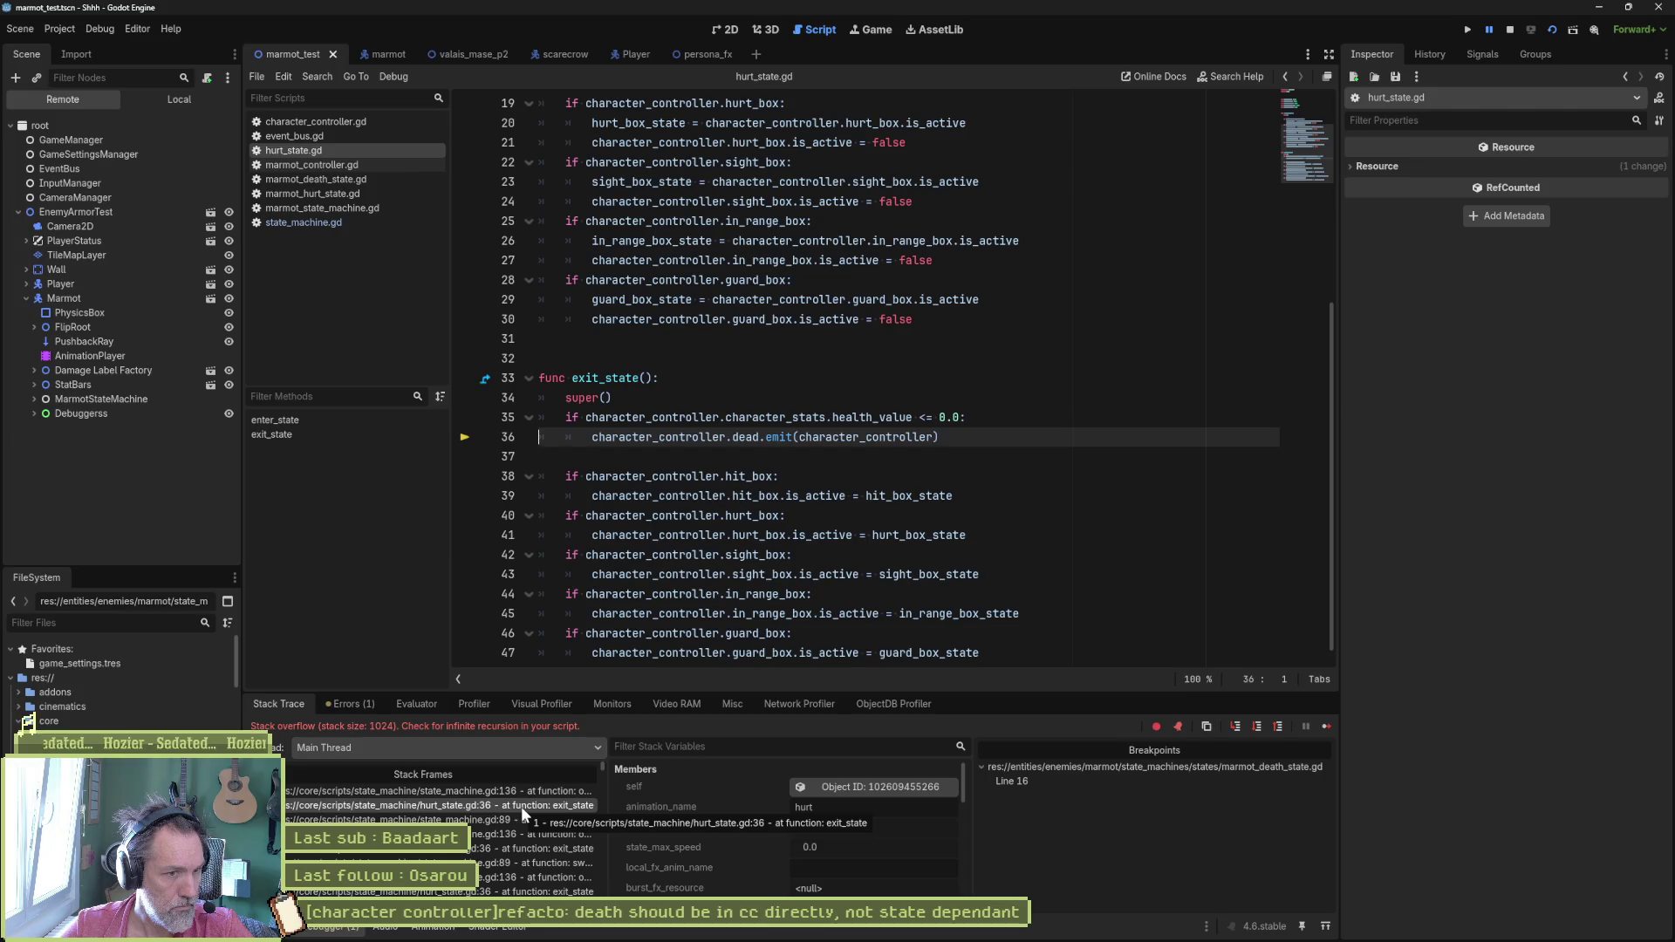
{"action": "left_click", "coordinate": [522, 793]}
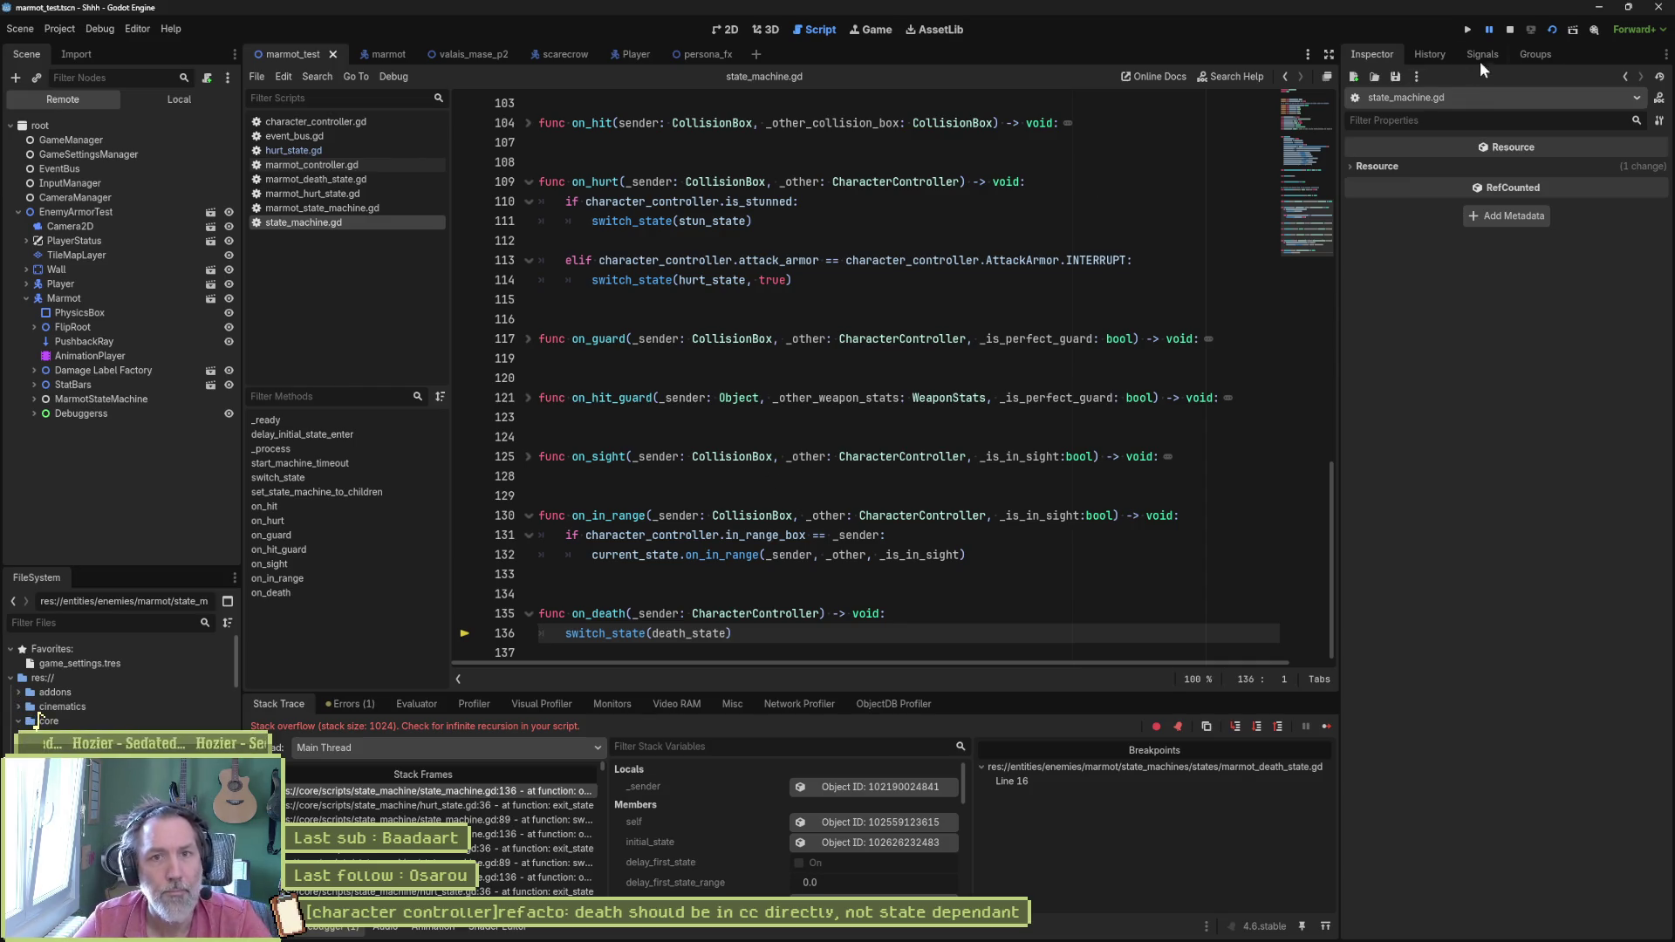
{"action": "left_click", "coordinate": [1509, 29]}
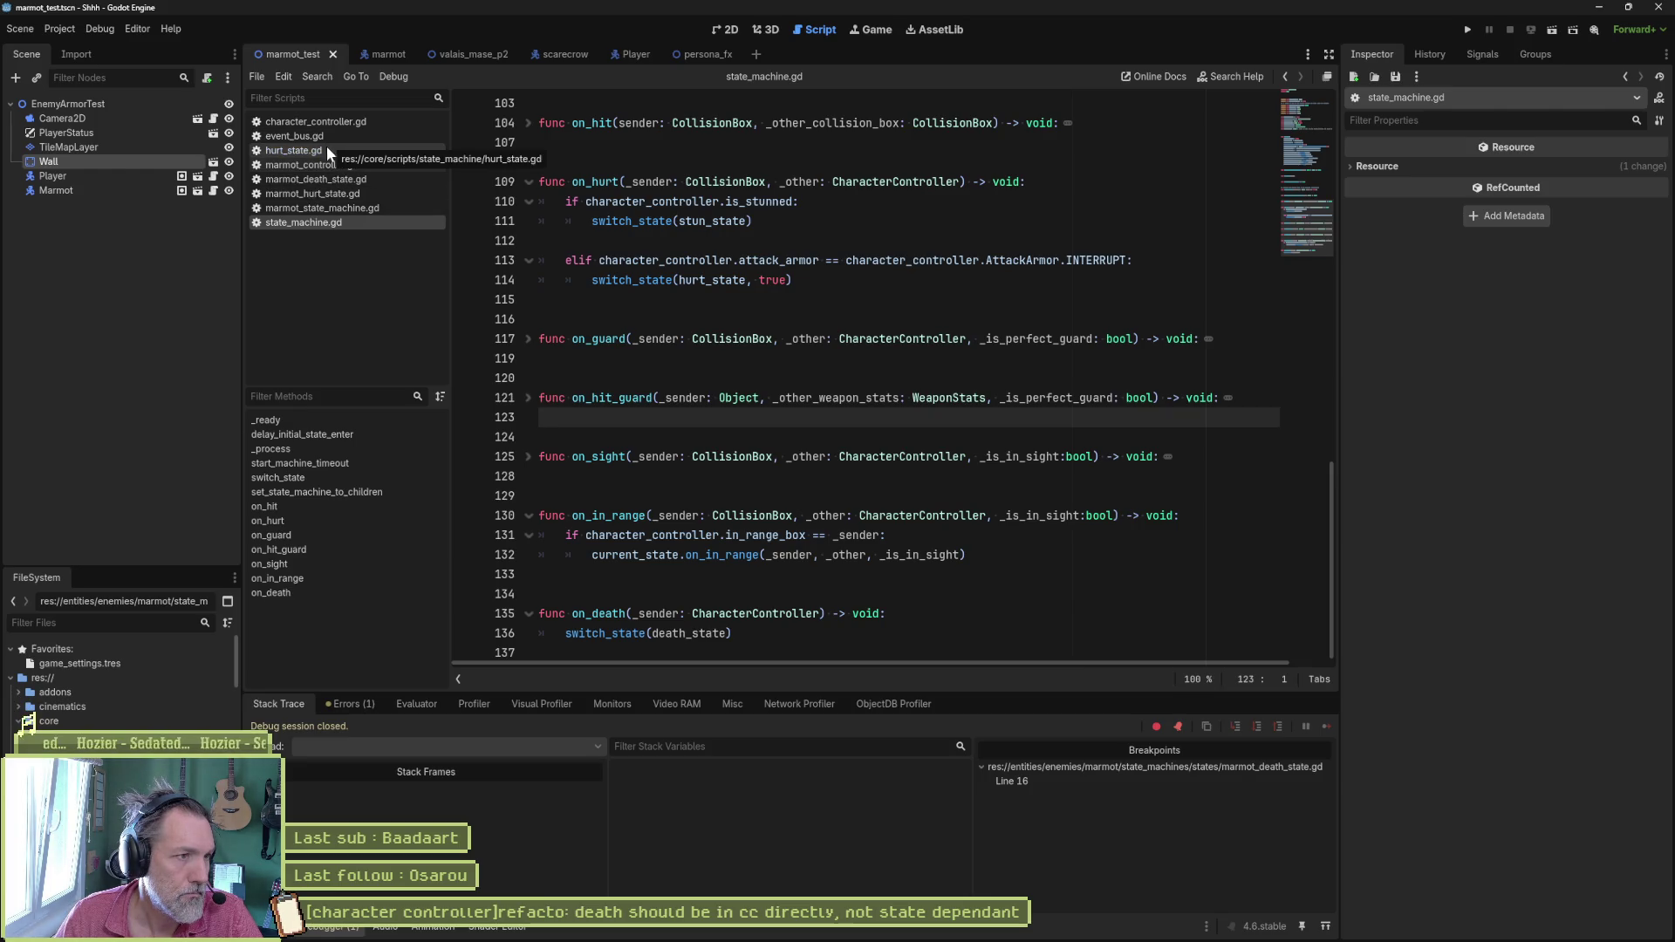
Step: Locate hurt_state.gd in the FileSystem dock via Show in FileSystem
{"action": "left_click", "coordinate": [294, 150]}
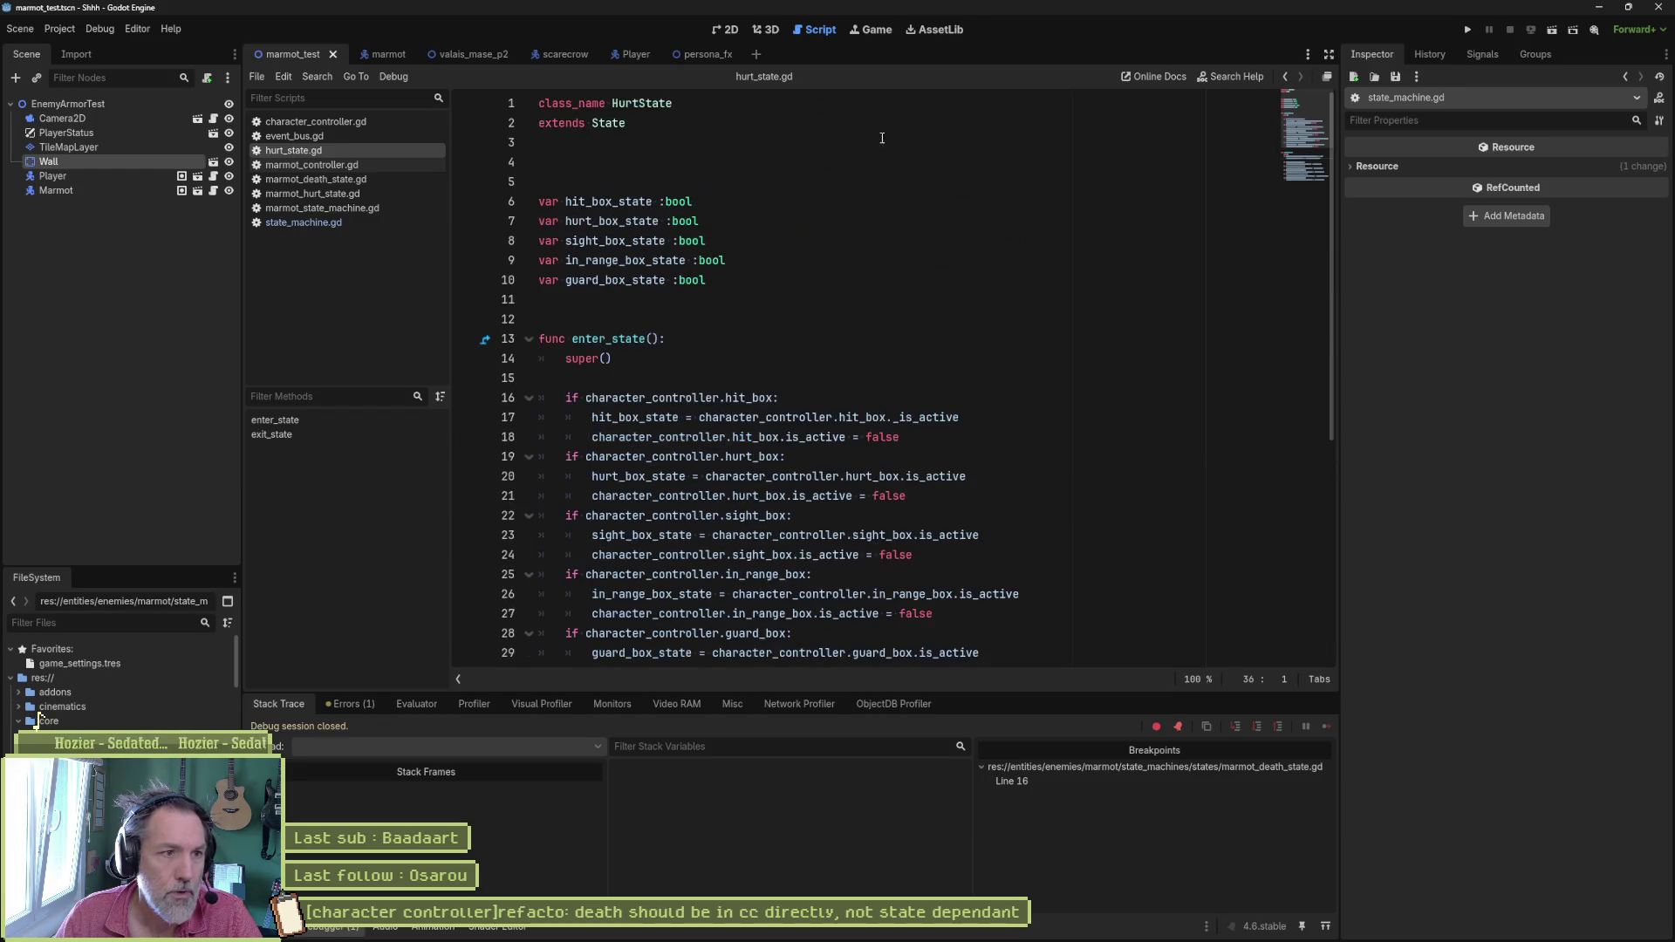
{"action": "left_click", "coordinate": [637, 102]}
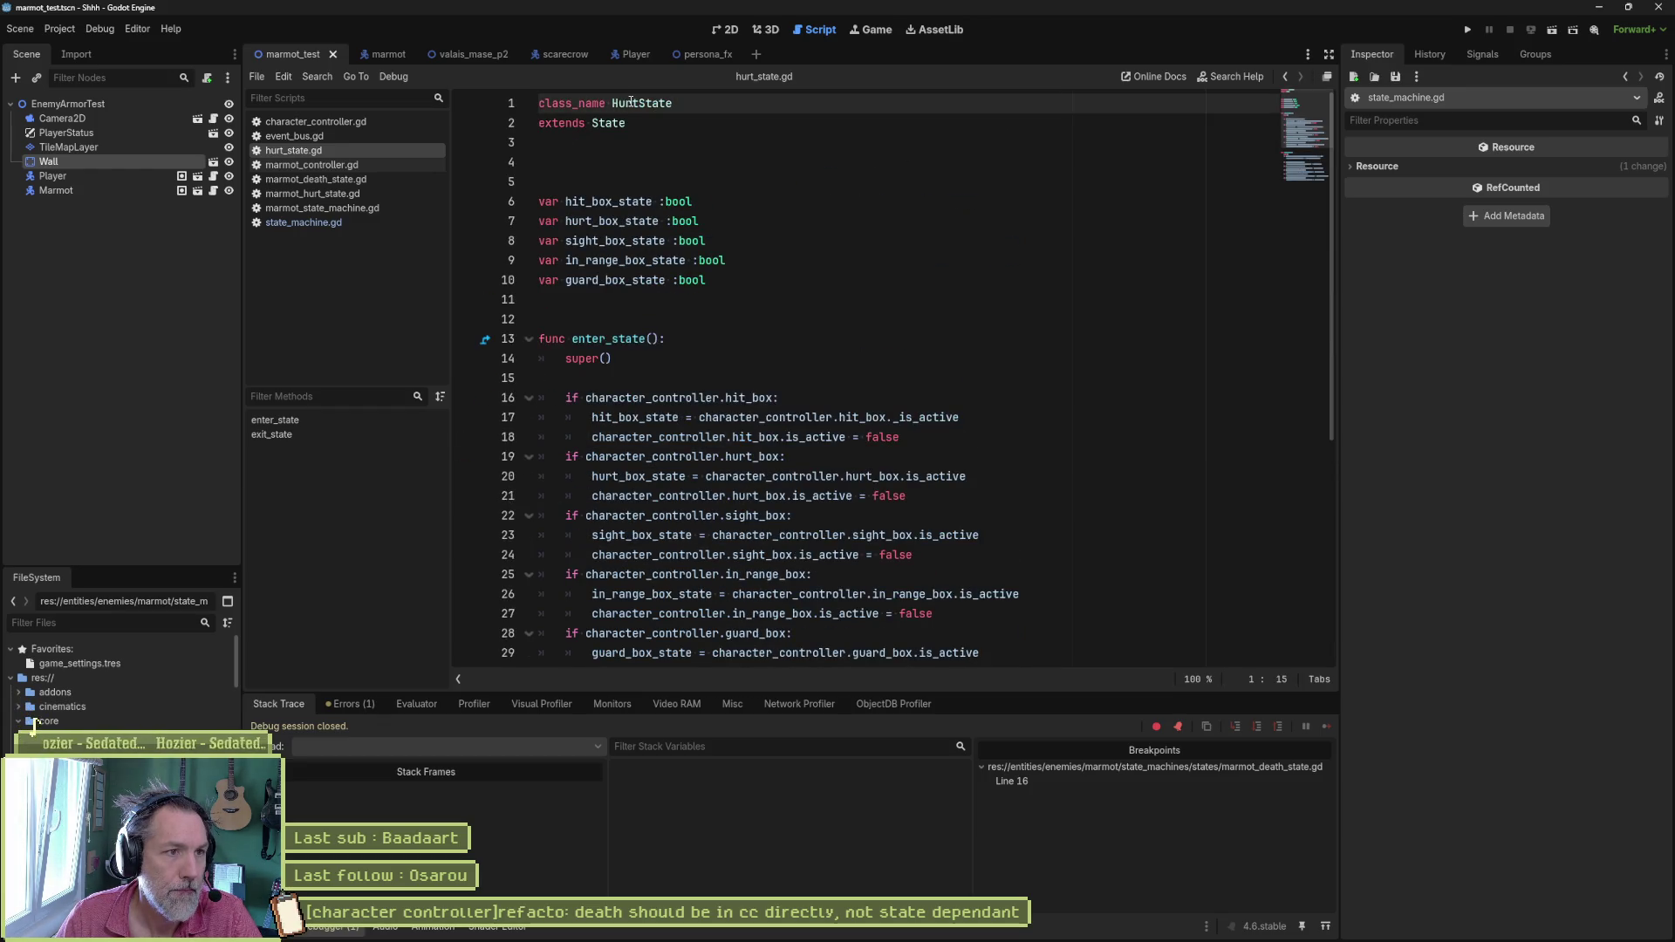
{"action": "right_click", "coordinate": [273, 148]}
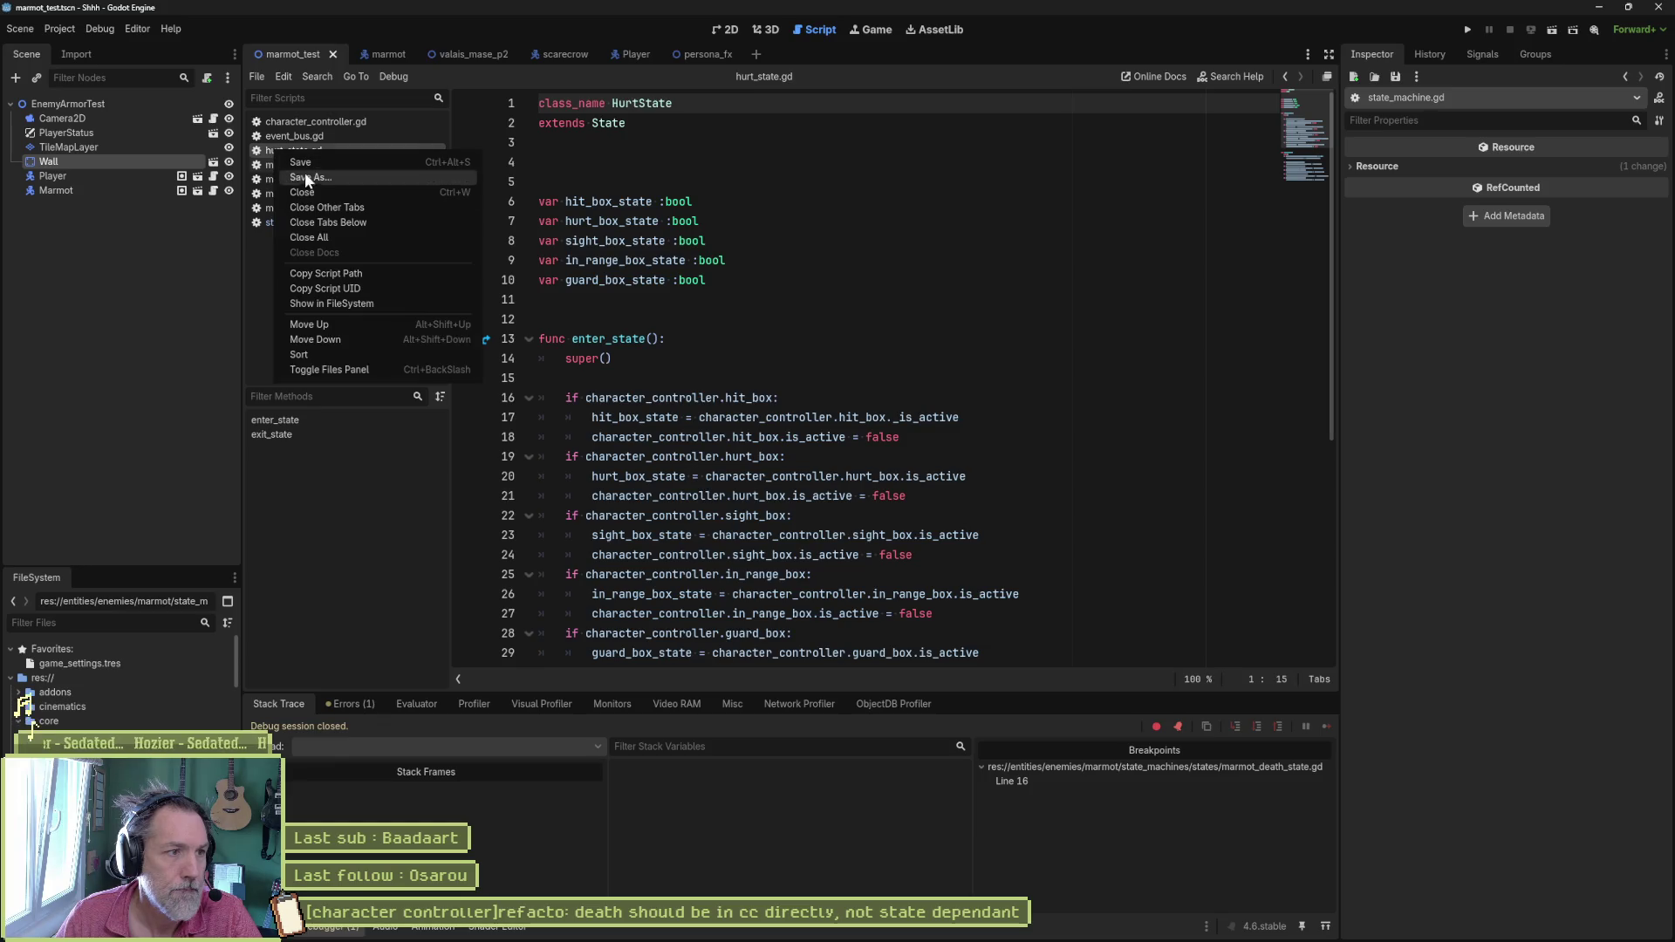
{"action": "left_click", "coordinate": [332, 304]}
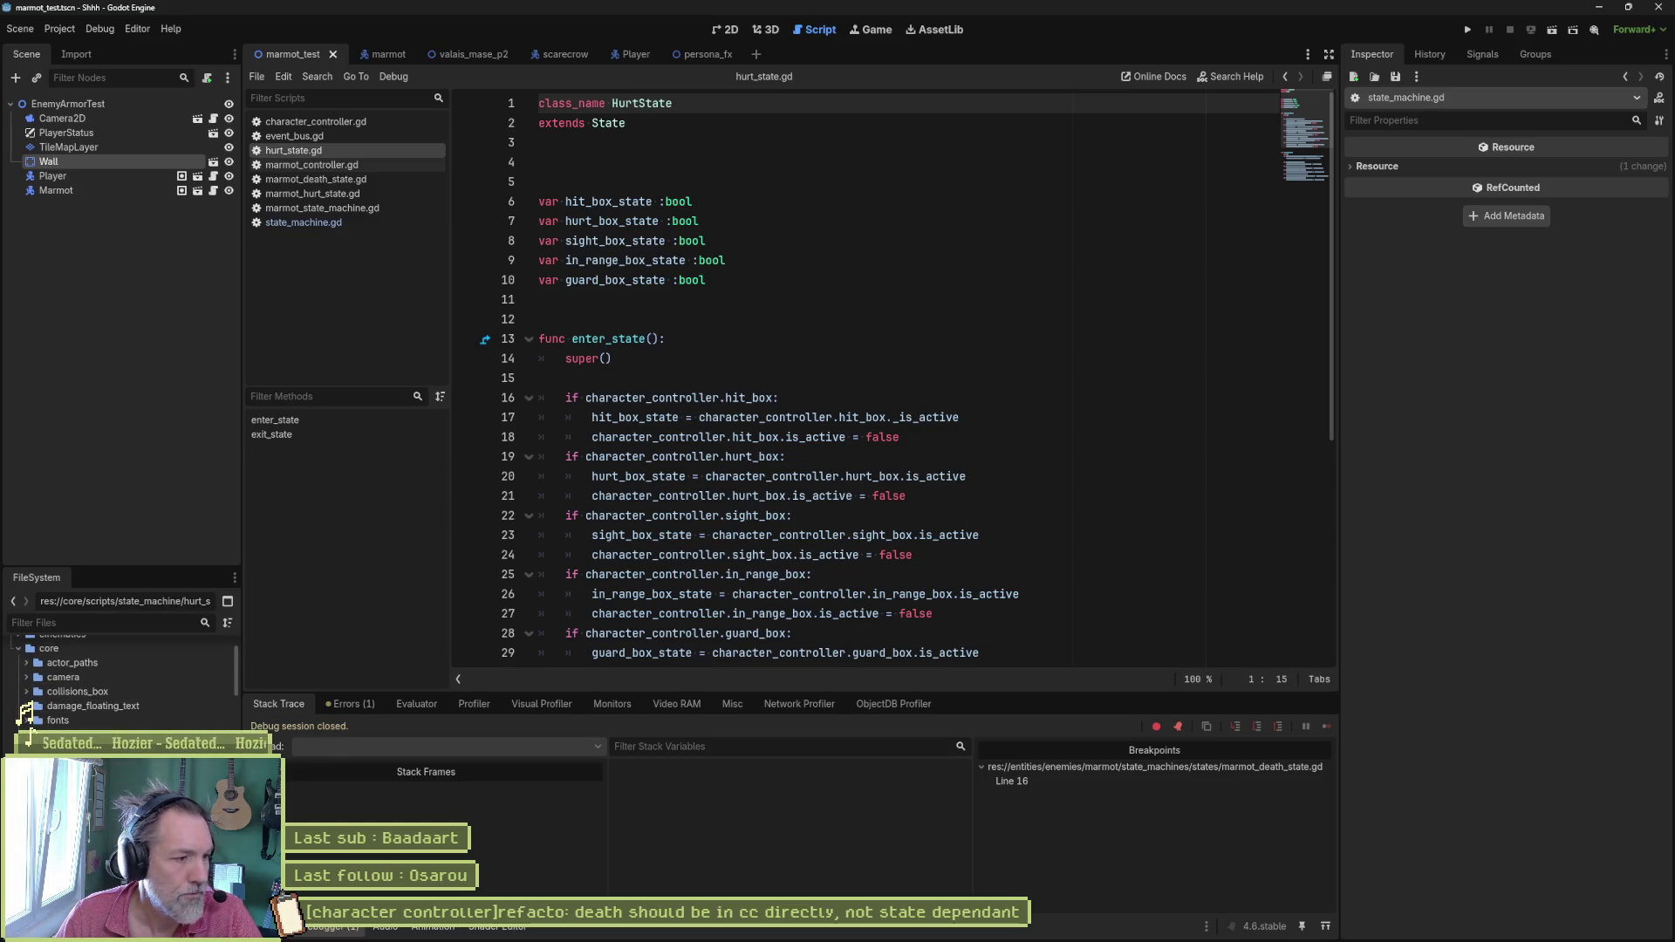
Step: Duplicate hurt_state.gd as death_state.gd
{"action": "key", "text": "ctrl+d"}
{"action": "key", "text": "Home"}
{"action": "key", "text": "Delete"}
{"action": "key", "text": "Delete"}
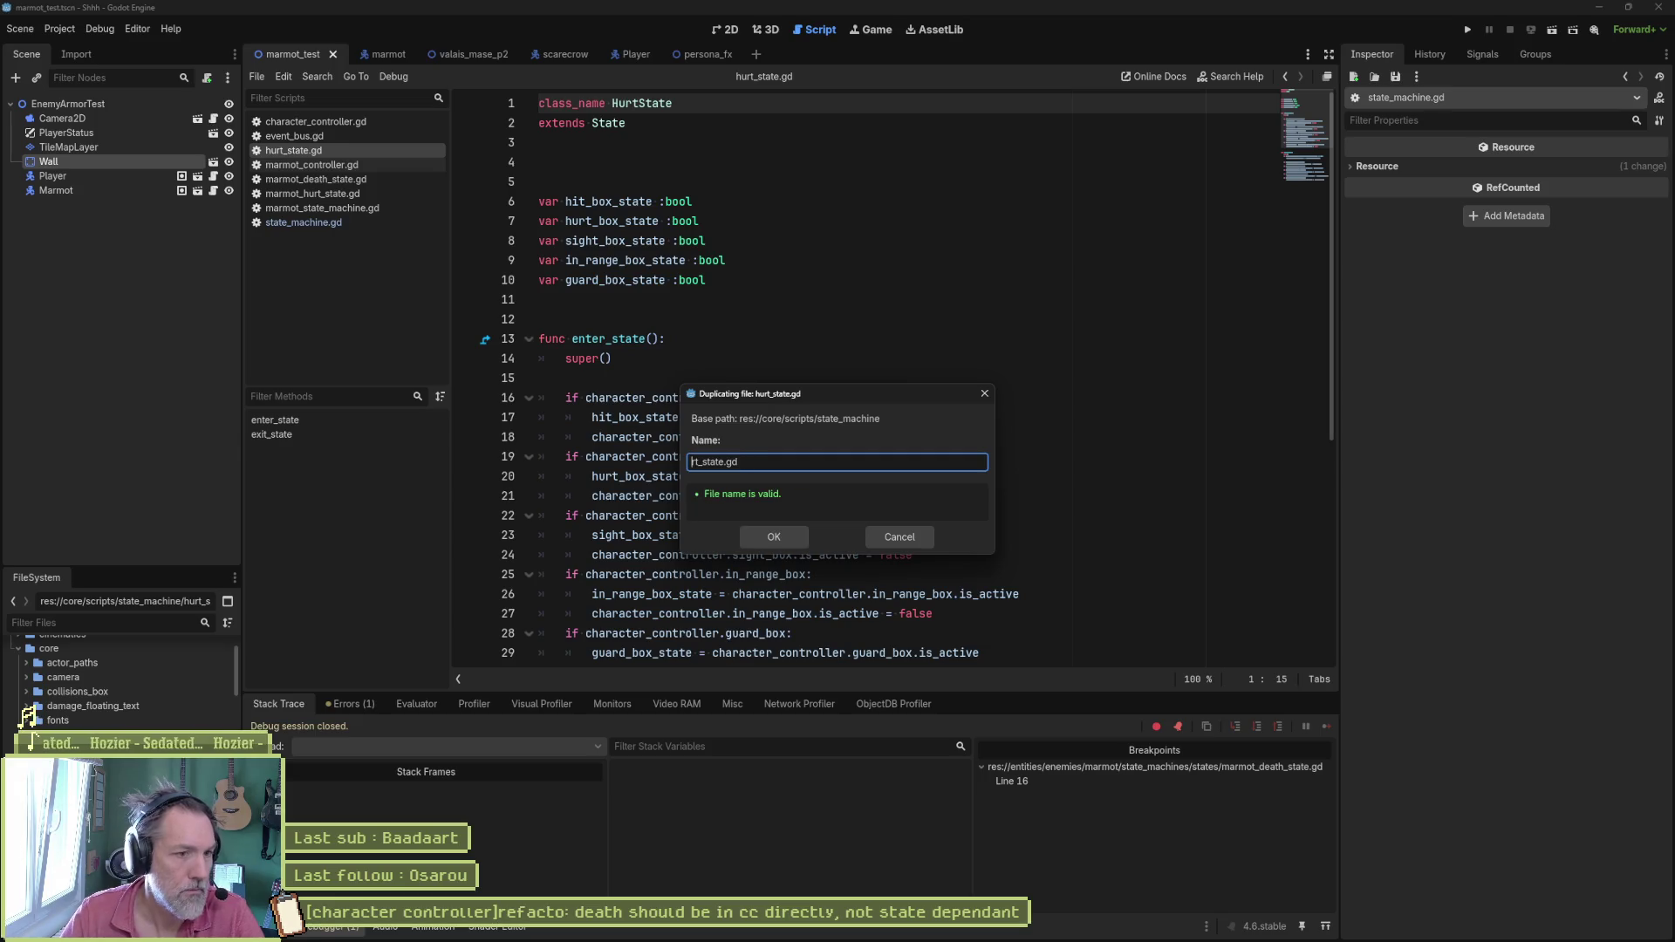
{"action": "key", "text": "Delete"}
{"action": "key", "text": "Delete"}
{"action": "type", "text": "death"}
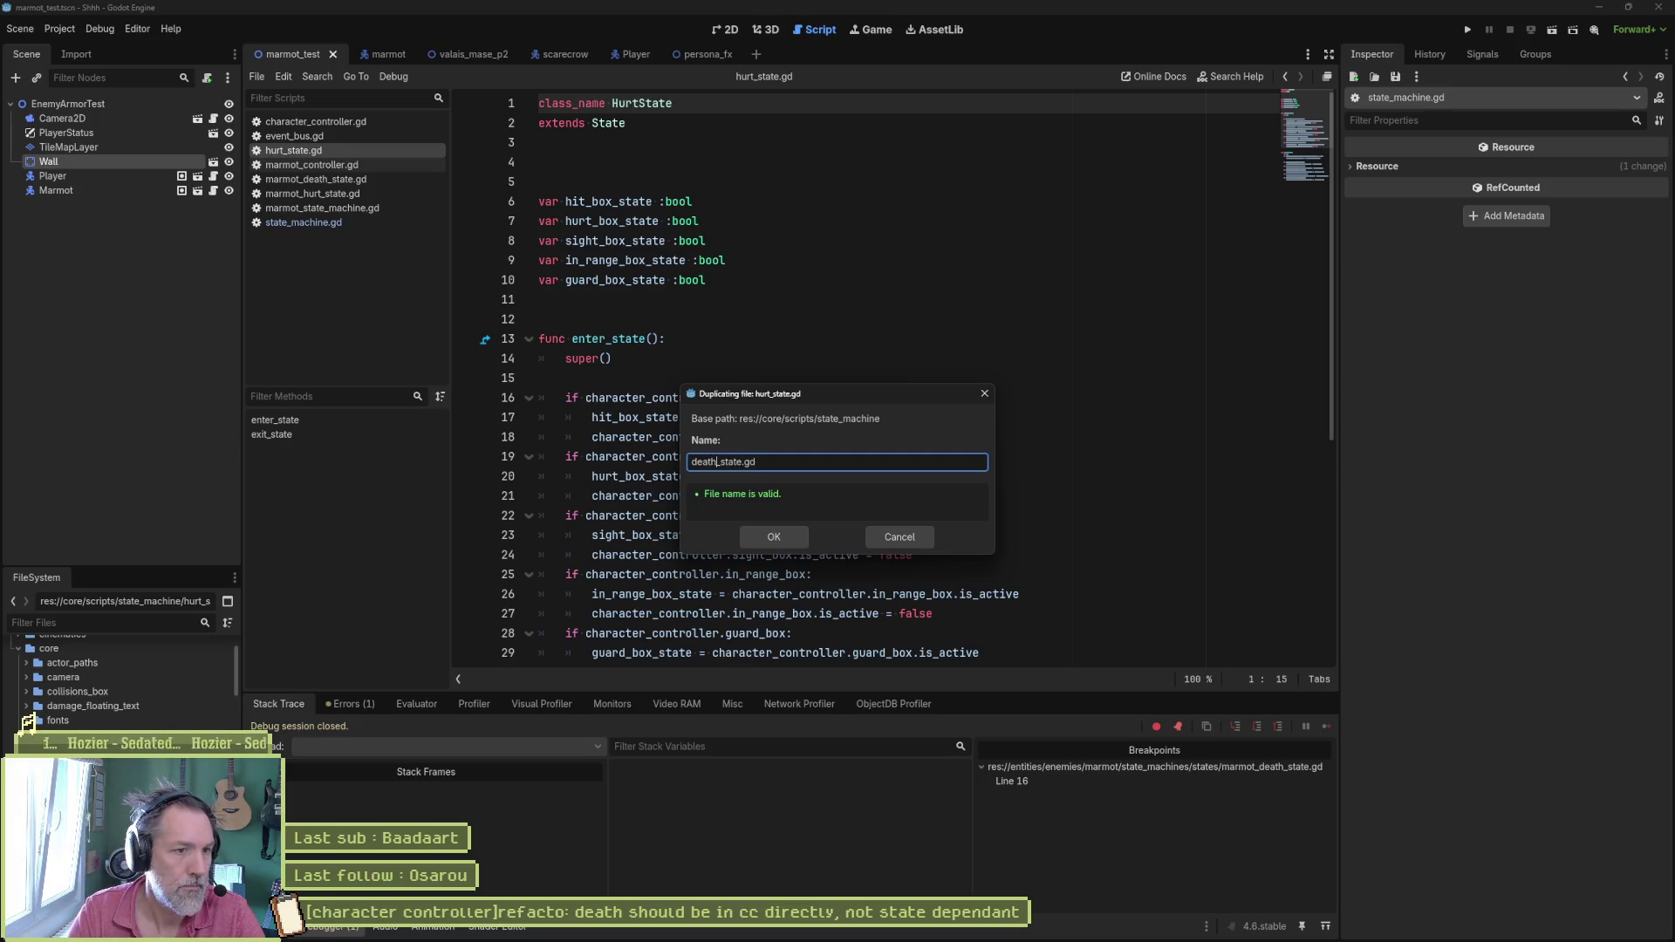
{"action": "key", "text": "Return"}
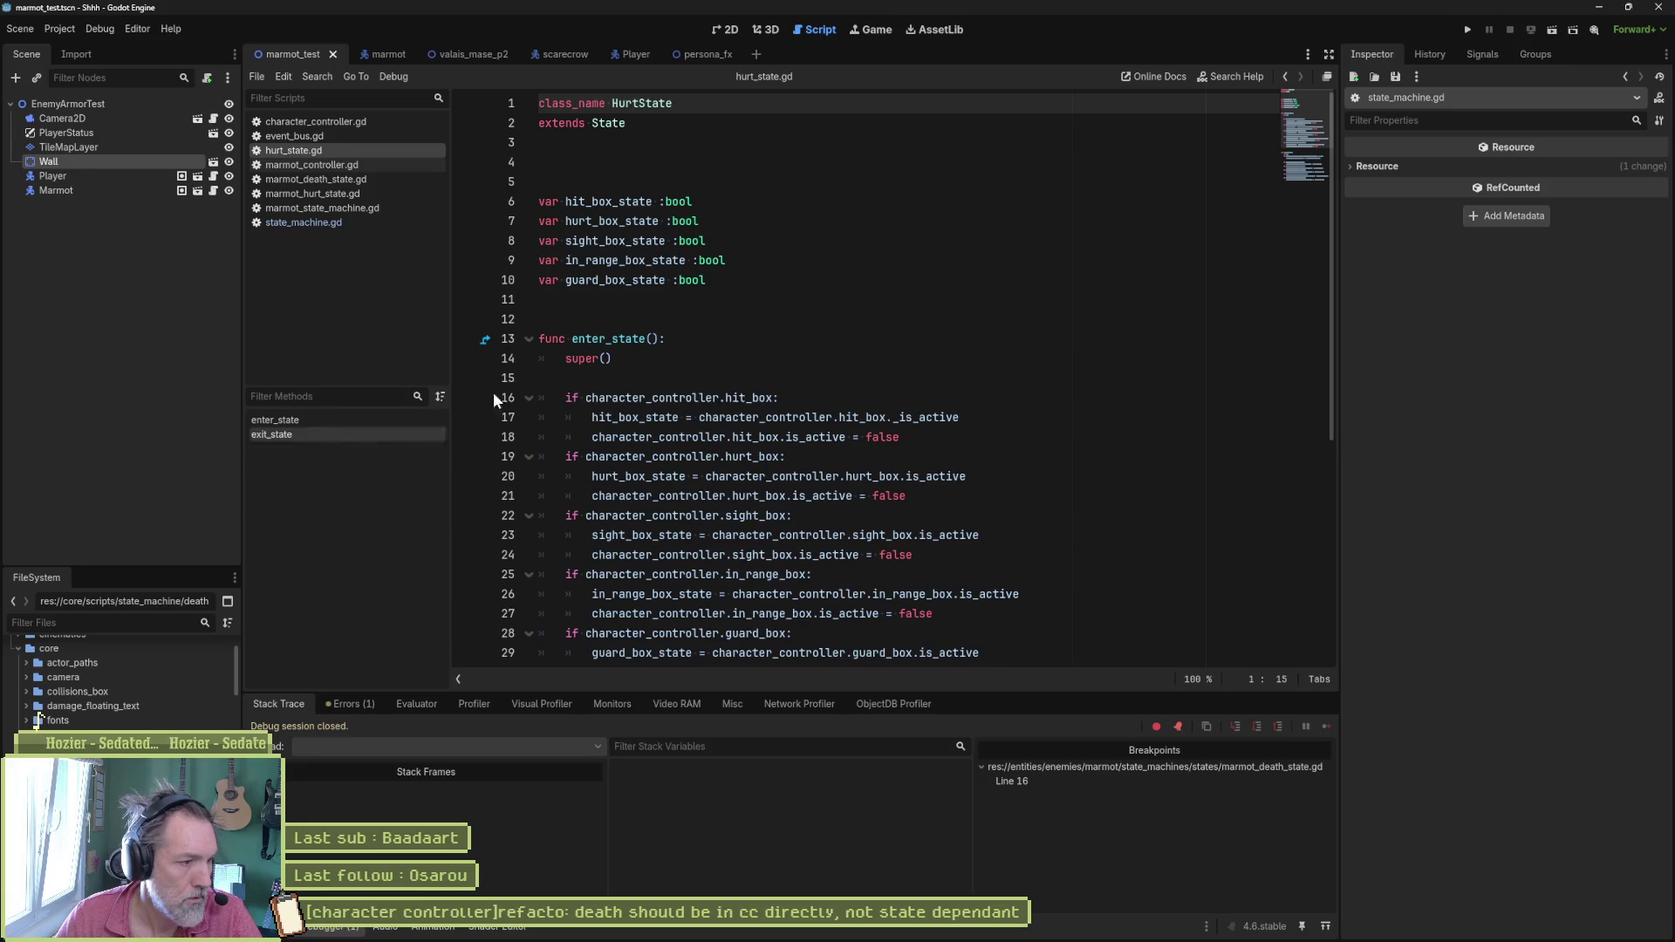
Step: Rename the copy's class to DeathState and cut on_death out of state_machine.gd
{"action": "double_click", "coordinate": [626, 103]}
{"action": "type", "text": "Death"}
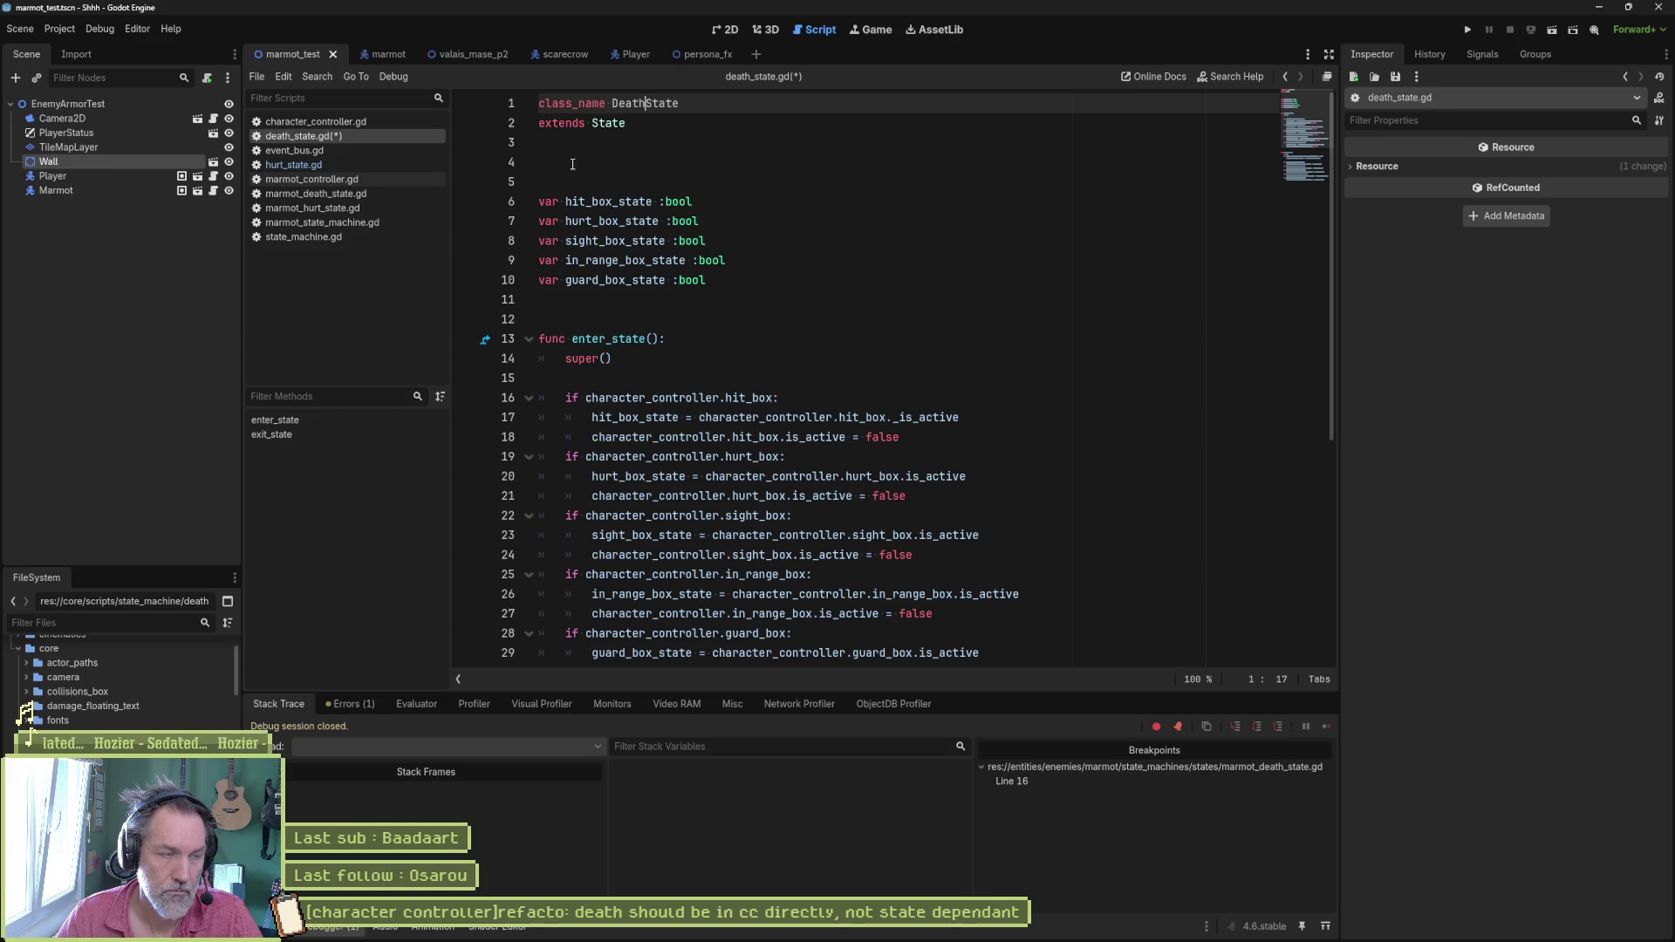
{"action": "left_click", "coordinate": [329, 239]}
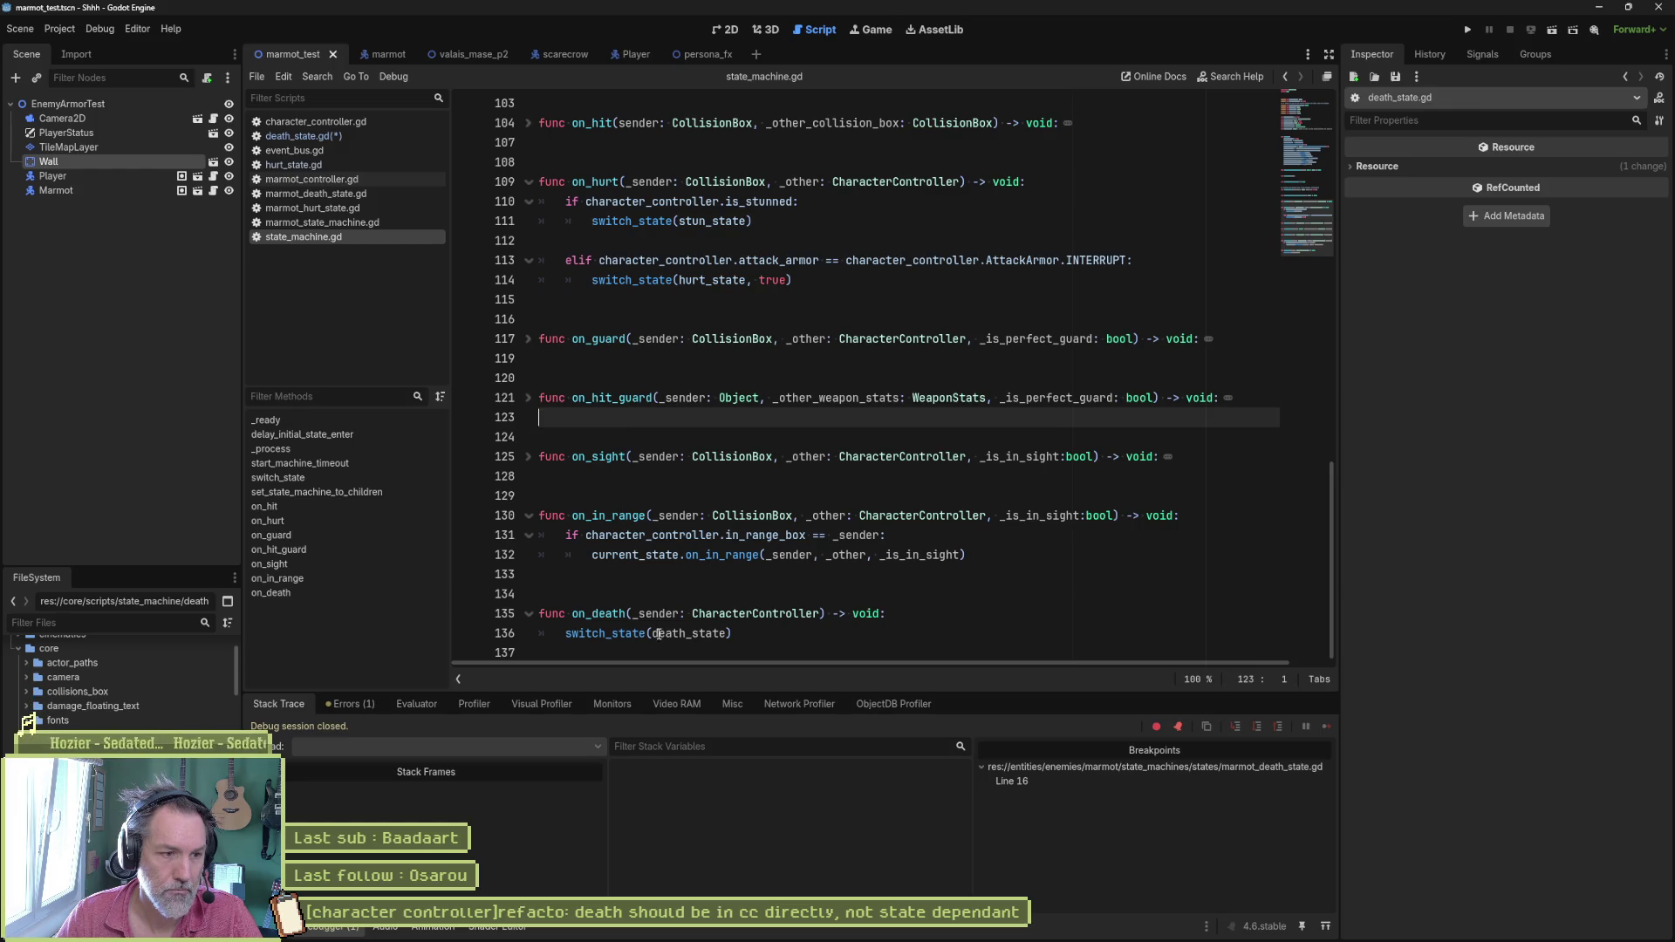
{"action": "left_click", "coordinate": [737, 633]}
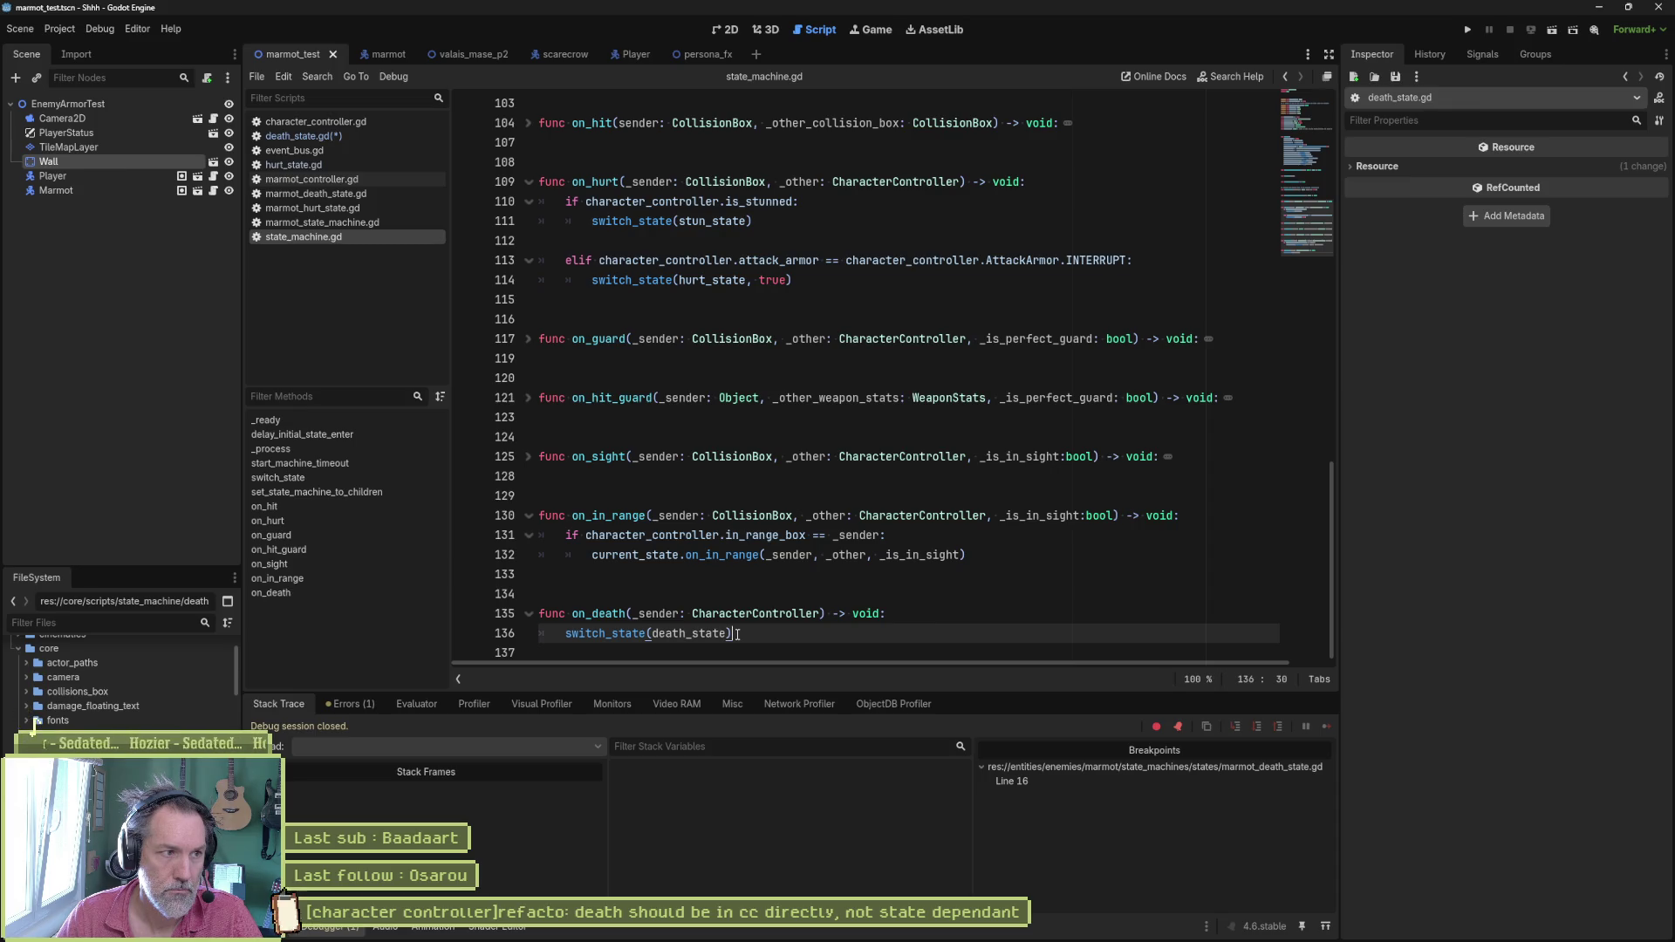
{"action": "left_click_drag", "start_coordinate": [736, 635], "coordinate": [712, 578]}
{"action": "key", "text": "ctrl+c"}
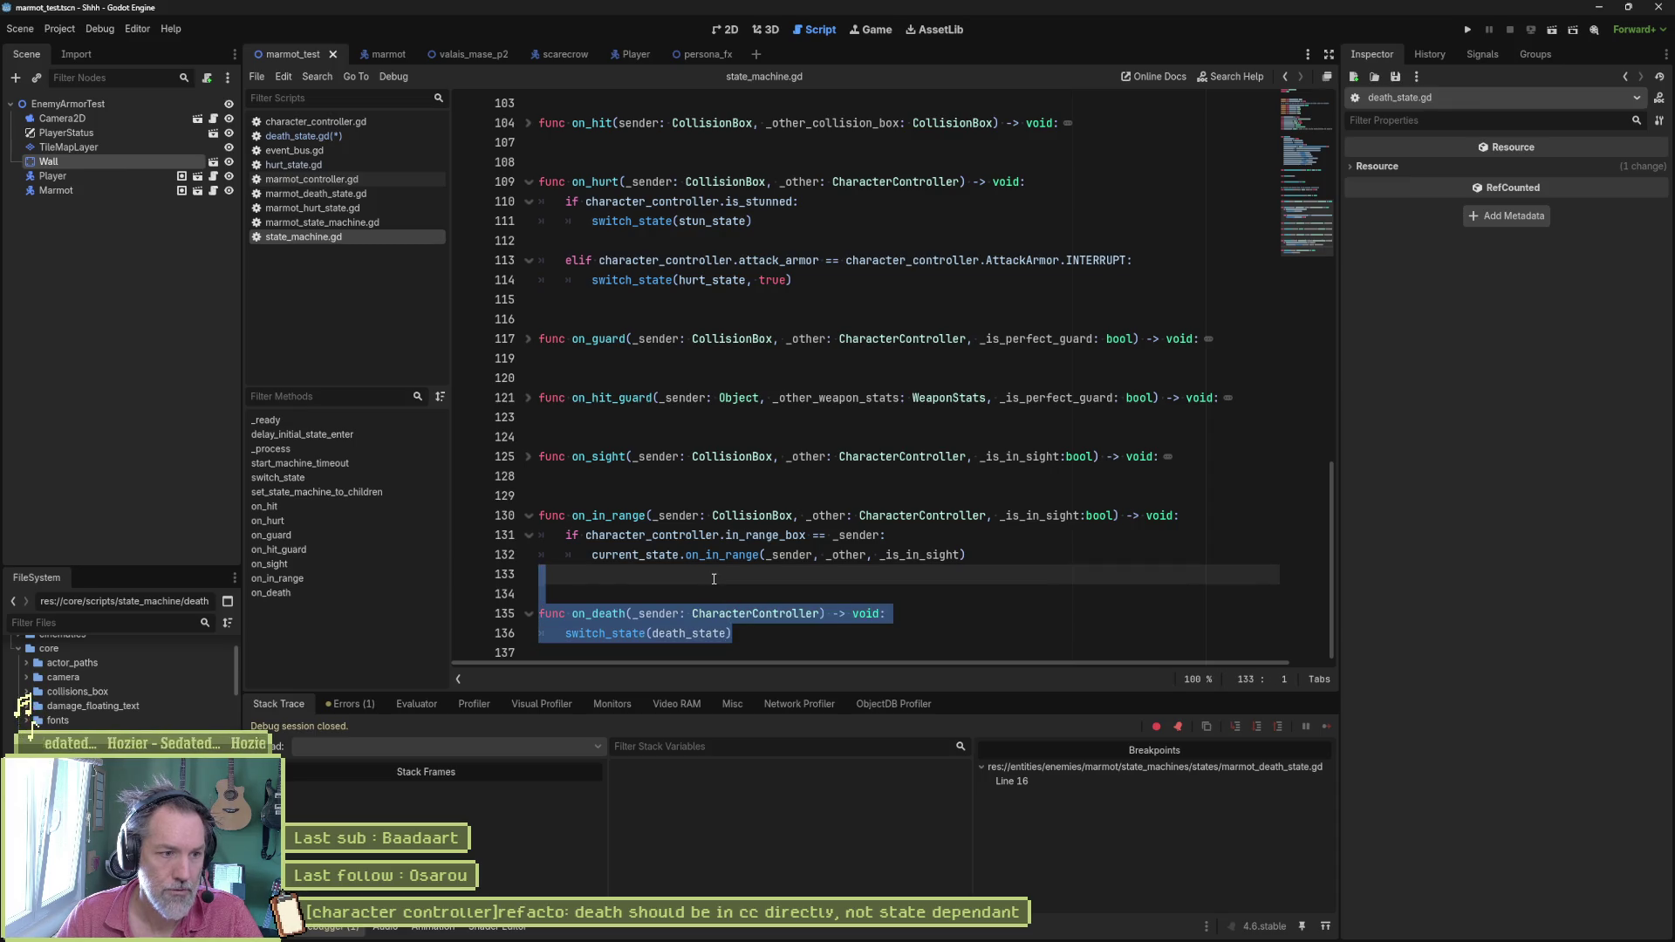
{"action": "key", "text": "Delete"}
Step: Replace death_state.gd's body below the header with the pasted on_death function
{"action": "left_click", "coordinate": [301, 135]}
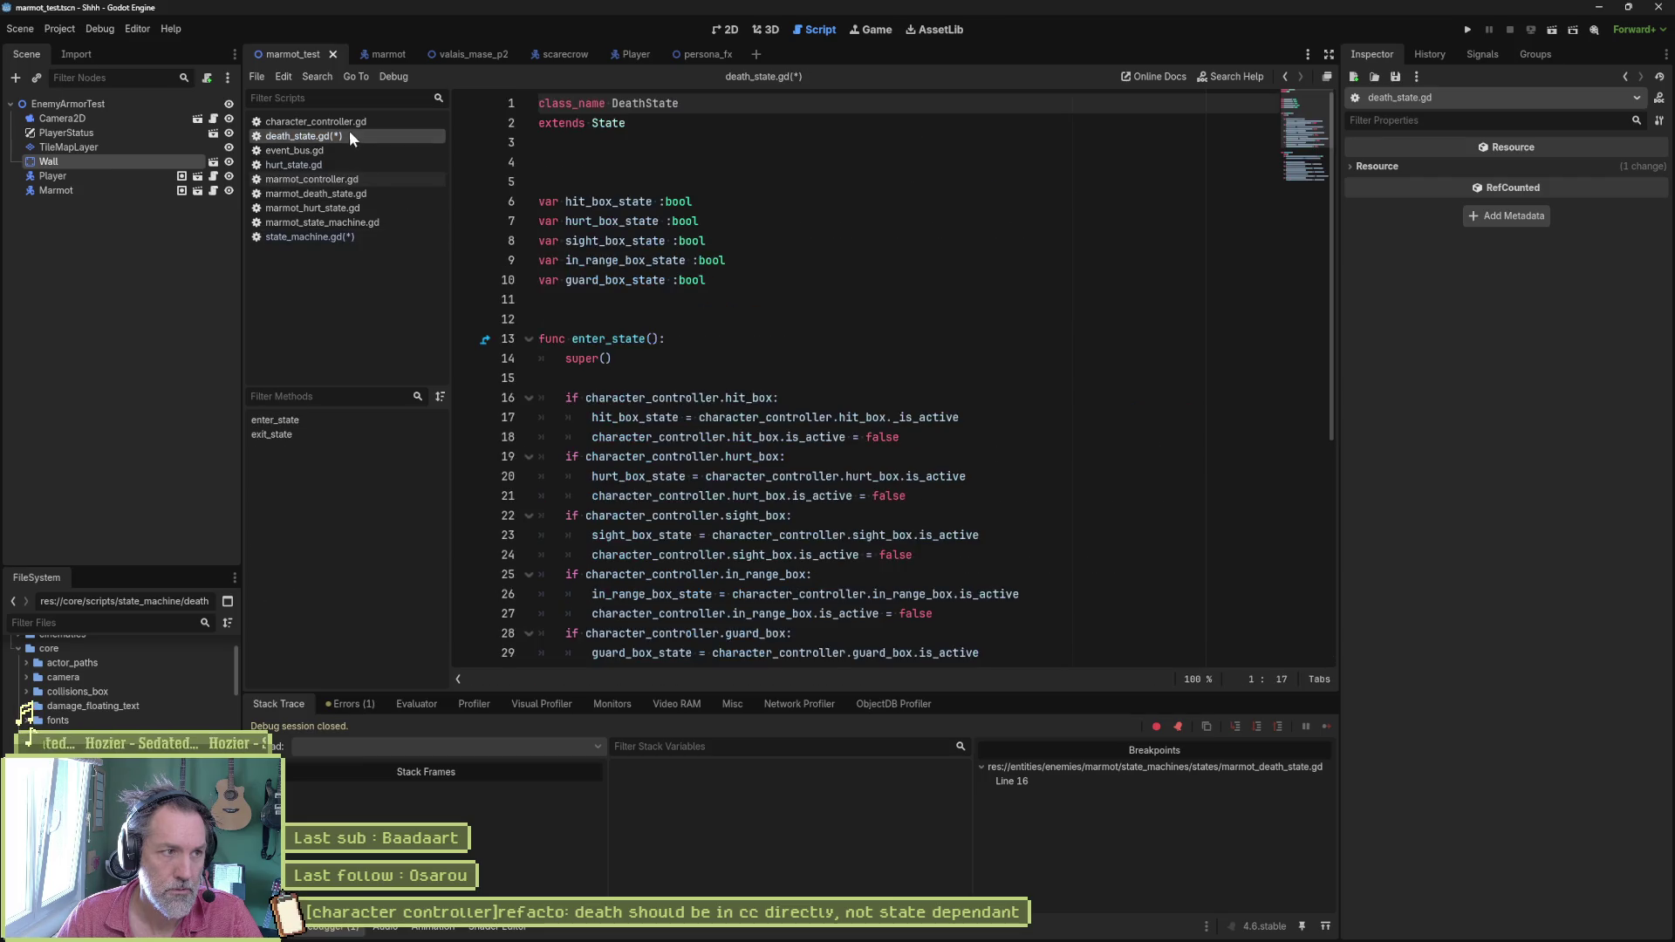
{"action": "scroll", "coordinate": [746, 512], "scroll_direction": "down", "scroll_amount": 6}
{"action": "scroll", "coordinate": [746, 515], "scroll_direction": "down", "scroll_amount": 1}
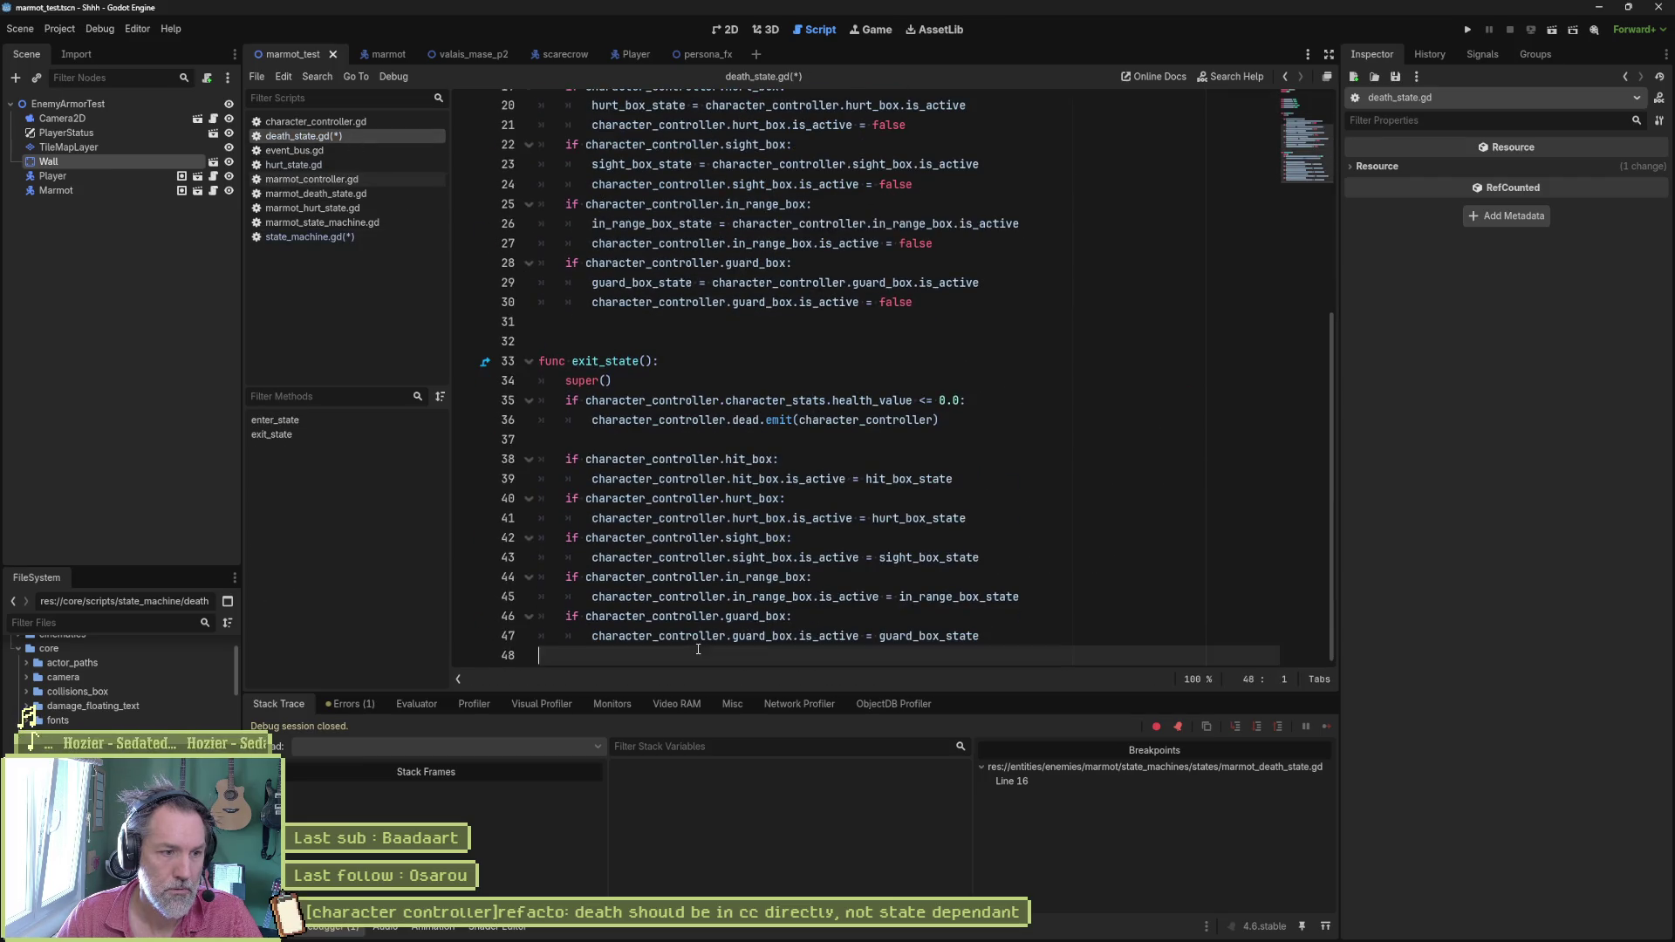
{"action": "scroll", "coordinate": [655, 458], "scroll_direction": "up", "scroll_amount": 8}
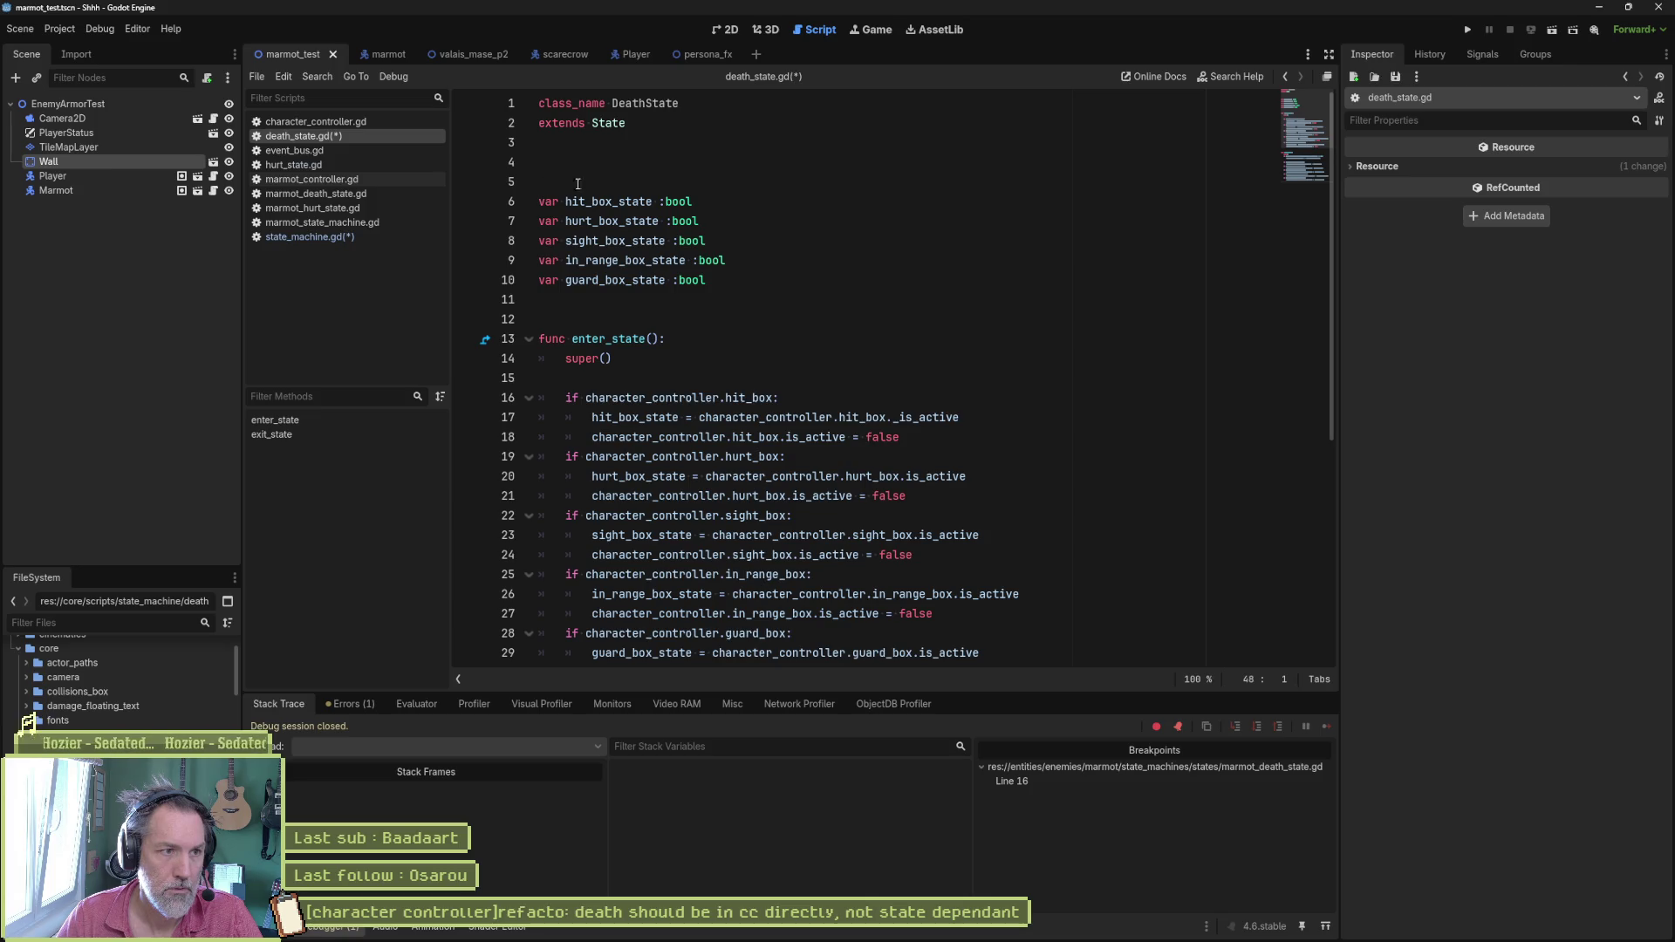
{"action": "left_click", "coordinate": [576, 182]}
{"action": "key", "text": "ctrl+shift+End"}
{"action": "key", "text": "ctrl+v"}
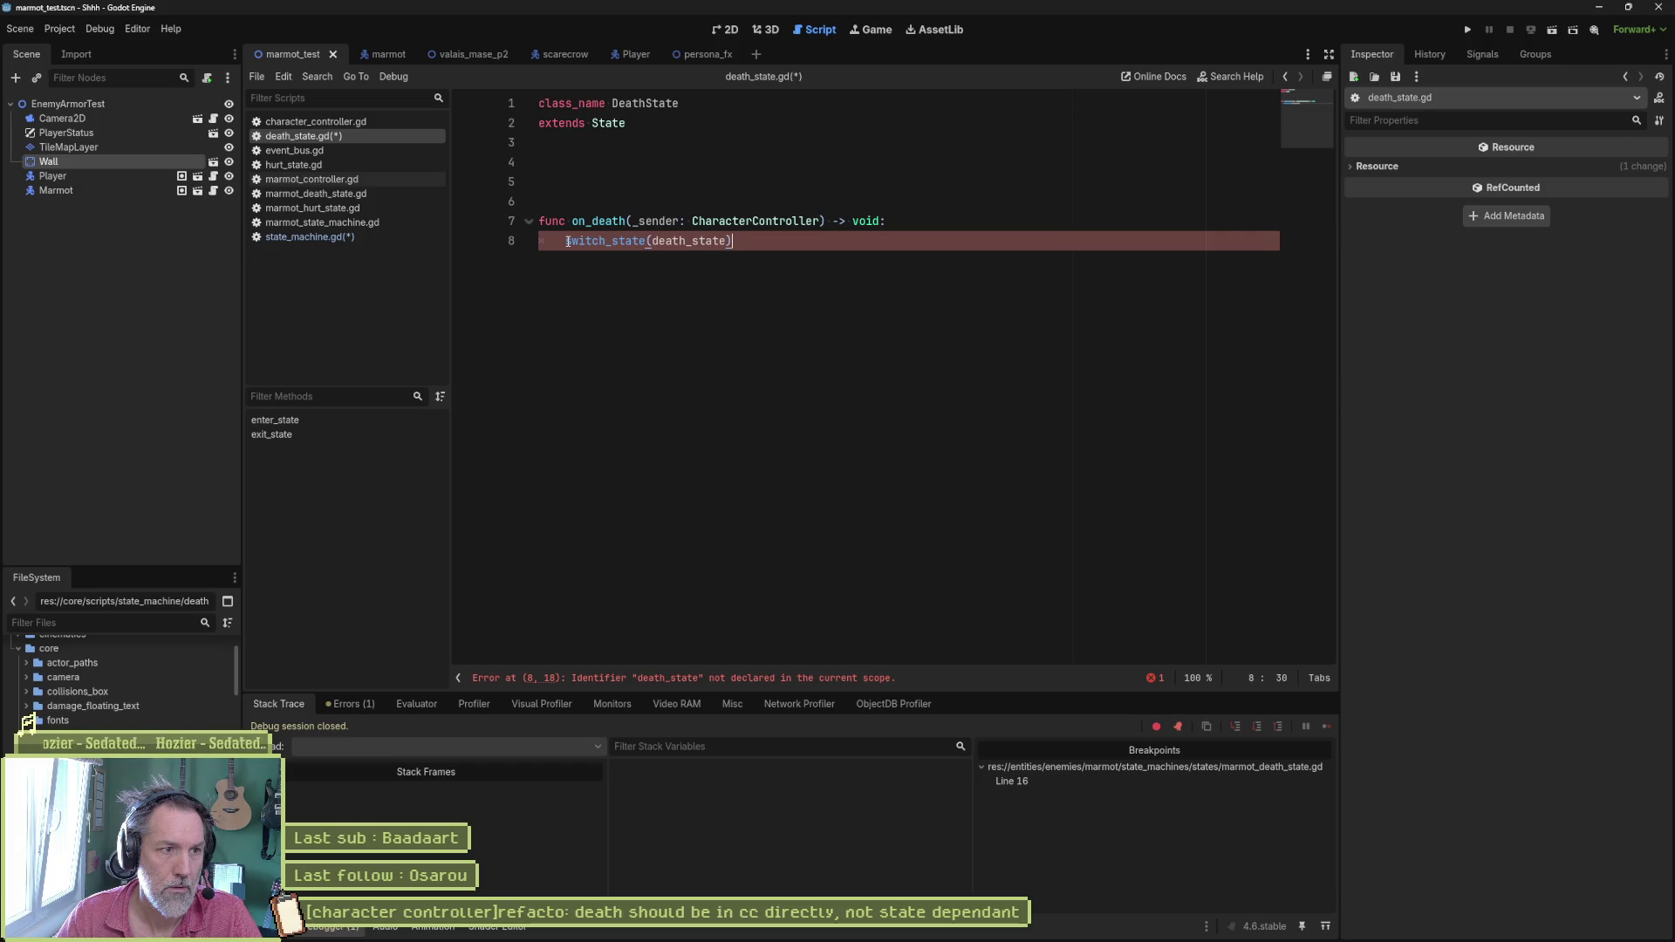
Step: Replace switch_state(death_state) in on_death with a _die() call and stub 'func _die() -> void:' with pass
{"action": "left_click_drag", "start_coordinate": [732, 241], "coordinate": [565, 240]}
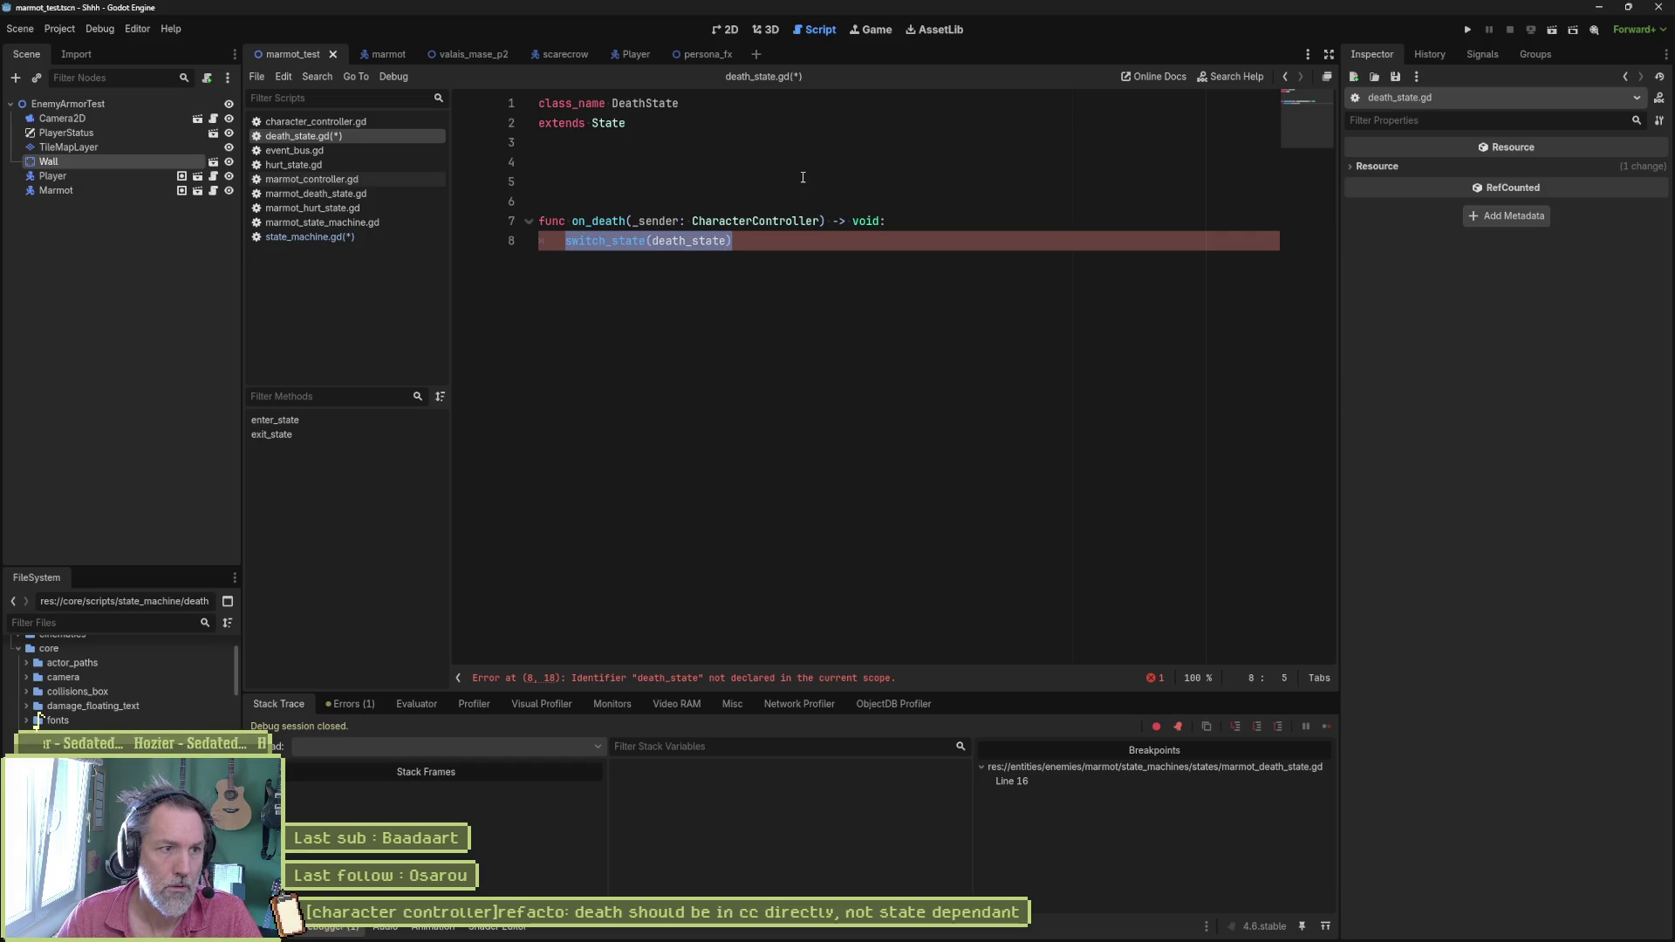
{"action": "type", "text": "die()"}
{"action": "key", "text": "Return"}
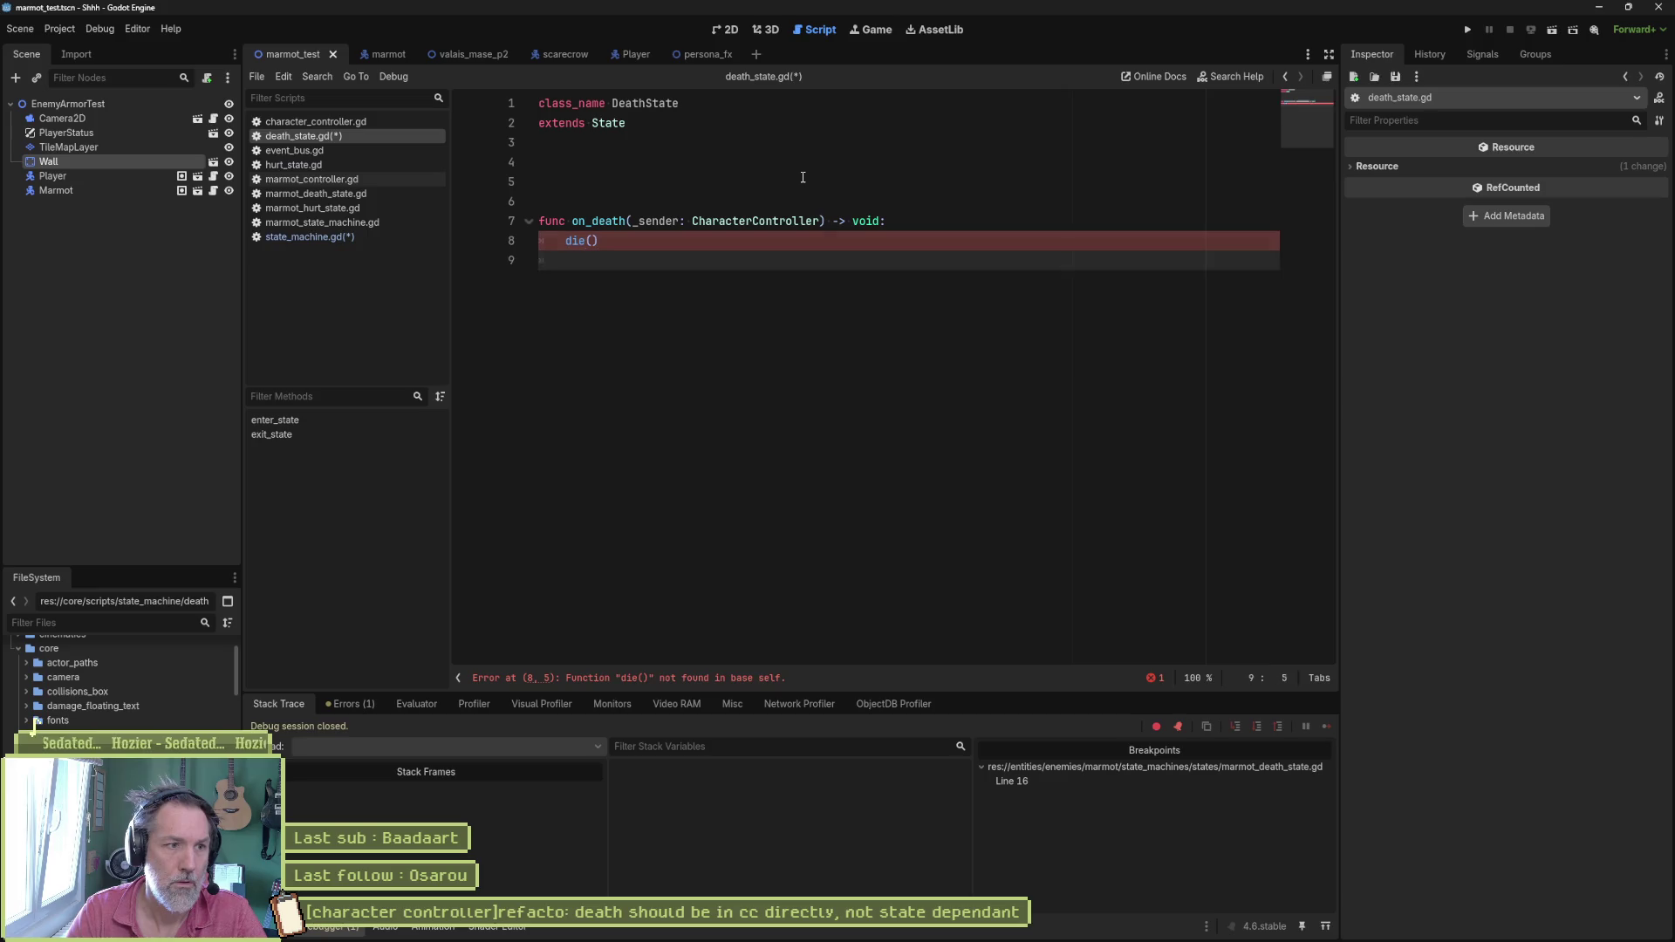
{"action": "key", "text": "Return"}
{"action": "key", "text": "Return"}
{"action": "type", "text": "func _di"}
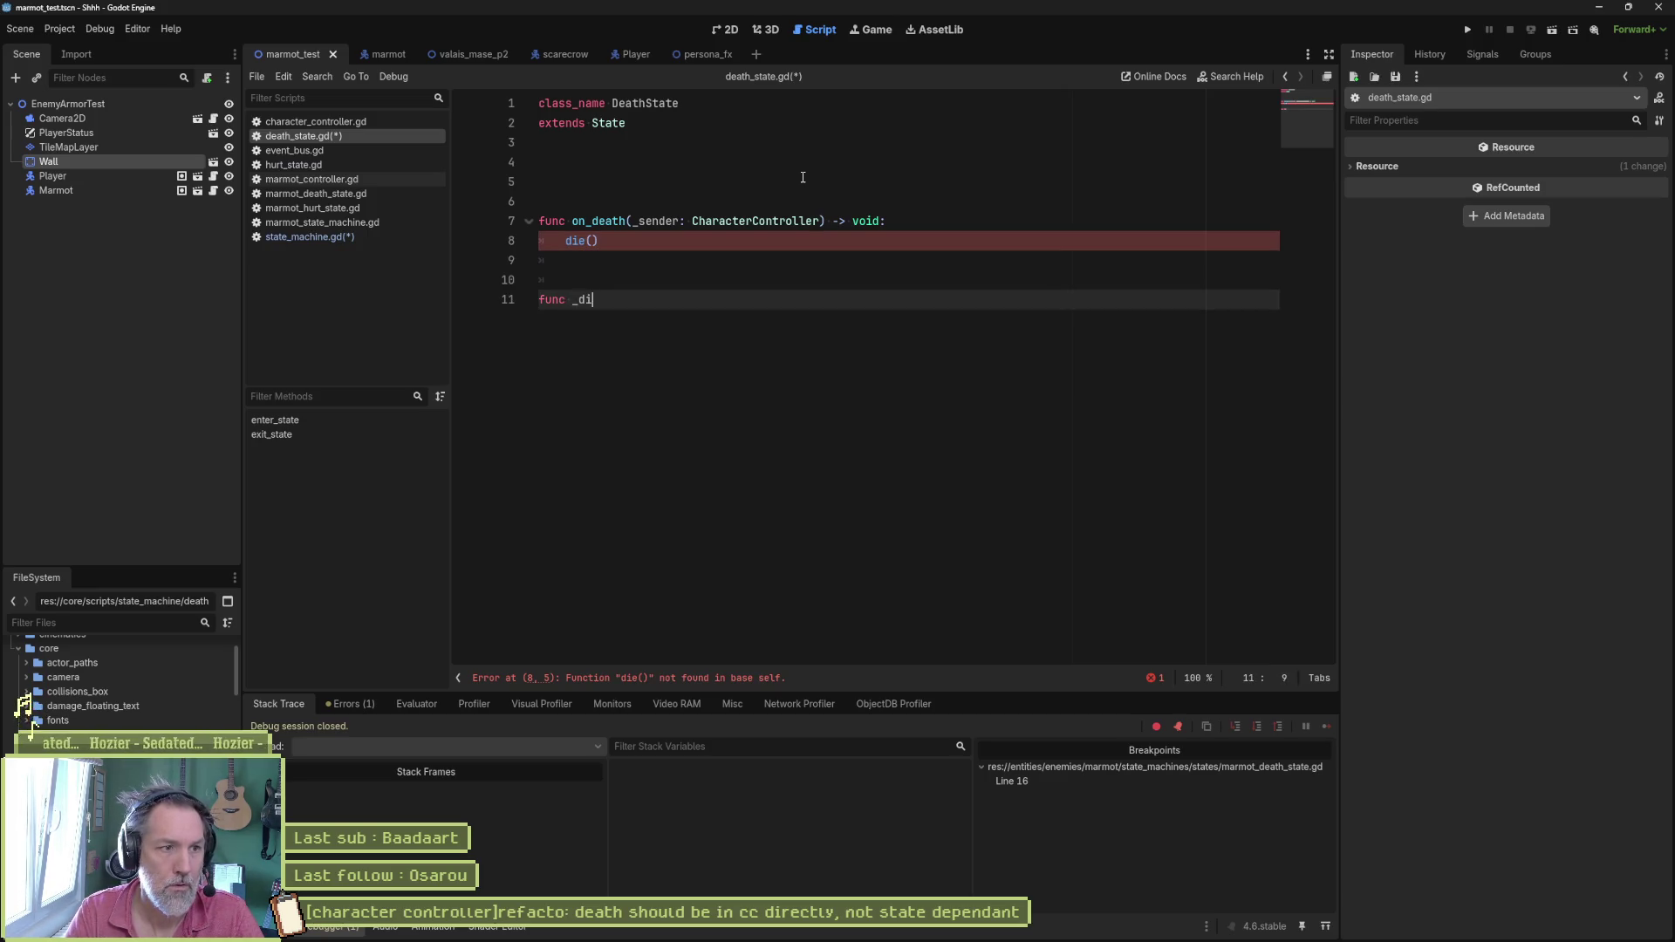
{"action": "type", "text": "e() ->"}
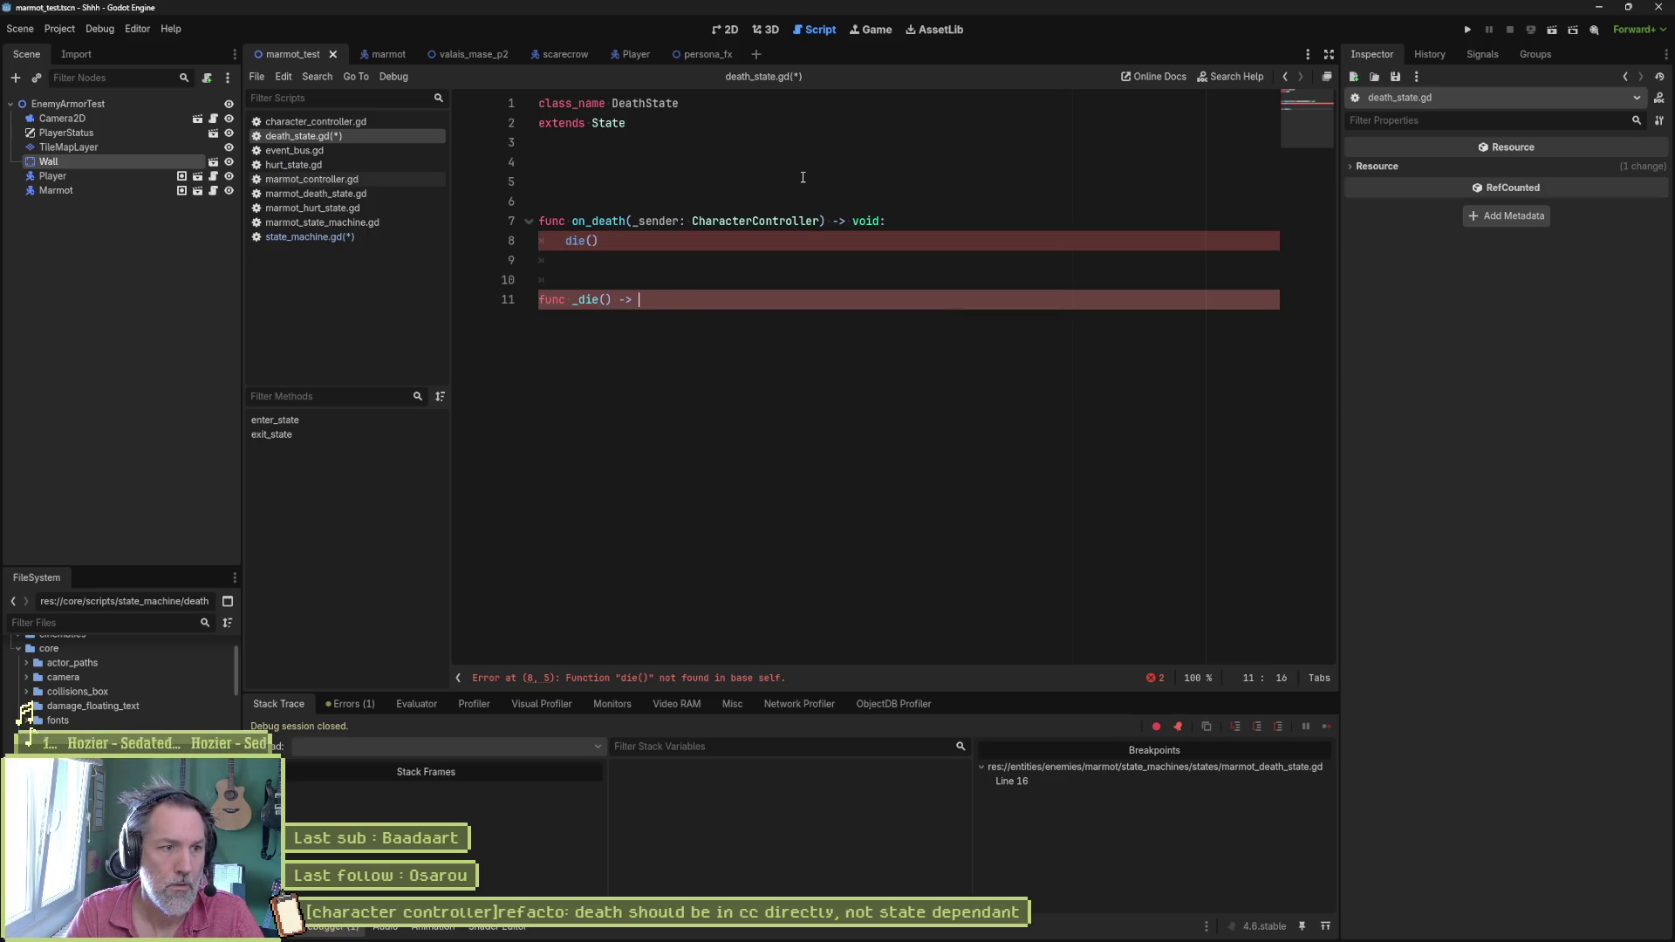
{"action": "type", "text": "void:"}
{"action": "key", "text": "Return"}
{"action": "type", "text": "pass"}
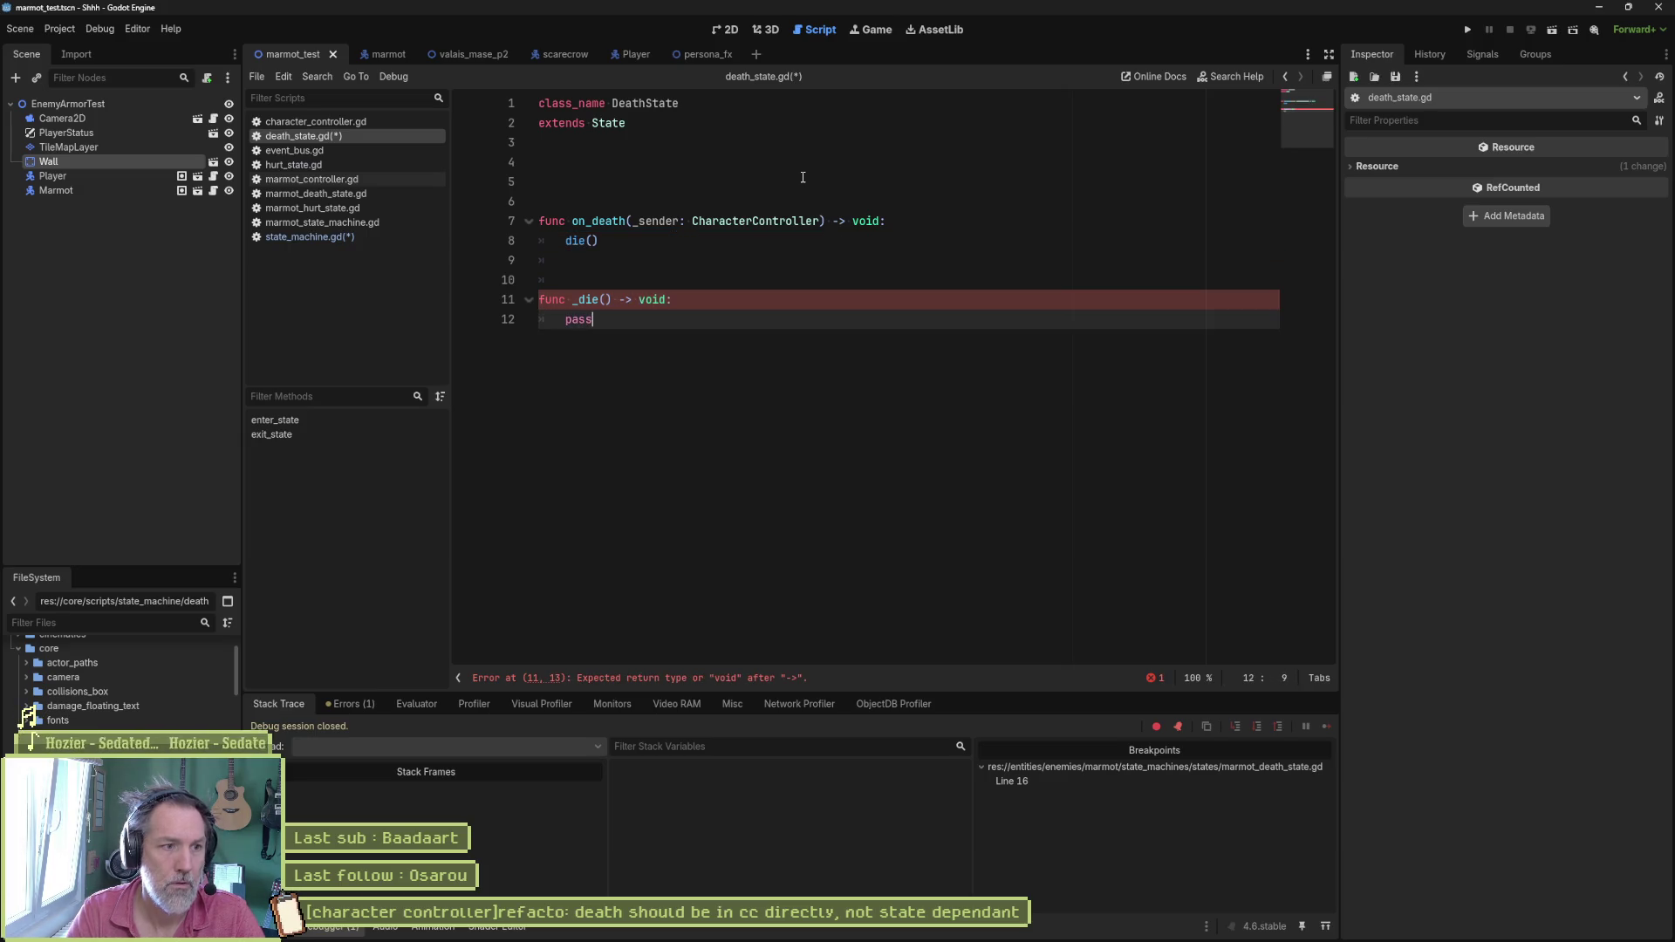
Step: Tidy the _die() call line, then go to the marmot death state script
{"action": "left_click", "coordinate": [568, 241]}
{"action": "type", "text": "_"}
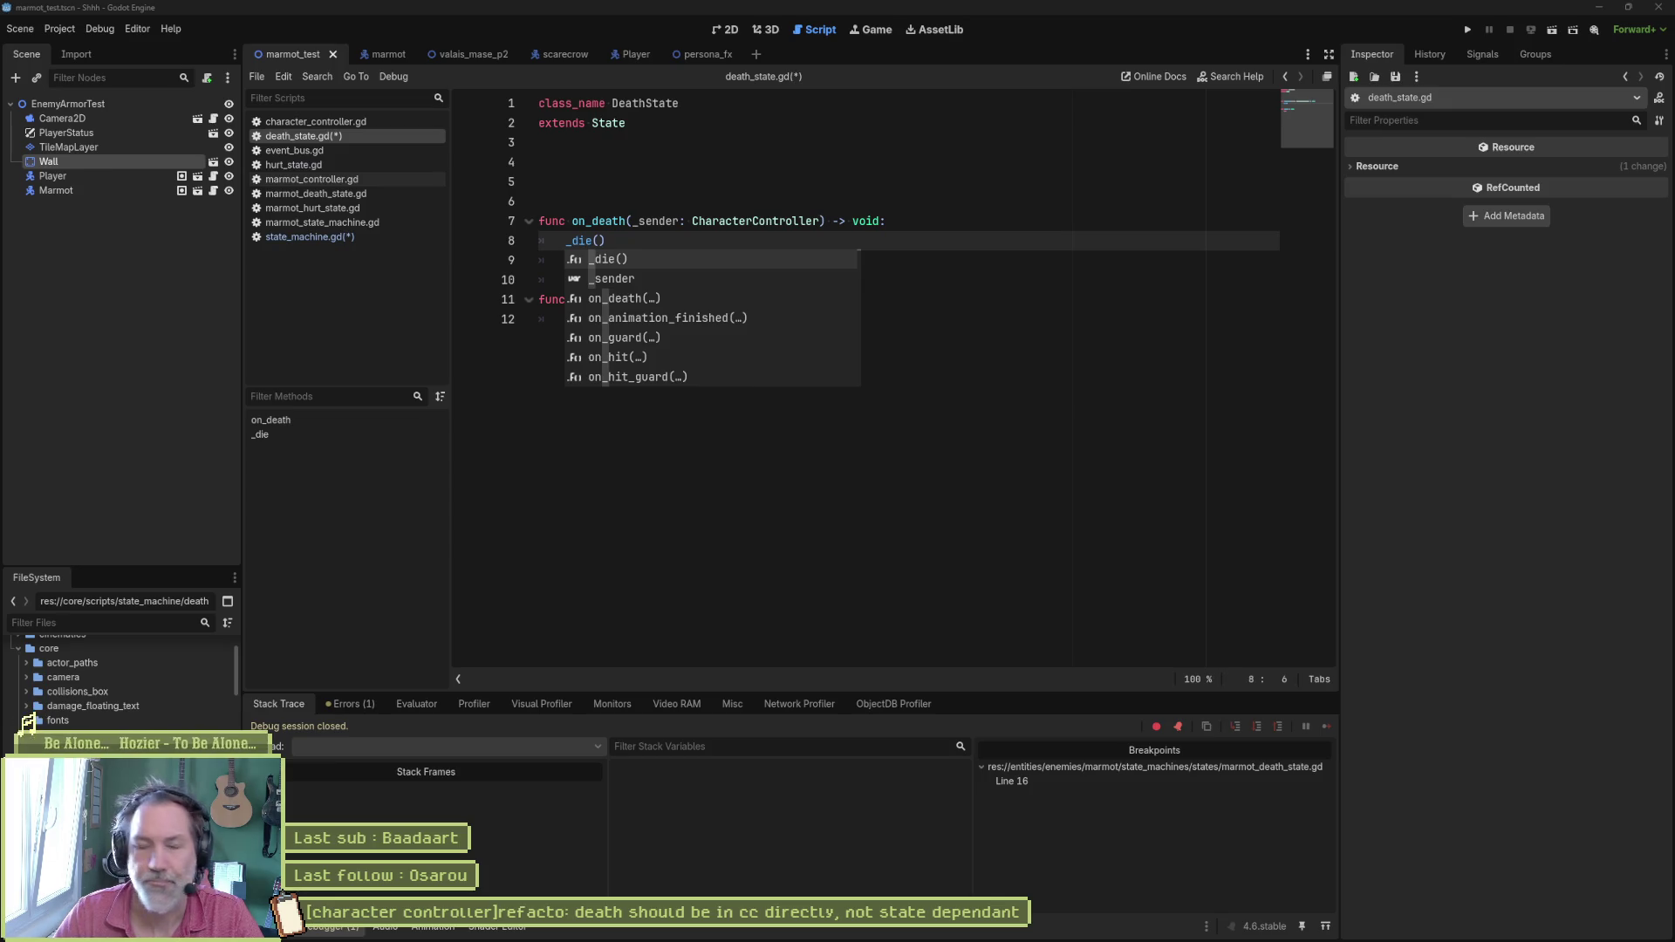
{"action": "key", "text": "Escape"}
{"action": "key", "text": "Down"}
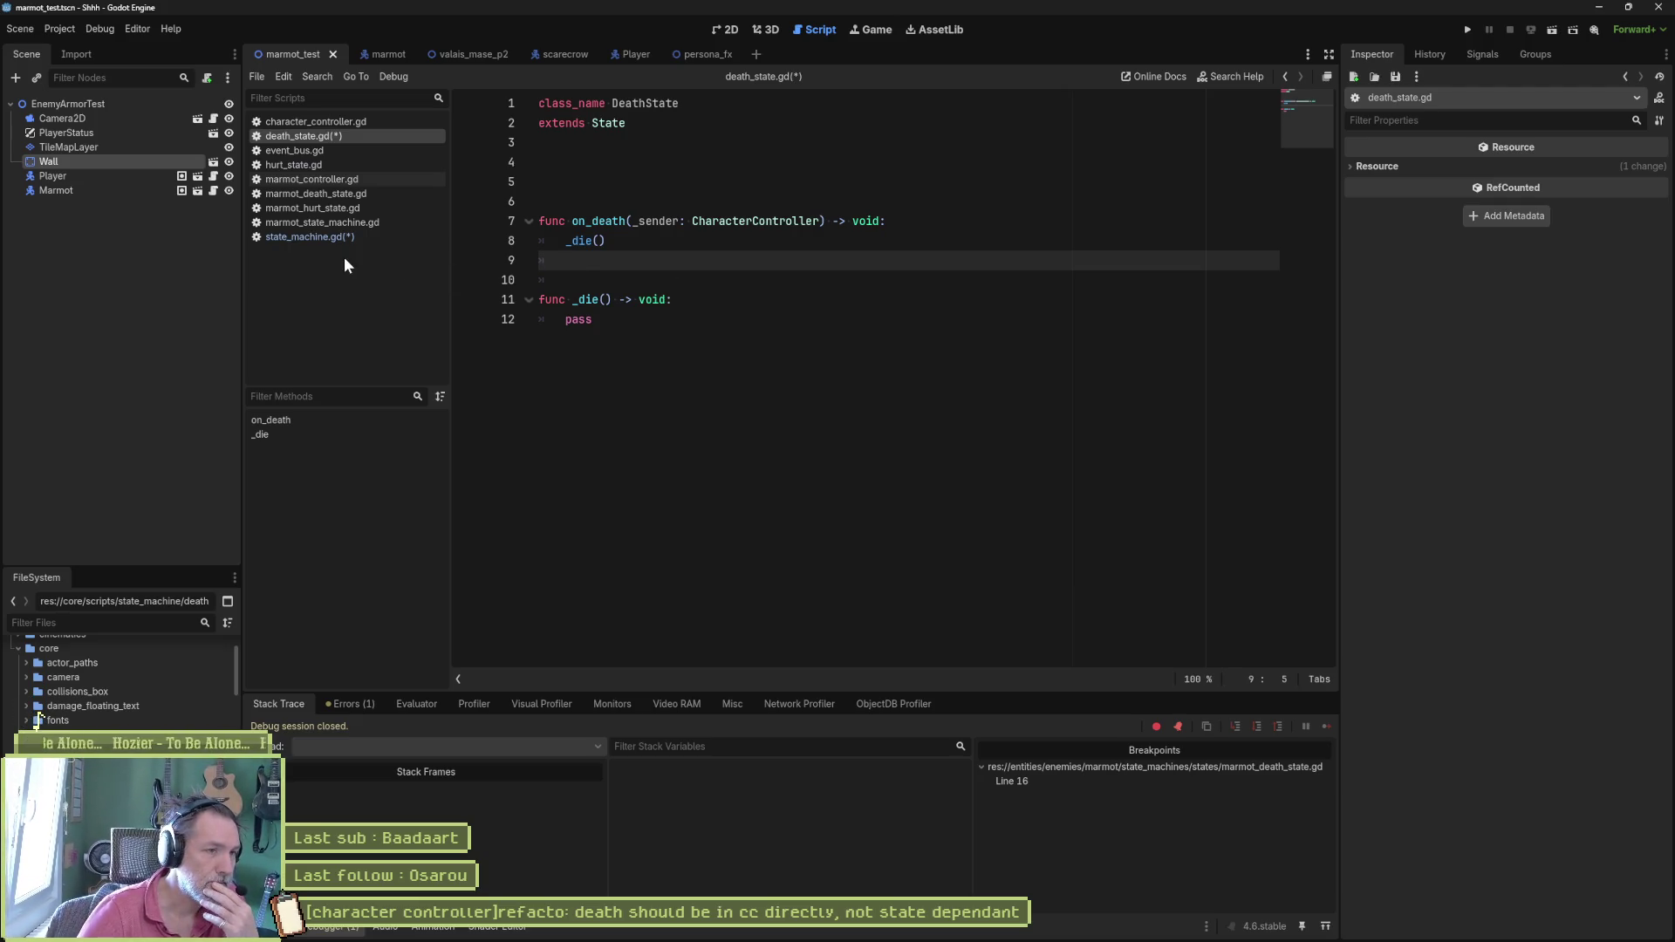
{"action": "left_click", "coordinate": [315, 195]}
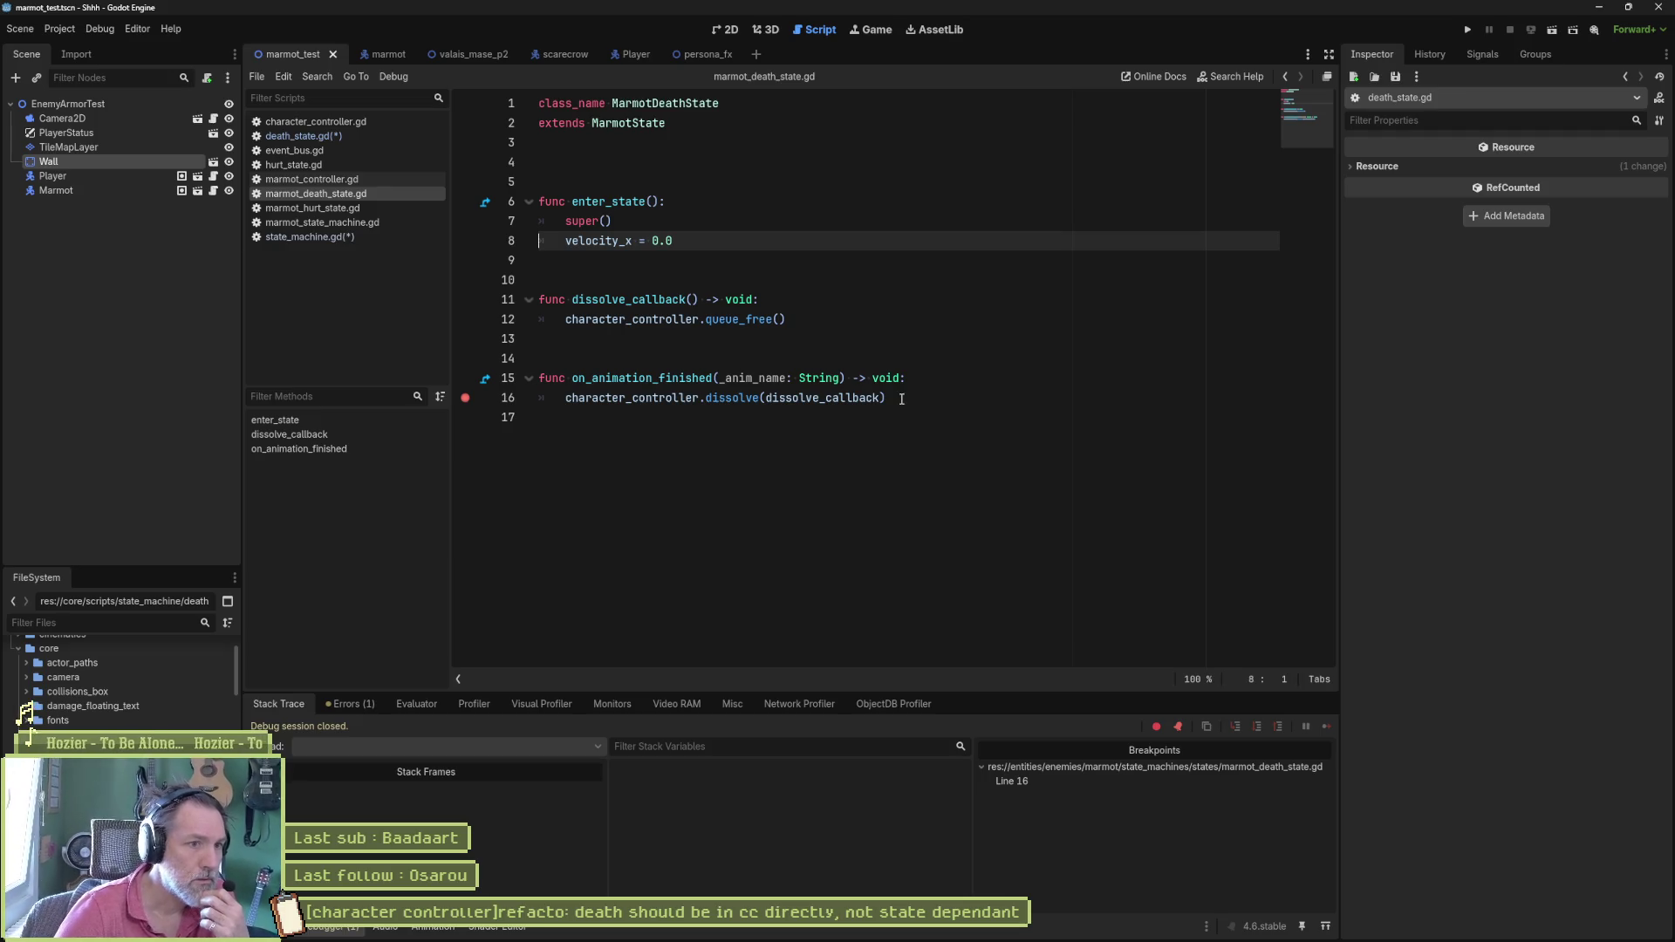
Step: Clear the line-16 breakpoint, copy the three marmot death functions, and return to death_state.gd below _die's pass
{"action": "left_click", "coordinate": [465, 398]}
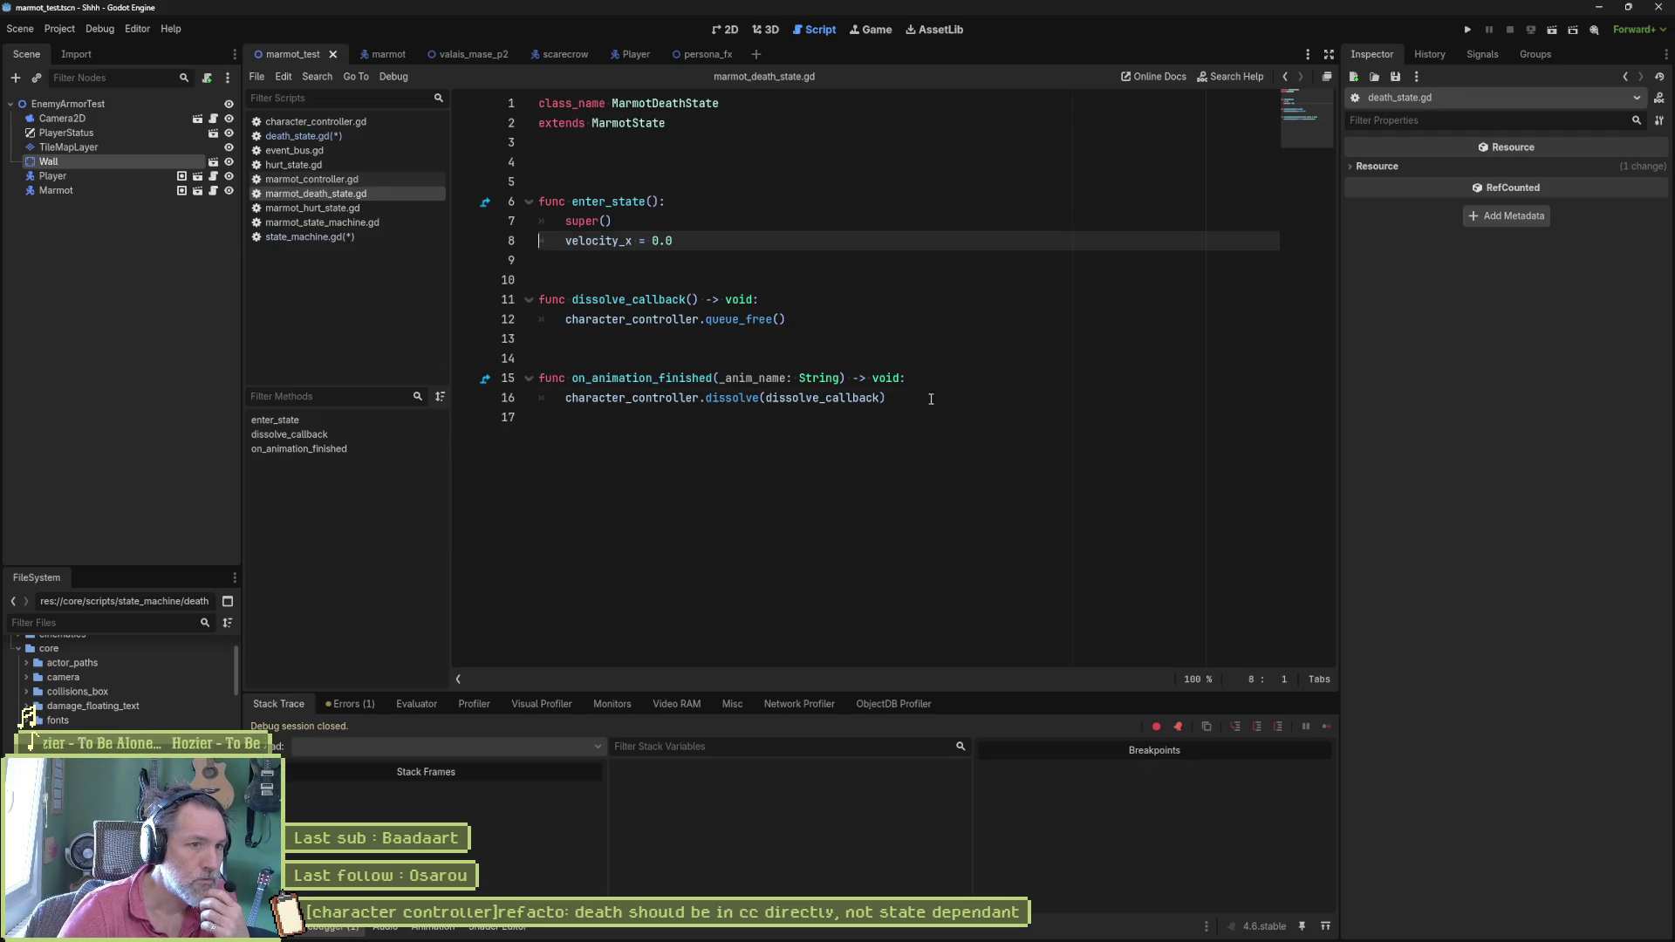
{"action": "left_click_drag", "start_coordinate": [887, 399], "coordinate": [538, 203]}
{"action": "key", "text": "ctrl+c"}
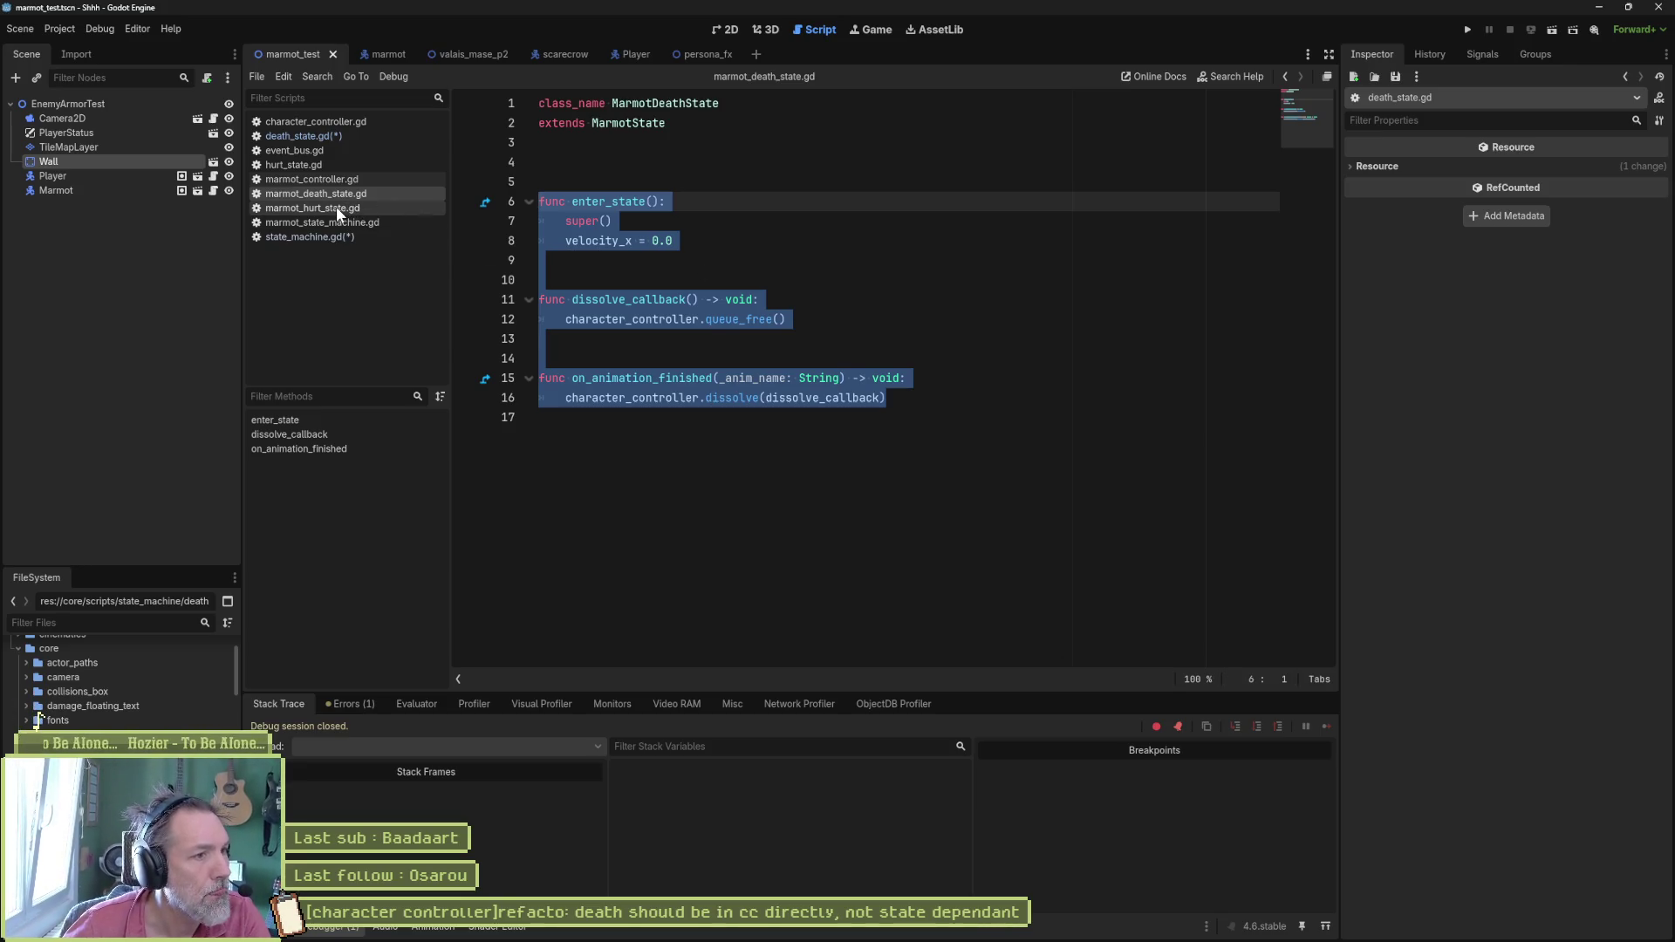
{"action": "left_click", "coordinate": [332, 136]}
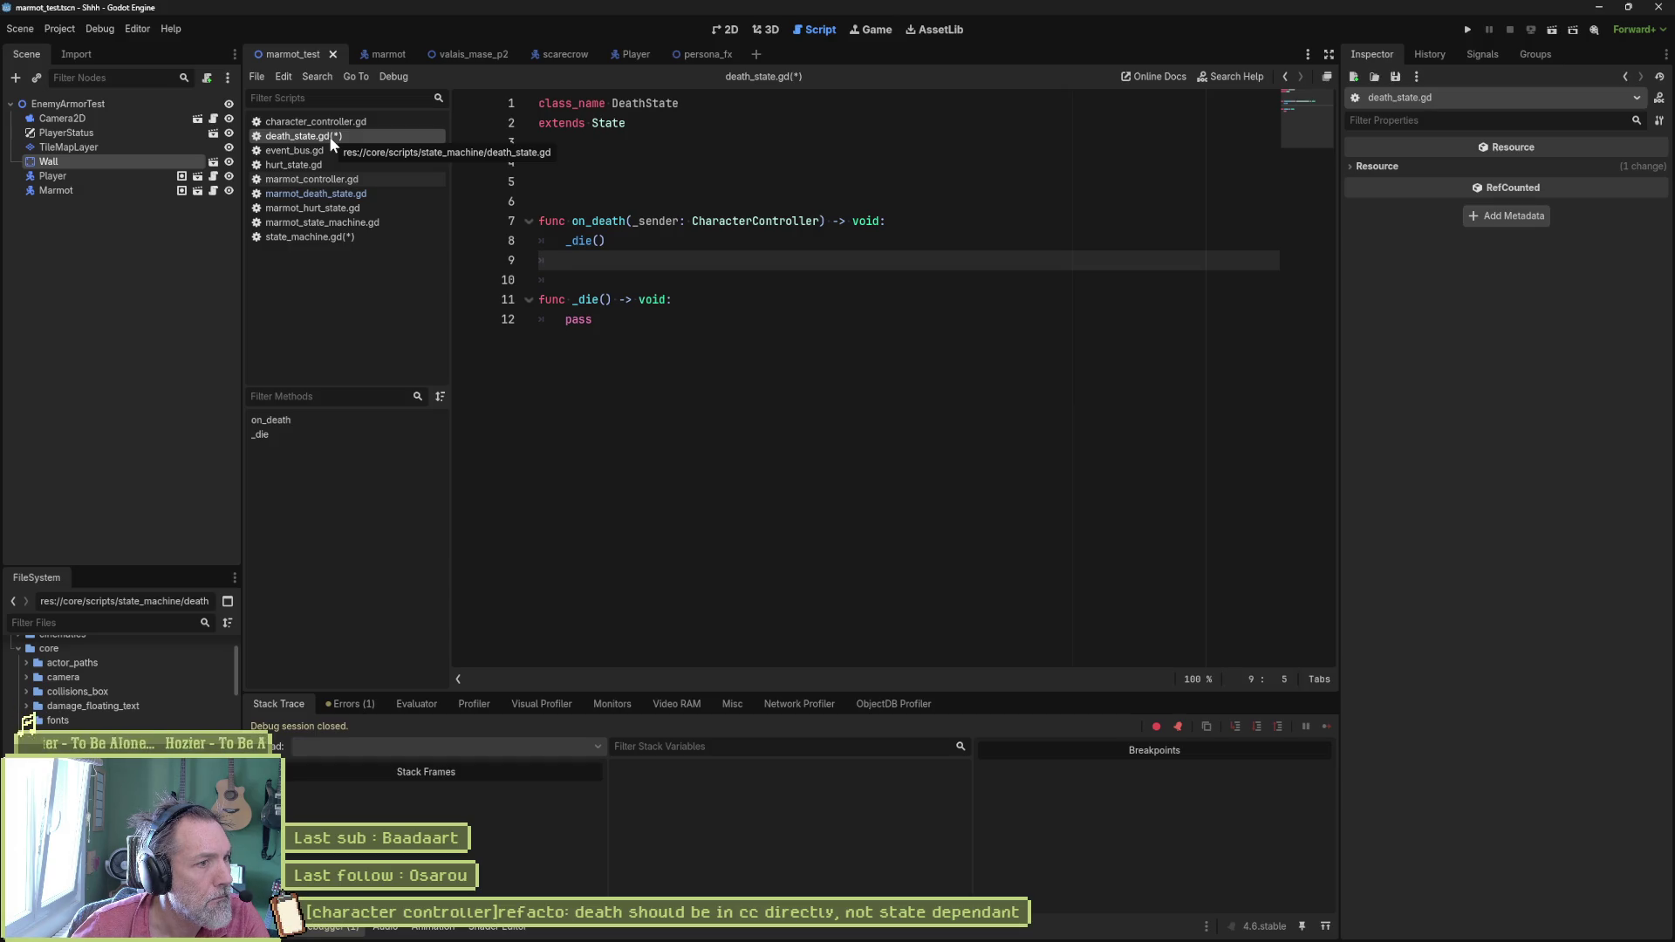
{"action": "left_click", "coordinate": [642, 387]}
{"action": "key", "text": "Return"}
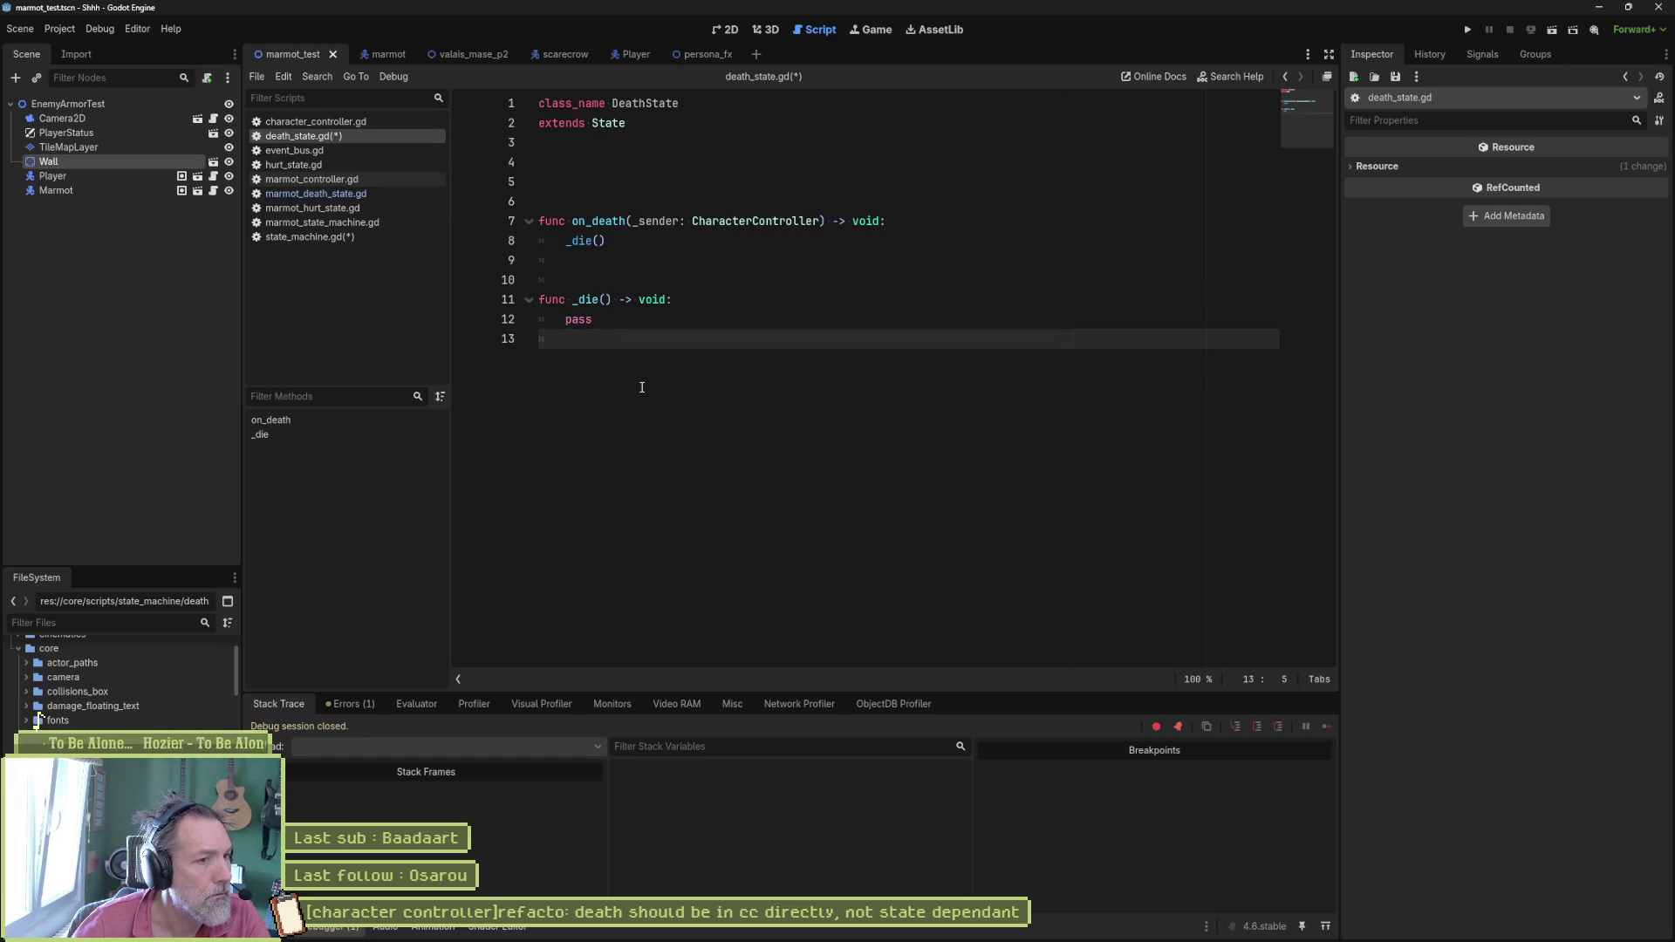
Step: Paste enter_state, dissolve_callback and on_animation_finished below _die and fix enter_state's stray indent
{"action": "key", "text": "ctrl+v"}
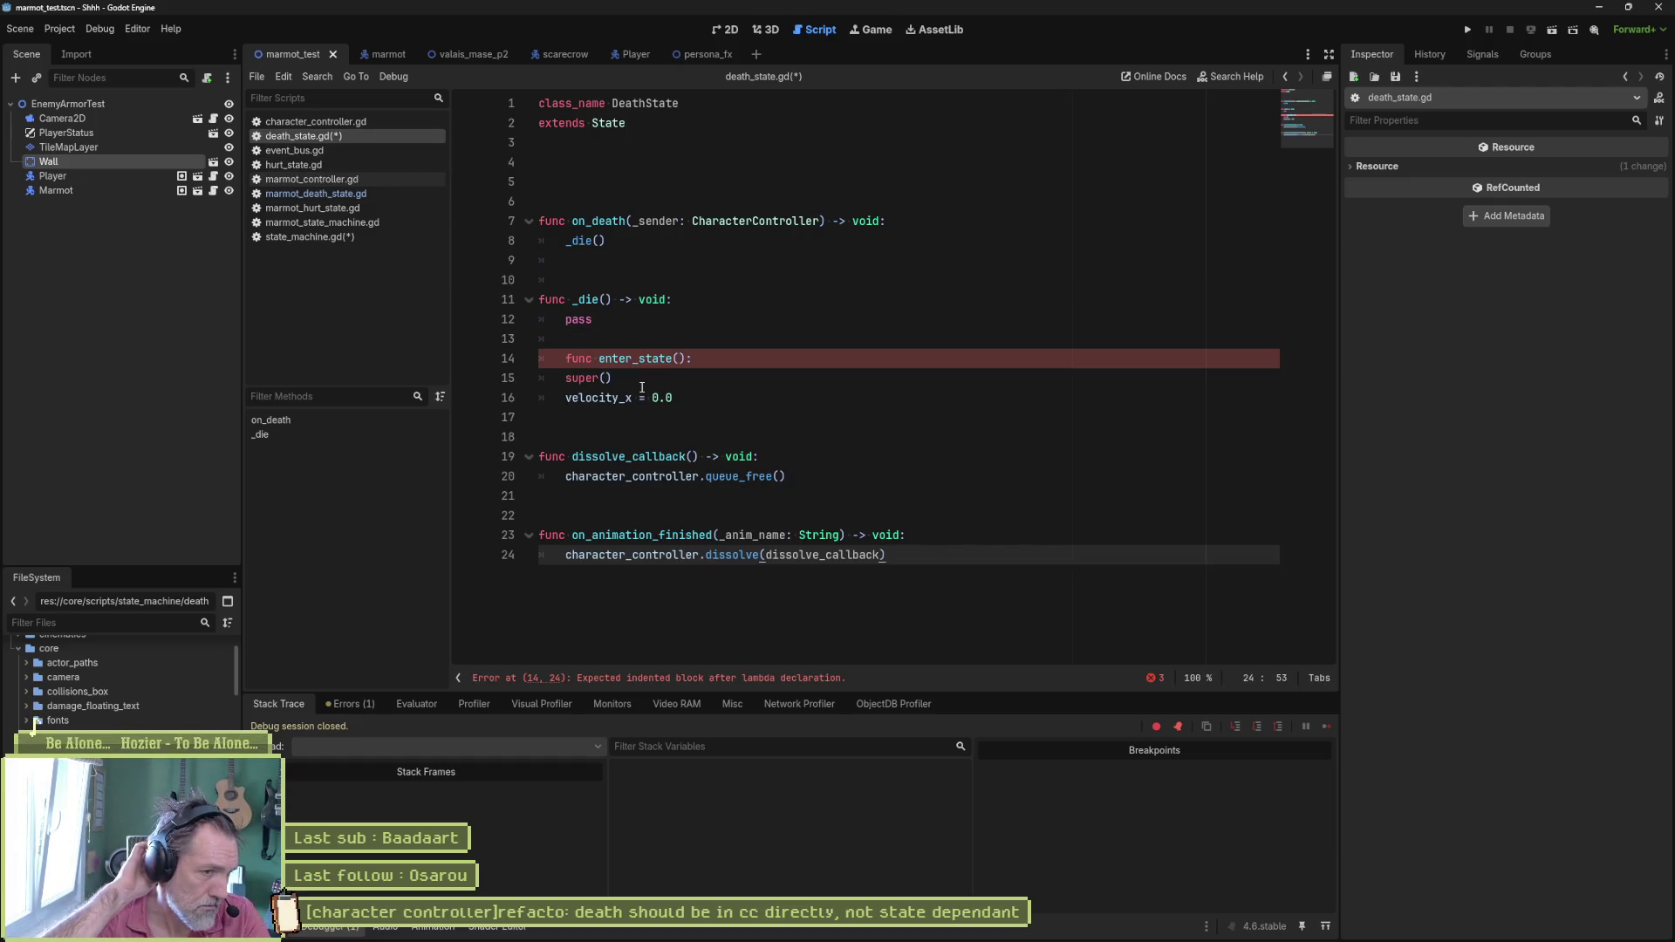
{"action": "left_click", "coordinate": [712, 362]}
{"action": "key", "text": "shift+Tab"}
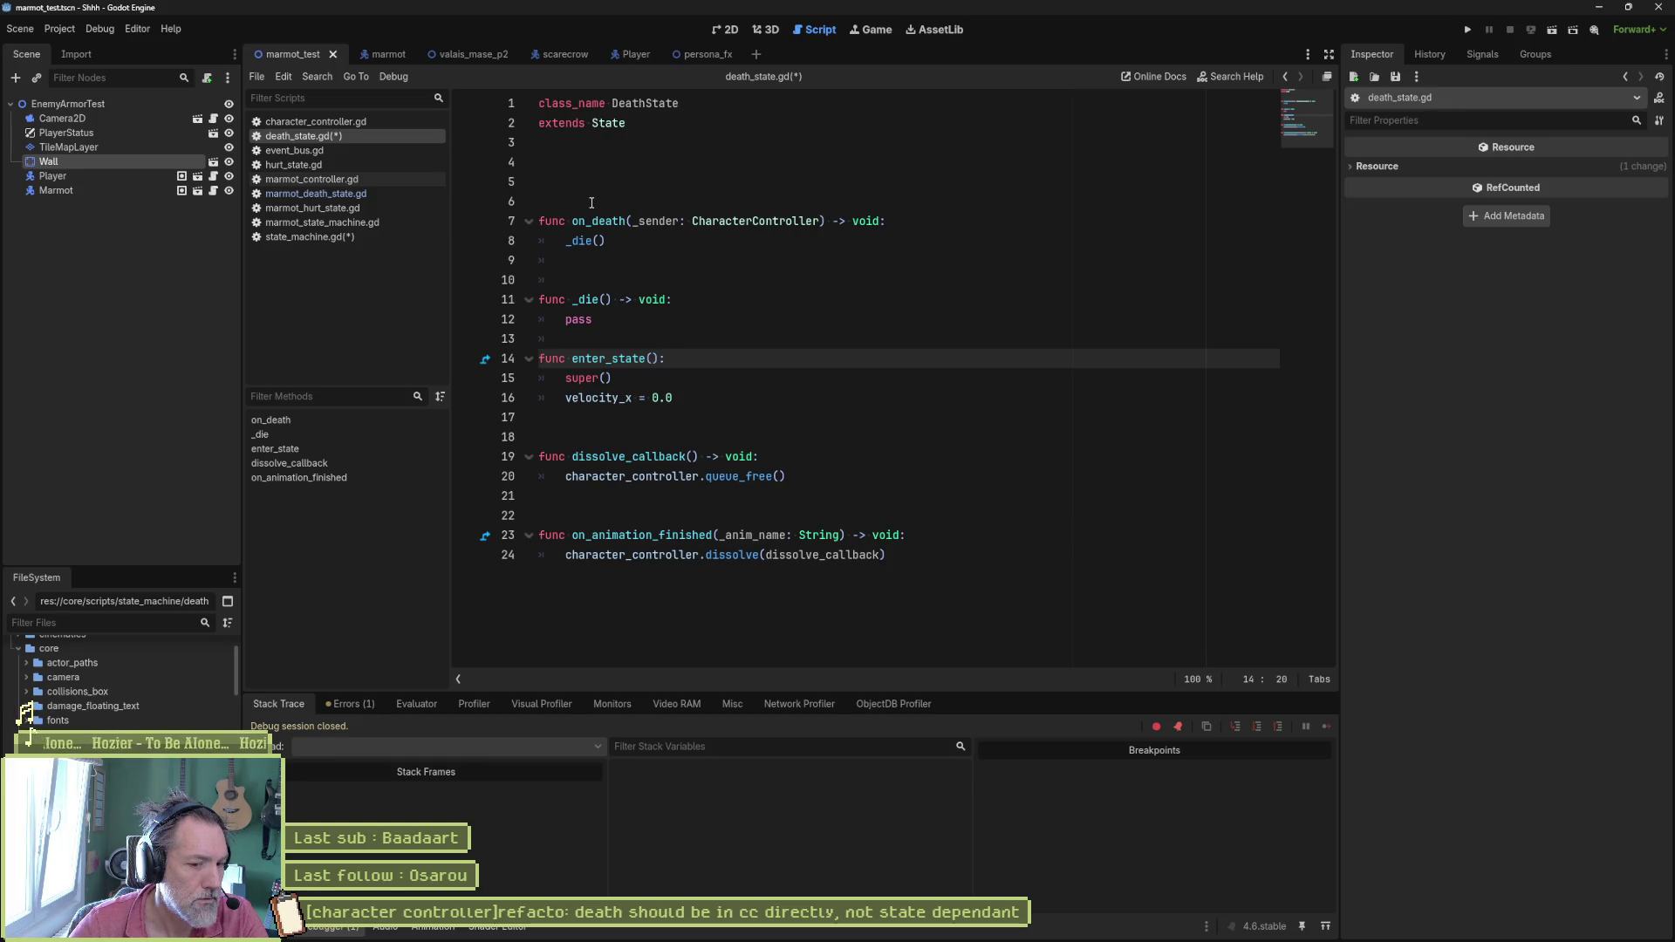
{"action": "left_click", "coordinate": [590, 203]}
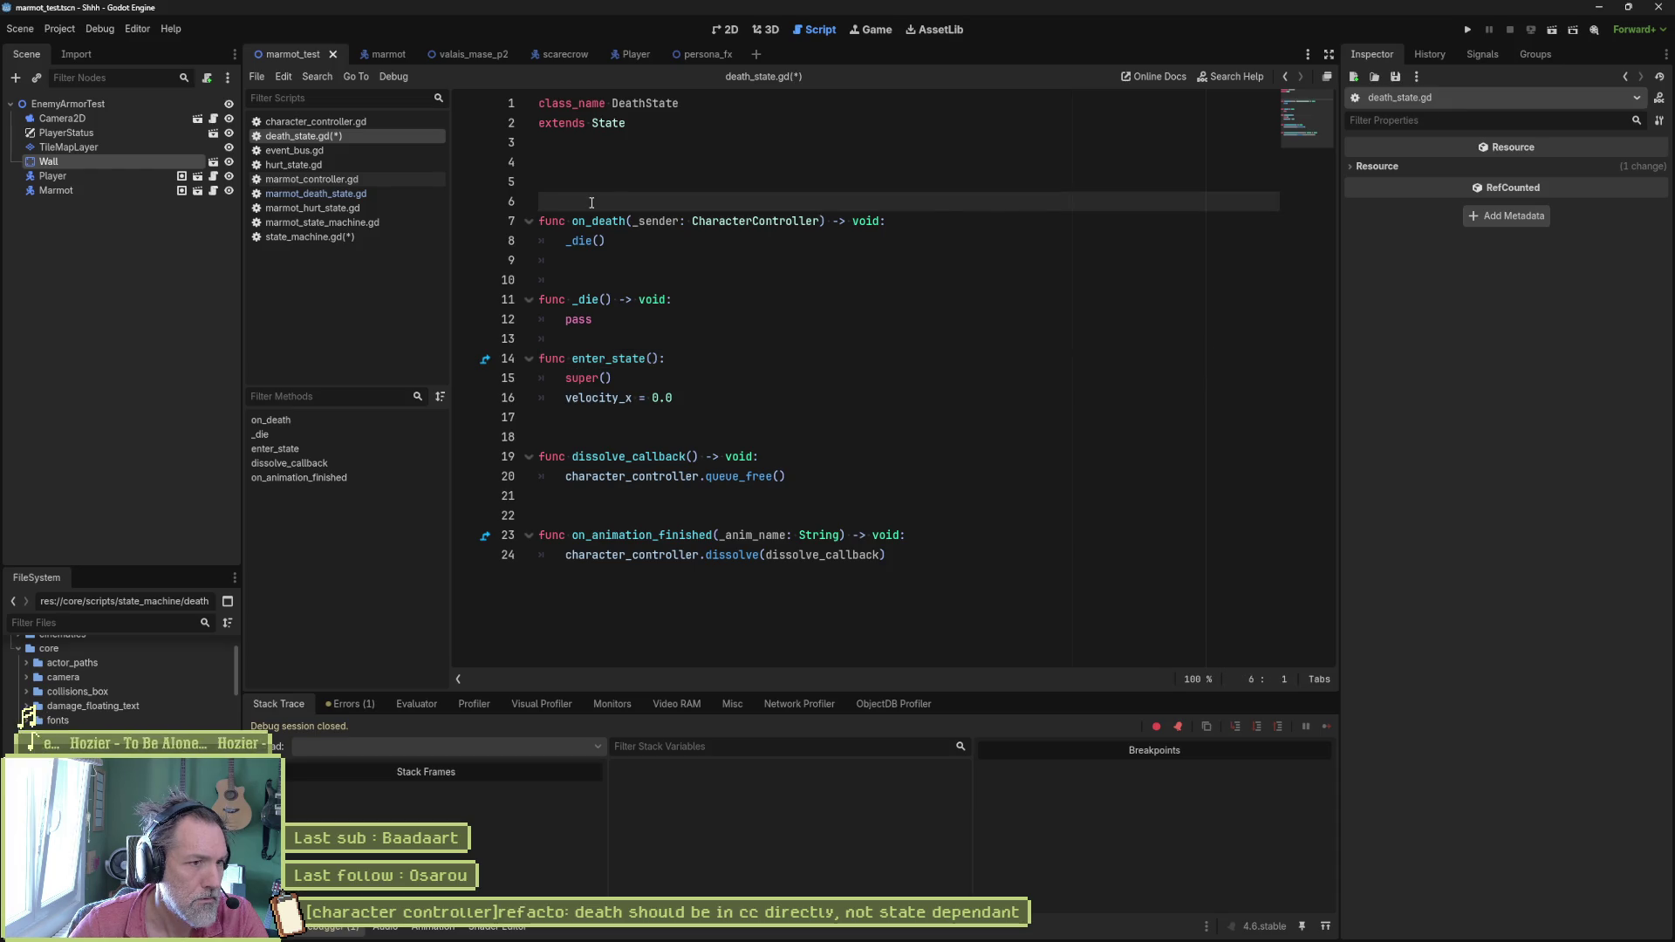
Step: Add func _ready() above on_death with character_controller.dead.connect(on_death)
{"action": "key", "text": "Return"}
{"action": "key", "text": "Return"}
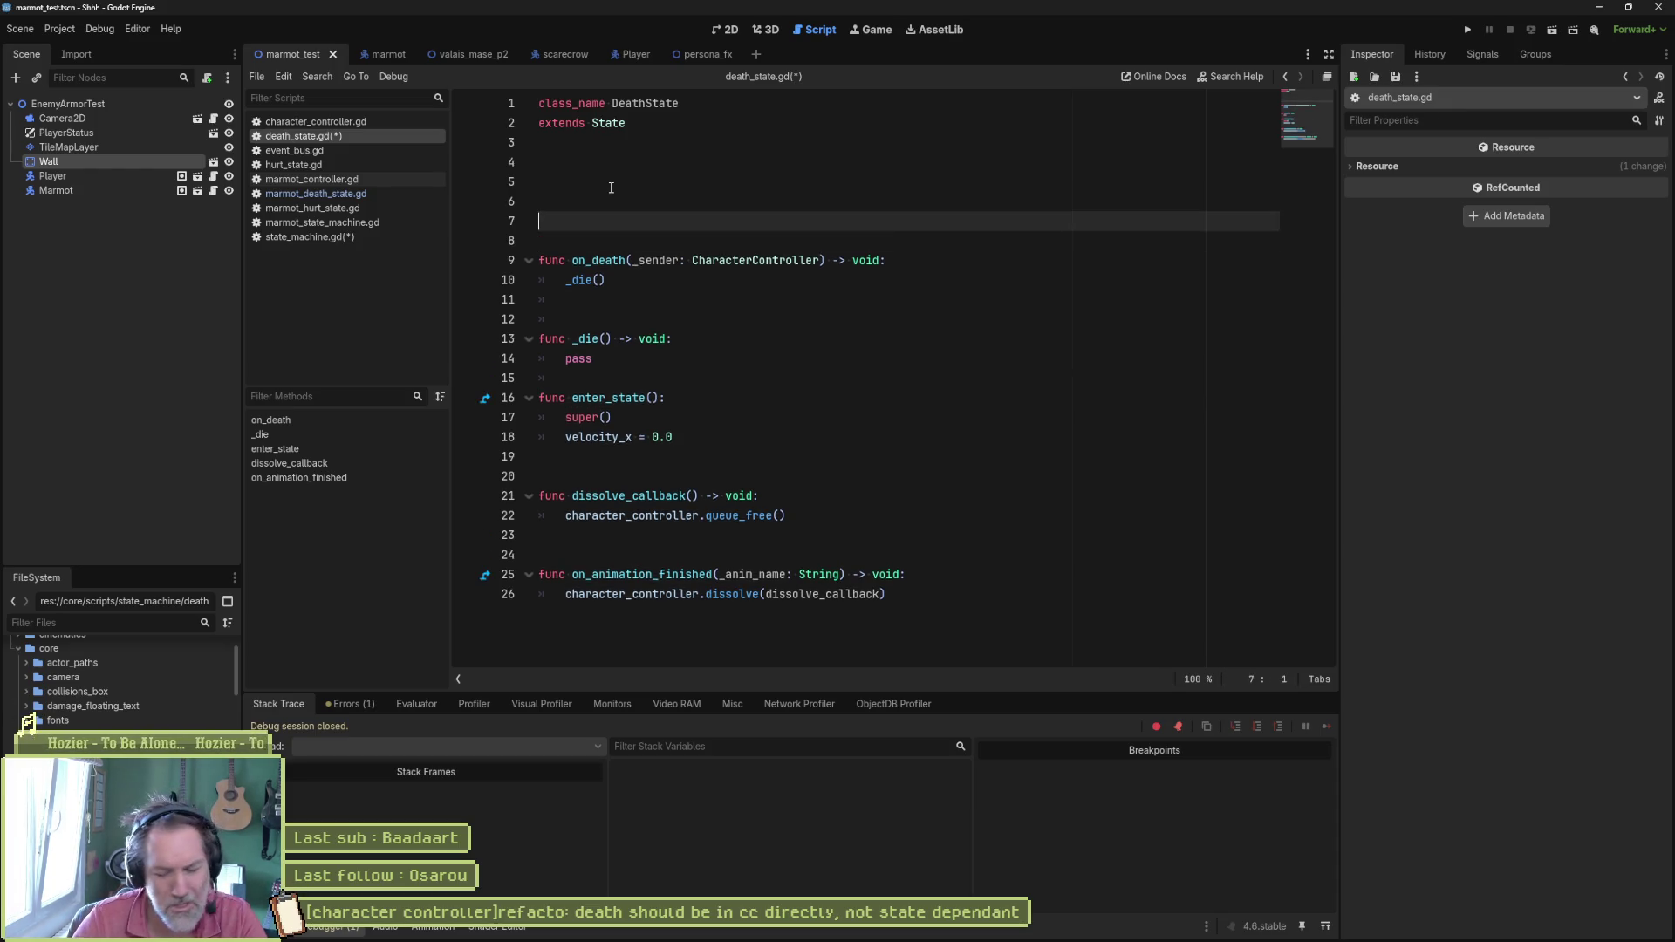
{"action": "type", "text": "func _"}
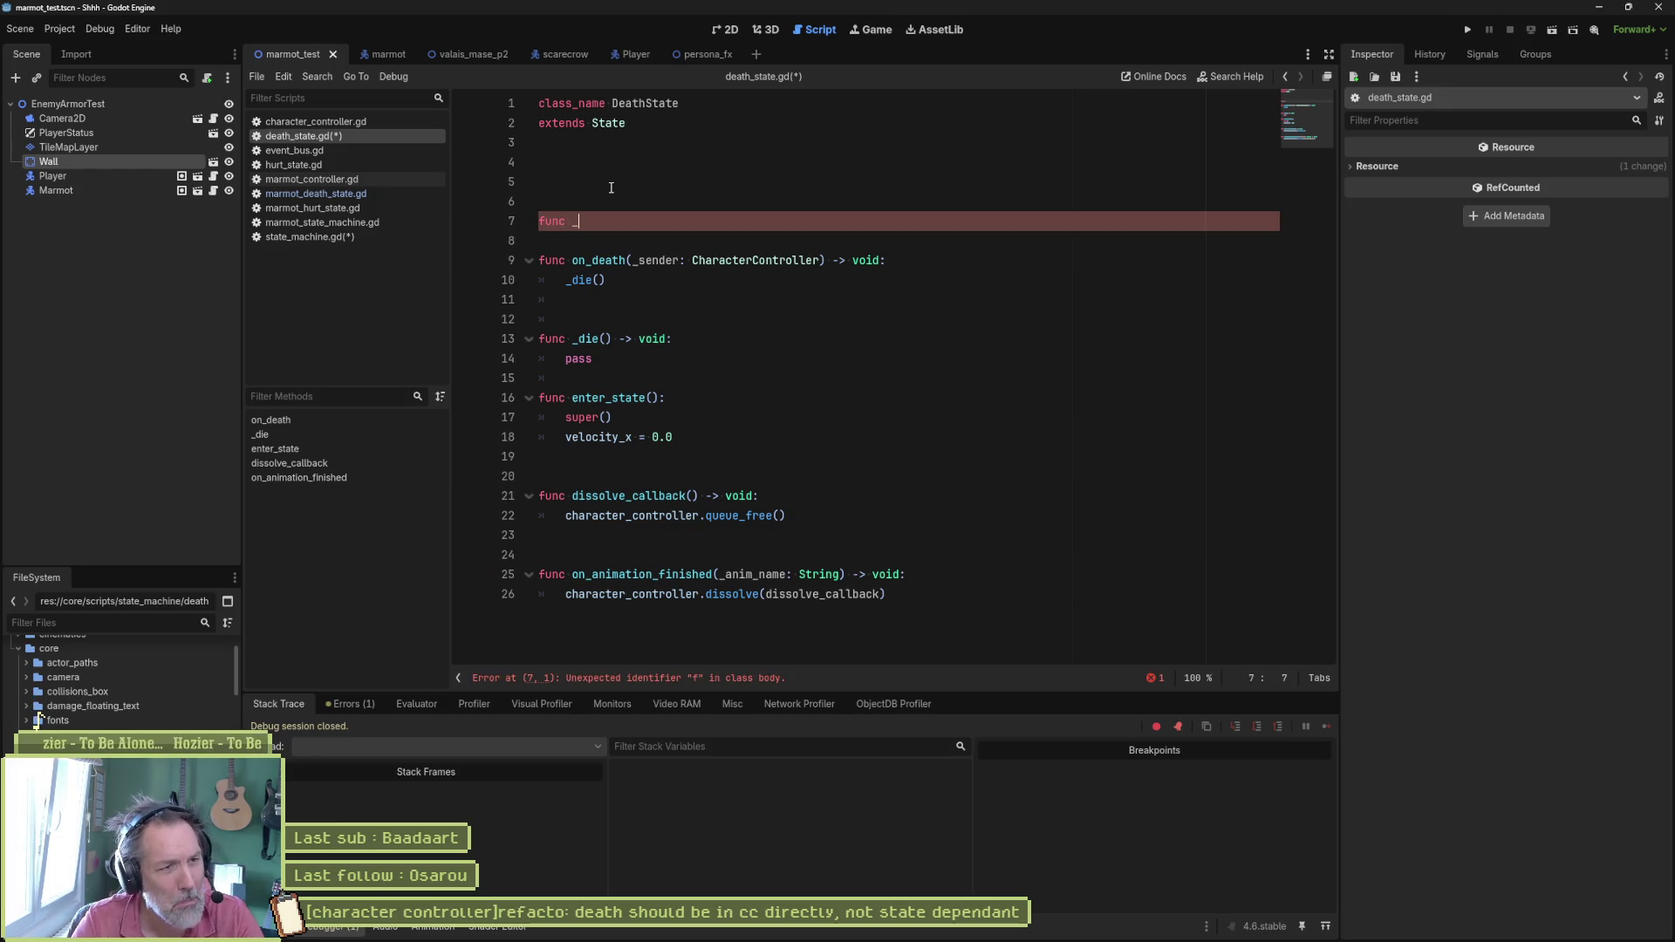
{"action": "type", "text": "rea"}
{"action": "key", "text": "Tab"}
{"action": "key", "text": "Return"}
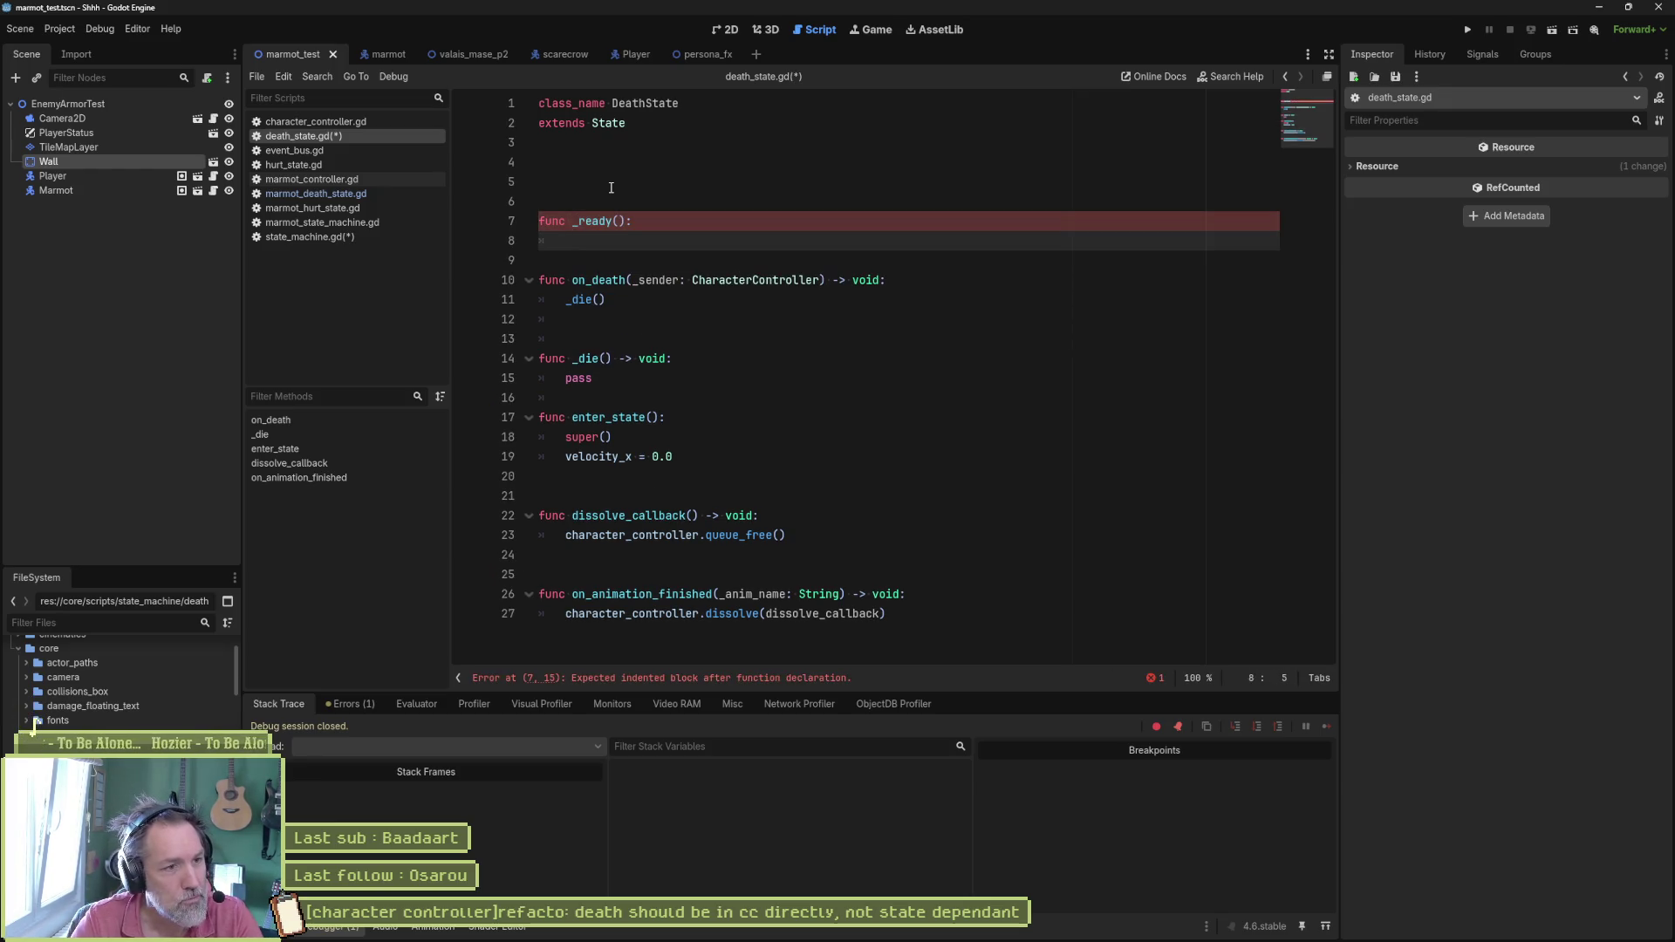
{"action": "type", "text": "cha"}
{"action": "key", "text": "Tab"}
{"action": "type", "text": "."}
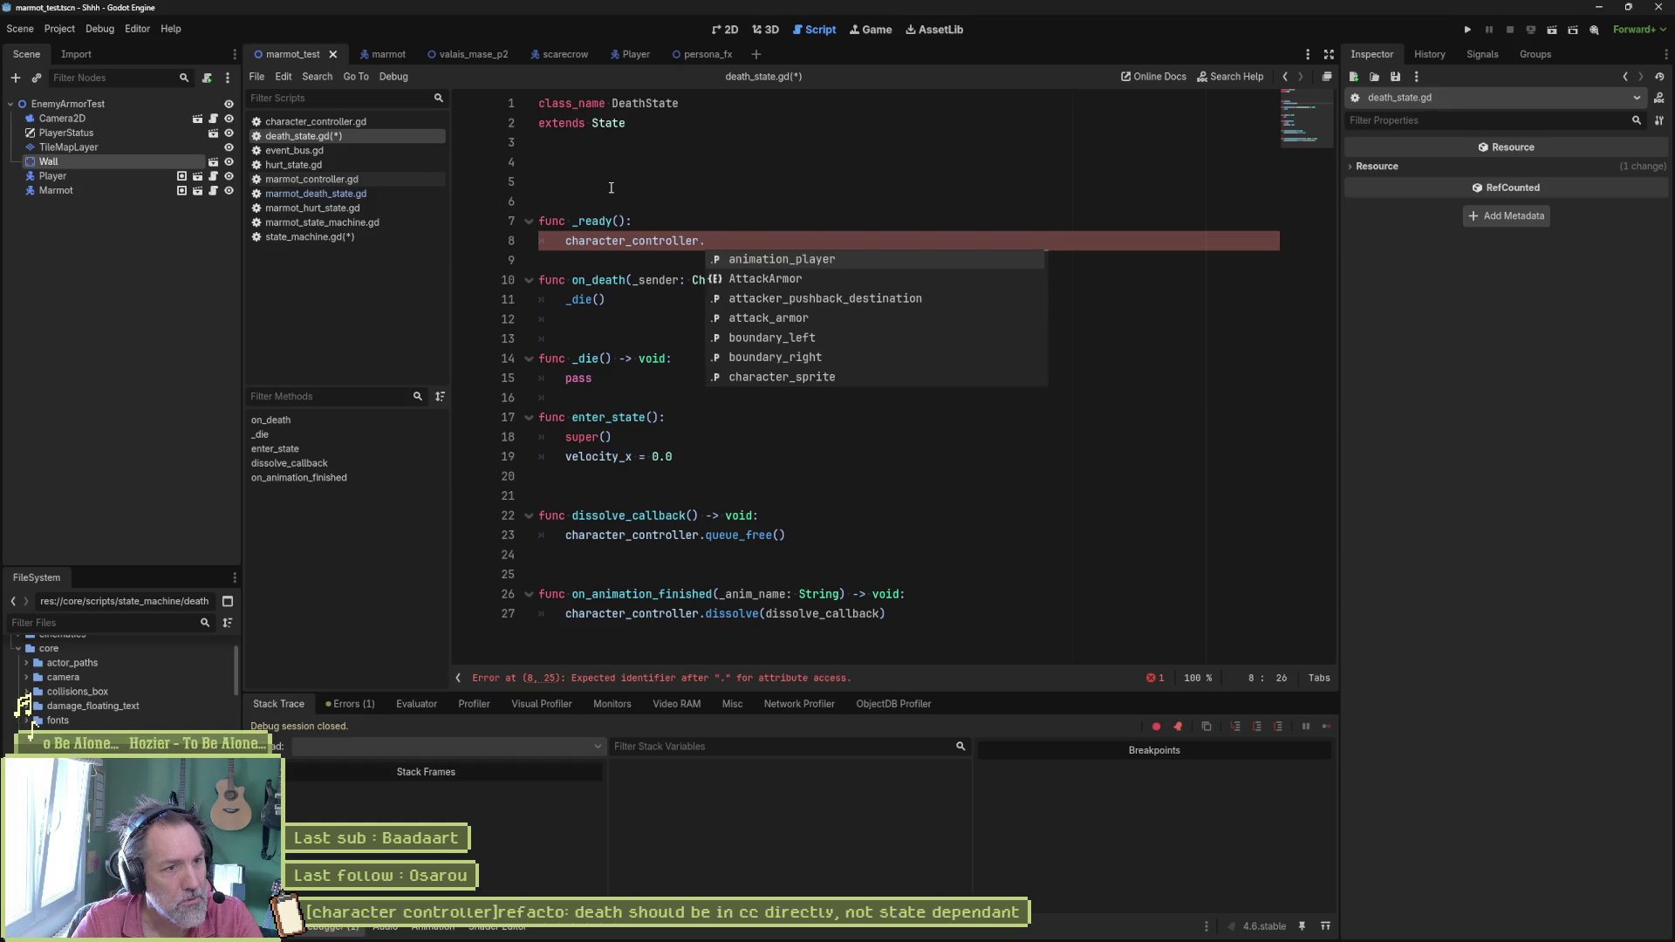
{"action": "type", "text": "de"}
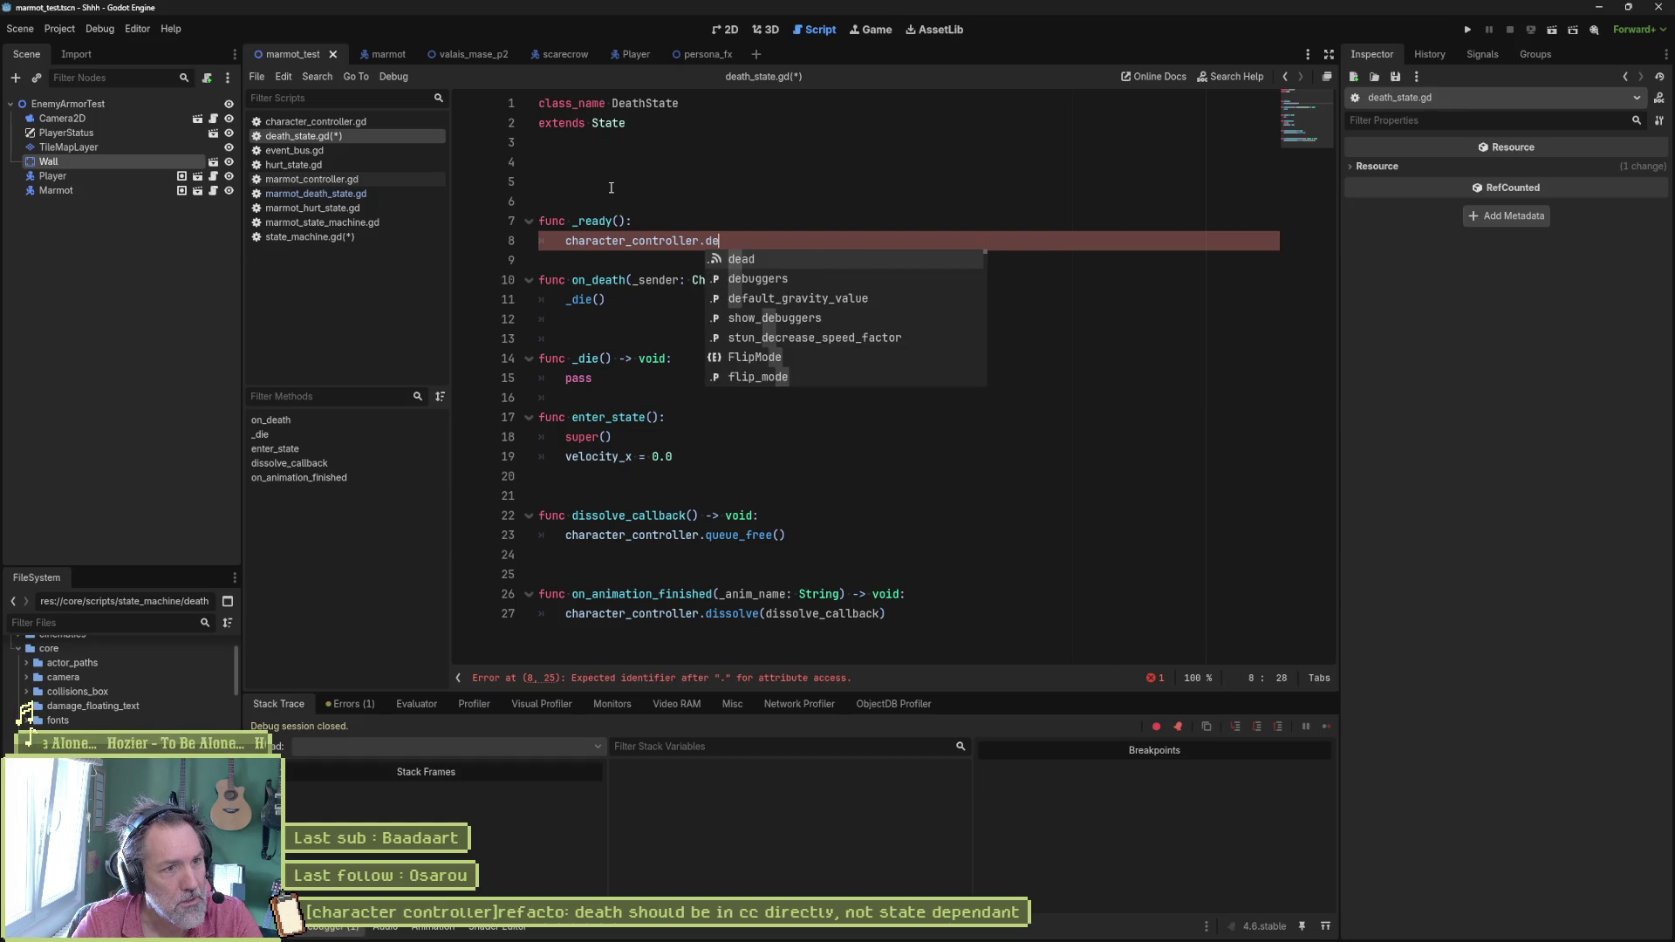
{"action": "key", "text": "Tab"}
{"action": "type", "text": ".con"}
{"action": "key", "text": "Tab"}
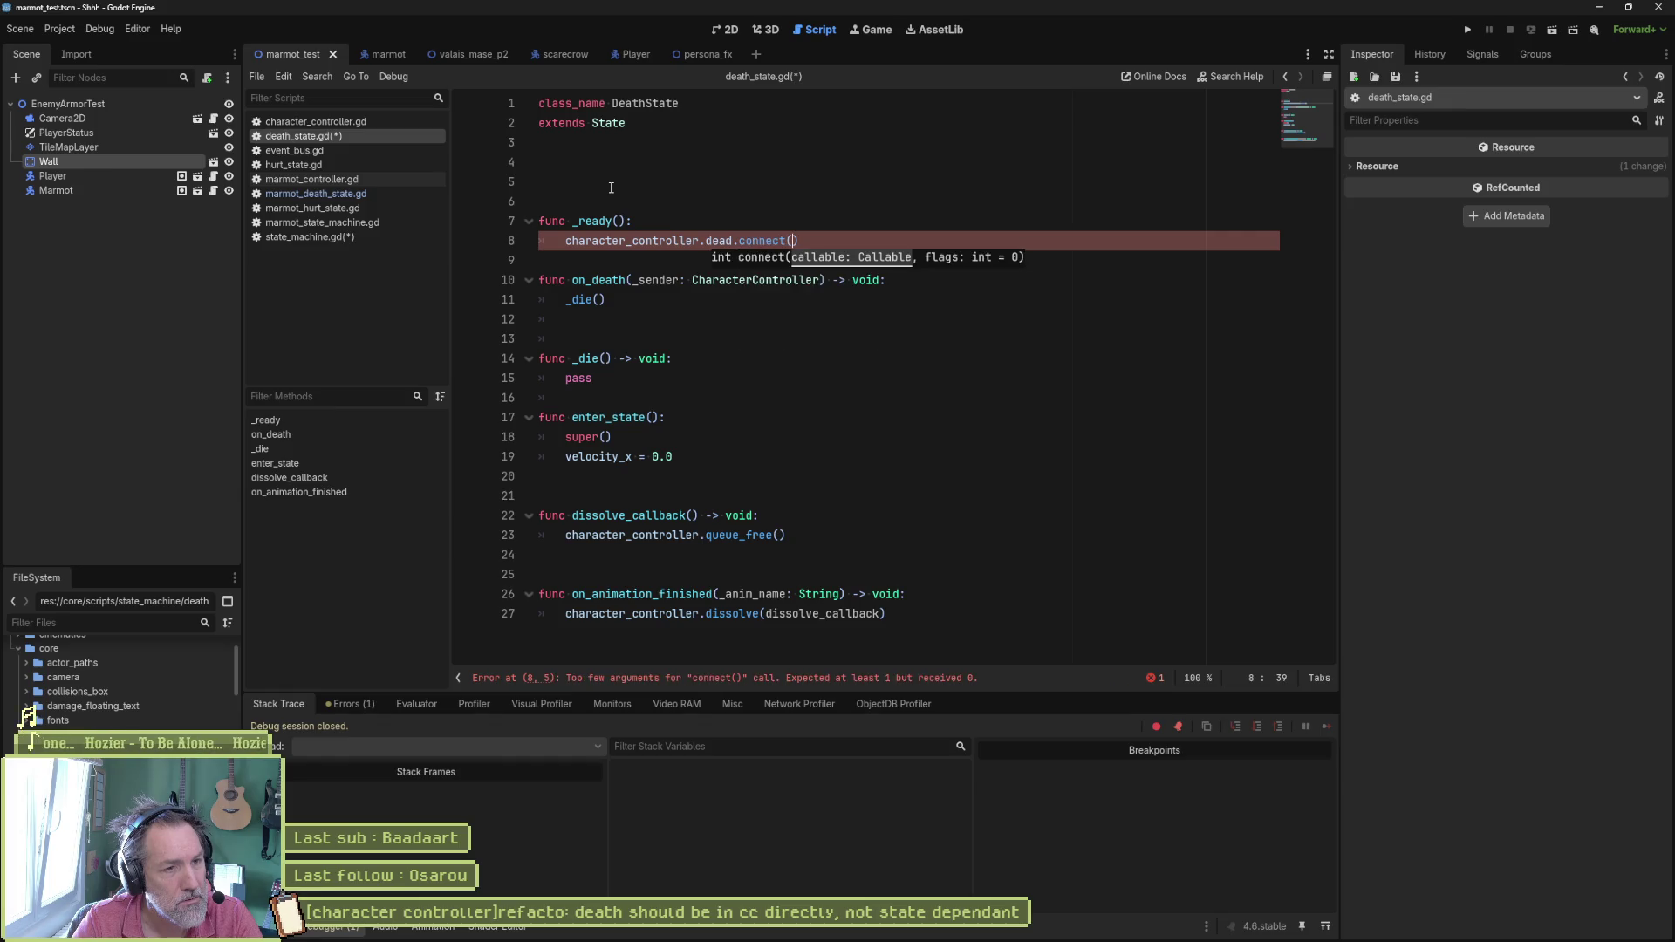
{"action": "type", "text": "on_death"}
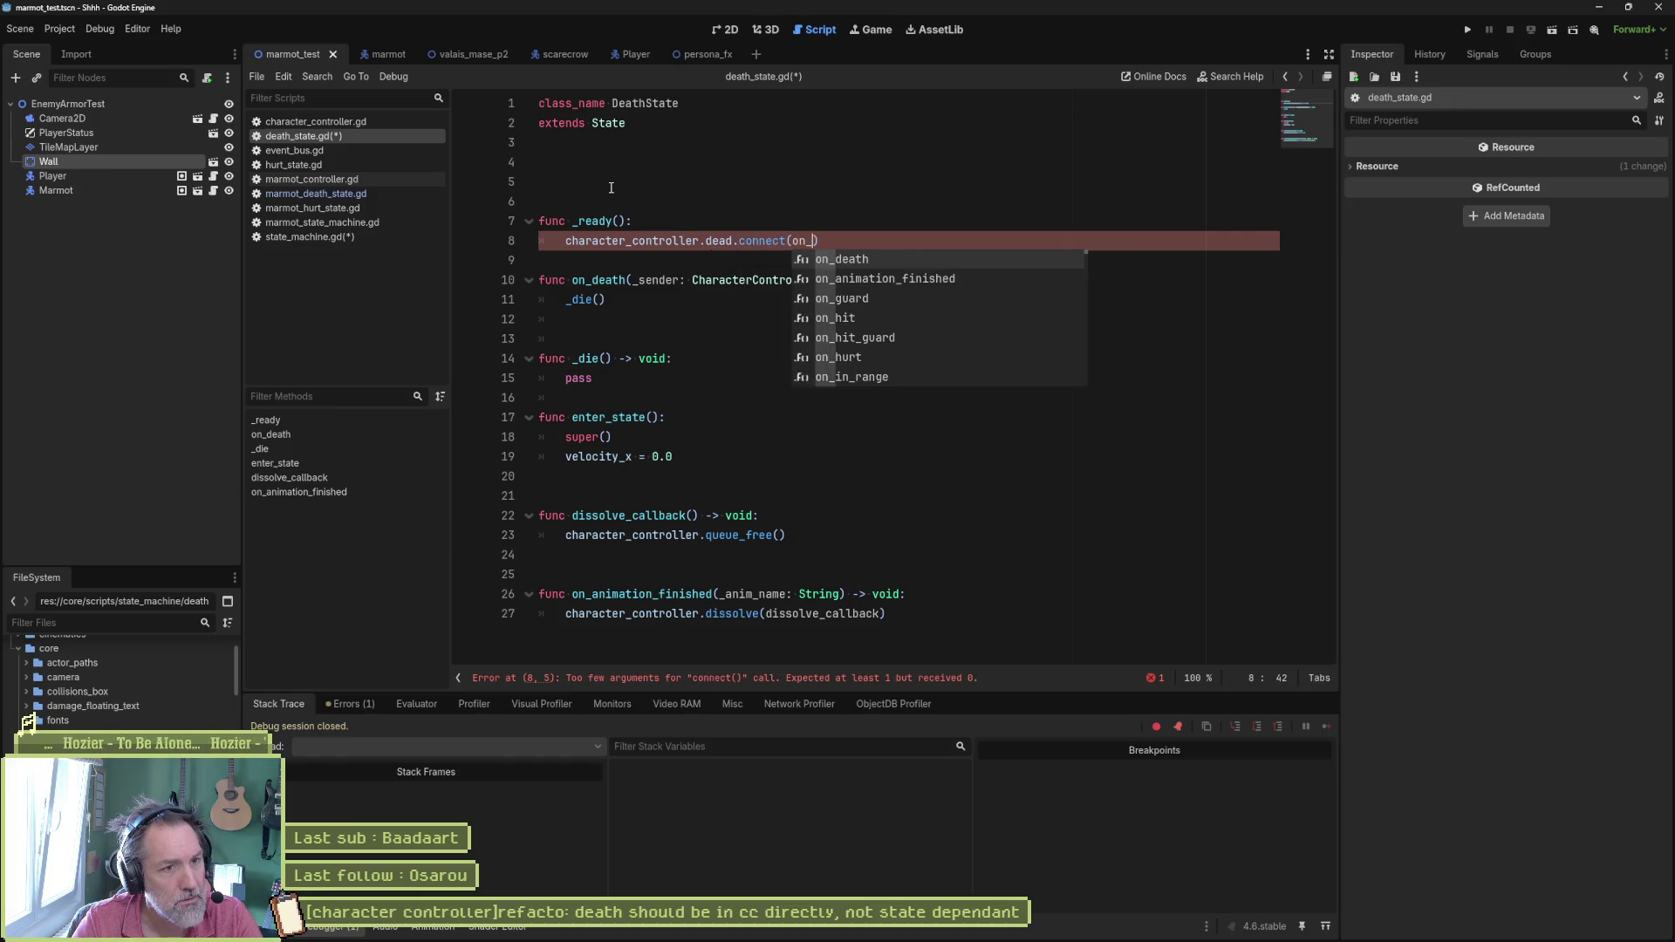
{"action": "key", "text": "Escape"}
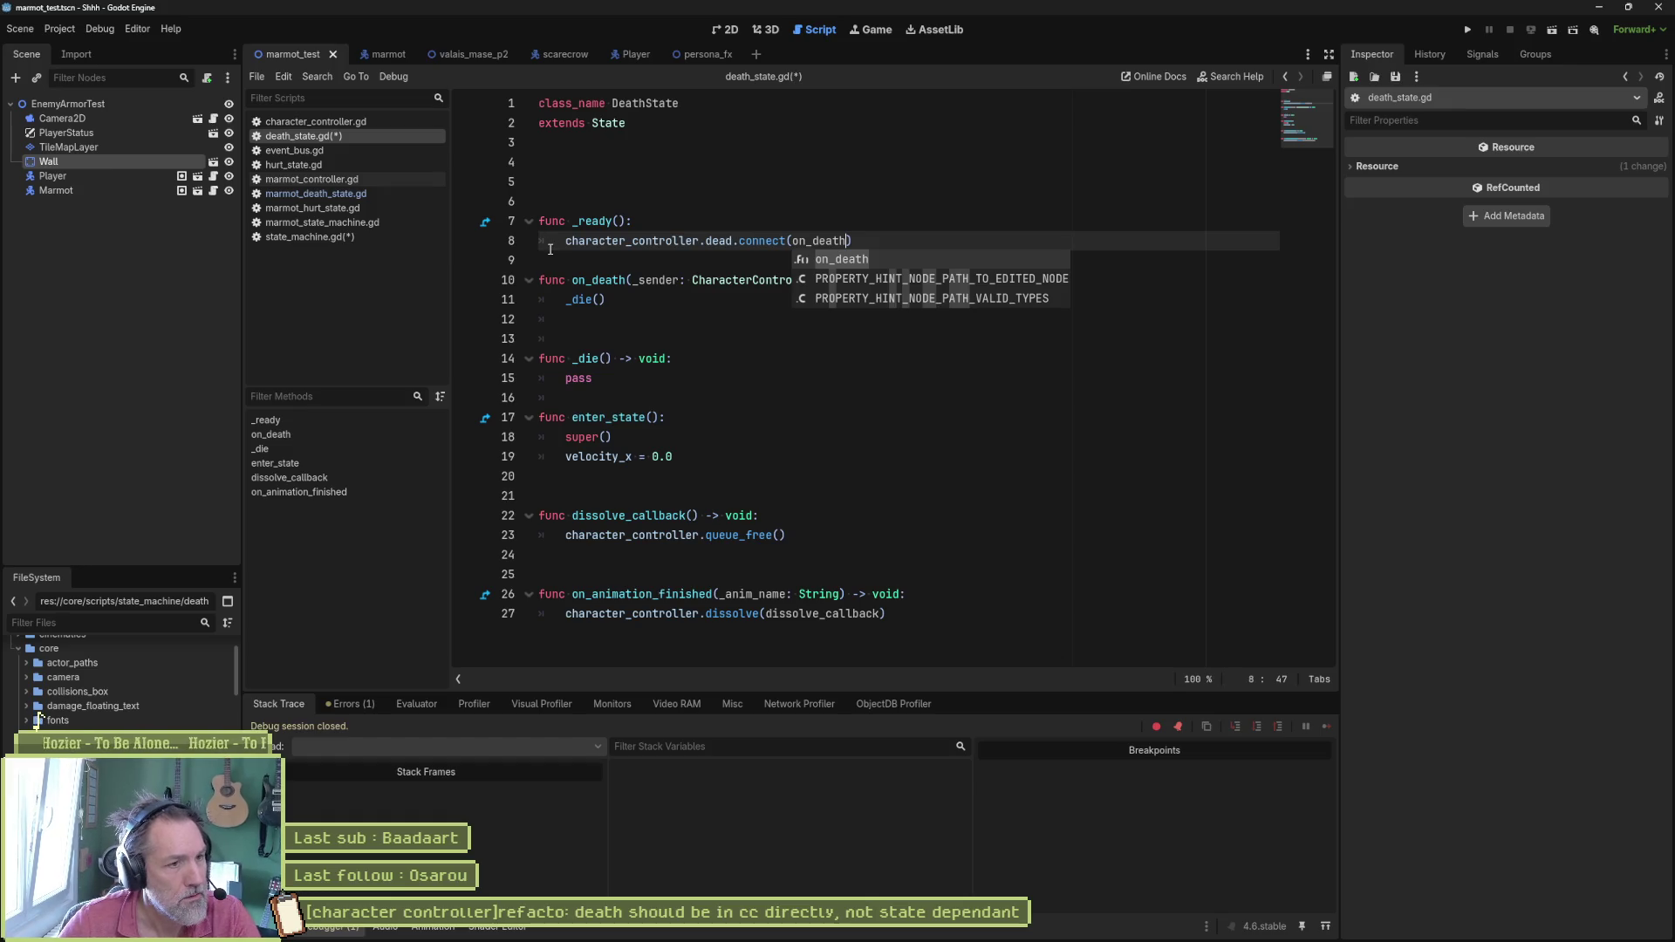
Step: Tidy blank lines around _ready and select the _die call and function for removal
{"action": "left_click", "coordinate": [566, 260]}
{"action": "key", "text": "Return"}
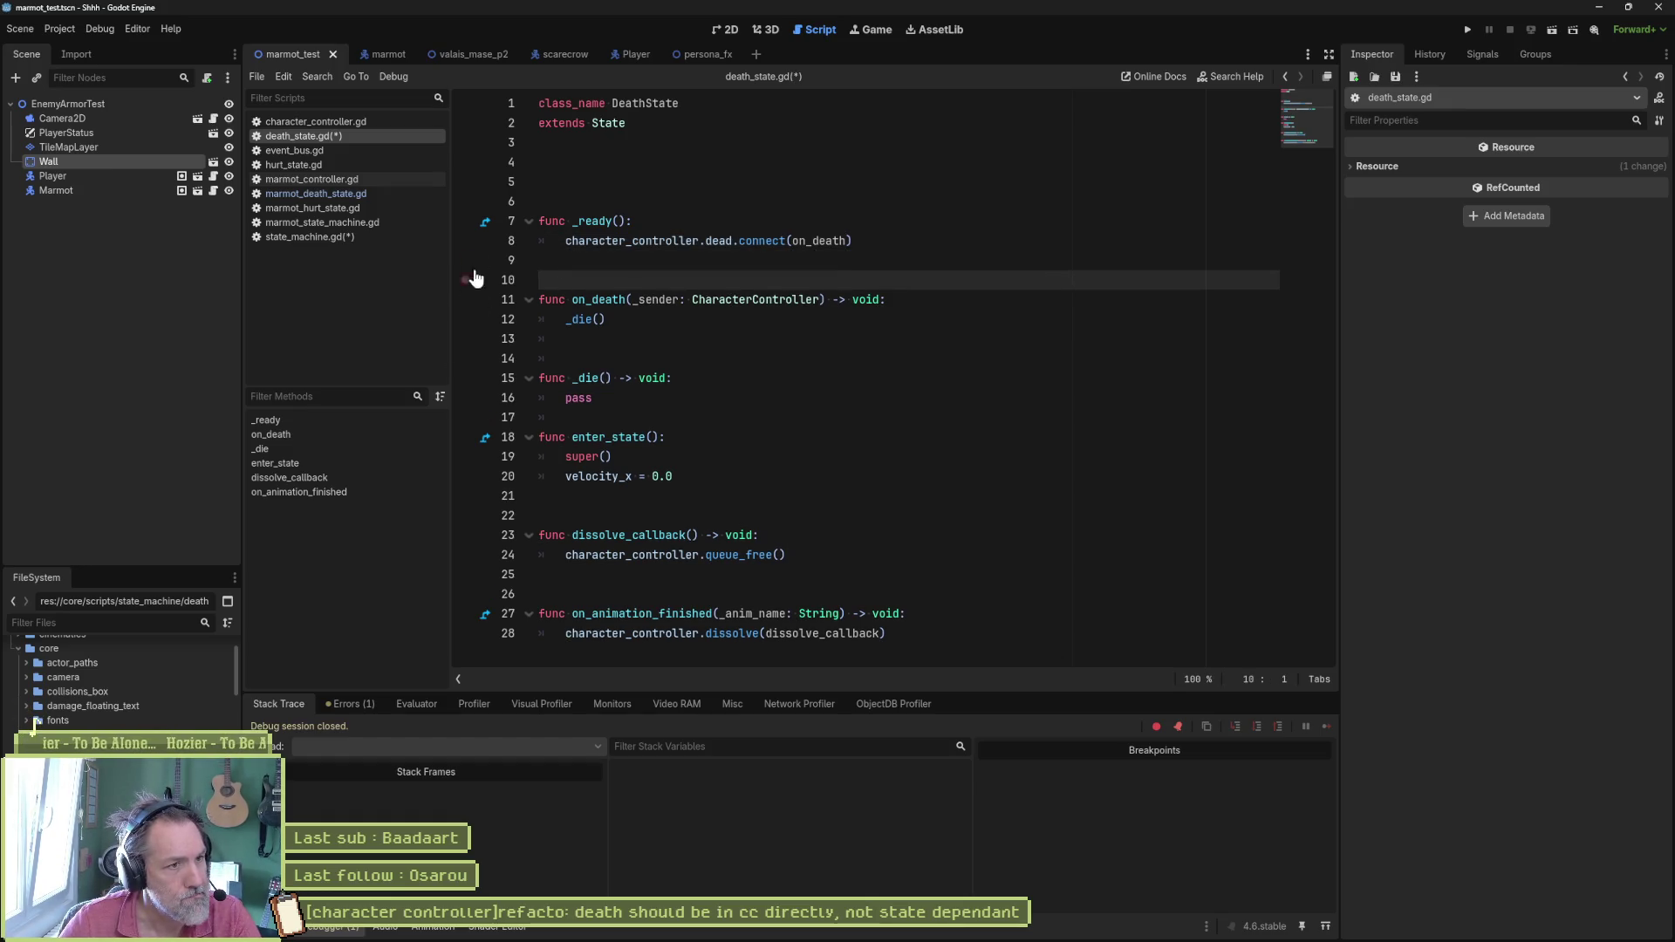
{"action": "left_click", "coordinate": [535, 190]}
{"action": "key", "text": "Delete"}
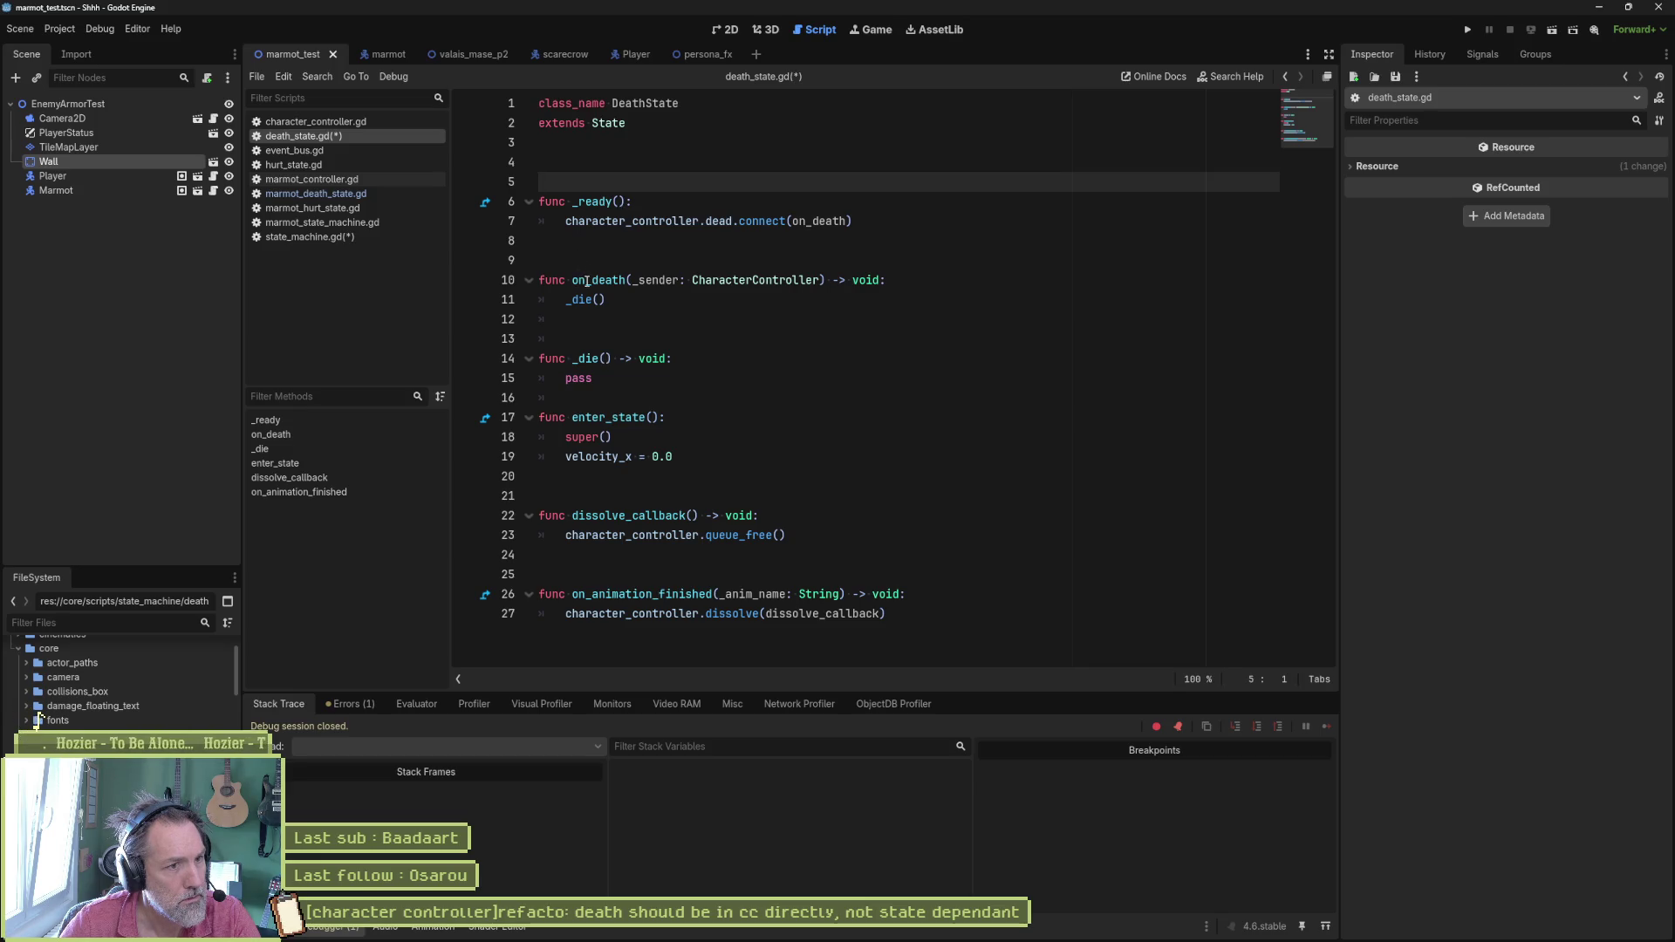
{"action": "left_click_drag", "start_coordinate": [602, 376], "coordinate": [566, 298]}
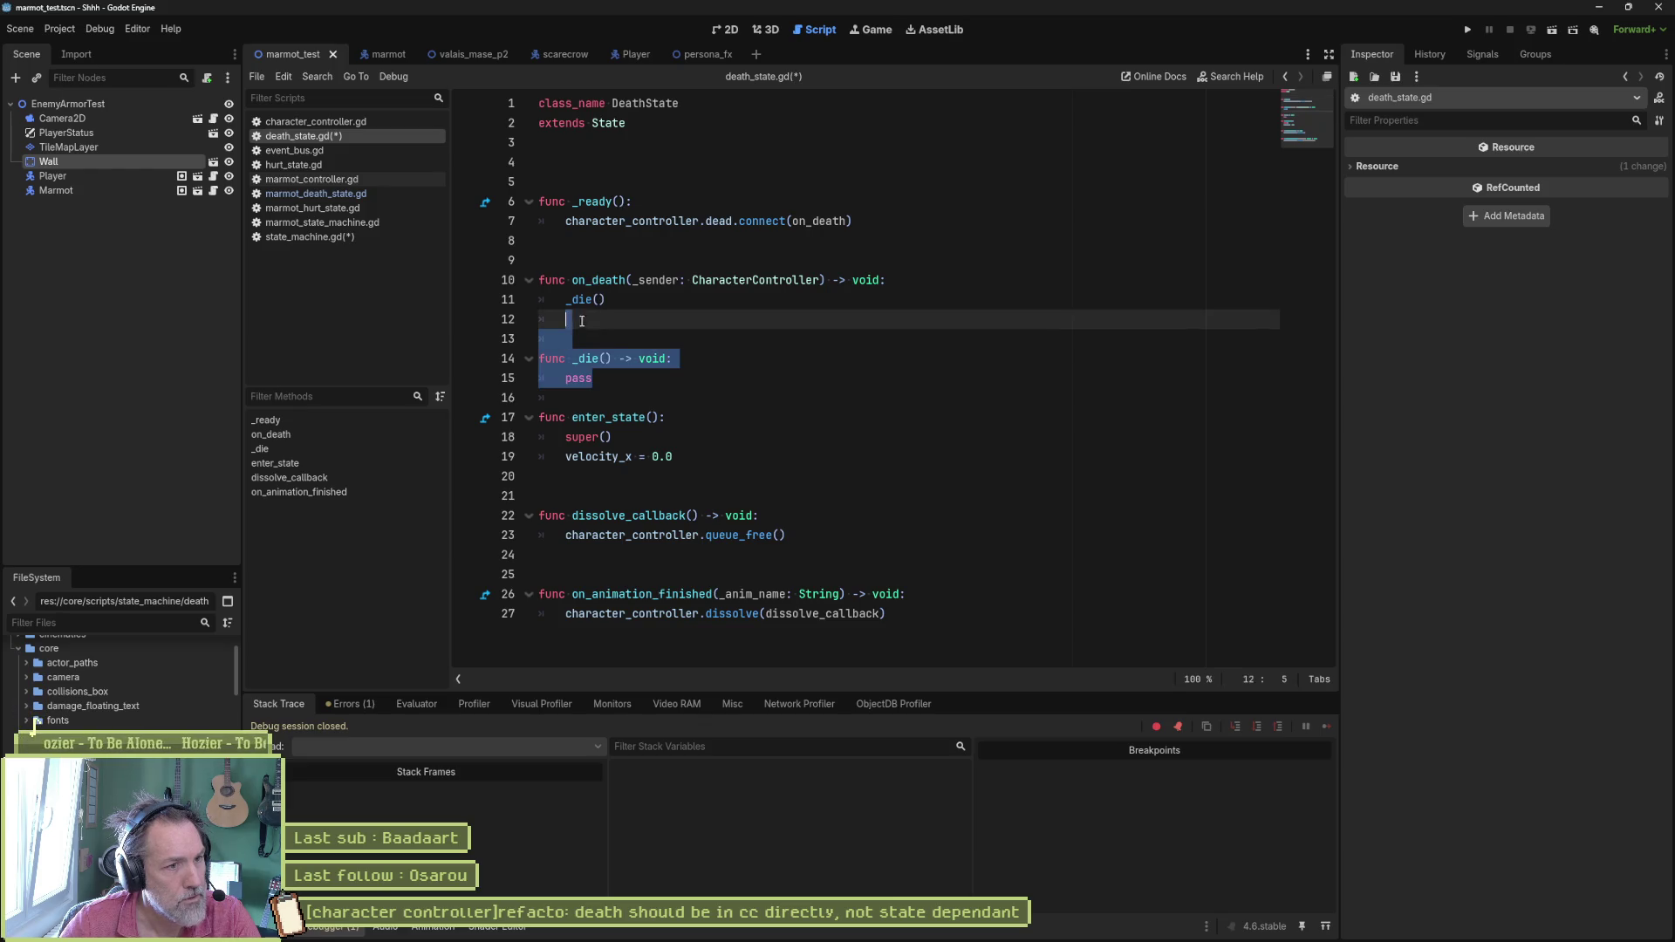
{"action": "type", "text": "pass"}
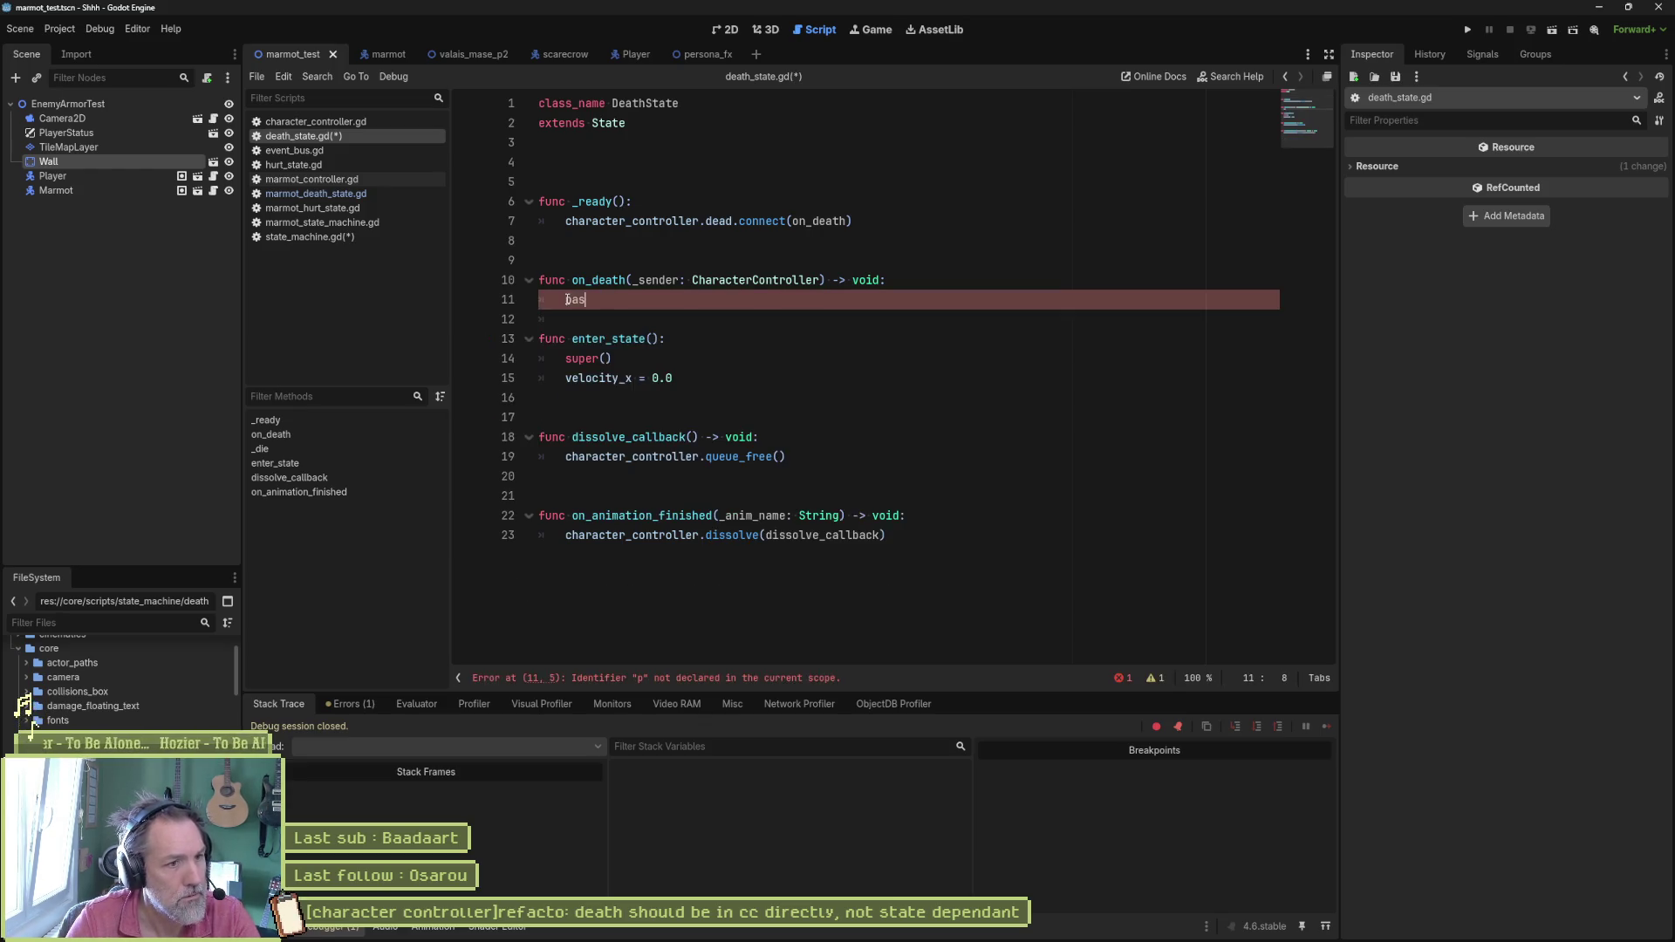
Step: Reduce the handler body to pass and rename on_death to _on_death in both the connect call and definition
{"action": "left_click", "coordinate": [792, 220]}
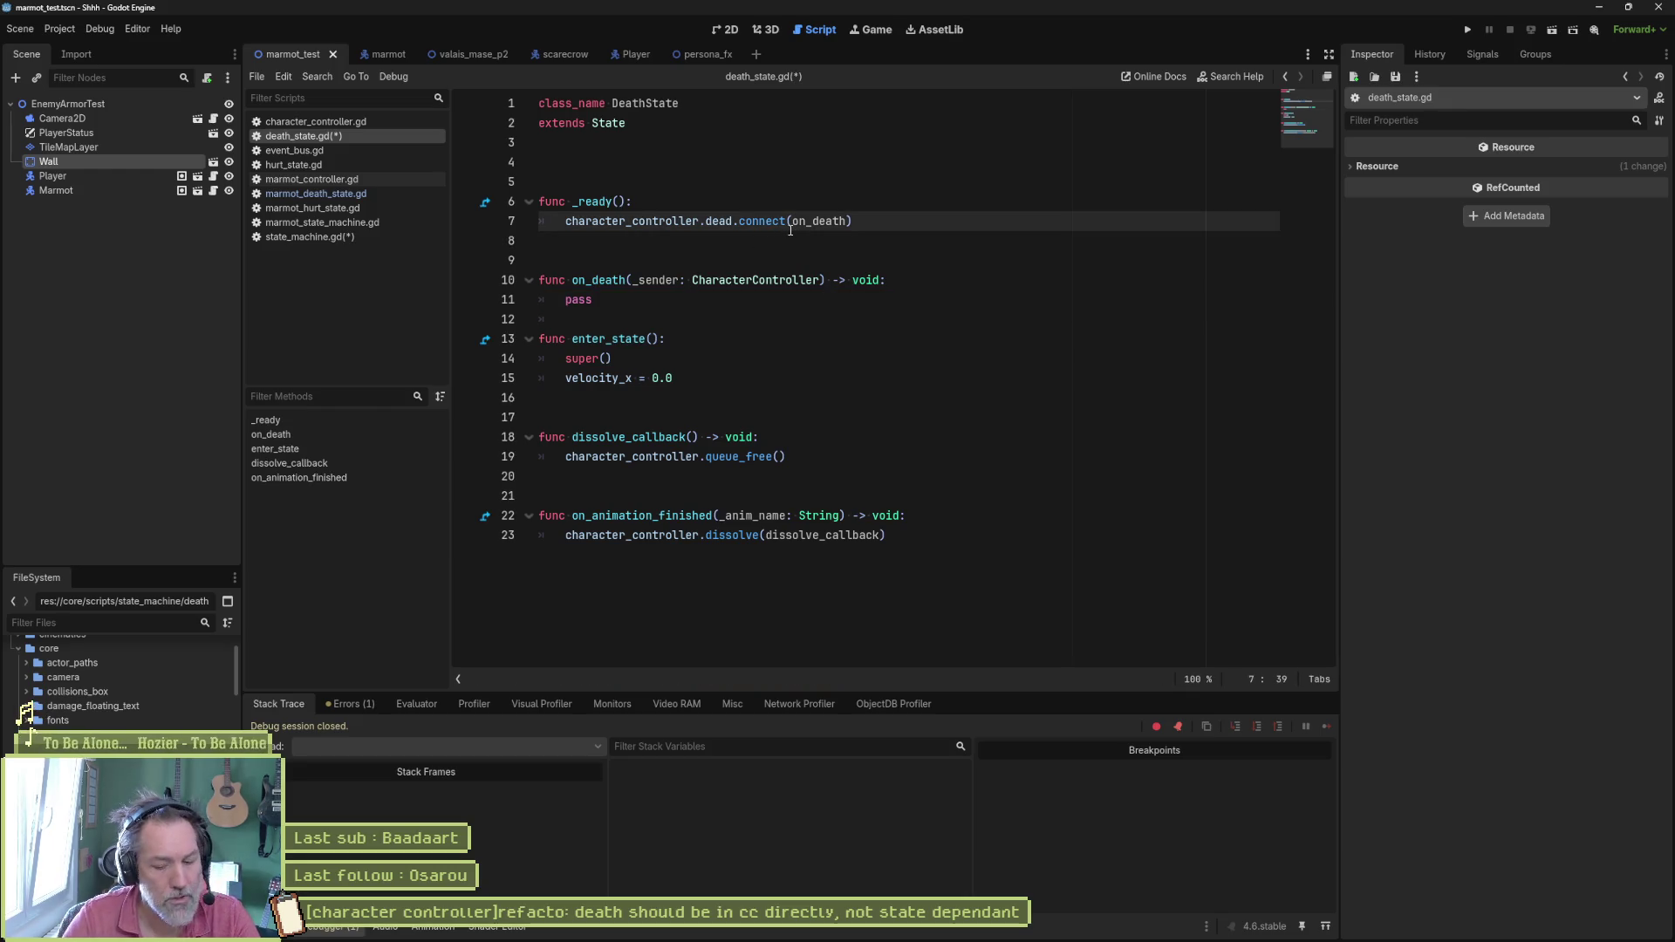
{"action": "type", "text": "_"}
{"action": "key", "text": "Escape"}
{"action": "left_click", "coordinate": [791, 259]}
{"action": "key", "text": "Down"}
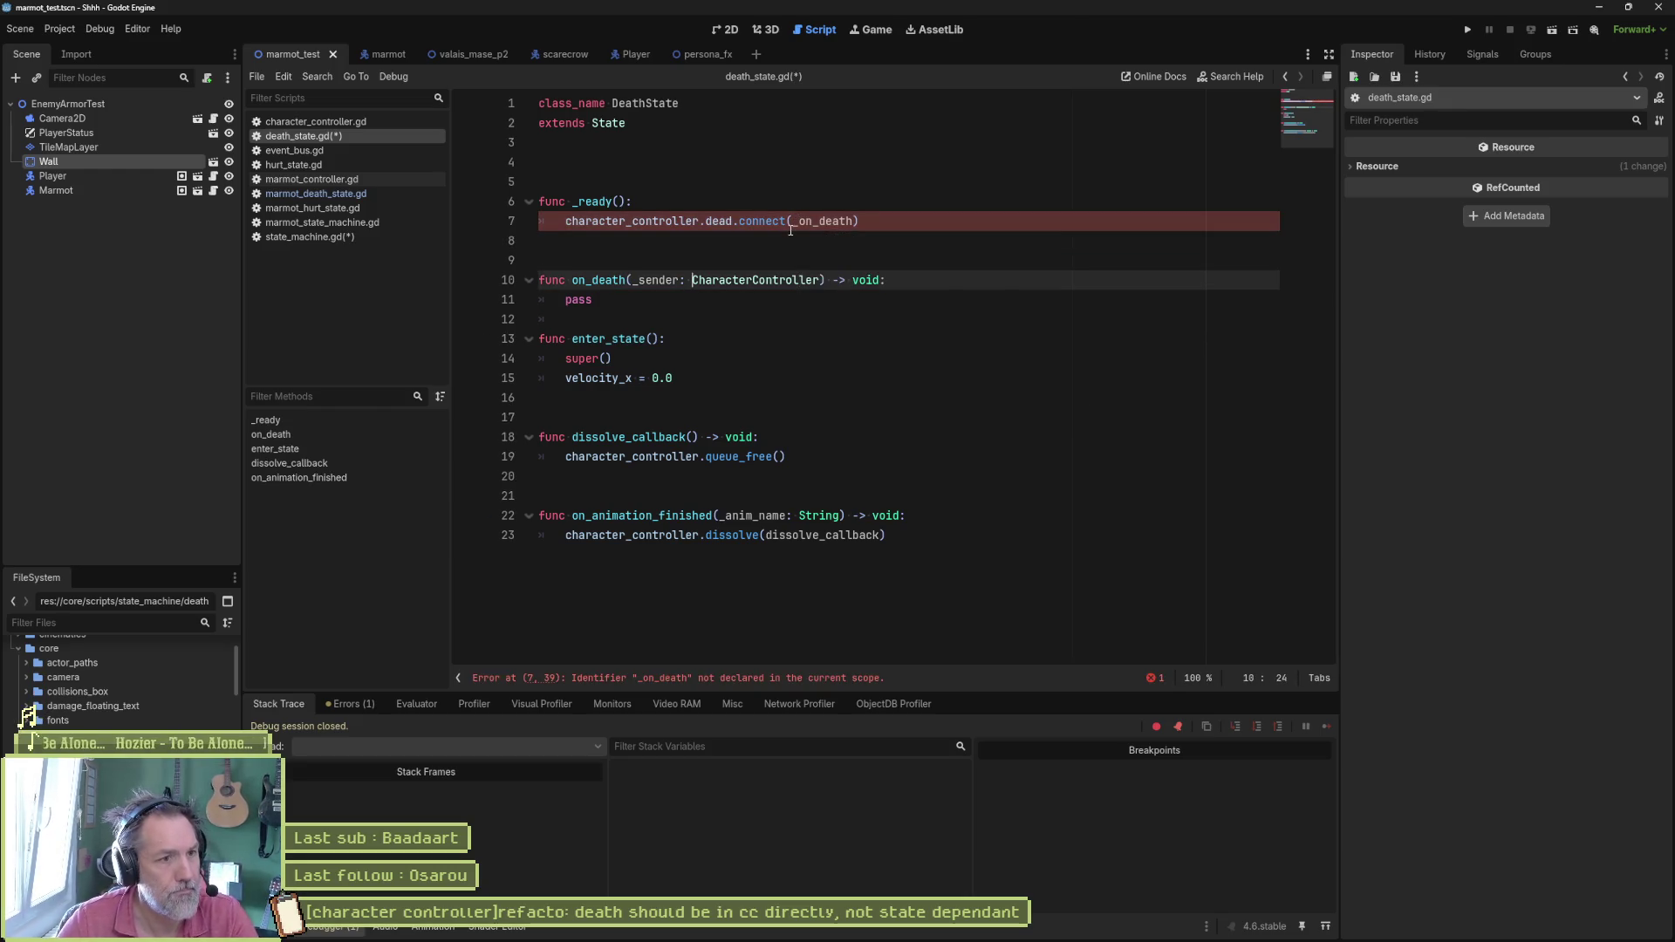
{"action": "type", "text": "_"}
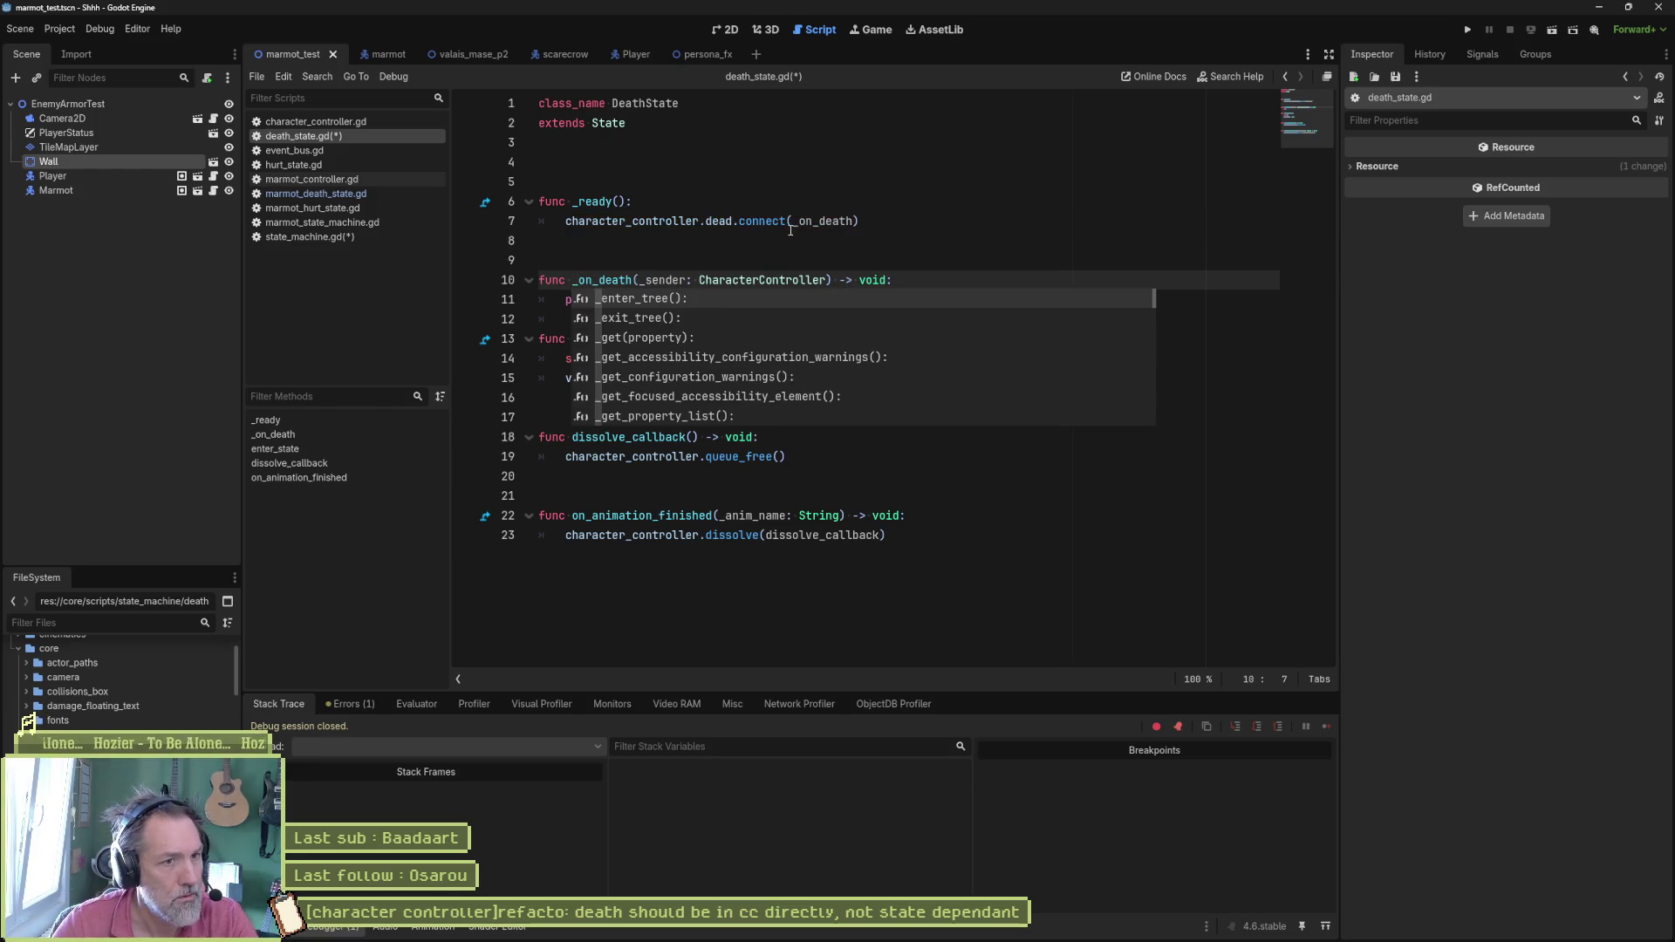
{"action": "key", "text": "Escape"}
{"action": "double_click", "coordinate": [824, 221]}
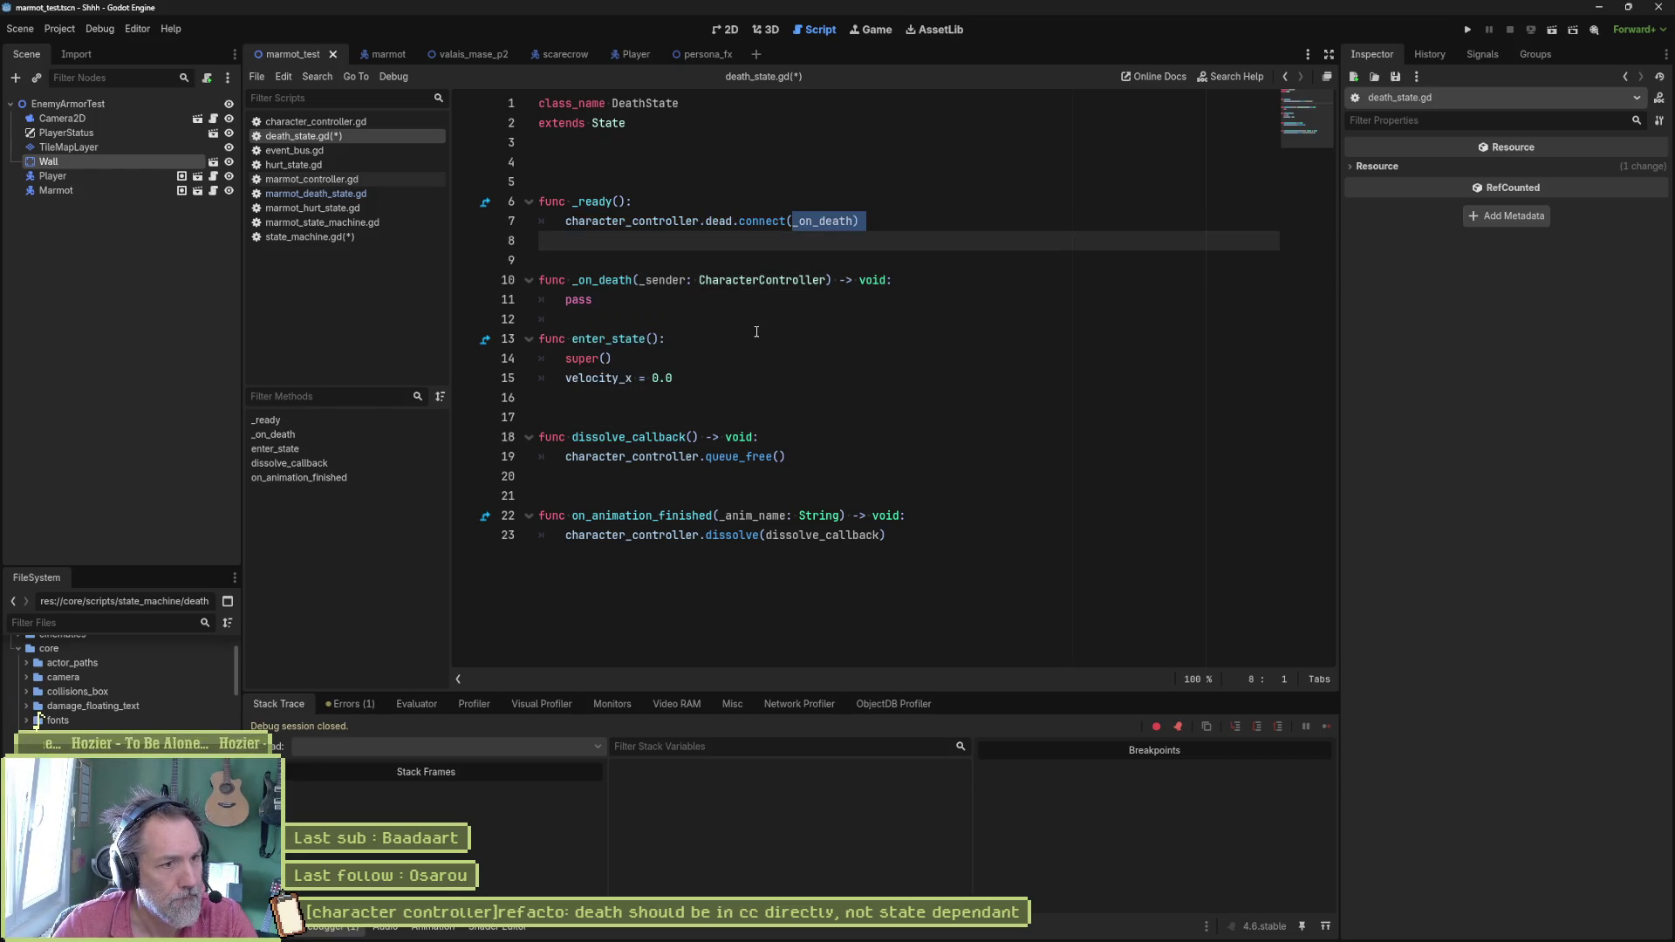
Step: Fix the spacing after _on_death and save death_state.gd
{"action": "left_click", "coordinate": [736, 318]}
{"action": "key", "text": "Return"}
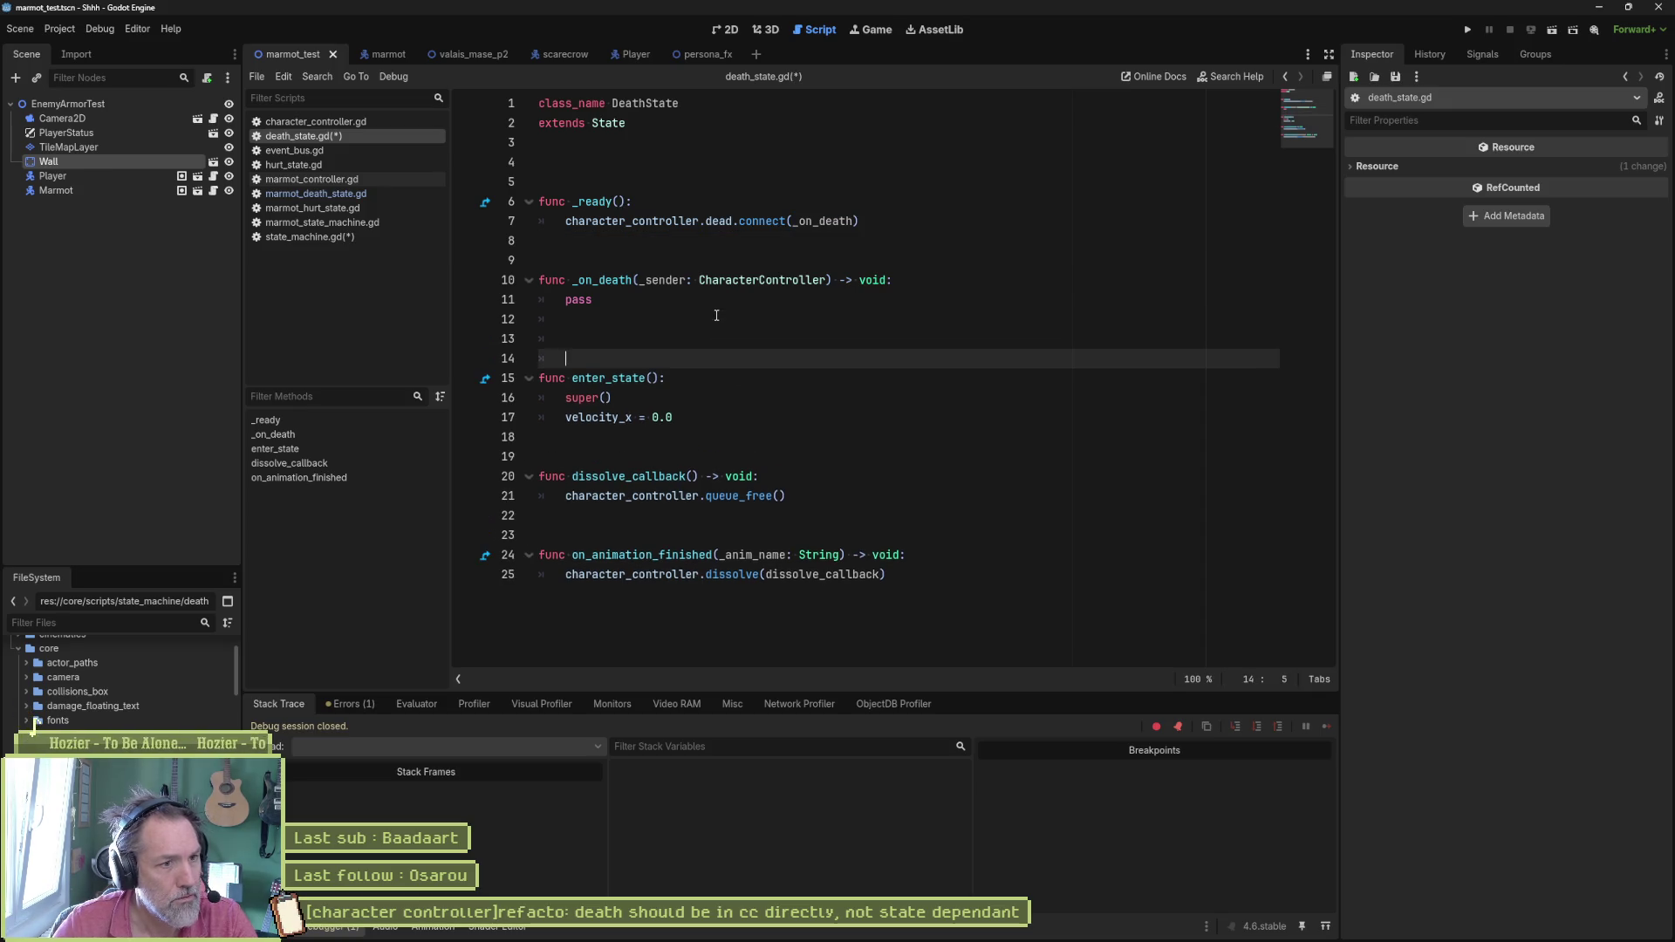
{"action": "key", "text": "Return"}
{"action": "key", "text": "BackSpace"}
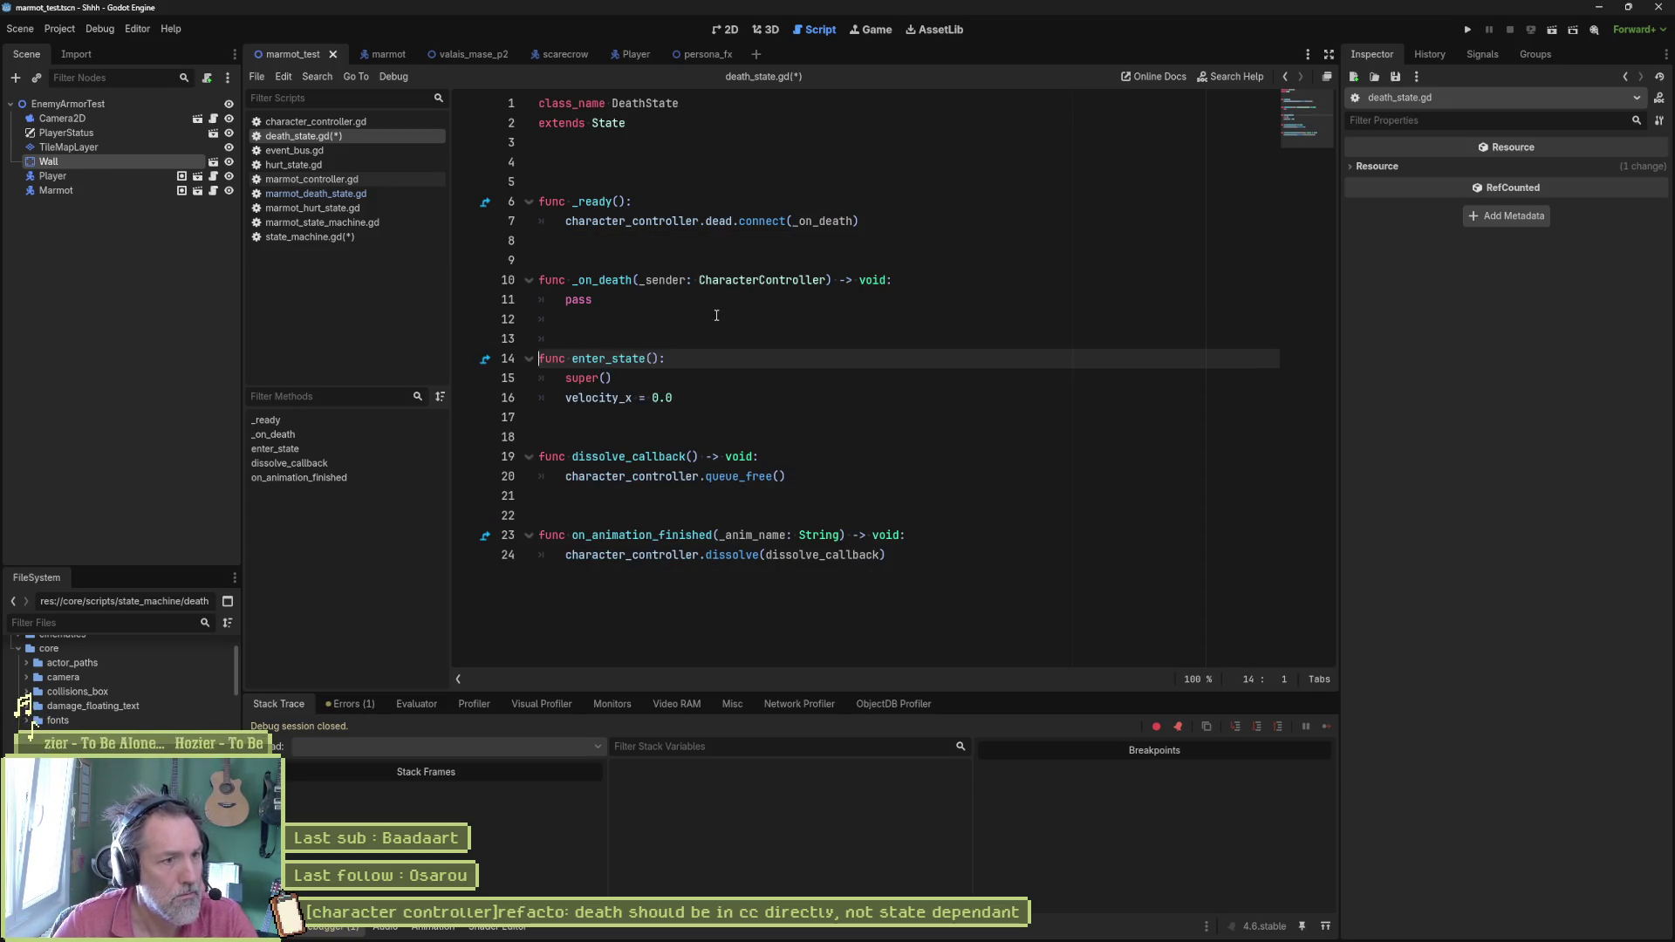
{"action": "key", "text": "ctrl+s"}
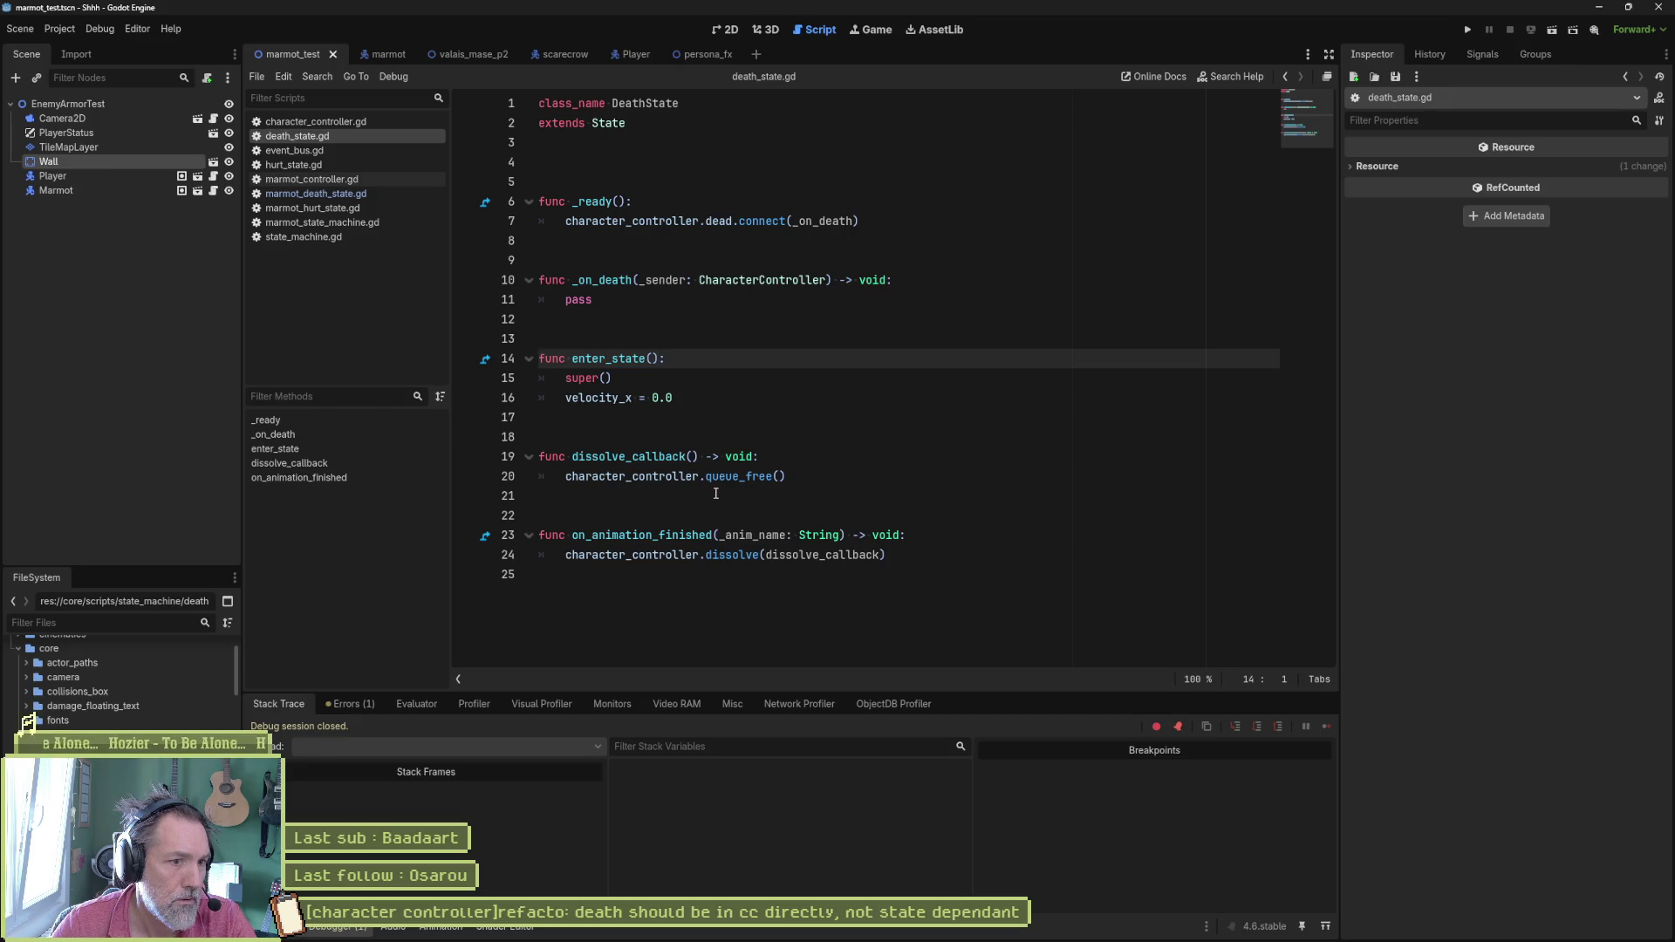
Step: Review _ready, _on_death, enter_state and dissolve_callback in death_state.gd, then switch to state_machine.gd
{"action": "left_click", "coordinate": [708, 535]}
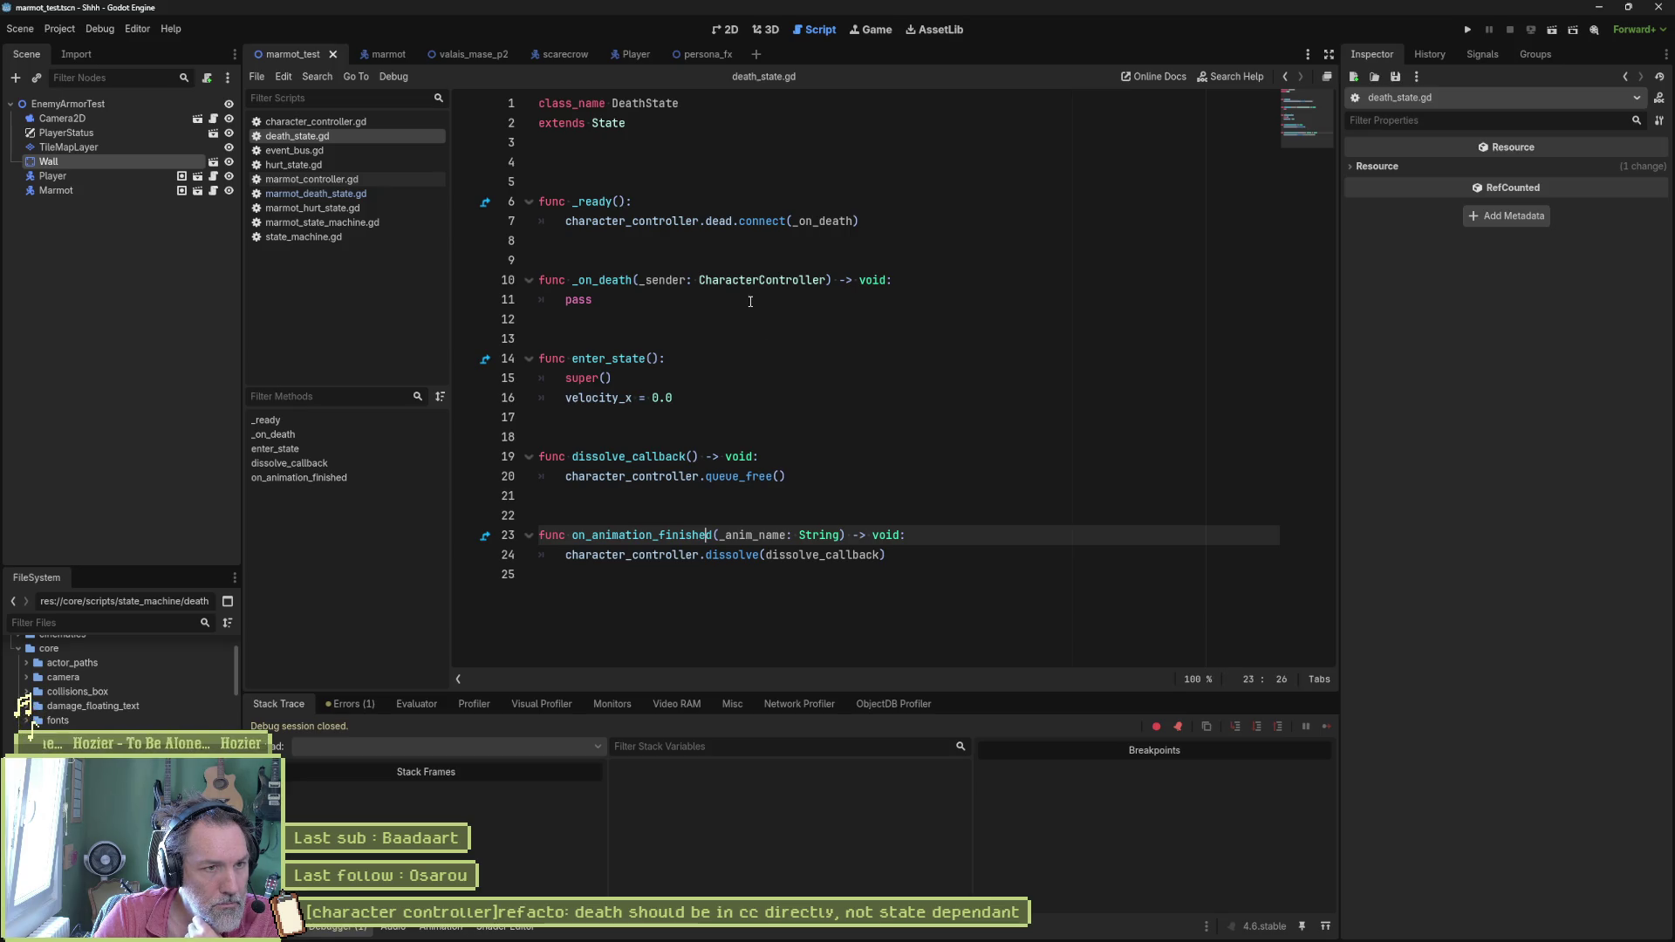
{"action": "left_click_drag", "start_coordinate": [566, 224], "coordinate": [863, 221]}
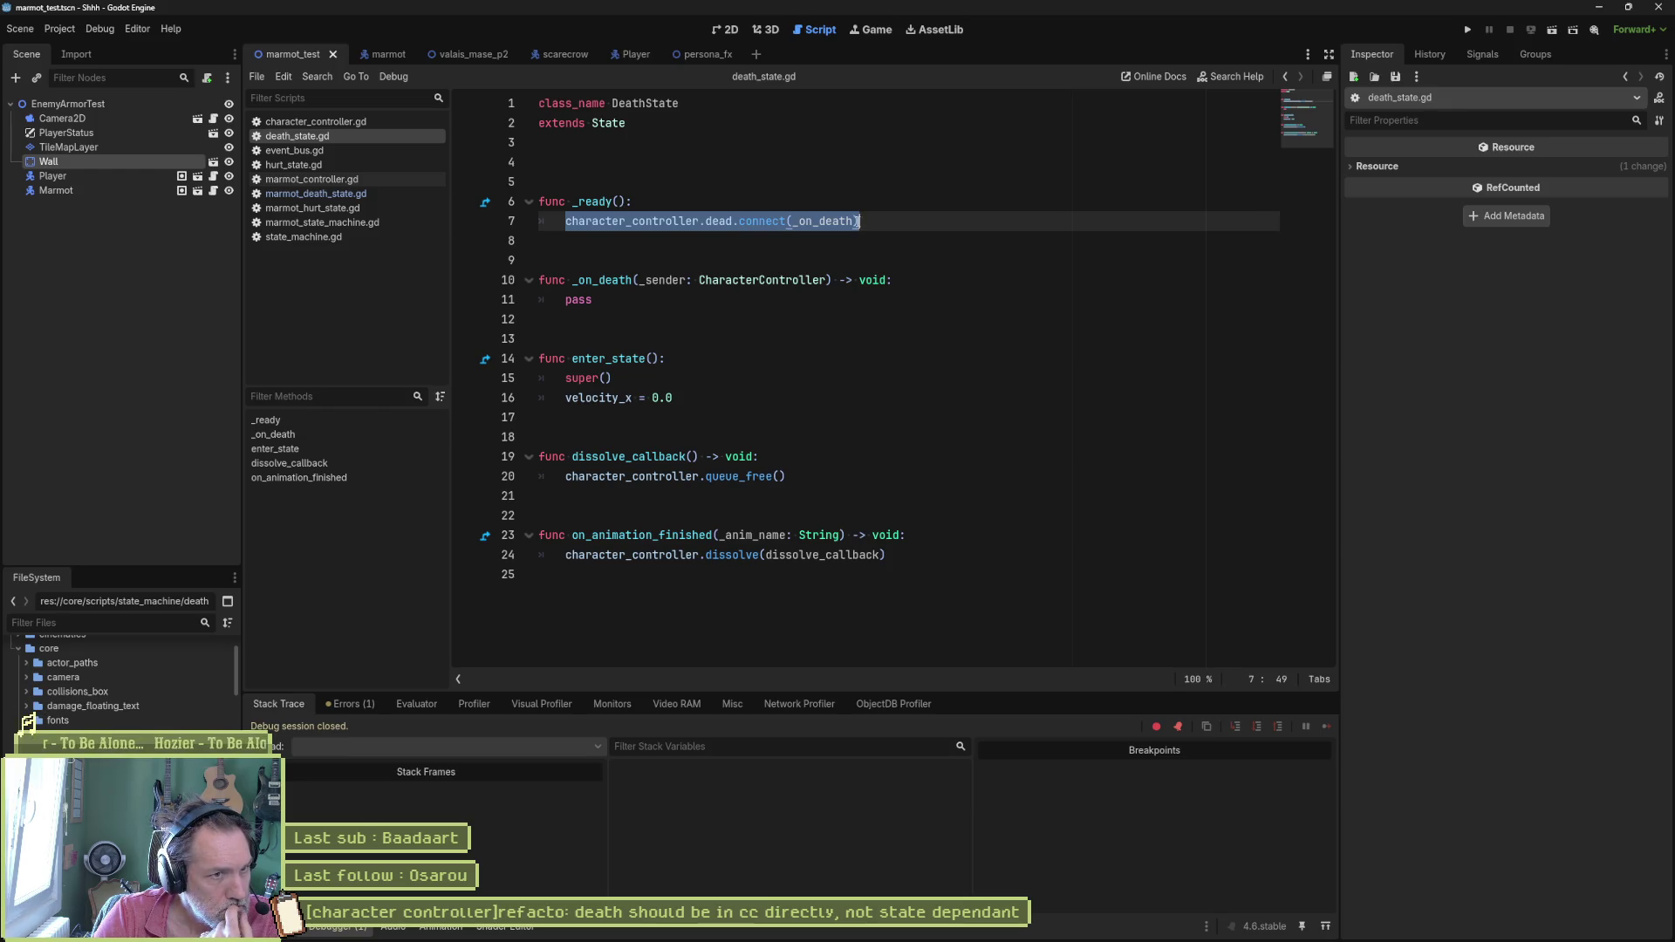
{"action": "left_click", "coordinate": [611, 280]}
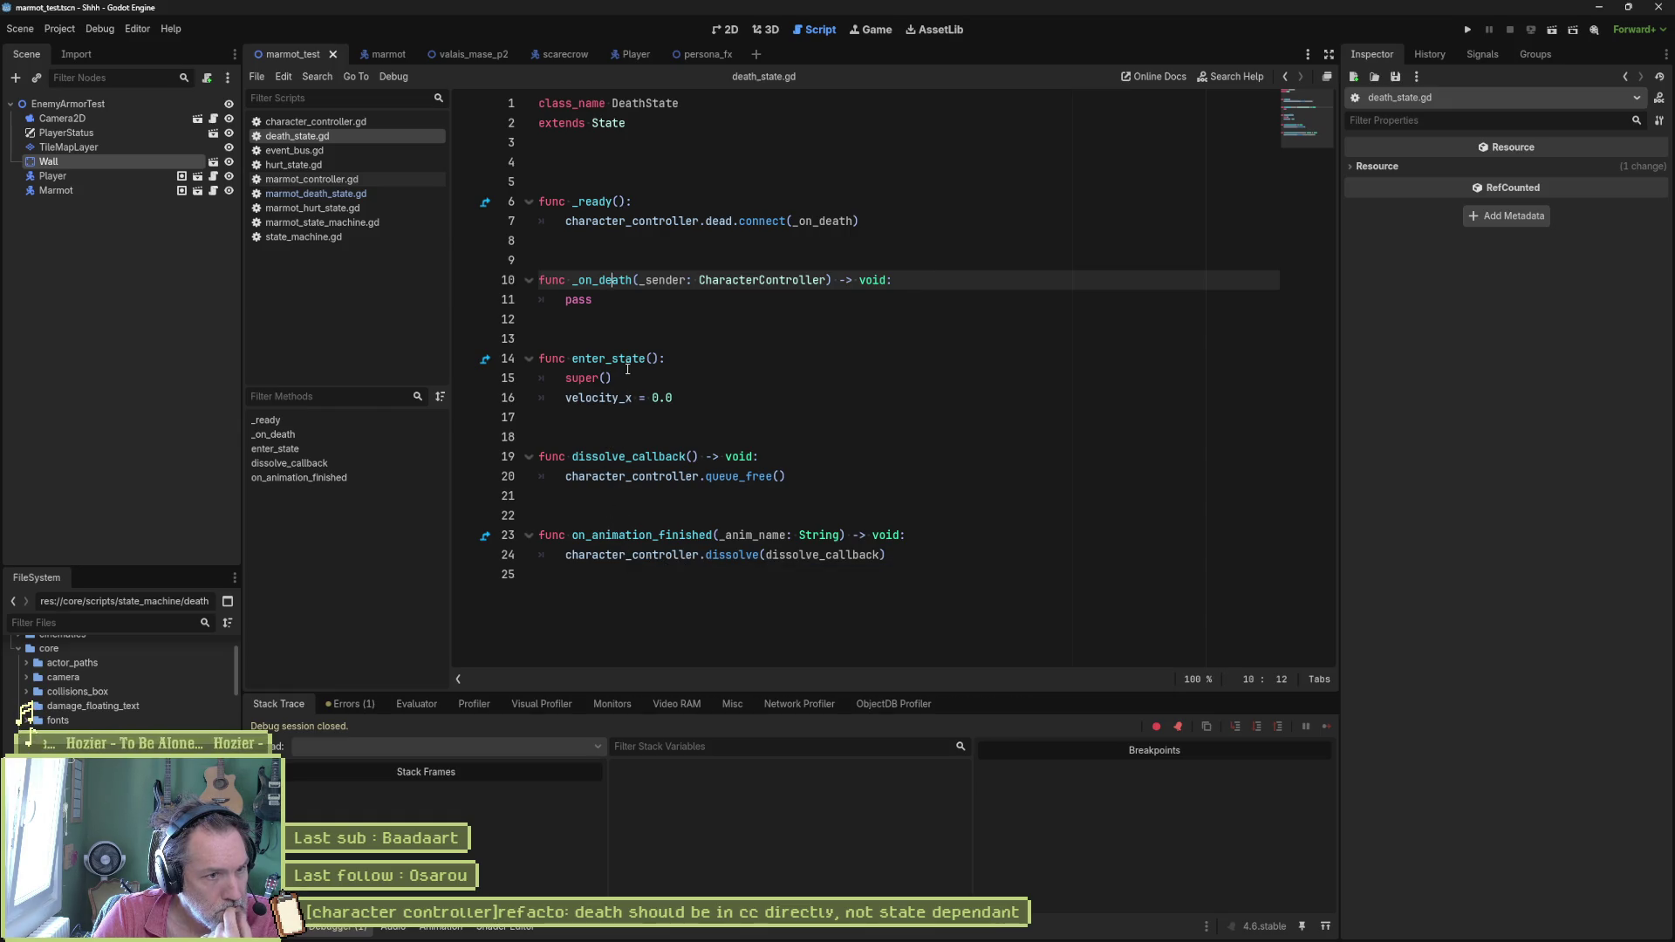
{"action": "left_click_drag", "start_coordinate": [645, 359], "coordinate": [632, 398]}
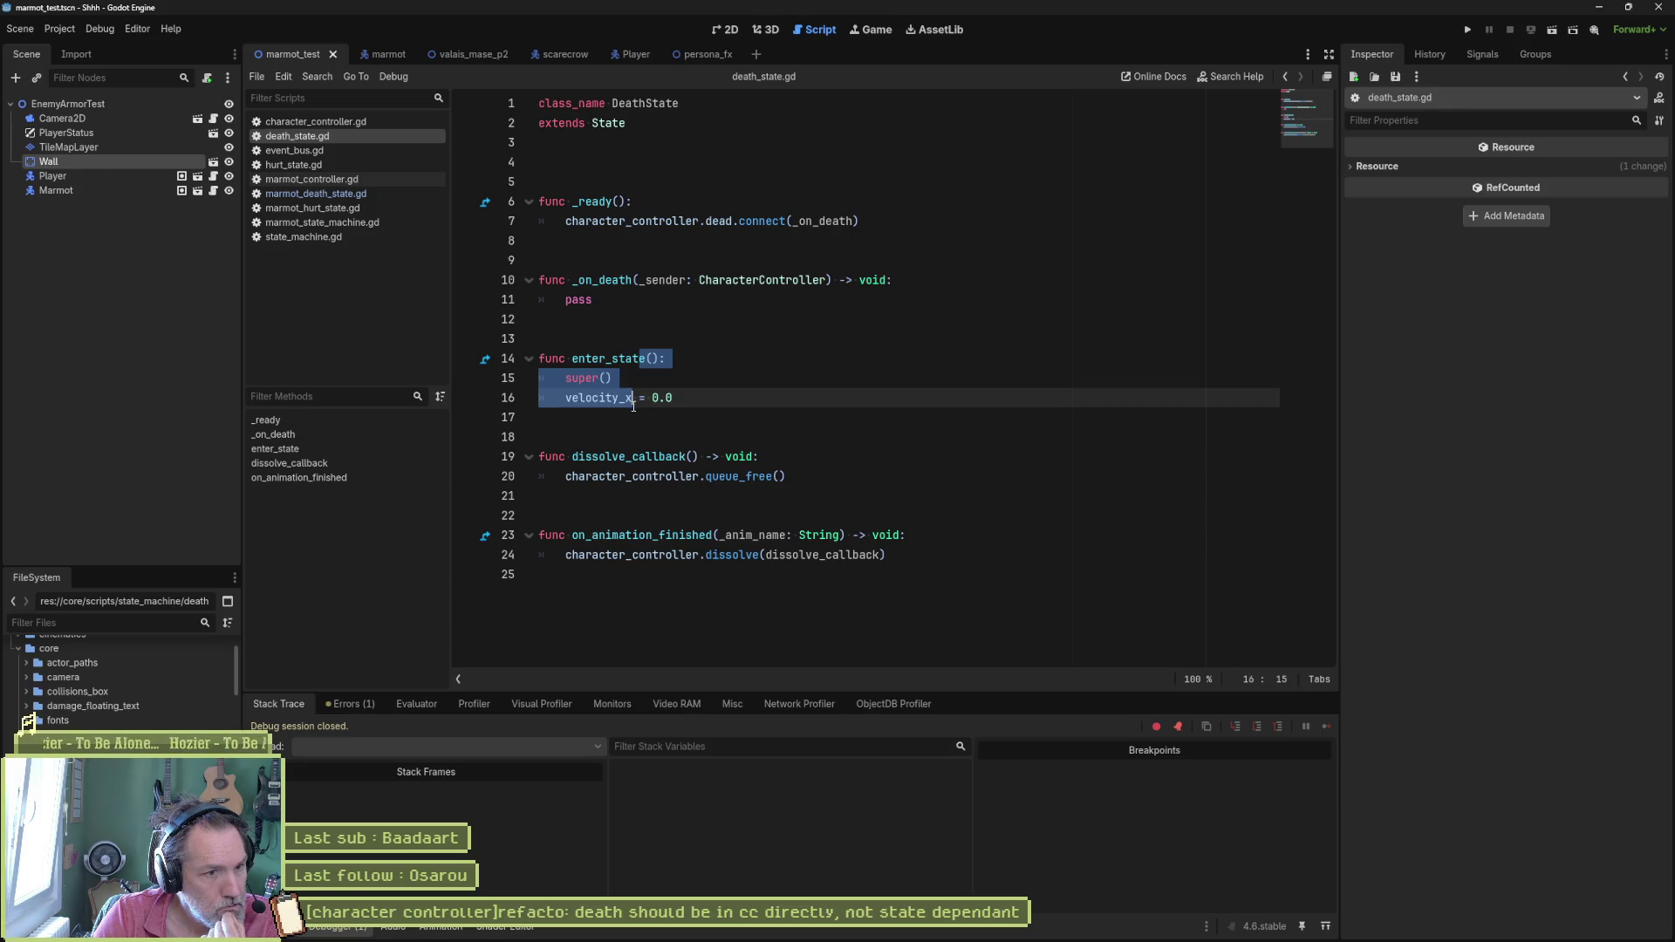
{"action": "double_click", "coordinate": [822, 555]}
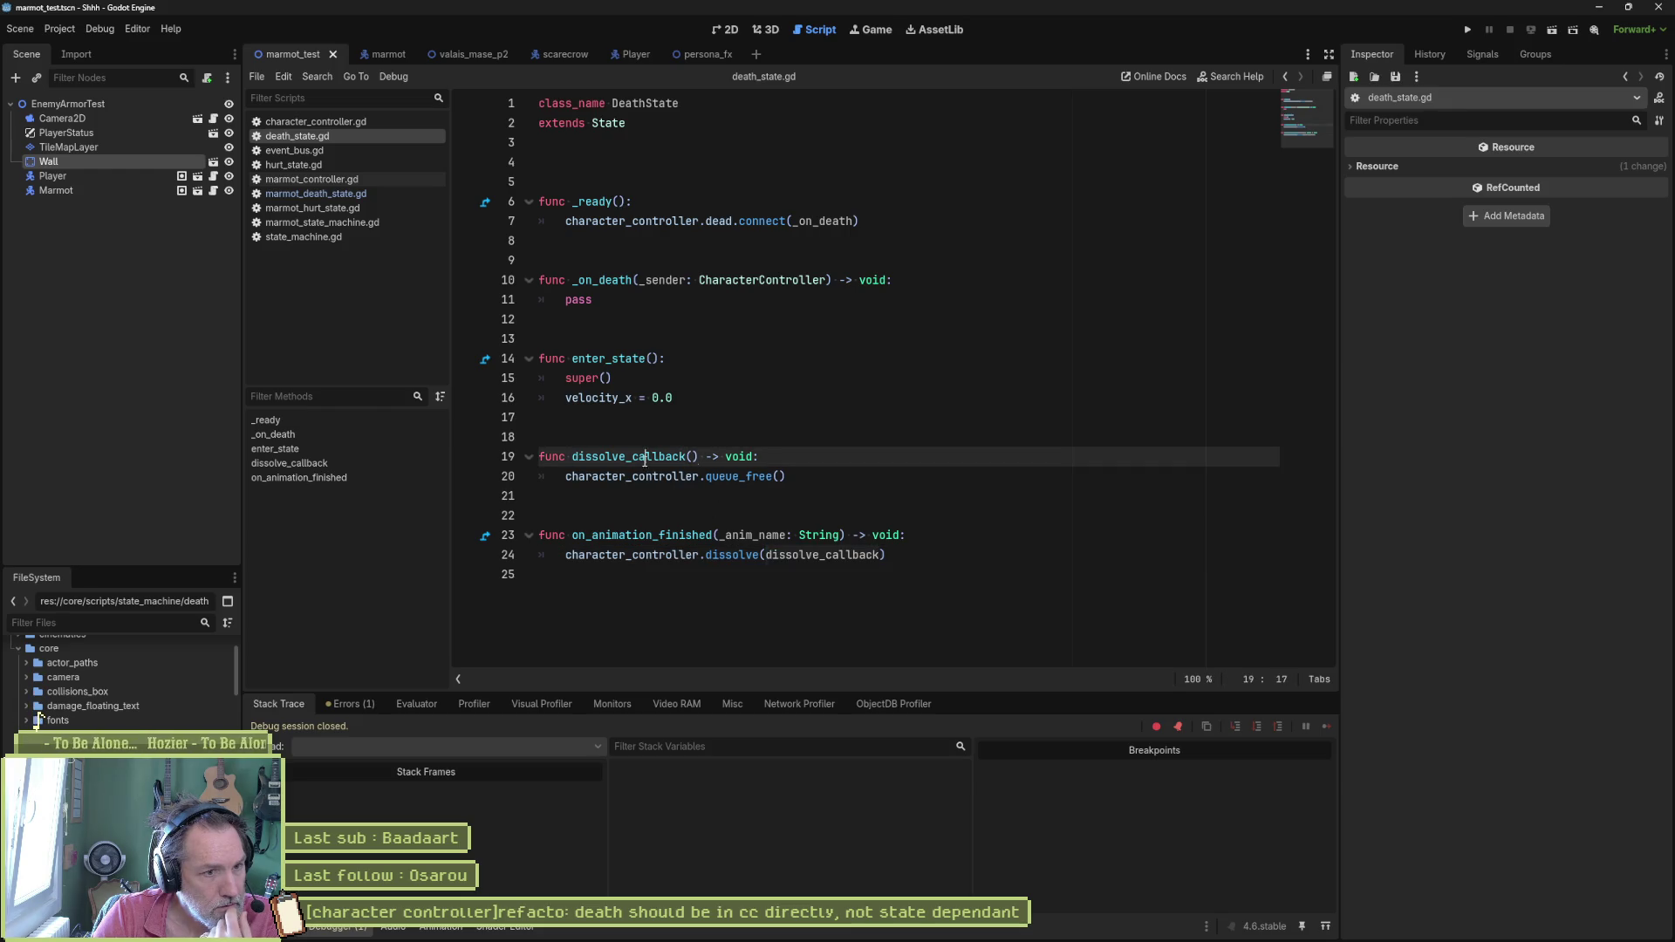
{"action": "double_click", "coordinate": [628, 455]}
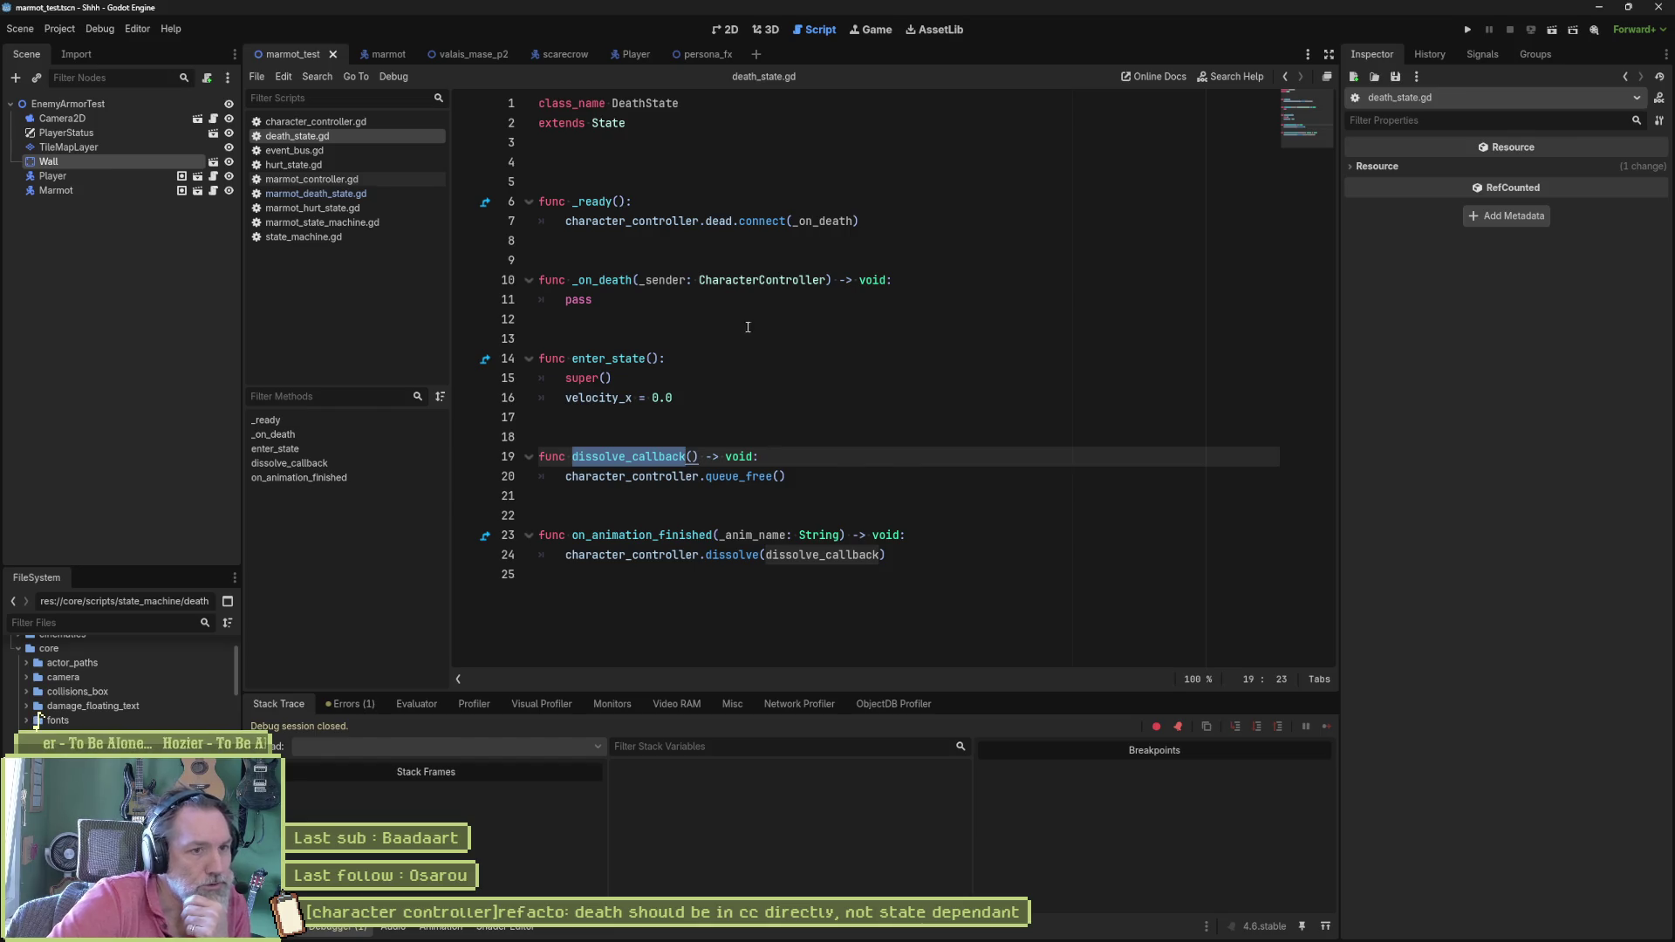
{"action": "double_click", "coordinate": [760, 221]}
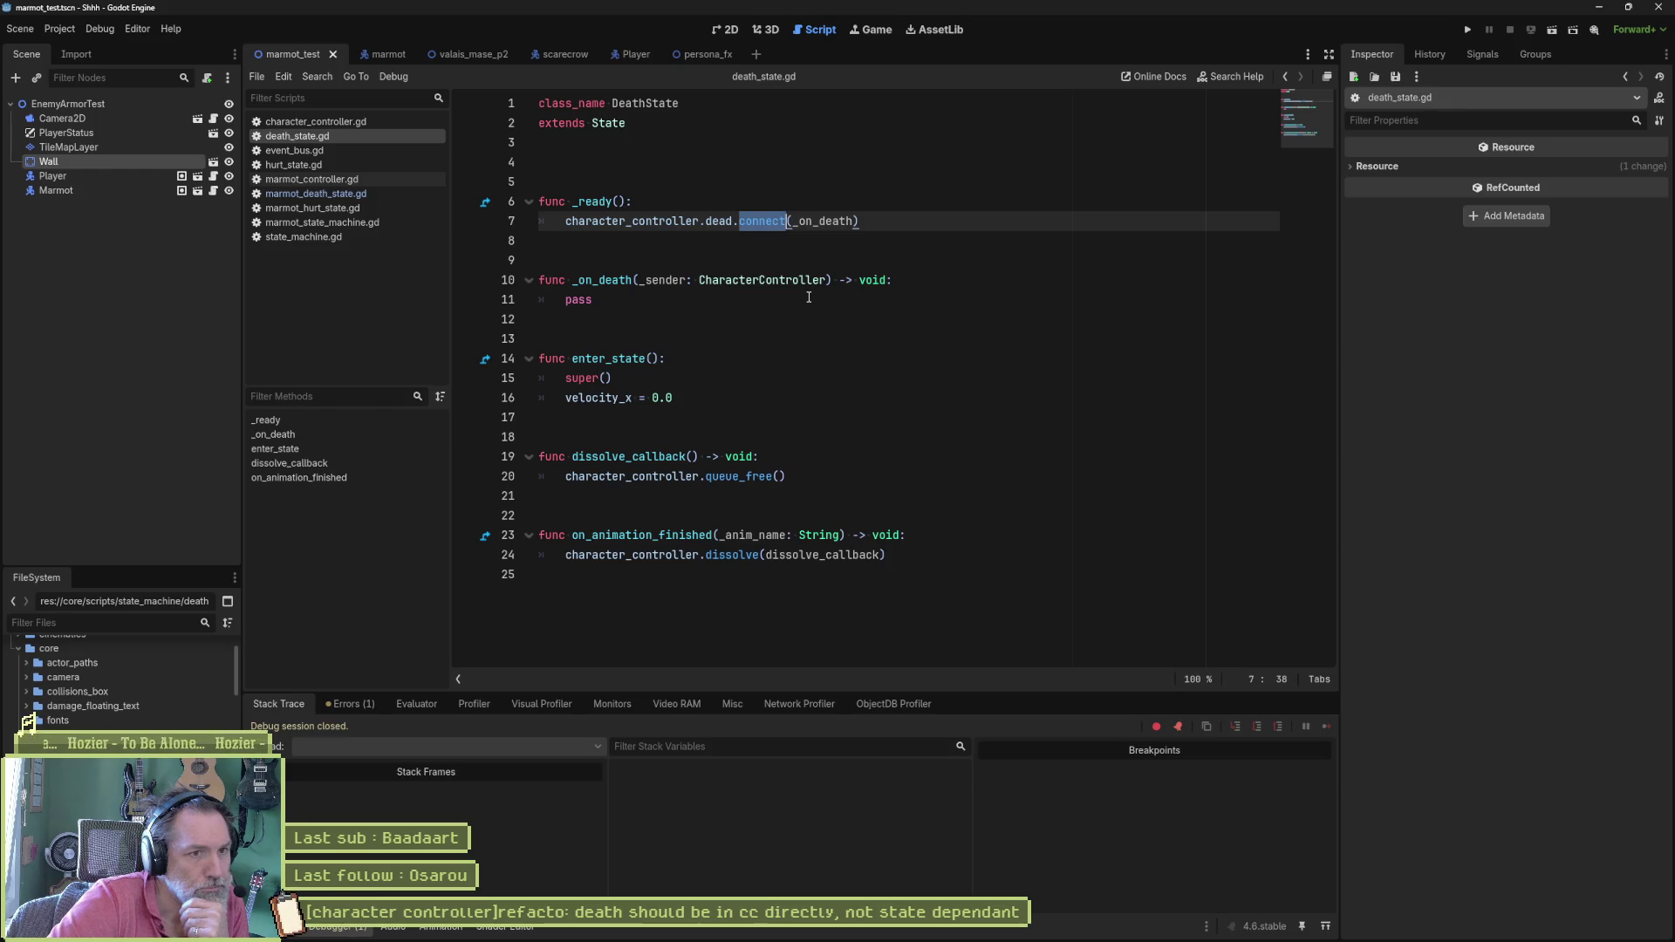
{"action": "left_click", "coordinate": [304, 236]}
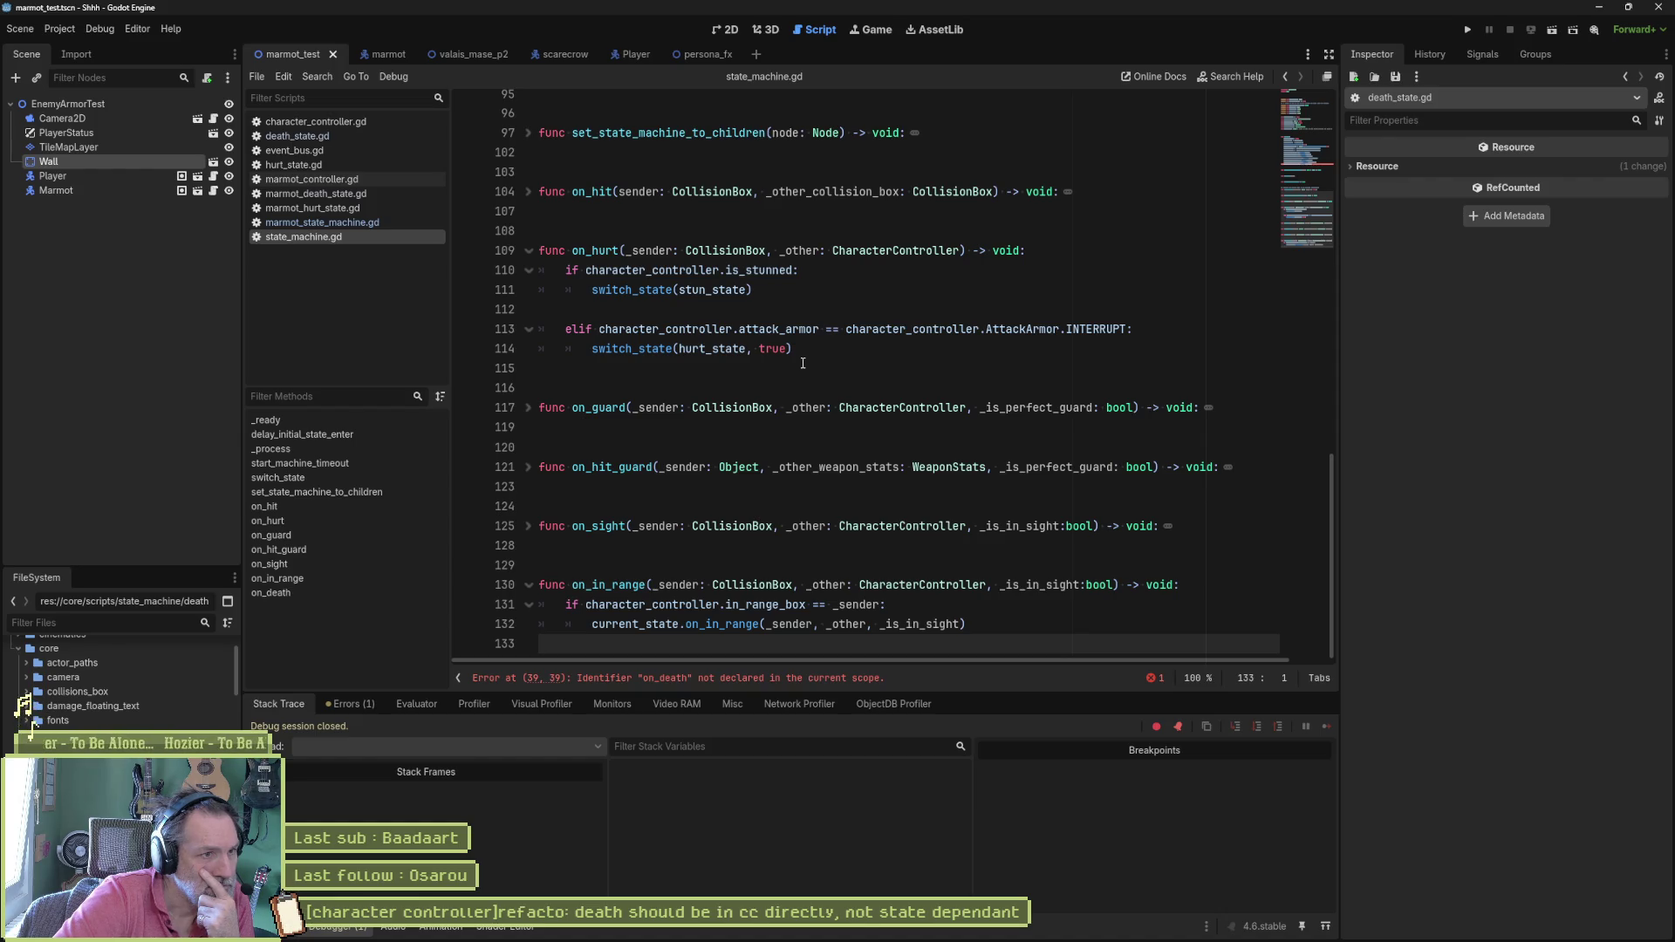
Step: In hurt_state.gd's exit_state, select the dead.emit line at line 36 for replacement
{"action": "left_click", "coordinate": [295, 164]}
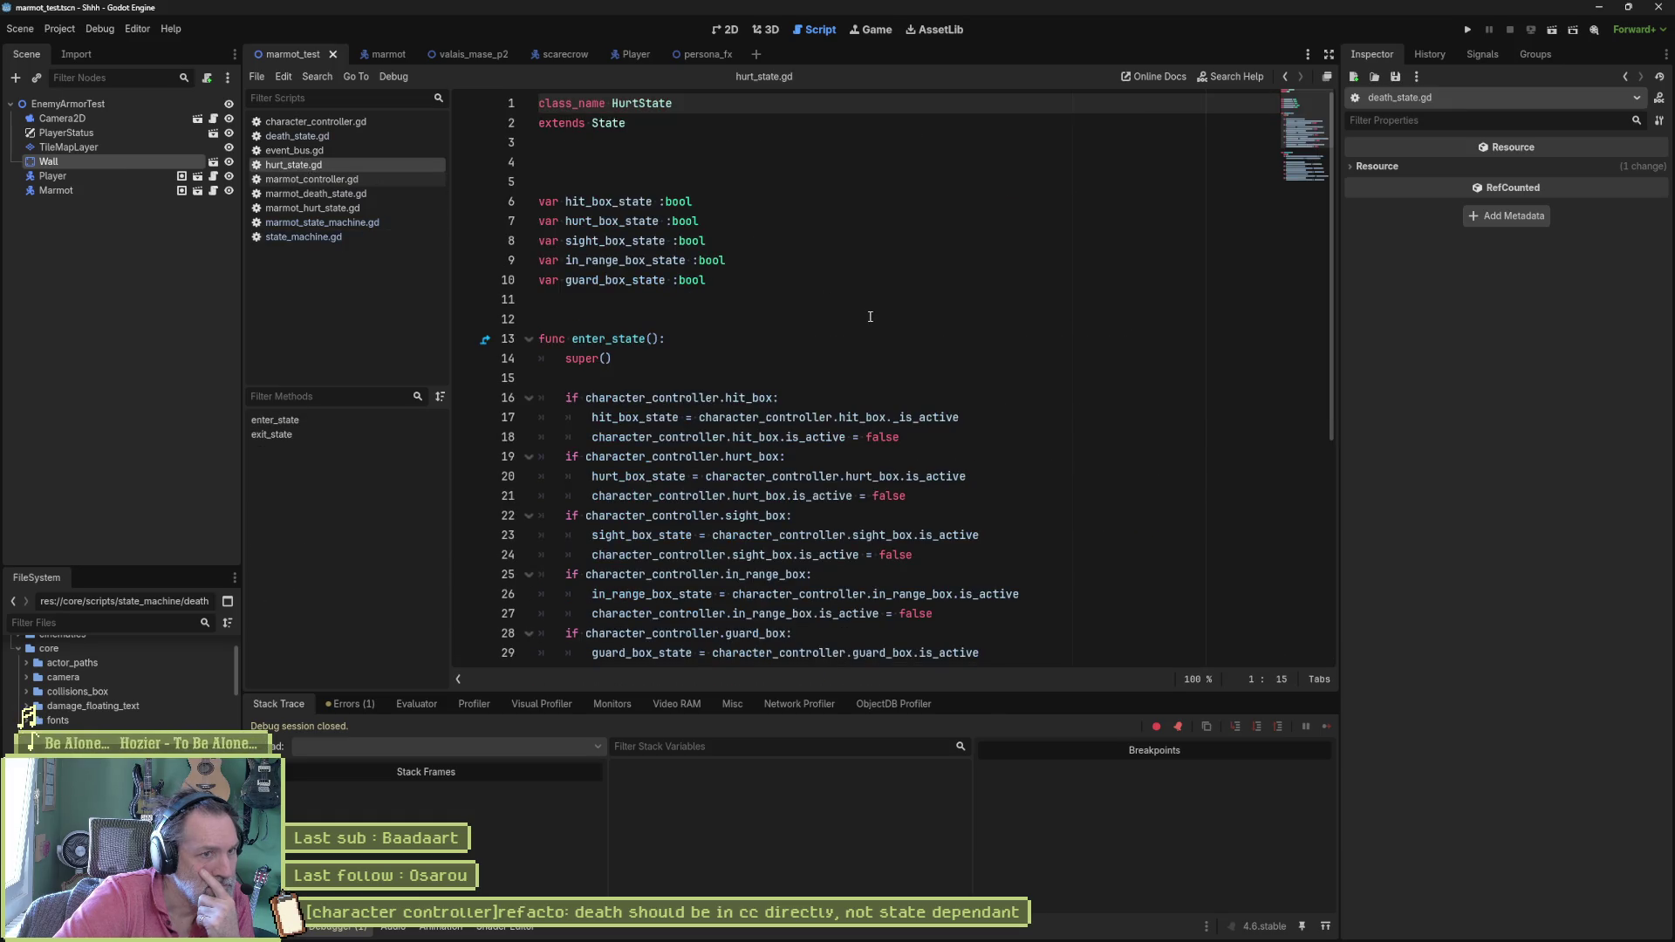
{"action": "scroll", "coordinate": [870, 315], "scroll_direction": "down", "scroll_amount": 5}
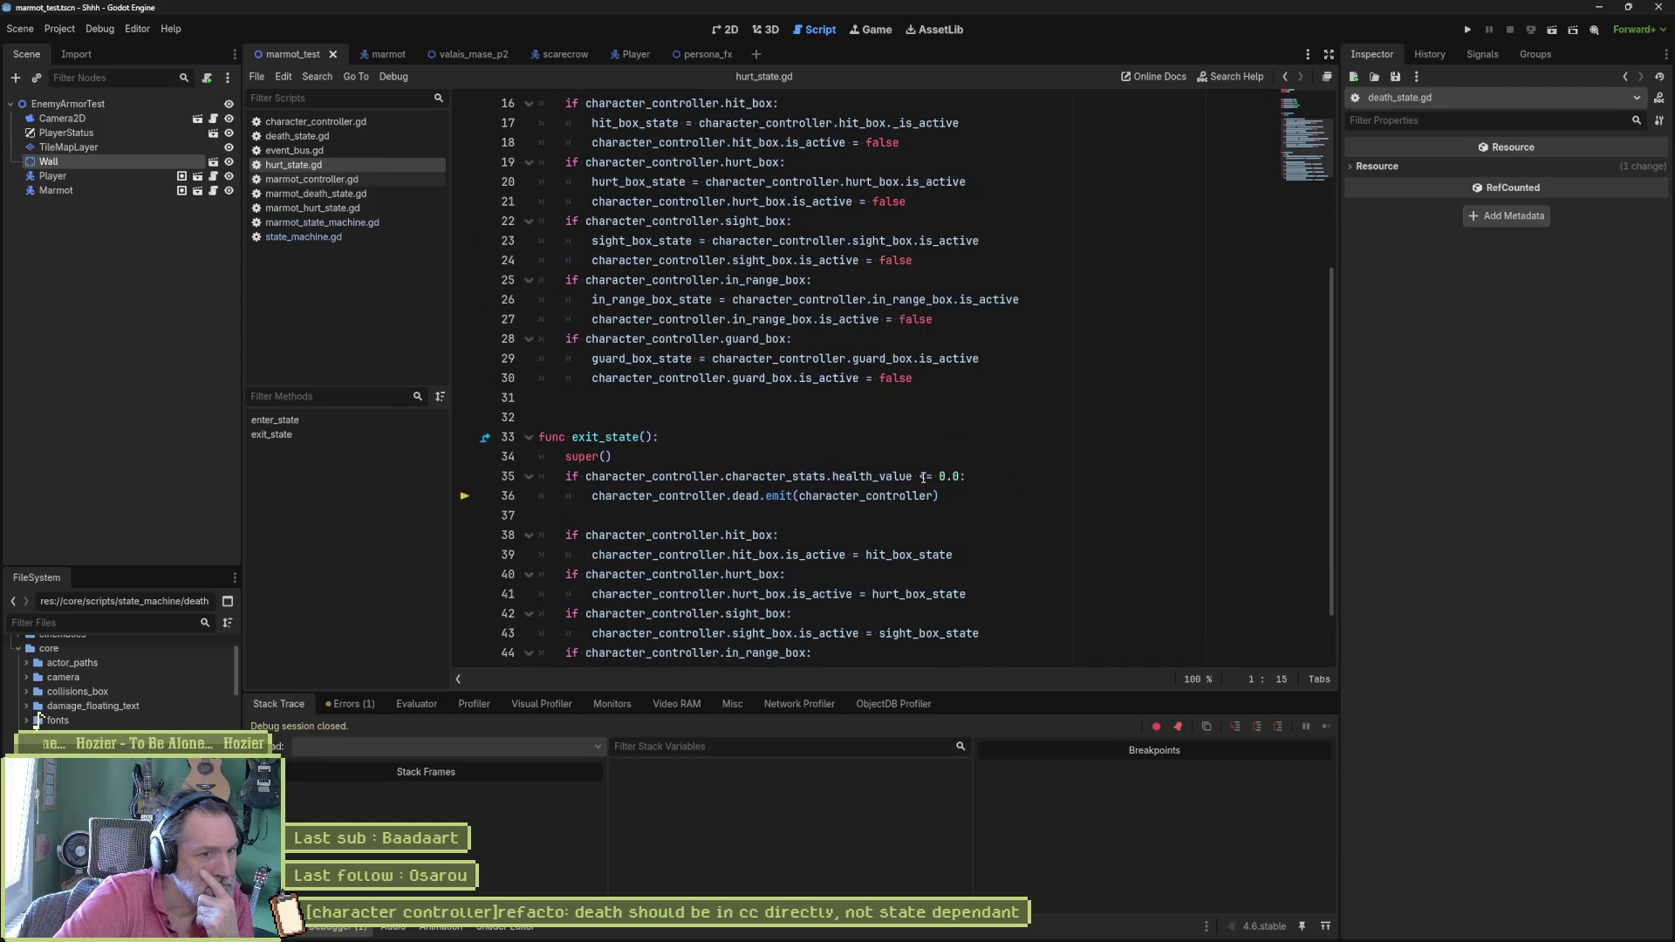
{"action": "left_click_drag", "start_coordinate": [594, 497], "coordinate": [940, 491]}
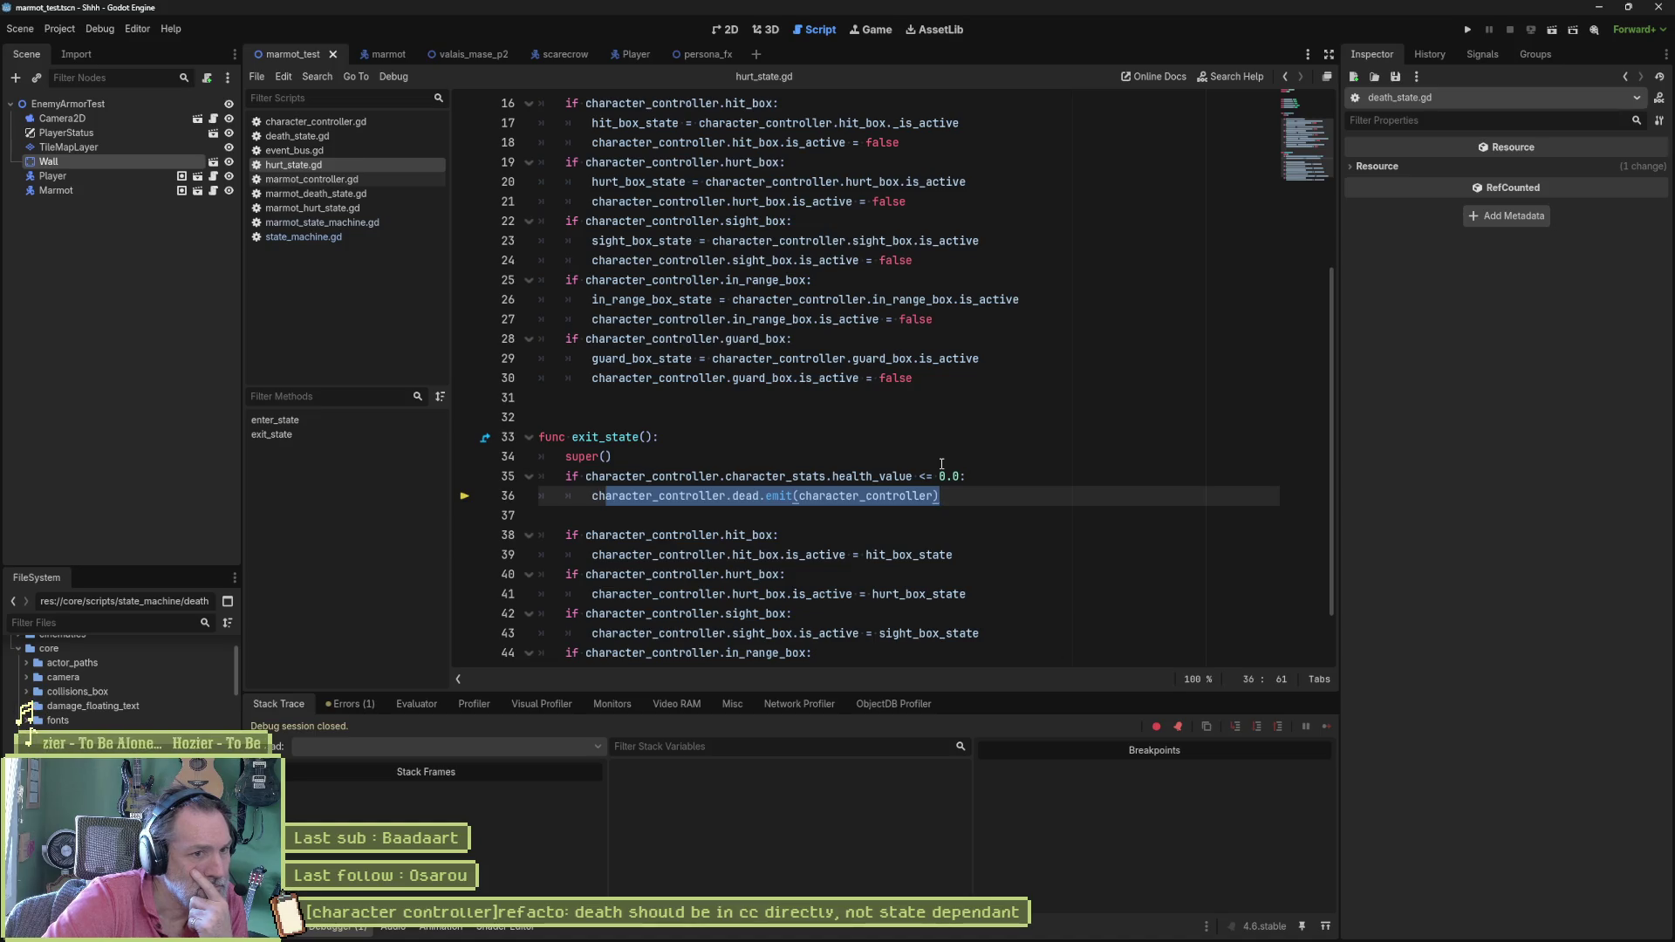
{"action": "left_click", "coordinate": [843, 497]}
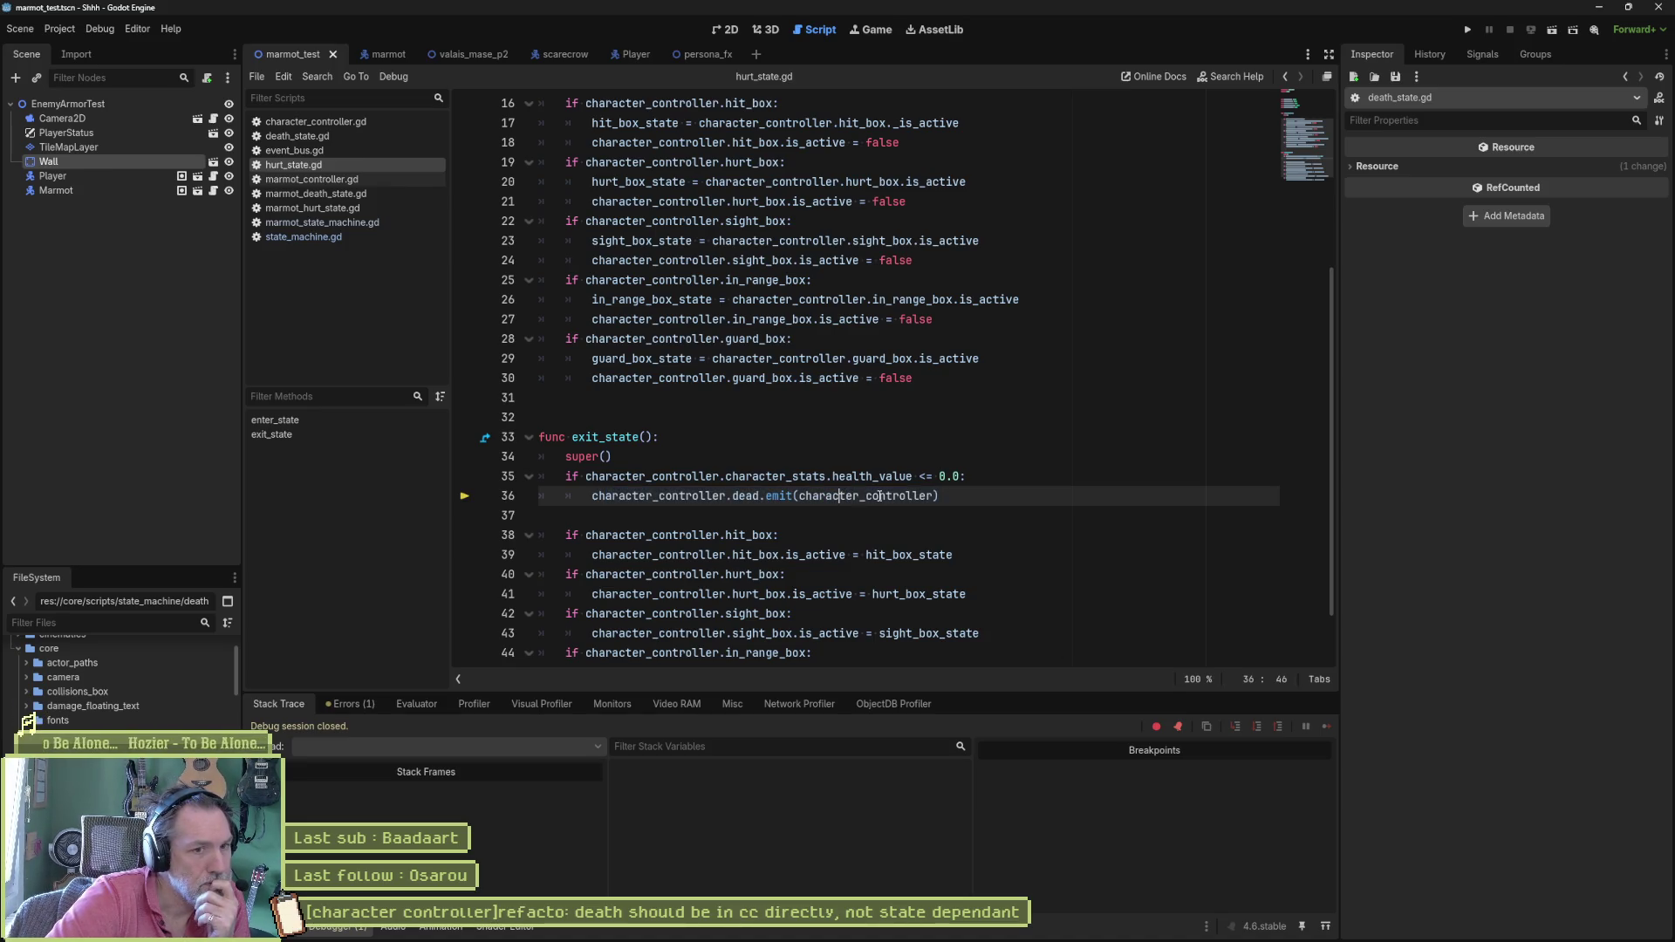
{"action": "left_click_drag", "start_coordinate": [942, 497], "coordinate": [592, 496]}
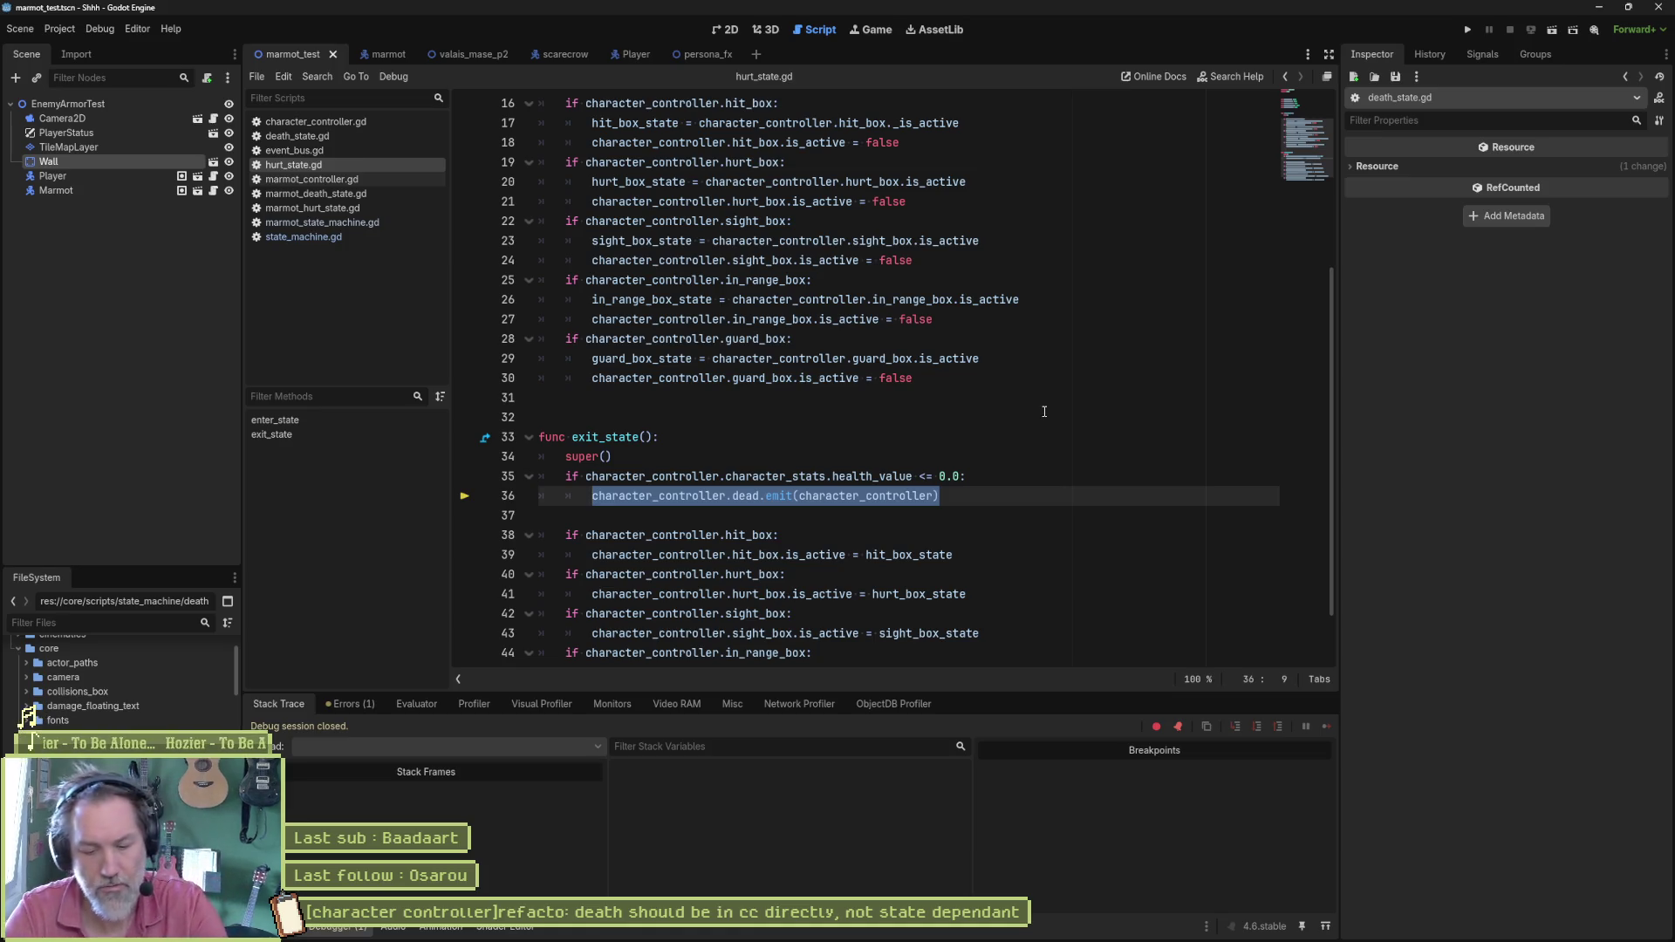
{"action": "type", "text": "swi"}
Step: Replace the emit with switch_state(state_machine.death_state) followed by return, and save hurt_state.gd
{"action": "key", "text": "Tab"}
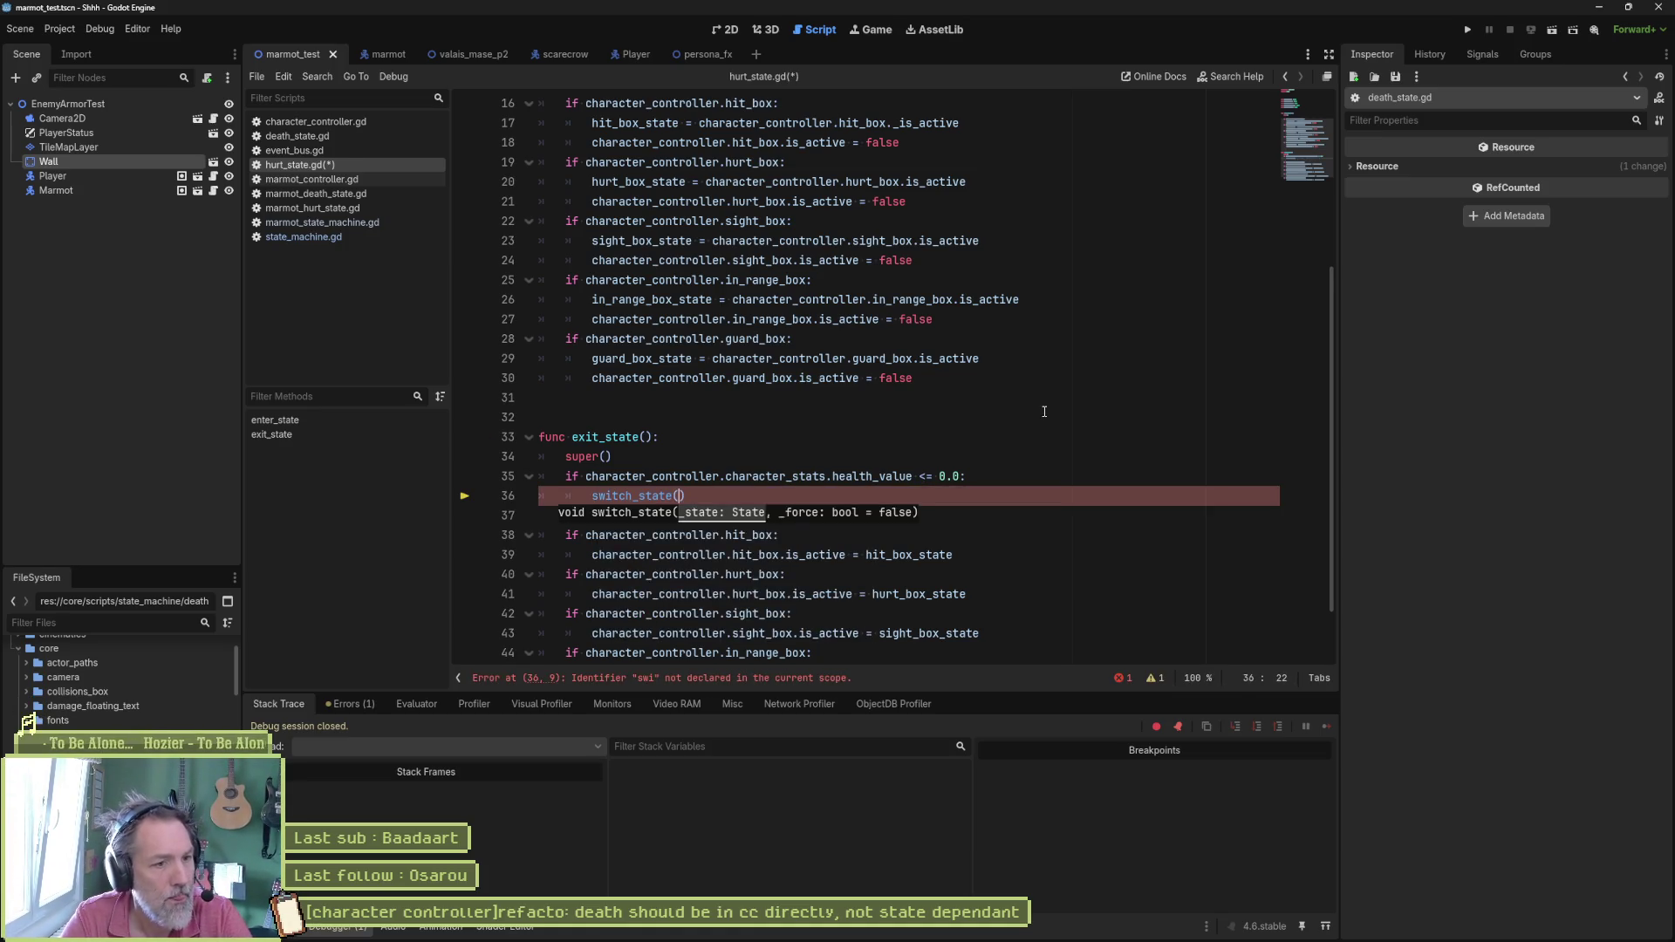
{"action": "type", "text": "state"}
{"action": "type", "text": "_machine"}
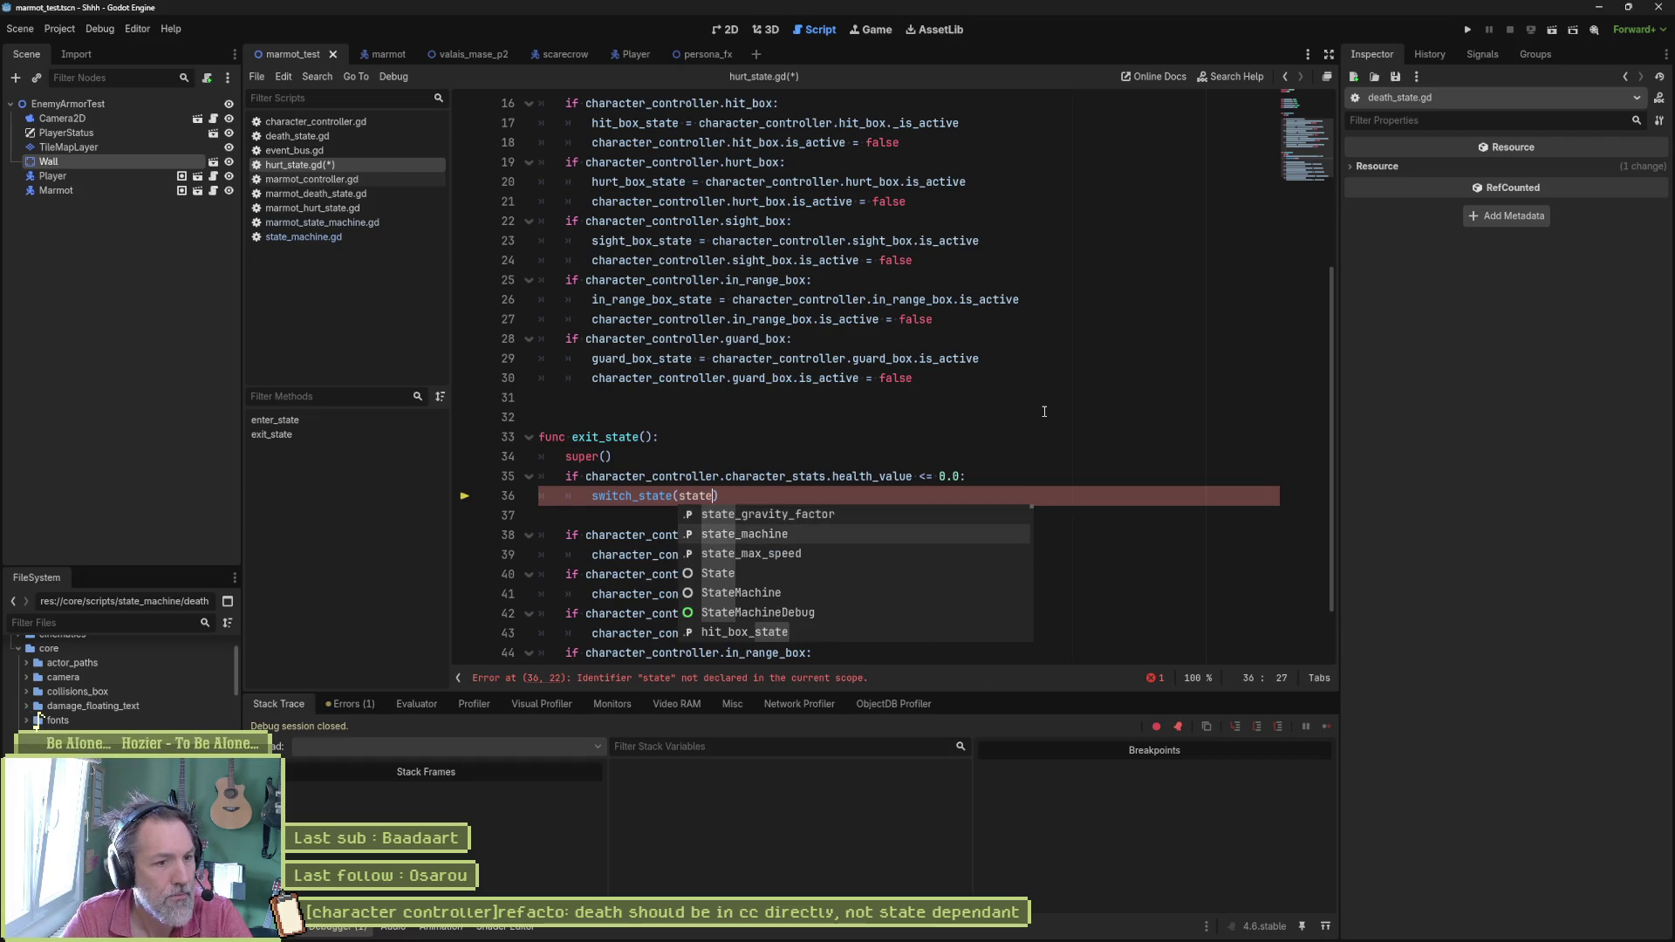
{"action": "type", "text": ".dea"}
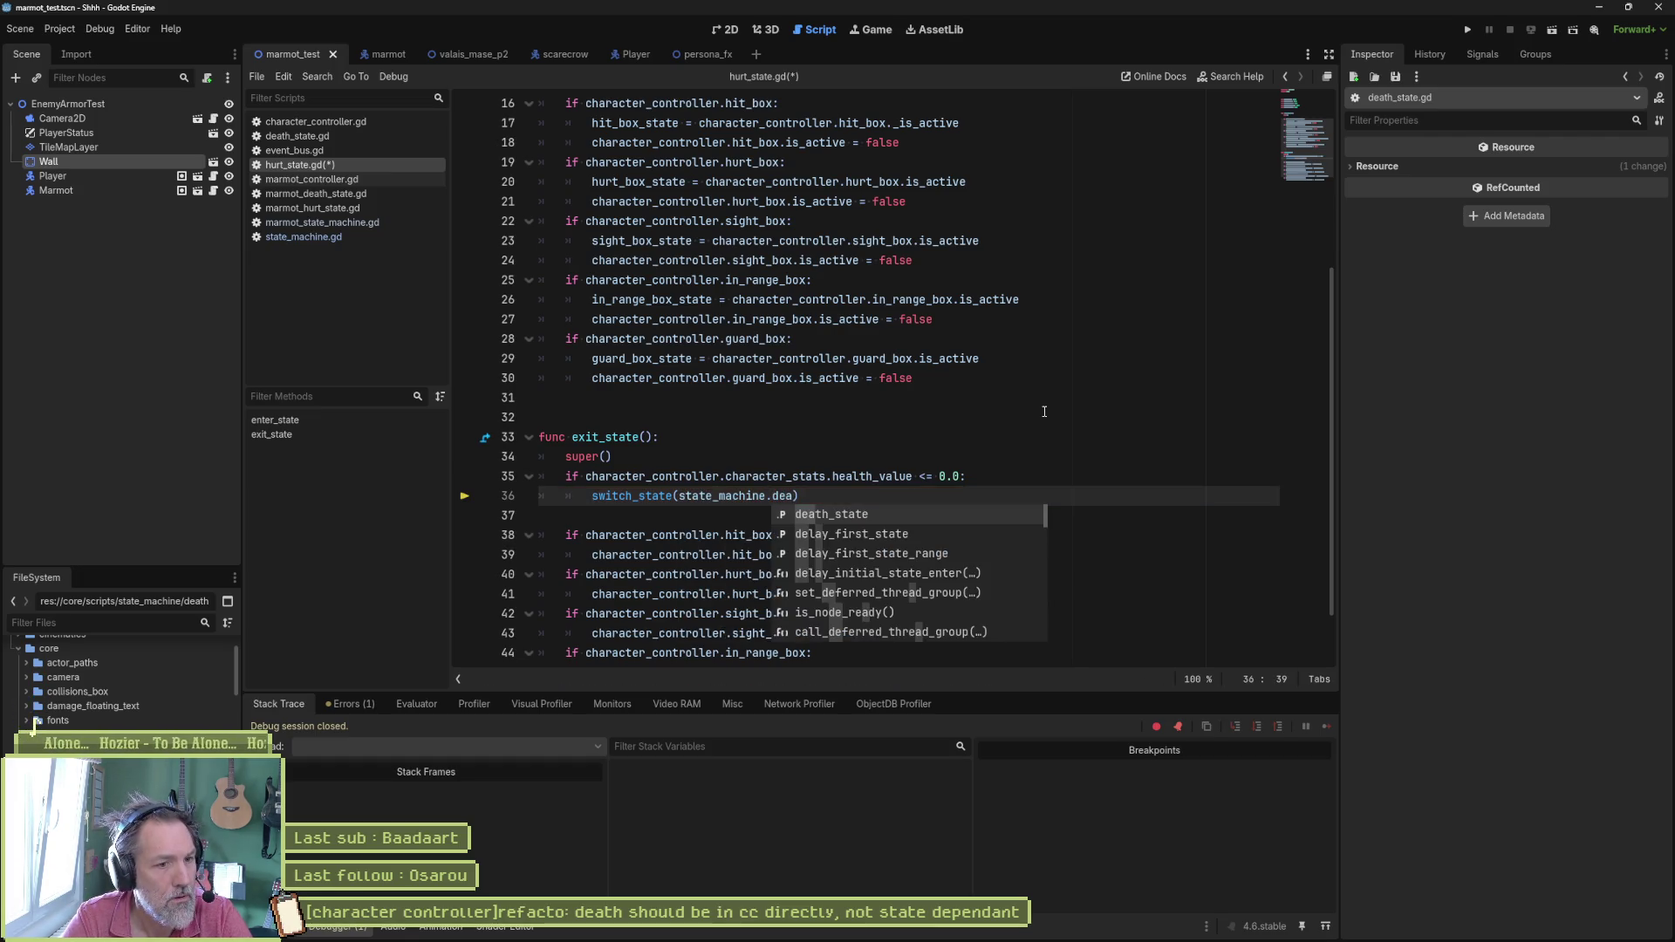
{"action": "key", "text": "Tab"}
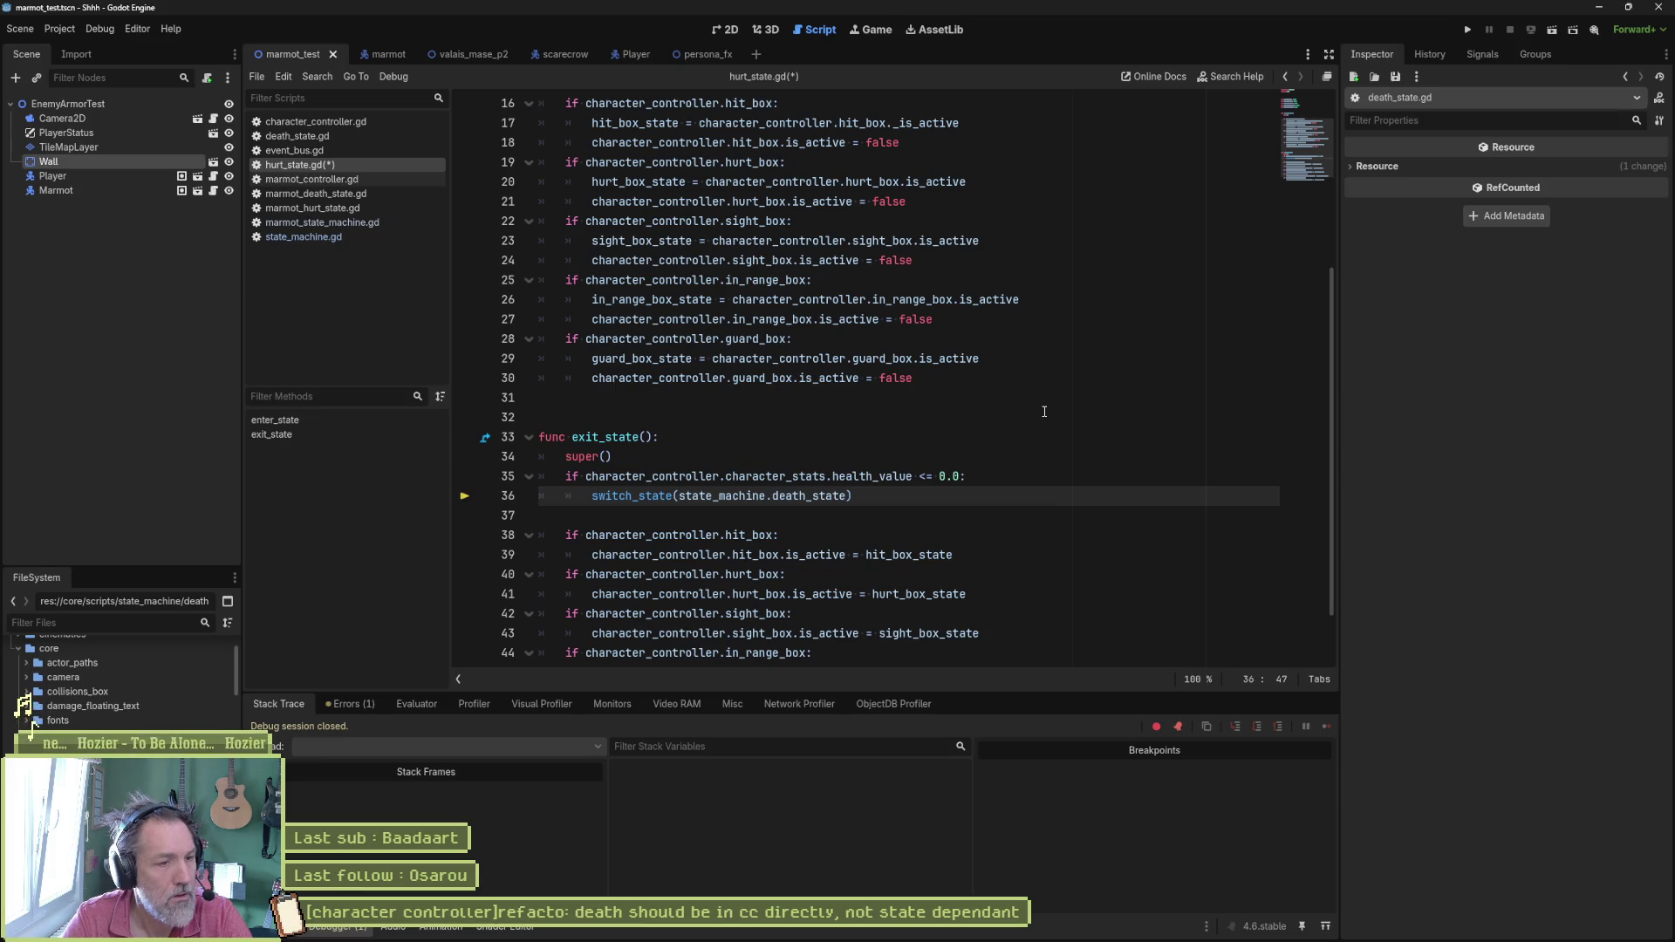
{"action": "key", "text": "End"}
{"action": "key", "text": "Return"}
{"action": "type", "text": "return"}
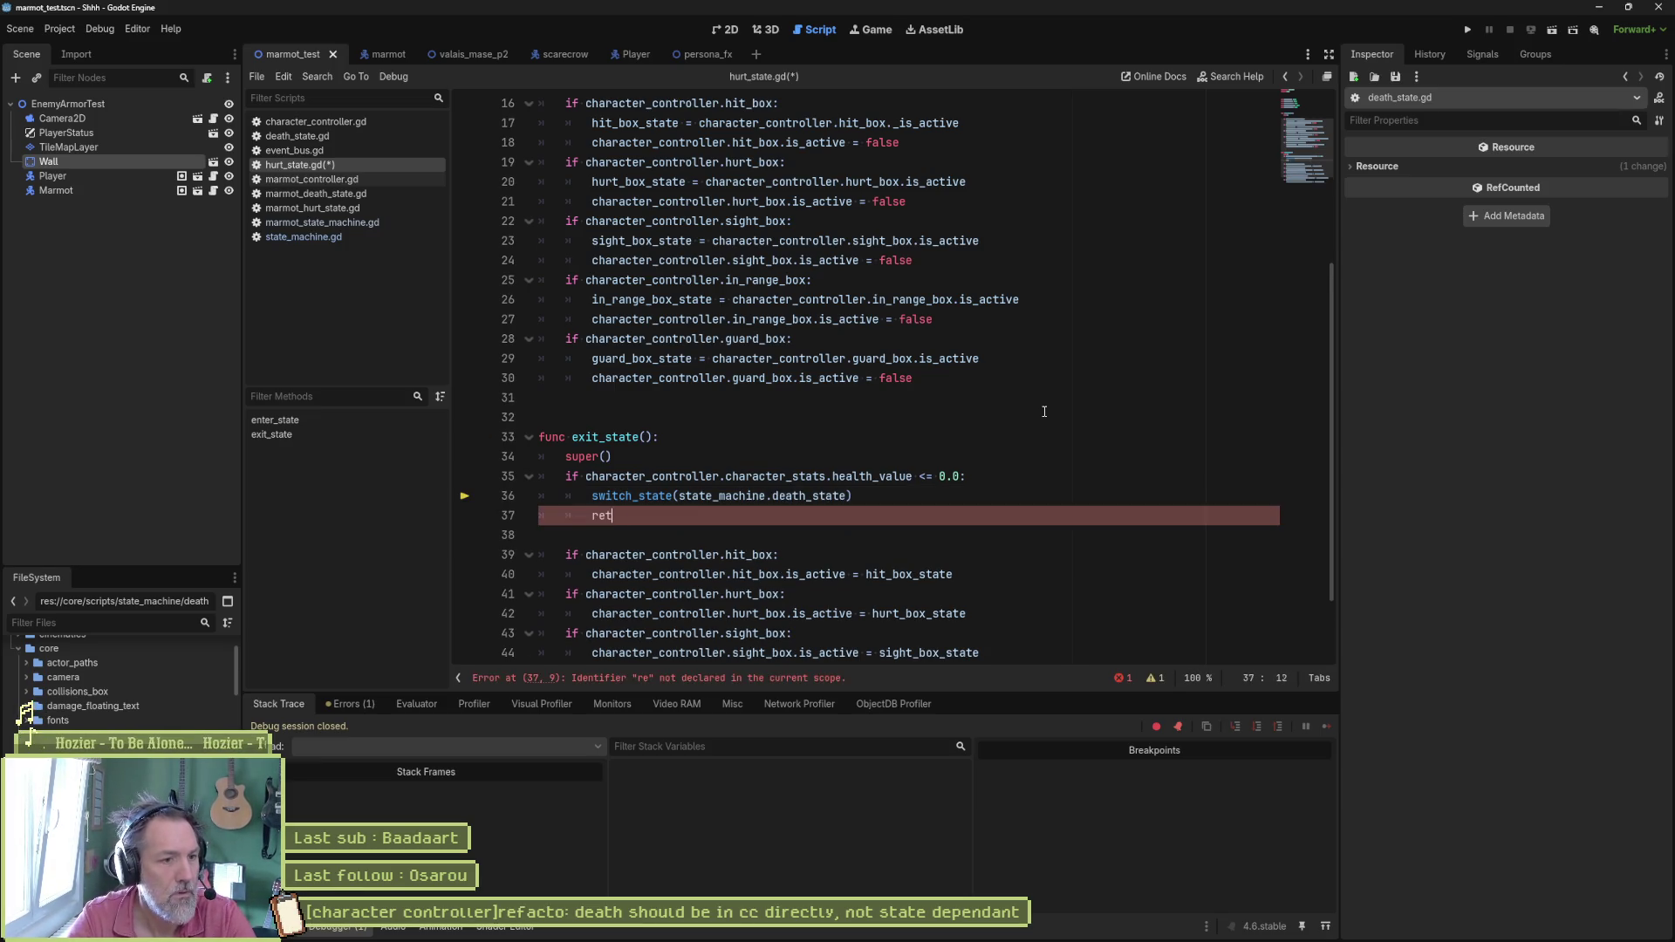
{"action": "key", "text": "ctrl+s"}
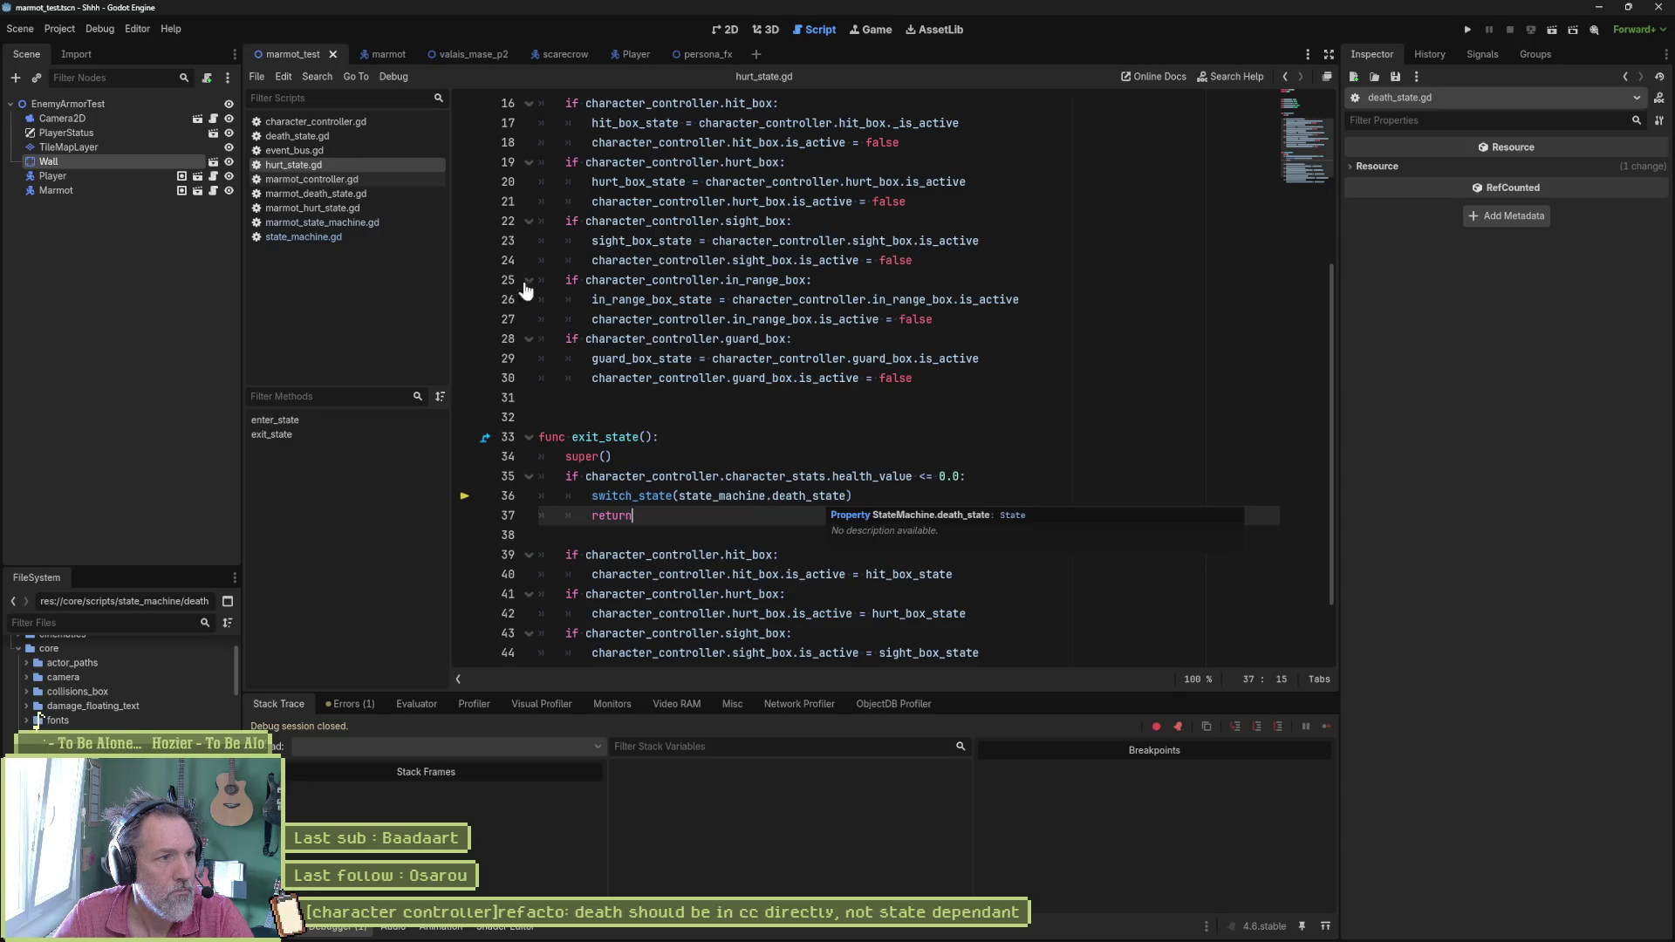
Step: From the marmot scene's Death node script, change the base class from MarmotState to DeathState
{"action": "left_click", "coordinate": [373, 53]}
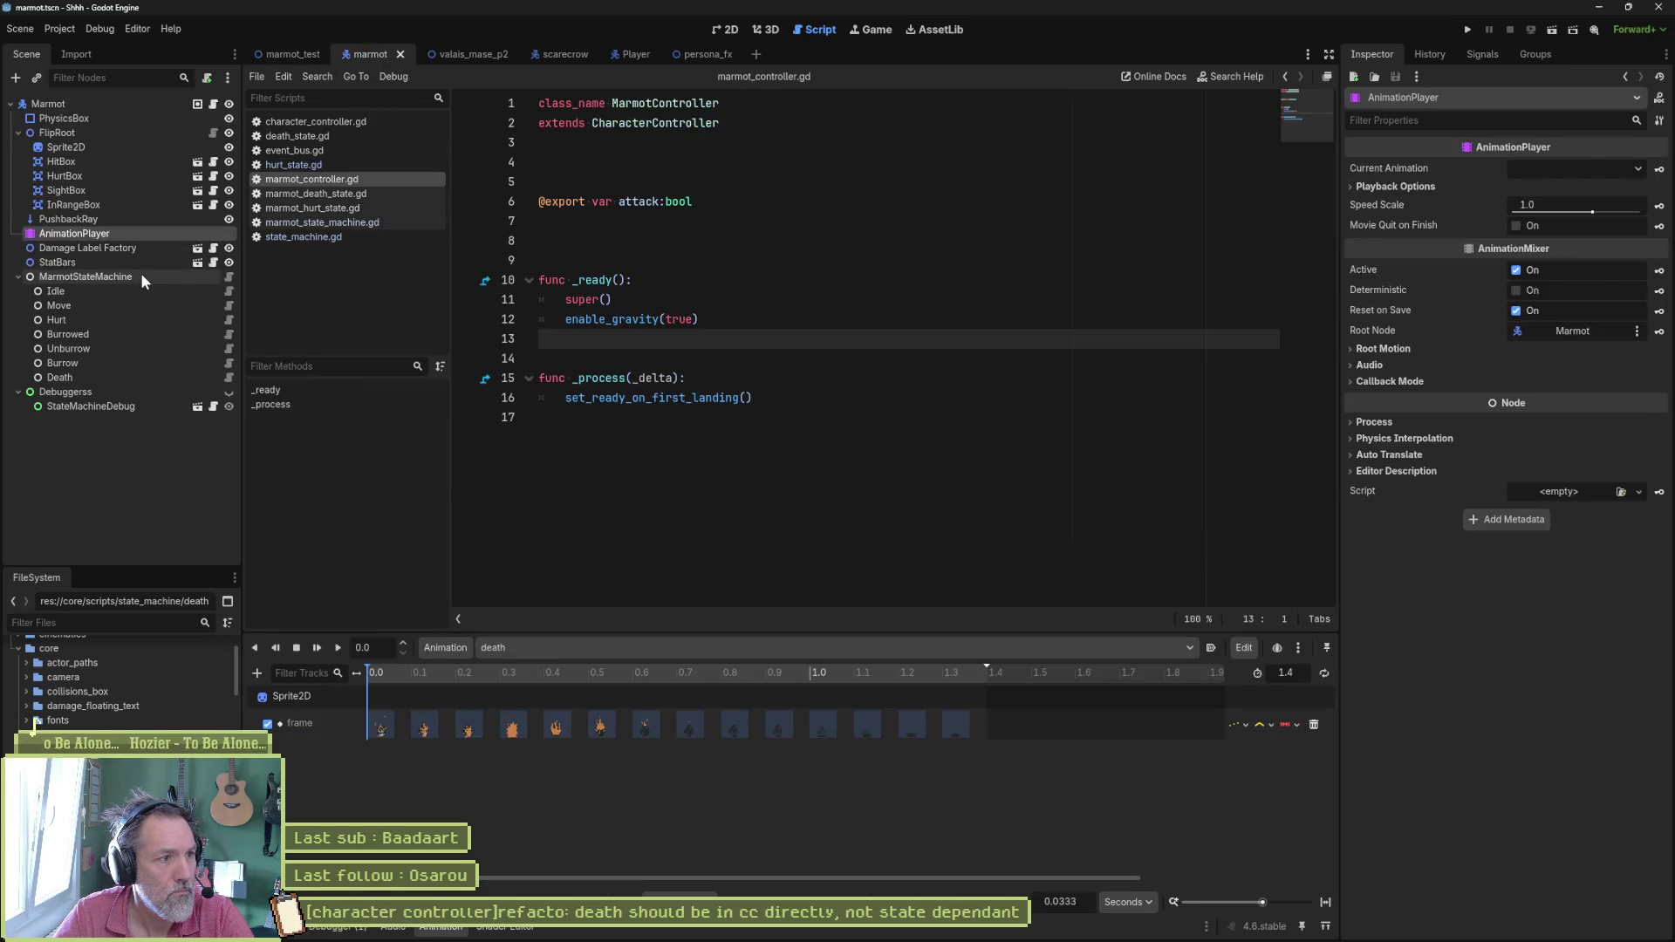
{"action": "left_click", "coordinate": [85, 276]}
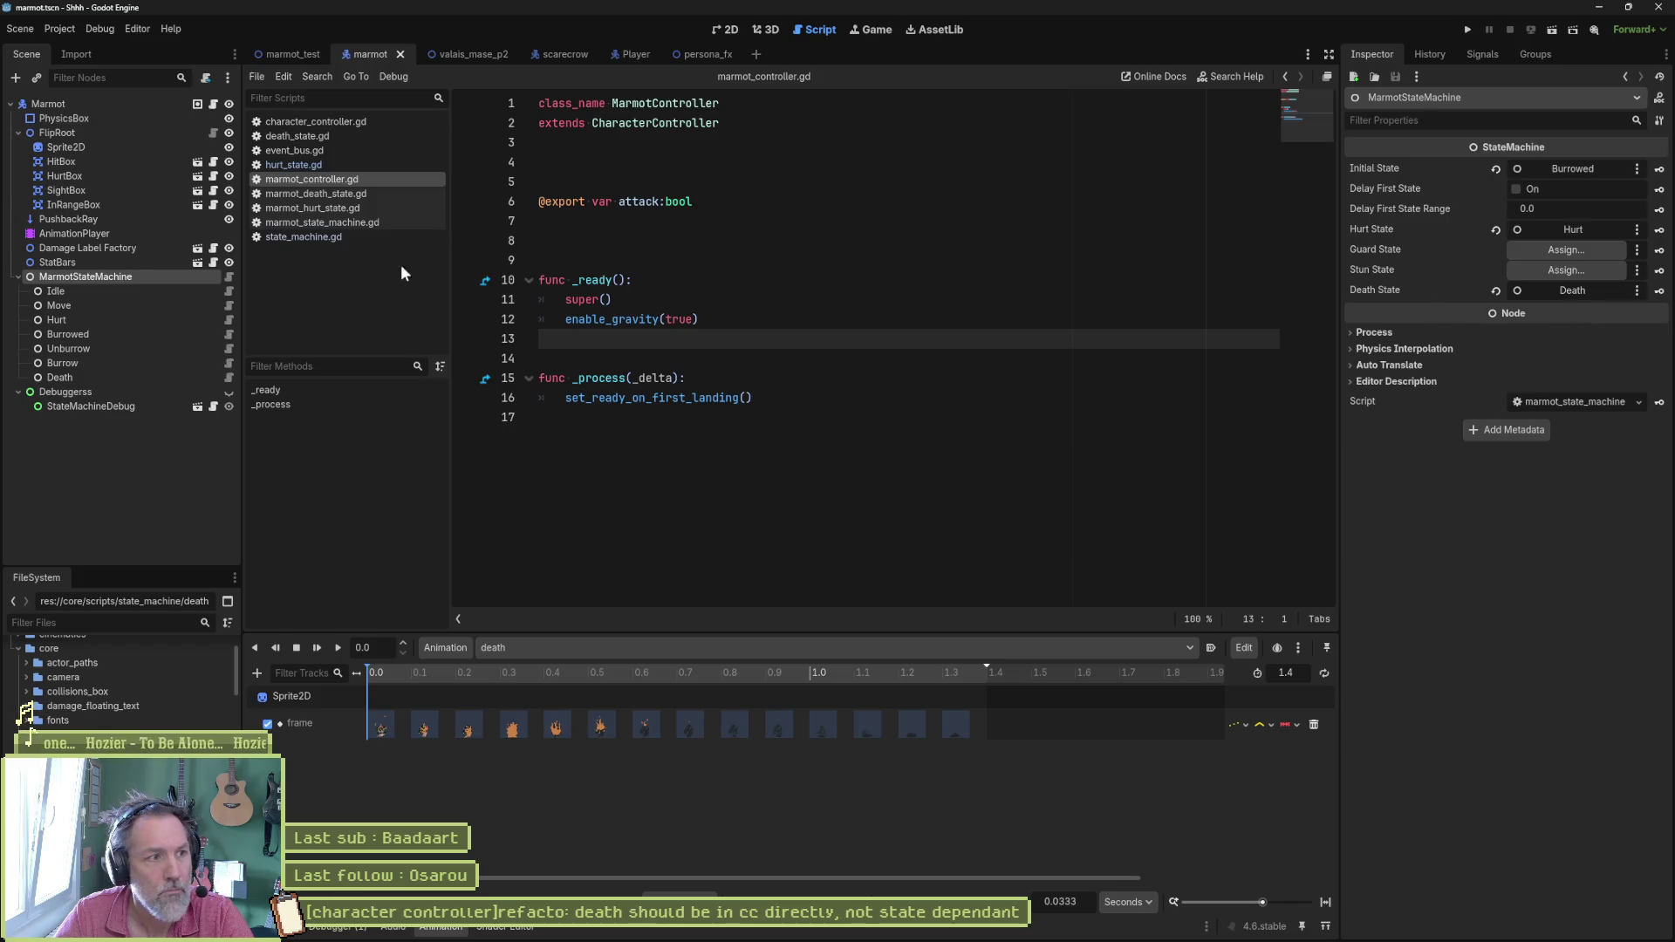
{"action": "left_click", "coordinate": [228, 377]}
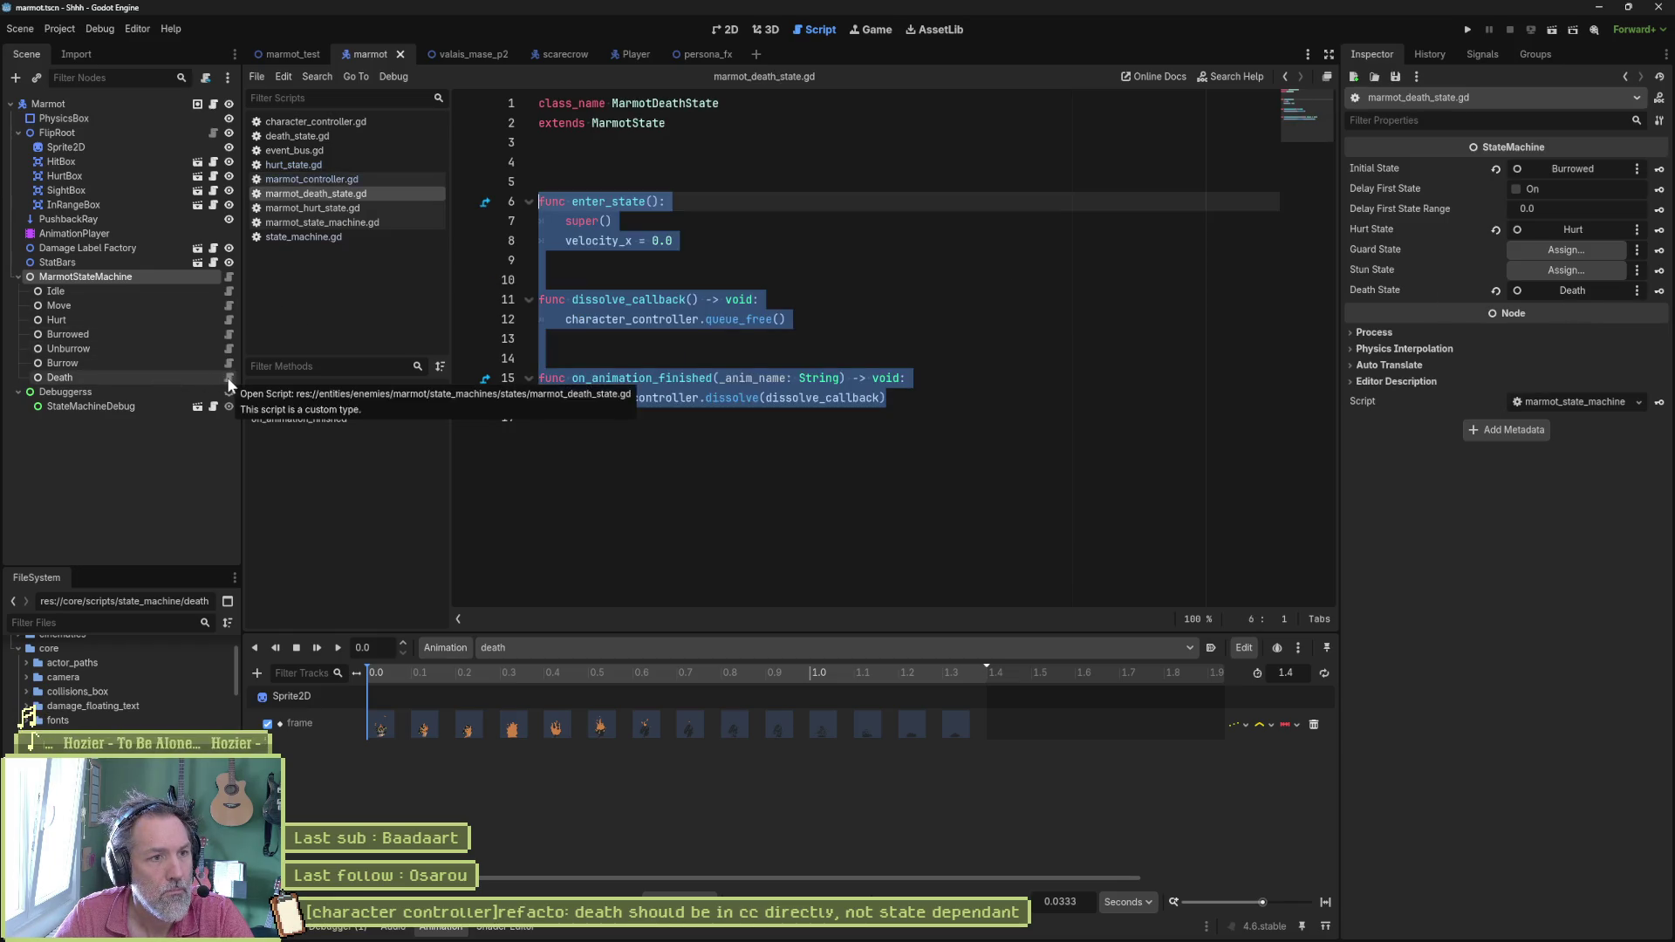
{"action": "double_click", "coordinate": [629, 123]}
{"action": "type", "text": "dea"}
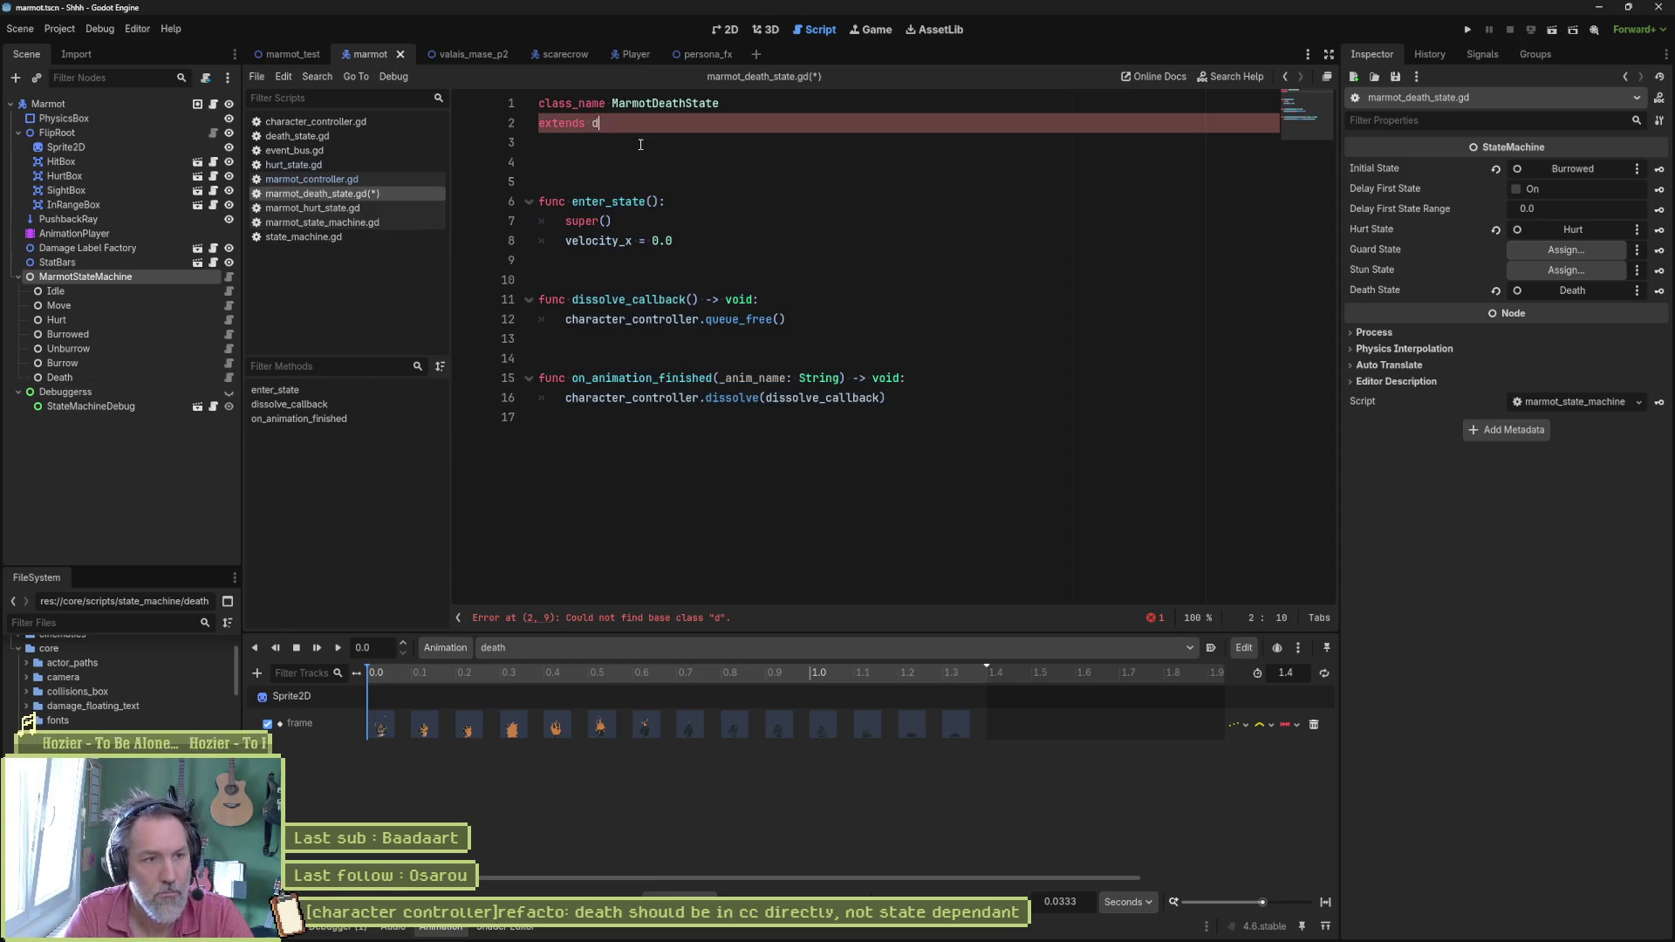
{"action": "key", "text": "Return"}
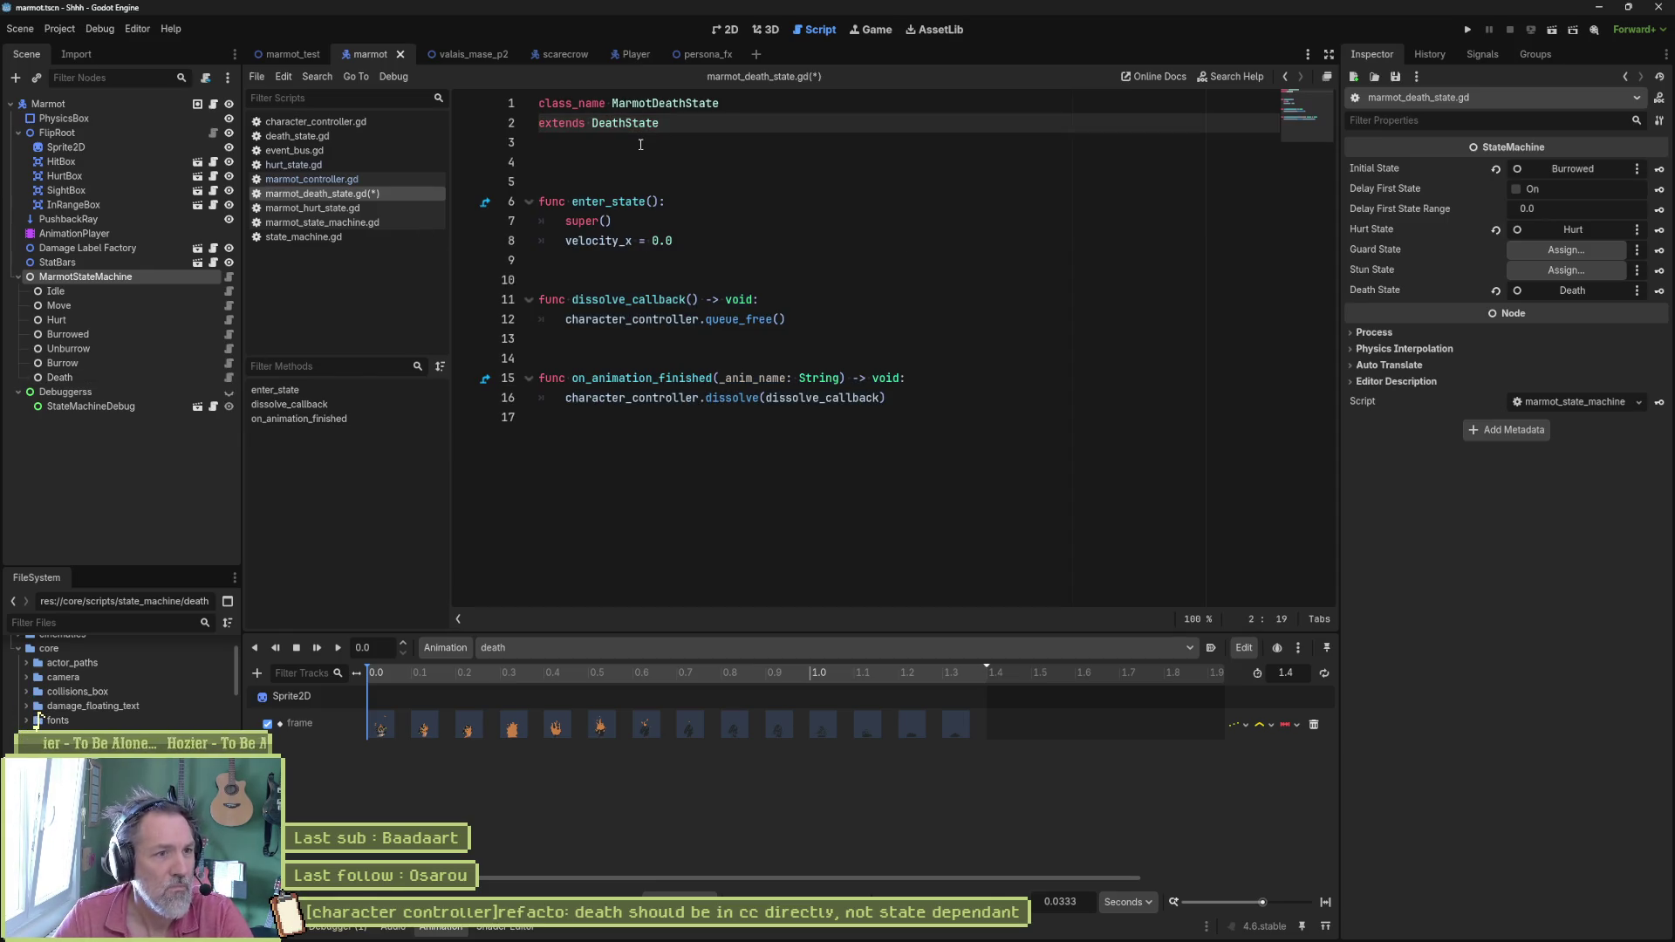
Step: Delete all the script's functions, save it, and jump to the DeathState class
{"action": "left_click", "coordinate": [638, 201]}
{"action": "key", "text": "ctrl+shift+k"}
{"action": "key", "text": "ctrl+shift+k"}
{"action": "key", "text": "ctrl+shift+k"}
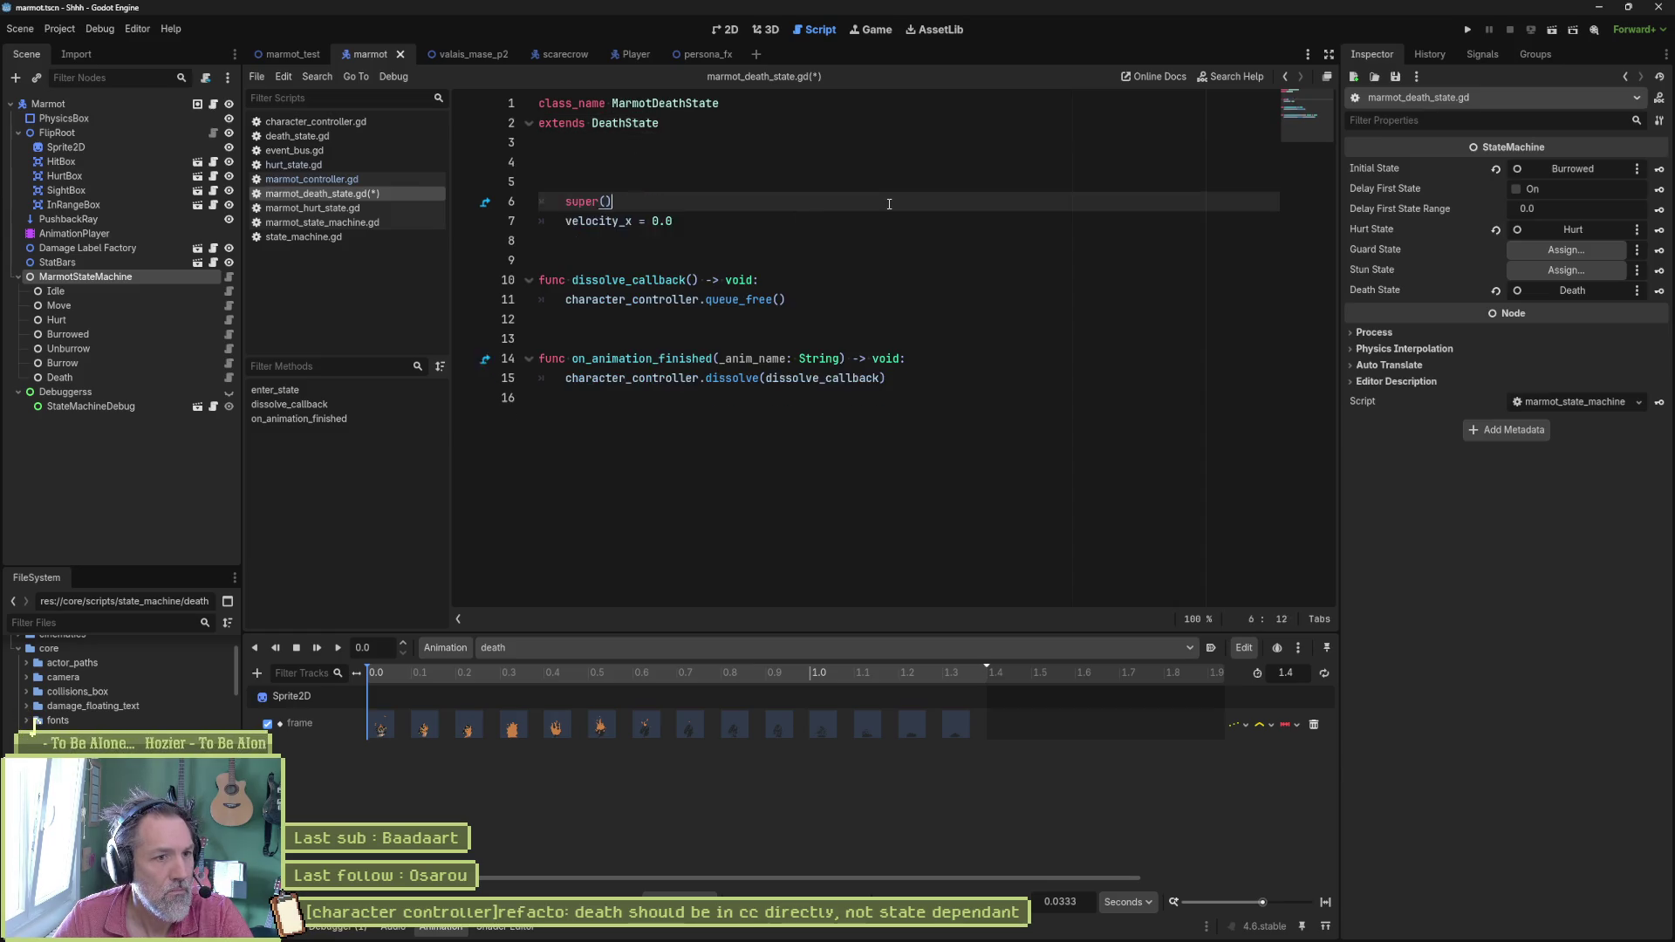
{"action": "key", "text": "ctrl+shift+k"}
{"action": "key", "text": "ctrl+shift+k"}
{"action": "key", "text": "ctrl+shift+k"}
{"action": "key", "text": "ctrl+shift+k"}
{"action": "key", "text": "ctrl+shift+k"}
{"action": "key", "text": "ctrl+shift+k"}
{"action": "key", "text": "ctrl+shift+k"}
{"action": "key", "text": "ctrl+shift+k"}
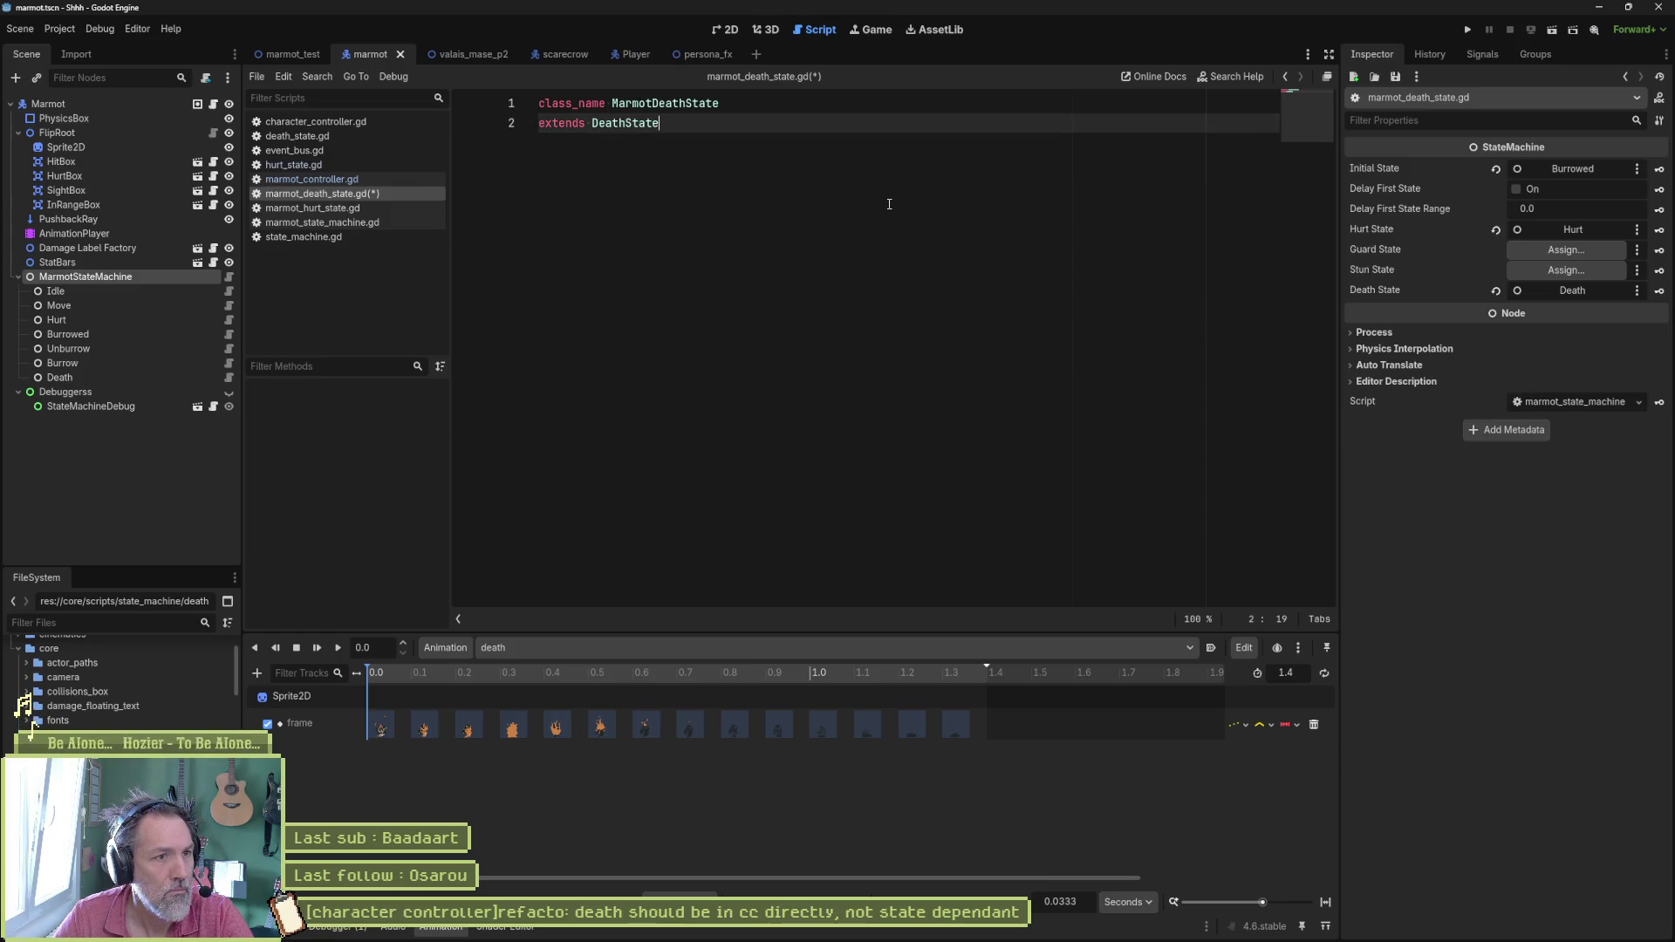
{"action": "key", "text": "ctrl+s"}
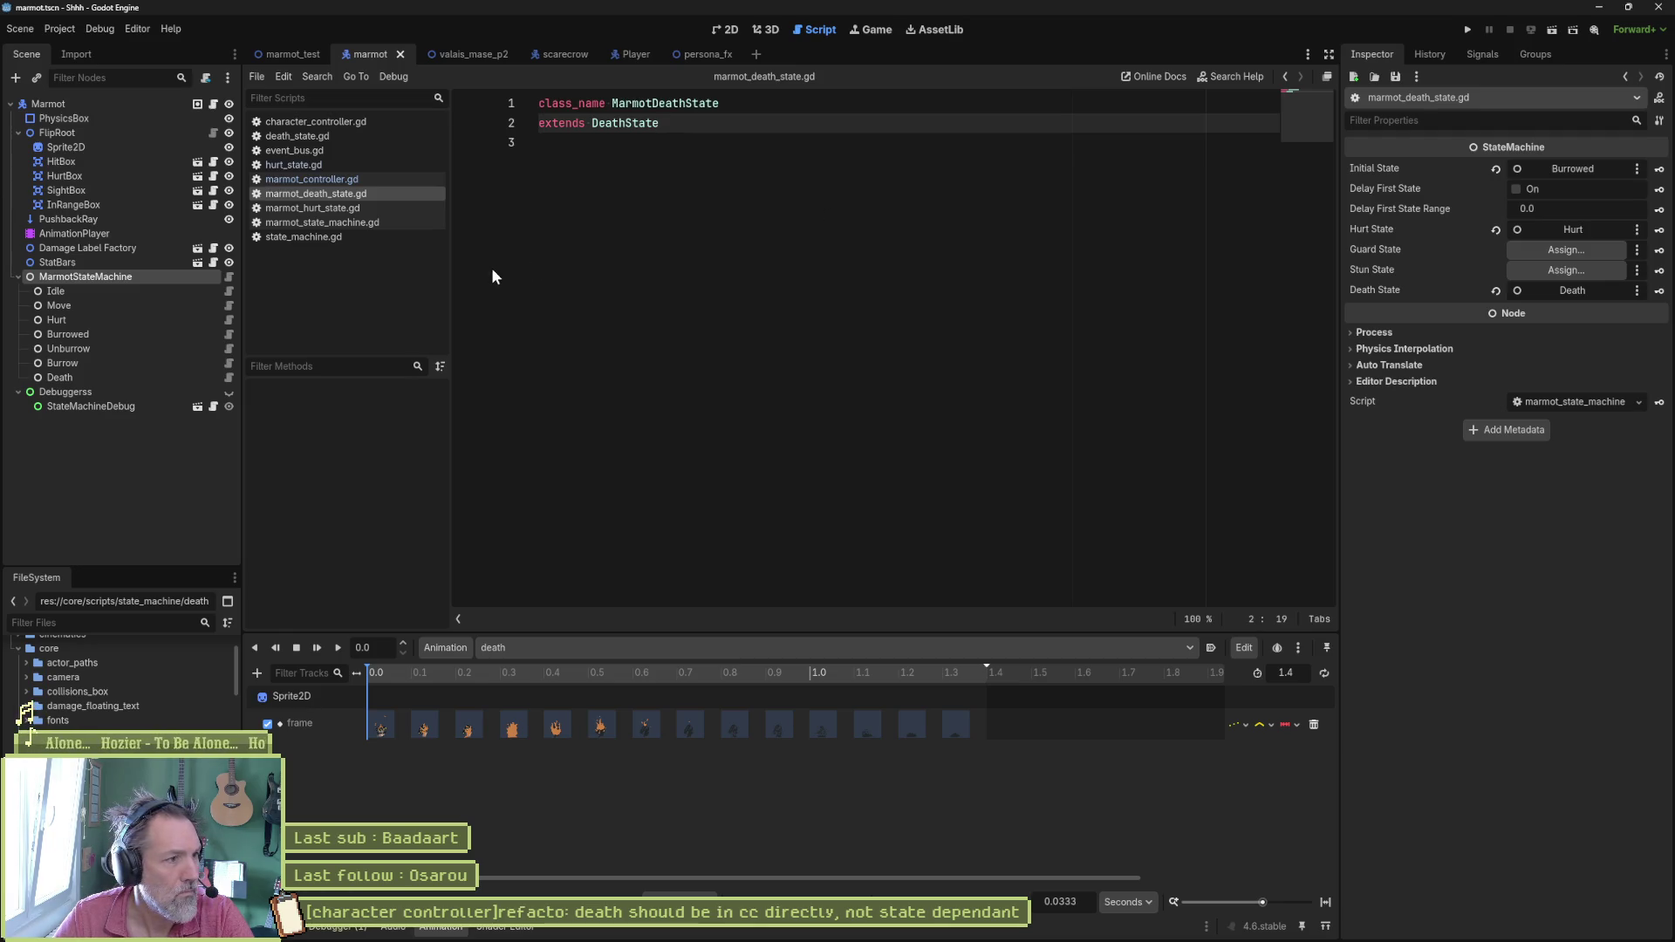
{"action": "left_click", "coordinate": [626, 124], "text": "ctrl"}
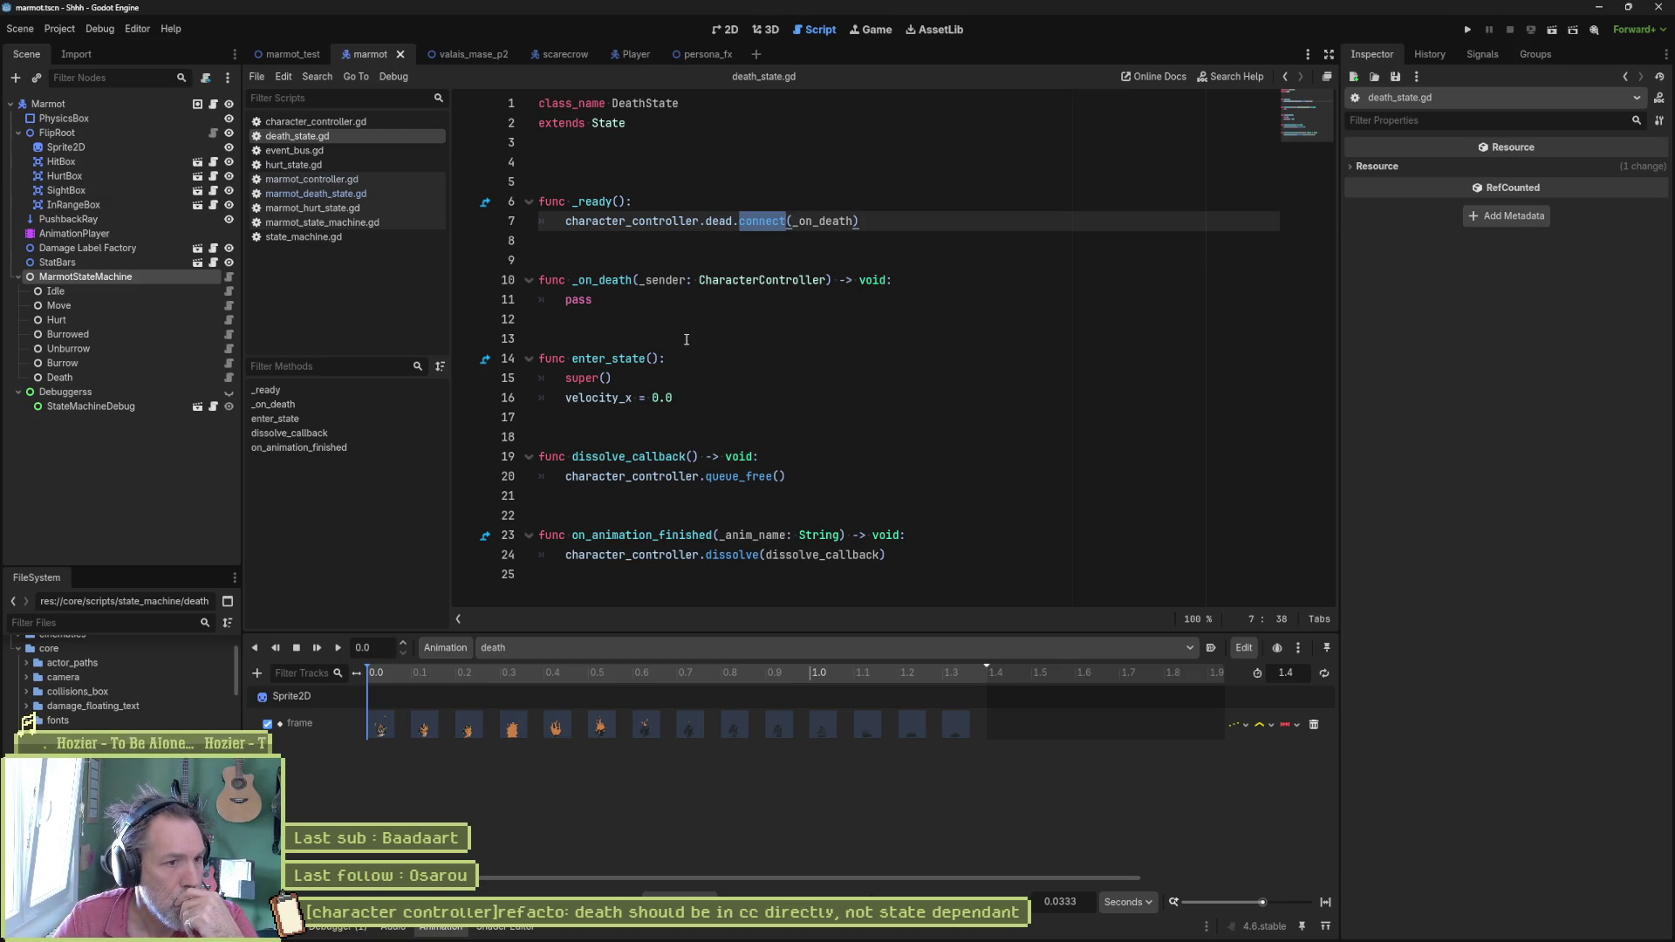
Step: Delete _ready and _on_death from death_state.gd, save, and briefly run the marmot_test scene
{"action": "left_click_drag", "start_coordinate": [681, 327], "coordinate": [468, 188]}
{"action": "key", "text": "Delete"}
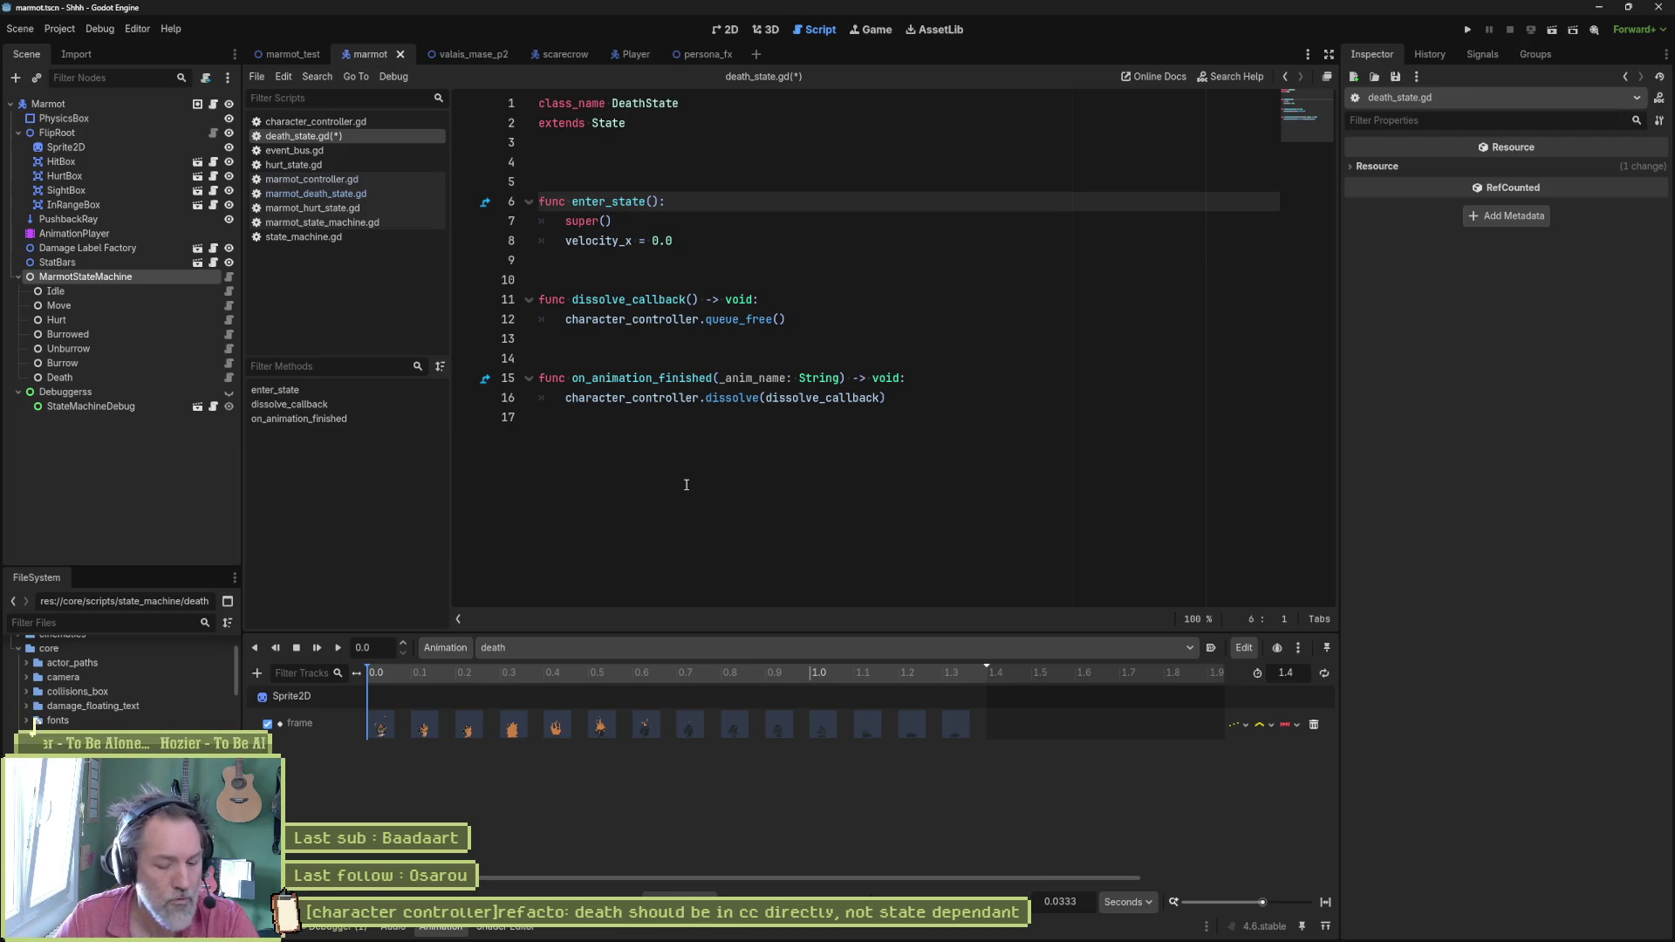
{"action": "key", "text": "ctrl+s"}
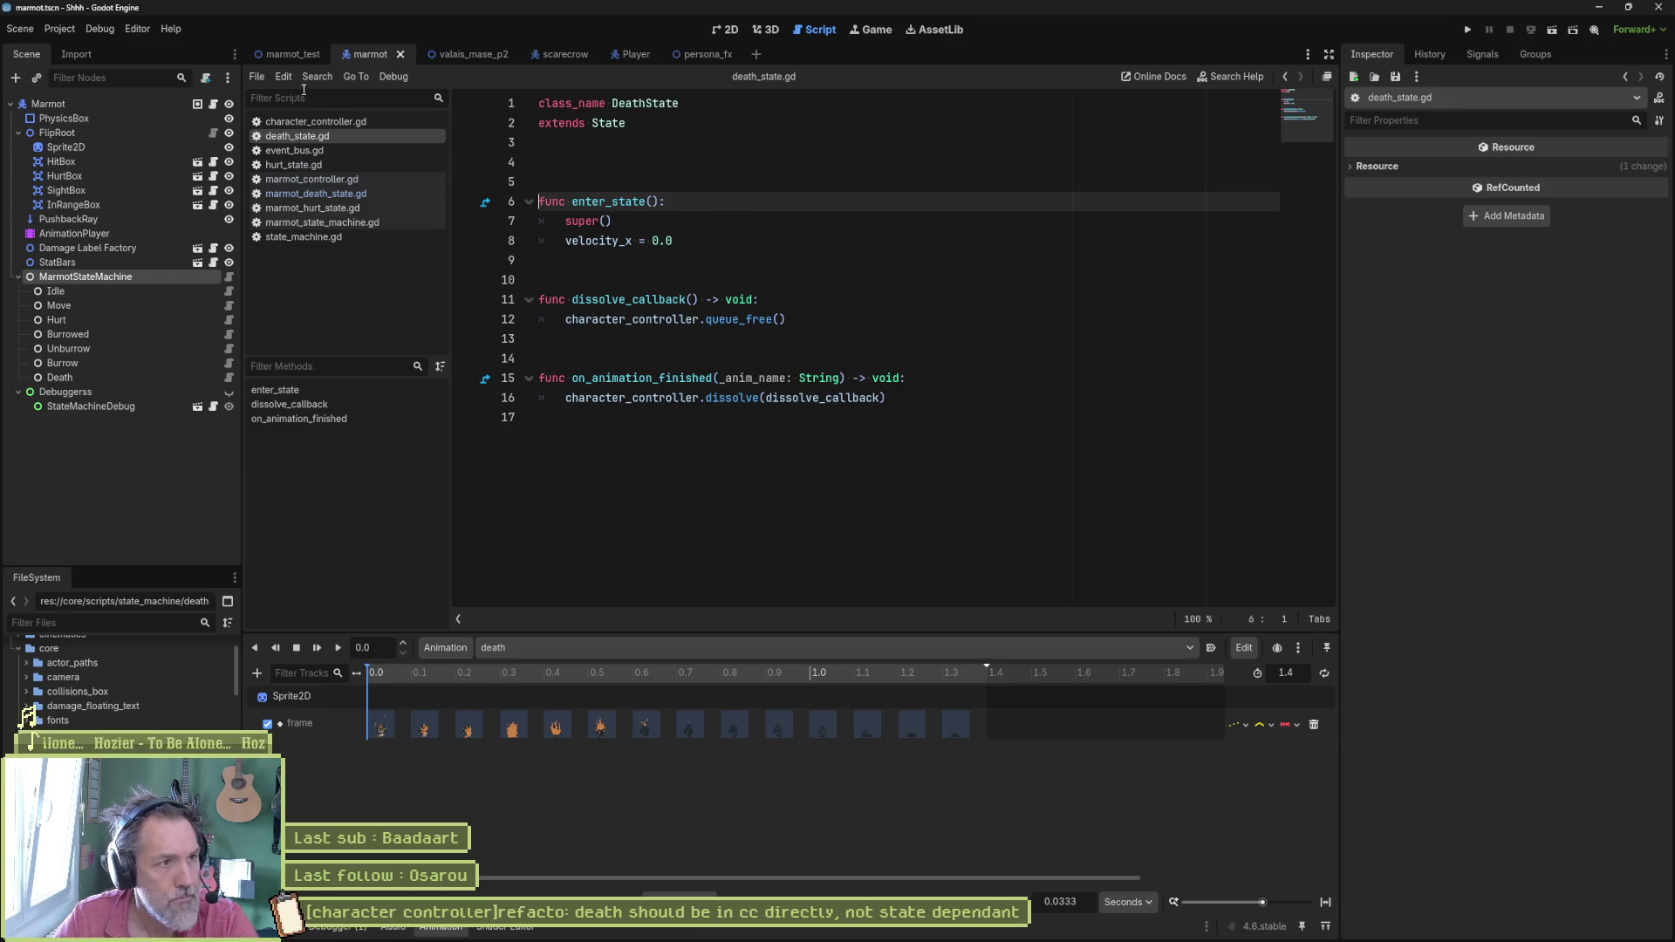
{"action": "left_click", "coordinate": [292, 53]}
{"action": "key", "text": "F5"}
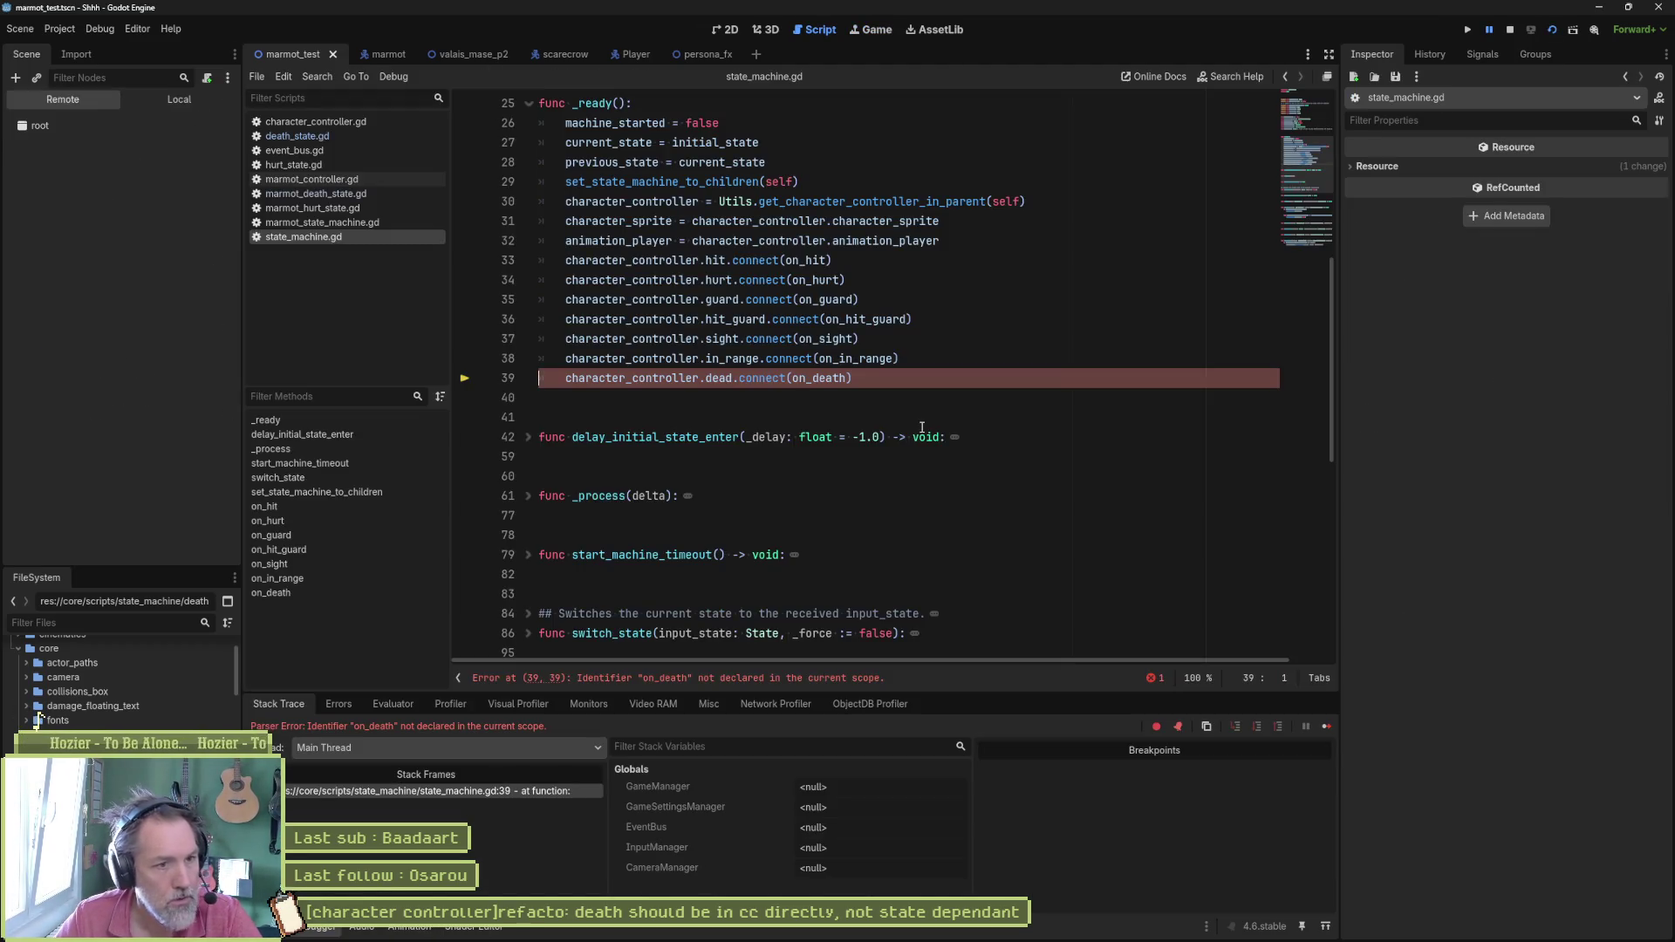
{"action": "key", "text": "F8"}
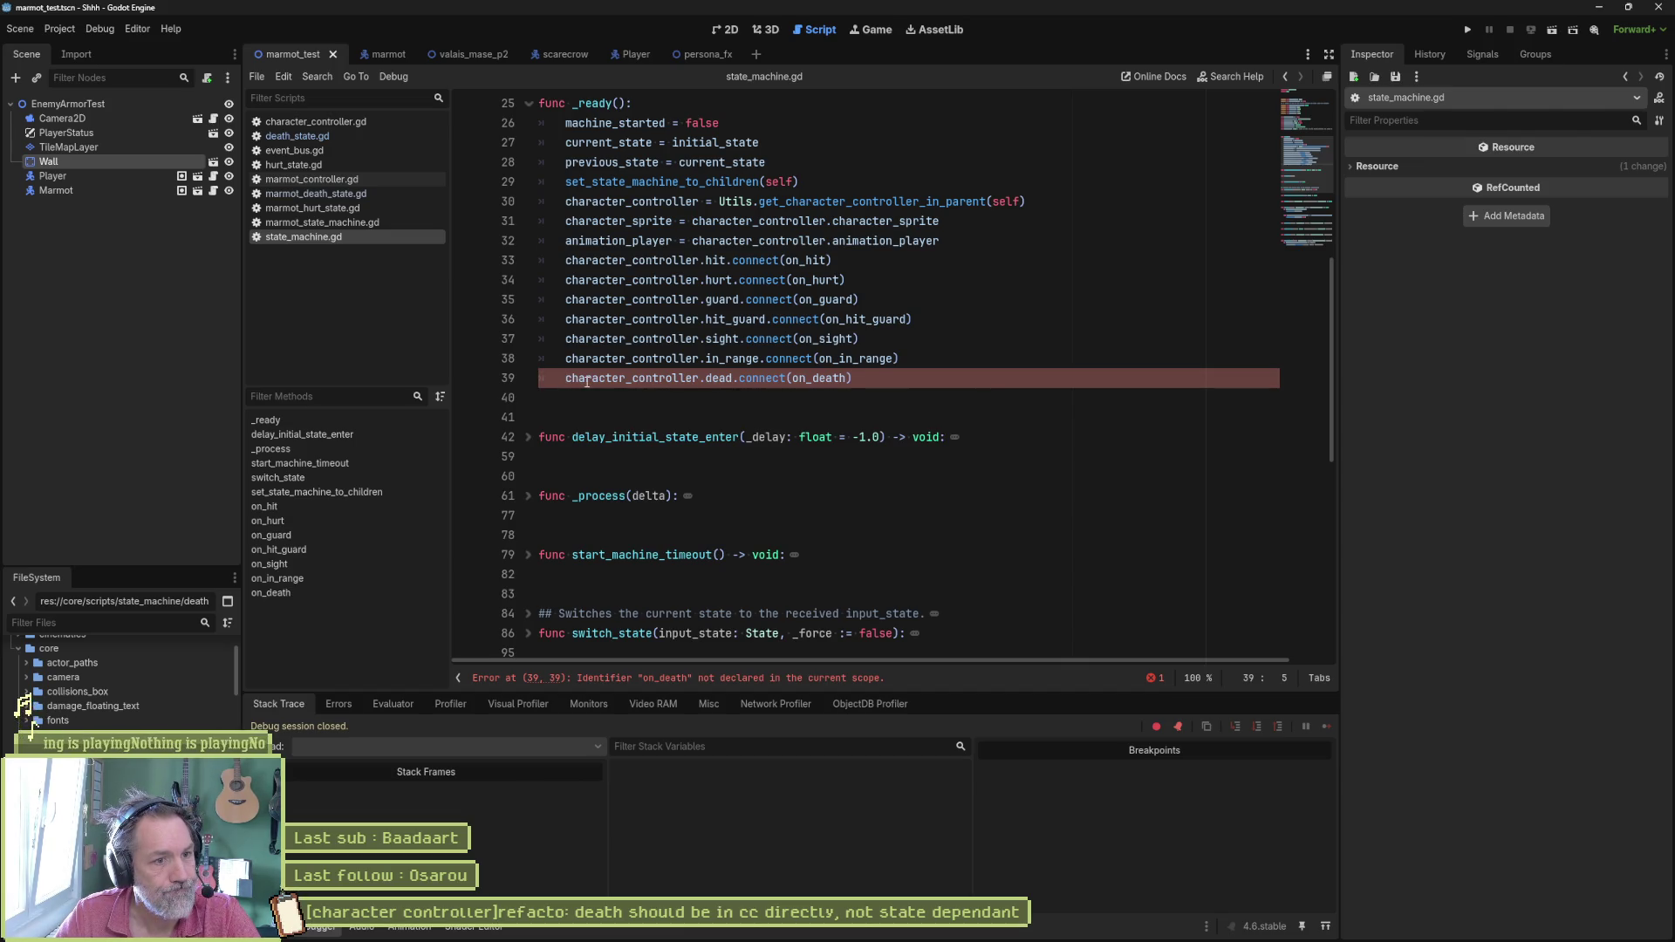
Step: Remove the dead.connect line from state_machine.gd, rerun the test and hit the marmot
{"action": "triple_click", "coordinate": [583, 381]}
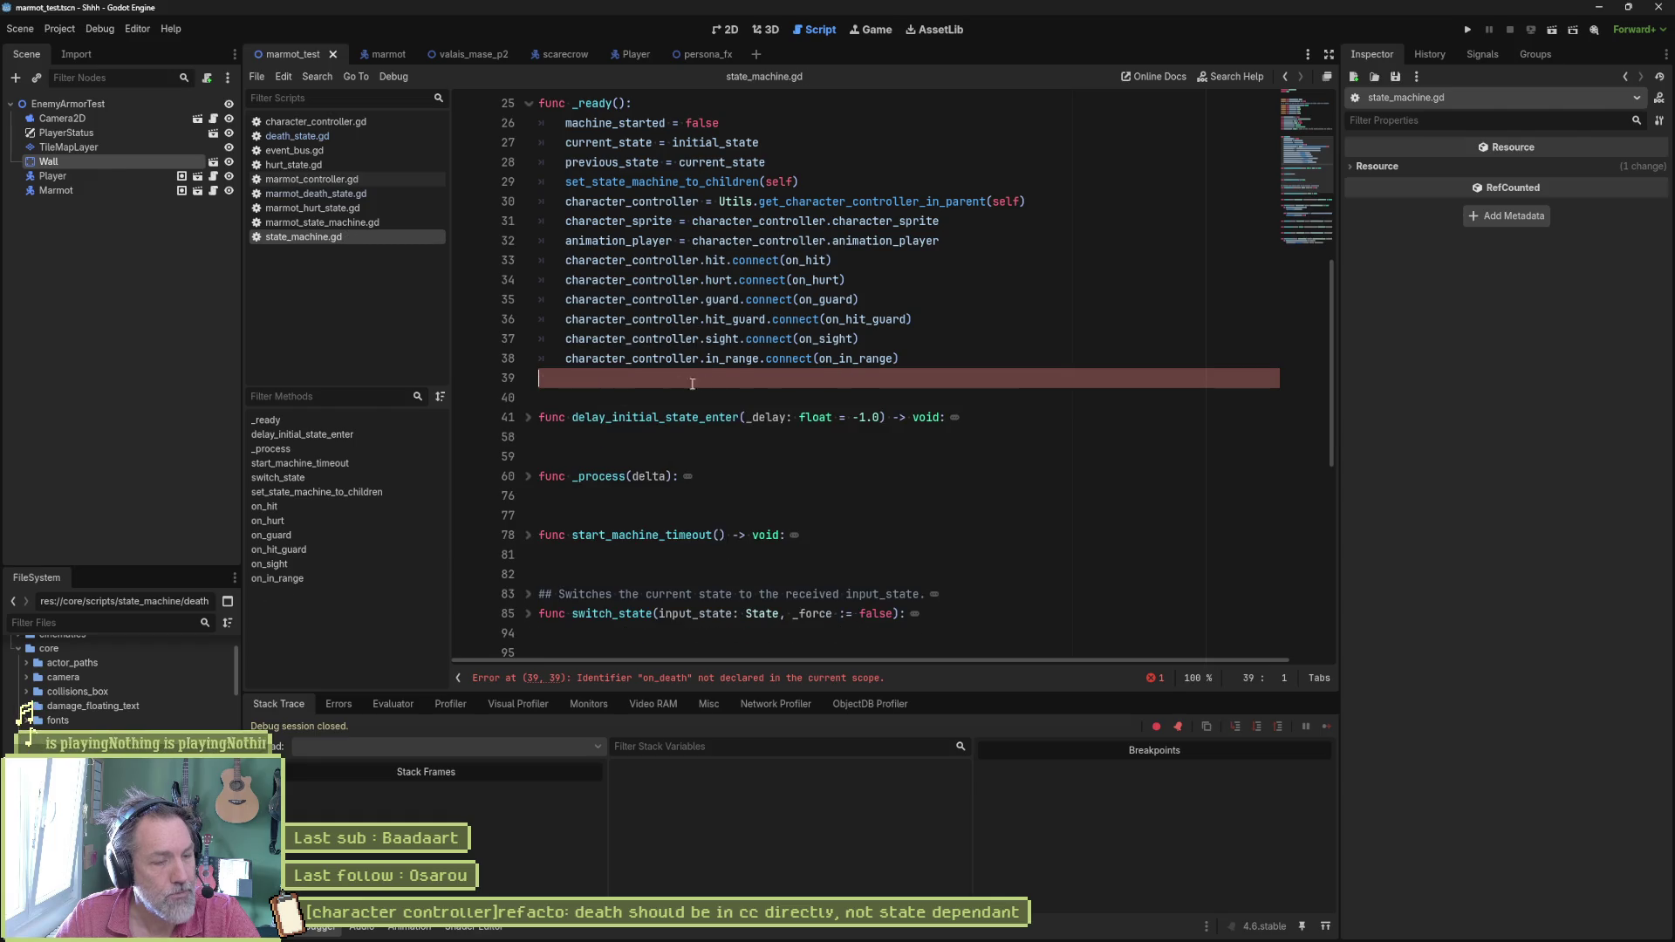
{"action": "key", "text": "BackSpace"}
{"action": "key", "text": "F5"}
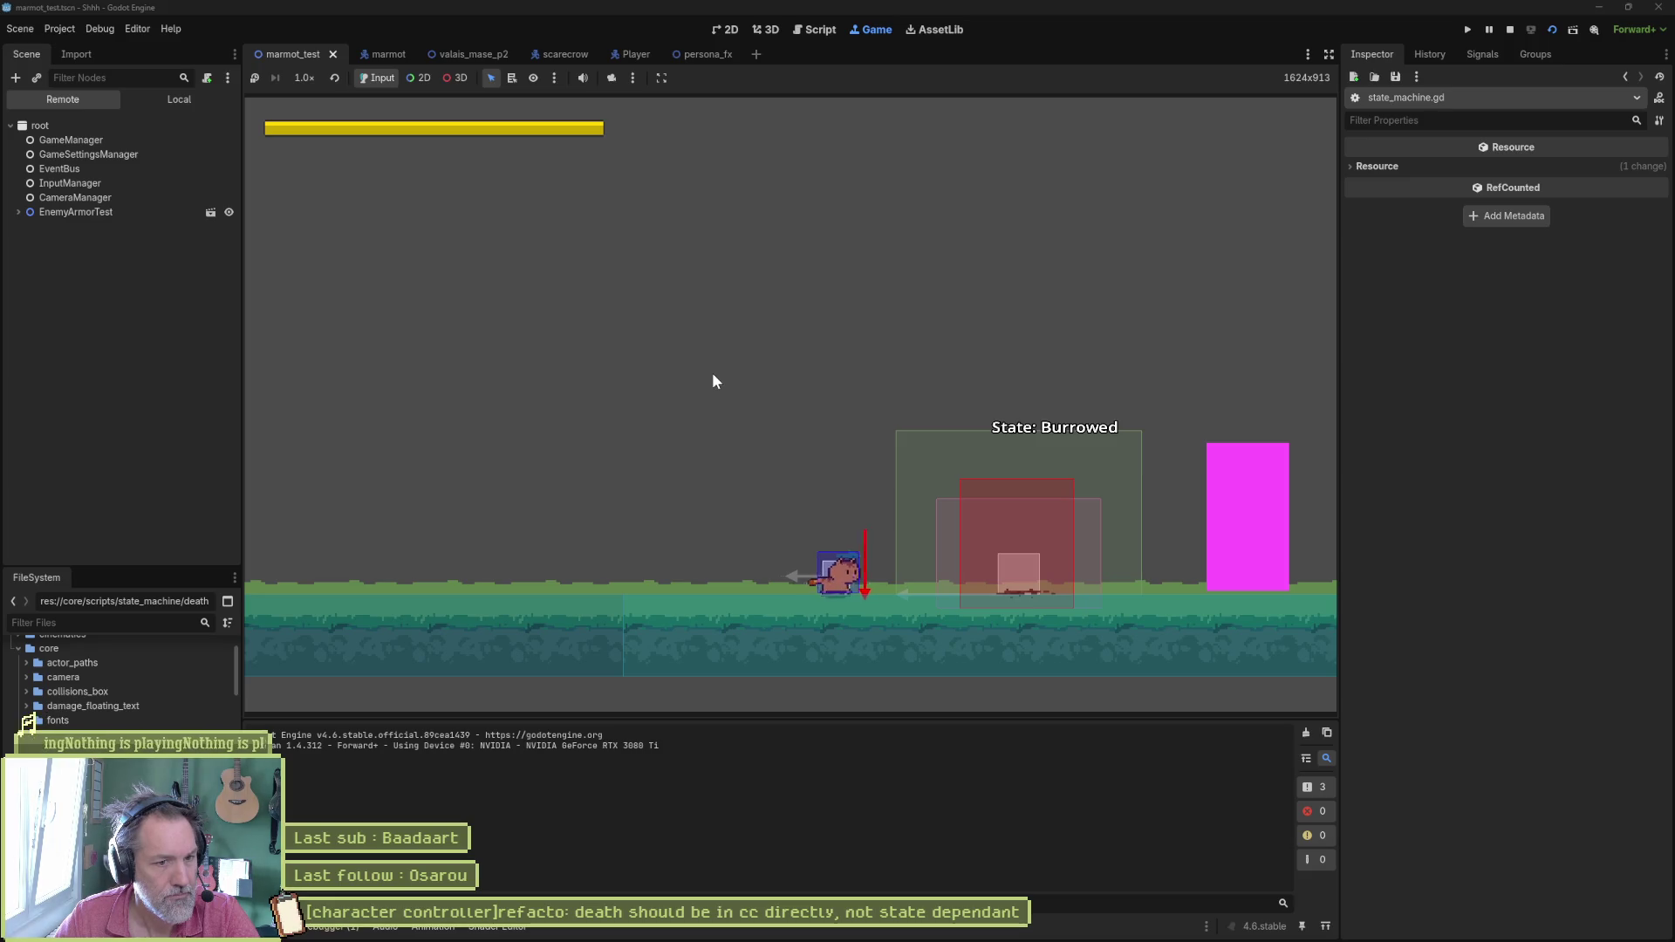
{"action": "key", "text": "Right"}
{"action": "key", "text": "x"}
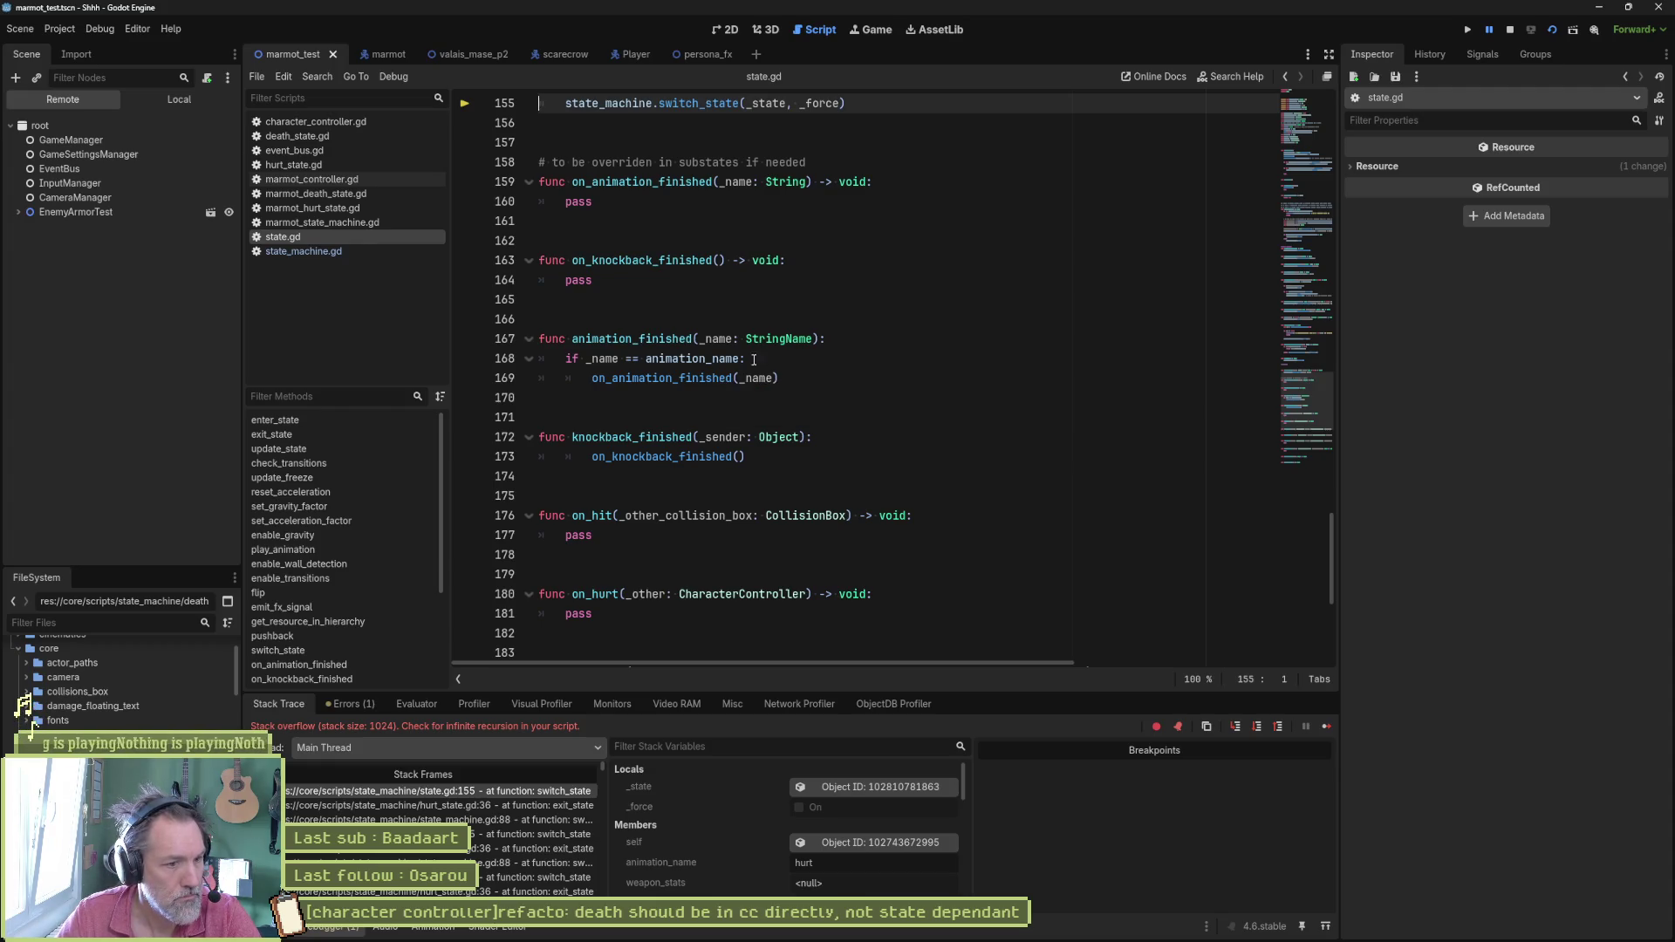
{"action": "scroll", "coordinate": [762, 382], "scroll_direction": "up", "scroll_amount": 4}
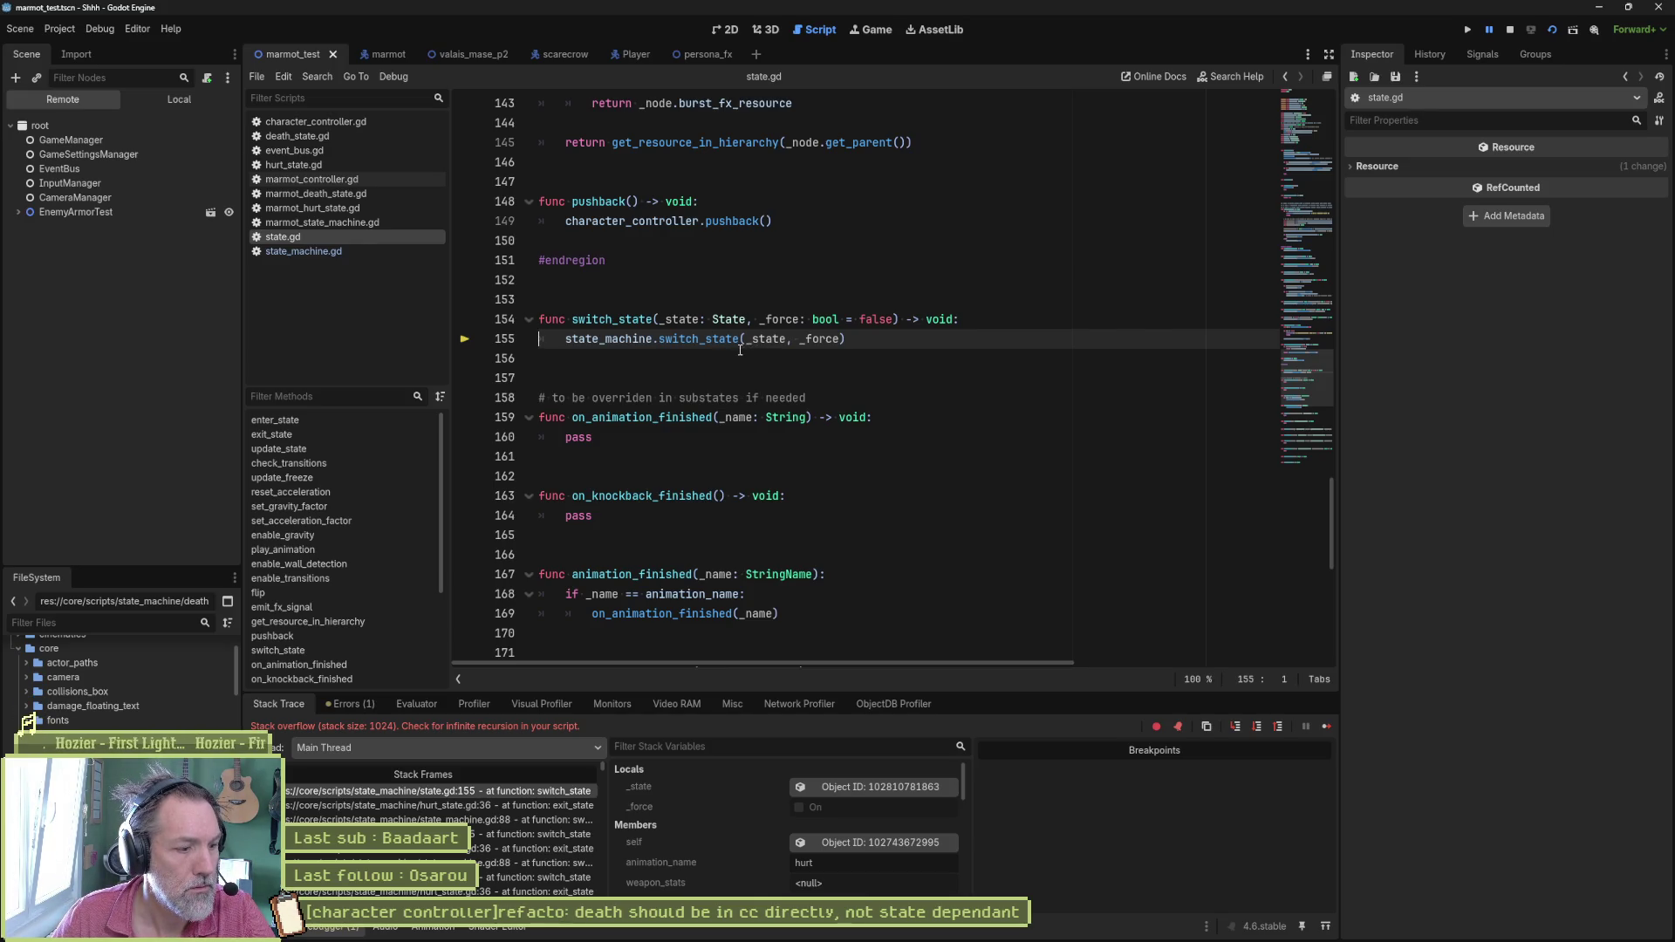
{"action": "mouse_move", "coordinate": [697, 337]}
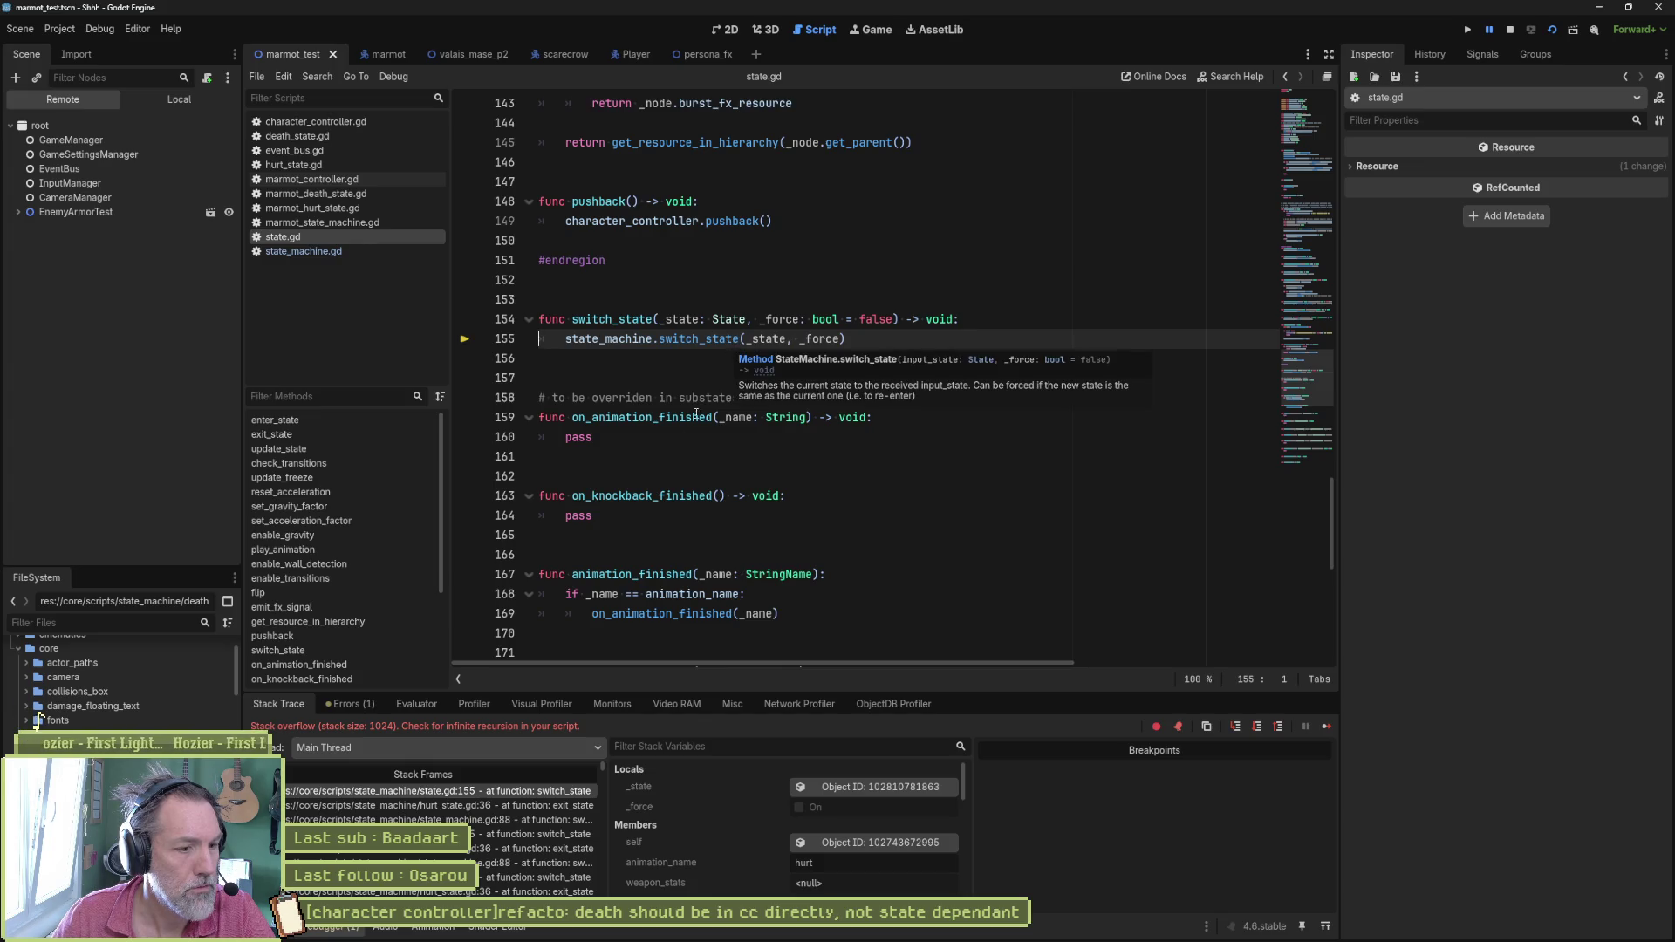
Step: Follow the stack frames from hurt_state.gd line 36 through state.gd line 155 to the state machine's switch_state
{"action": "left_click", "coordinate": [432, 805]}
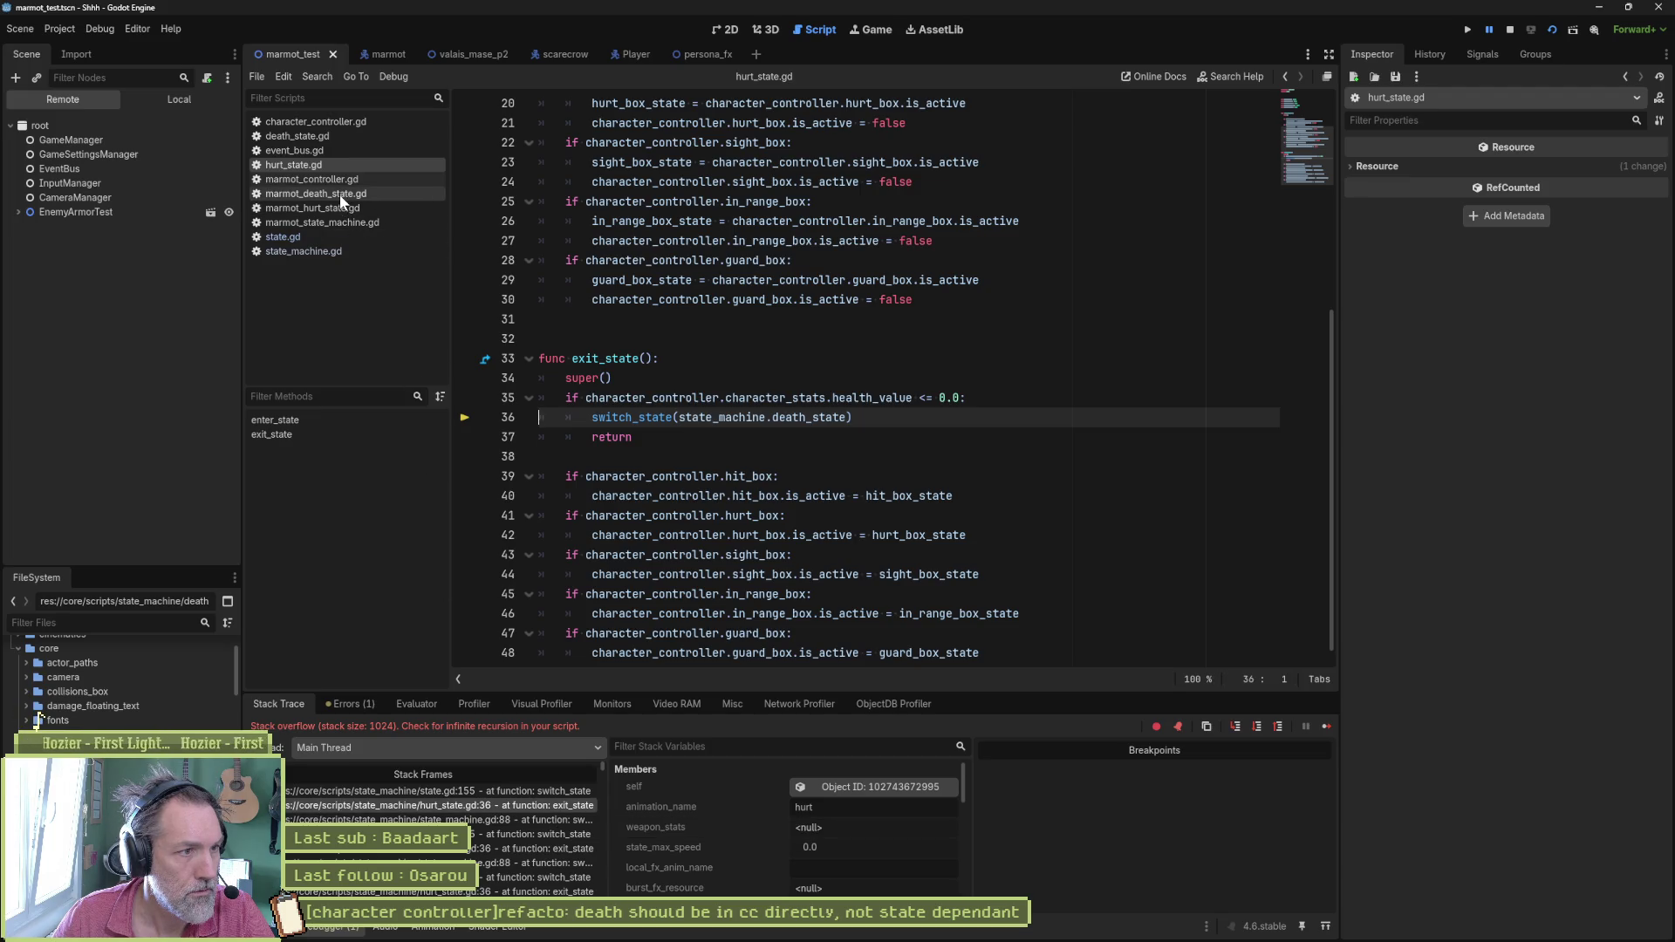
{"action": "left_click", "coordinate": [316, 194]}
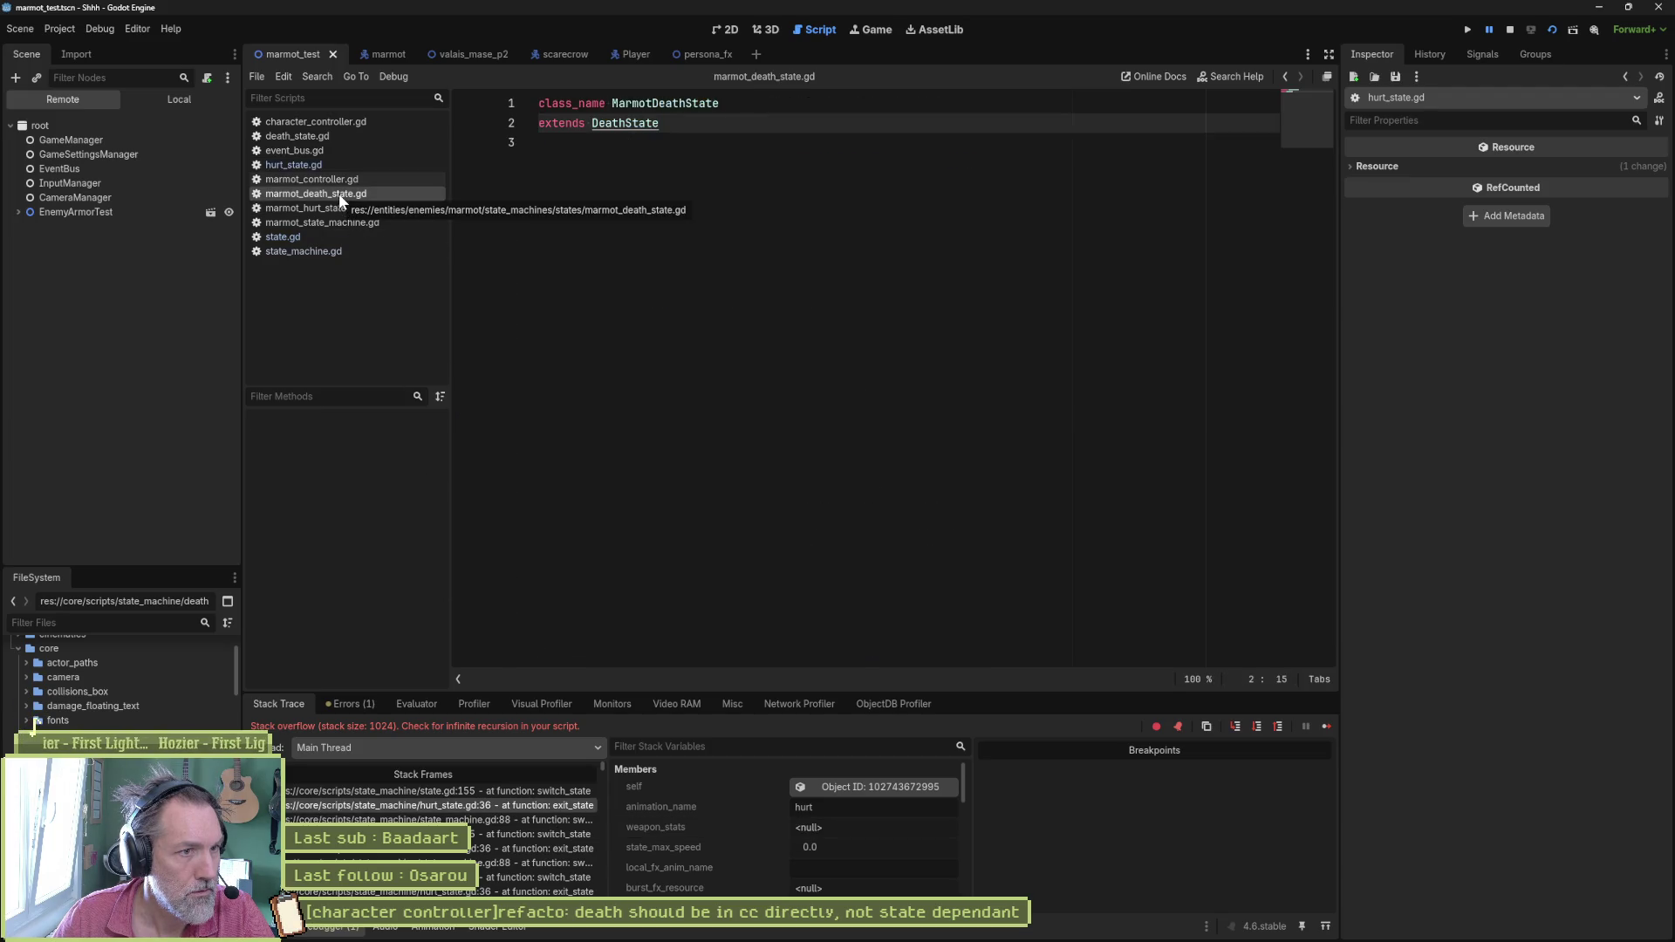
{"action": "left_click", "coordinate": [502, 792]}
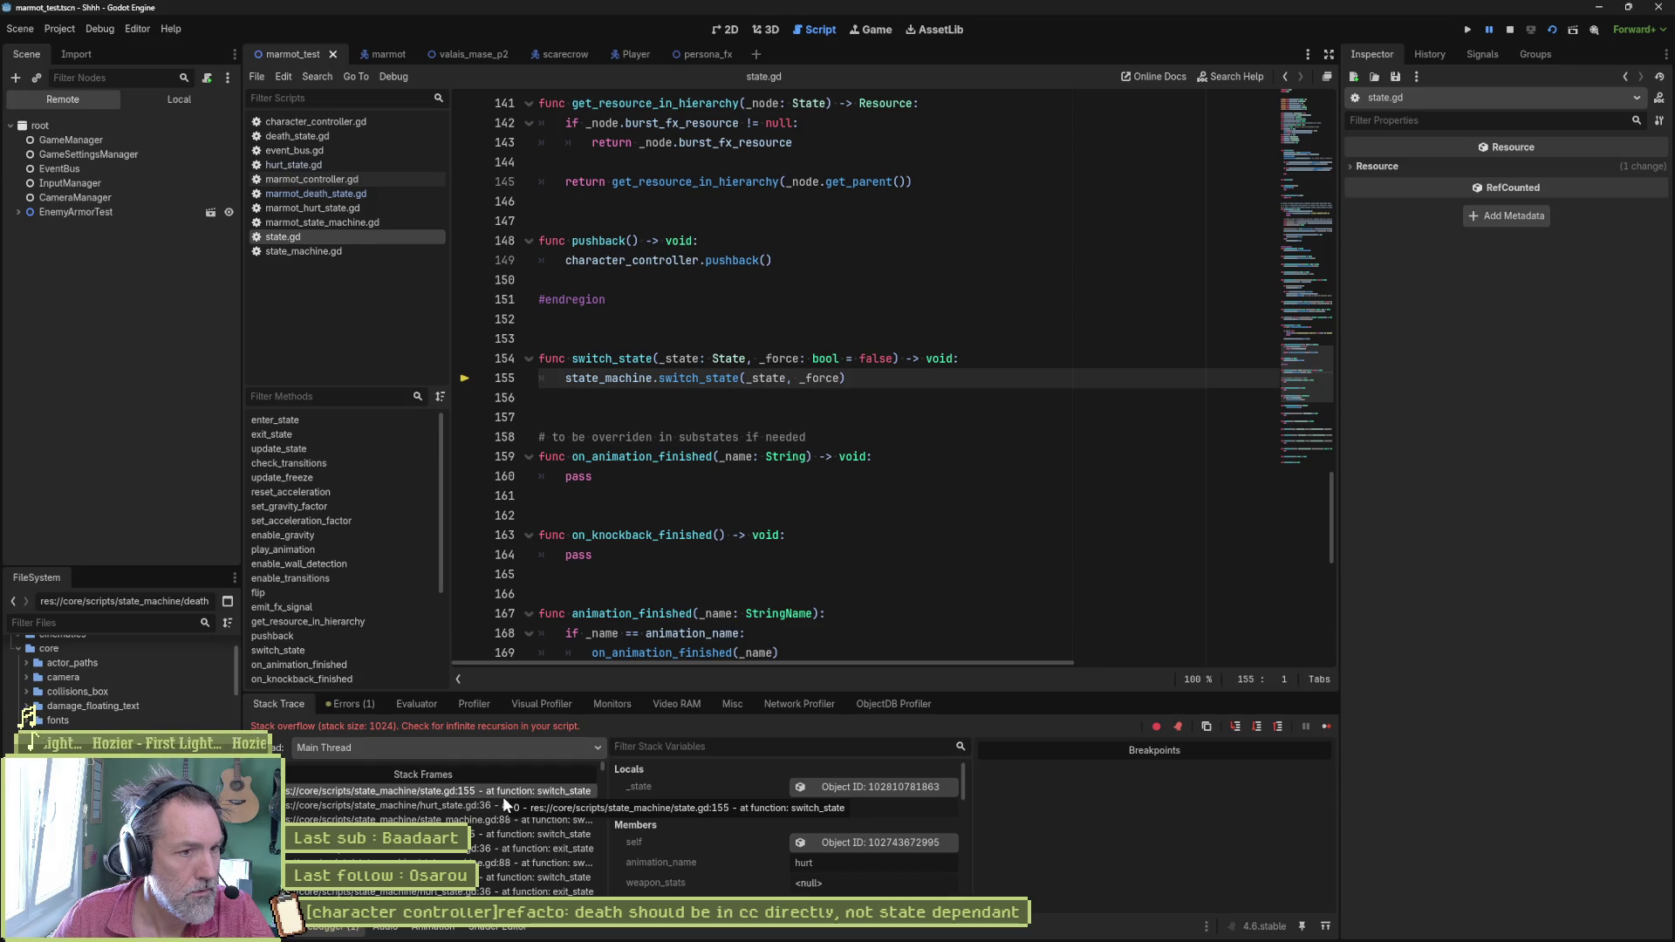
{"action": "left_click", "coordinate": [699, 378], "text": "ctrl"}
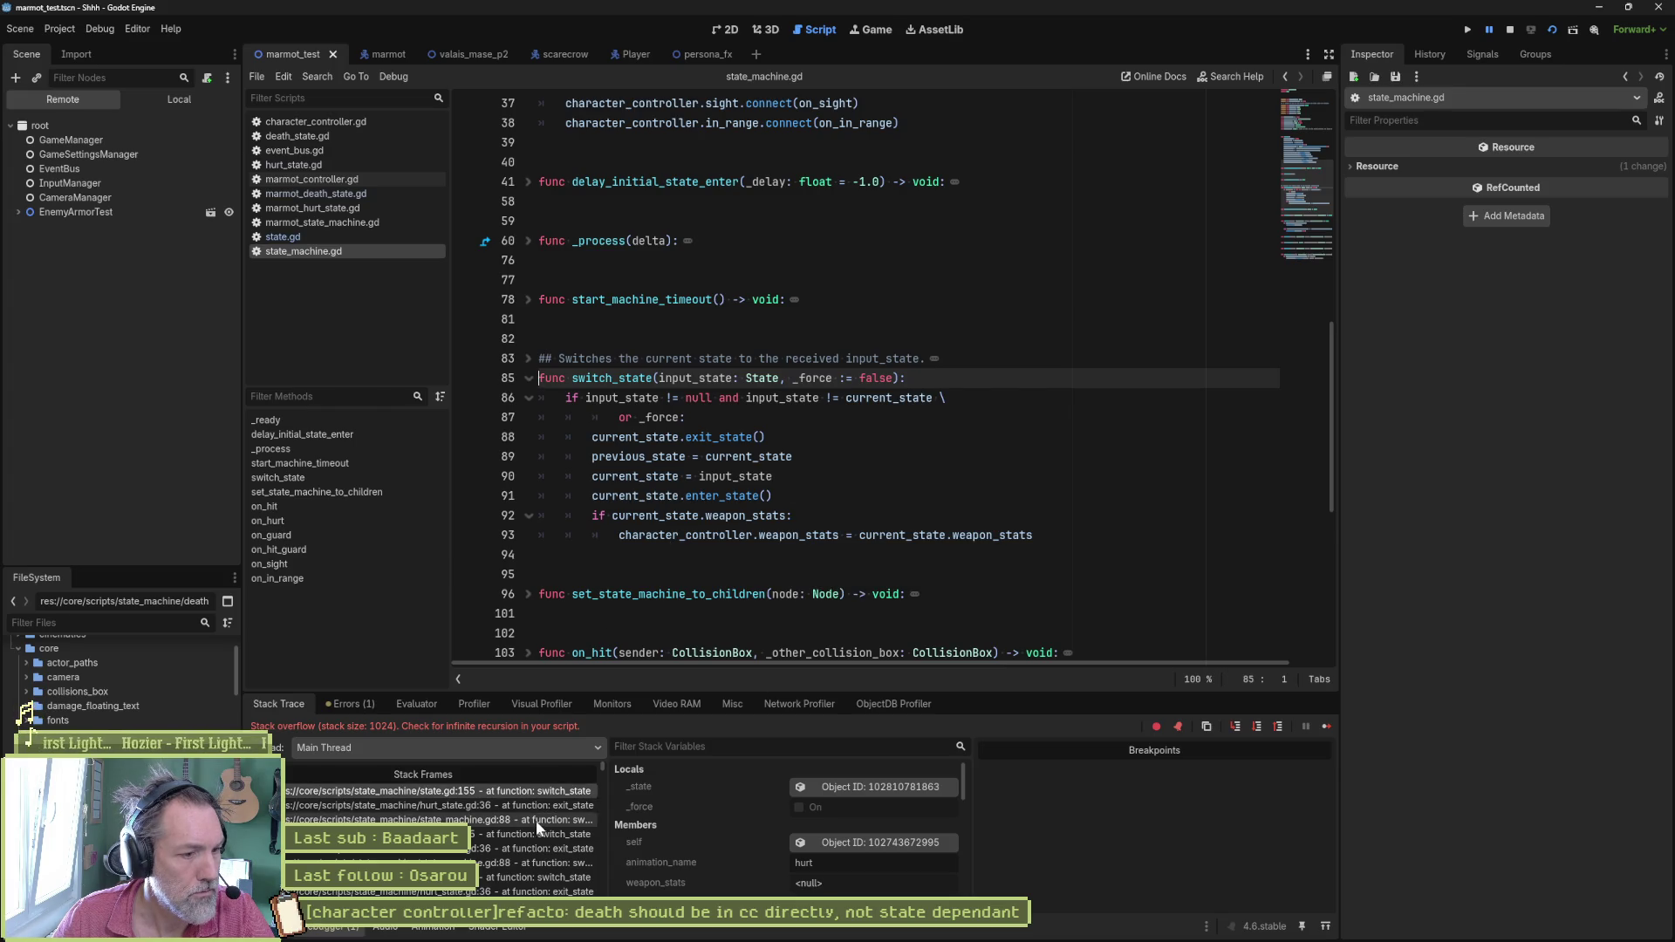
Step: Cycle through the state_machine.gd:88, hurt_state.gd:36 and state.gd:155 frames to confirm the recursive exit_state loop
{"action": "left_click", "coordinate": [535, 820]}
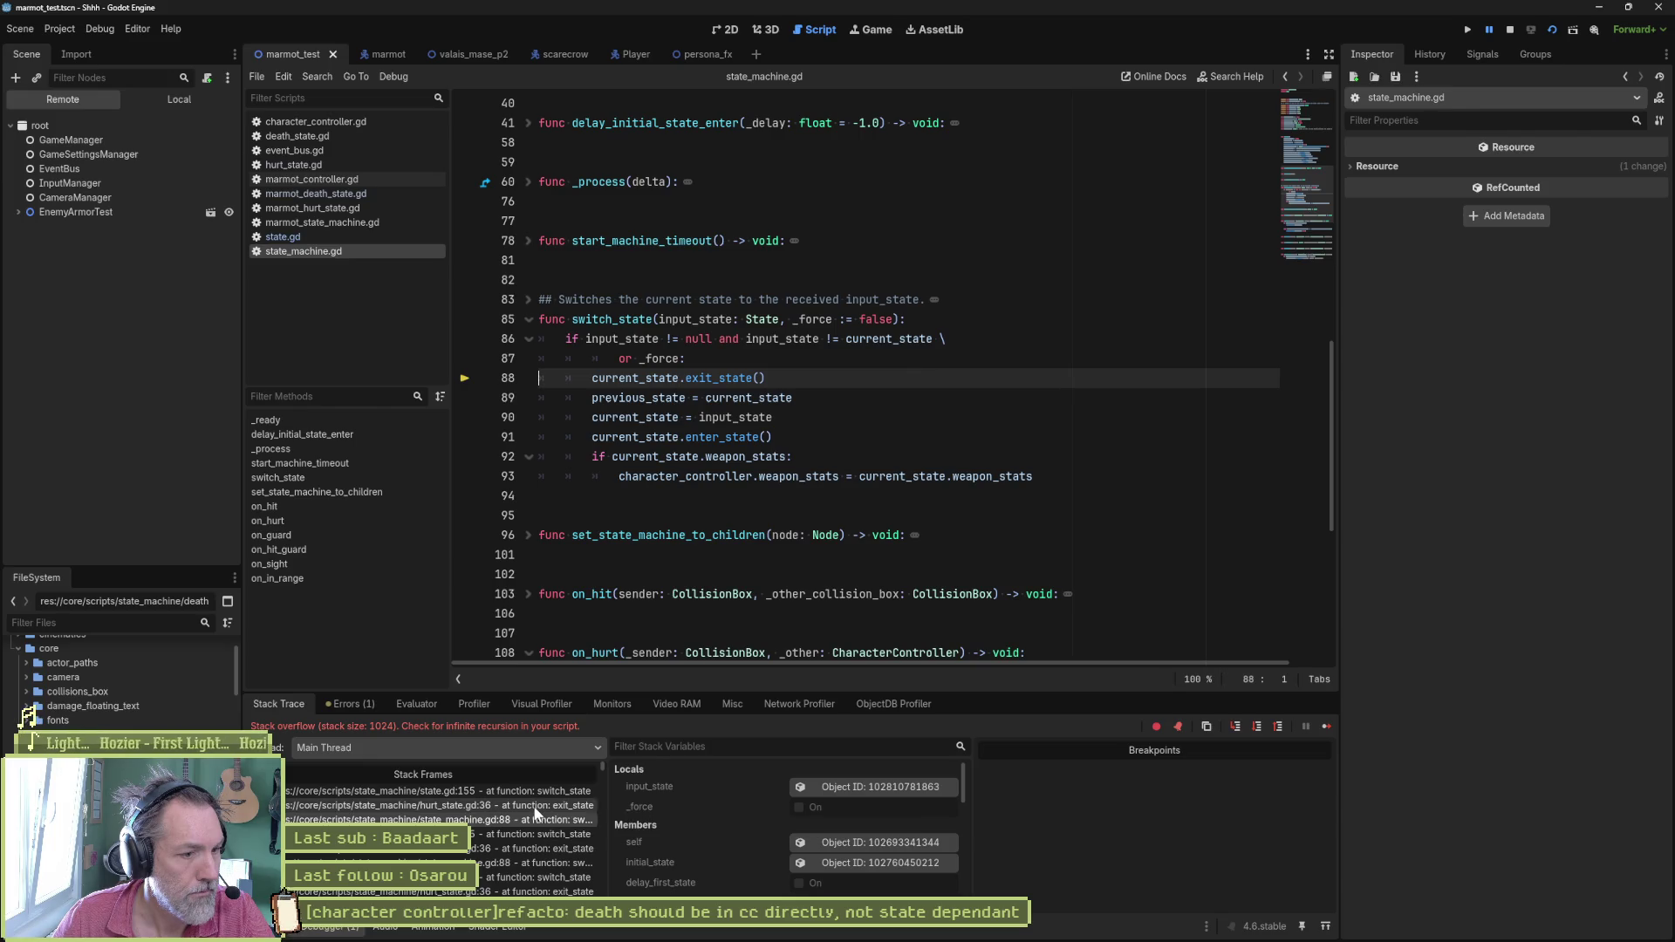
{"action": "left_click", "coordinate": [536, 806]}
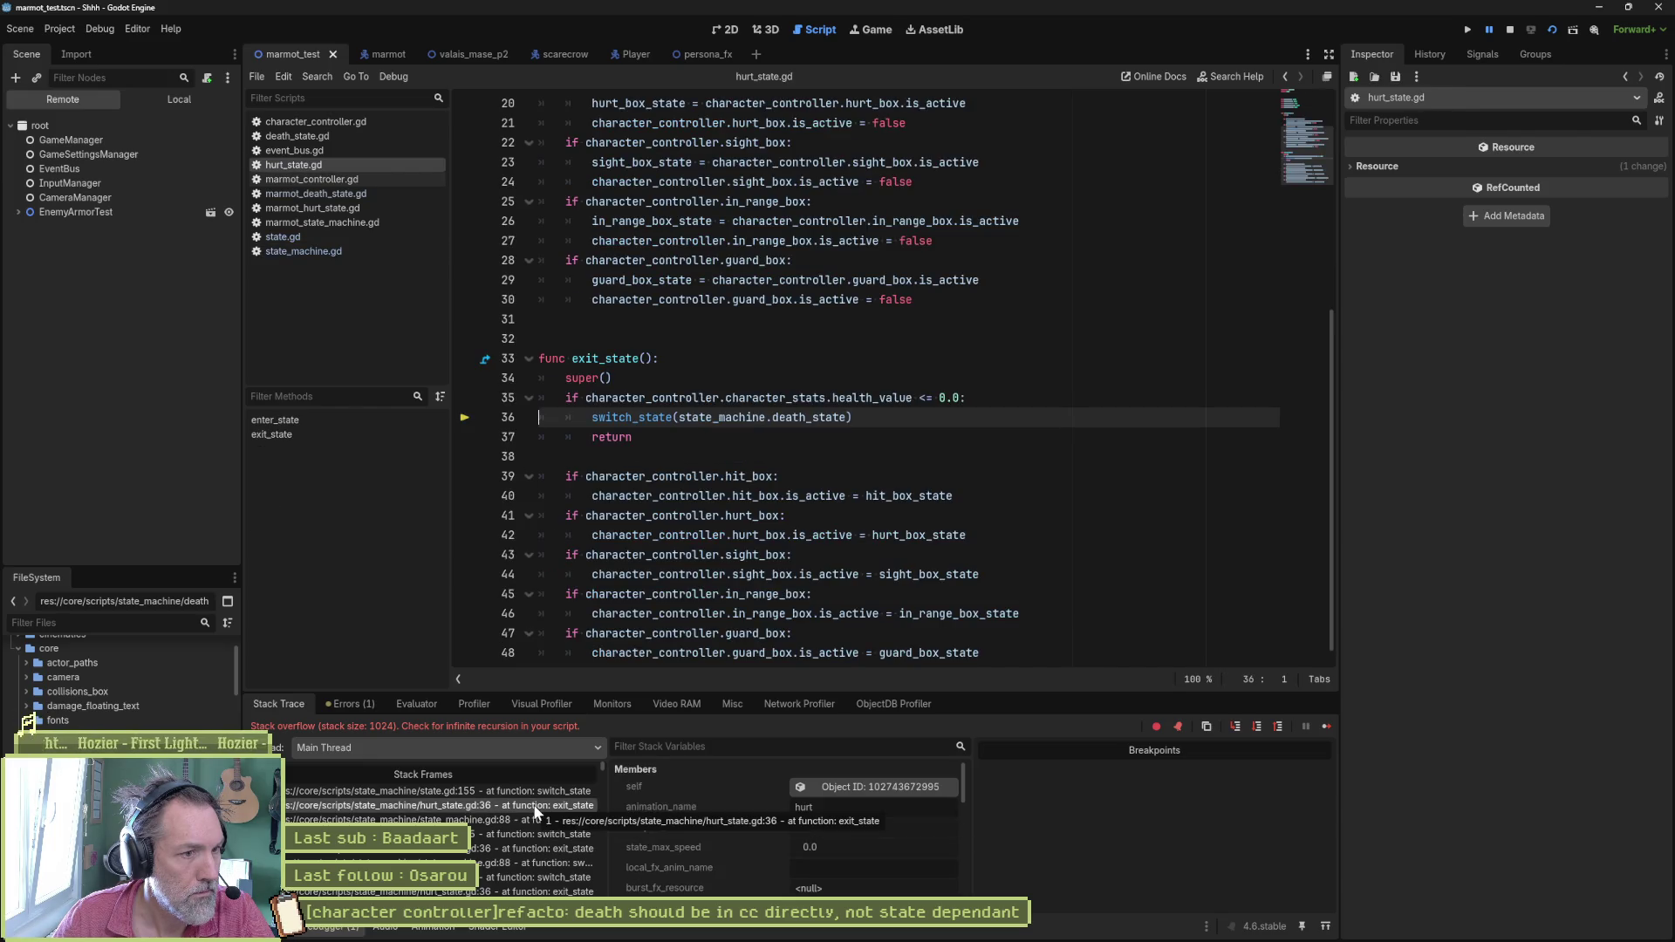
{"action": "left_click", "coordinate": [537, 832]}
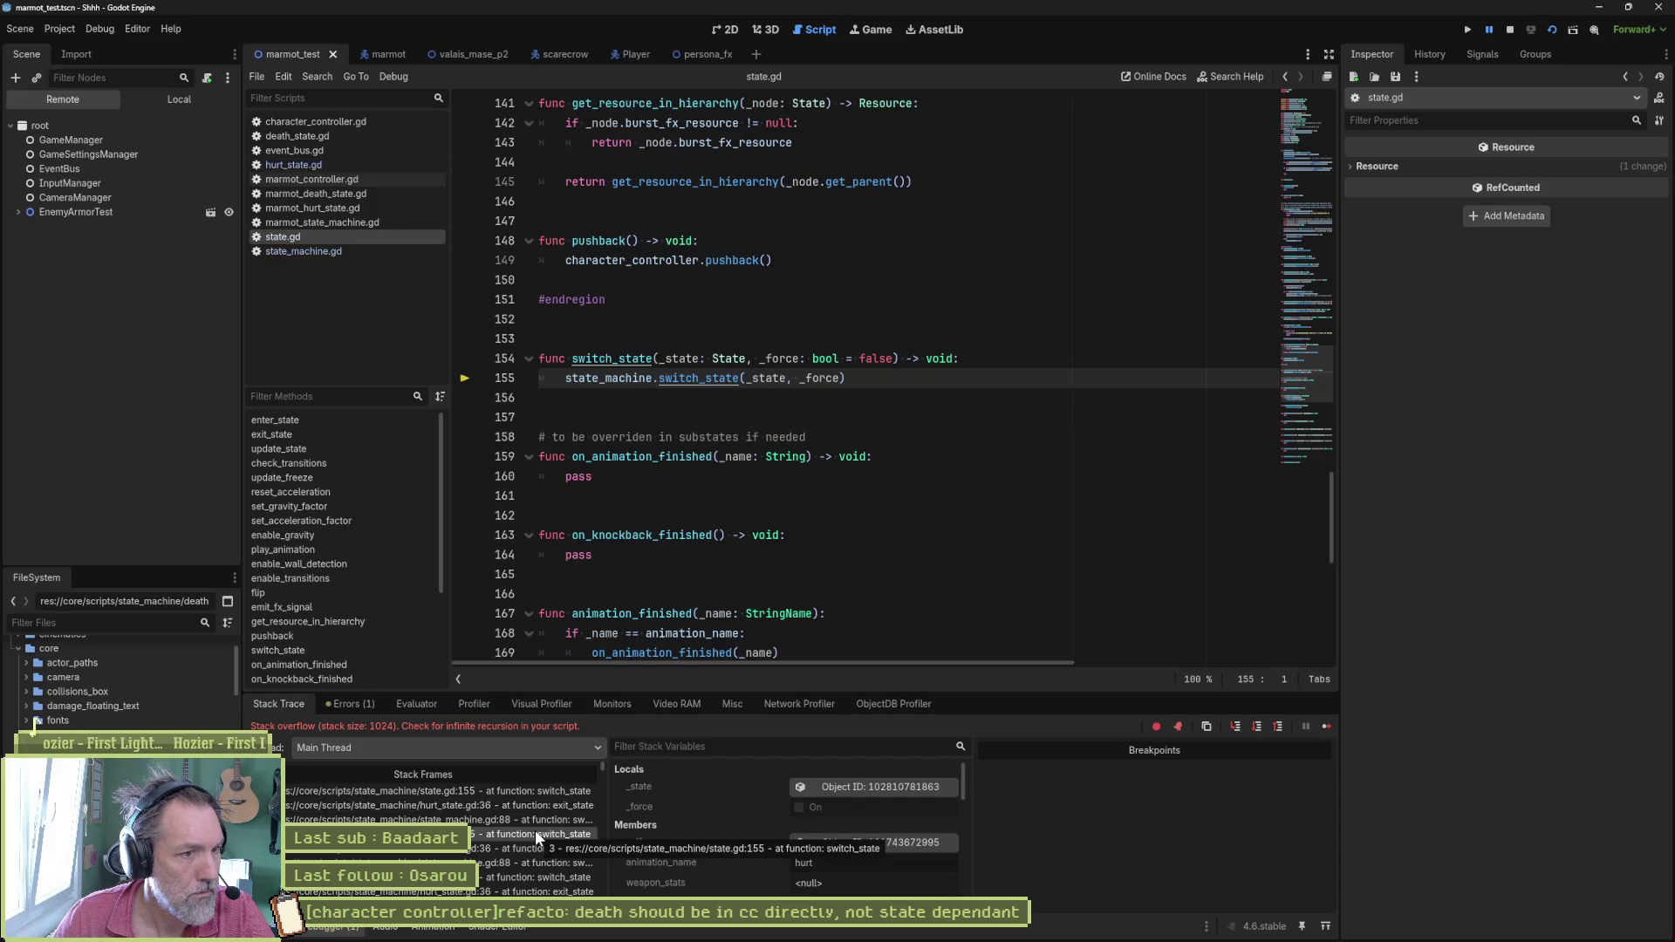
{"action": "left_click", "coordinate": [531, 821]}
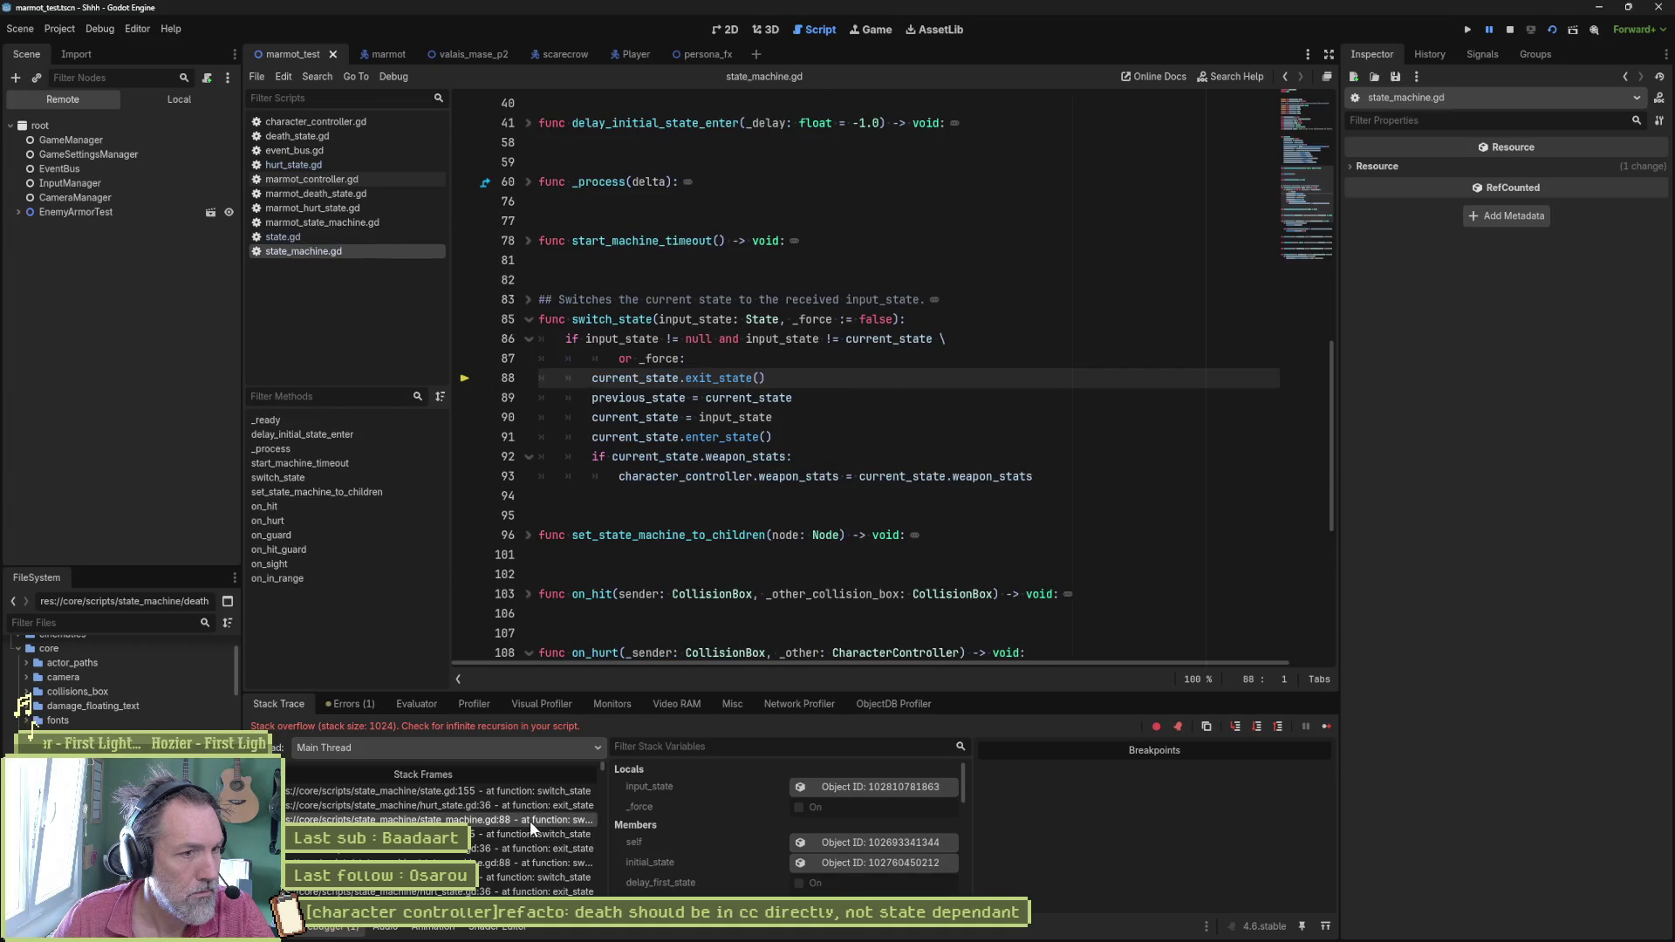
{"action": "left_click", "coordinate": [531, 807]}
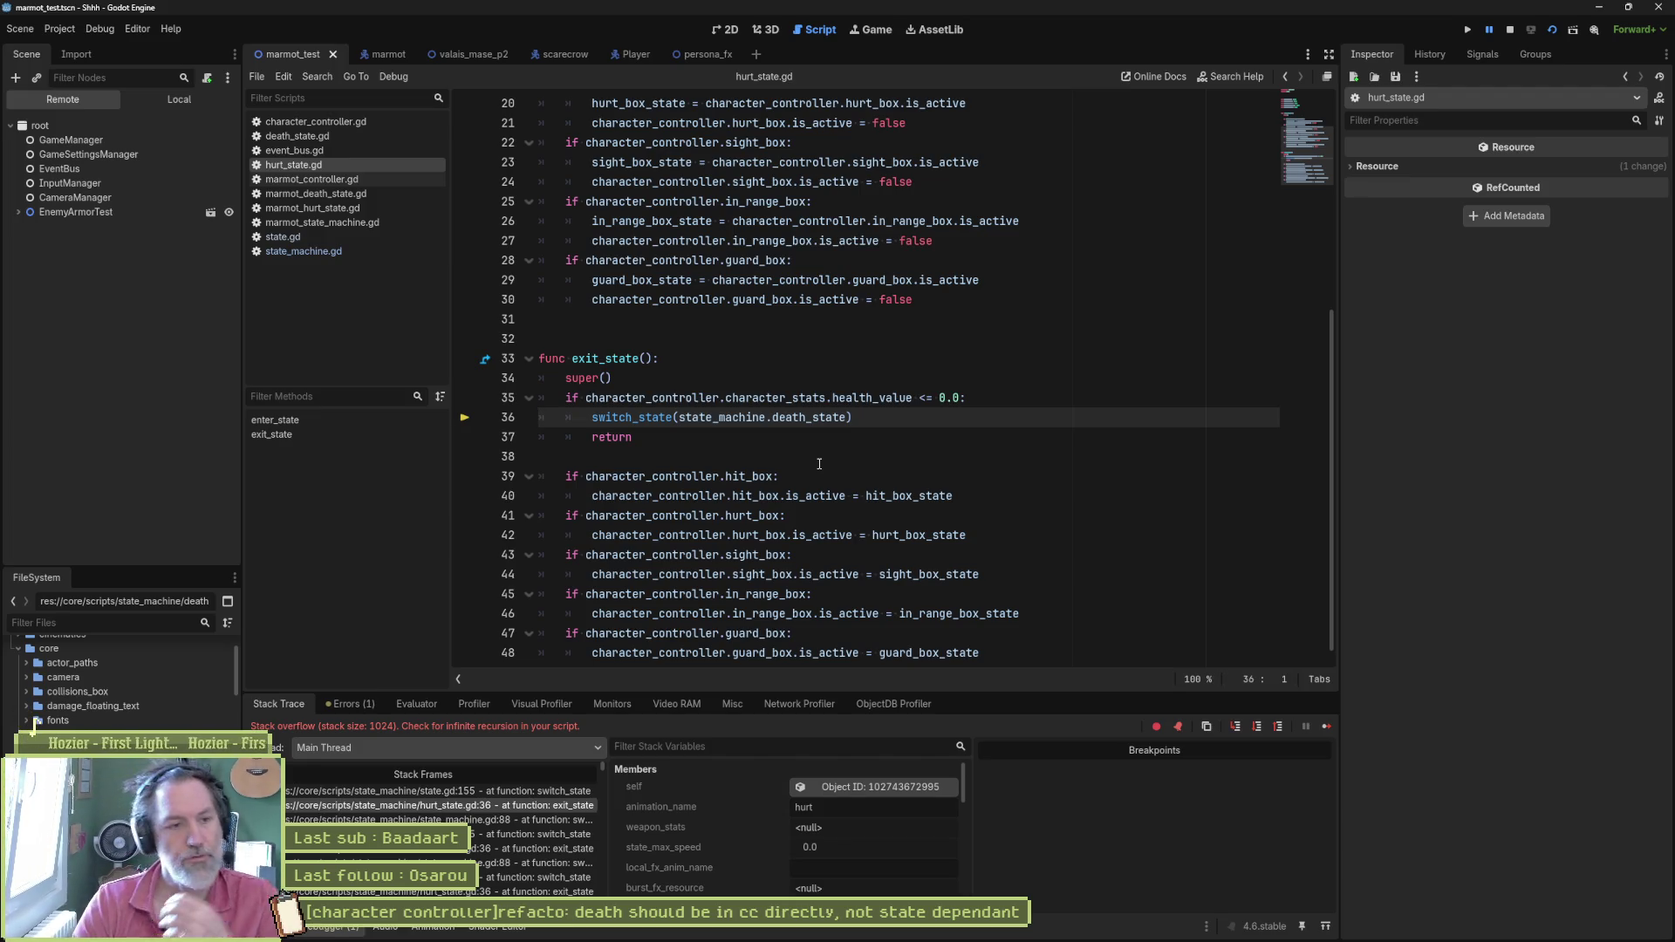
{"action": "left_click", "coordinate": [531, 821]}
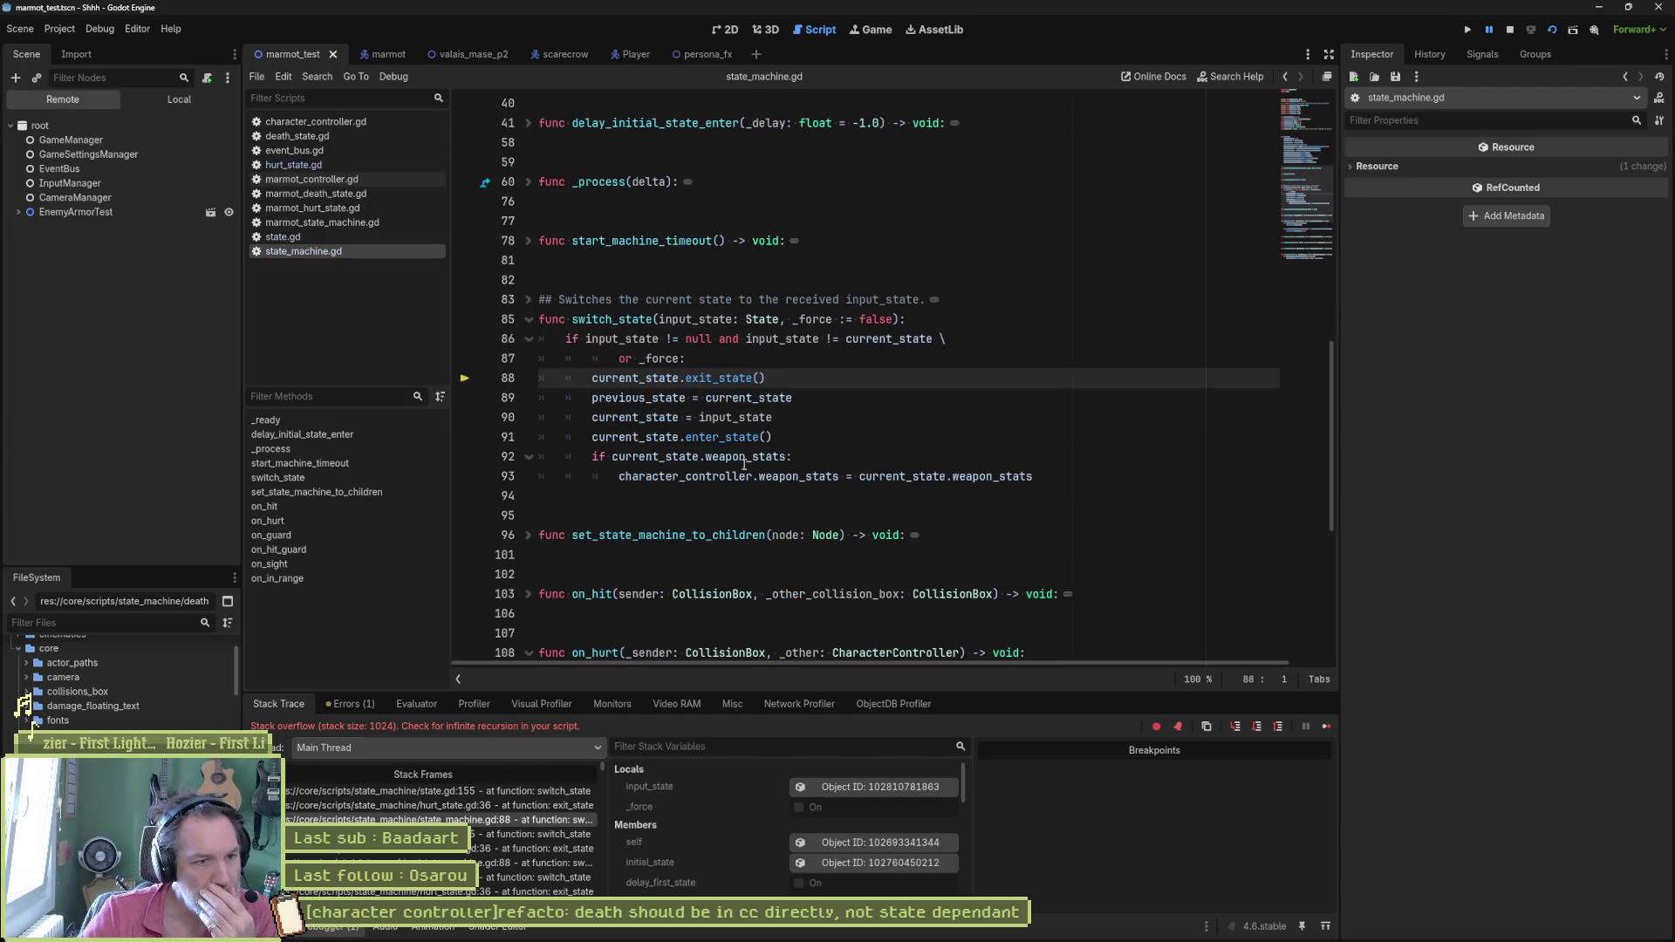
Step: Highlight every use of input_state and inspect the state machine's live members at the top frame, current state Hurt
{"action": "double_click", "coordinate": [708, 321]}
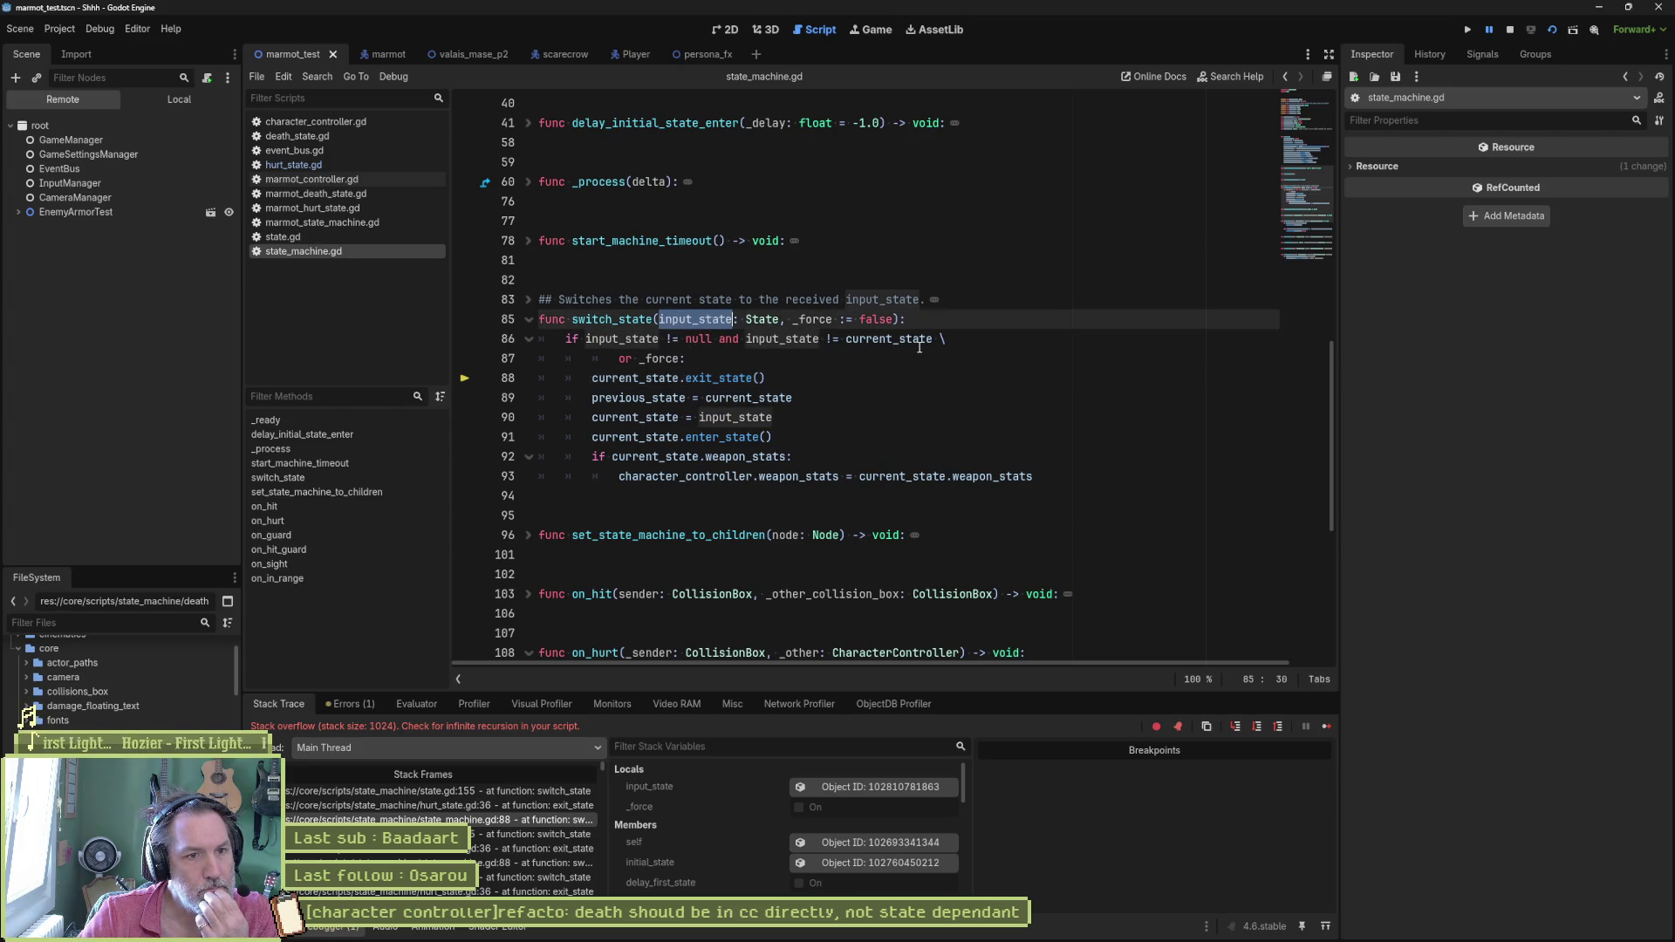
{"action": "mouse_move", "coordinate": [889, 338]}
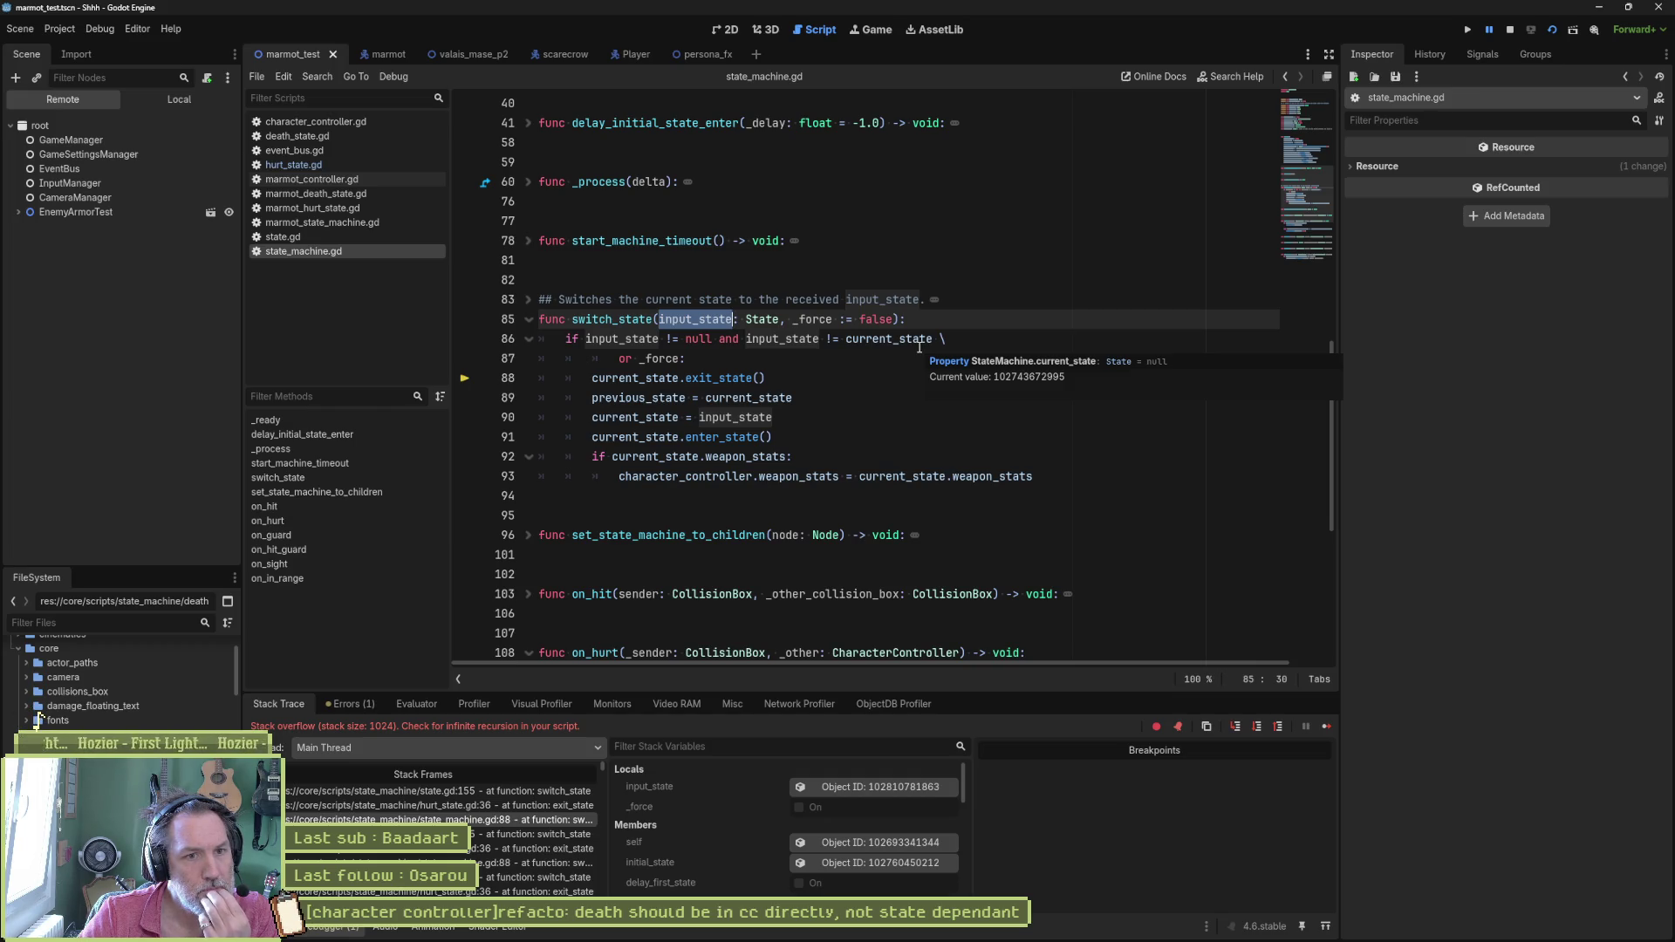
{"action": "left_click", "coordinate": [879, 842]}
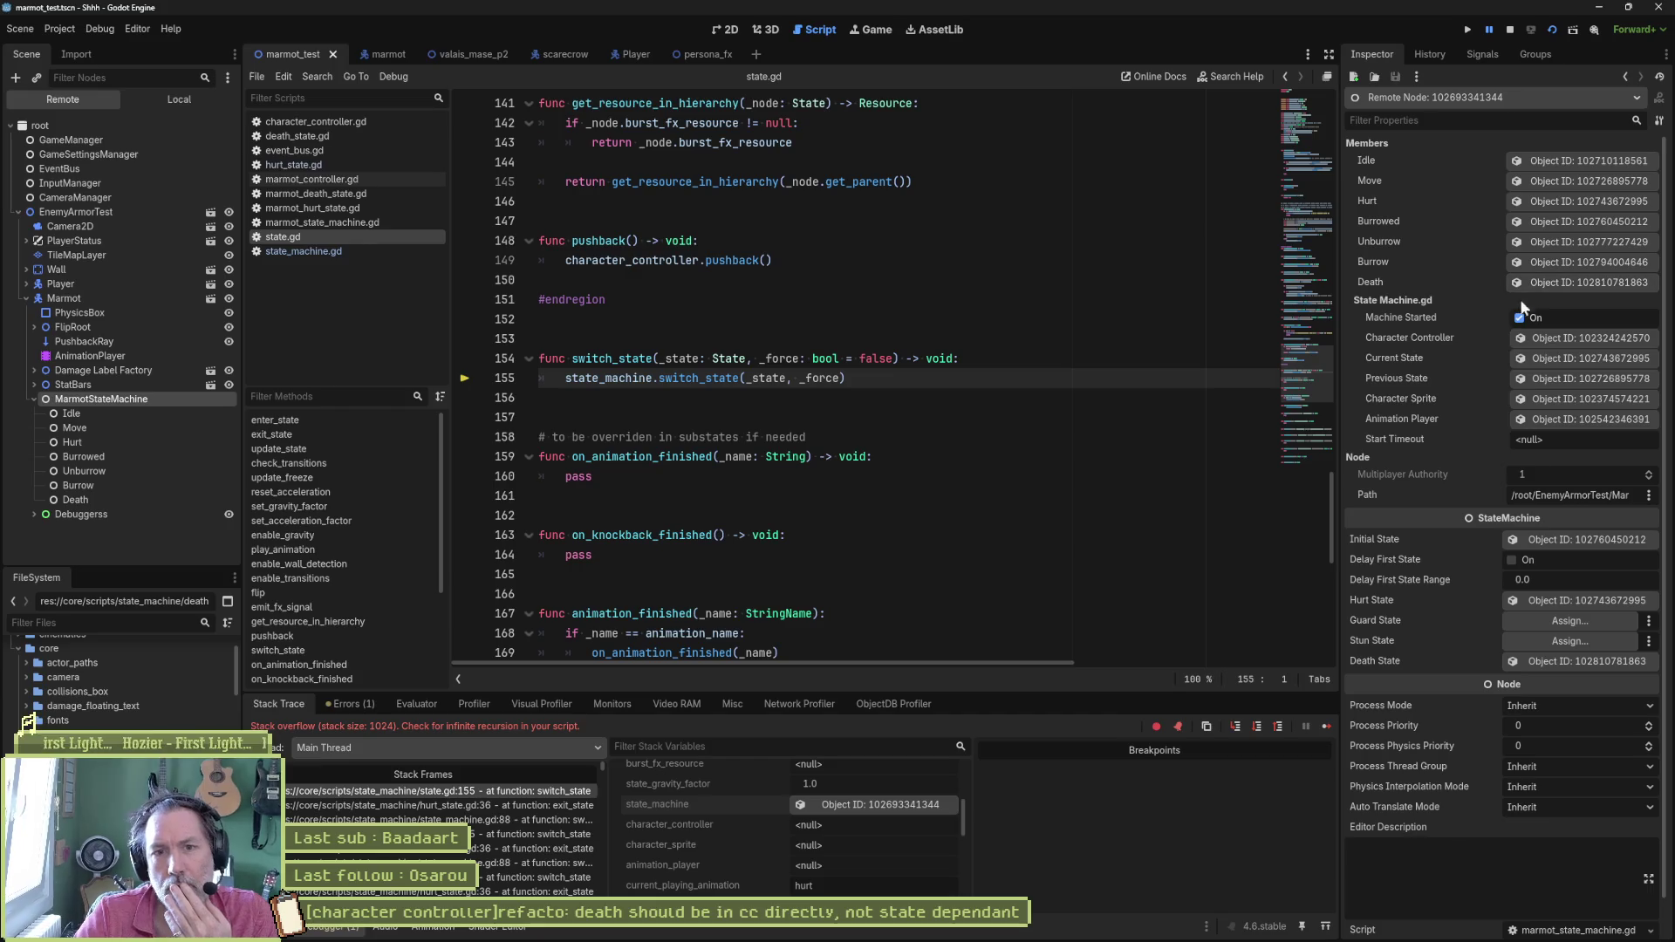
Step: Inspect the state machine's current state object and bring up the Evaluator for switch_state's _state argument
{"action": "left_click", "coordinate": [1557, 356]}
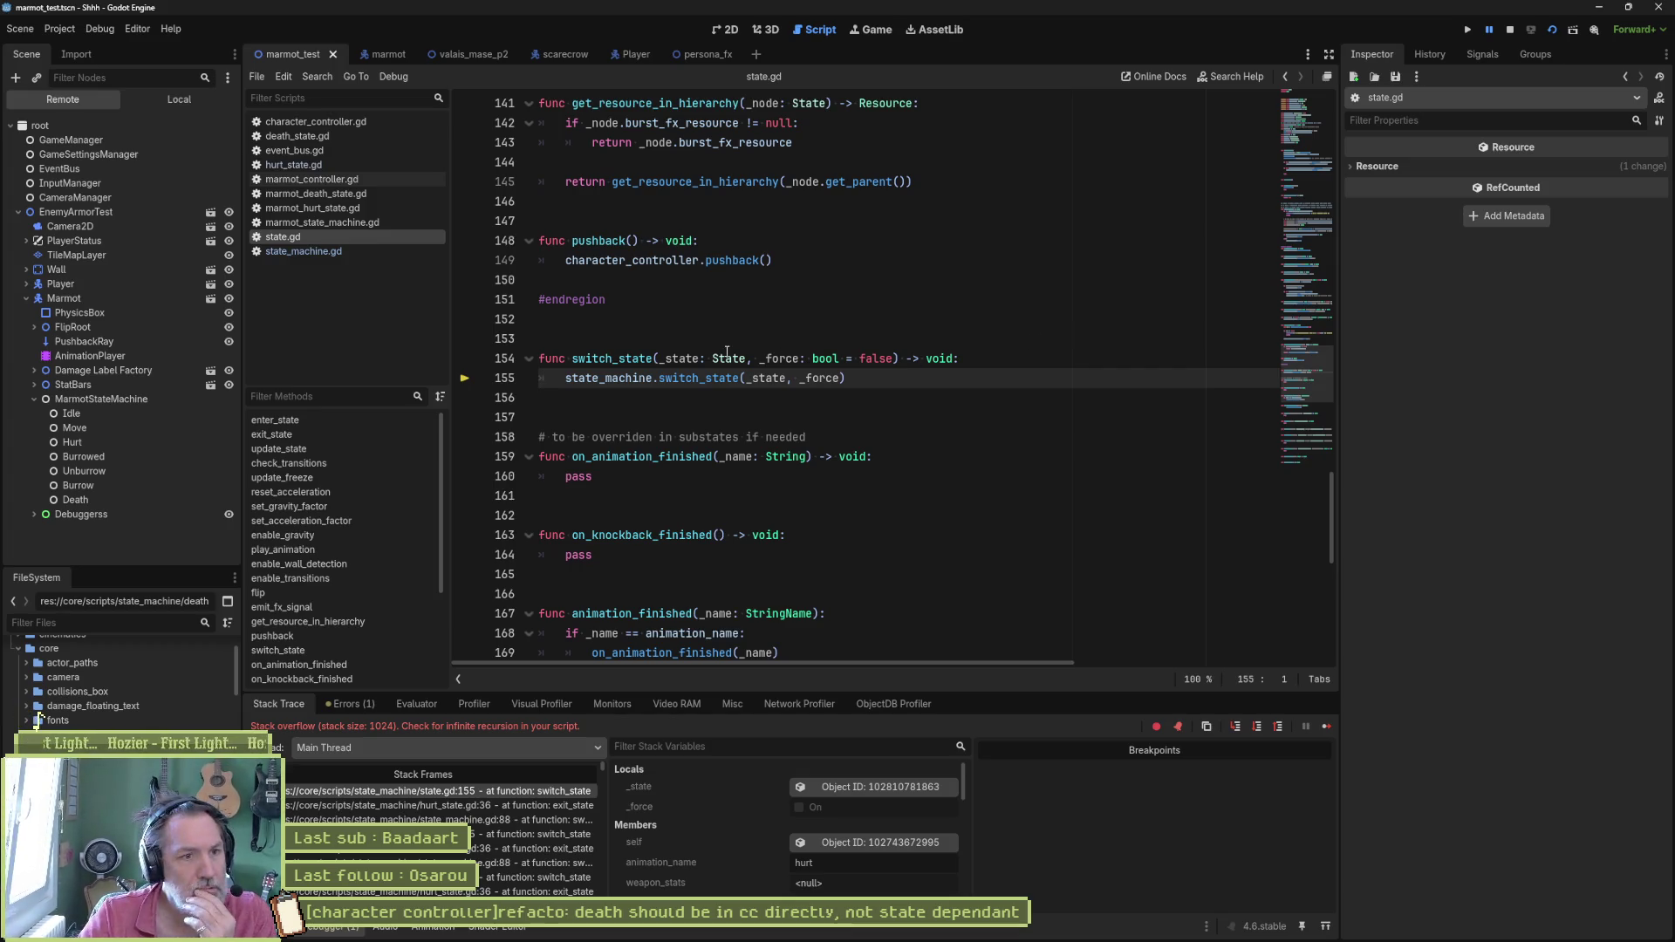
{"action": "double_click", "coordinate": [772, 378]}
{"action": "left_click", "coordinate": [416, 704]}
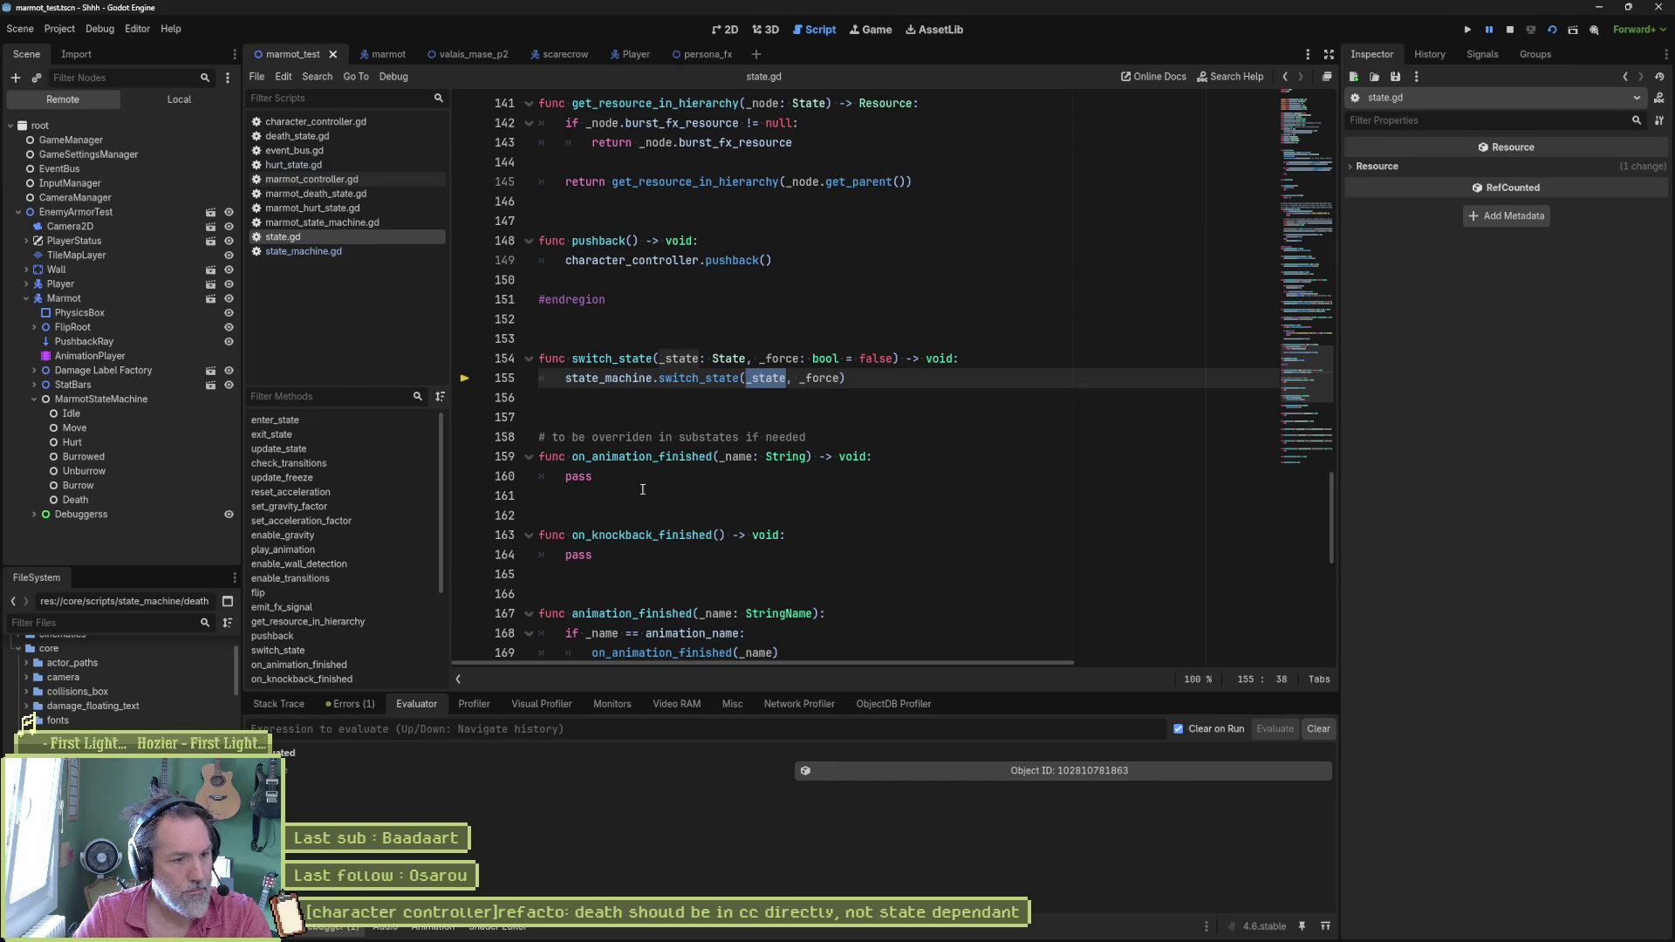
Step: From the state_machine.gd frame, evaluate input_state in the paused game
{"action": "left_click", "coordinate": [277, 705]}
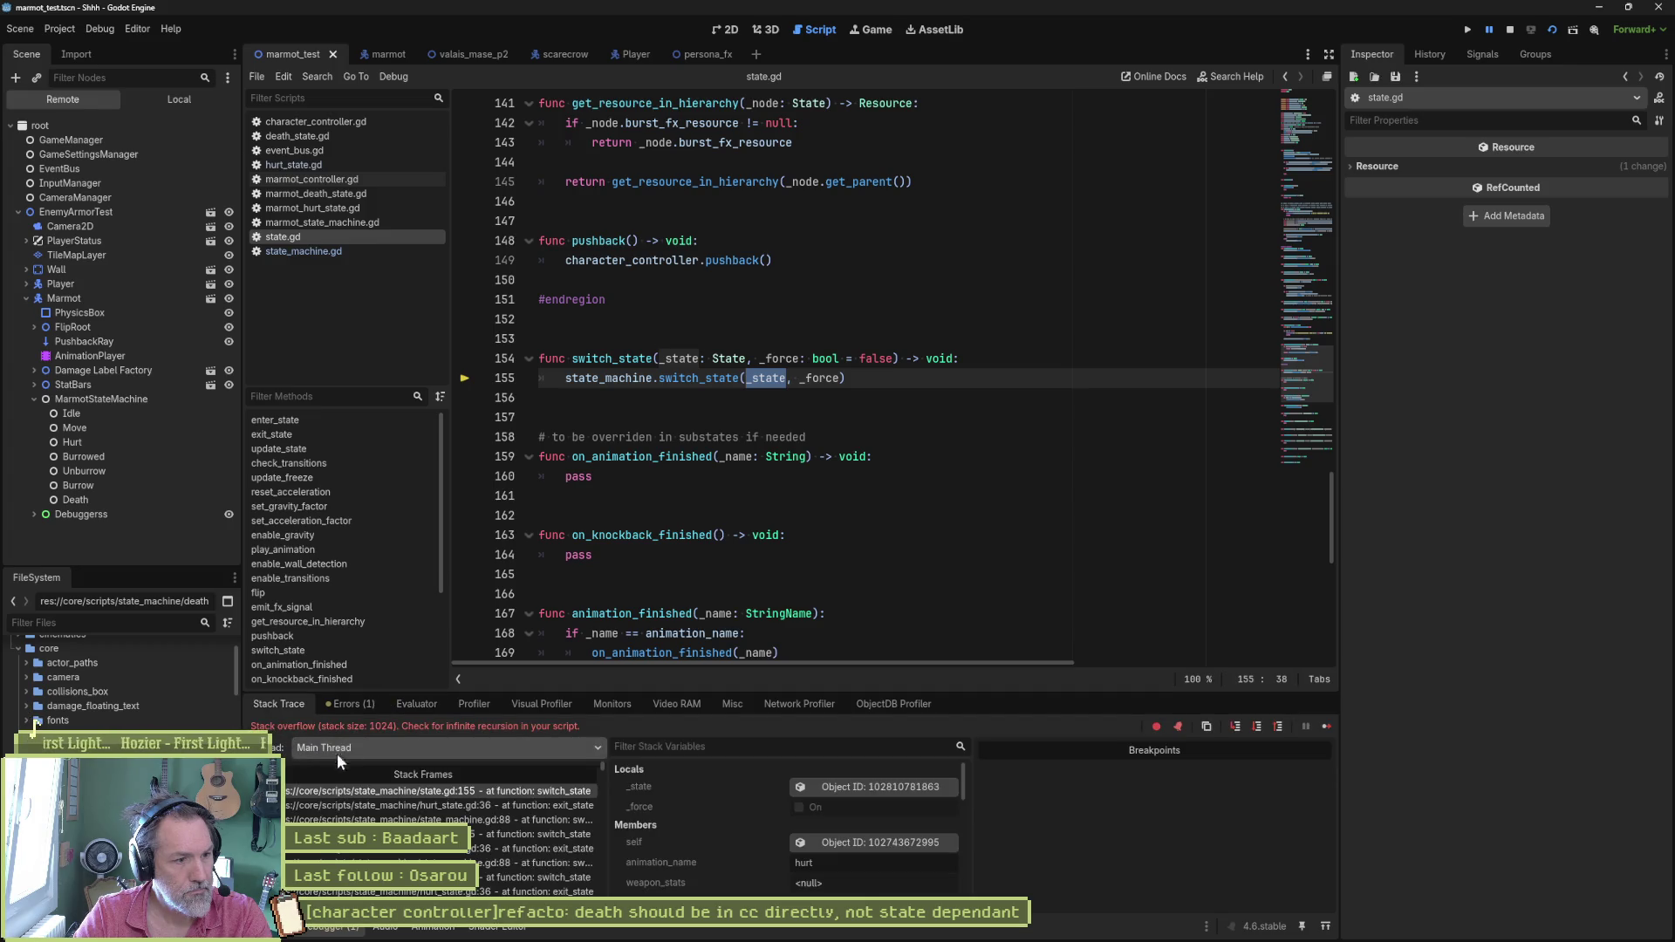
{"action": "left_click", "coordinate": [436, 802]}
{"action": "left_click", "coordinate": [436, 820]}
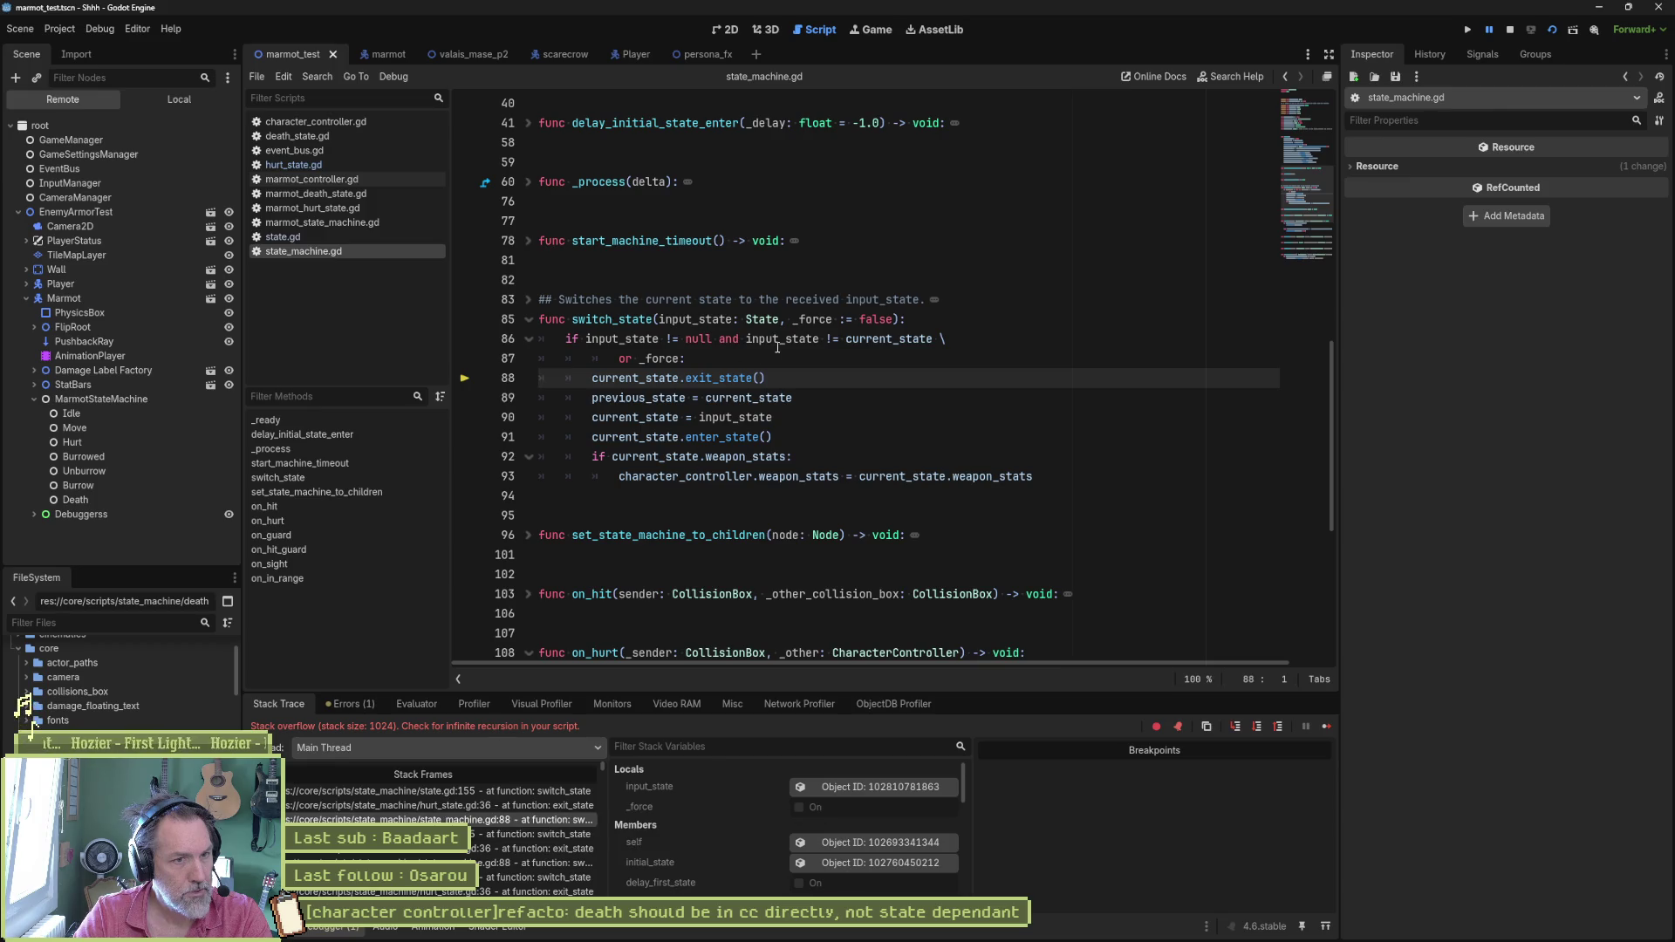
{"action": "double_click", "coordinate": [782, 339]}
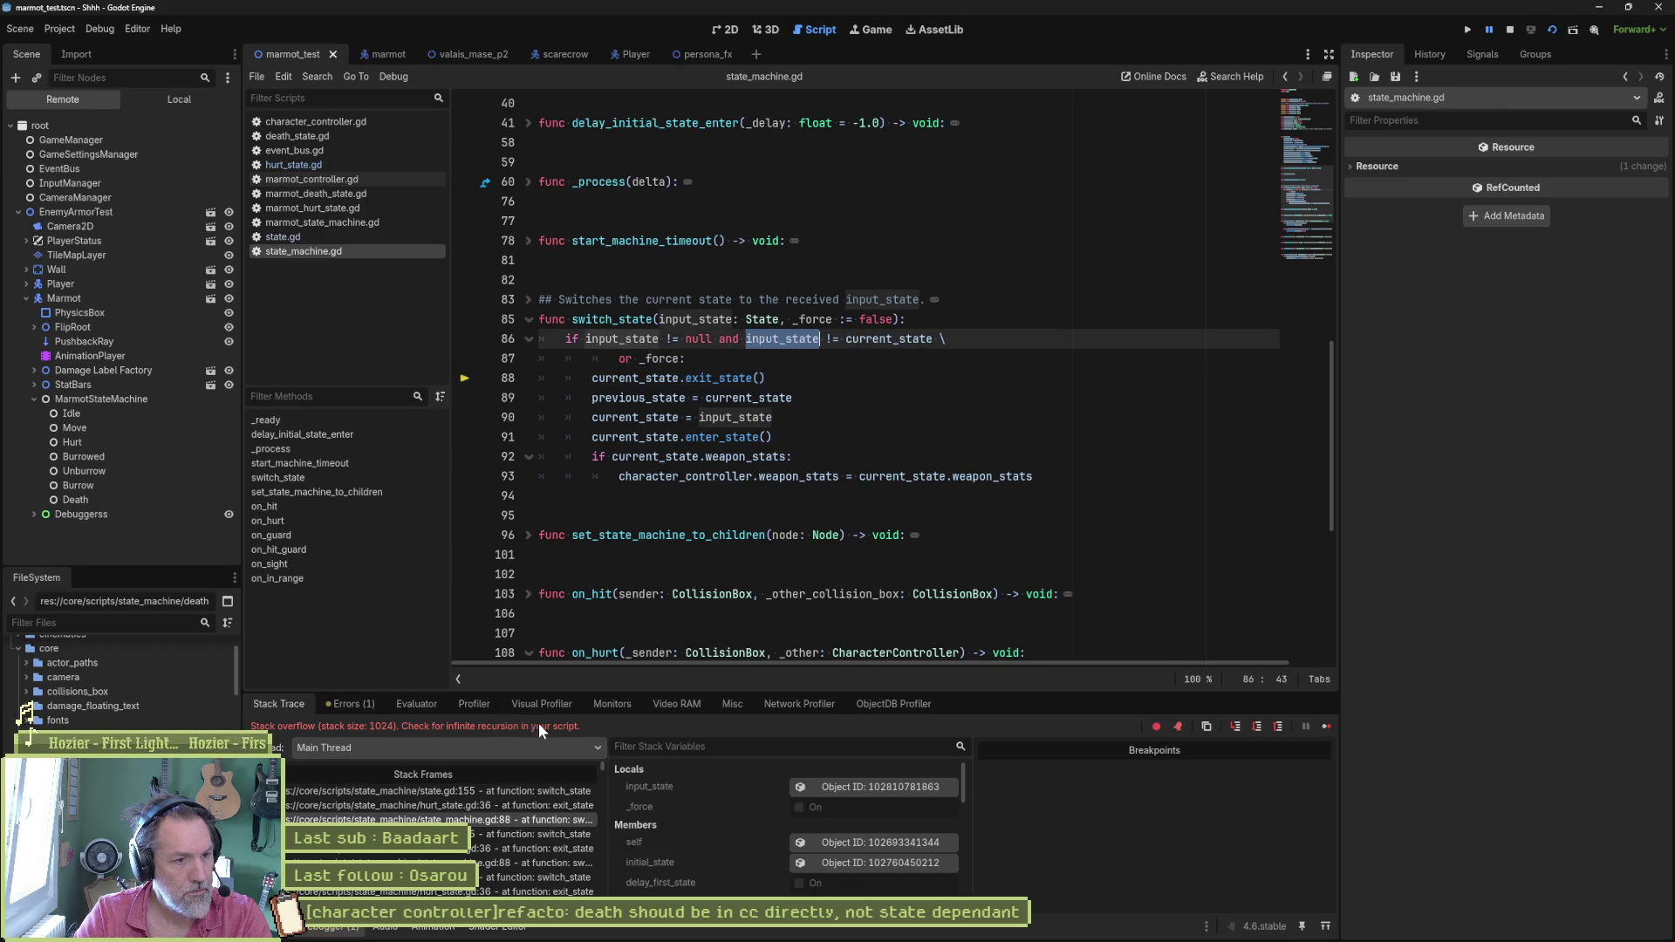
{"action": "left_click", "coordinate": [416, 704]}
{"action": "key", "text": "ctrl+v"}
{"action": "key", "text": "Return"}
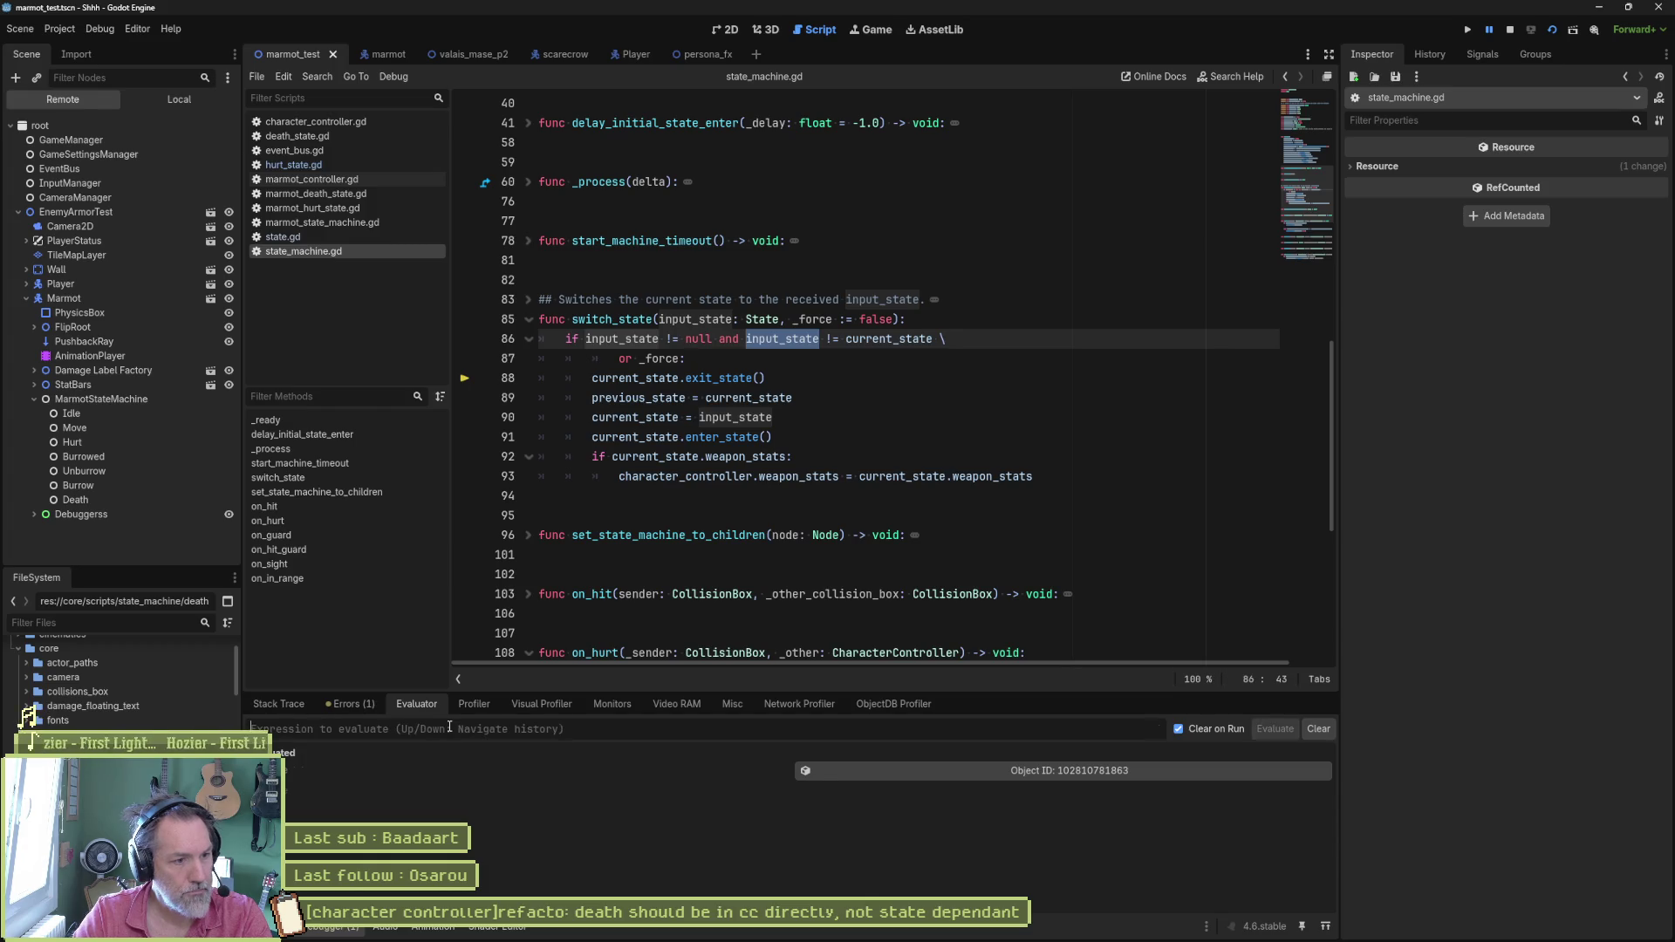
Step: Evaluate current_state to compare with input_state, then return to the overflow's stack trace
{"action": "left_click", "coordinate": [867, 338]}
{"action": "double_click", "coordinate": [867, 337]}
{"action": "key", "text": "ctrl+c"}
{"action": "left_click", "coordinate": [507, 728]}
{"action": "key", "text": "ctrl+v"}
{"action": "key", "text": "Return"}
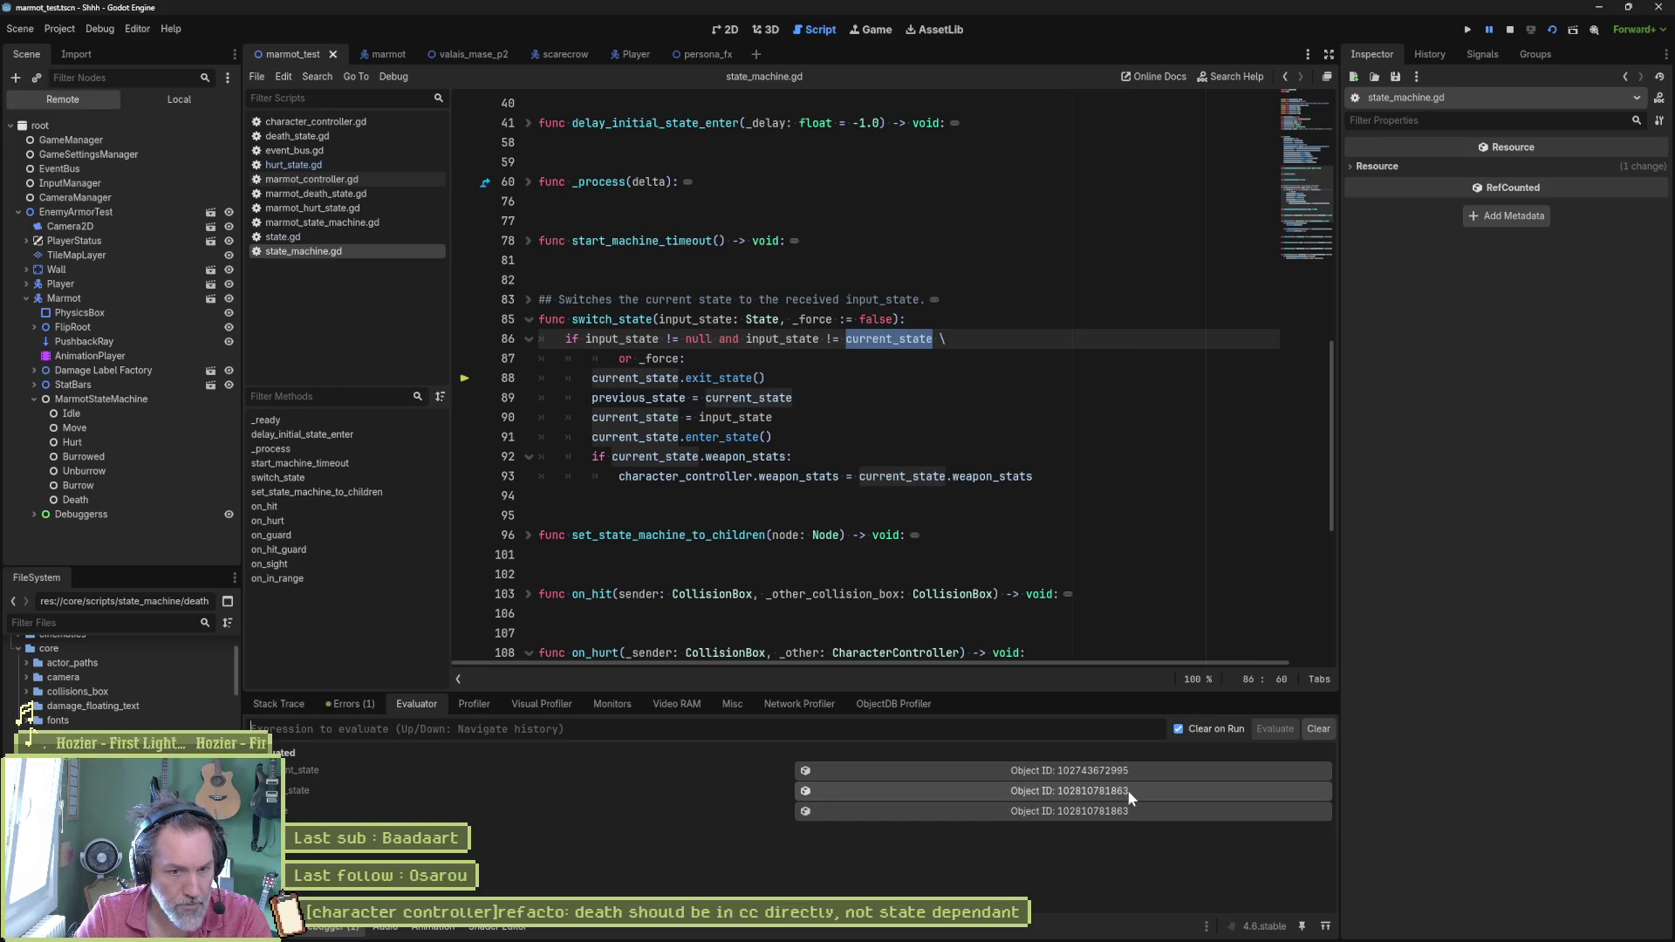
{"action": "key", "text": "F10"}
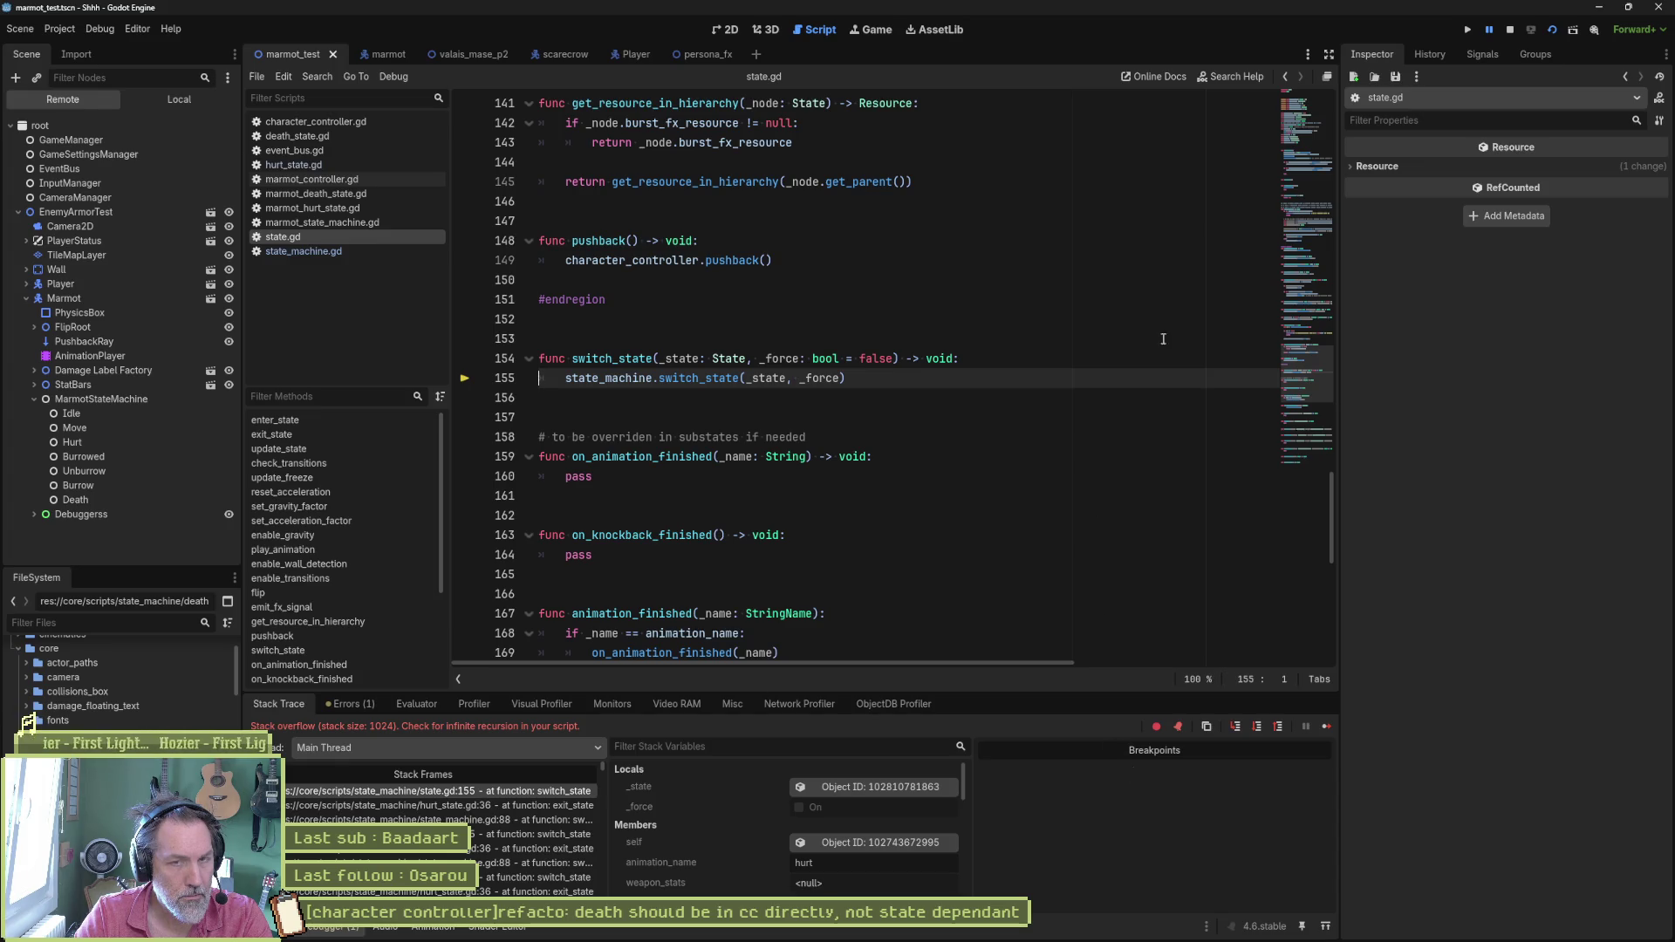
Step: Stop debugging, check the marmot scene's death state is the Death node and go to its script
{"action": "left_click", "coordinate": [1512, 30]}
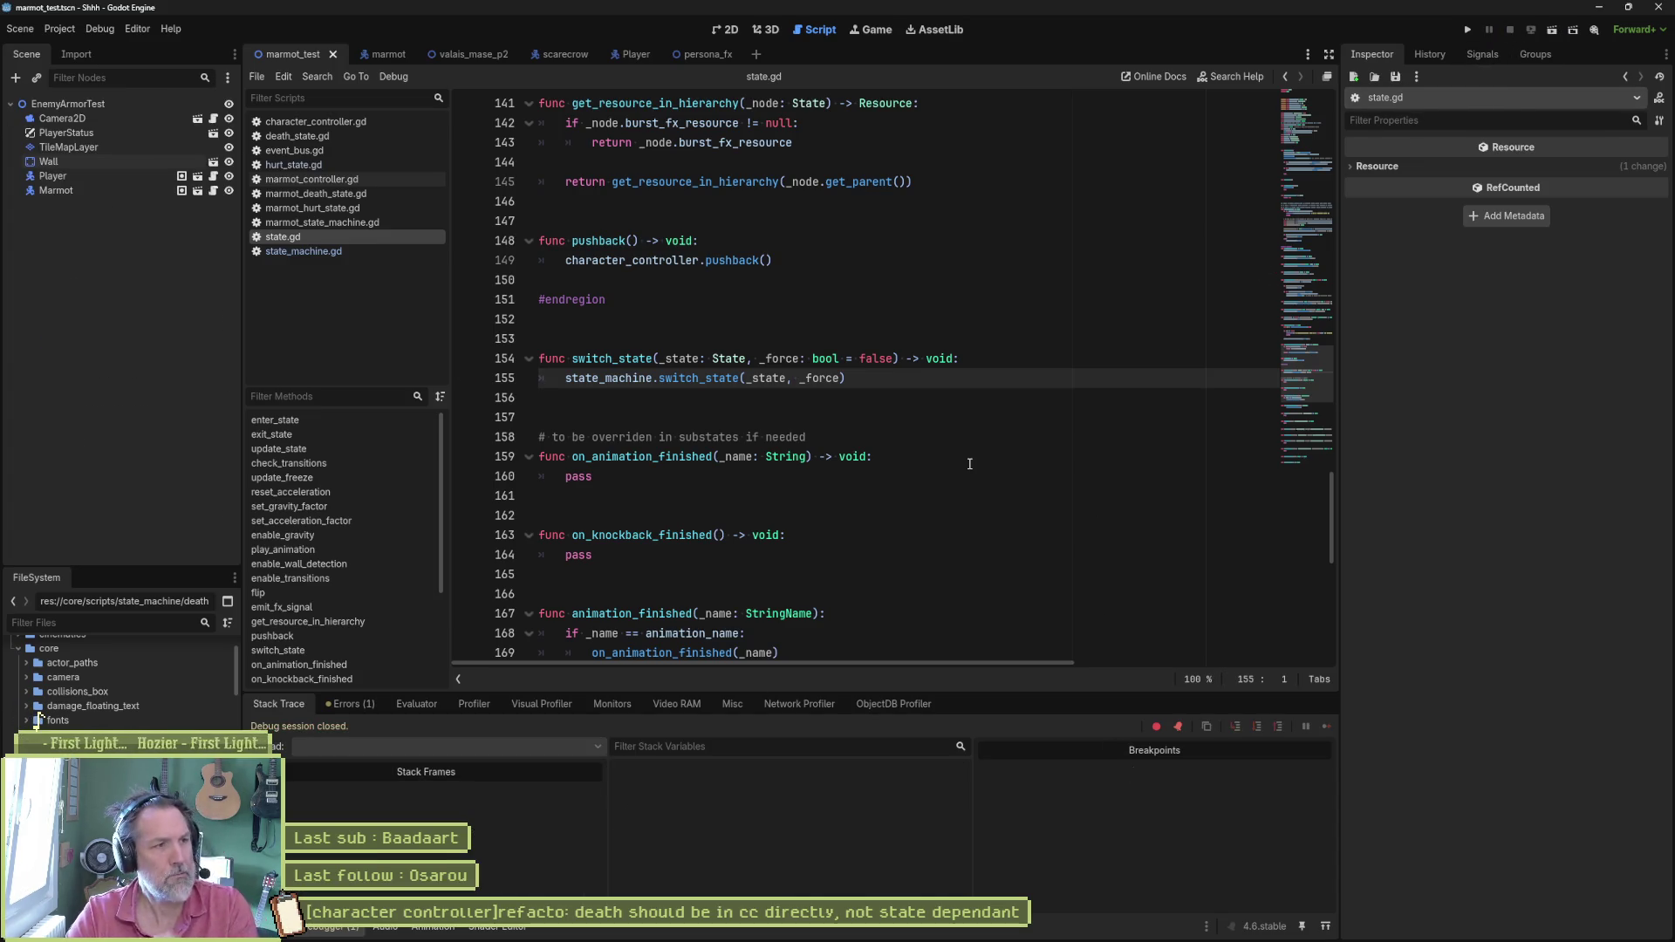
{"action": "left_click", "coordinate": [389, 54]}
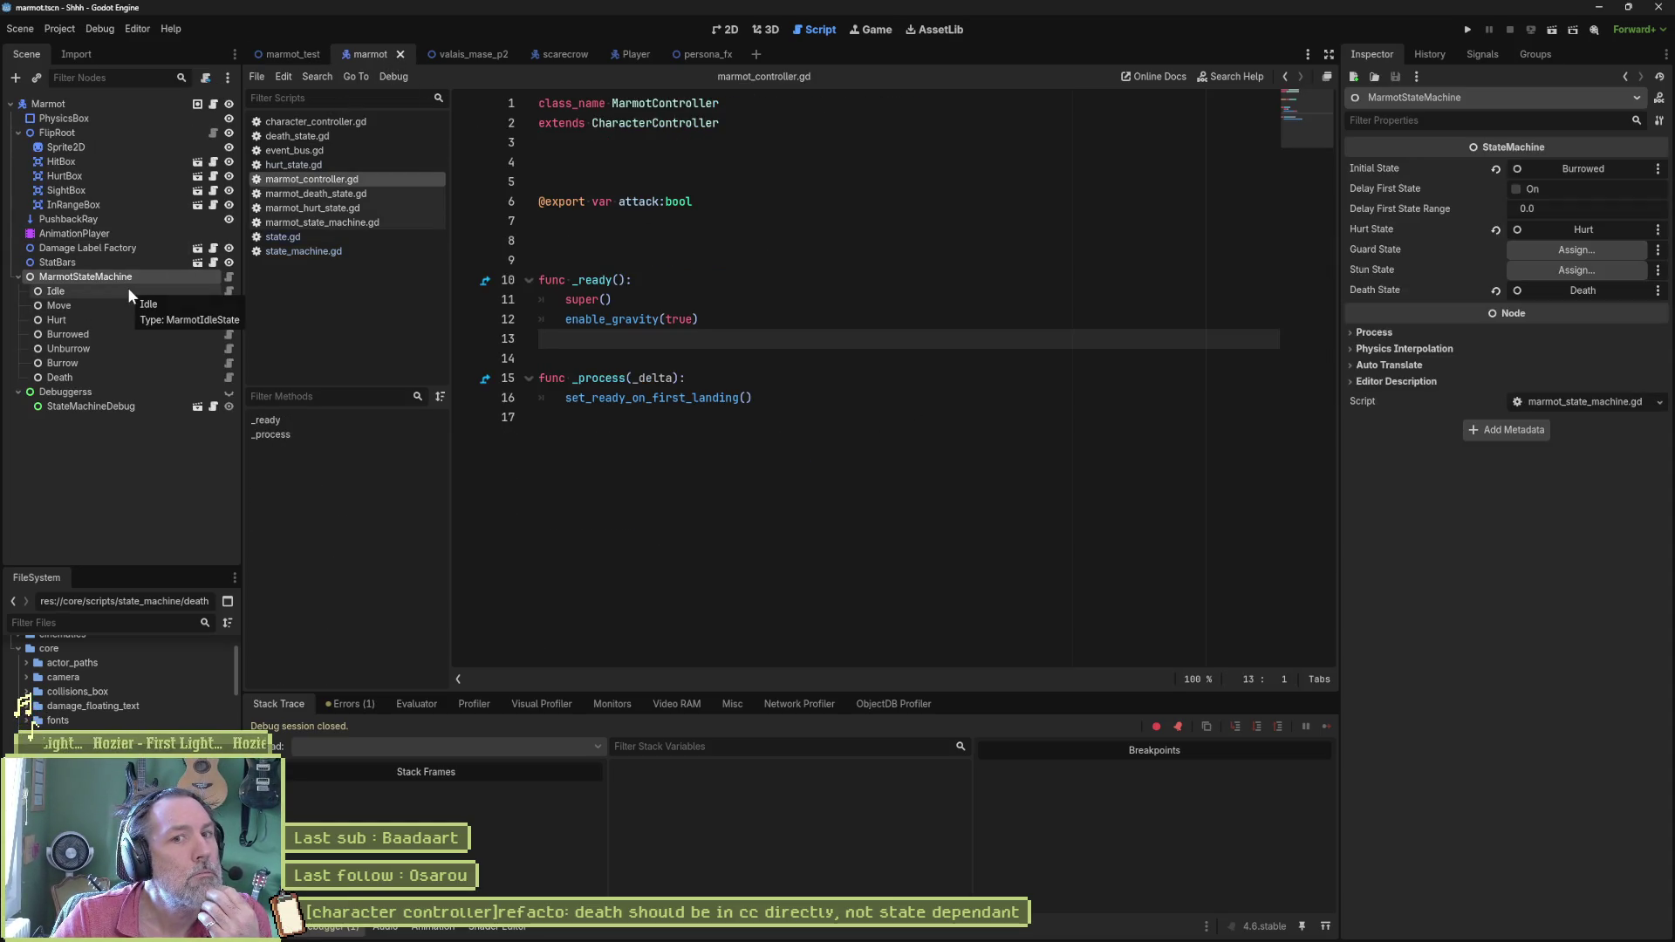
{"action": "left_click", "coordinate": [1582, 290]}
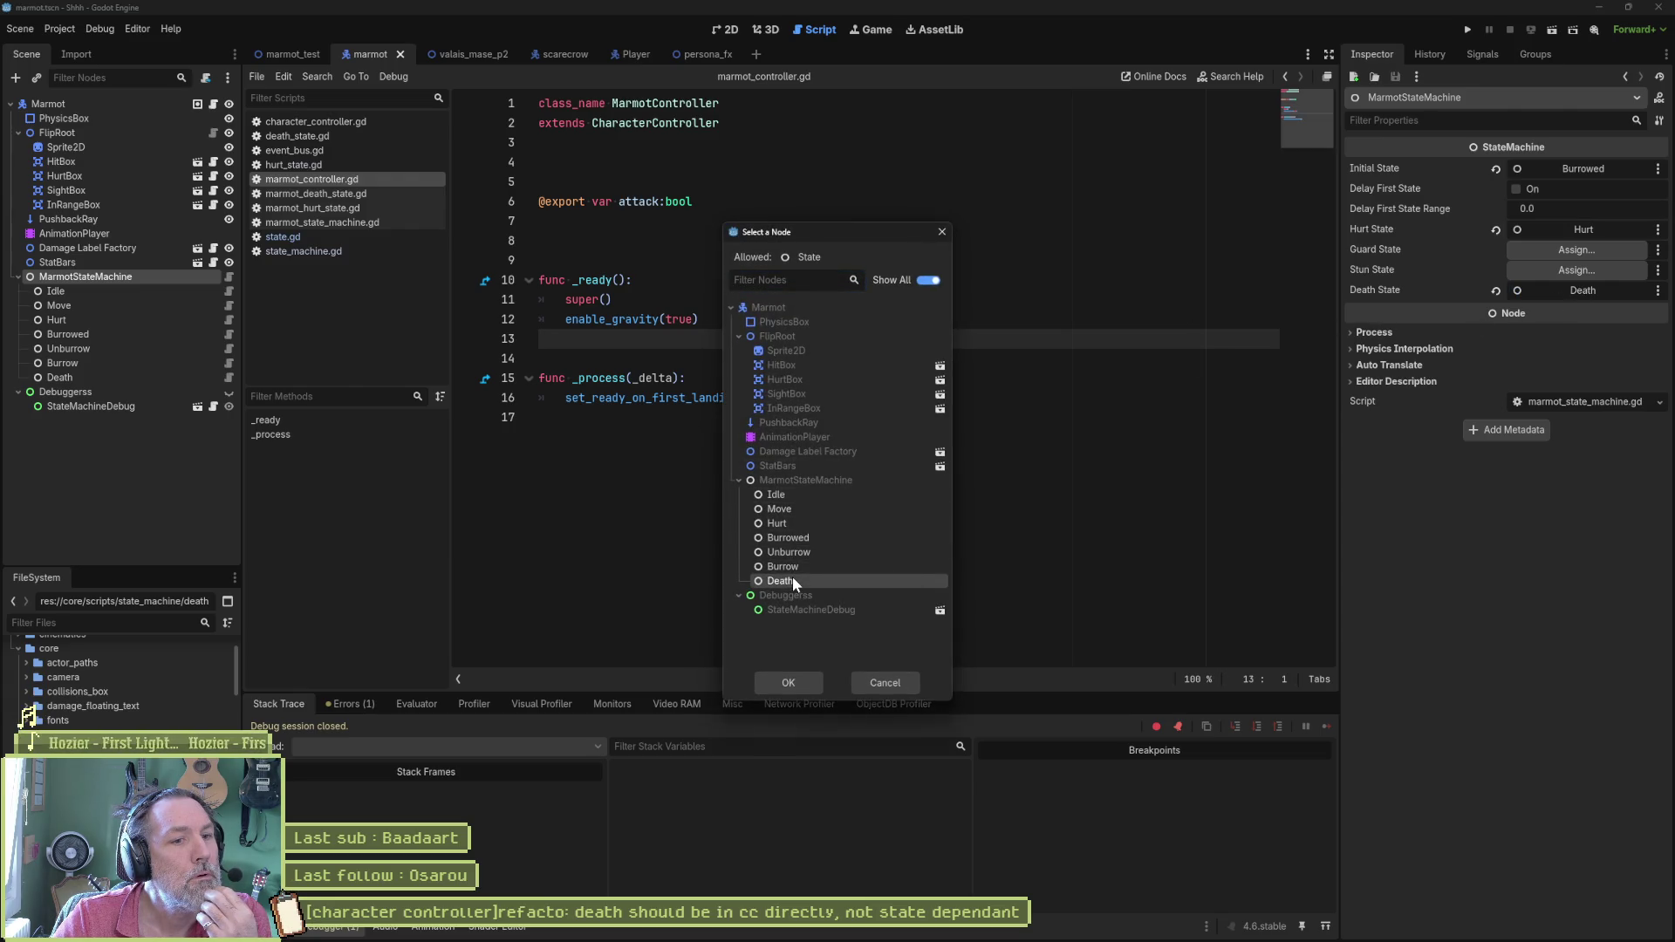
{"action": "left_click", "coordinate": [788, 683]}
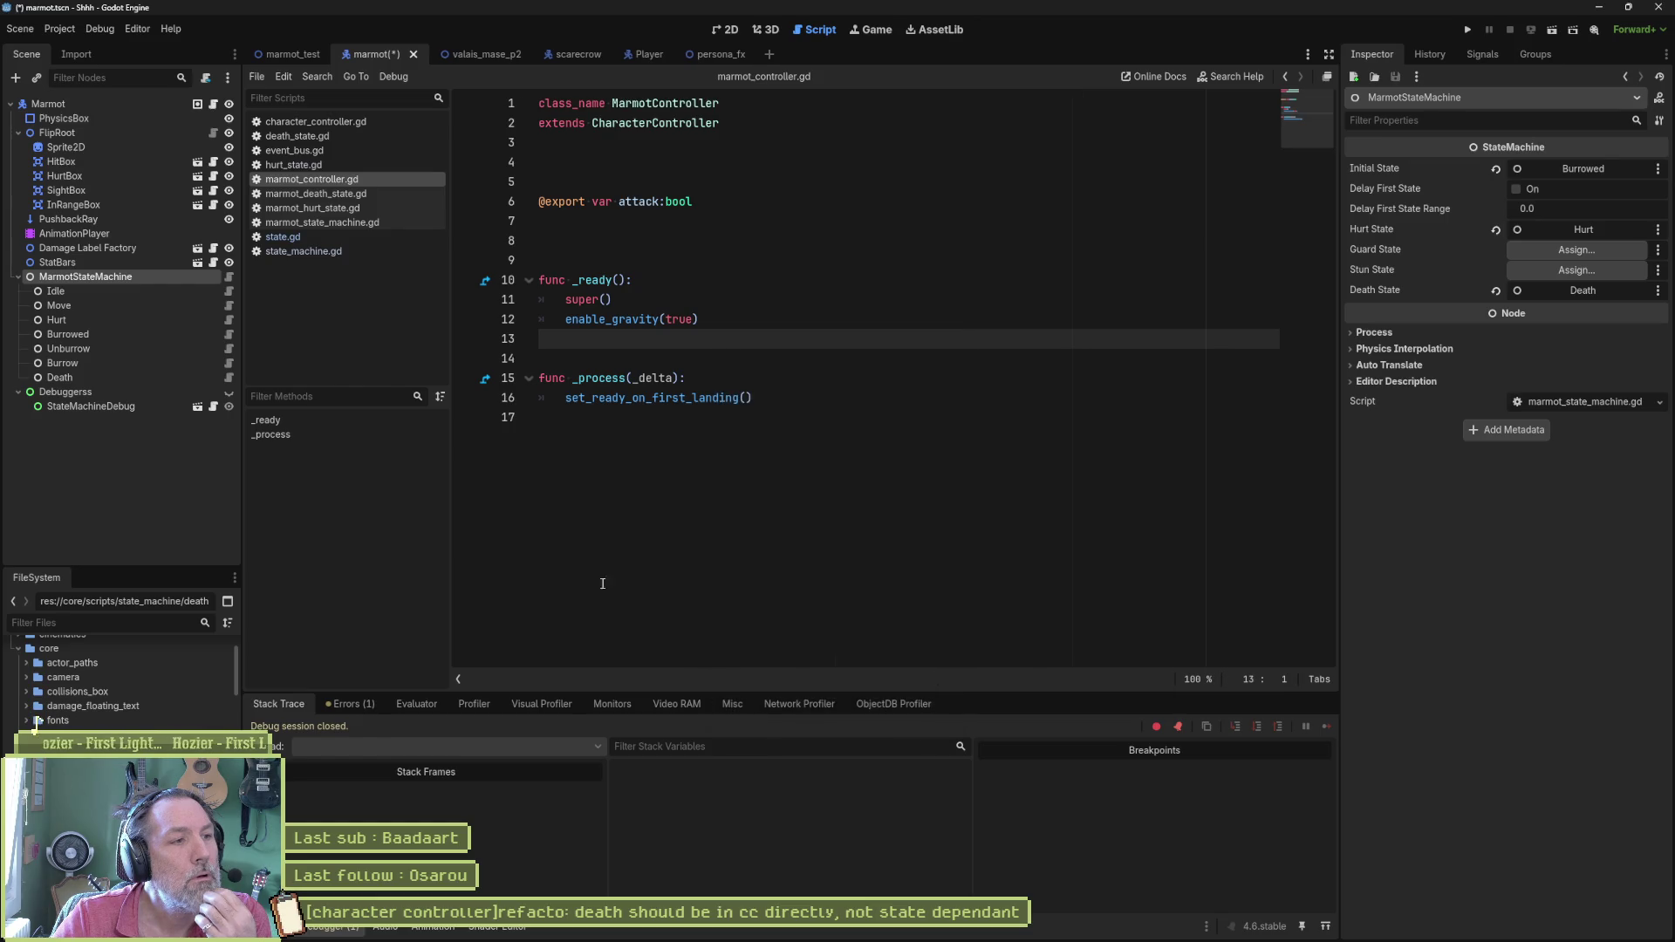
{"action": "left_click", "coordinate": [228, 377]}
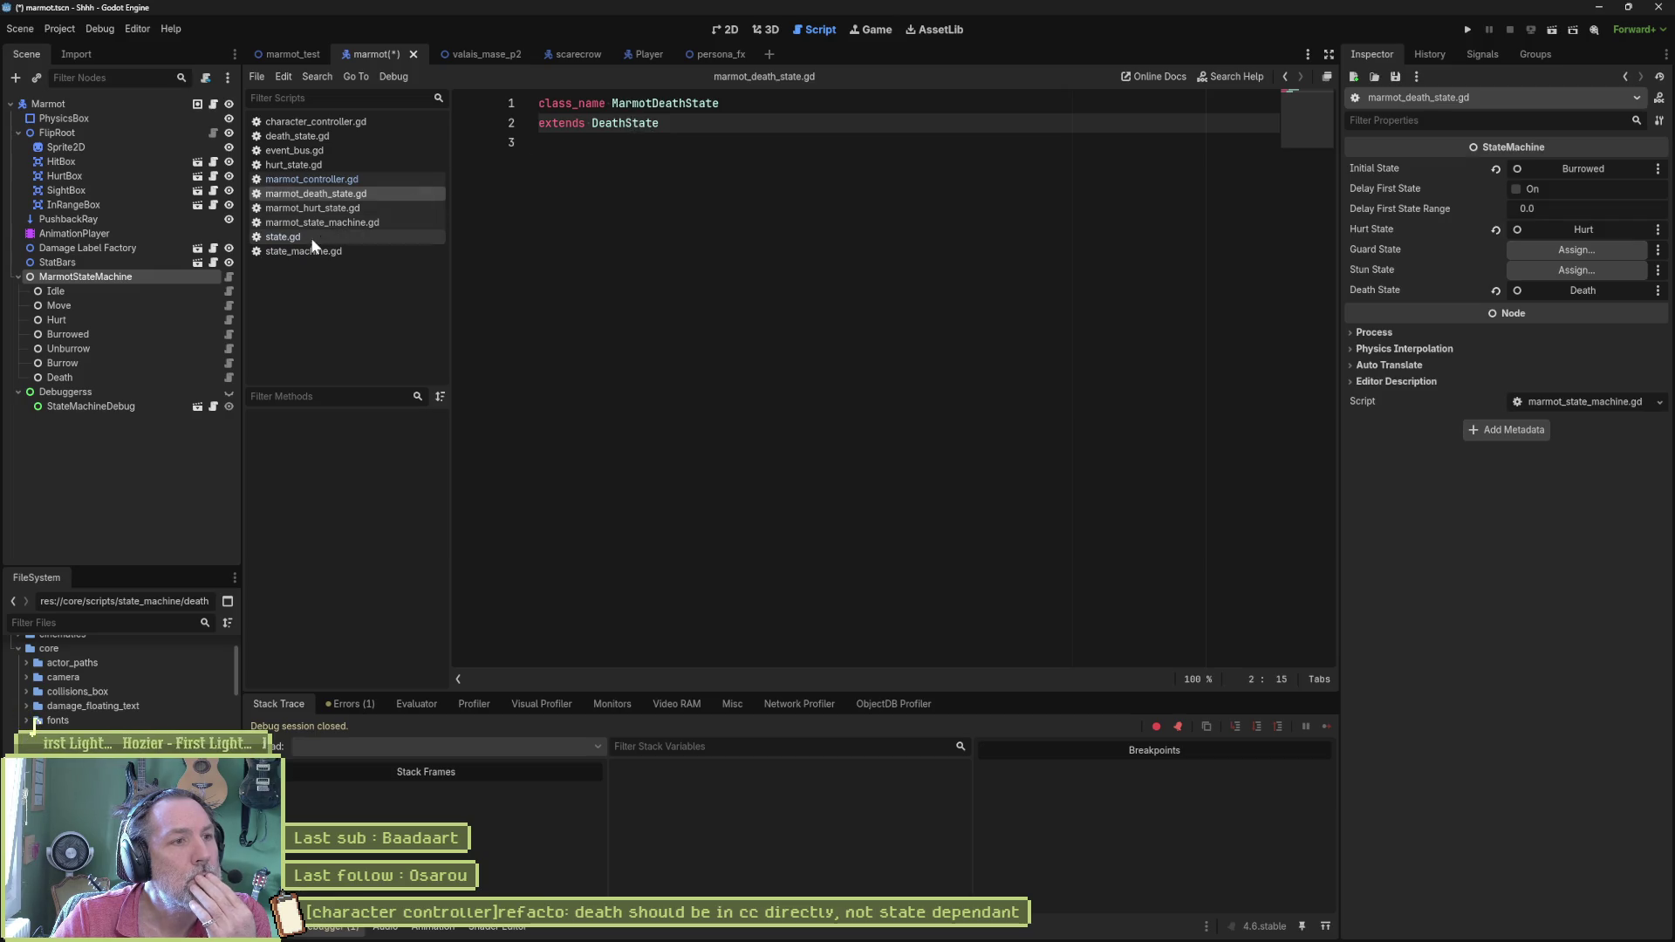
Step: Review death_state.gd, state_machine.gd and marmot_hurt_state.gd, then mark the death check in hurt_state.gd's exit_state
{"action": "left_click", "coordinate": [298, 138]}
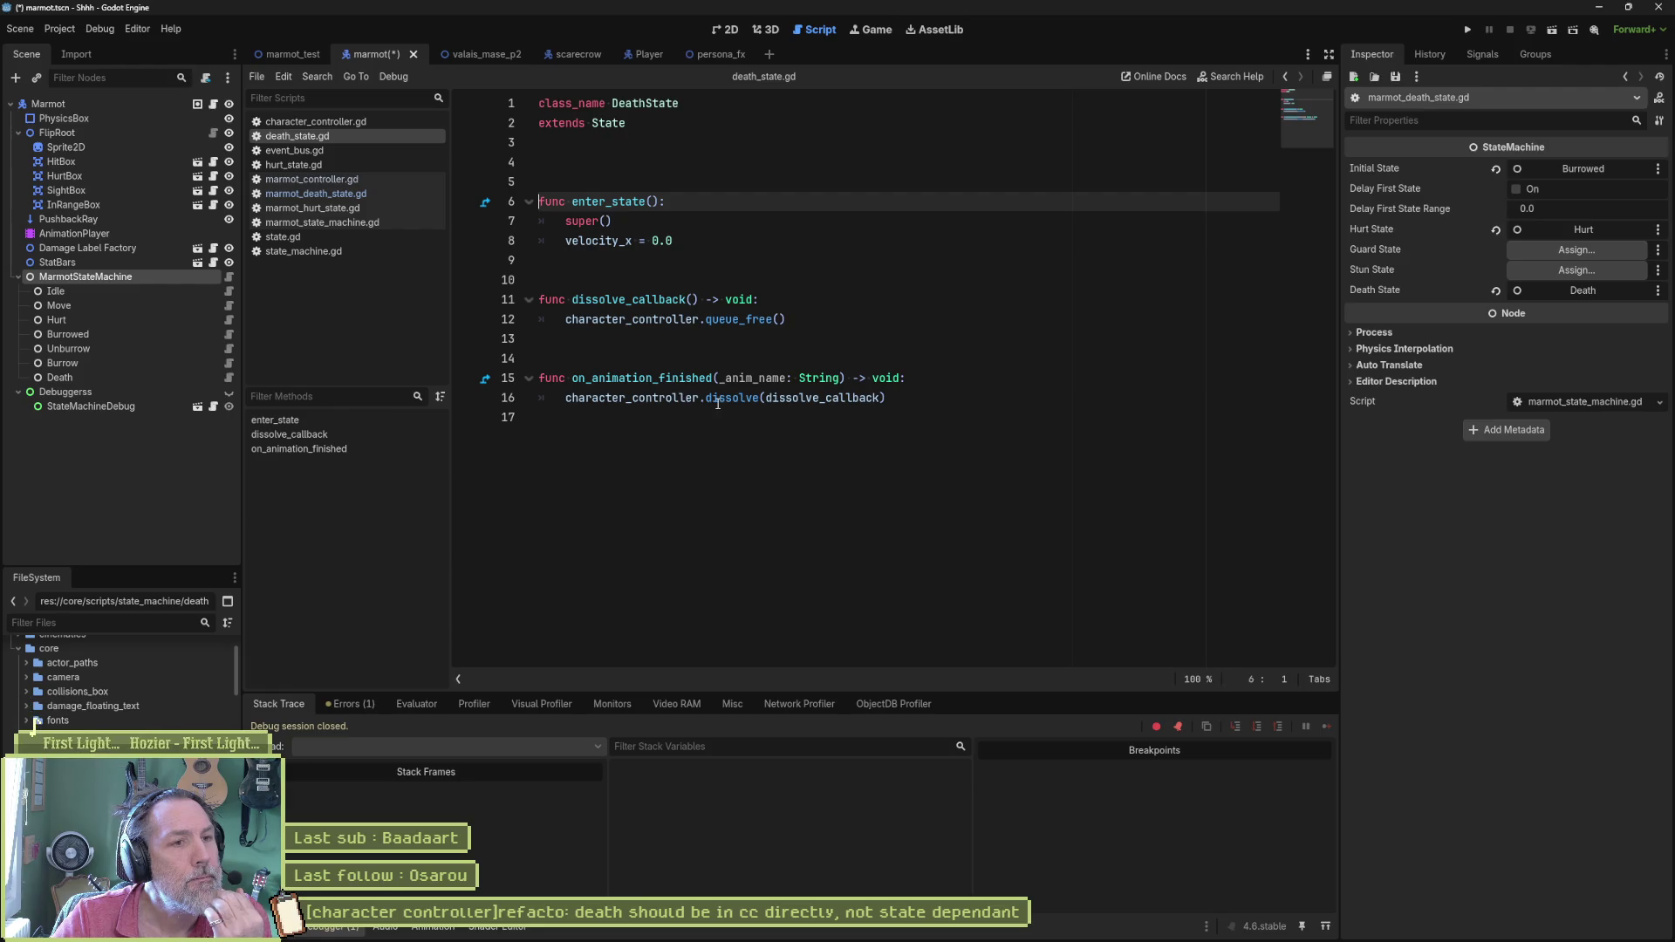
{"action": "left_click", "coordinate": [309, 252]}
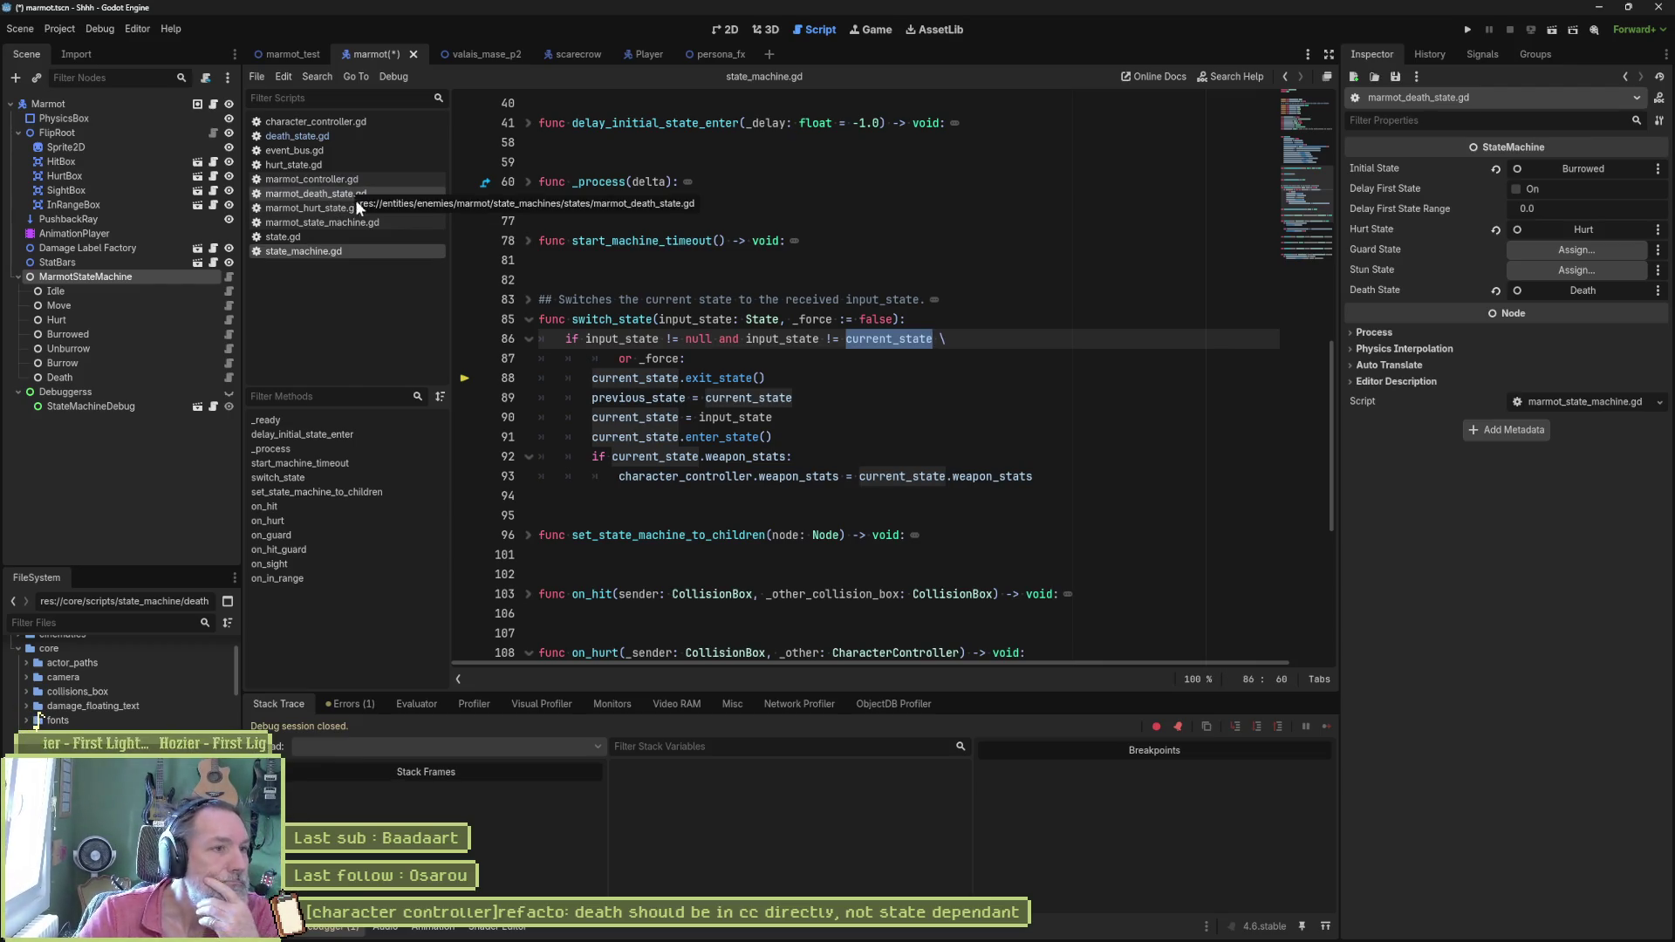
{"action": "left_click", "coordinate": [315, 209]}
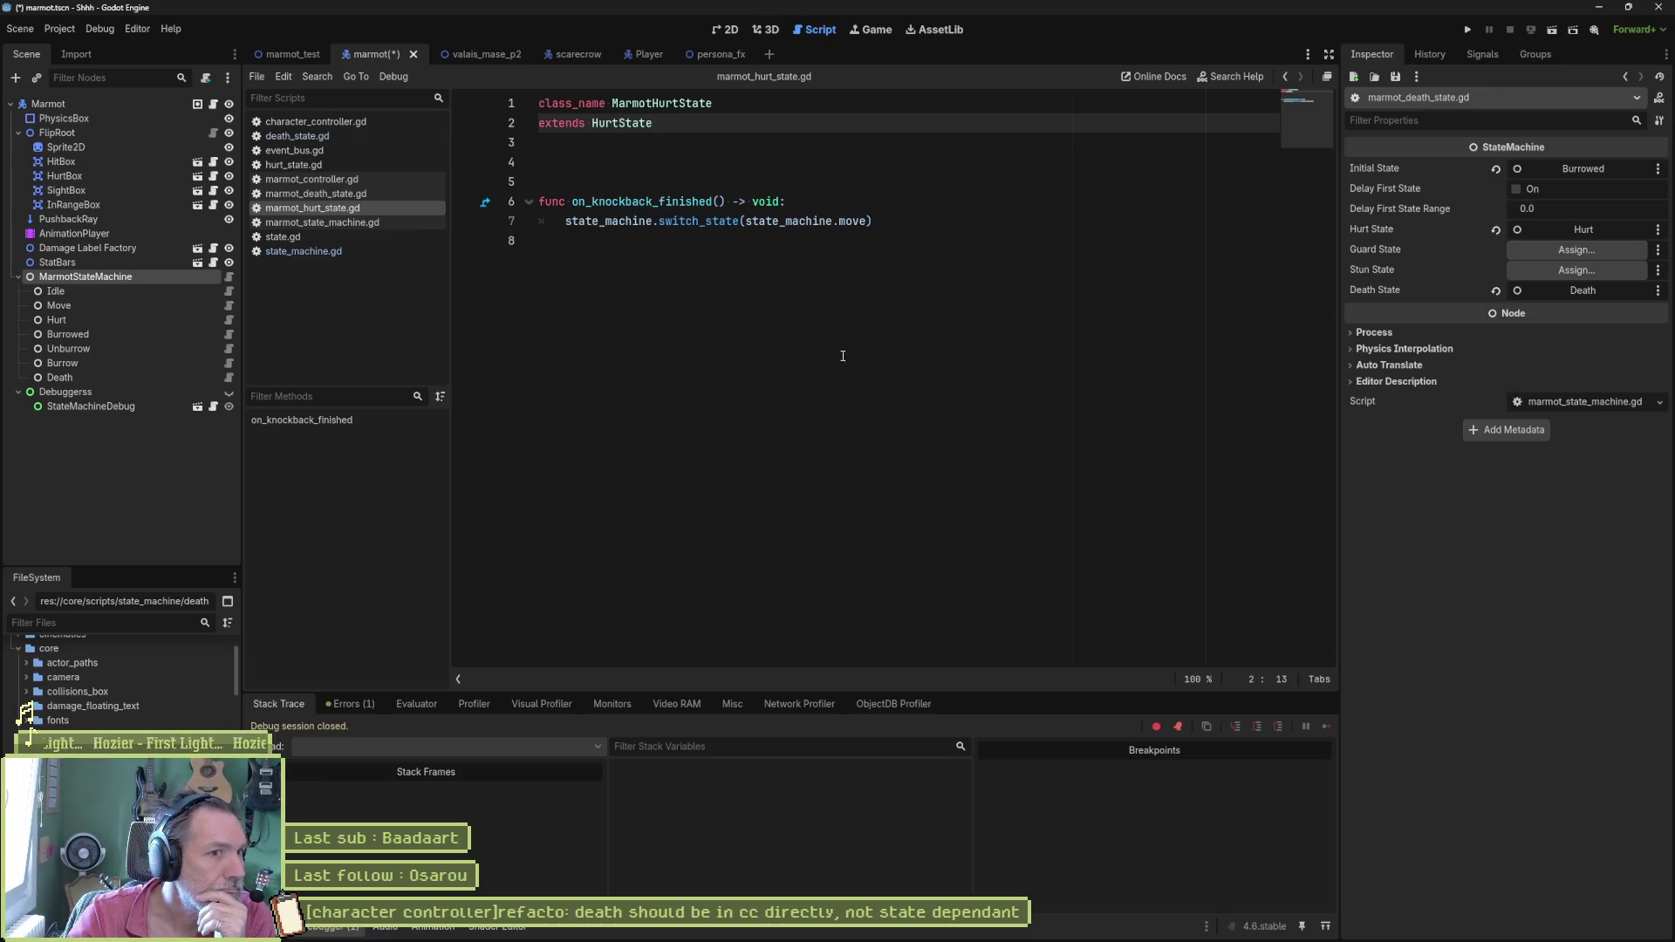
{"action": "left_click", "coordinate": [294, 165]}
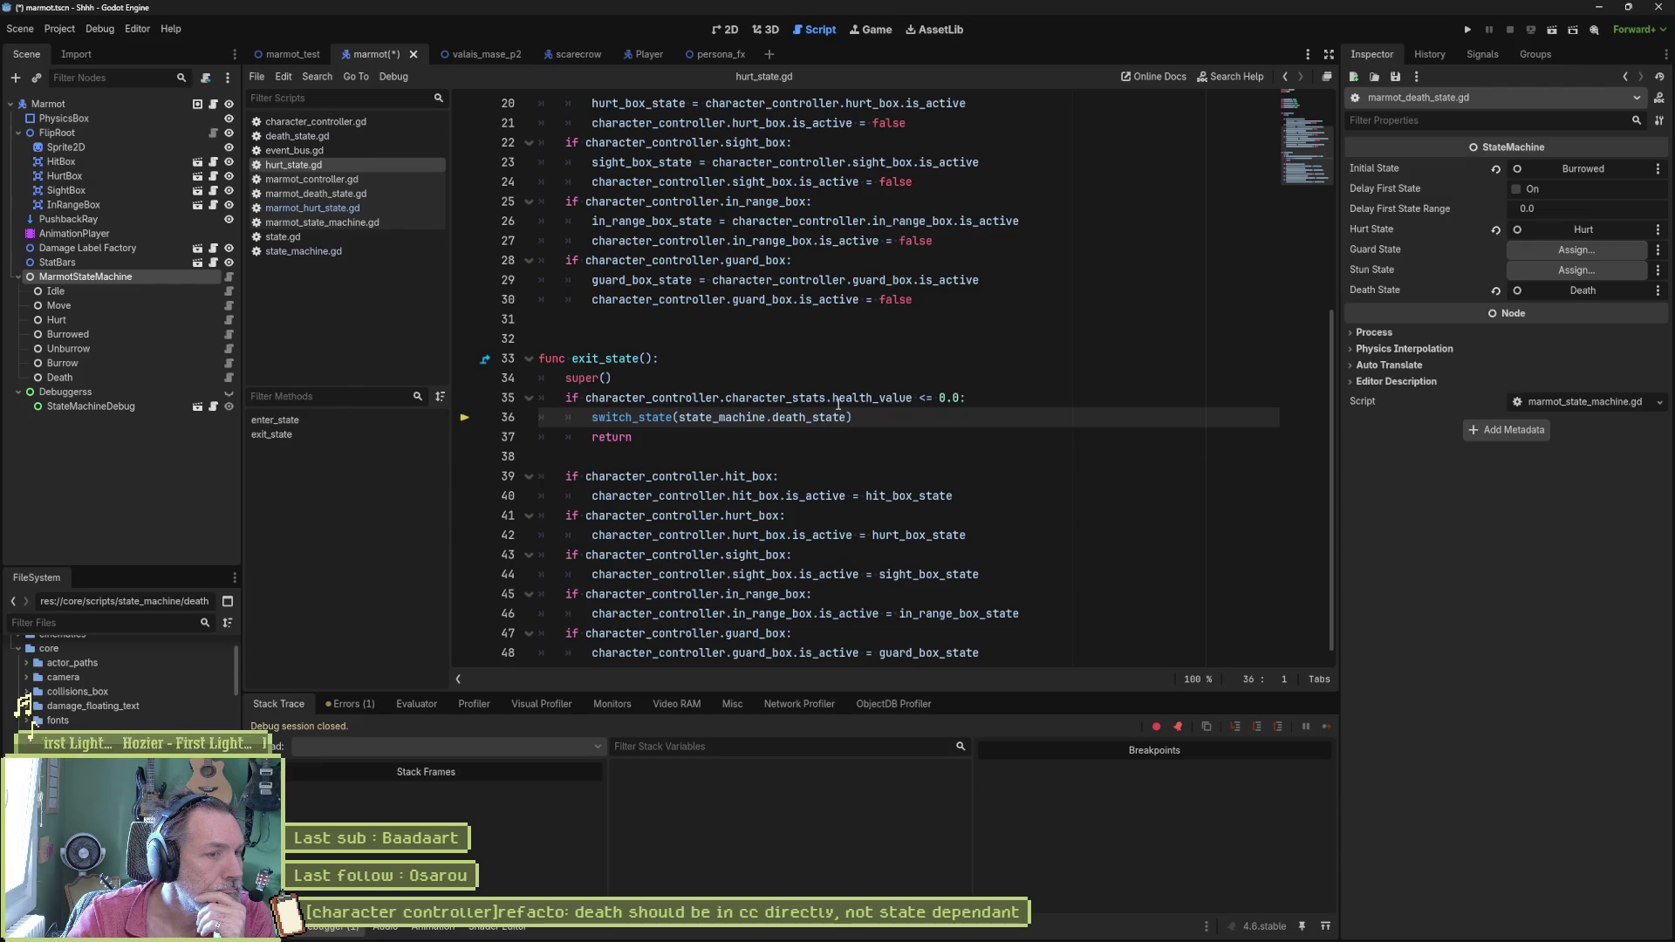
{"action": "left_click_drag", "start_coordinate": [674, 435], "coordinate": [612, 377]}
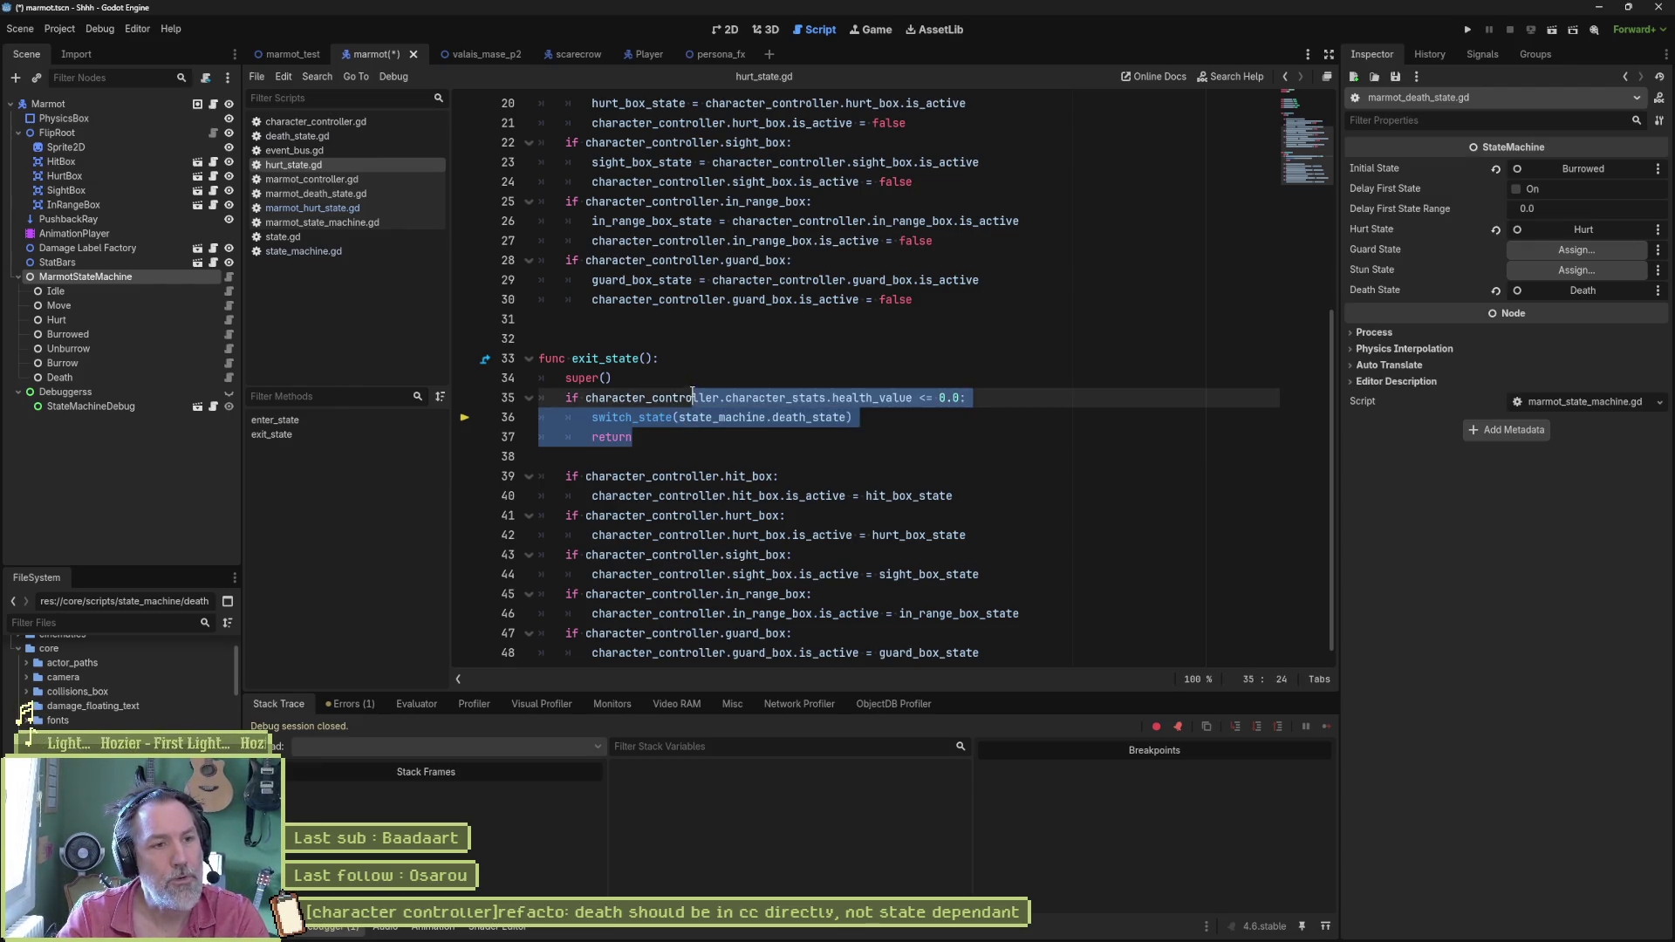
Step: Move the zero-health death_state check from exit_state to the end of enter_state
{"action": "key", "text": "BackSpace"}
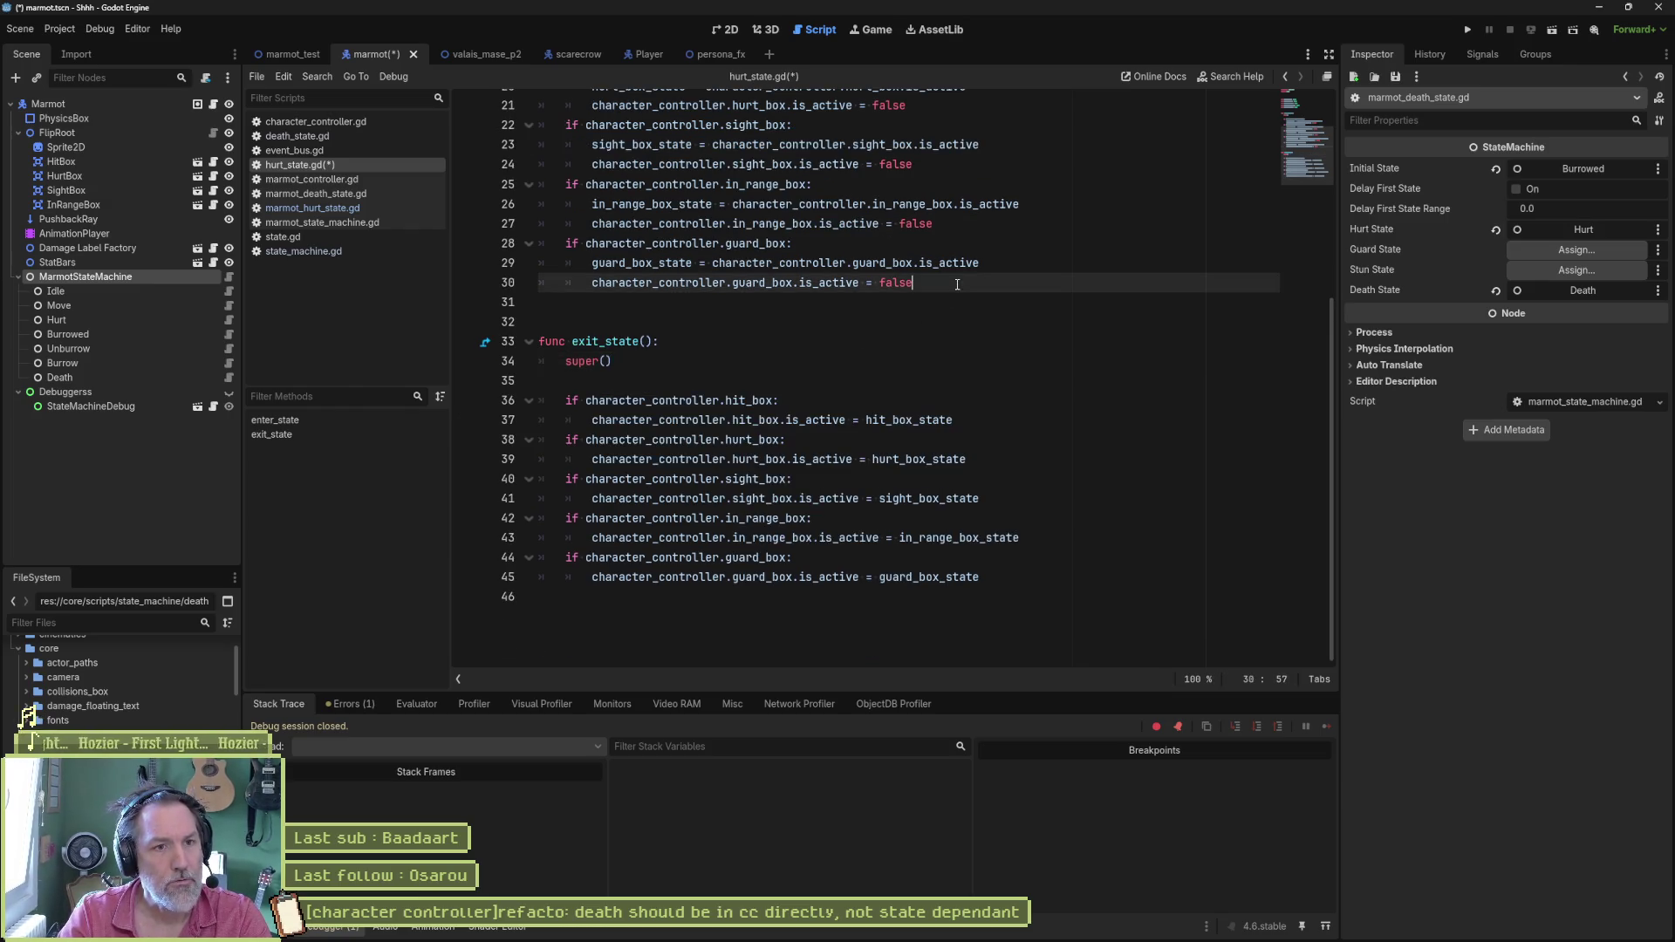
{"action": "left_click", "coordinate": [964, 283]}
{"action": "key", "text": "Return"}
{"action": "type", "text": "if character_controller.character_stats.health_value <= 0.0: \t\tswitch_state(state_machine.death_state) \t\treturn"}
{"action": "key", "text": "Return"}
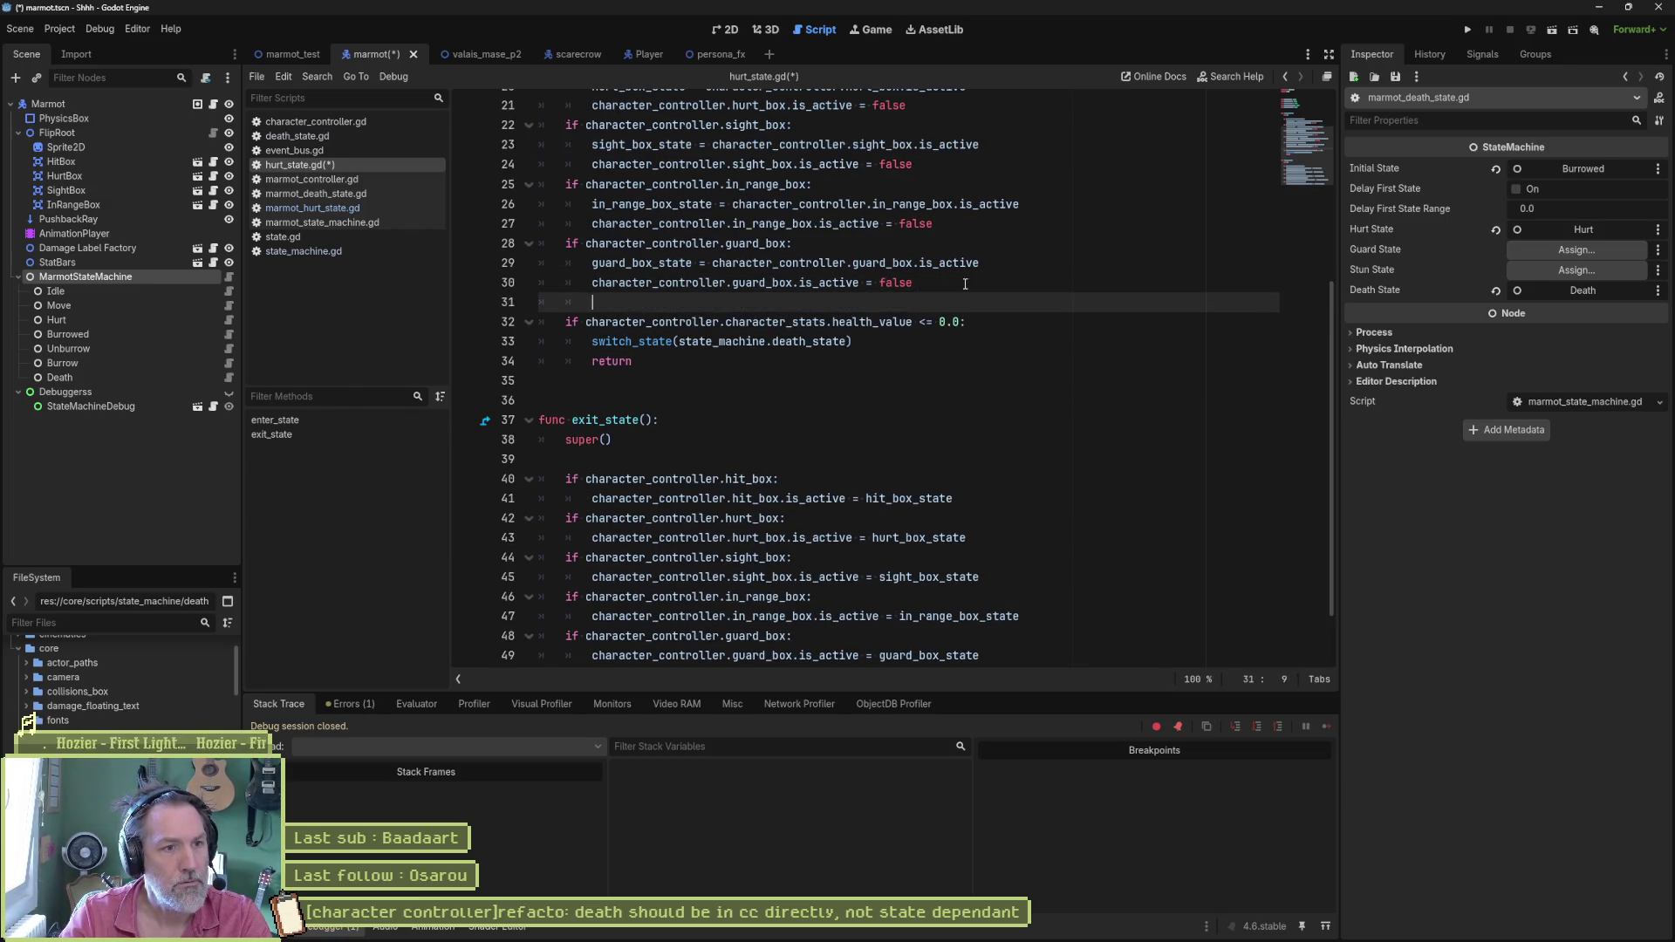
Step: Remove the leftover return line and blank line after super(), then run the game to test
{"action": "triple_click", "coordinate": [768, 360]}
{"action": "key", "text": "BackSpace"}
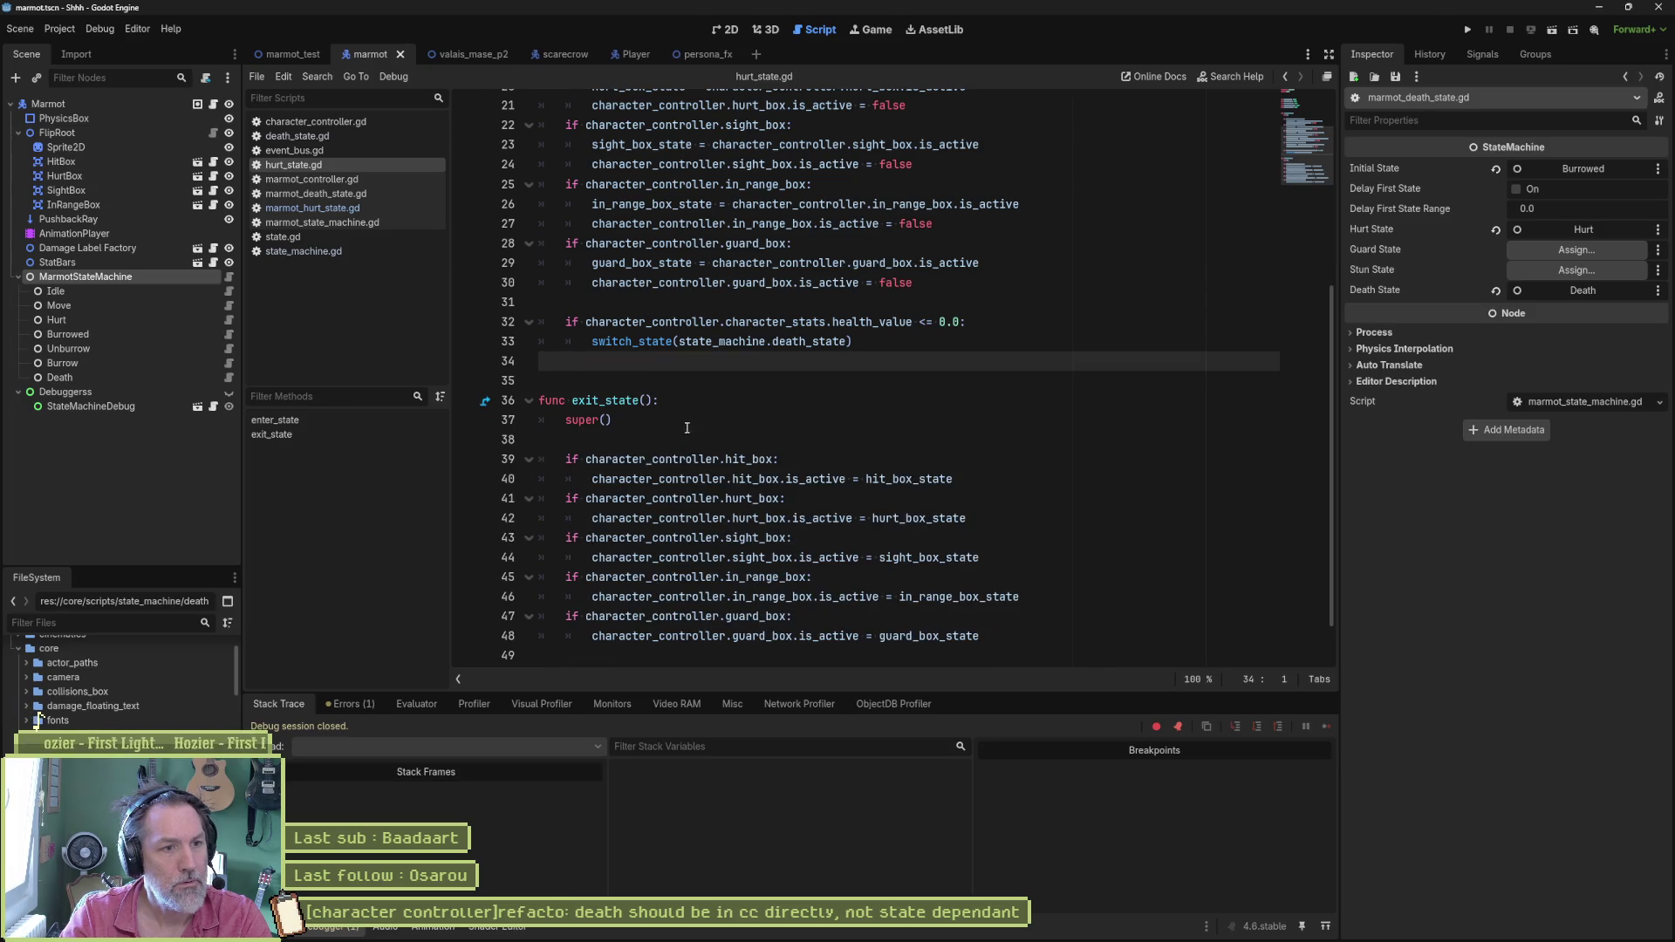
{"action": "left_click", "coordinate": [691, 439]}
{"action": "key", "text": "Delete"}
{"action": "key", "text": "F5"}
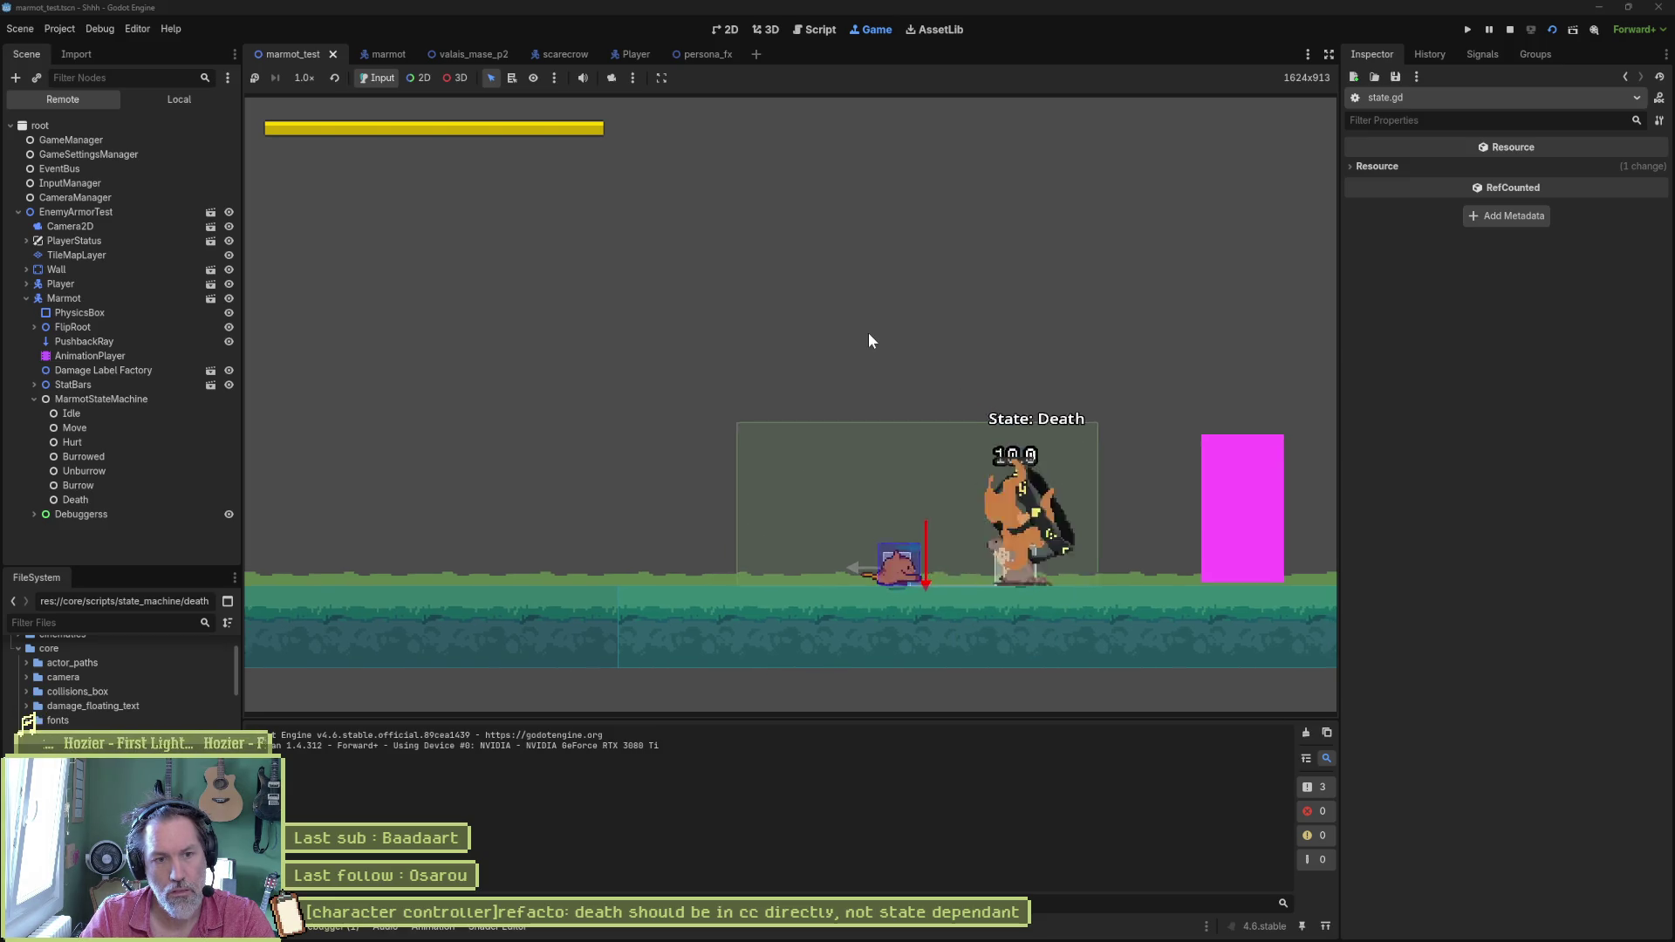
Step: Stop the test, run the marmot test once more and stop it again
{"action": "key", "text": "F8"}
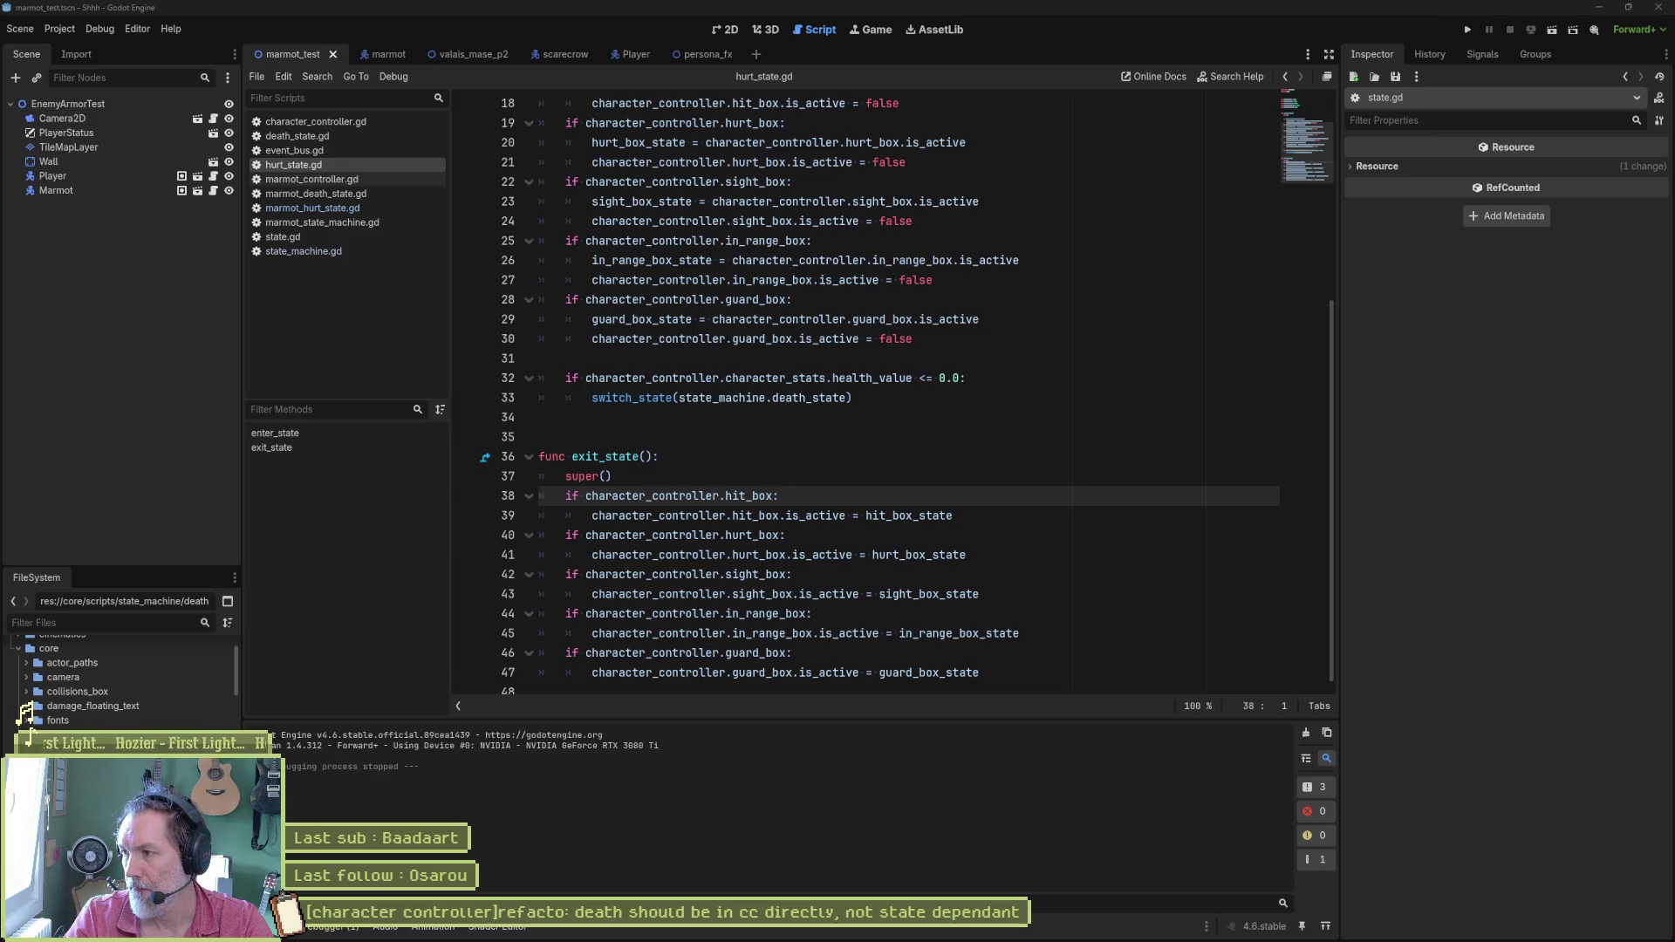
{"action": "left_click", "coordinate": [1098, 597]}
{"action": "key", "text": "F5"}
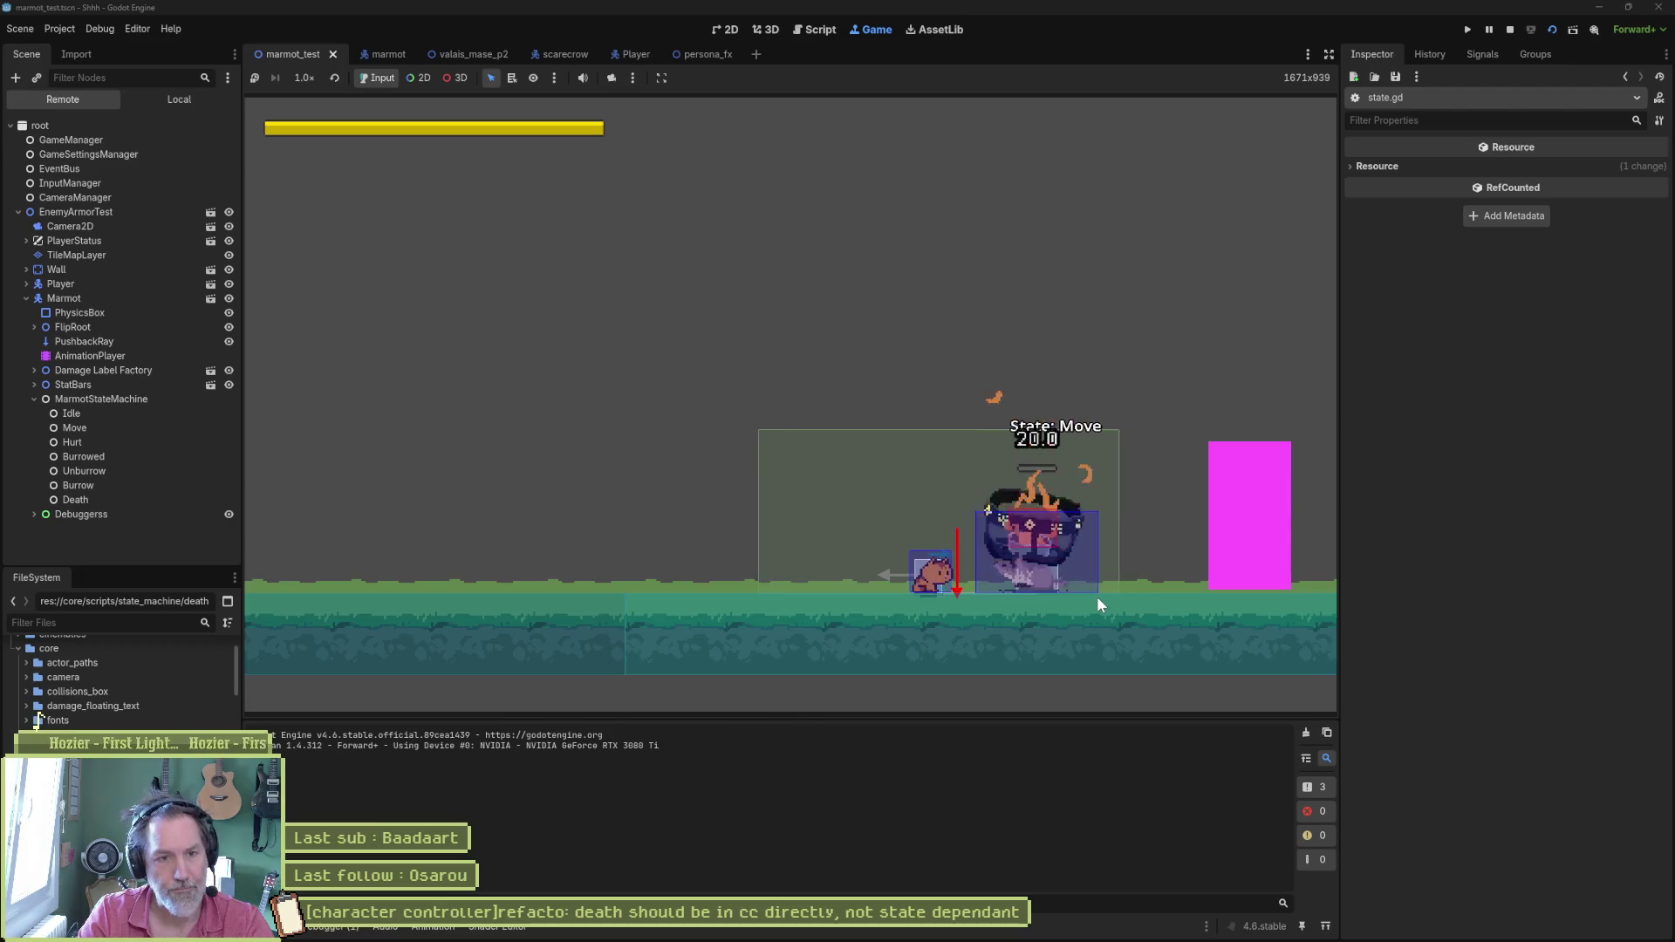
{"action": "key", "text": "F8"}
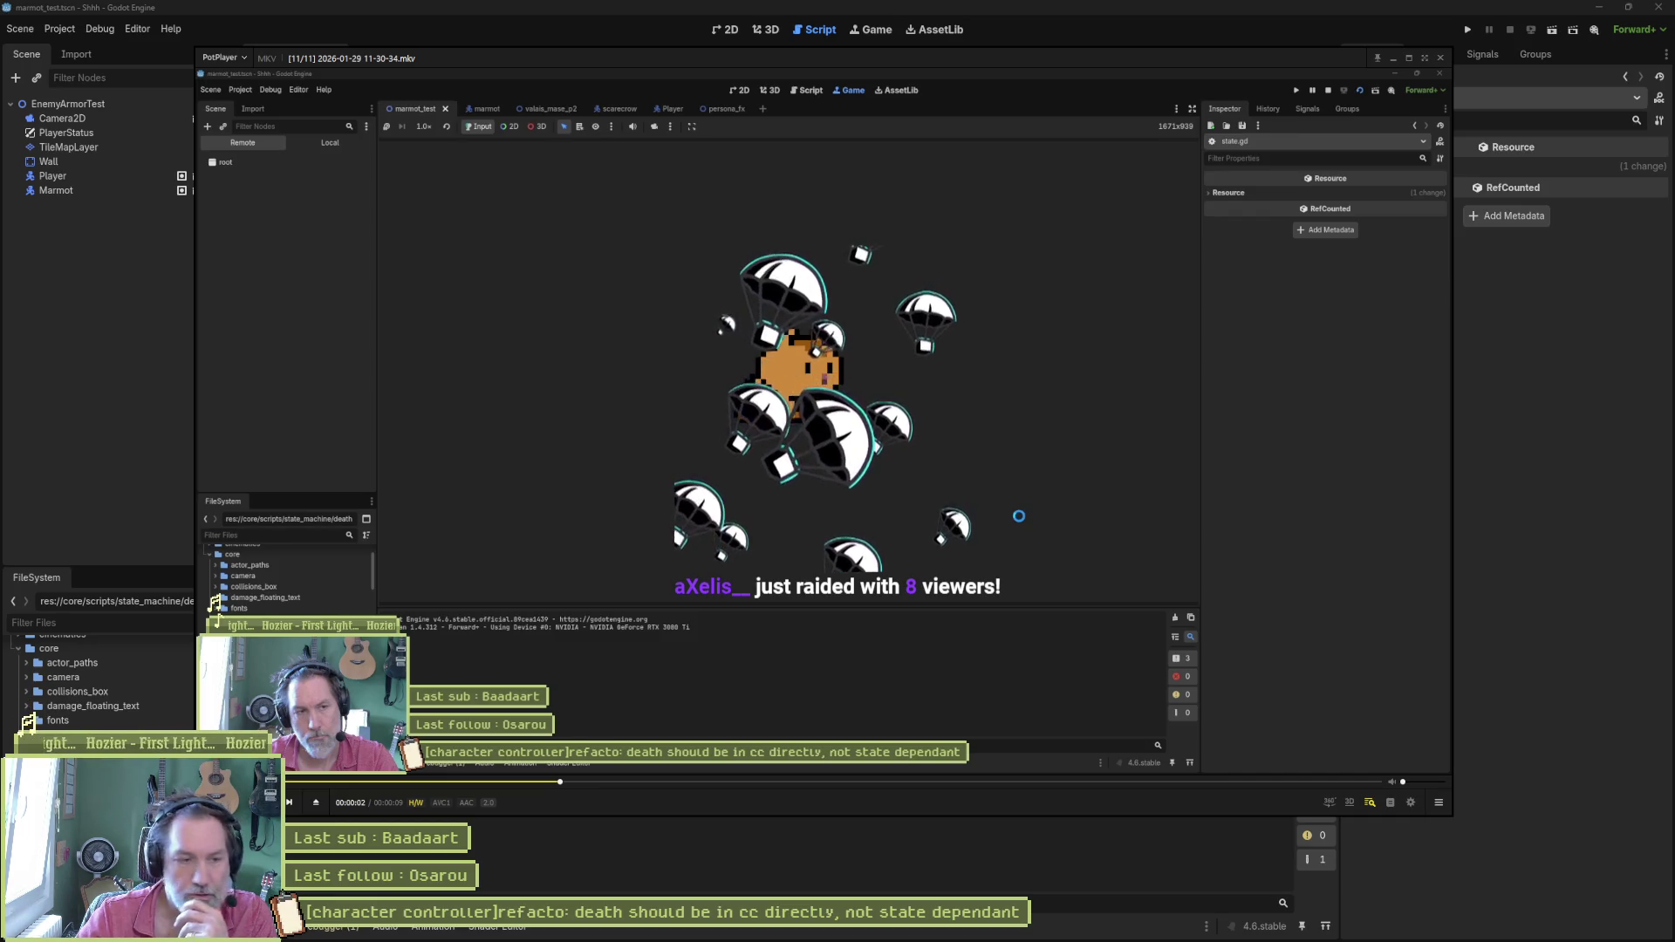
Step: Resume playback of the recorded test run where the marmot reaches State: Death
{"action": "key", "text": "space"}
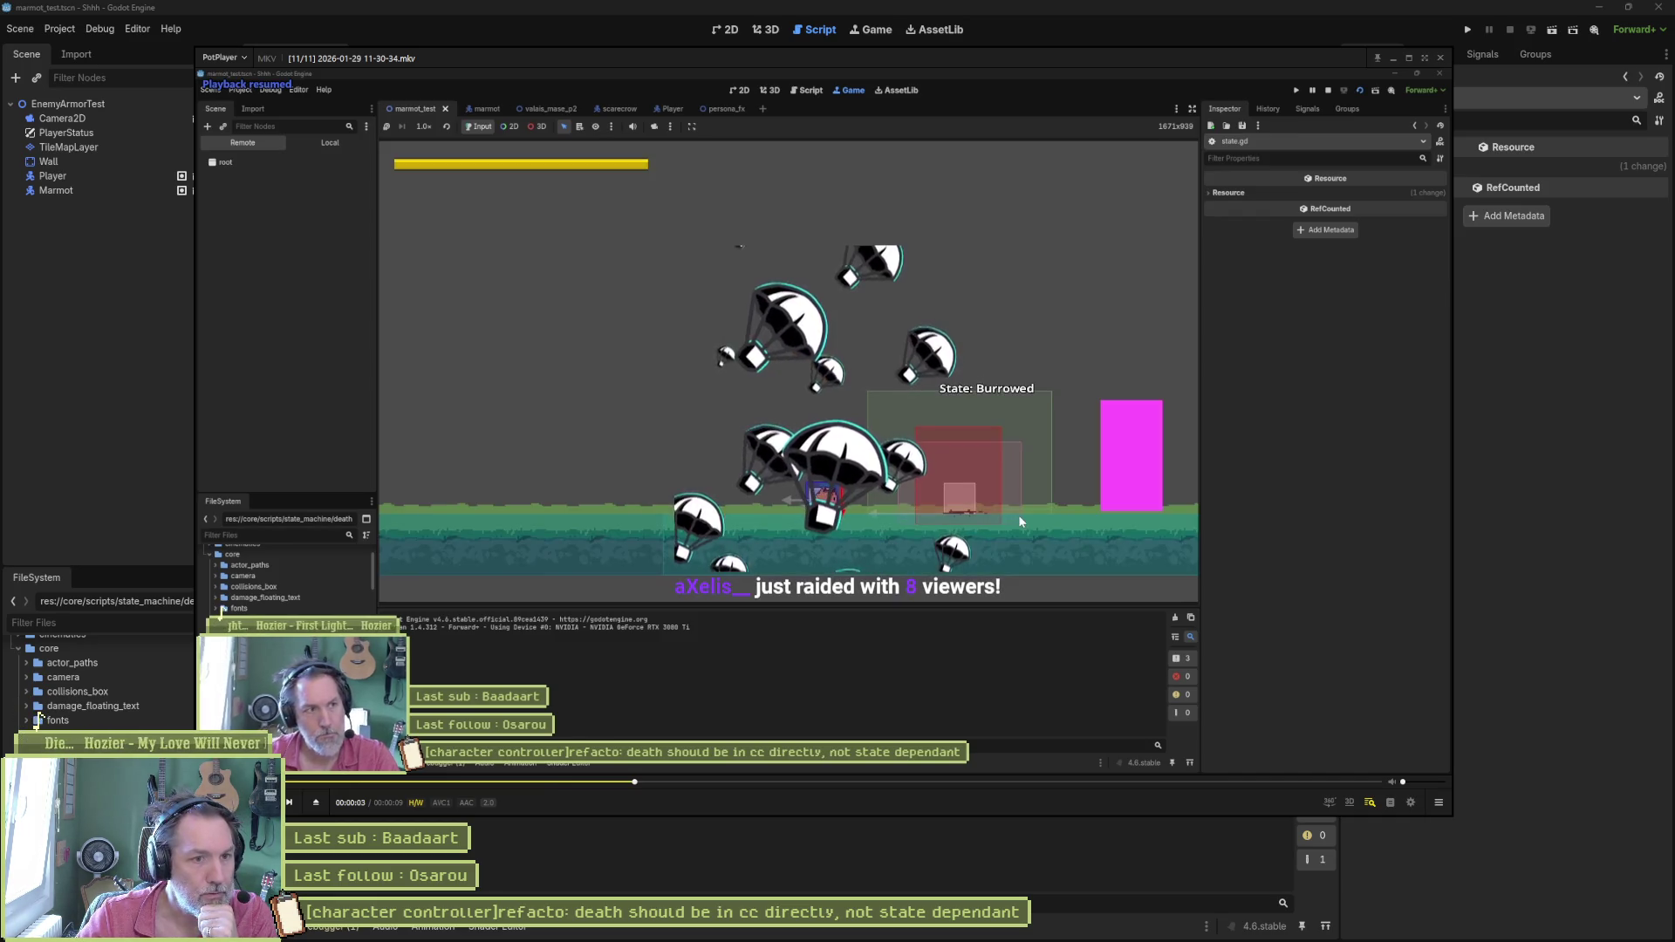
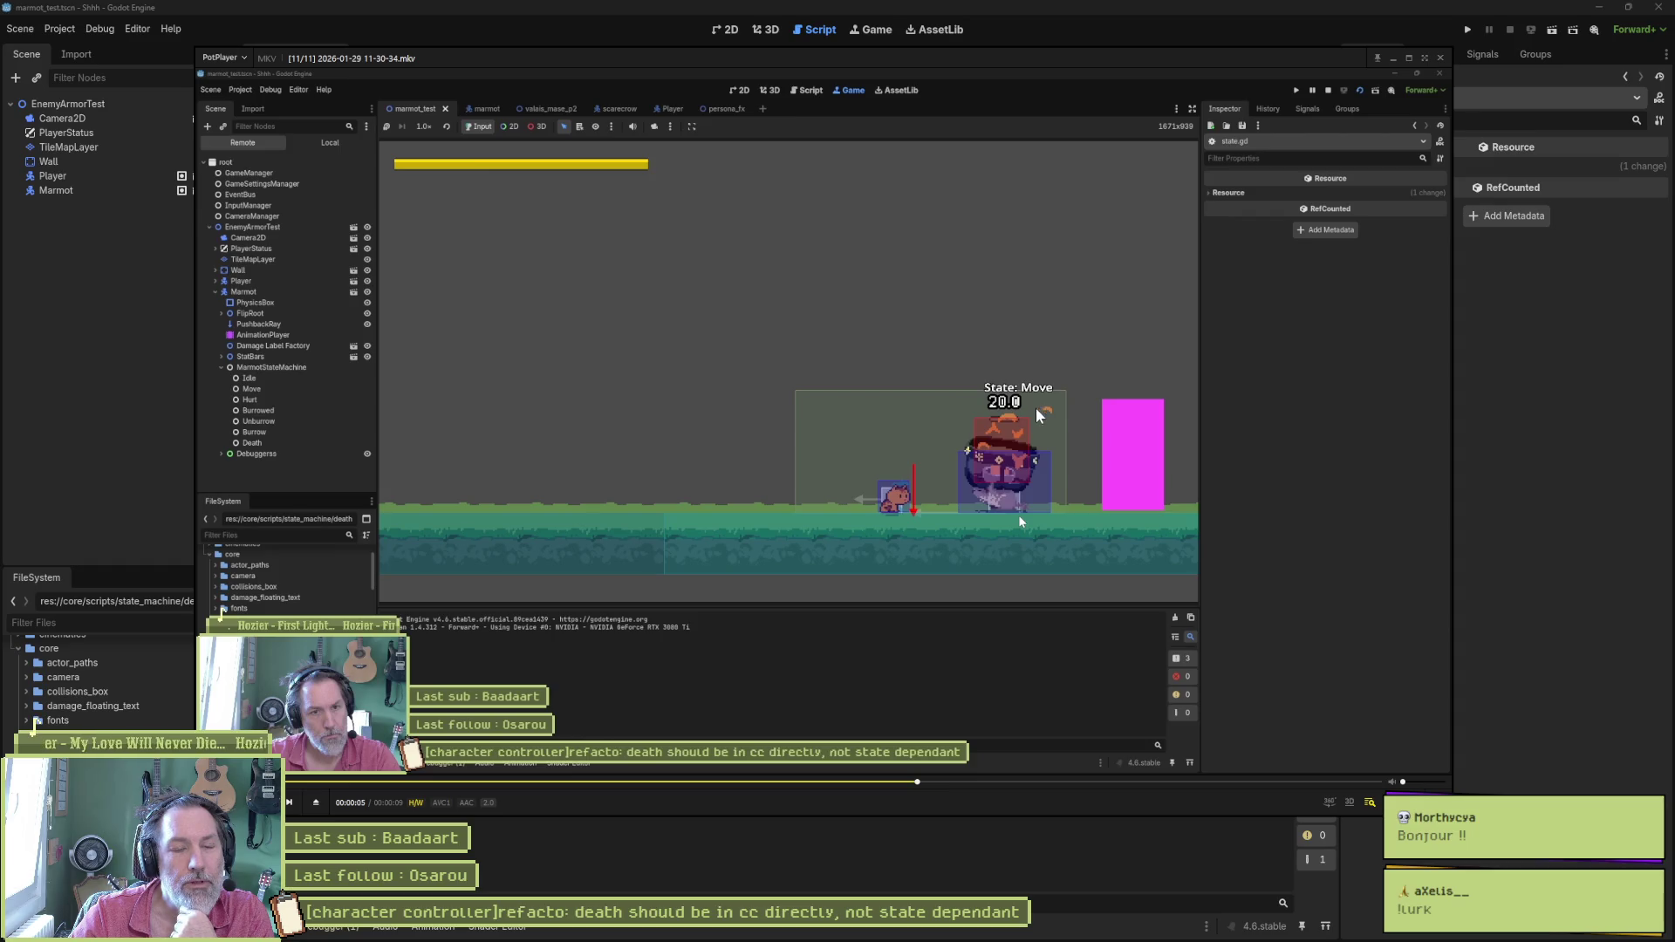
Step: Return to Godot and review death_state.gd's dissolve callback and queue_free lines via marmot_death_state.gd
{"action": "left_click", "coordinate": [1093, 35]}
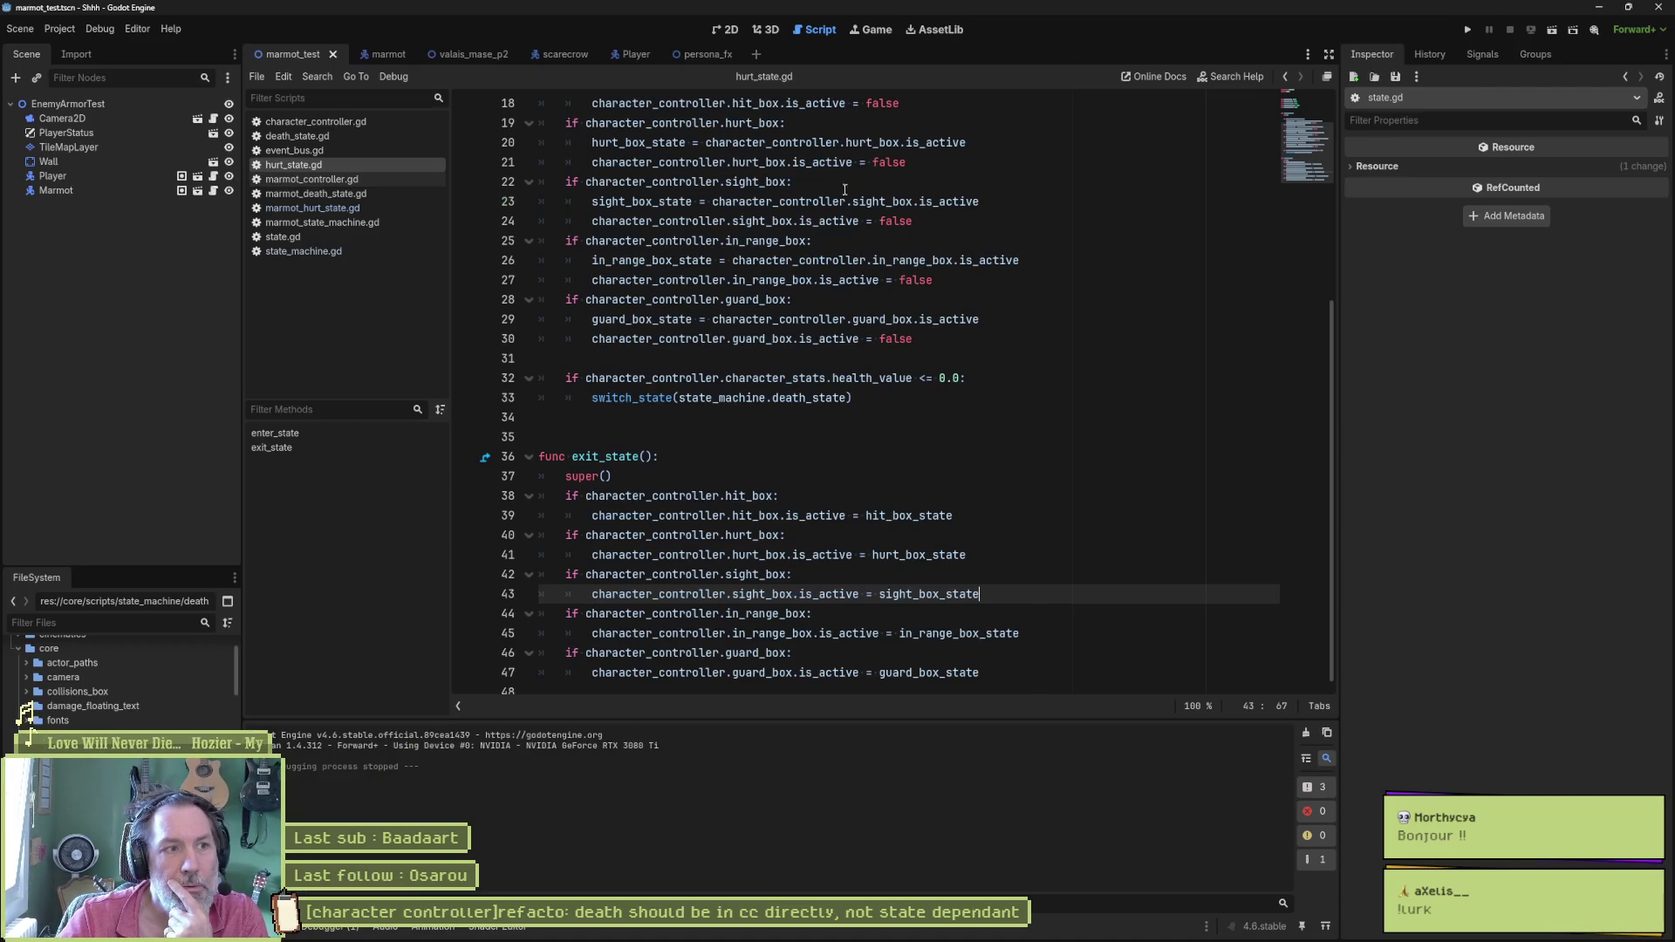
{"action": "left_click", "coordinate": [314, 192]}
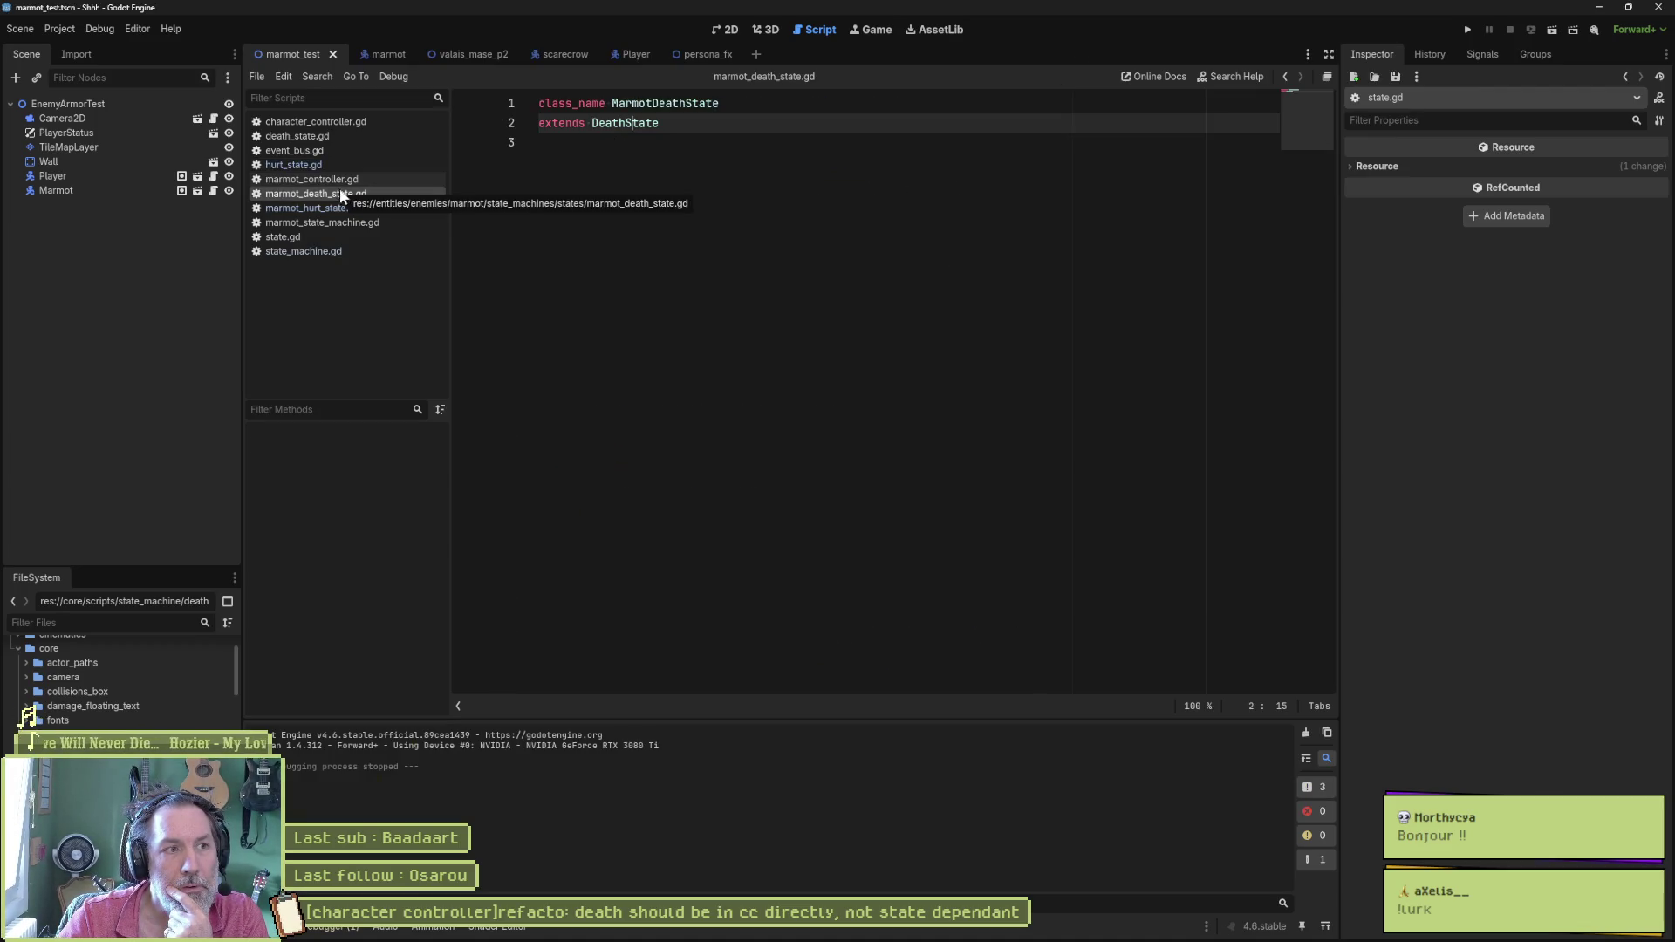
{"action": "left_click", "coordinate": [289, 135]}
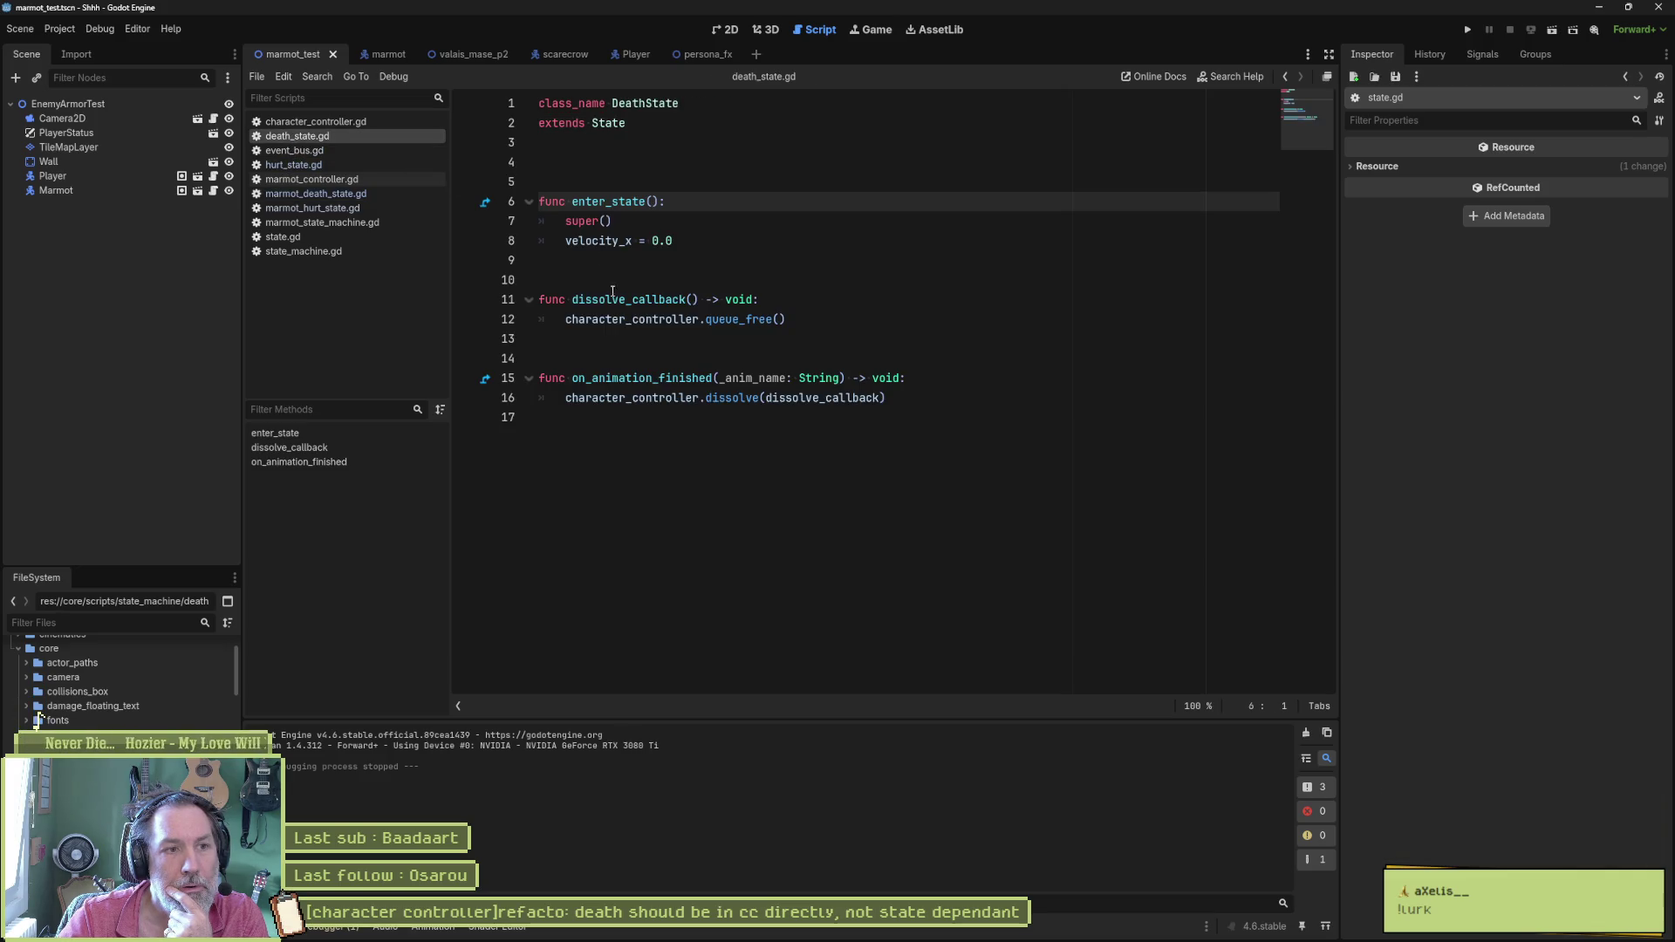
{"action": "double_click", "coordinate": [817, 396]}
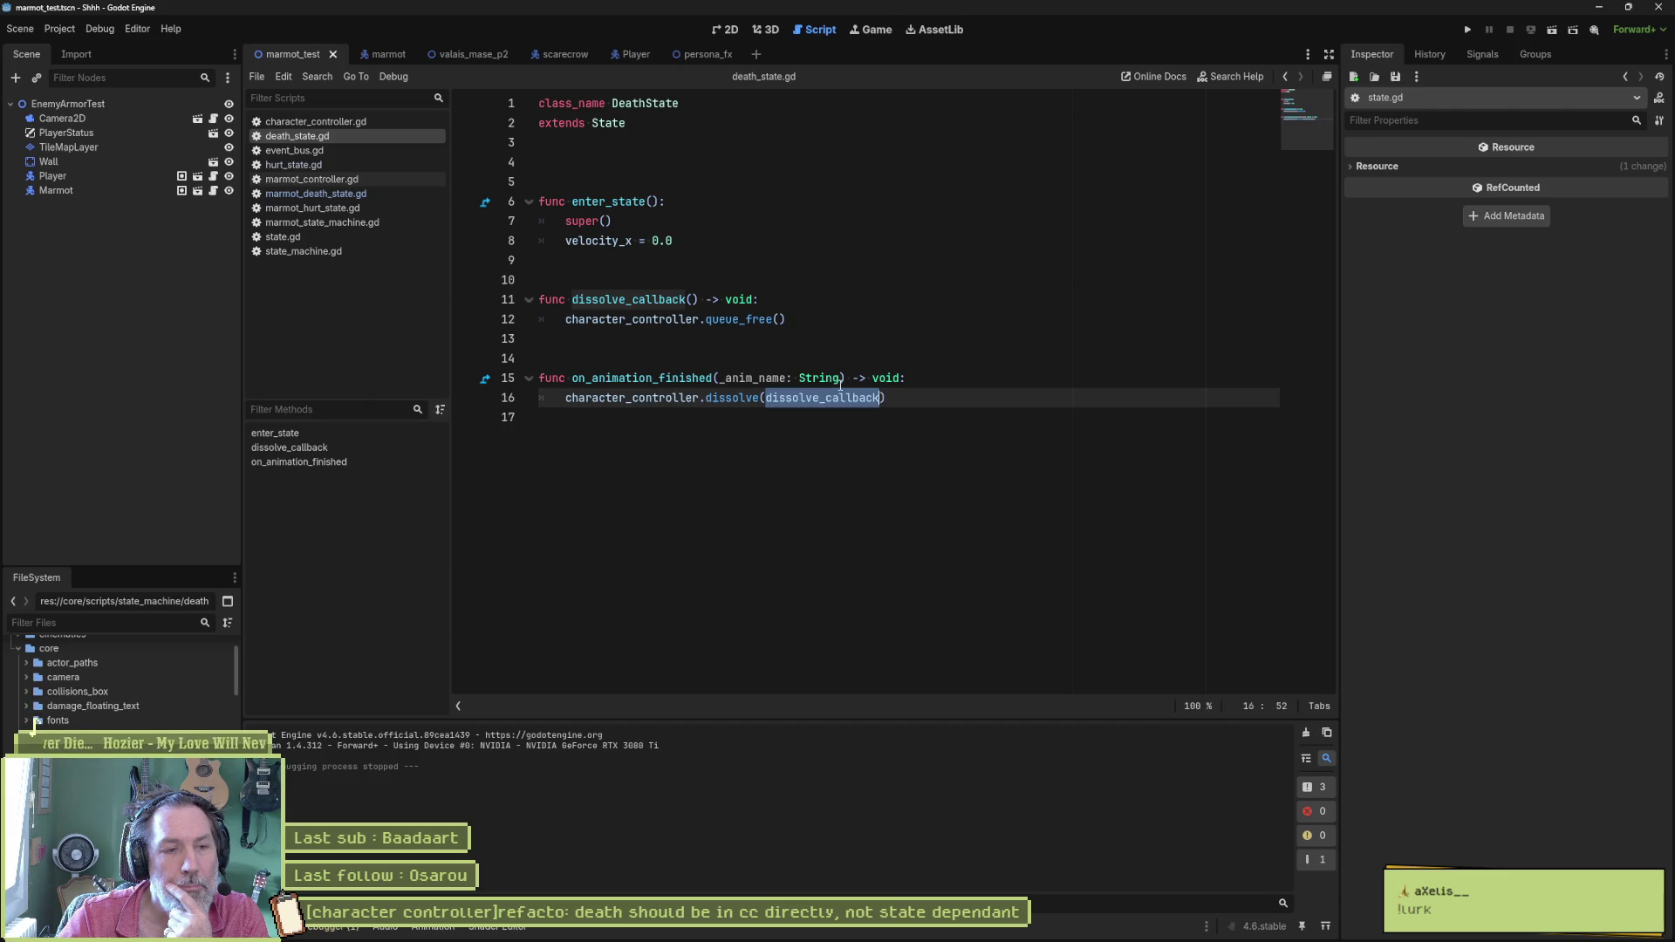
{"action": "left_click_drag", "start_coordinate": [791, 319], "coordinate": [513, 318]}
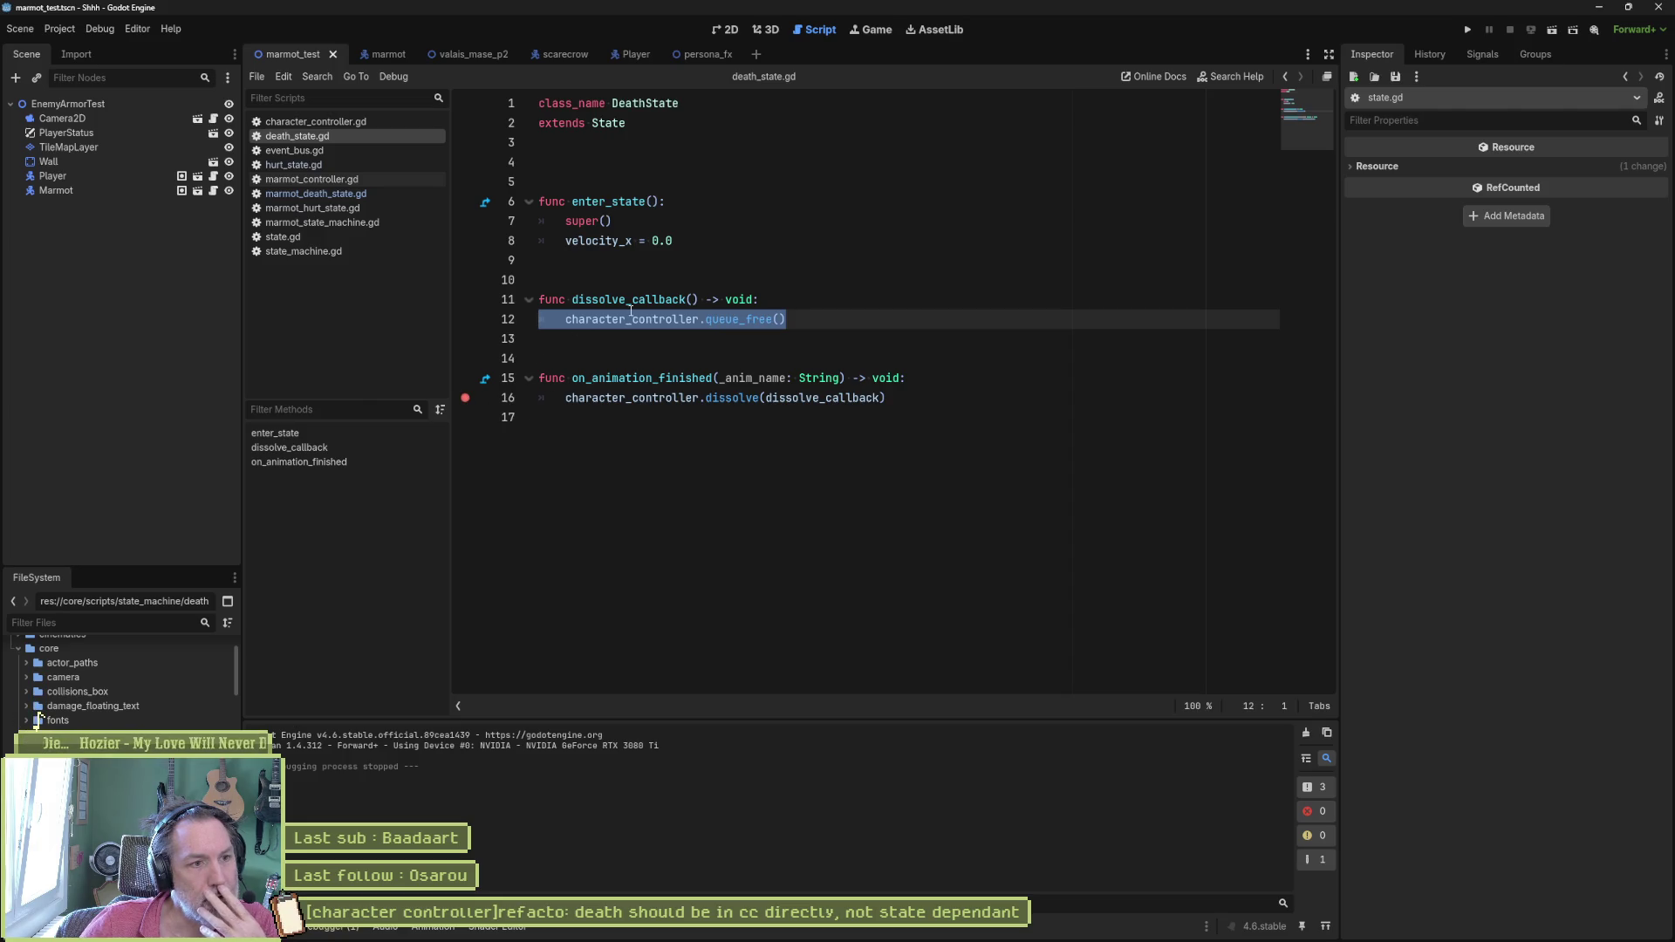
Step: Breakpoint the queue_free line, run the project to test death behaviour, then stop it
{"action": "left_click", "coordinate": [597, 357]}
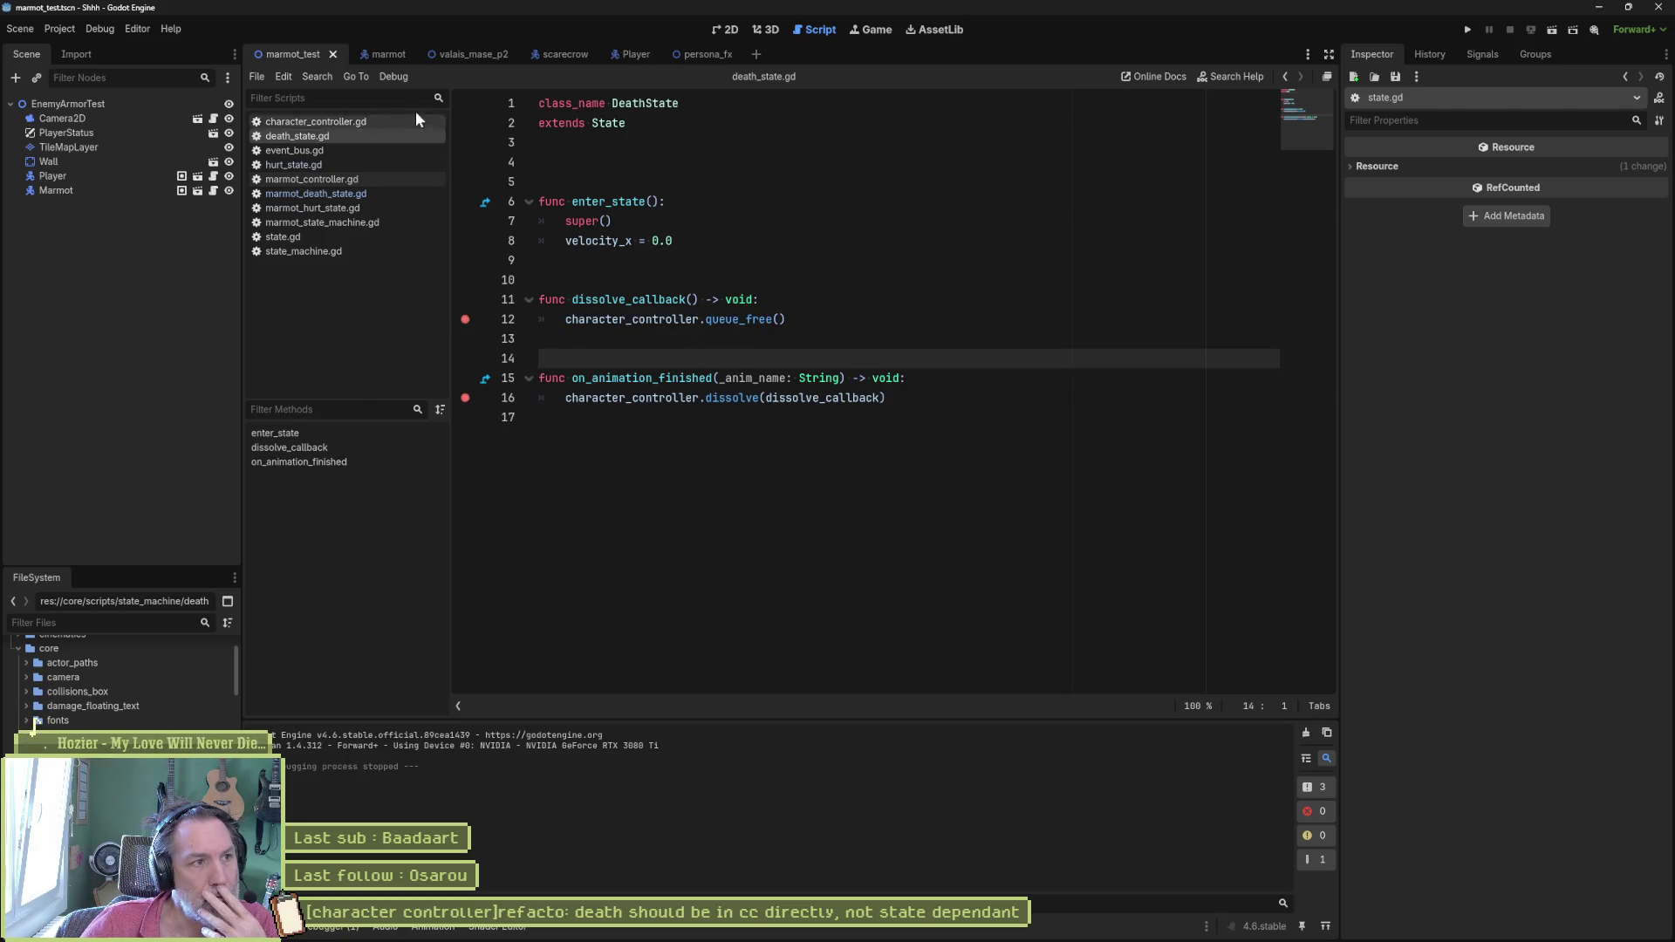
{"action": "key", "text": "F5"}
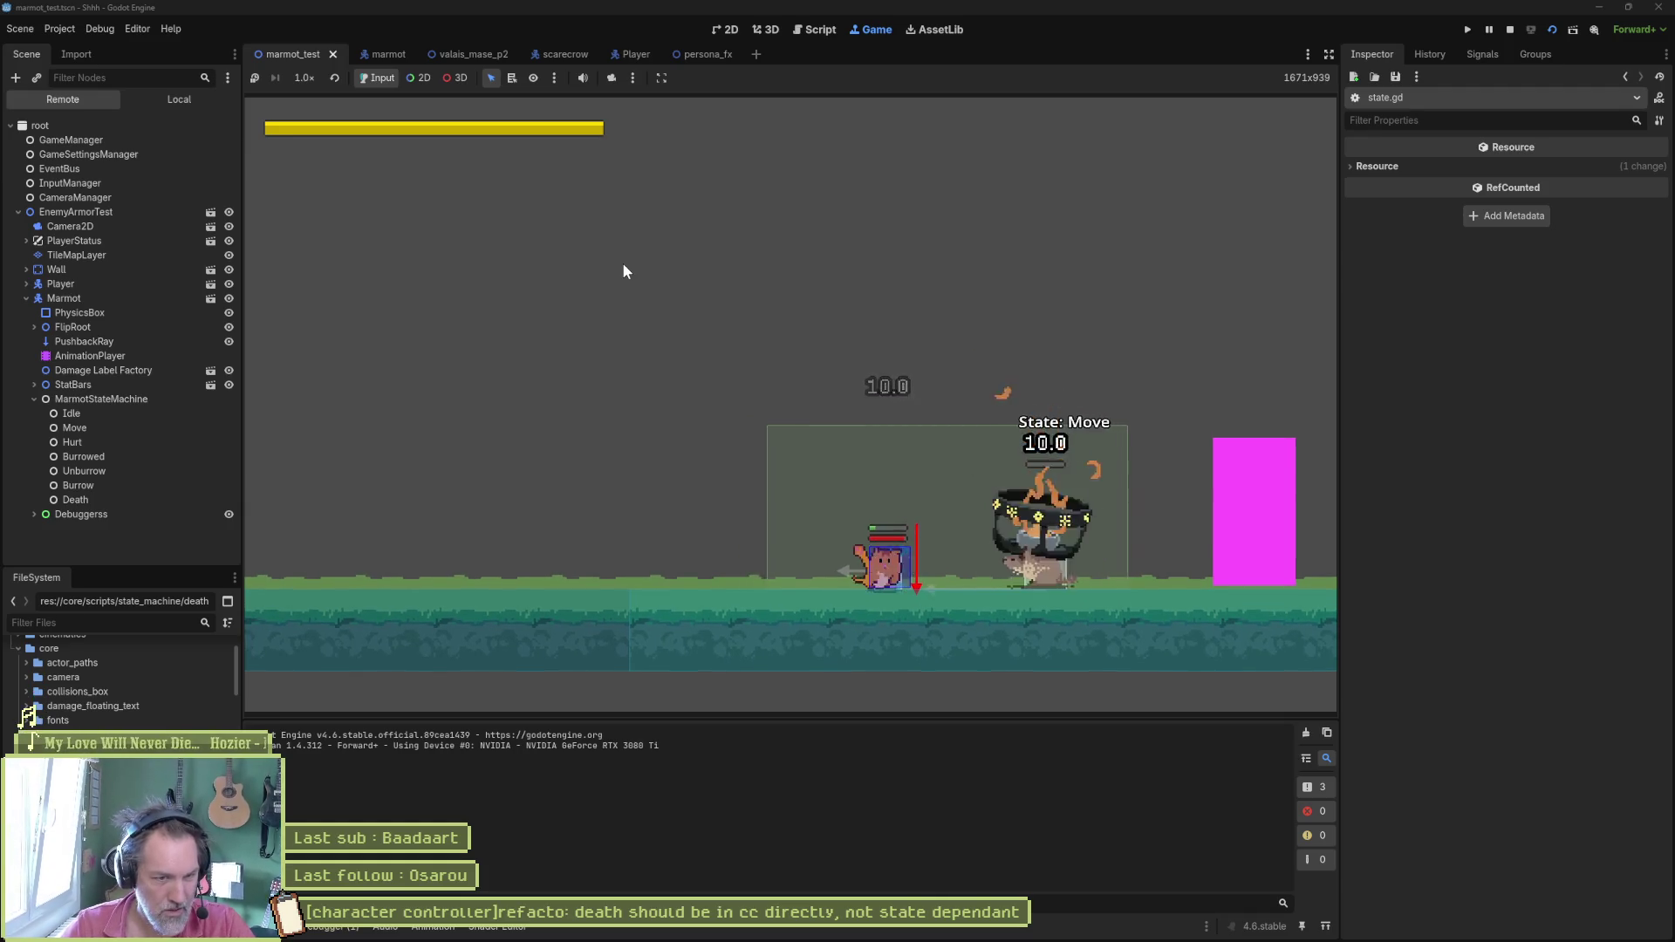
{"action": "key", "text": "F8"}
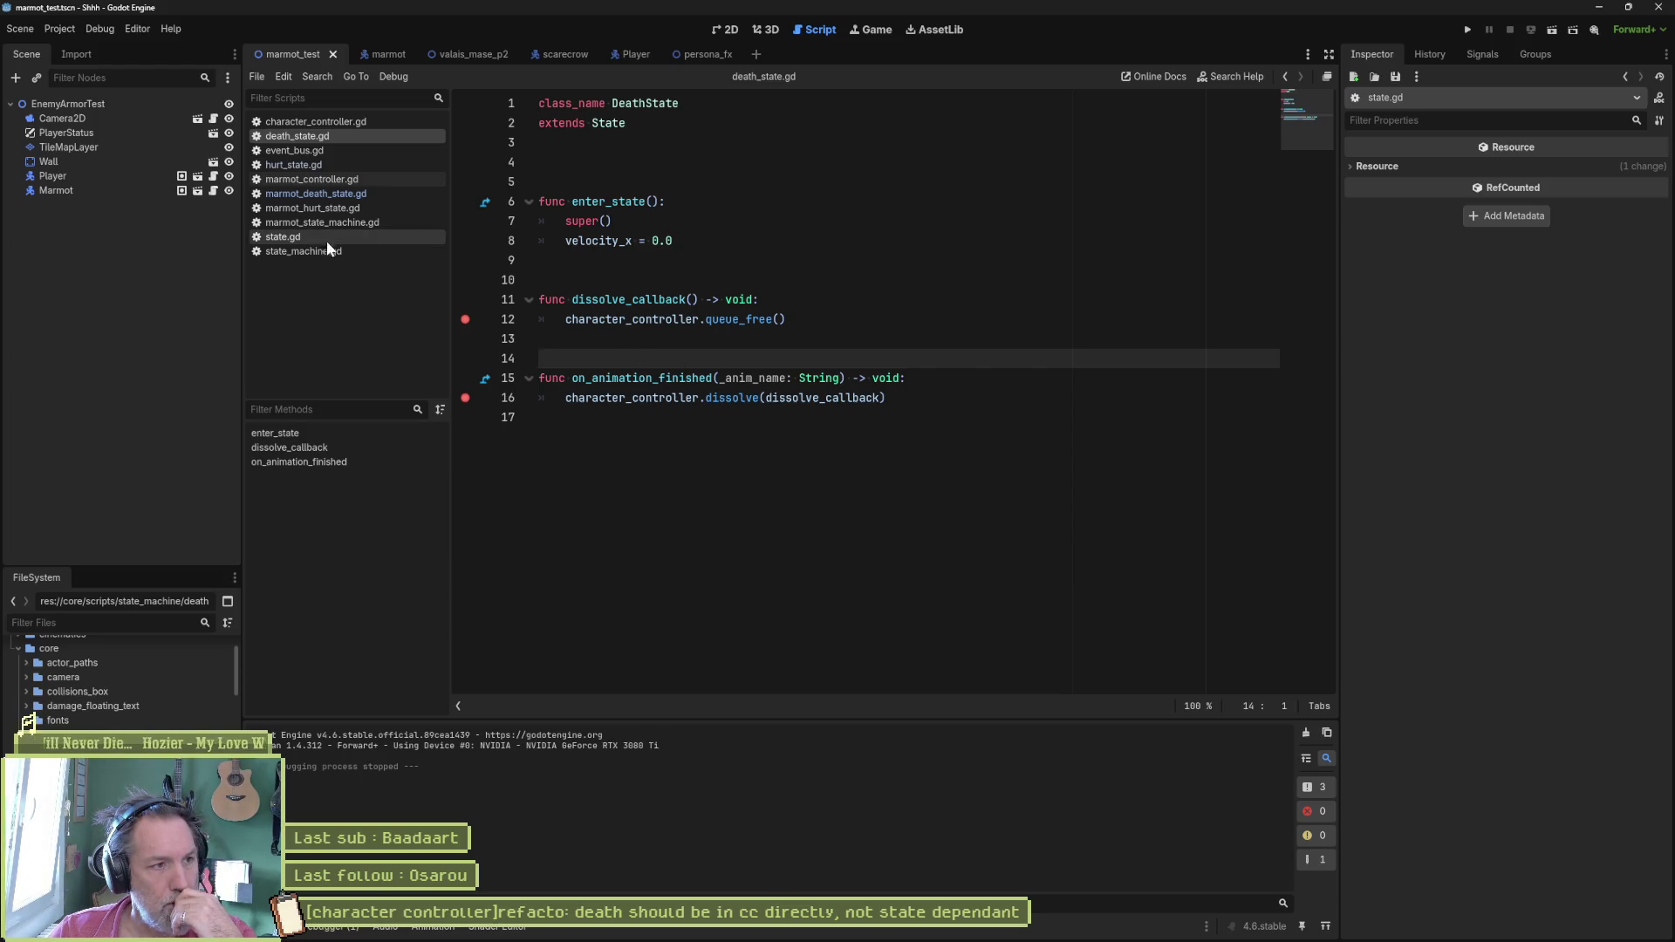
Step: Review hurt_state.gd's health check and death_state switch on lines 32–33
{"action": "left_click", "coordinate": [316, 164]}
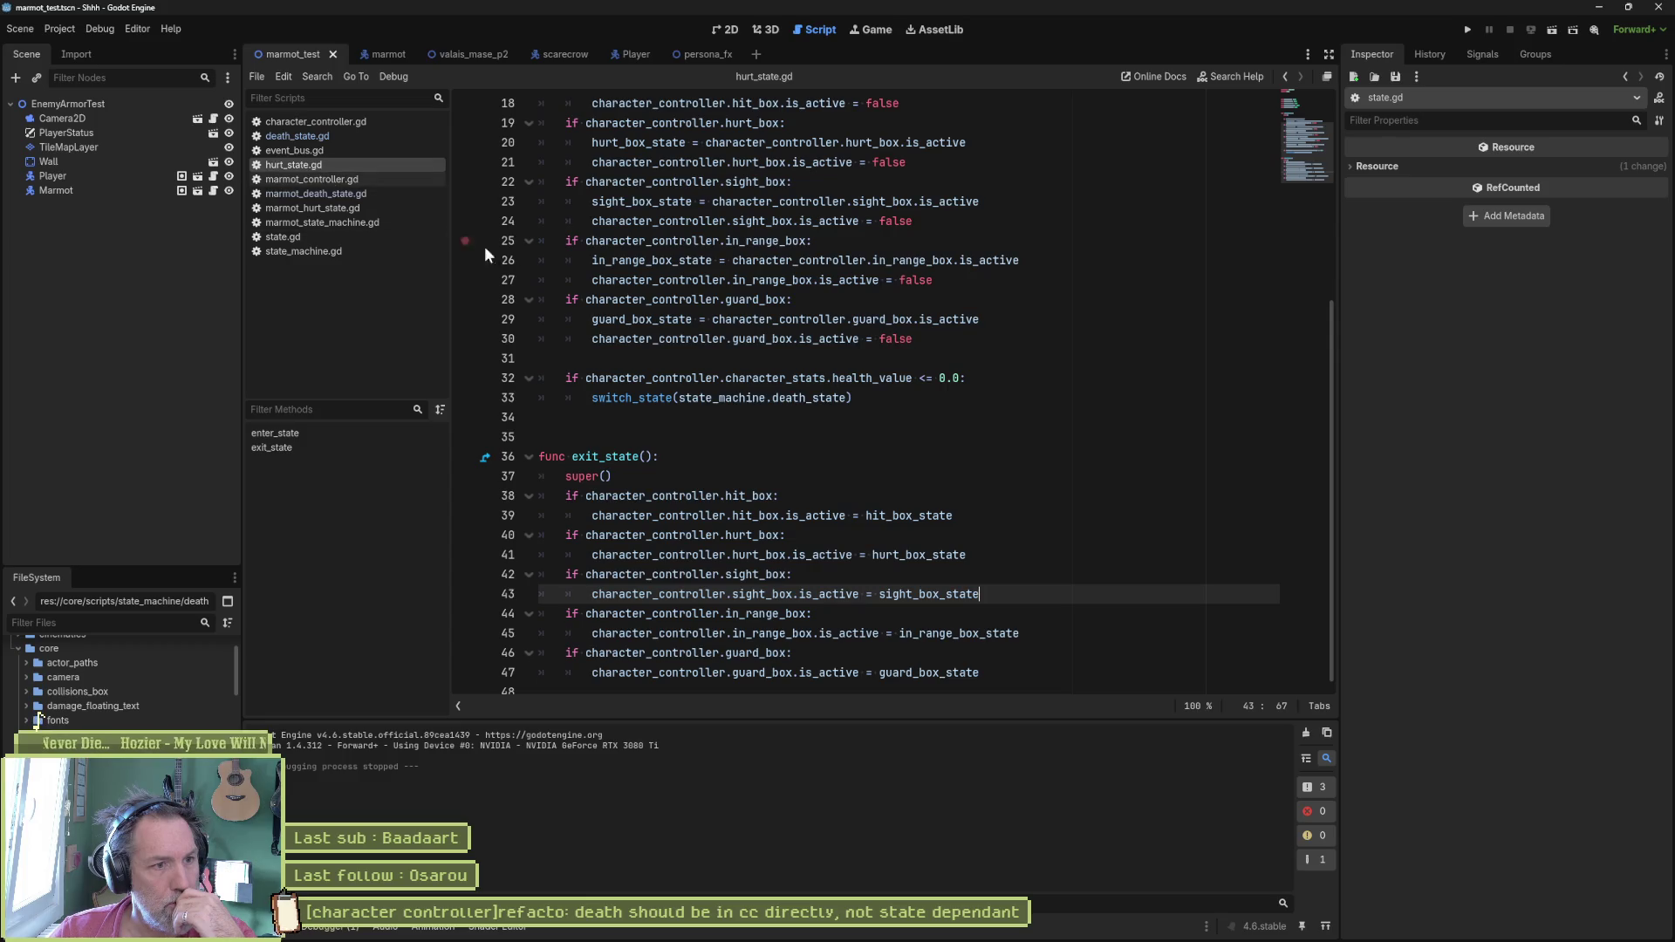
{"action": "left_click_drag", "start_coordinate": [586, 377], "coordinate": [1006, 384]}
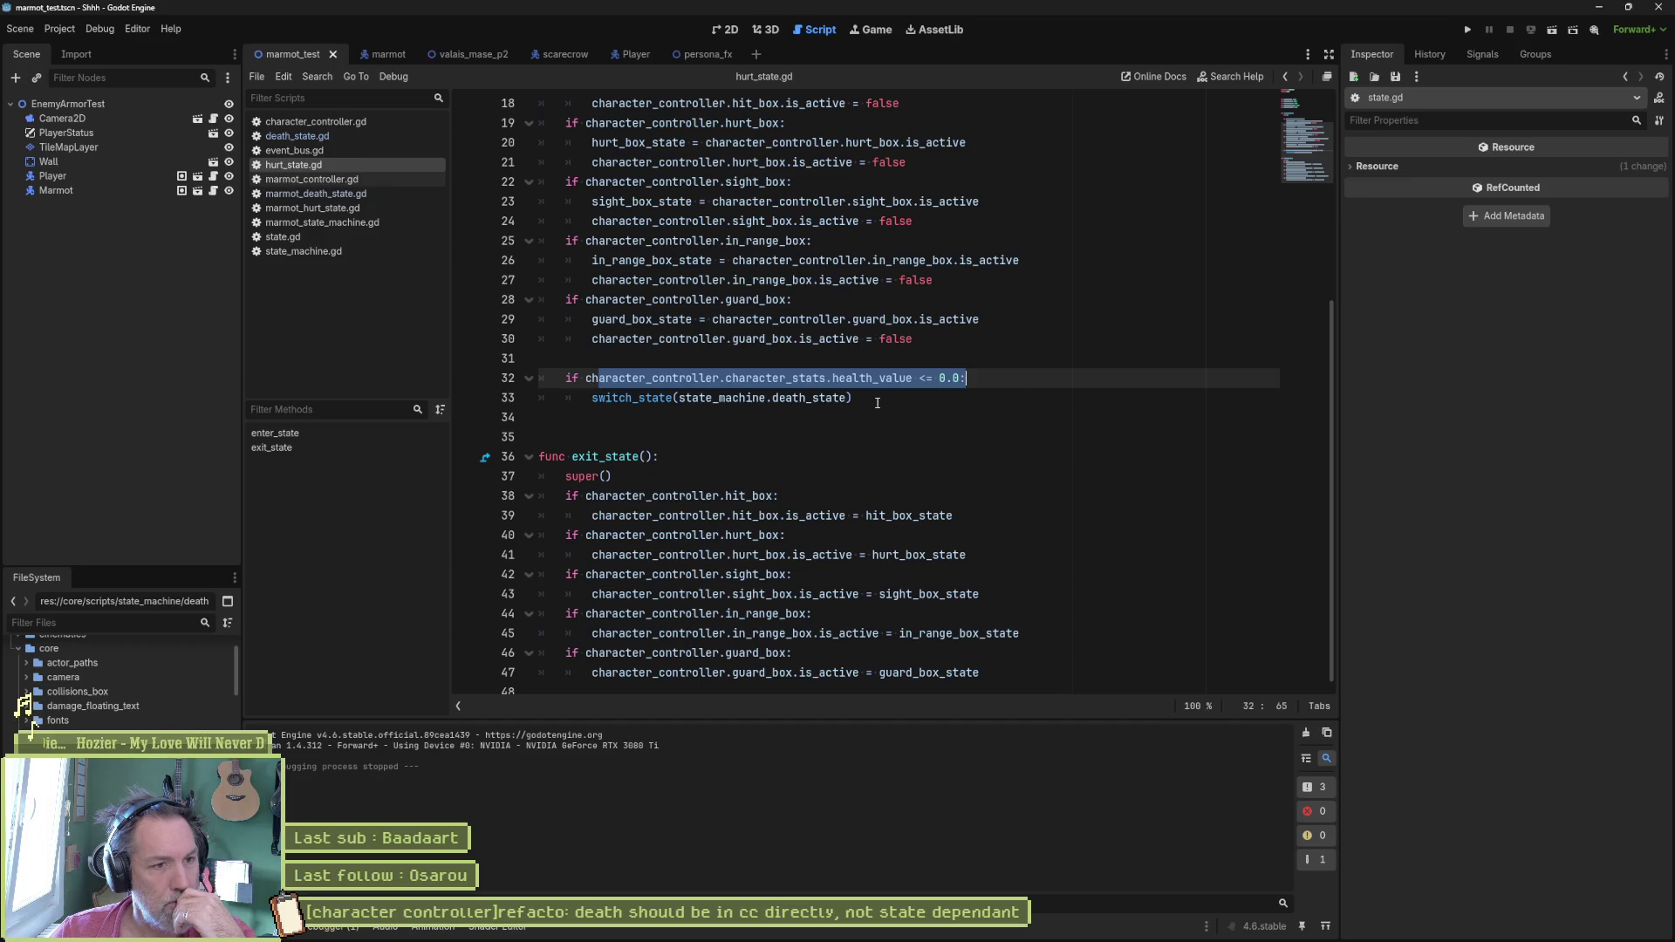
{"action": "double_click", "coordinate": [804, 398]}
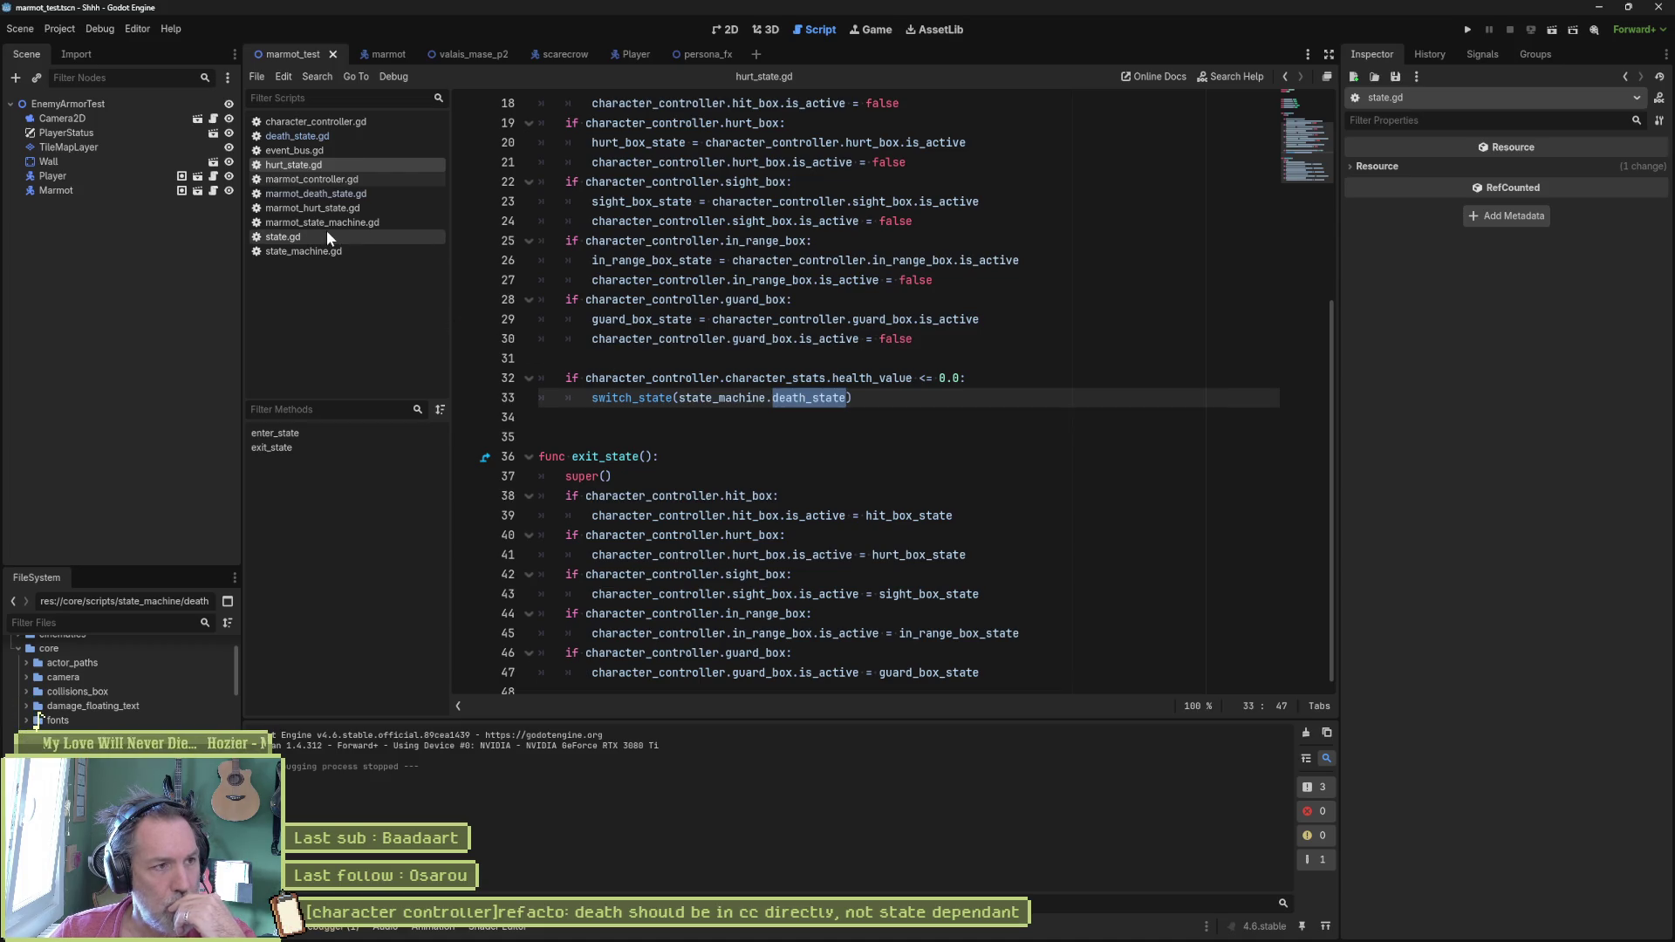
Step: Check marmot_death_state.gd, return to death_state.gd and run the game to hit the breakpoints
{"action": "left_click", "coordinate": [333, 195]}
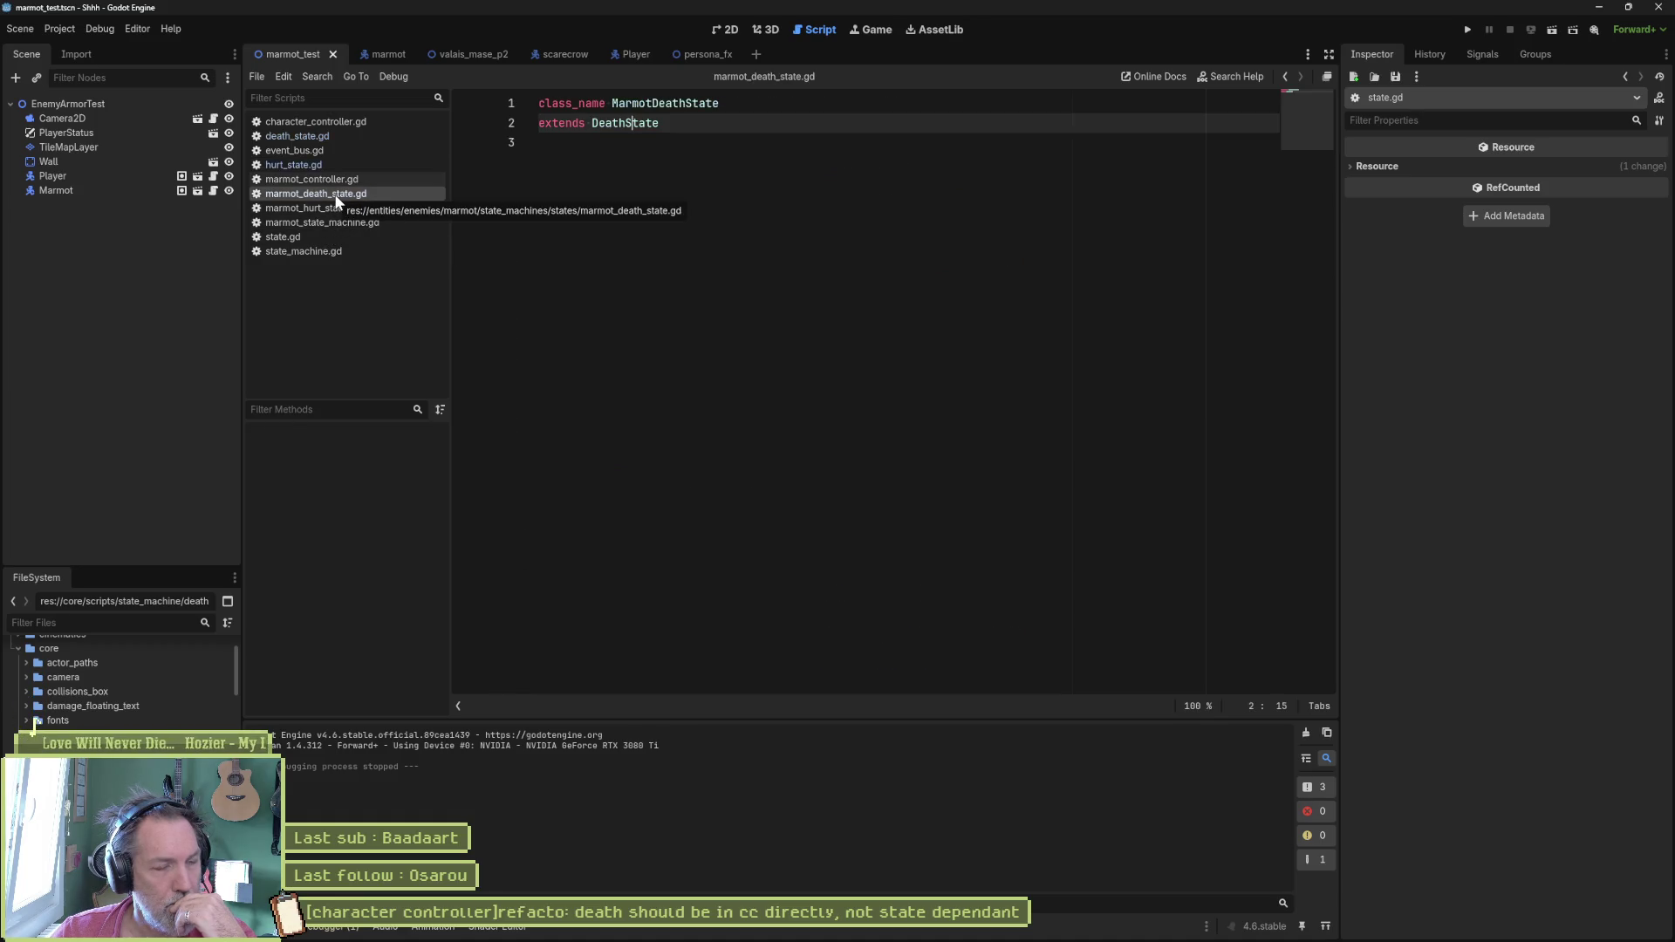
{"action": "left_click", "coordinate": [349, 138]}
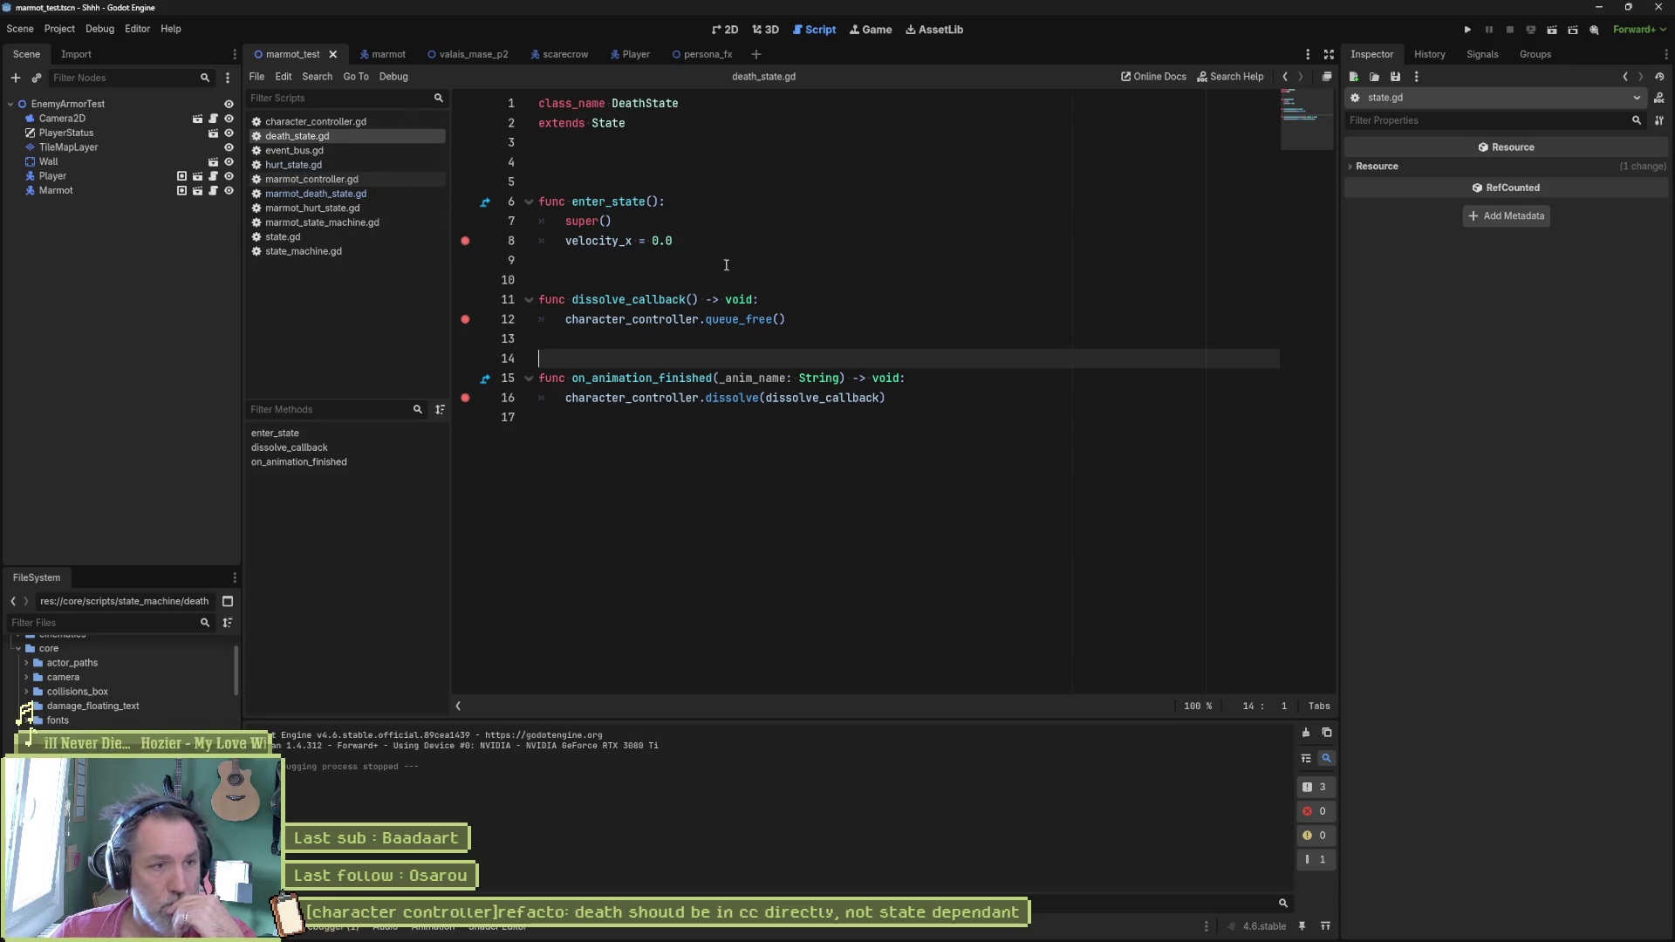
{"action": "key", "text": "F5"}
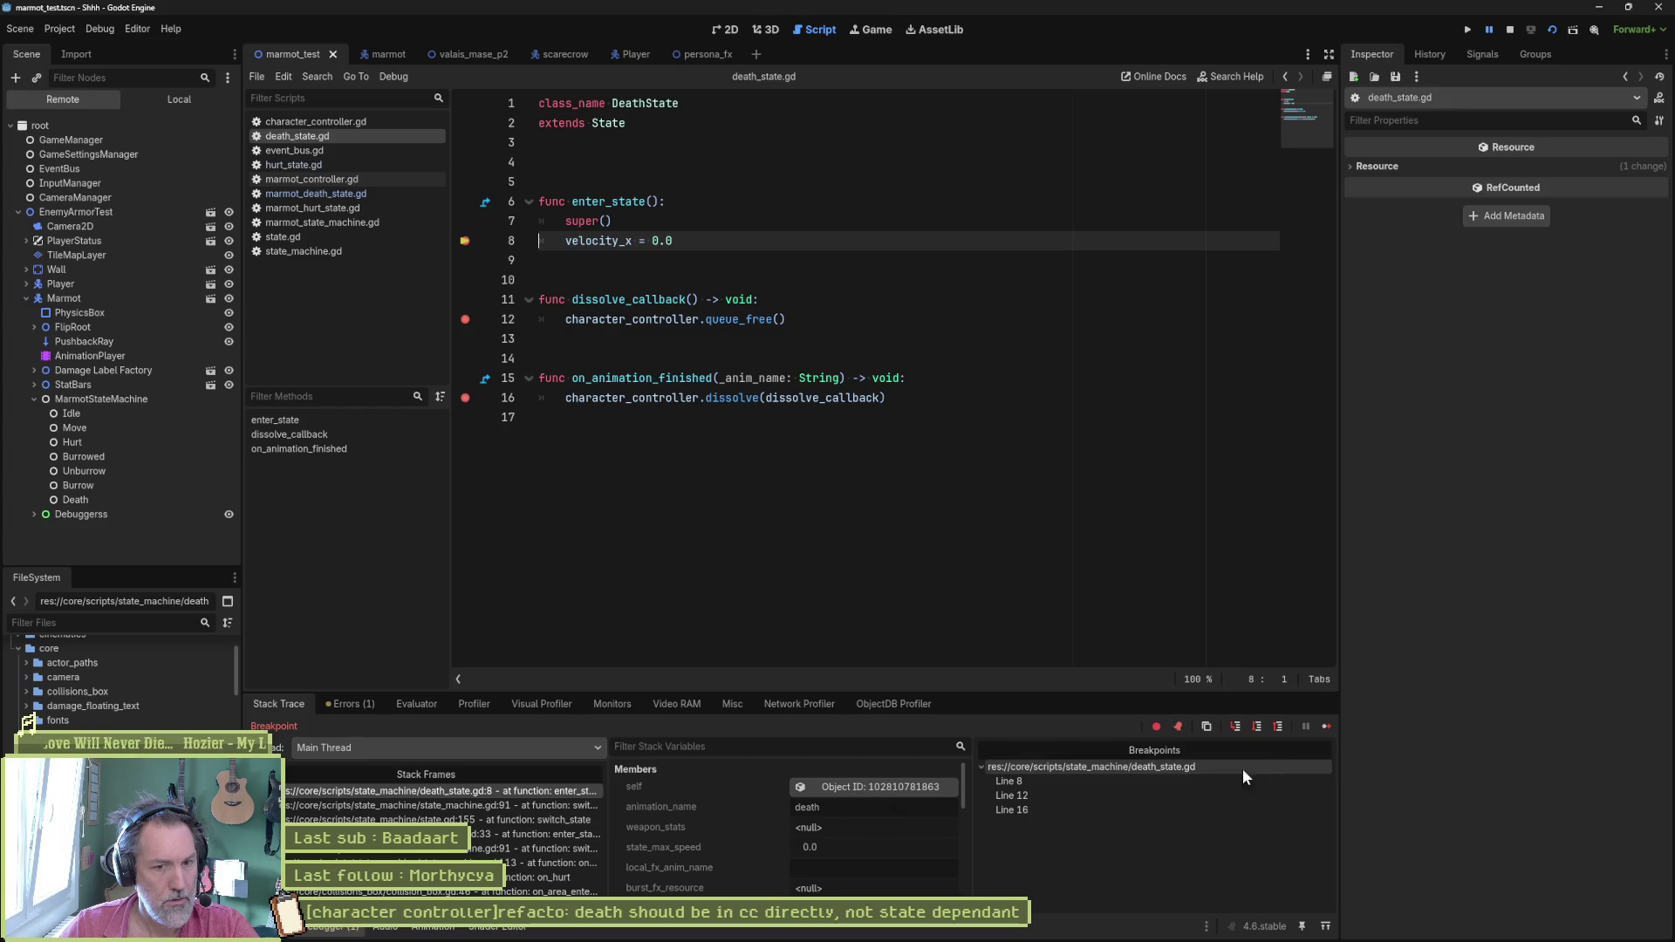
Step: Continue past the breakpoint, remove the line 8 breakpoint, and reopen hurt_state.gd
{"action": "left_click", "coordinate": [1322, 726]}
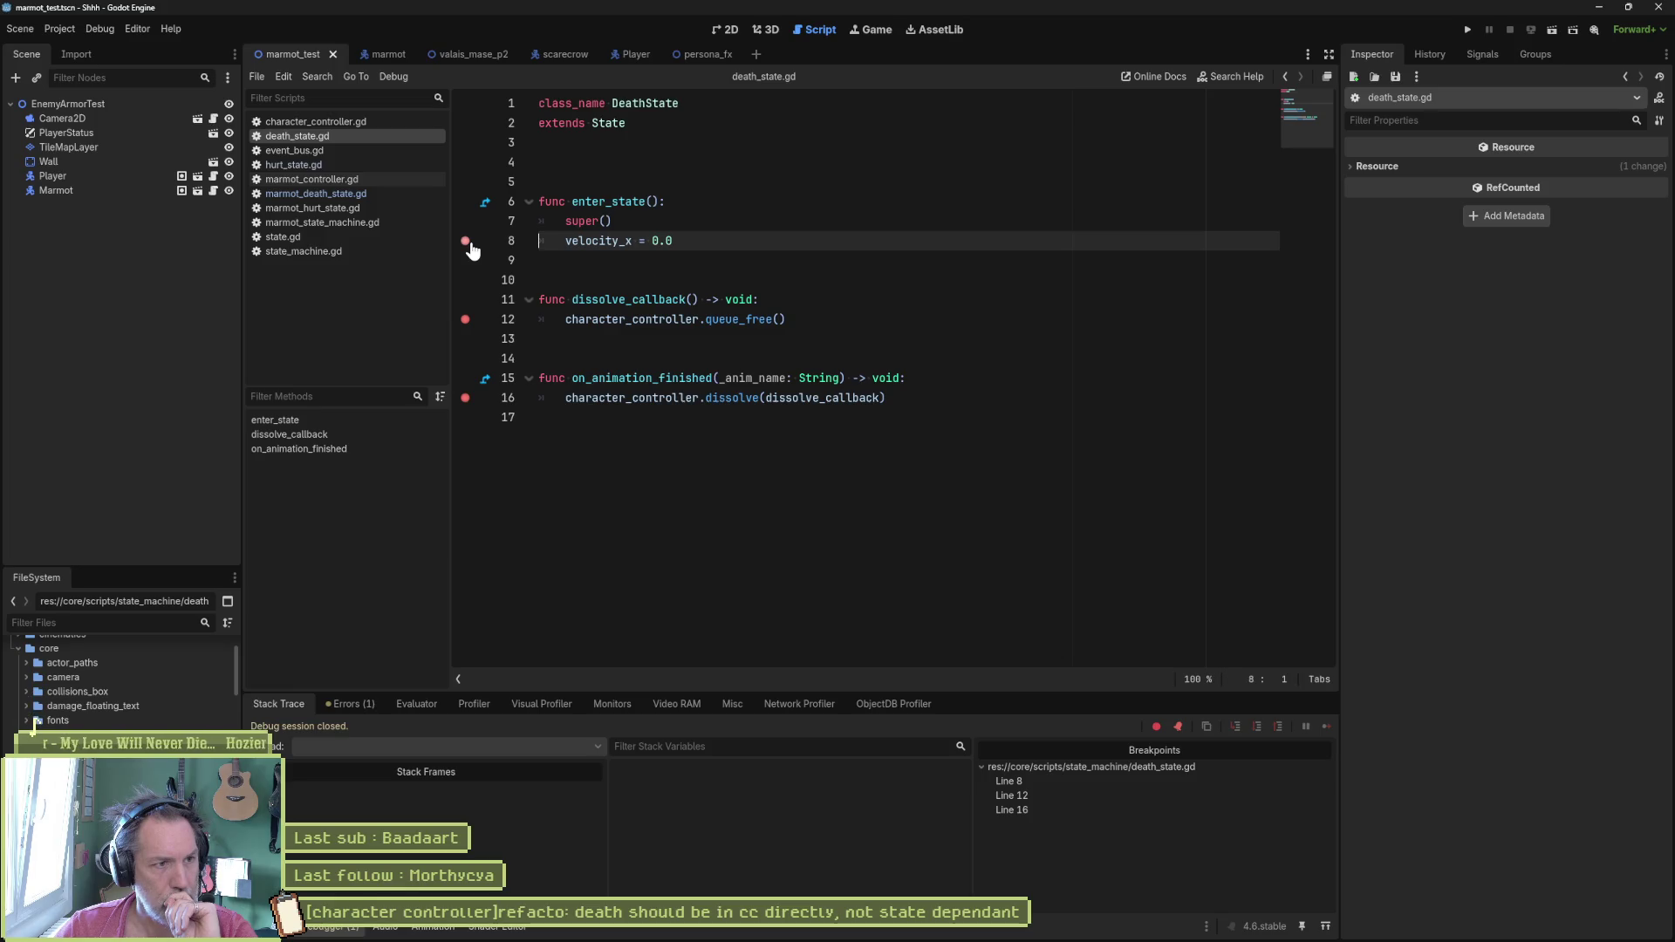
{"action": "left_click", "coordinate": [466, 242]}
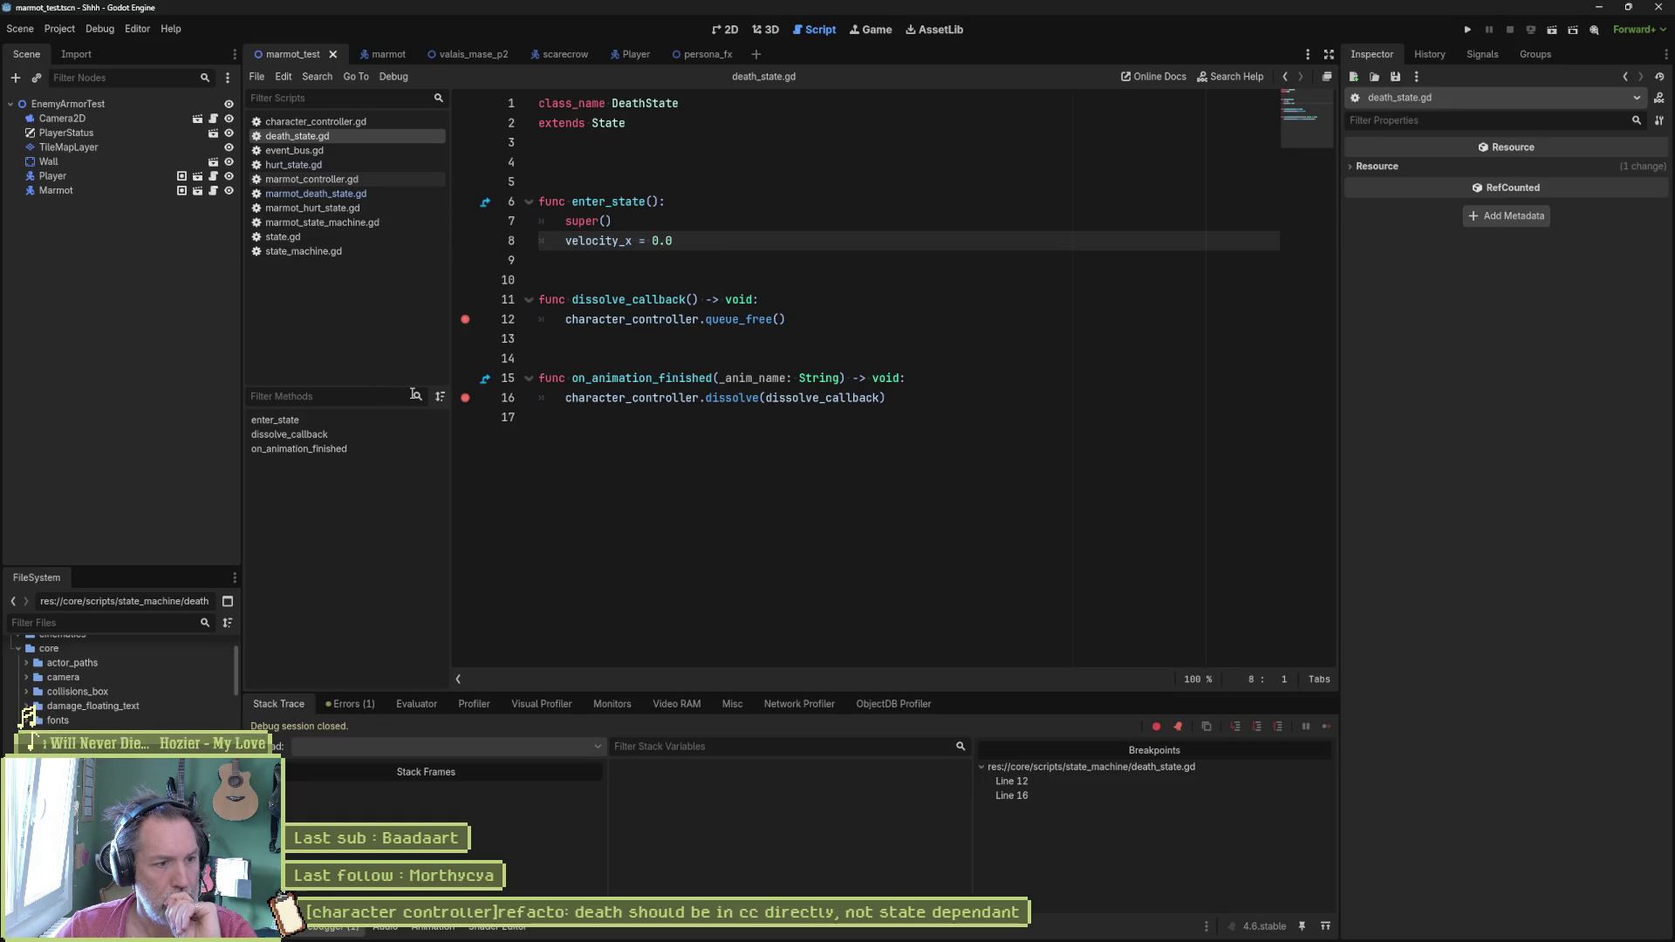
{"action": "left_click", "coordinate": [399, 166]}
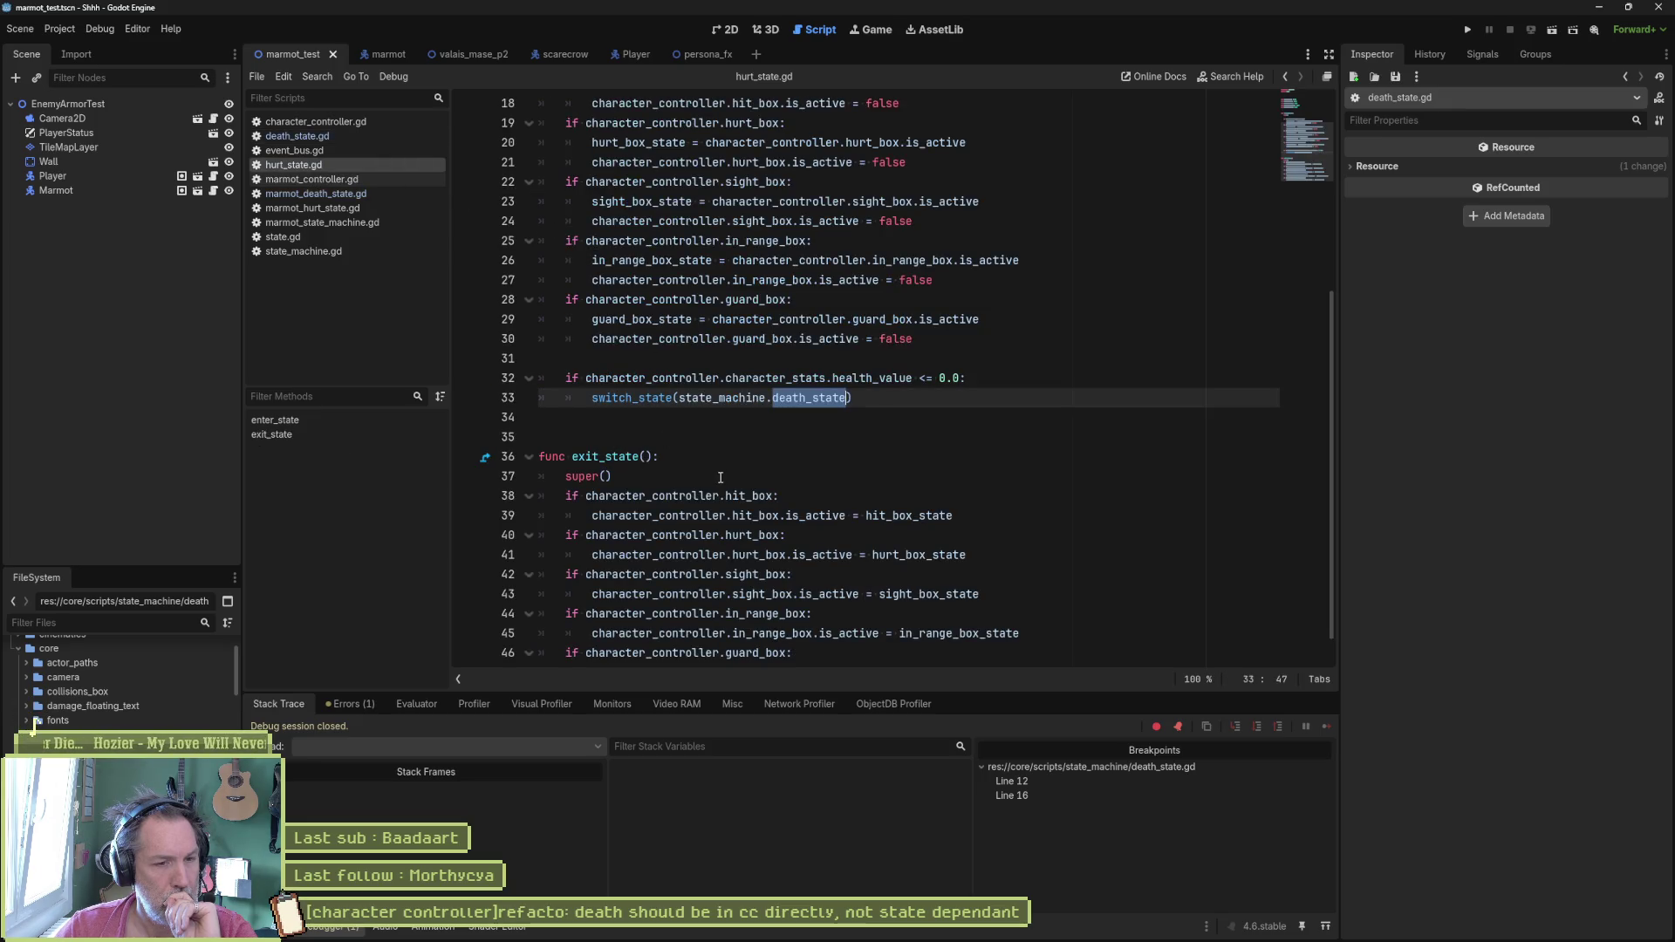
{"action": "scroll", "coordinate": [760, 513], "scroll_direction": "up", "scroll_amount": 5}
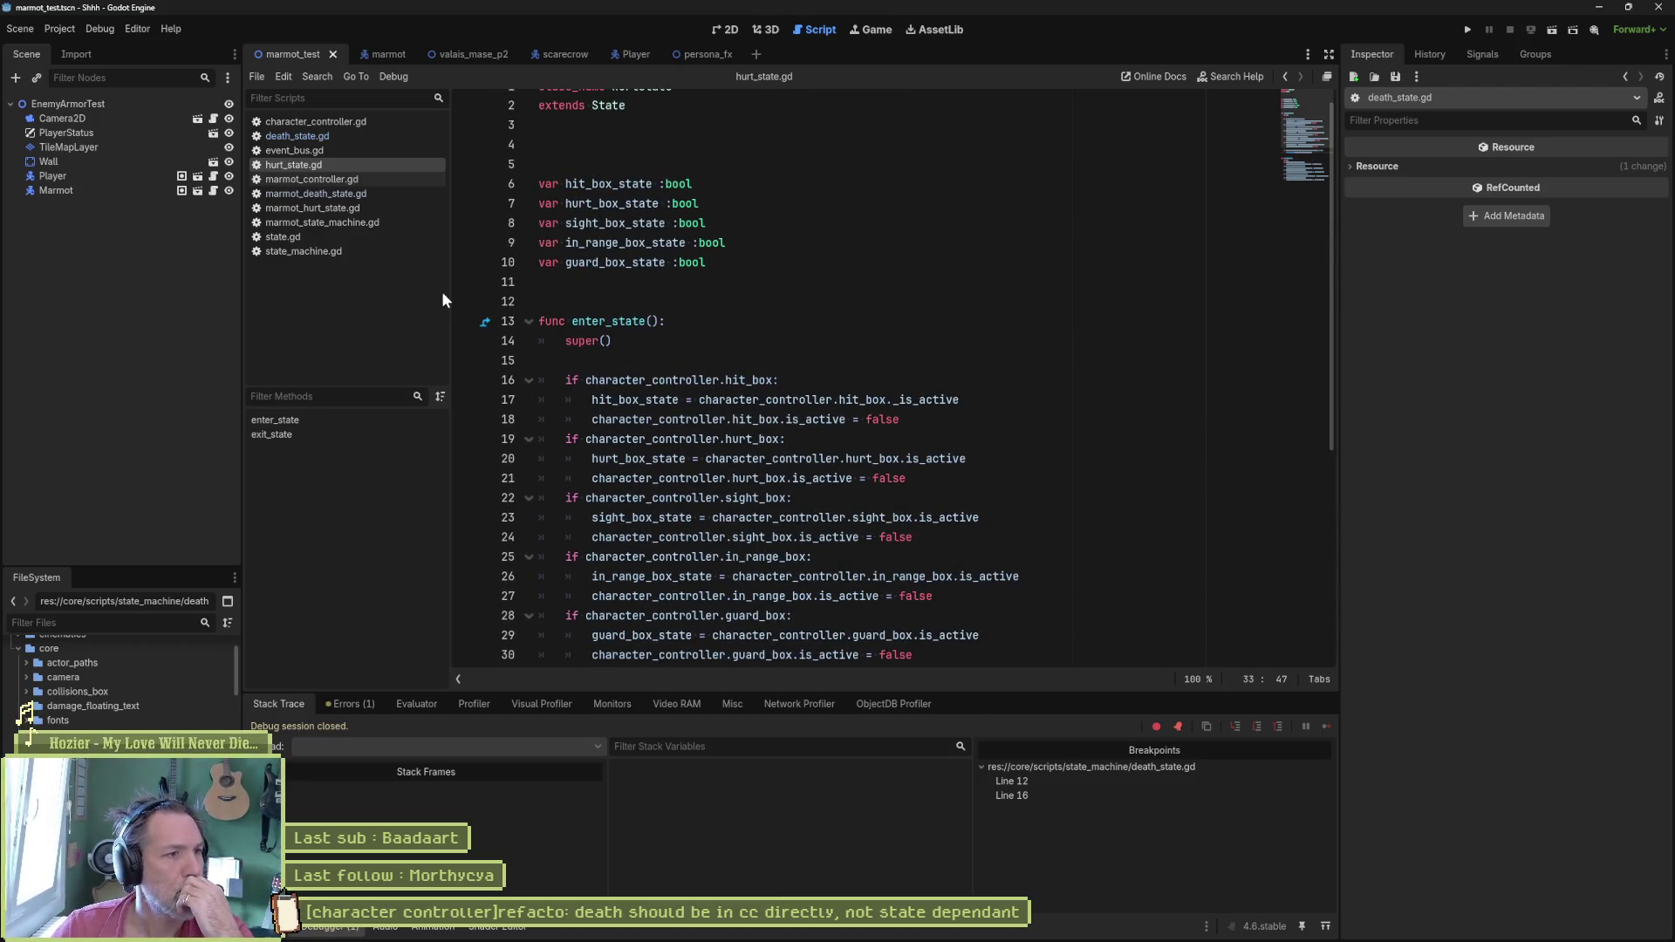
Step: Go to character_controller.gd's knockback function and start a project search for is_knockback
{"action": "left_click", "coordinate": [326, 123]}
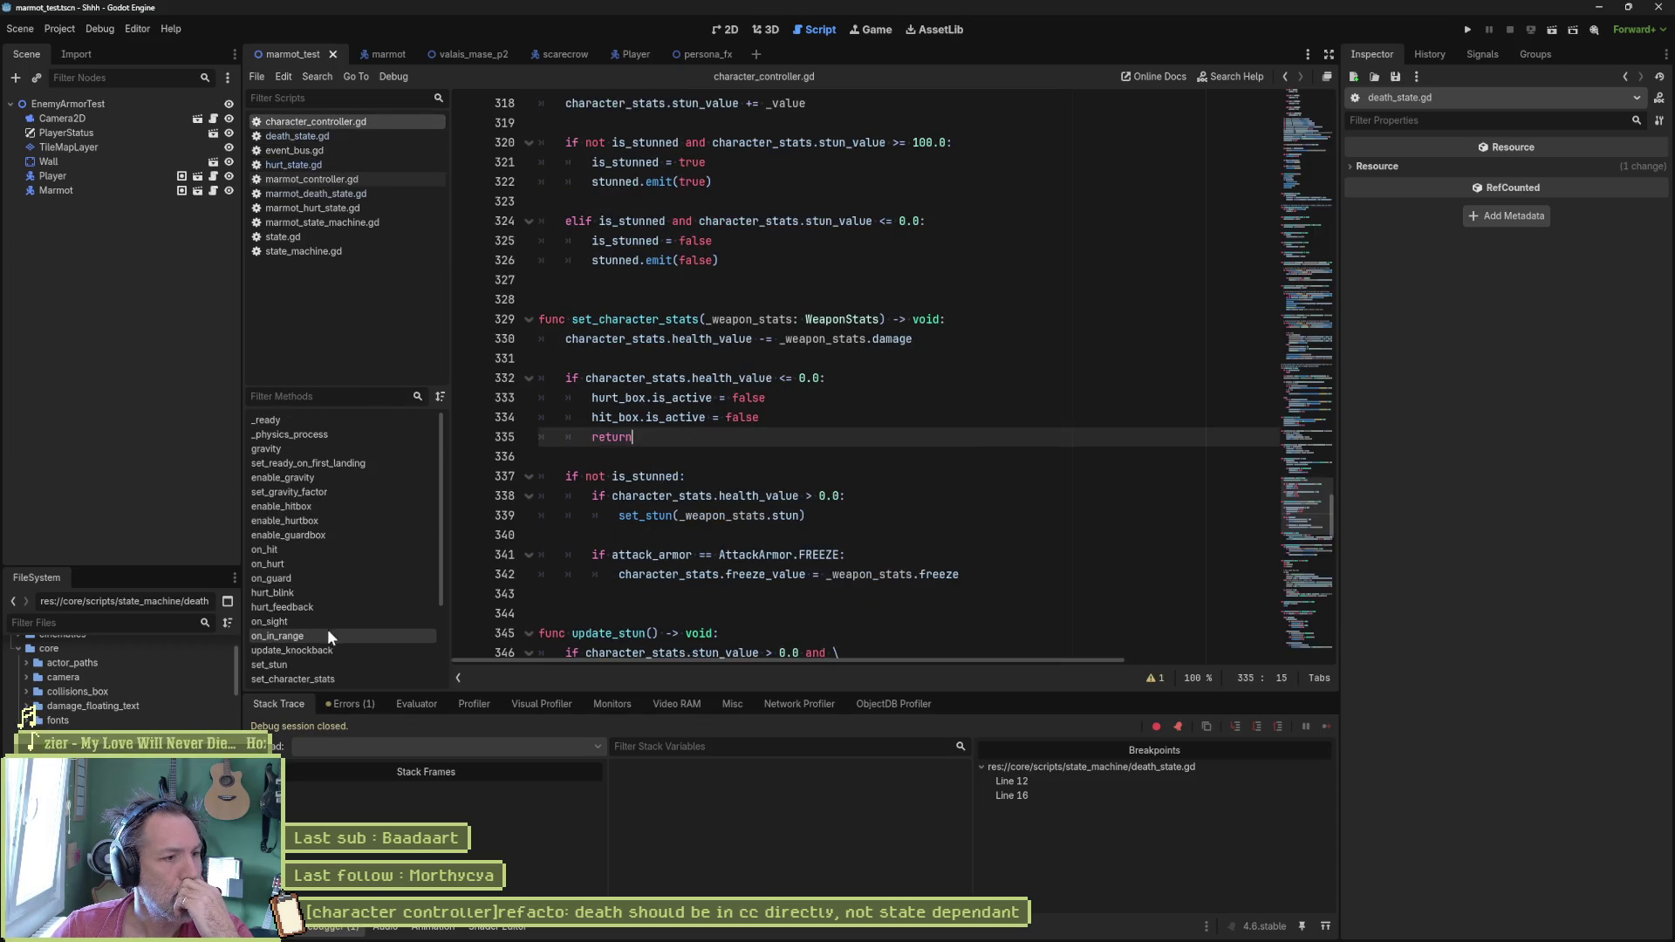
{"action": "scroll", "coordinate": [318, 652], "scroll_direction": "down", "scroll_amount": 3}
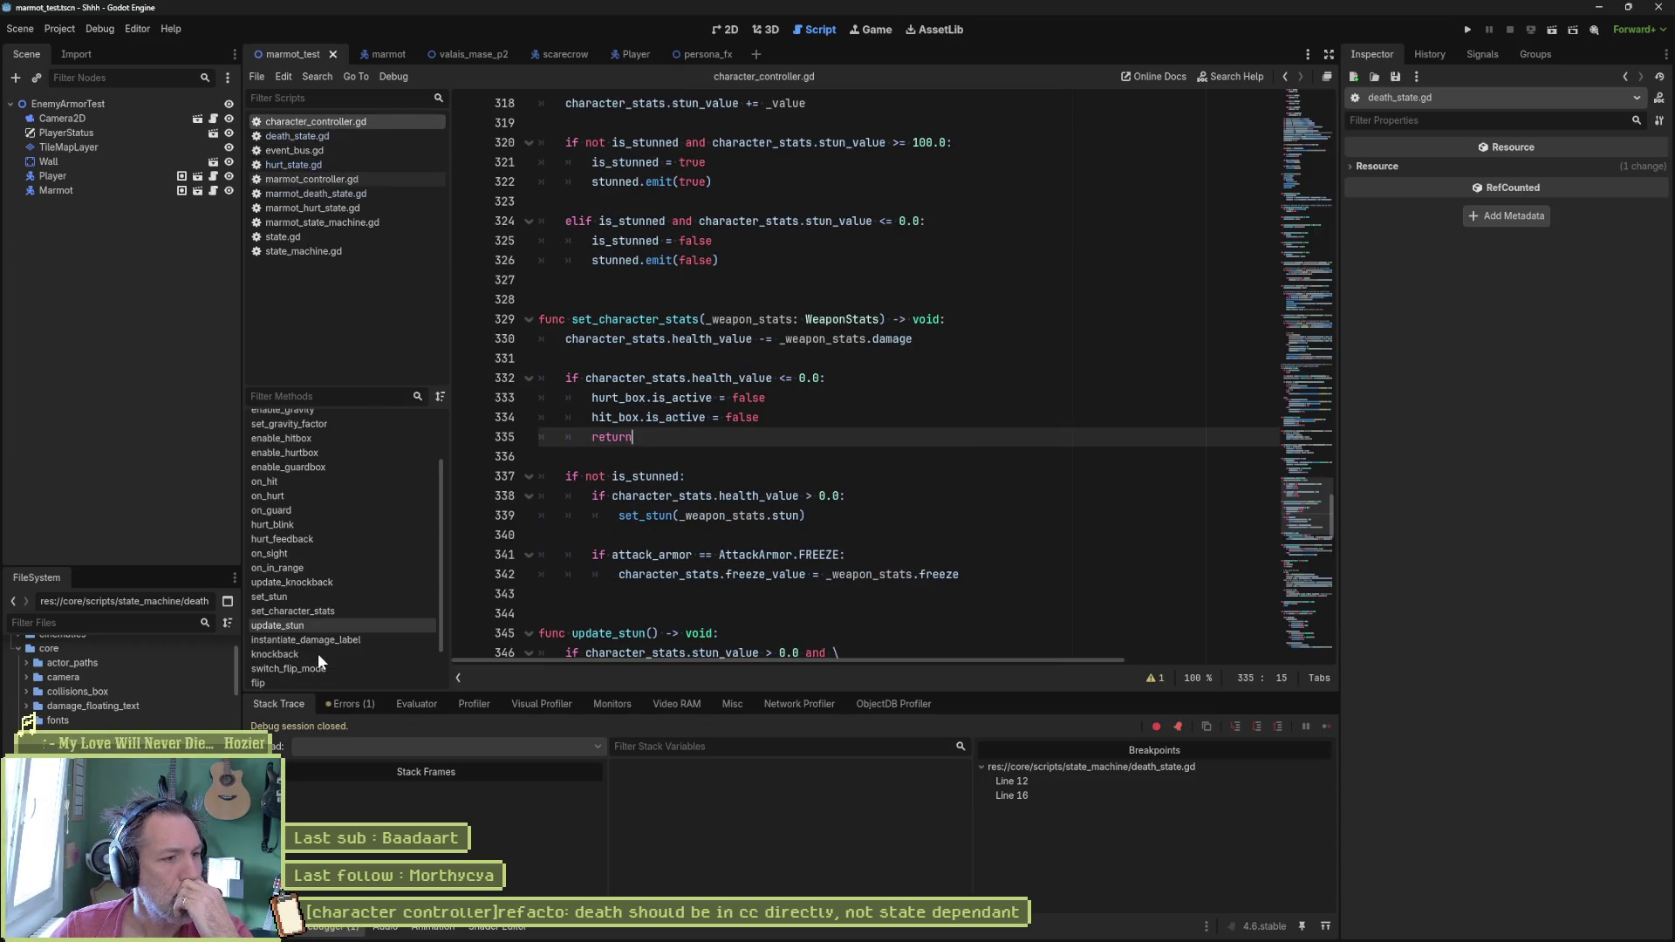
{"action": "left_click", "coordinate": [319, 652]}
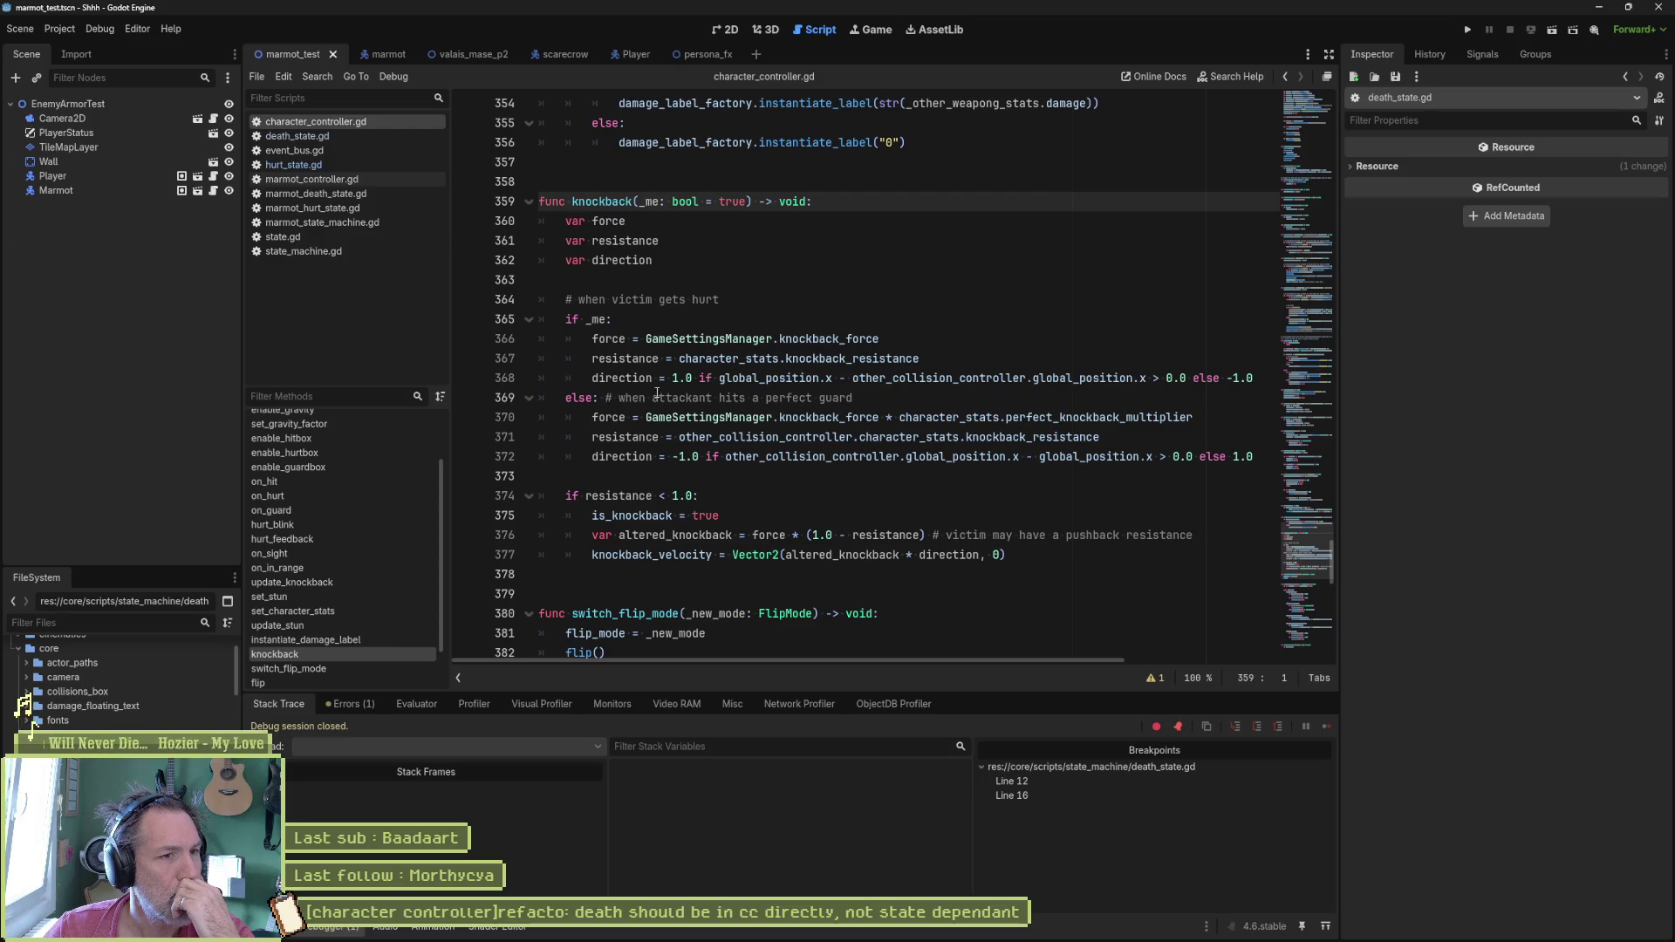
{"action": "double_click", "coordinate": [632, 515]}
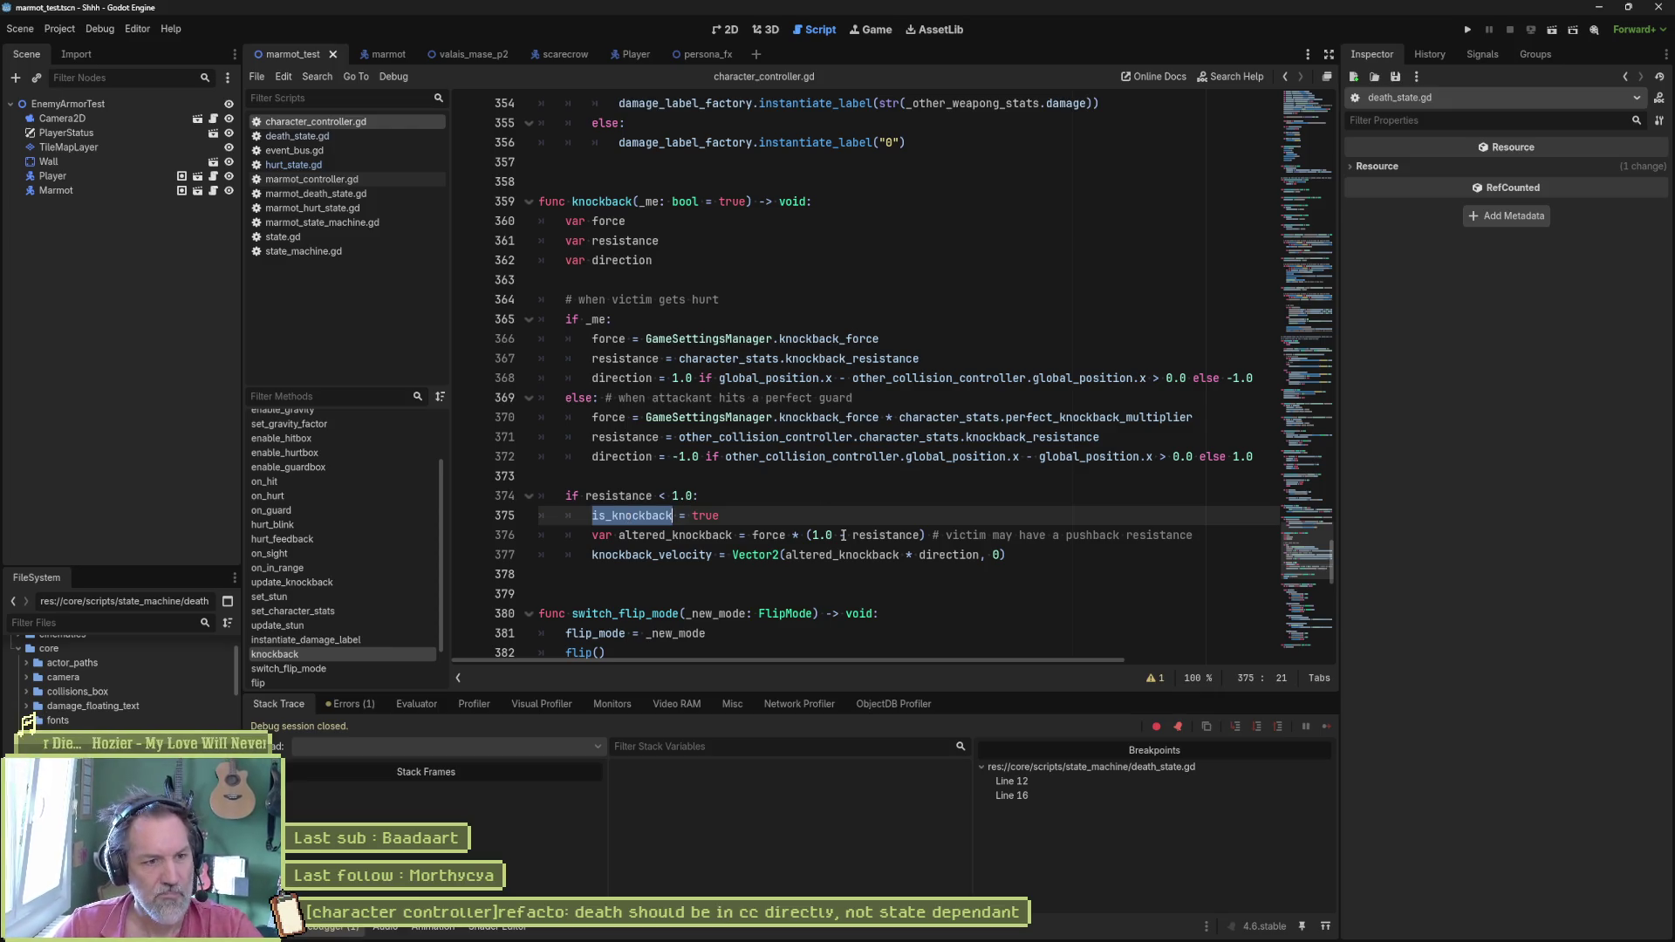
{"action": "key", "text": "ctrl+shift+f"}
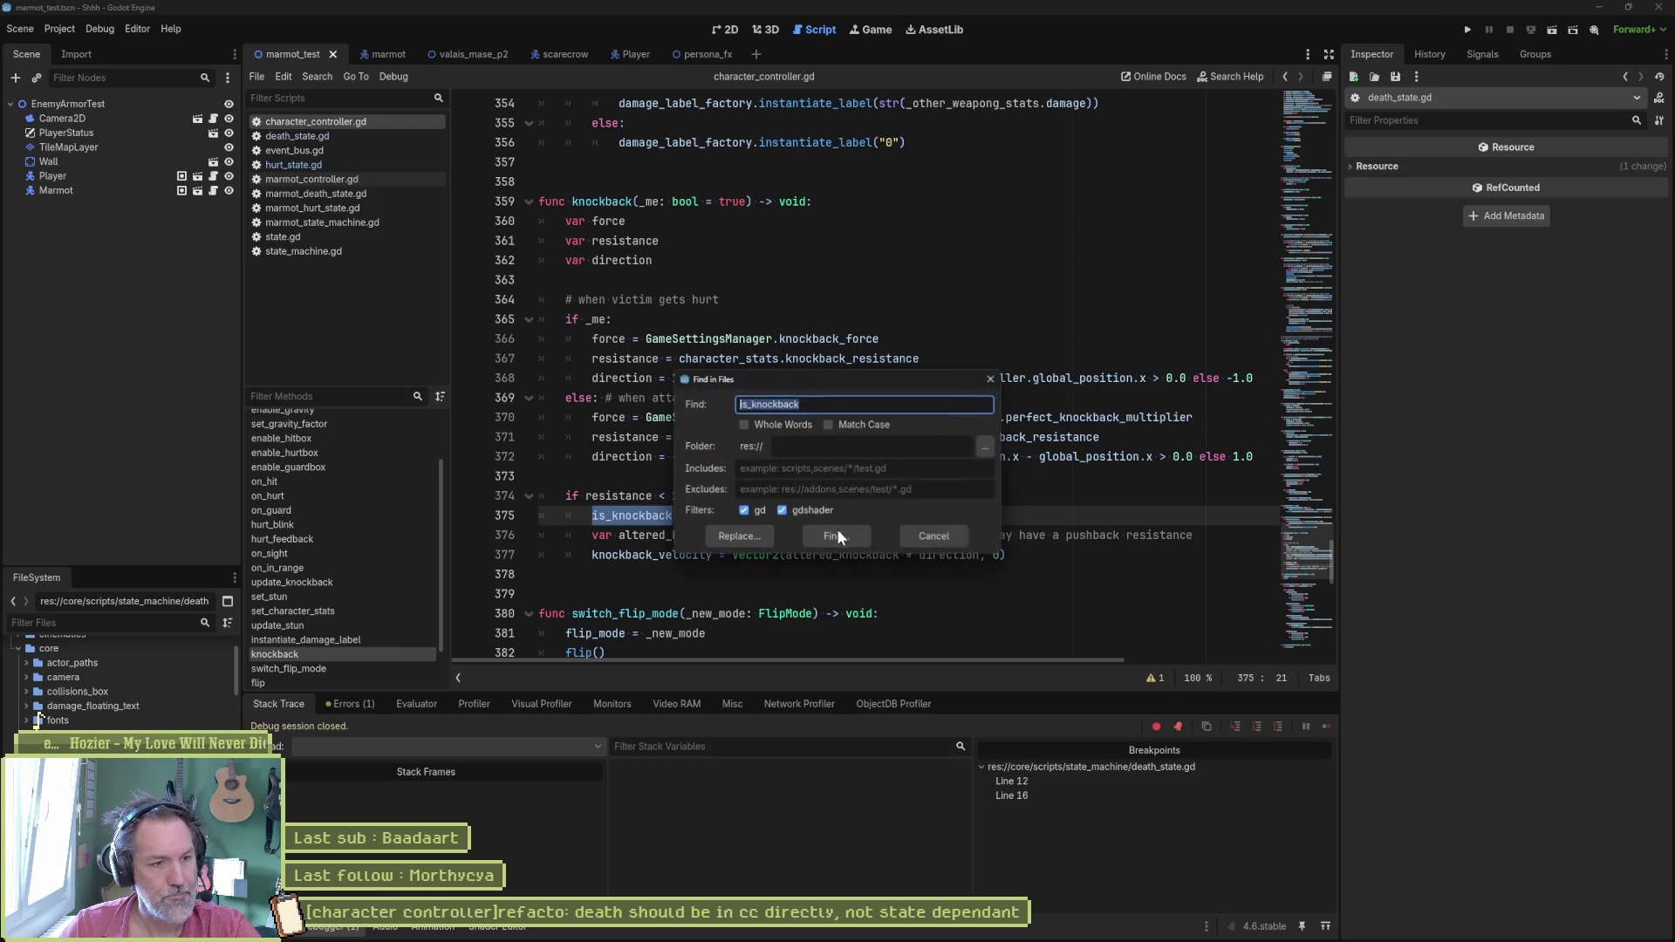
Step: Follow the is_knockback match to line 314, then search the project for knockback_finished and open the state.gd match
{"action": "left_click", "coordinate": [837, 537]}
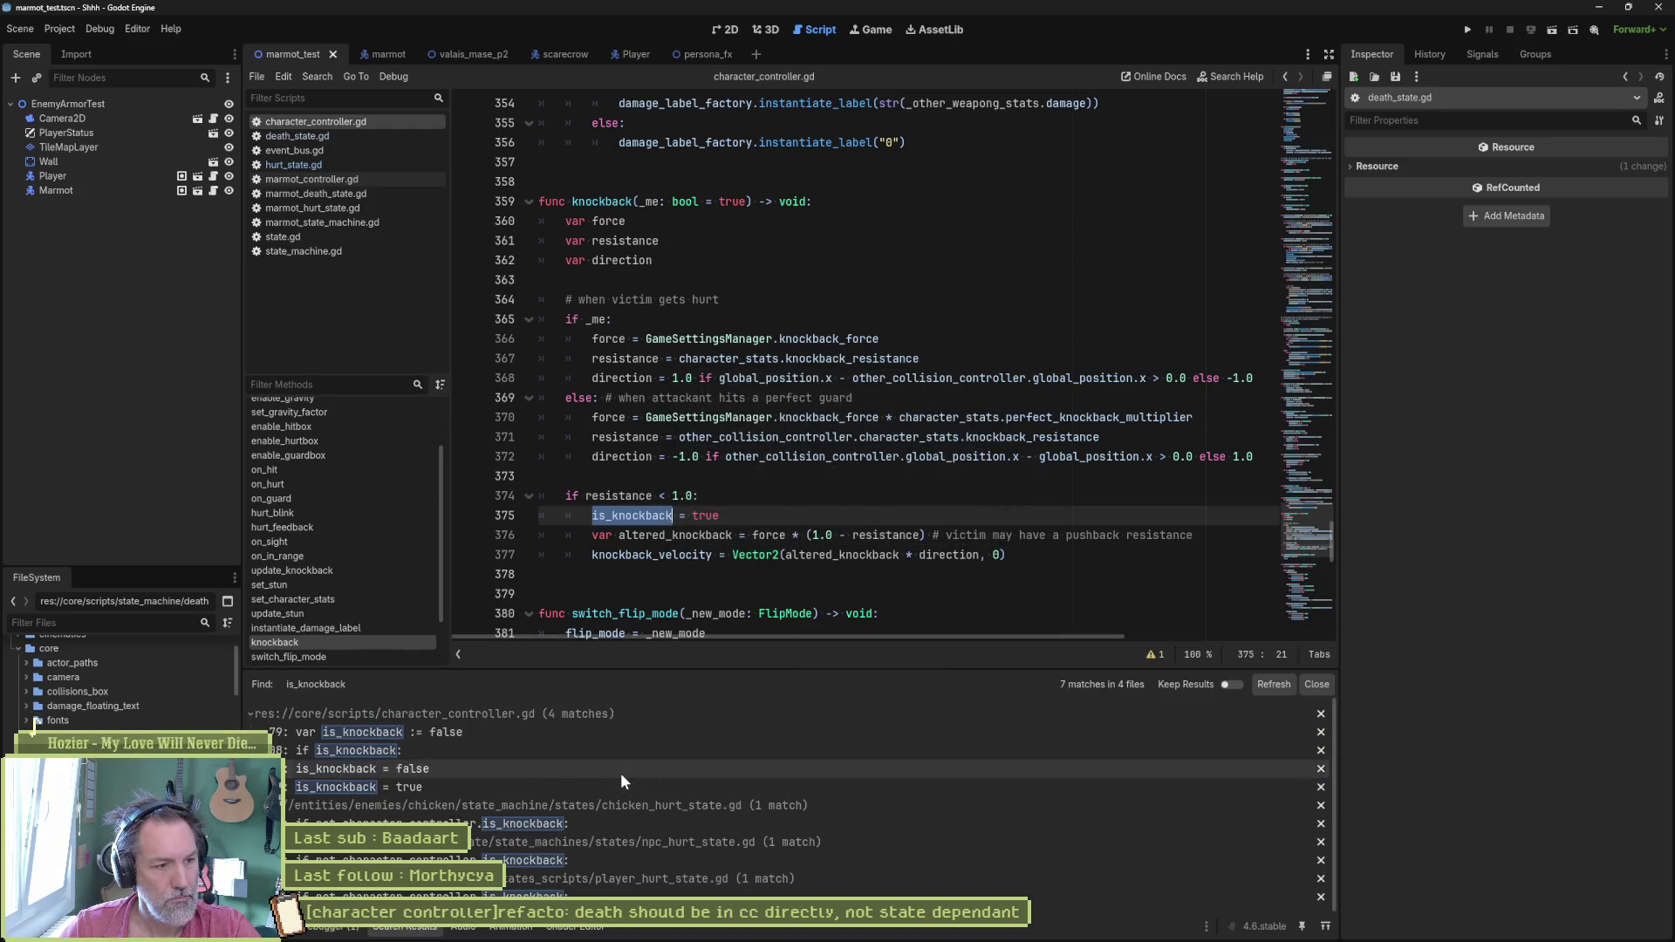
{"action": "left_click", "coordinate": [621, 768]}
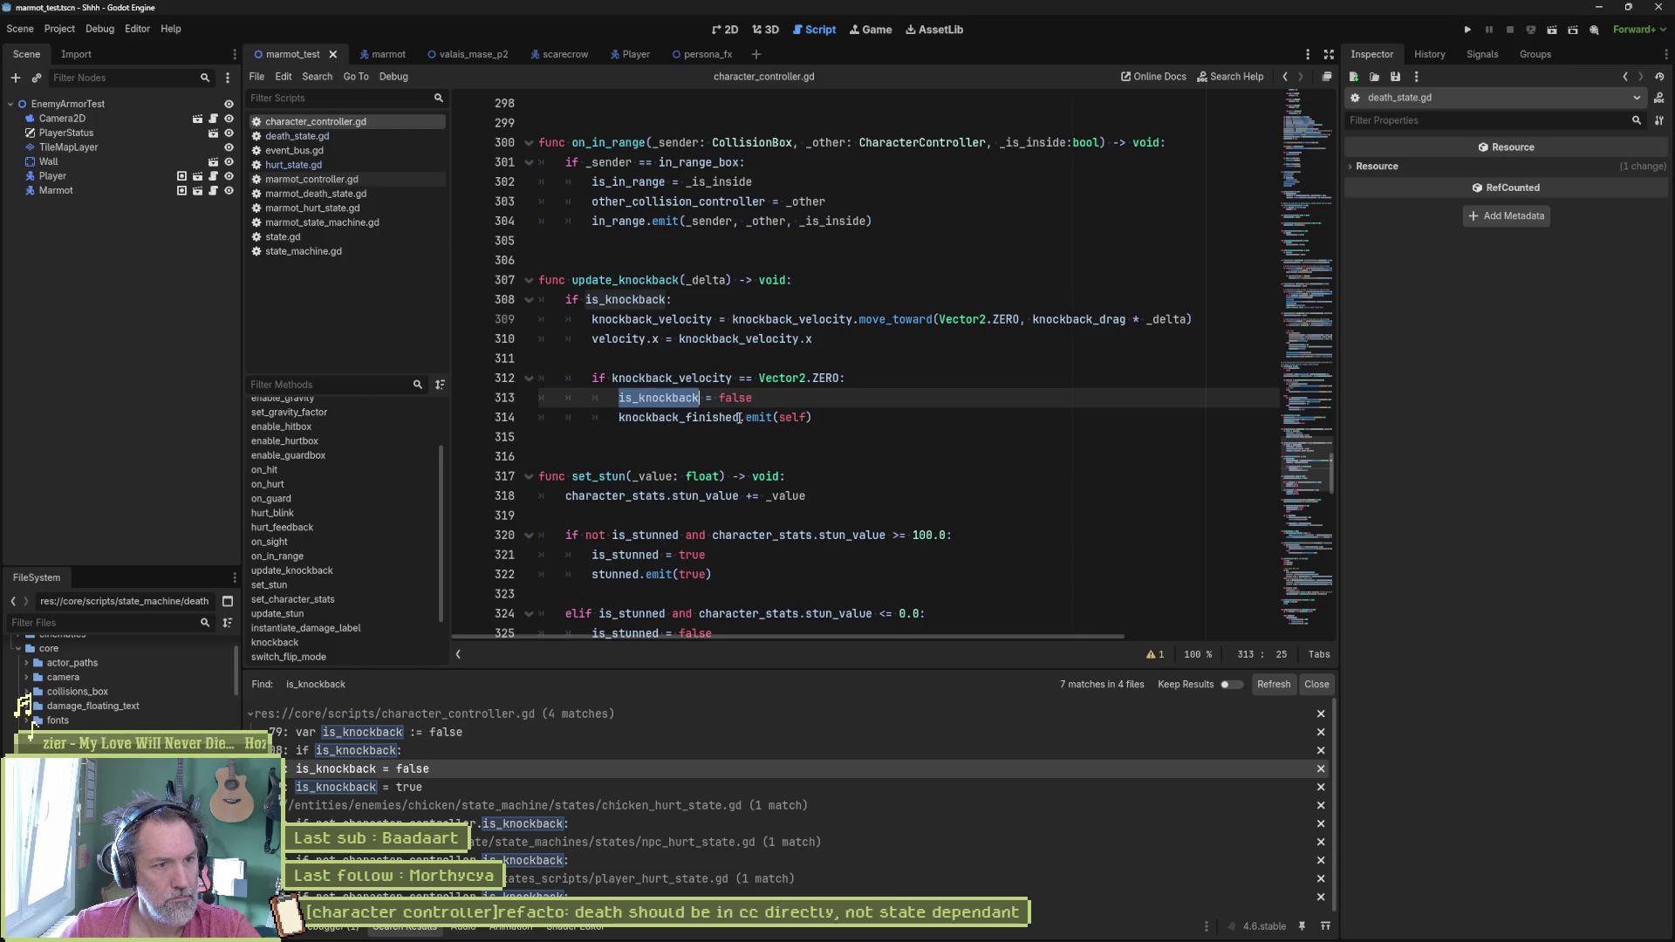
{"action": "double_click", "coordinate": [733, 417]}
{"action": "key", "text": "ctrl+shift+f"}
{"action": "left_click", "coordinate": [837, 538]}
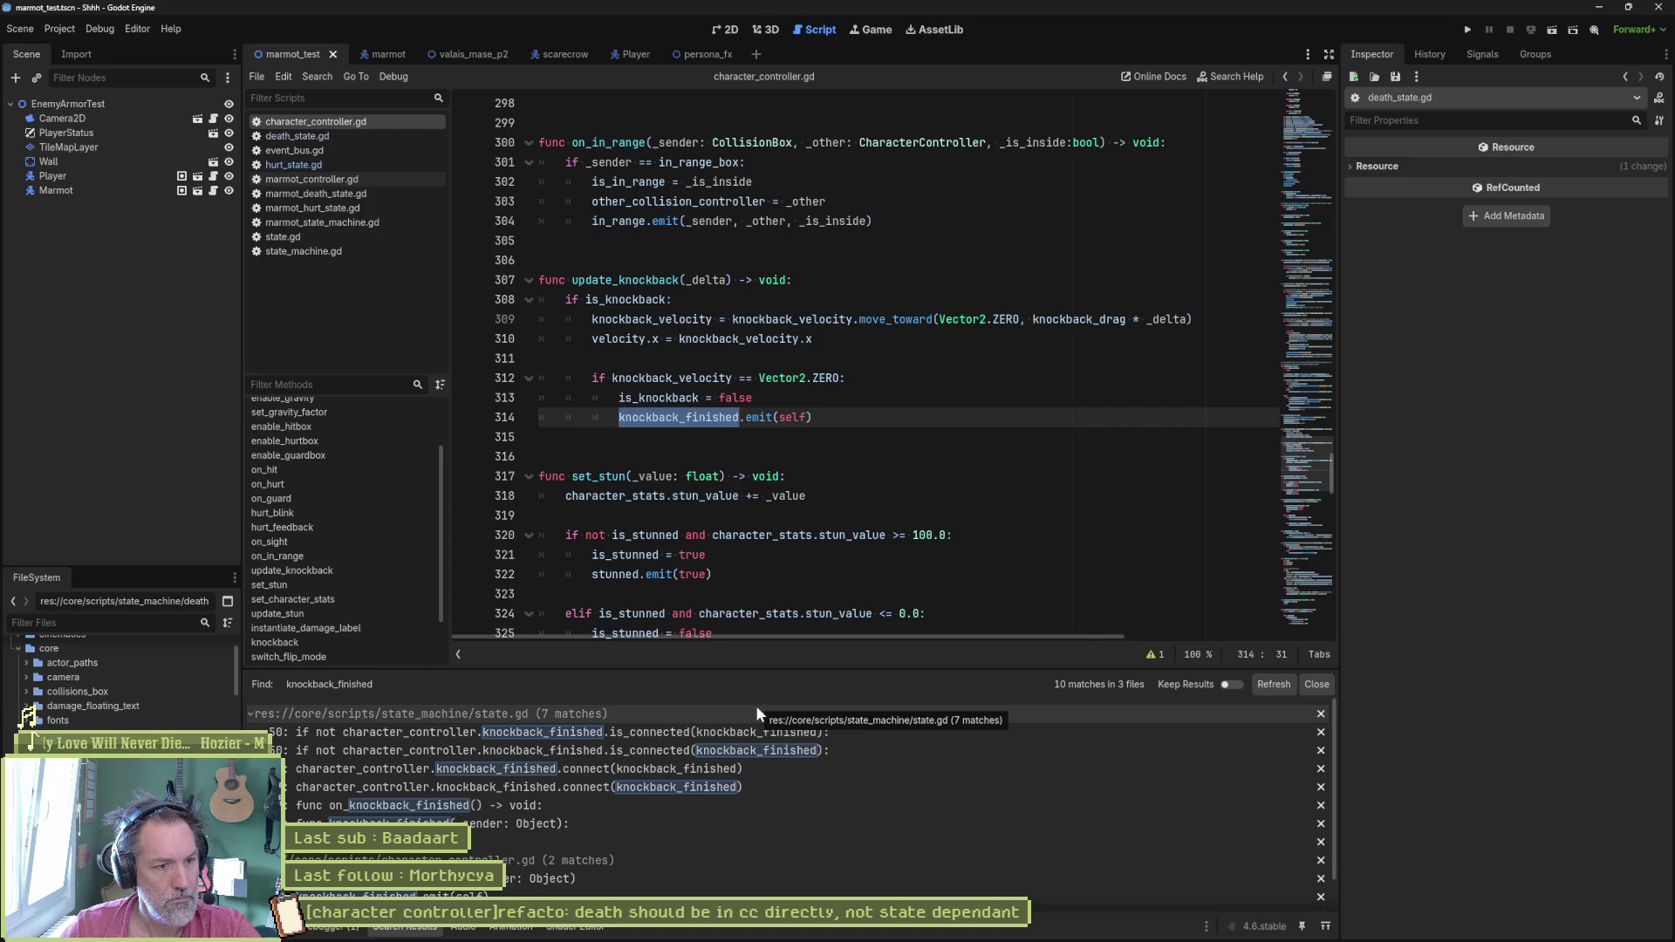
{"action": "left_click", "coordinate": [762, 732]}
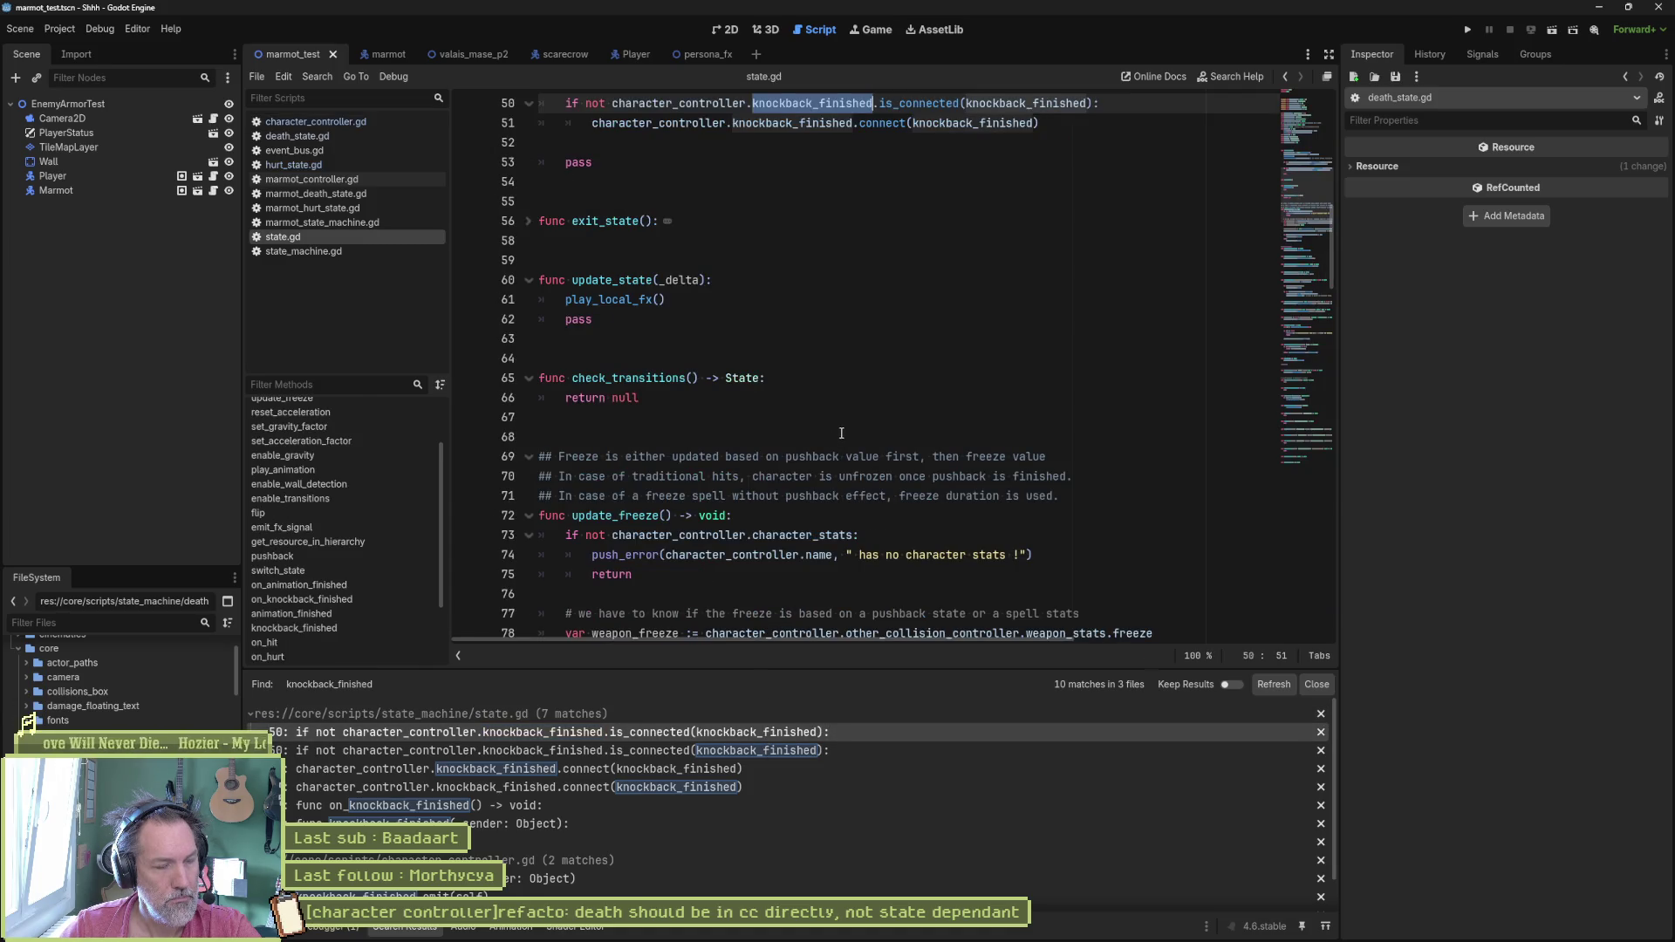
{"action": "scroll", "coordinate": [840, 433], "scroll_direction": "up", "scroll_amount": 4}
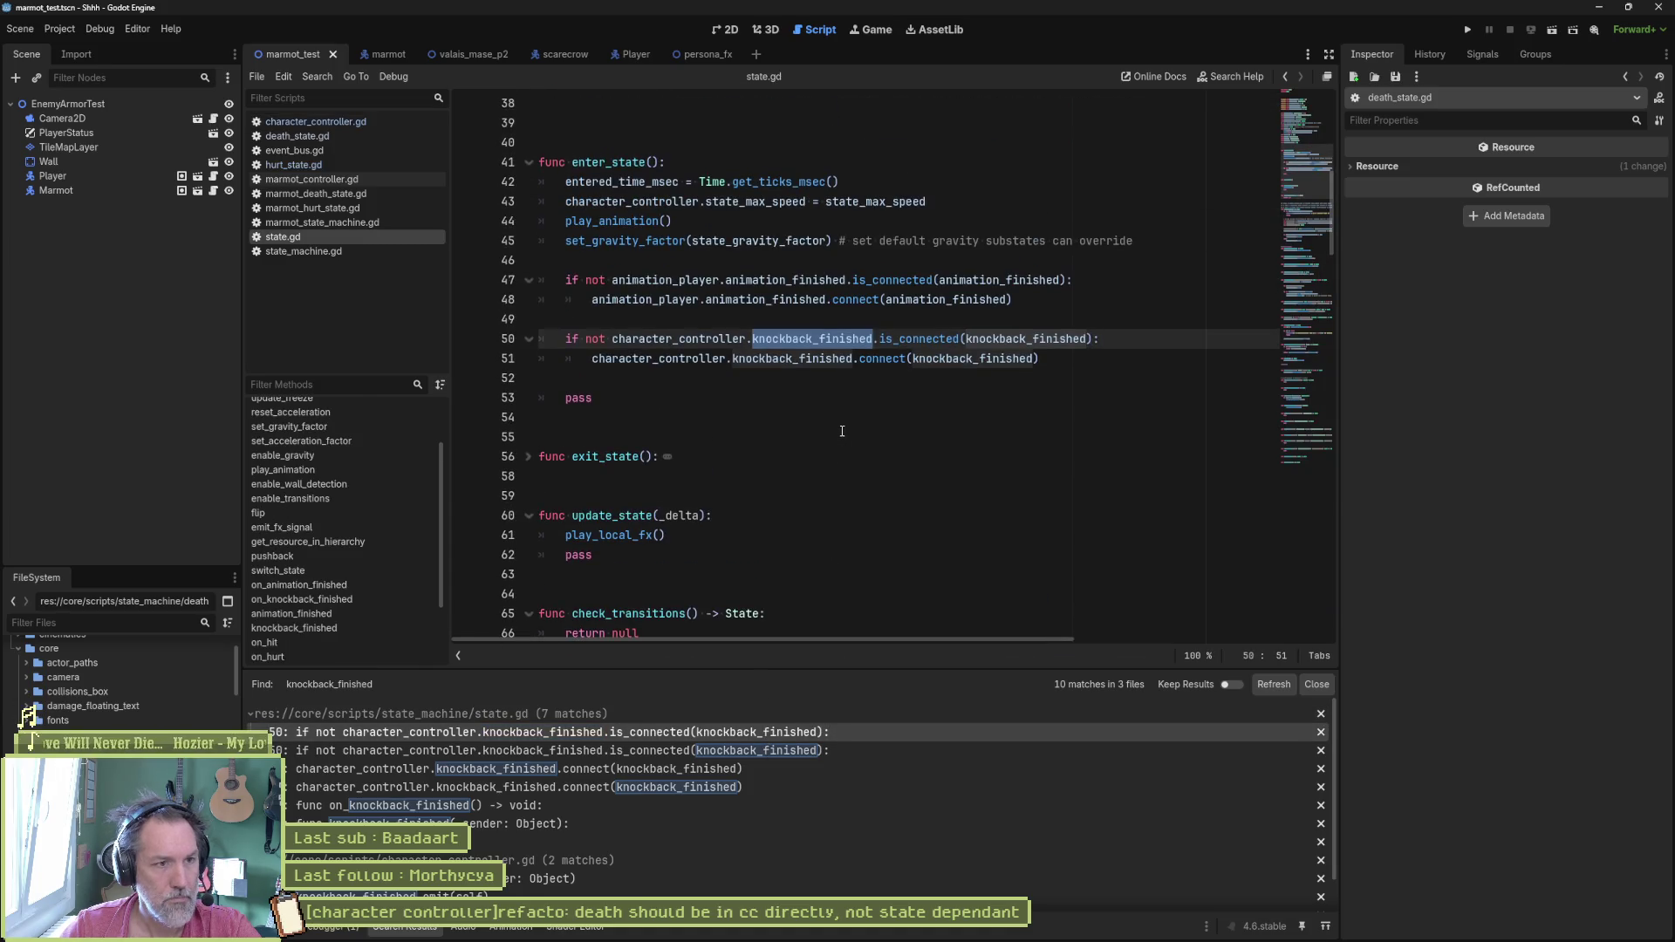
Step: Jump to state.gd's on_knockback_finished handlers and un-indent the call on line 173
{"action": "left_click", "coordinate": [972, 359], "text": "ctrl"}
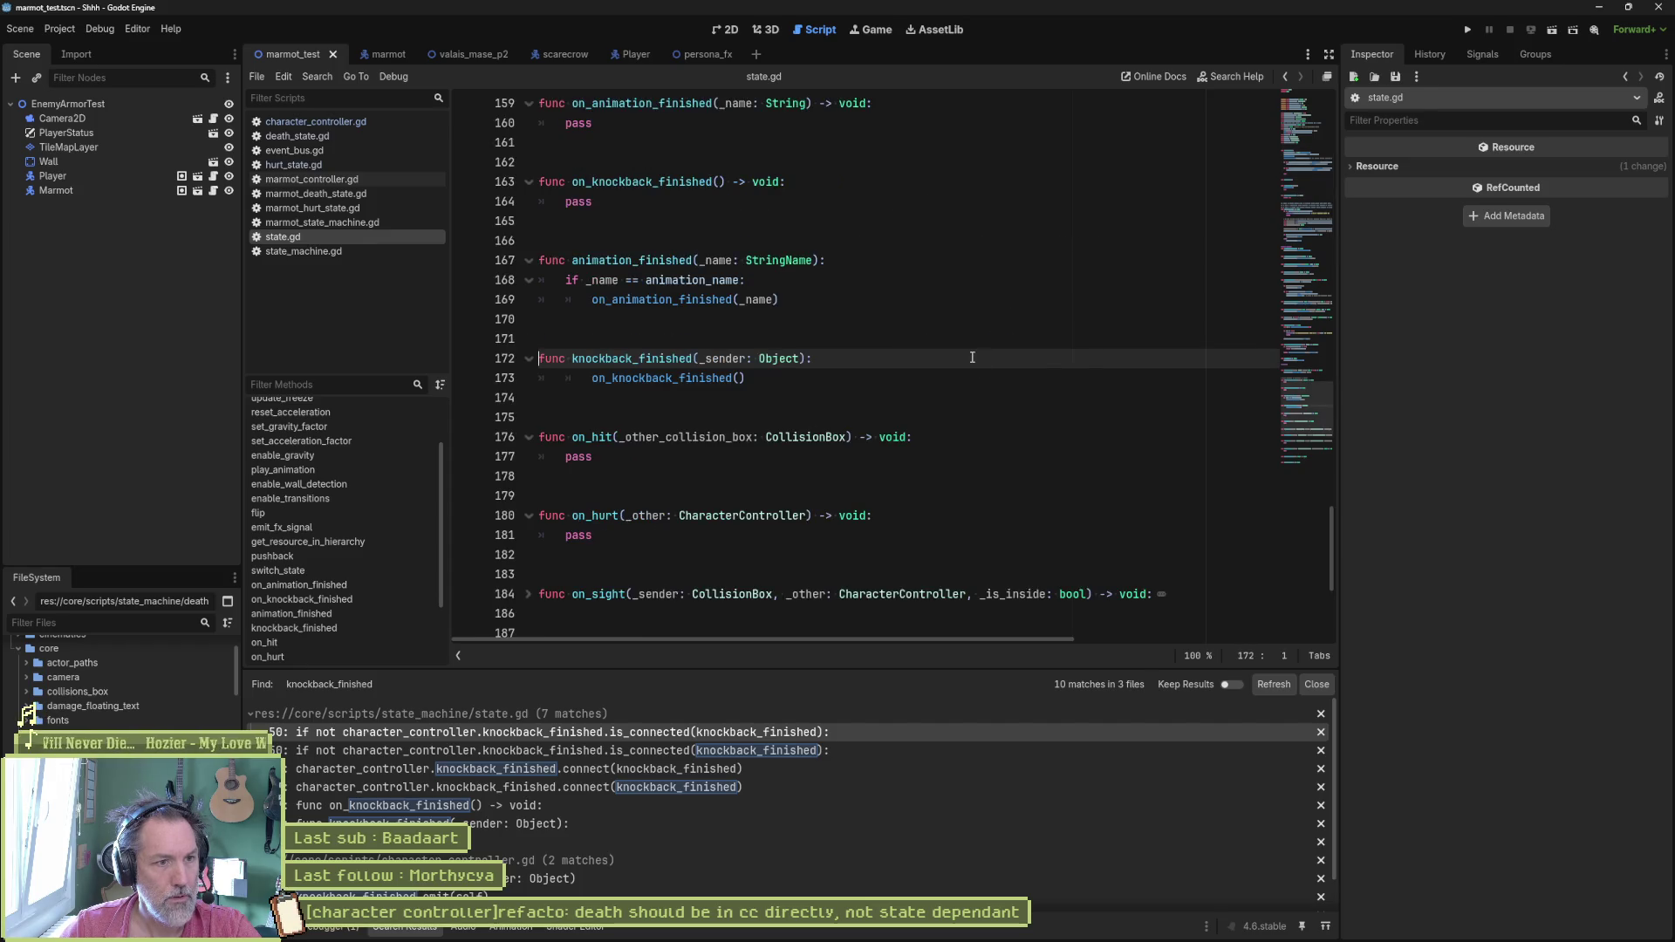
{"action": "left_click", "coordinate": [670, 379], "text": "ctrl"}
{"action": "double_click", "coordinate": [683, 358]}
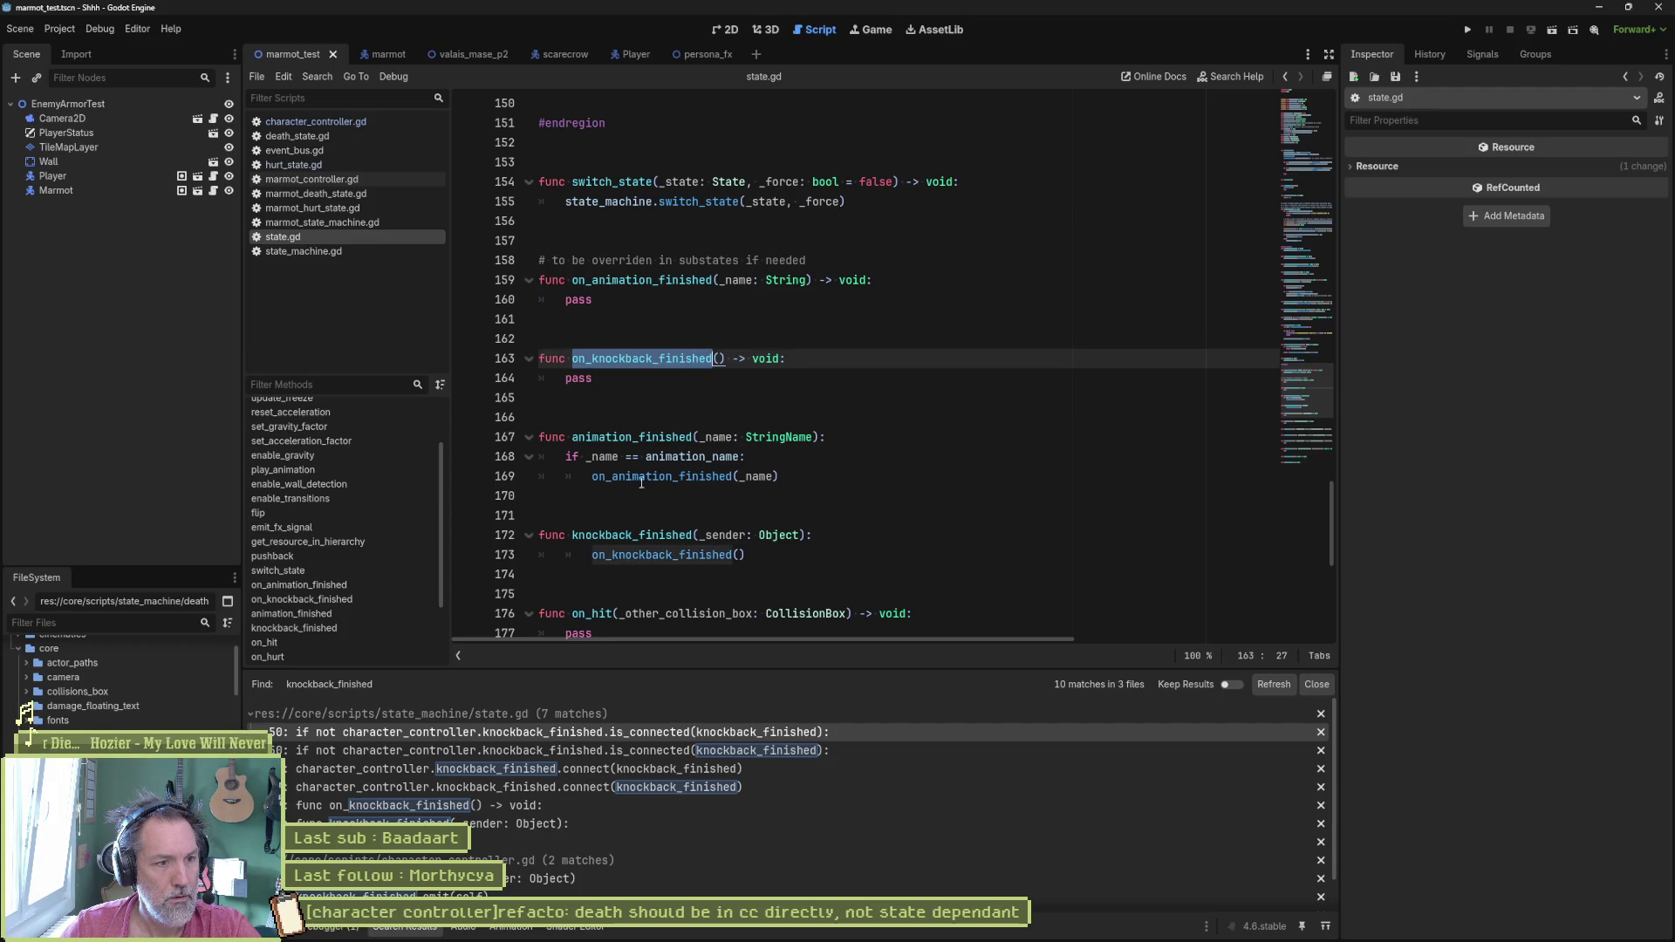
{"action": "left_click", "coordinate": [591, 554]}
{"action": "key", "text": "BackSpace"}
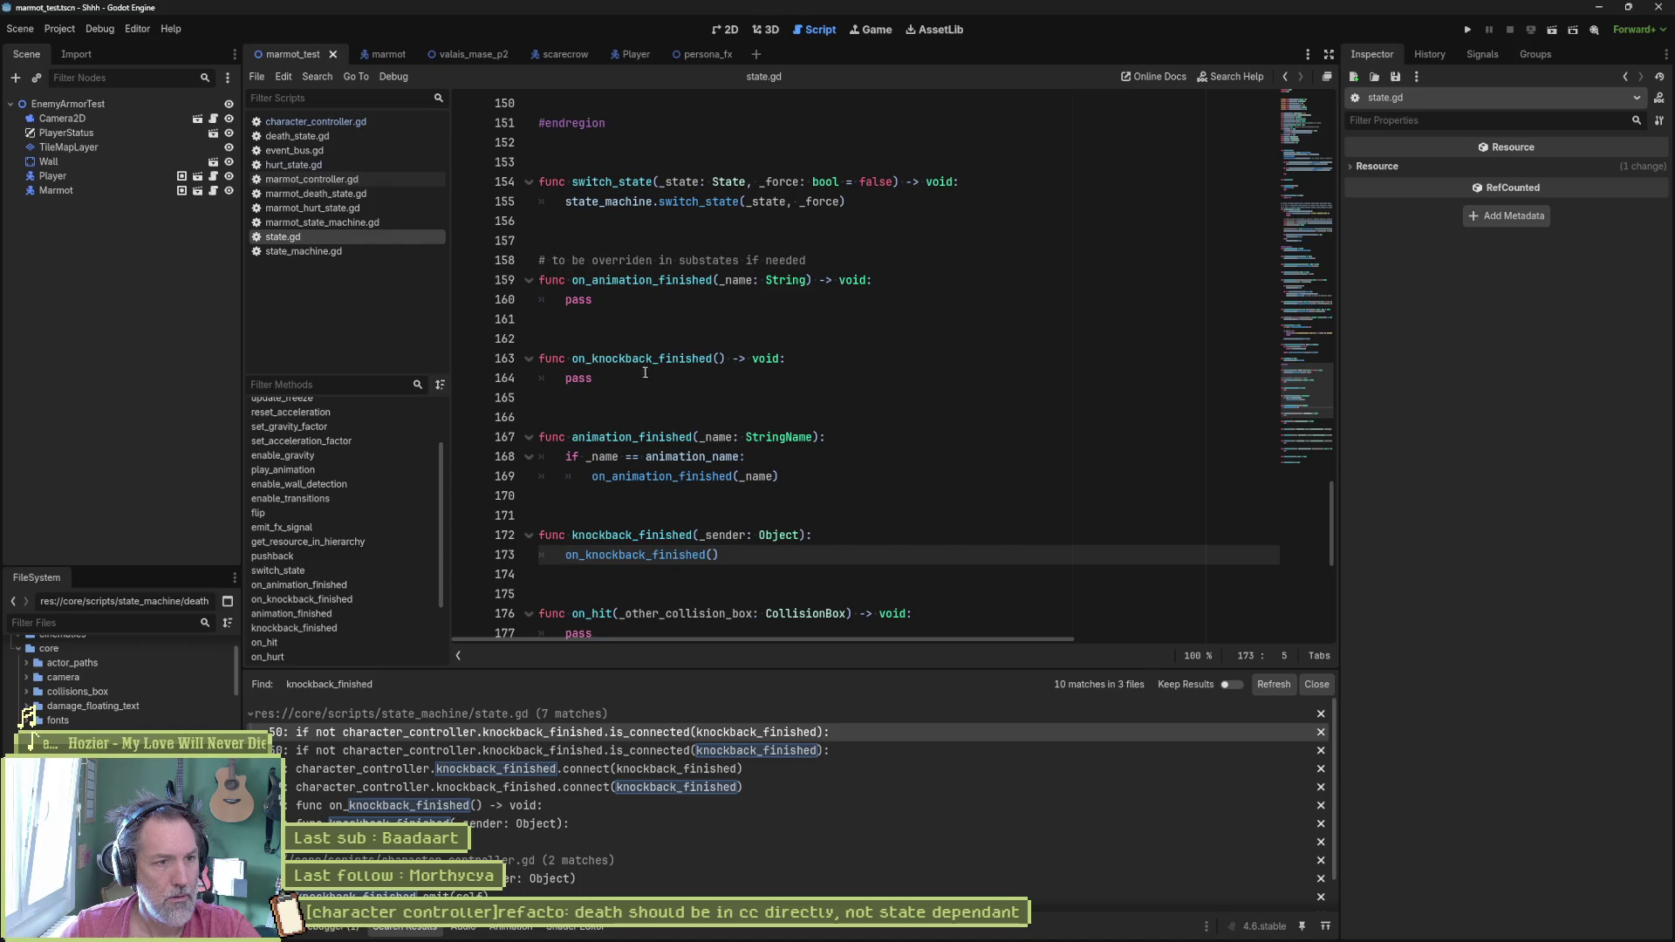
Step: Search the project for on_knockback_finished, review its three matches, then return to character_controller.gd
{"action": "double_click", "coordinate": [644, 359]}
{"action": "key", "text": "ctrl+shift+f"}
{"action": "key", "text": "Return"}
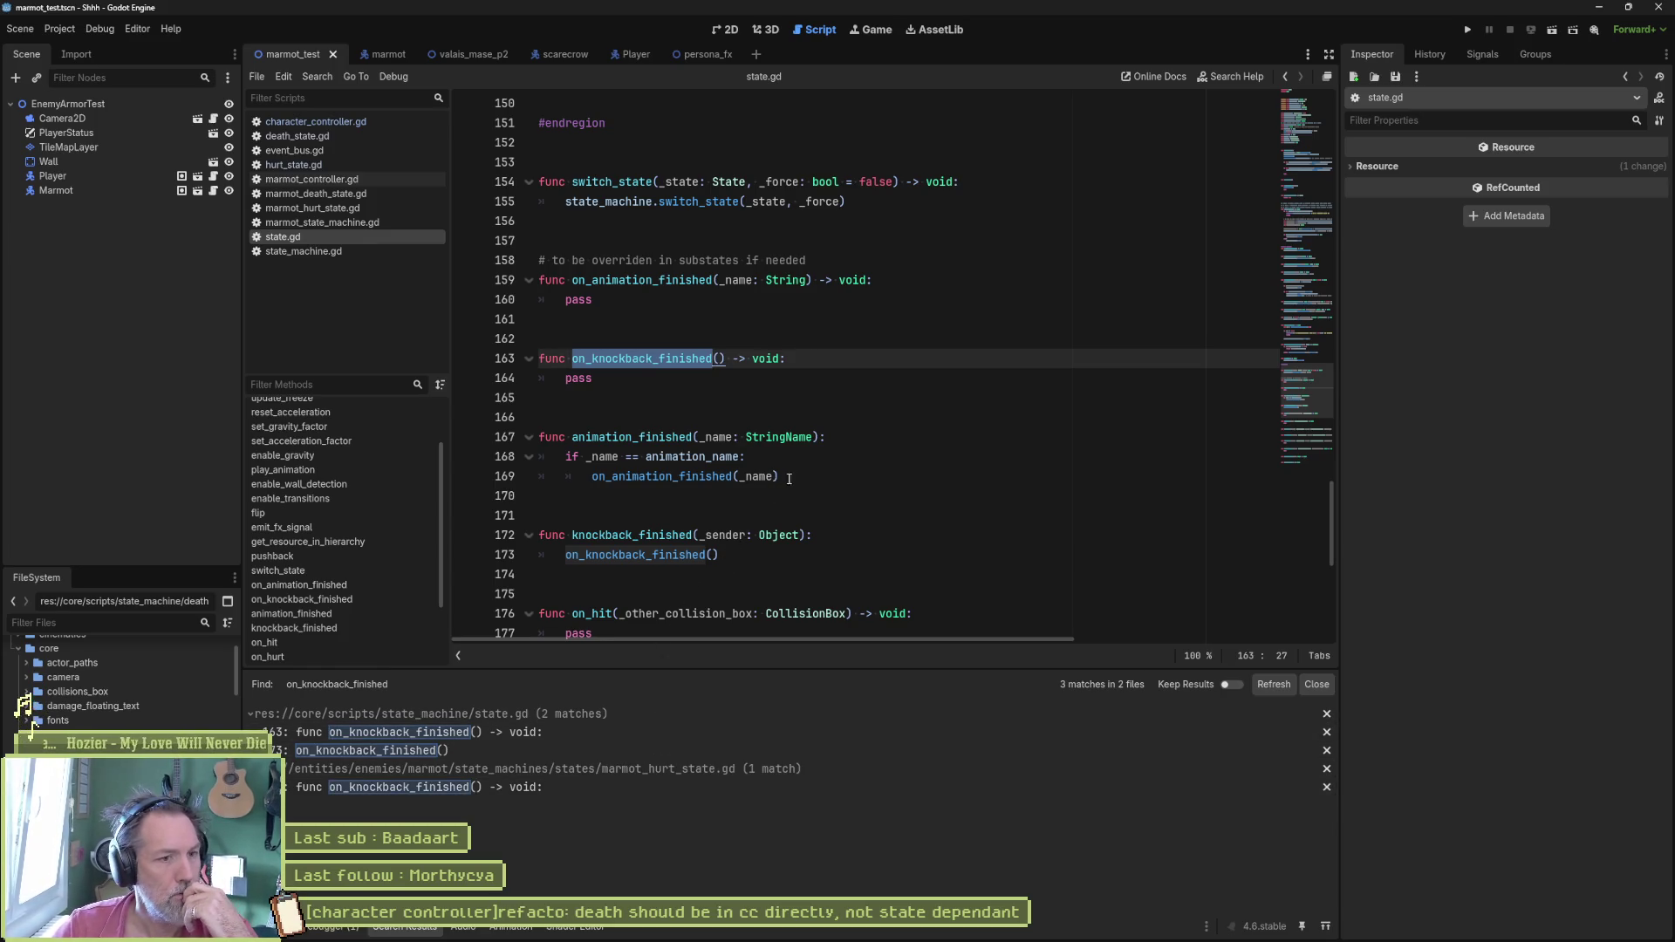
{"action": "left_click", "coordinate": [893, 457]}
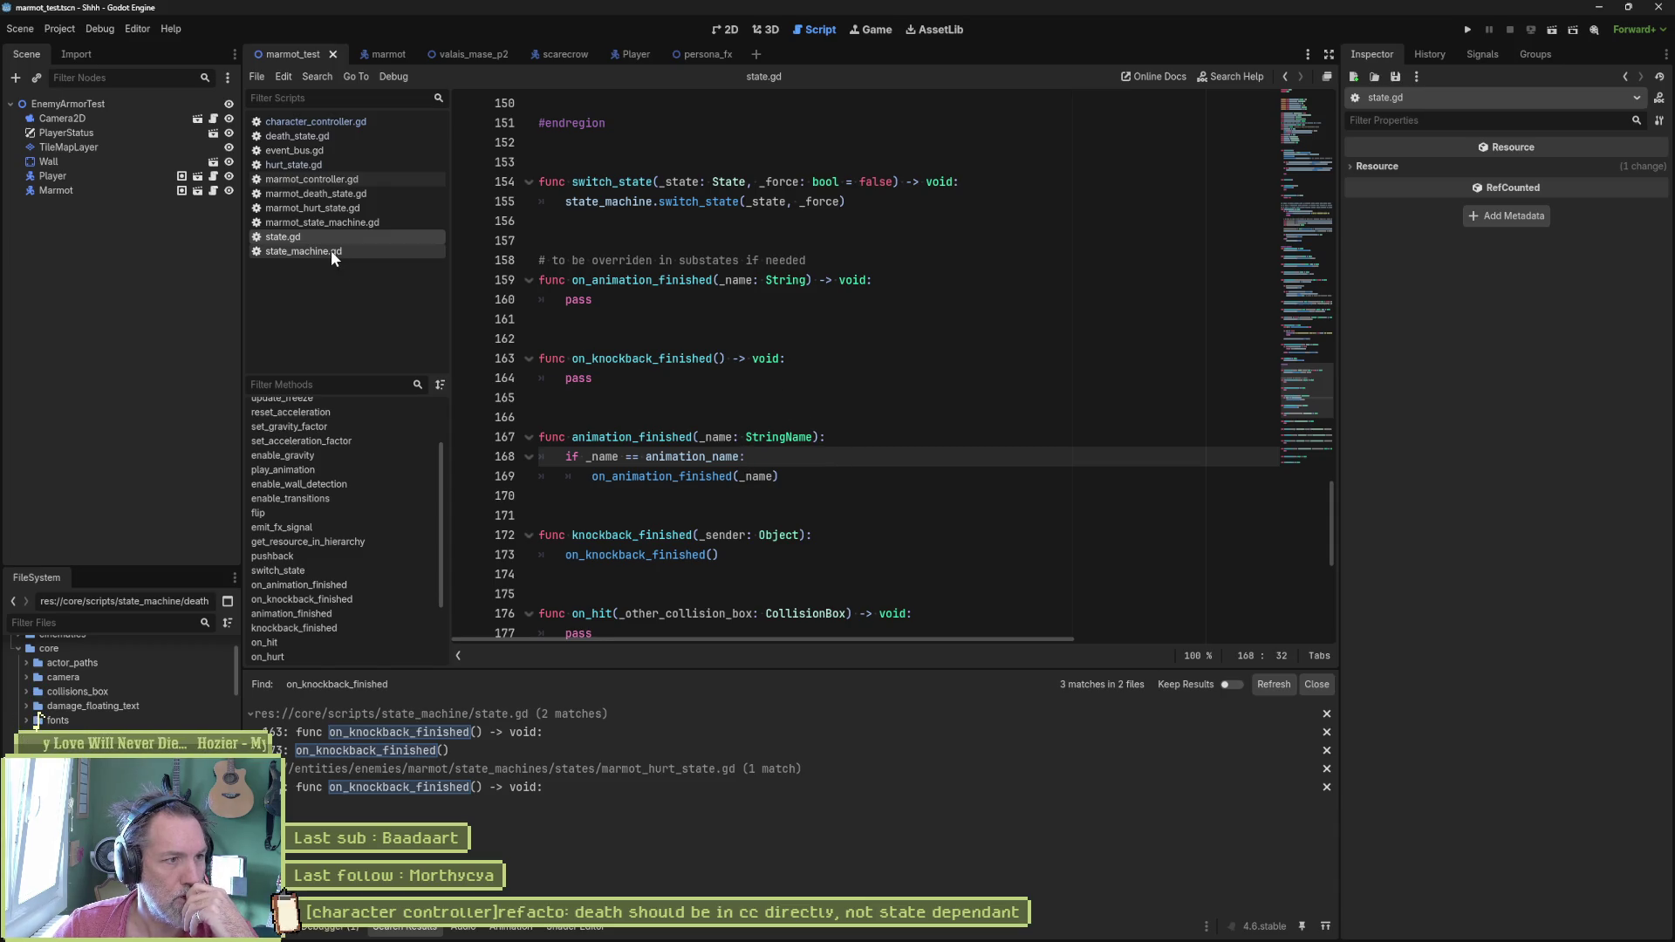
{"action": "left_click", "coordinate": [636, 376]}
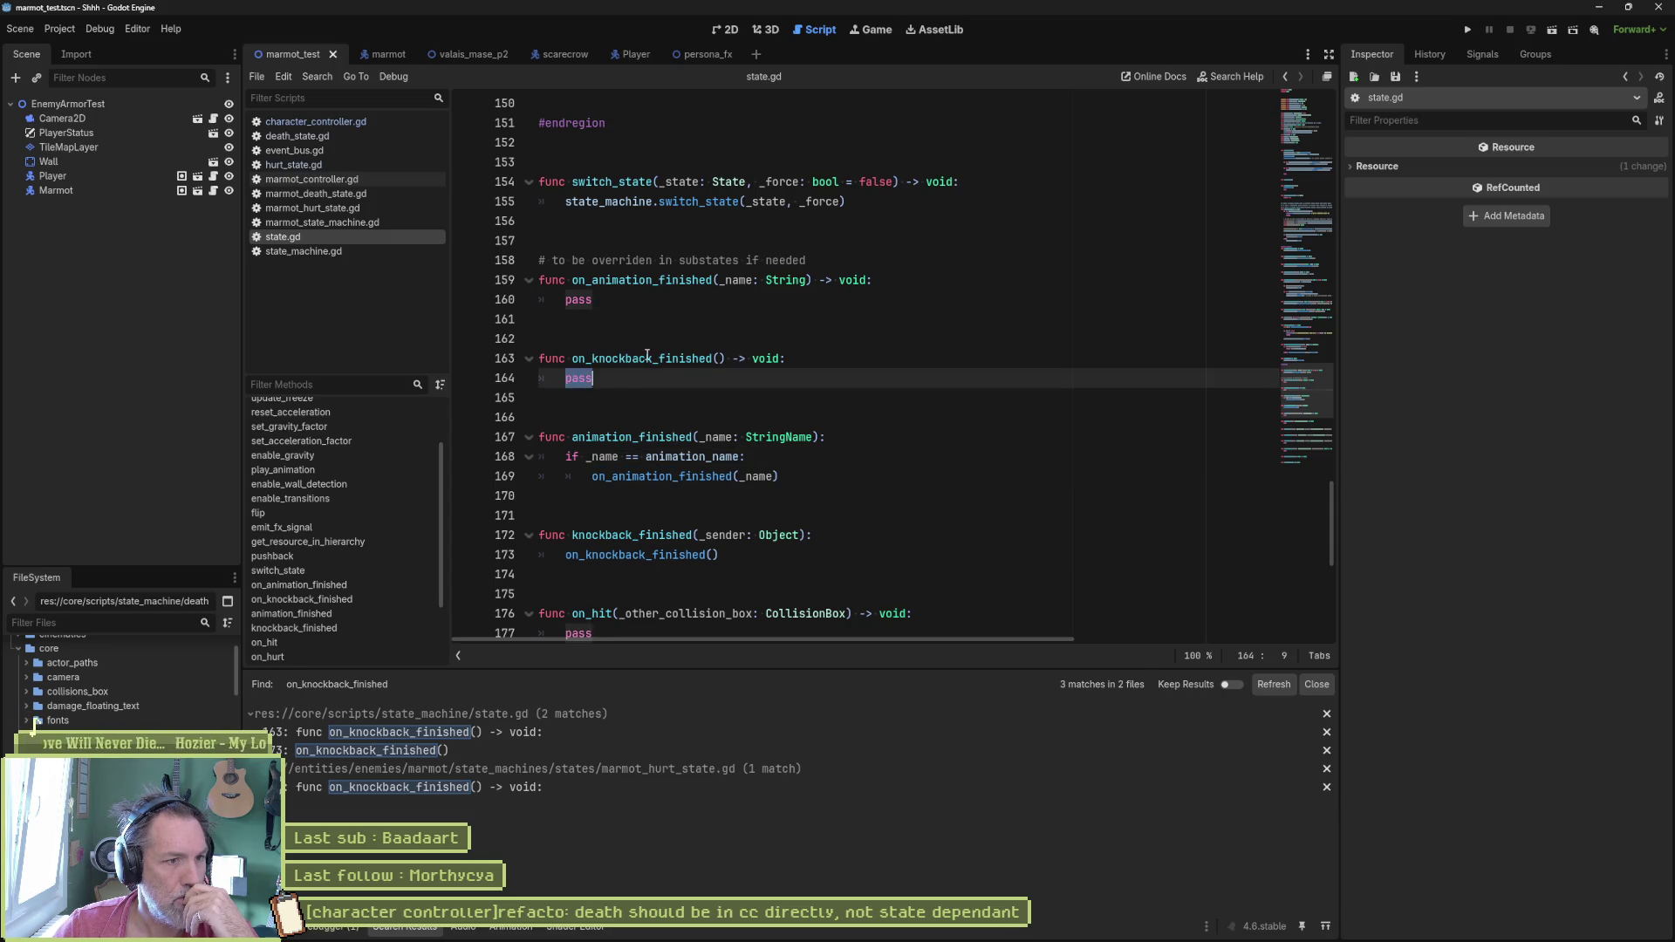
{"action": "double_click", "coordinate": [649, 358]}
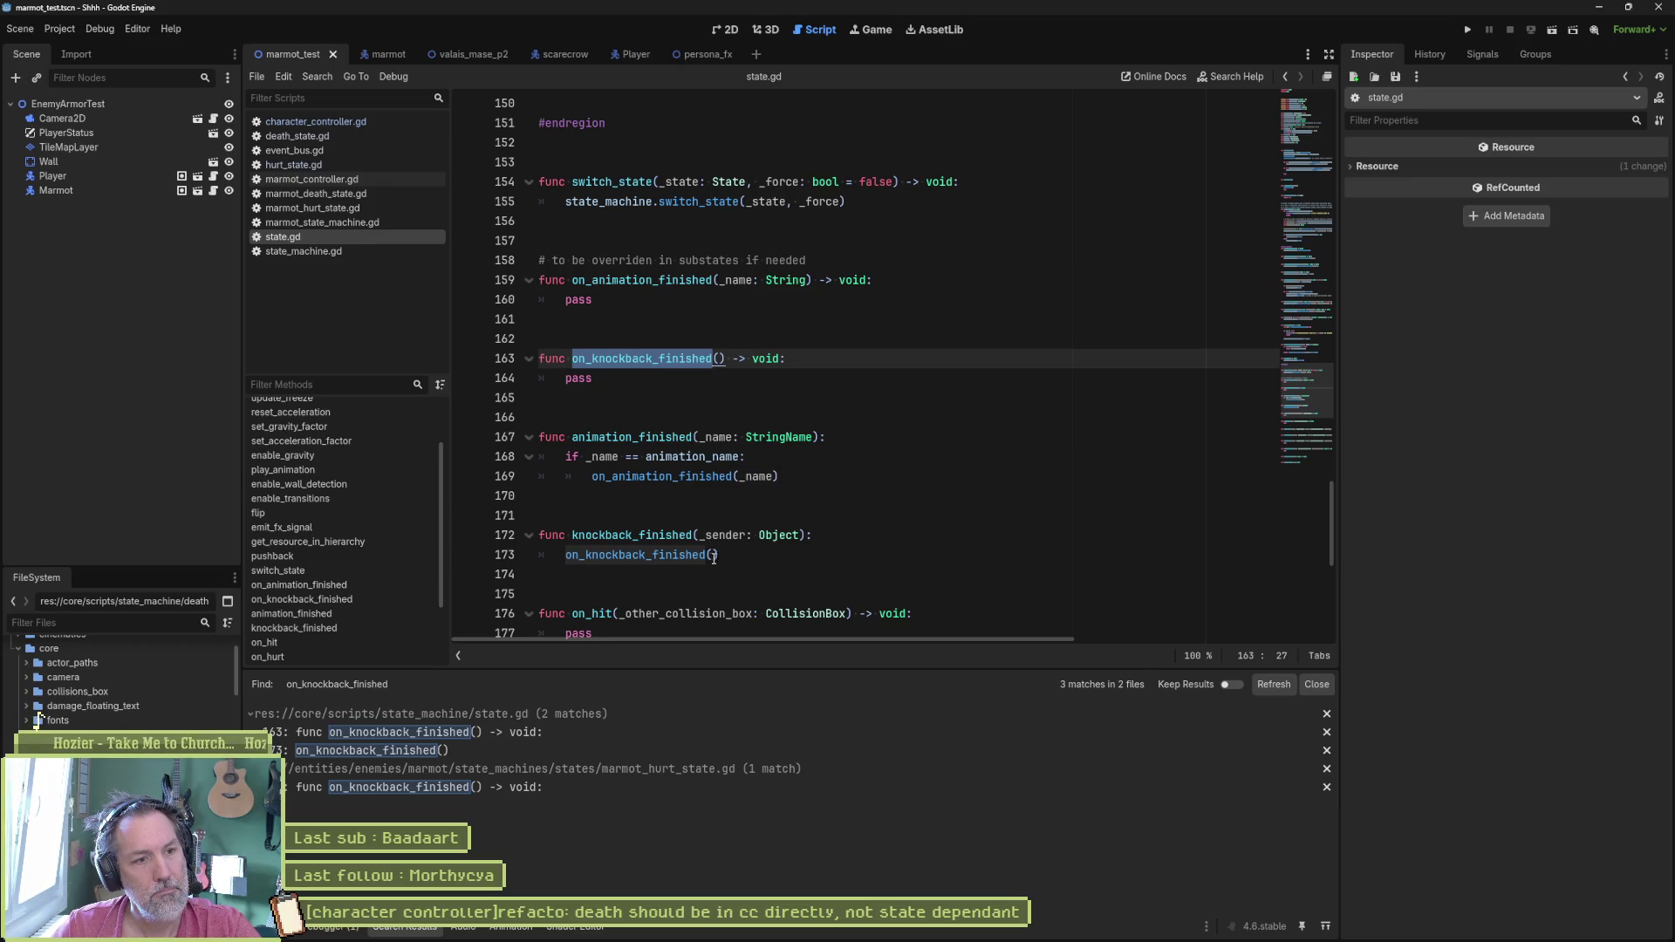
{"action": "mouse_move", "coordinate": [681, 555]}
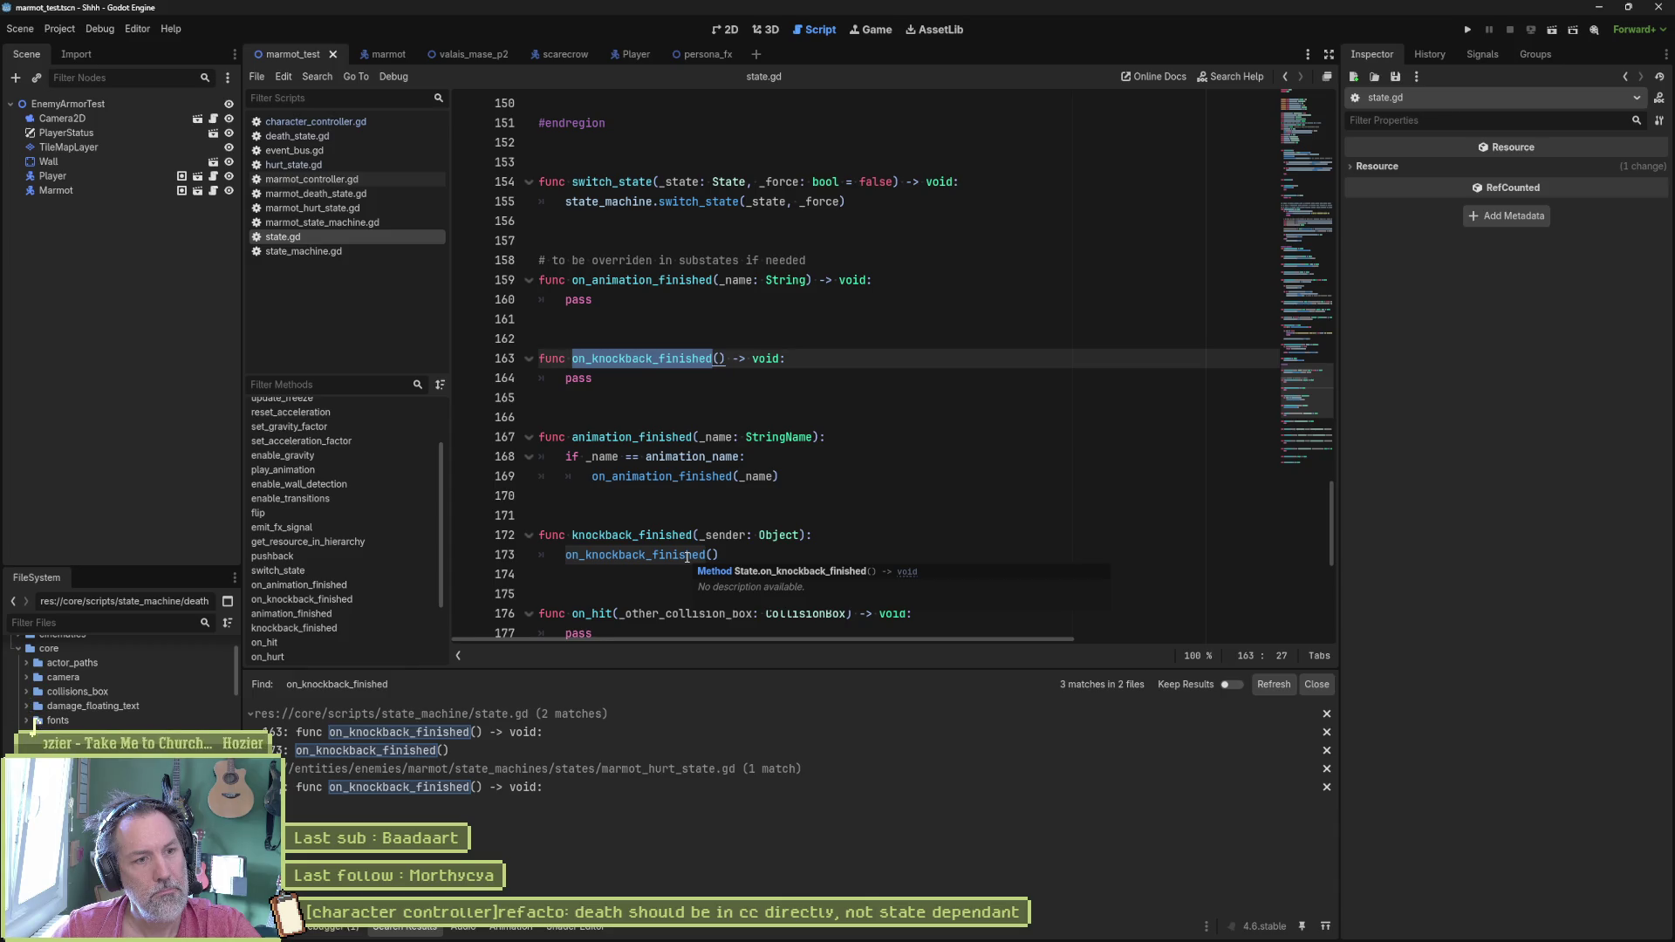
{"action": "left_click", "coordinate": [435, 753]}
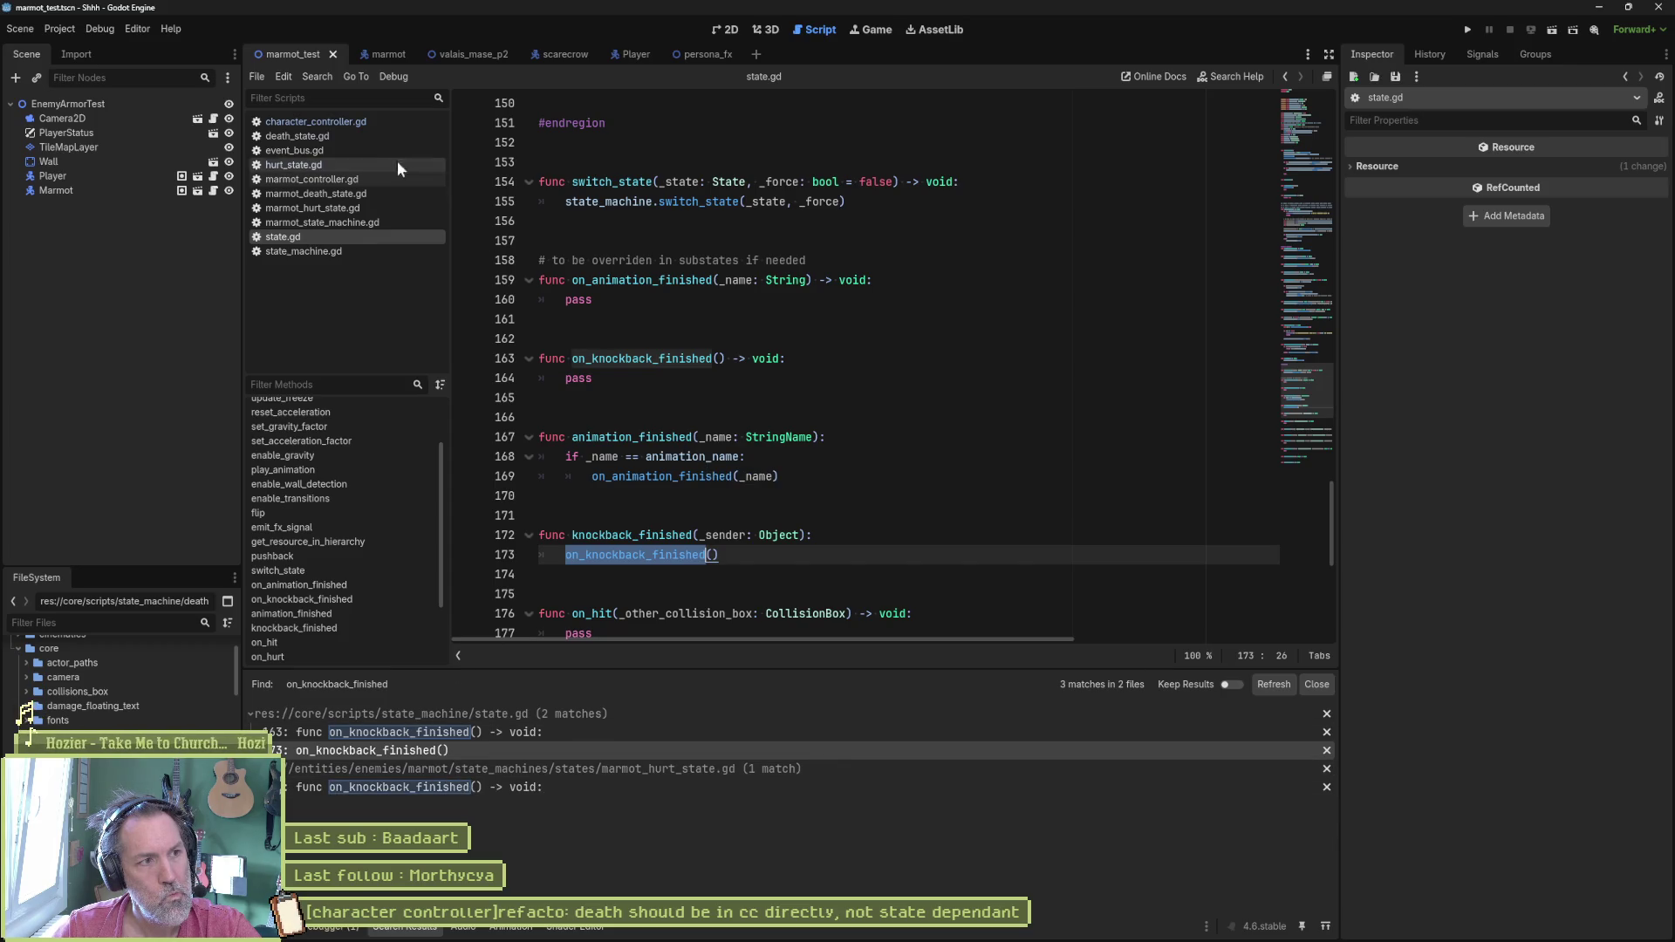
{"action": "left_click", "coordinate": [315, 121]}
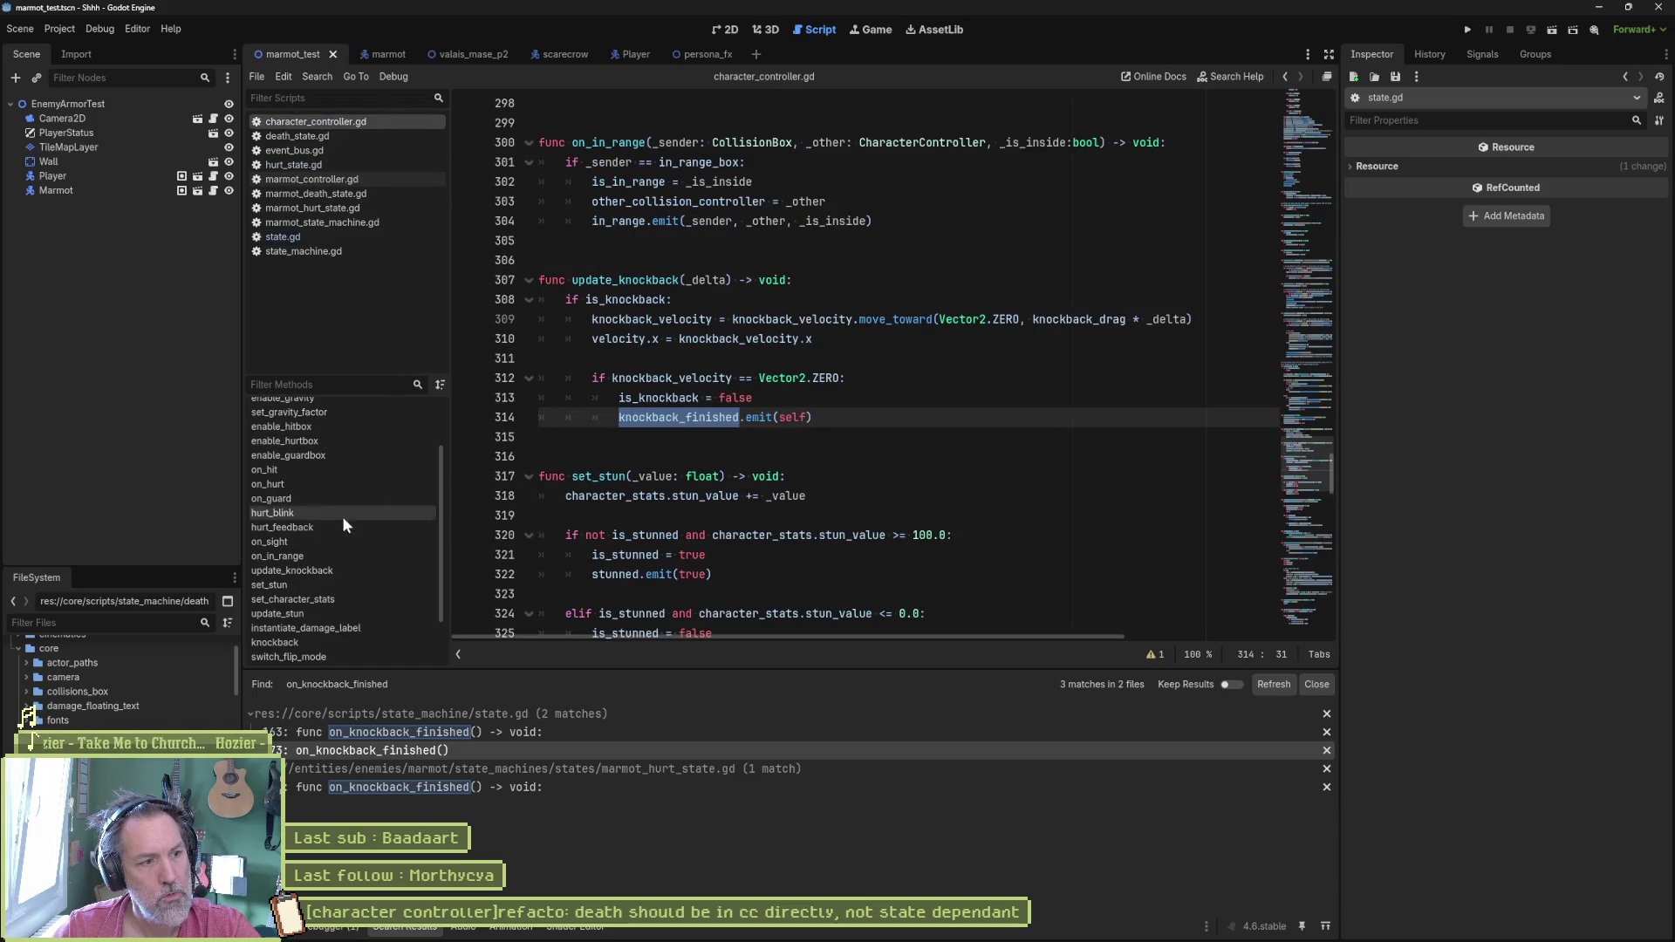
Step: Review the health check block in set_character_stats reached from on_hurt, then step back to on_hurt
{"action": "left_click", "coordinate": [304, 480]}
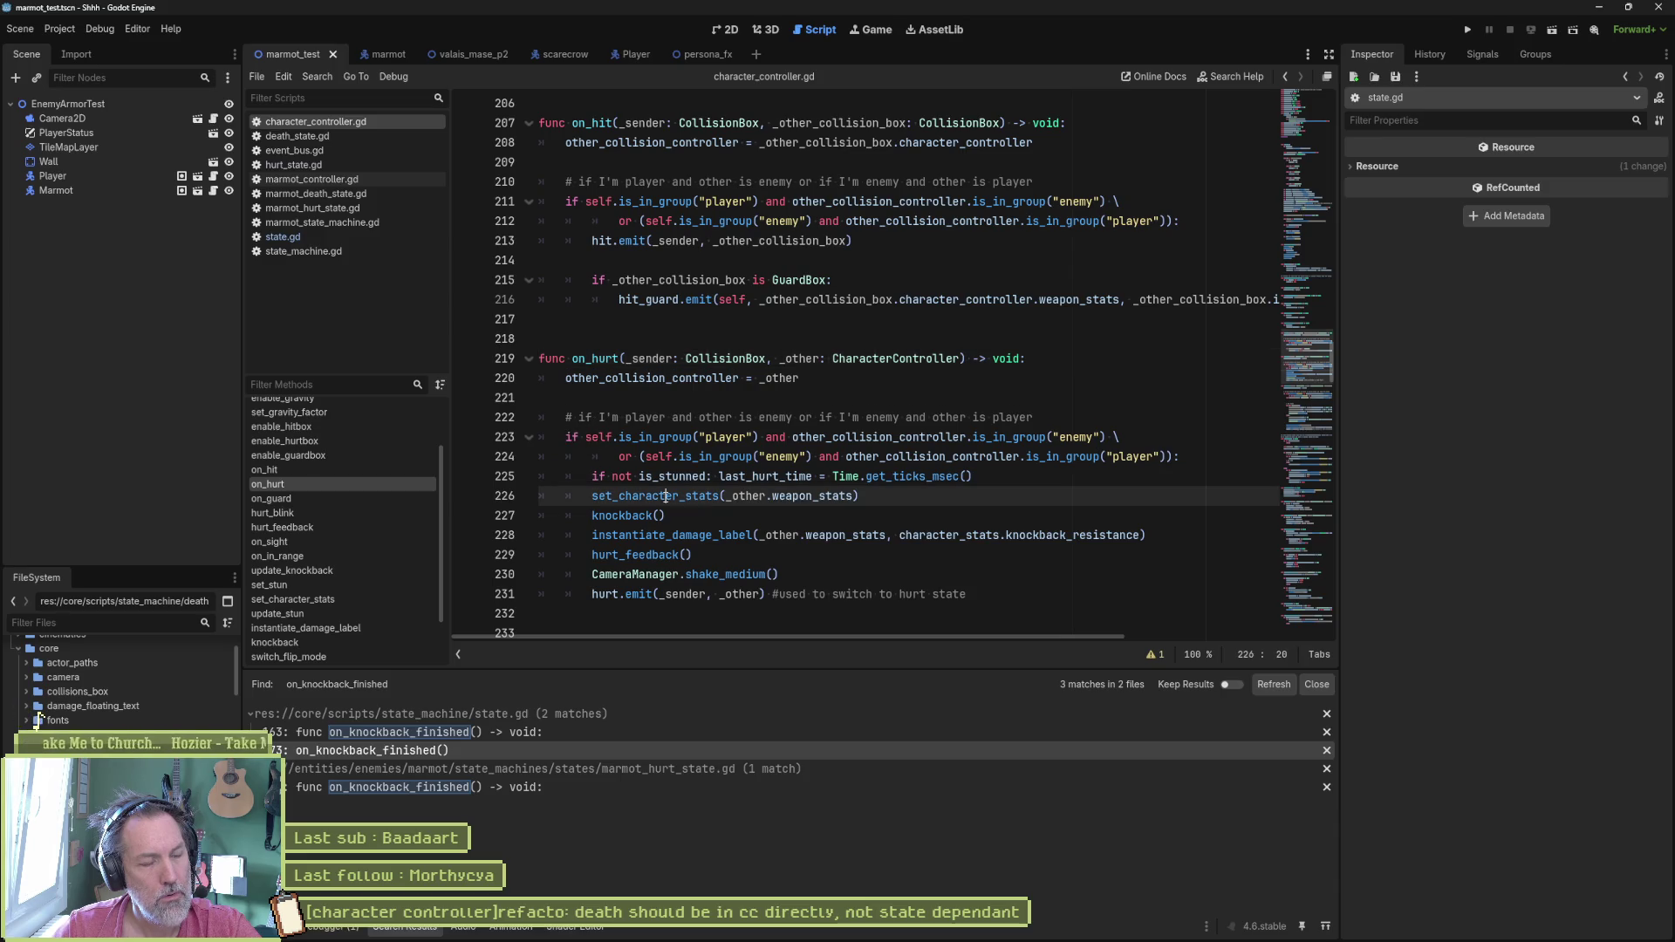
{"action": "left_click", "coordinate": [624, 497], "text": "ctrl"}
{"action": "scroll", "coordinate": [680, 430], "scroll_direction": "down", "scroll_amount": 1}
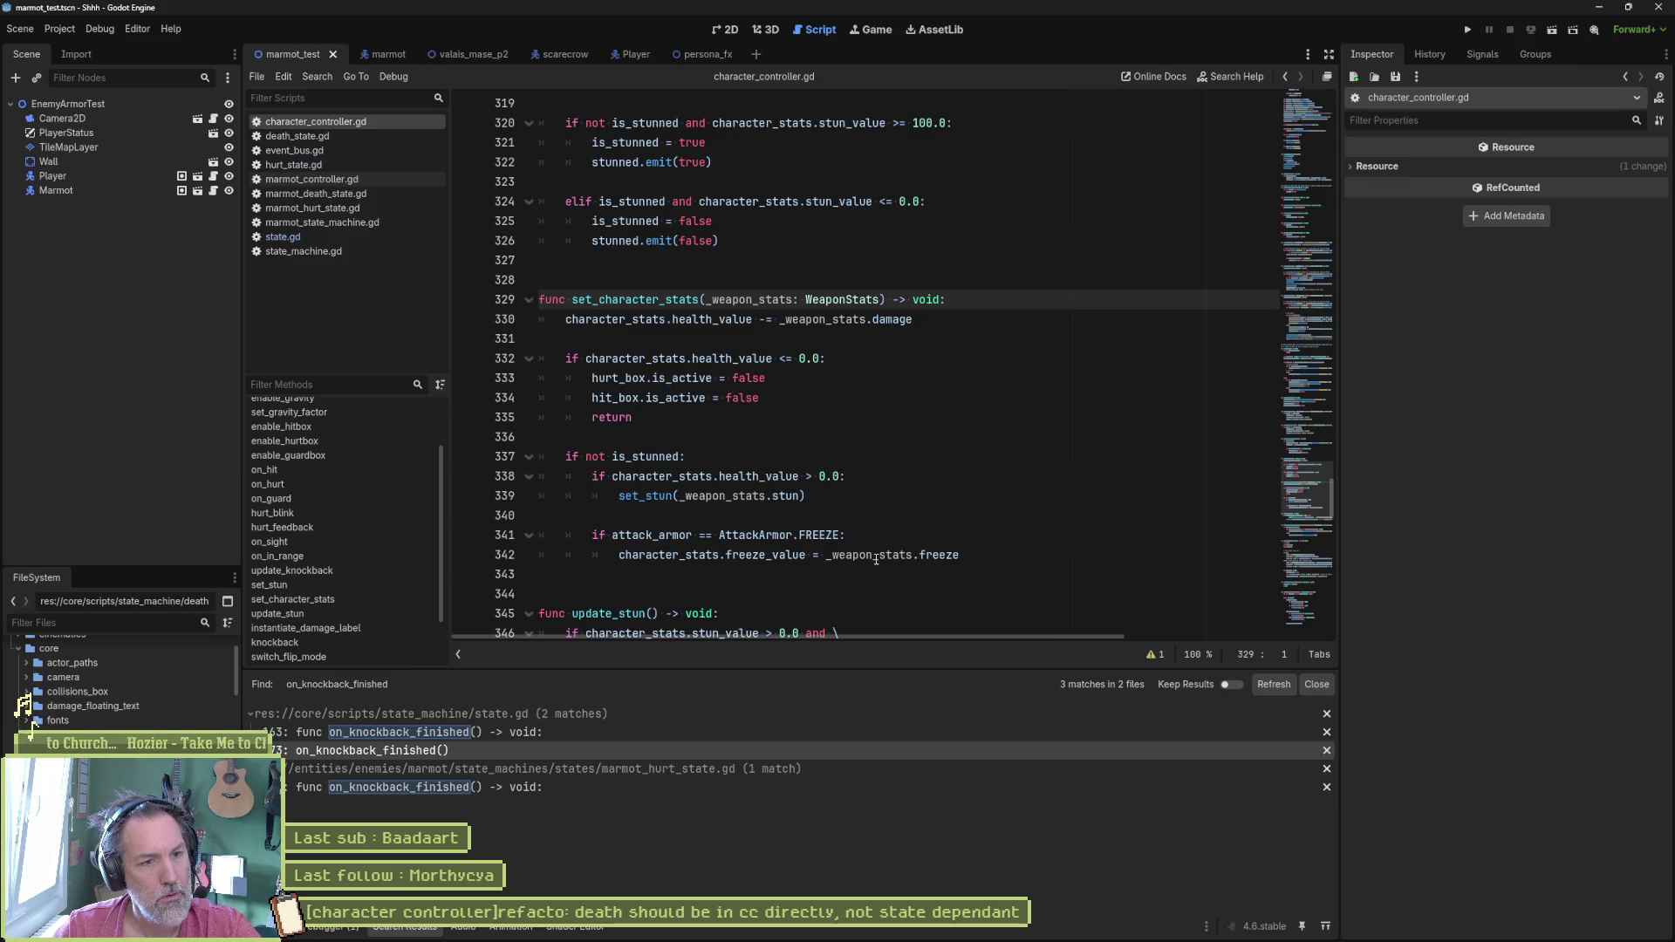
{"action": "left_click_drag", "start_coordinate": [764, 361], "coordinate": [759, 418]}
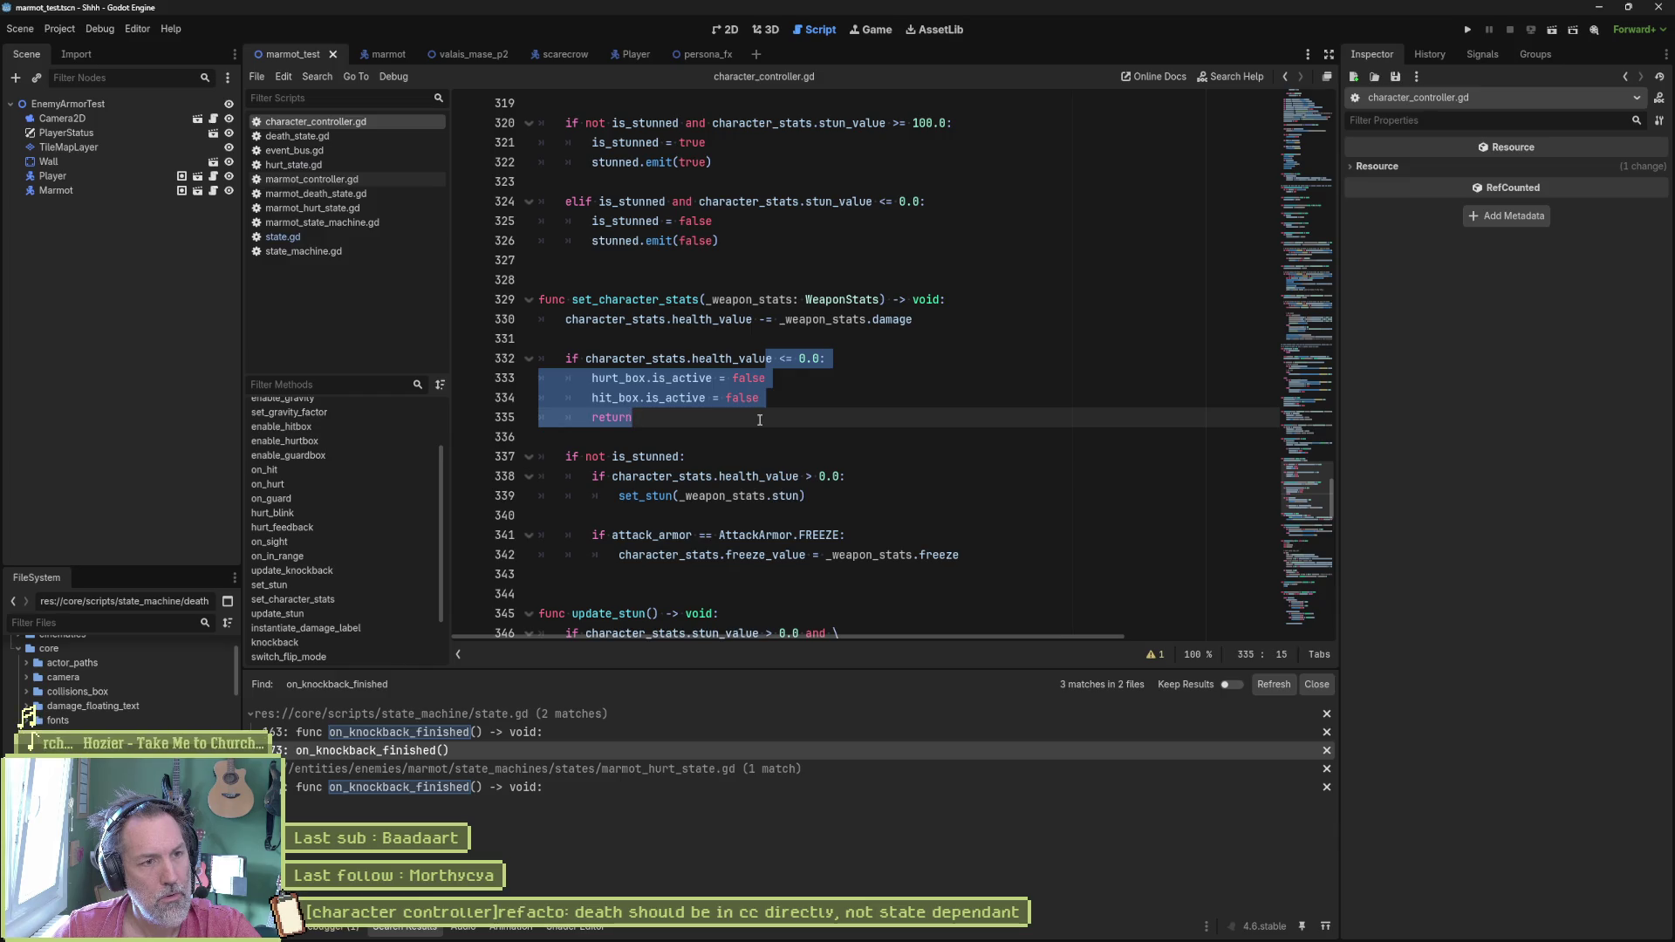
{"action": "left_click", "coordinate": [795, 401]}
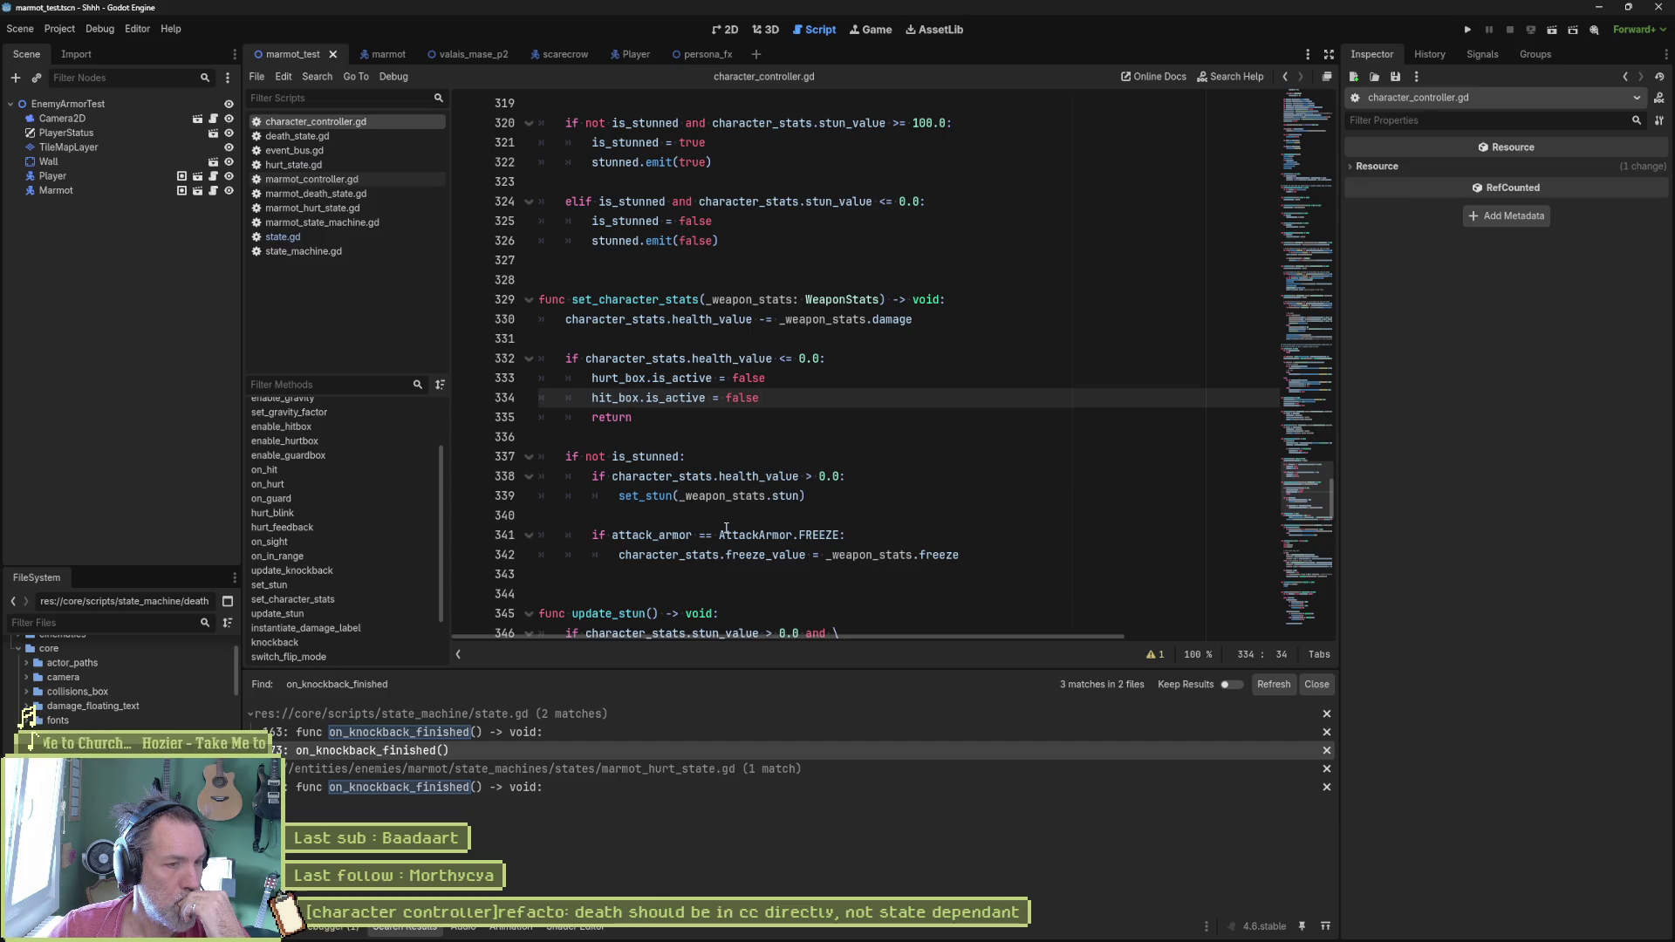
{"action": "left_click", "coordinate": [780, 476]}
{"action": "key", "text": "alt+Left"}
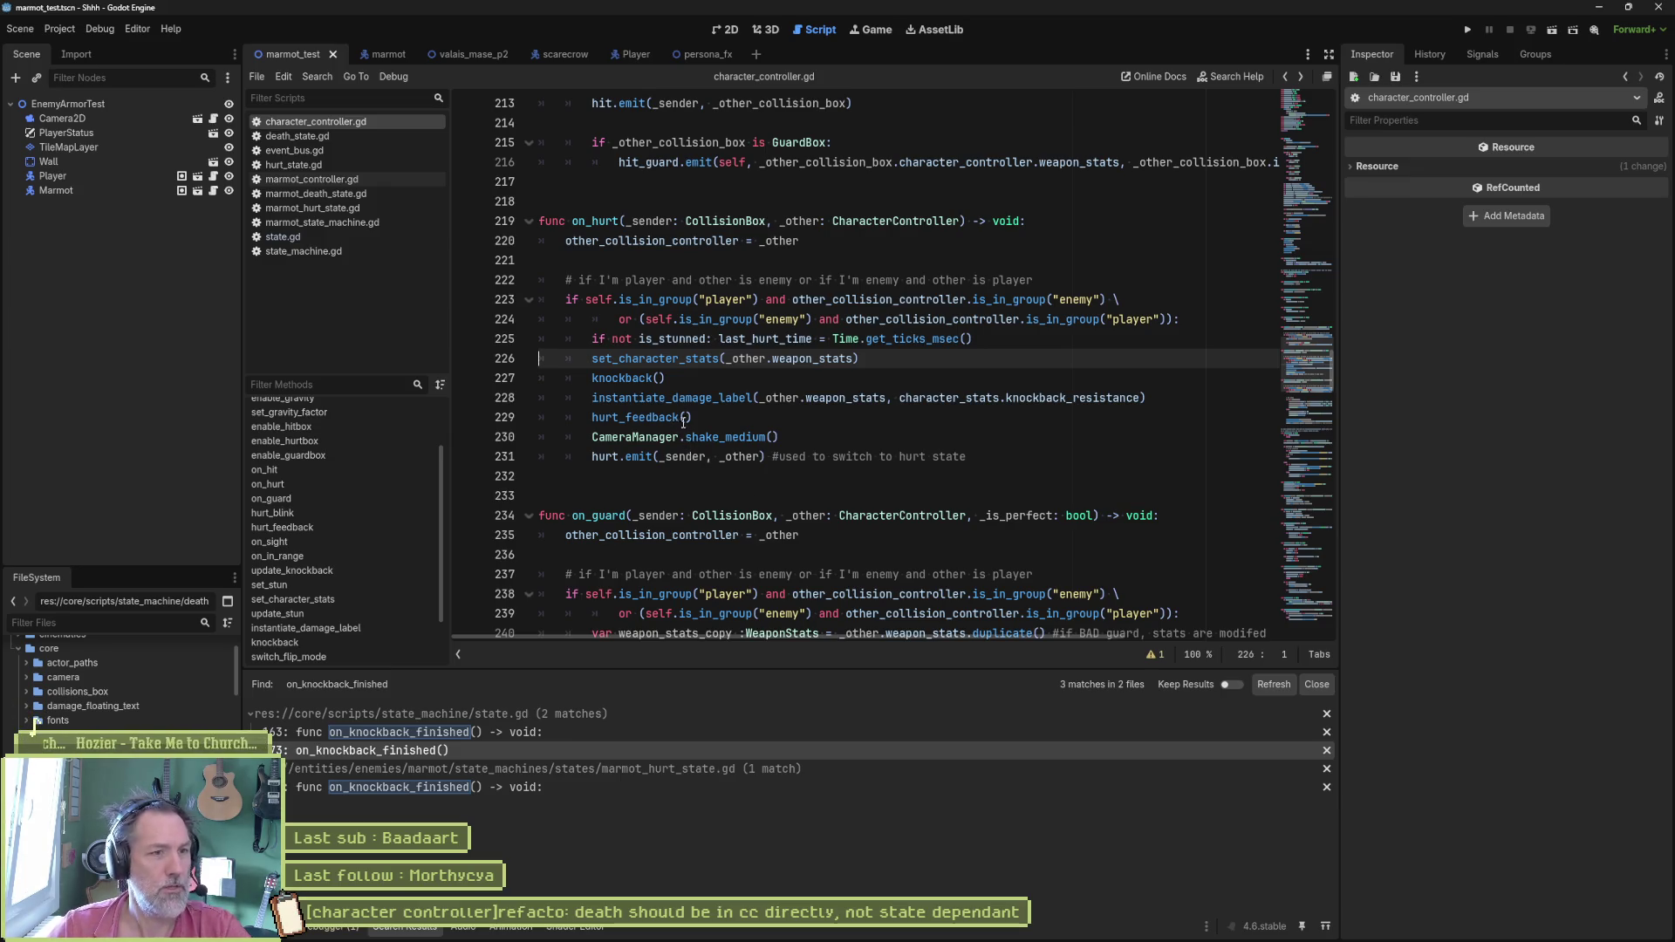
Step: Comment out the knockback() call in on_hurt and run the project to test it
{"action": "left_click", "coordinate": [637, 378]}
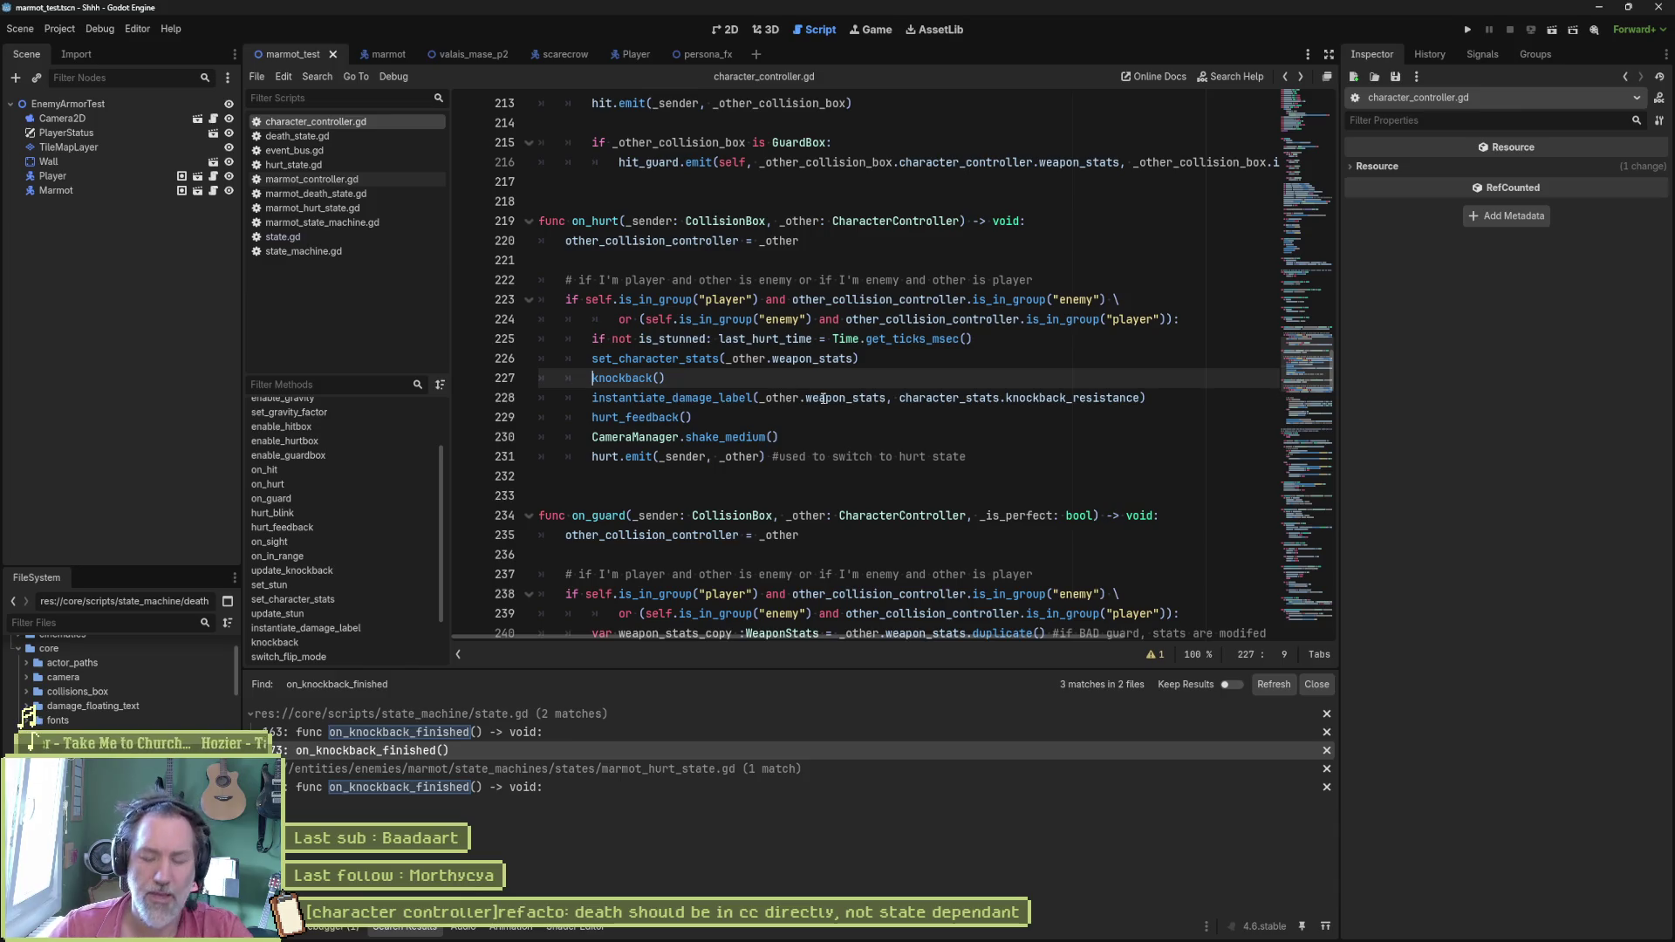
{"action": "key", "text": "ctrl+k"}
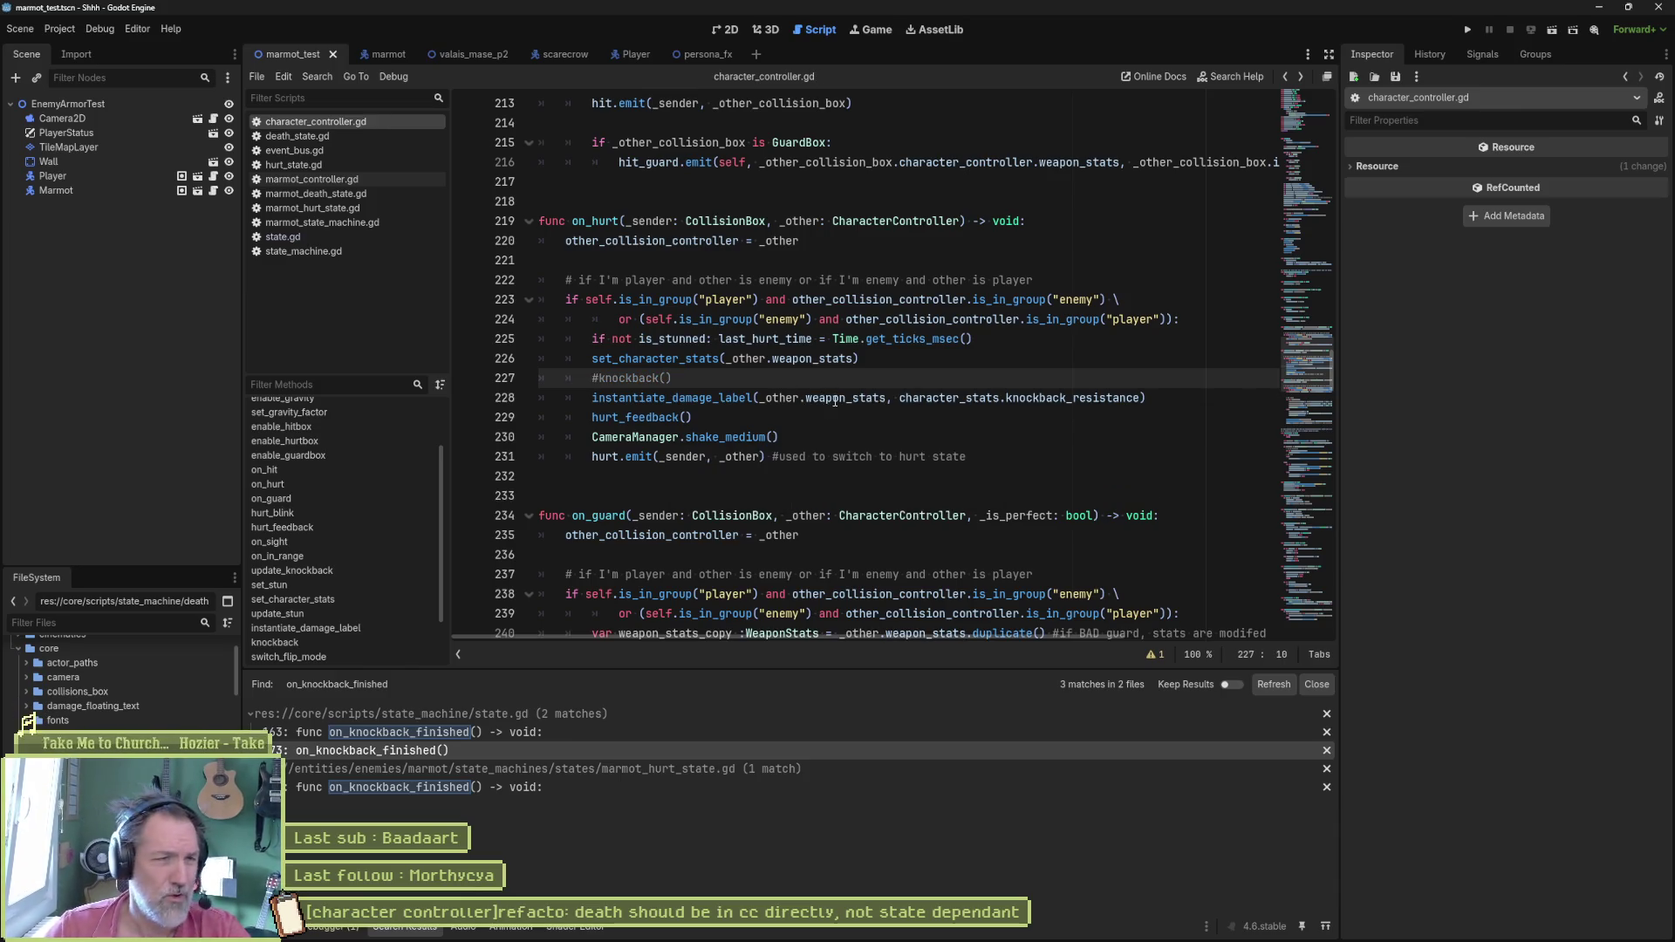
{"action": "key", "text": "F5"}
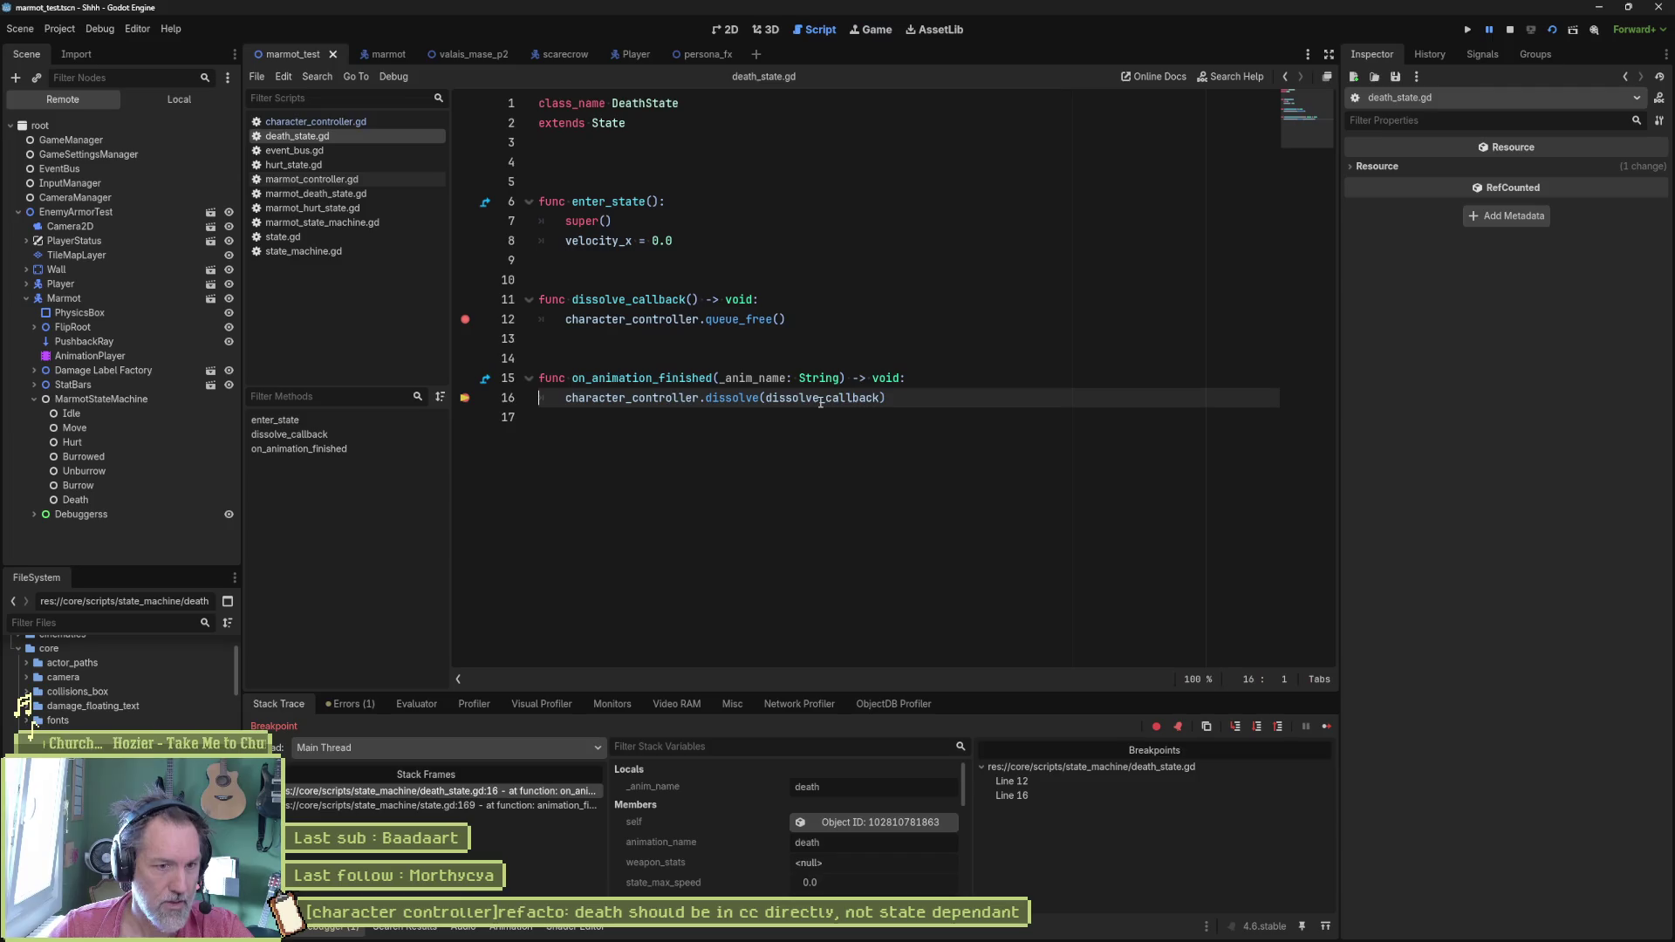
Step: Stop, rerun and stop the game, then clear both breakpoints from death_state.gd
{"action": "mouse_move", "coordinate": [825, 398]}
{"action": "key", "text": "F8"}
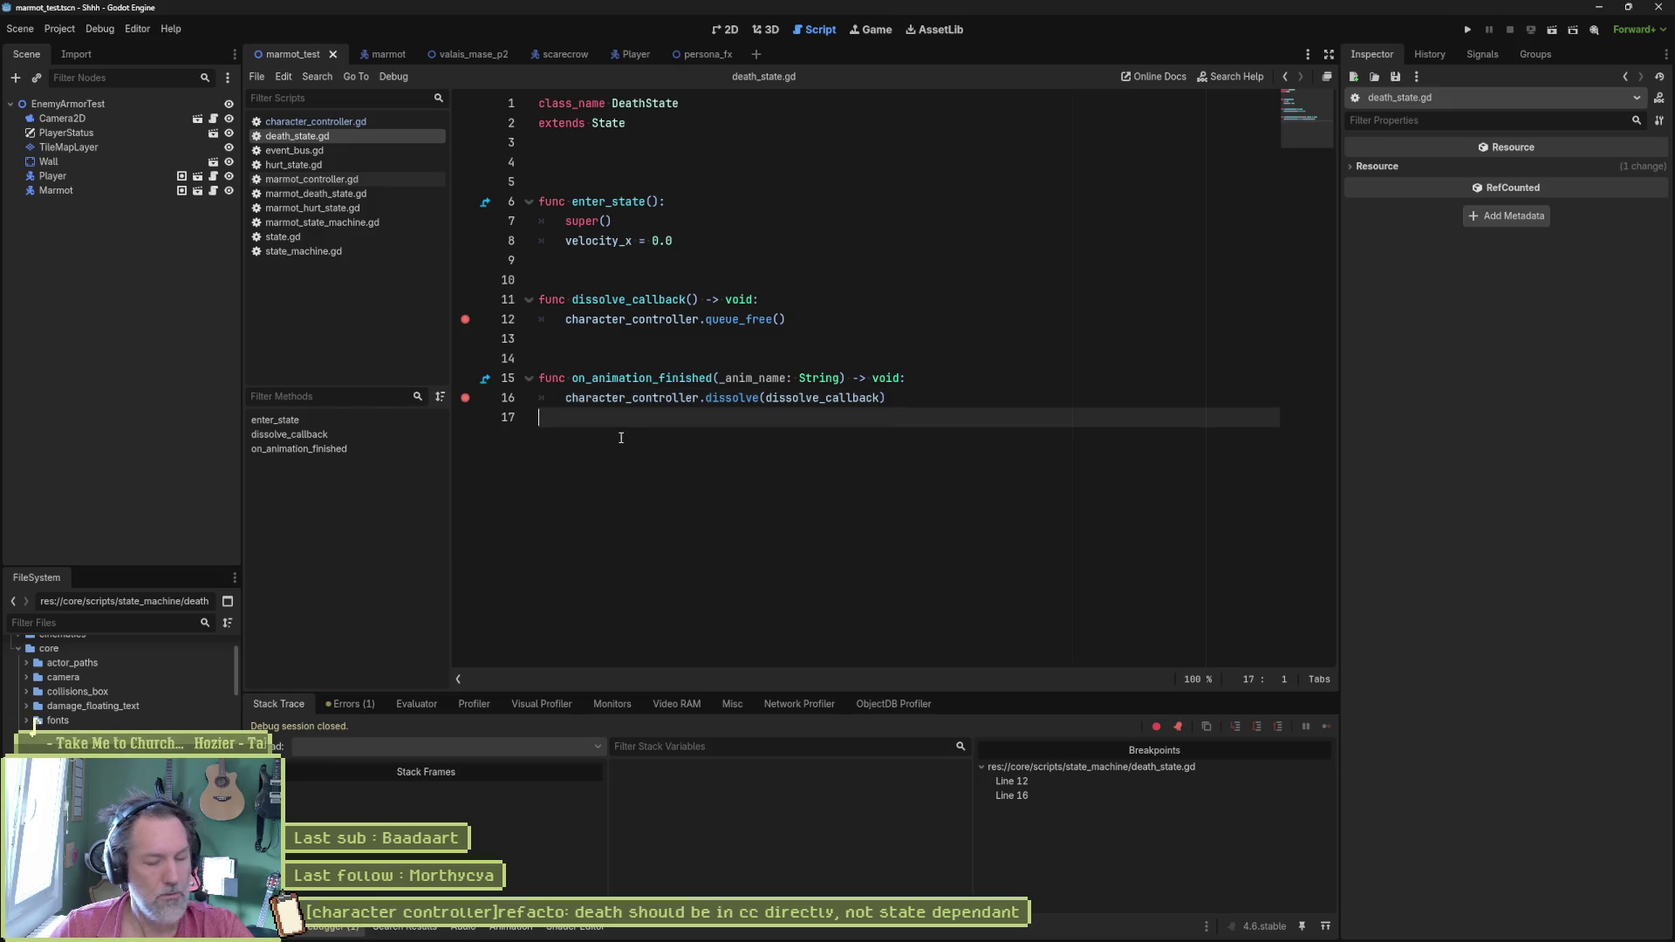
{"action": "key", "text": "F5"}
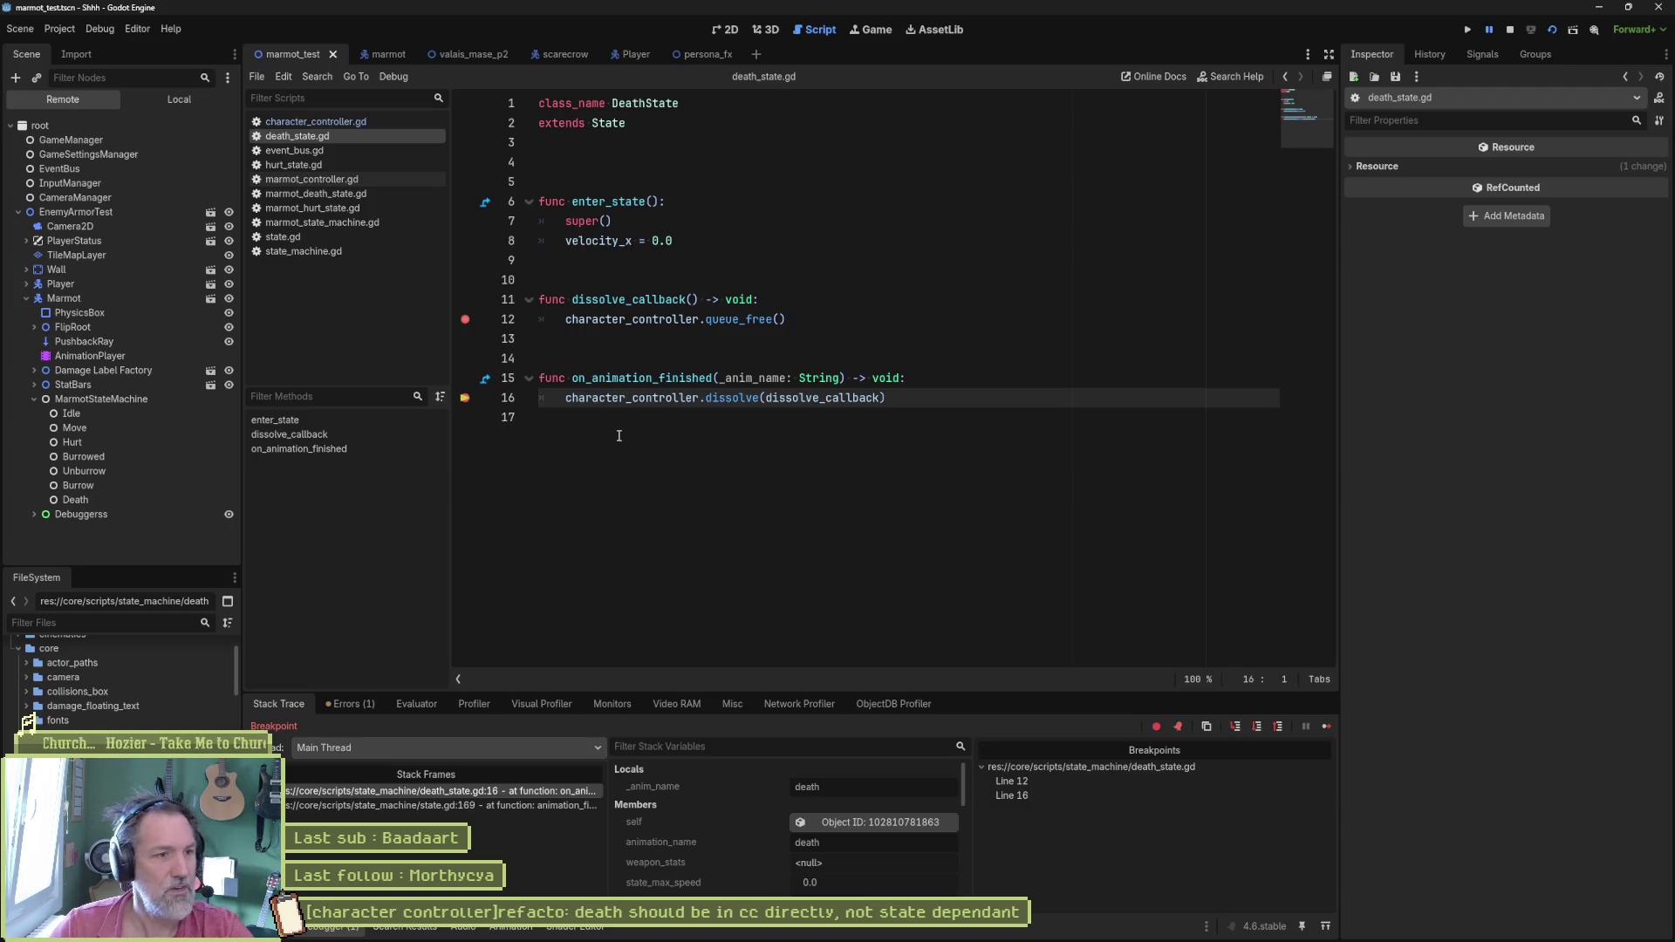
{"action": "left_click", "coordinate": [1510, 28]}
{"action": "left_click", "coordinate": [464, 397]}
{"action": "left_click", "coordinate": [464, 318]}
{"action": "left_click", "coordinate": [731, 341]}
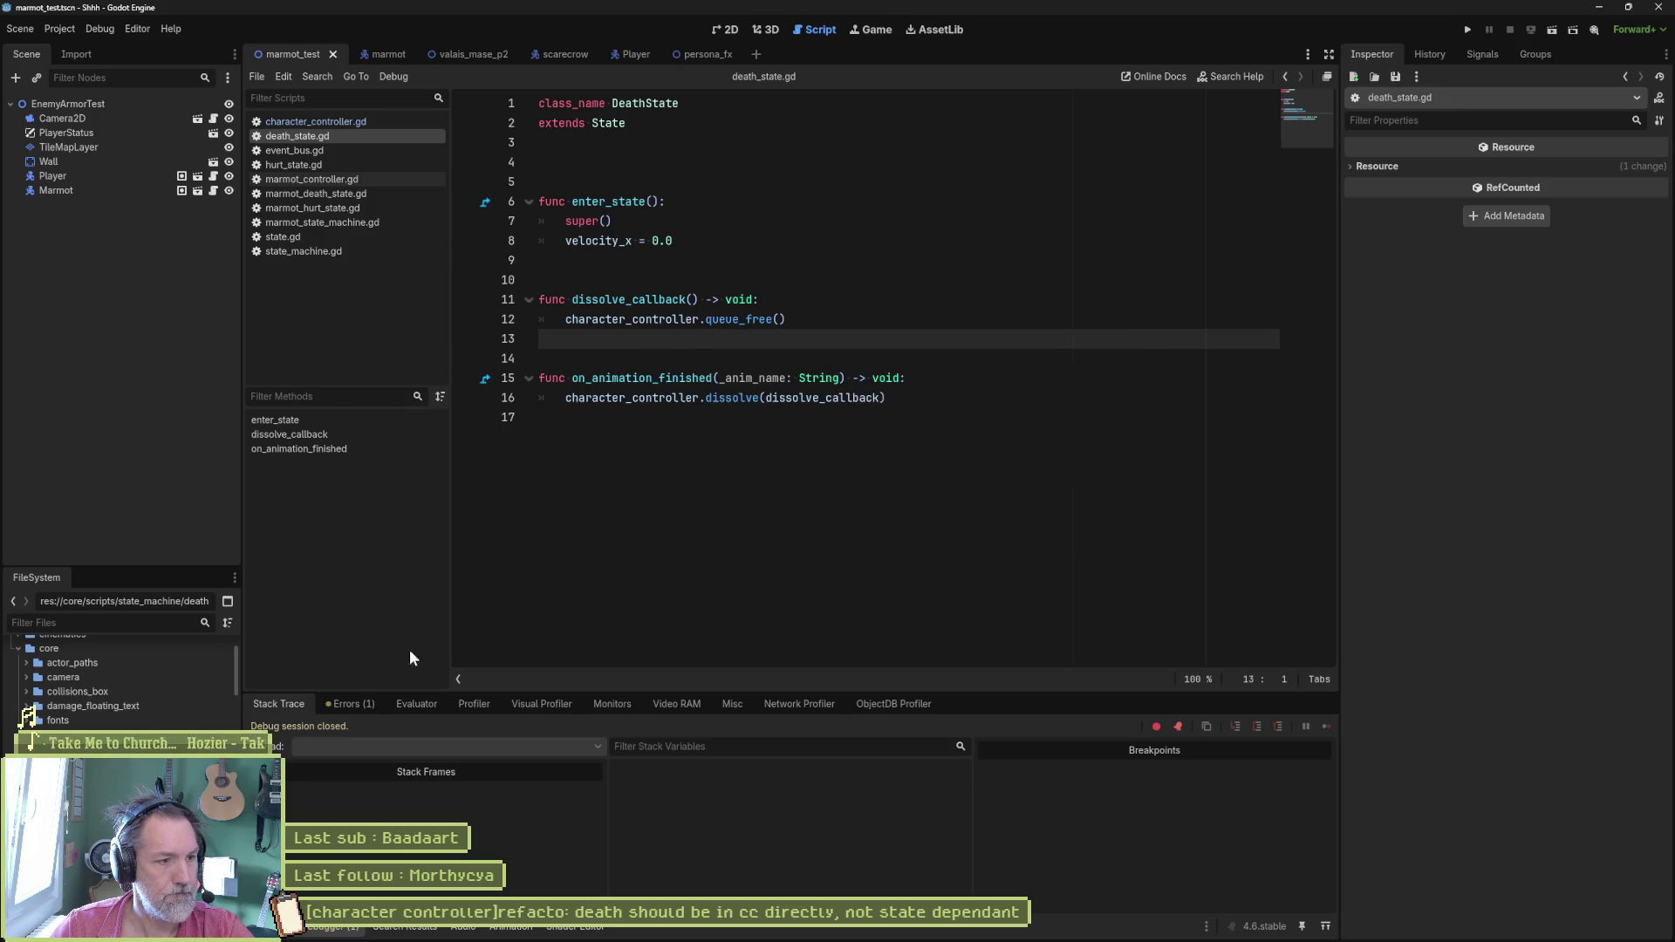
Step: Delete the unused 'signal dead' declaration flagged in the warnings list
{"action": "left_click", "coordinate": [357, 702]}
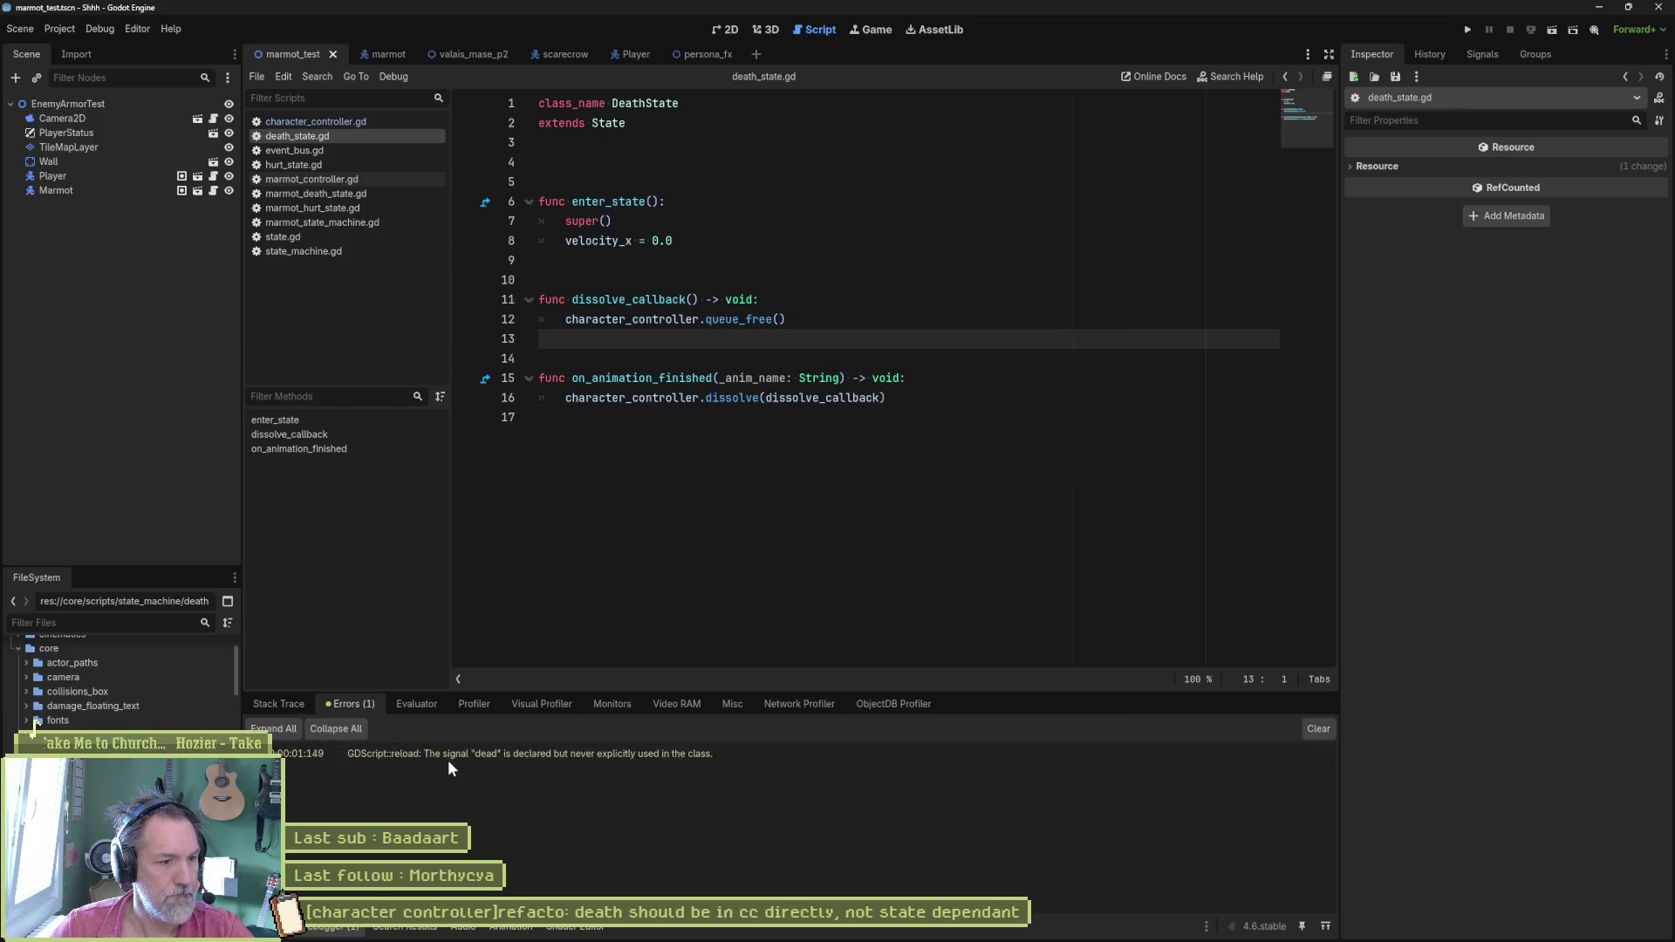
{"action": "double_click", "coordinate": [638, 758]}
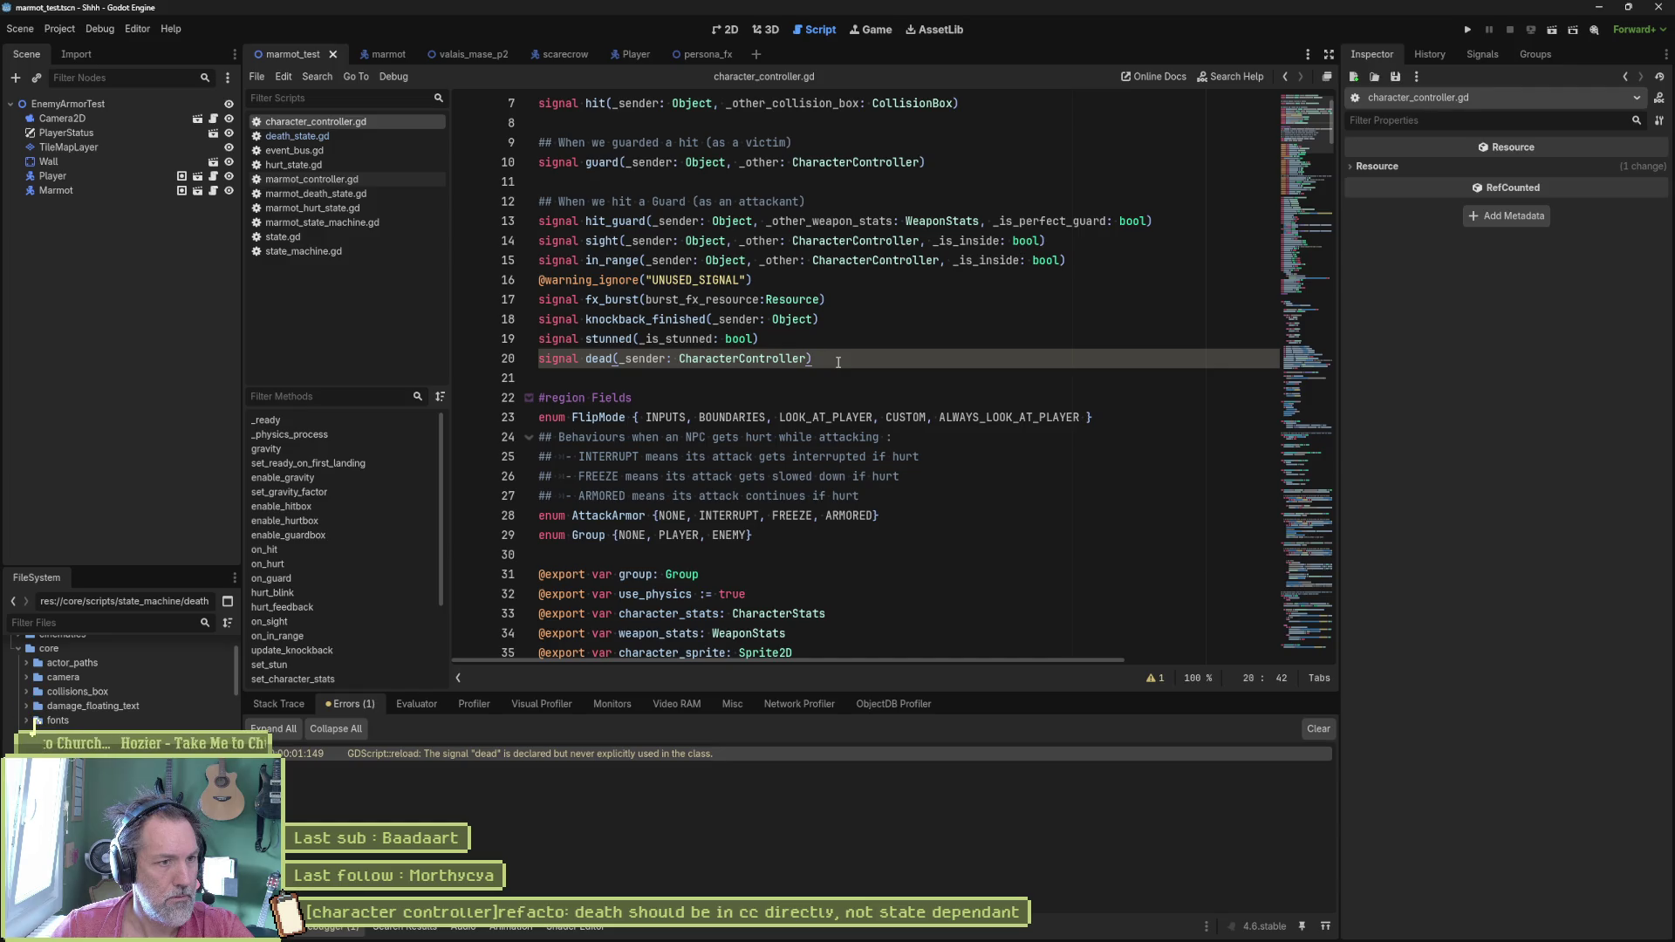
{"action": "key", "text": "ctrl+x"}
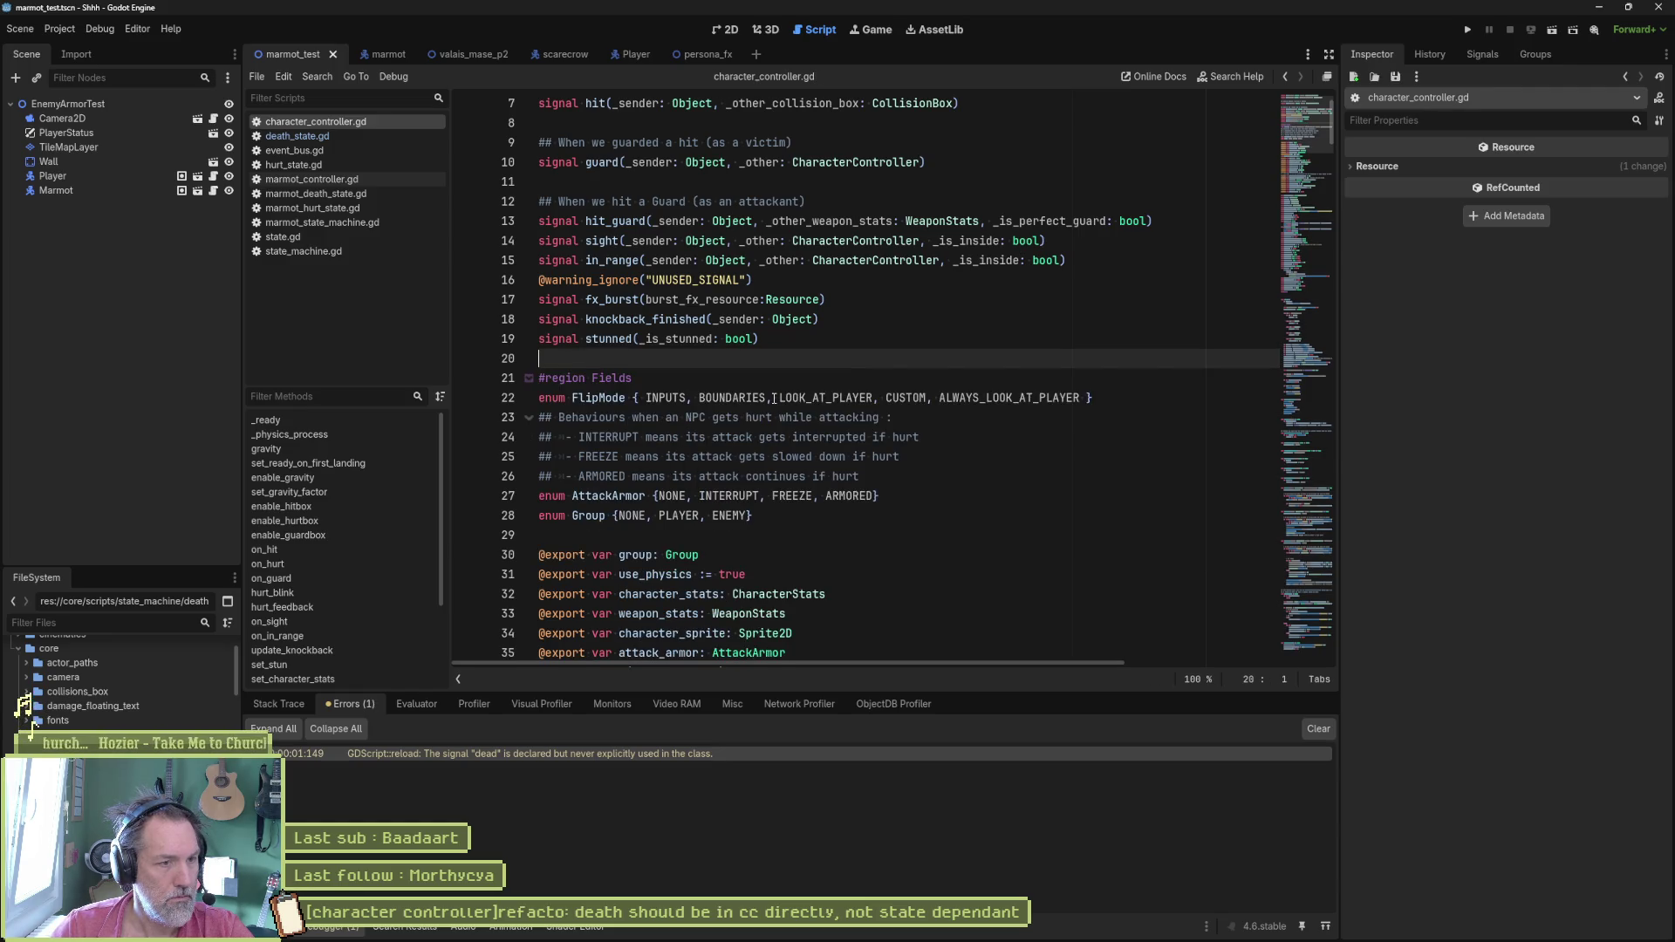
Step: Uncomment knockback() in on_hurt and jump to the knockback function at is_knockback
{"action": "left_click", "coordinate": [302, 563]}
{"action": "left_click", "coordinate": [608, 535]}
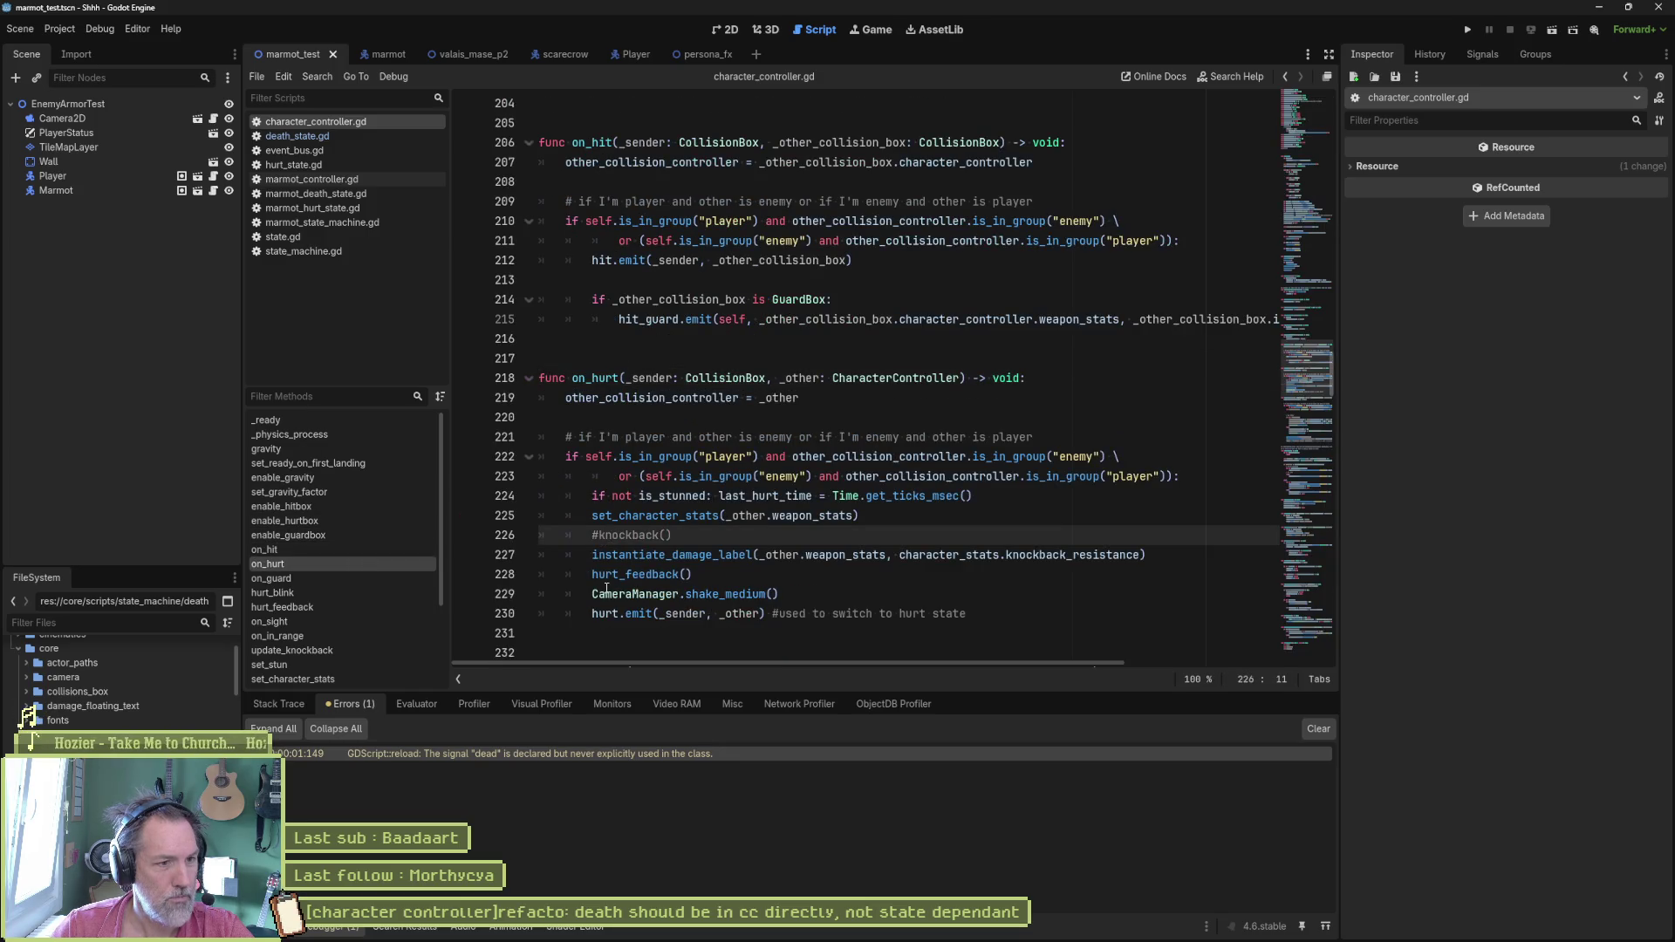
{"action": "key", "text": "Delete"}
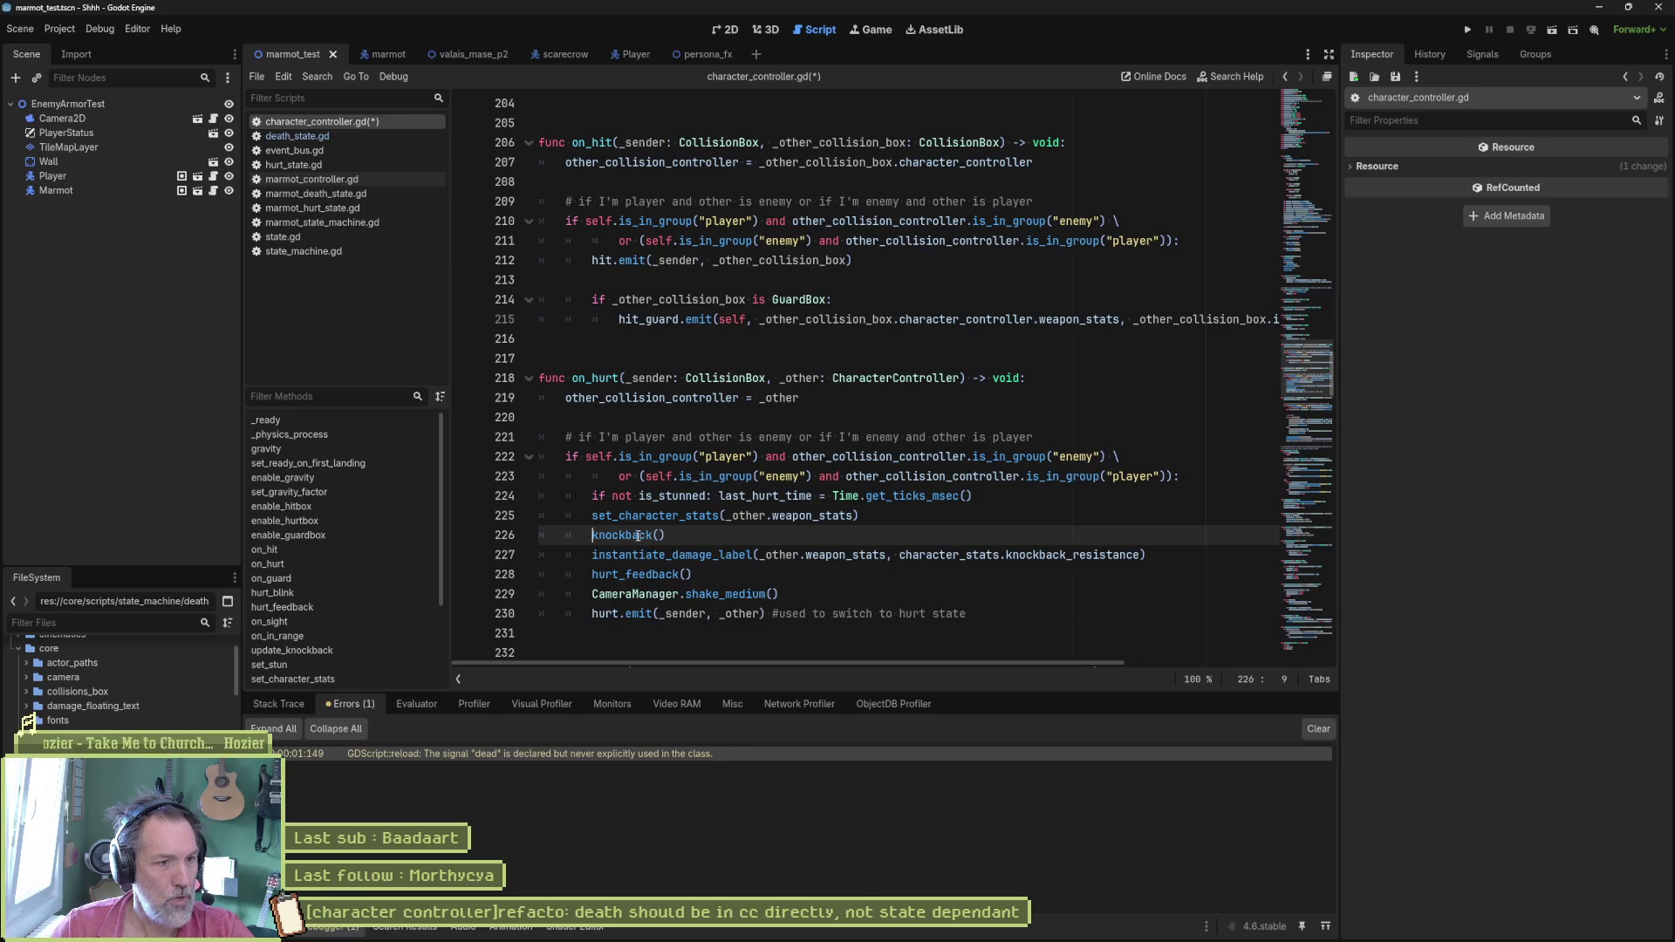
{"action": "left_click", "coordinate": [627, 536], "text": "ctrl"}
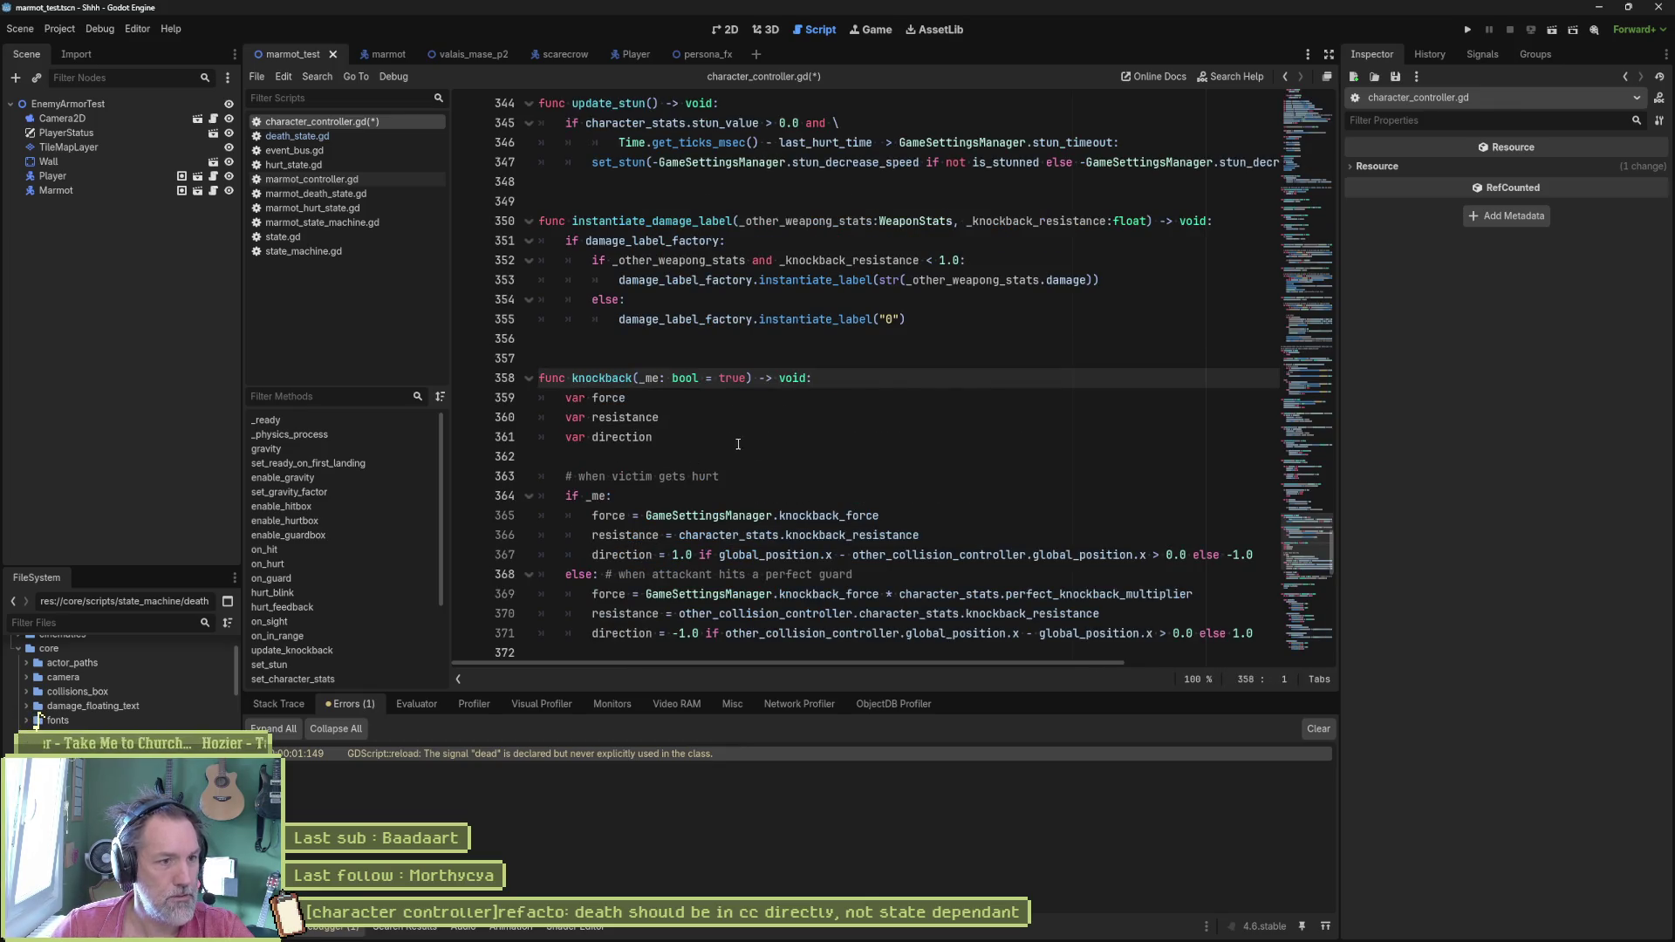
{"action": "scroll", "coordinate": [807, 427], "scroll_direction": "down", "scroll_amount": 2}
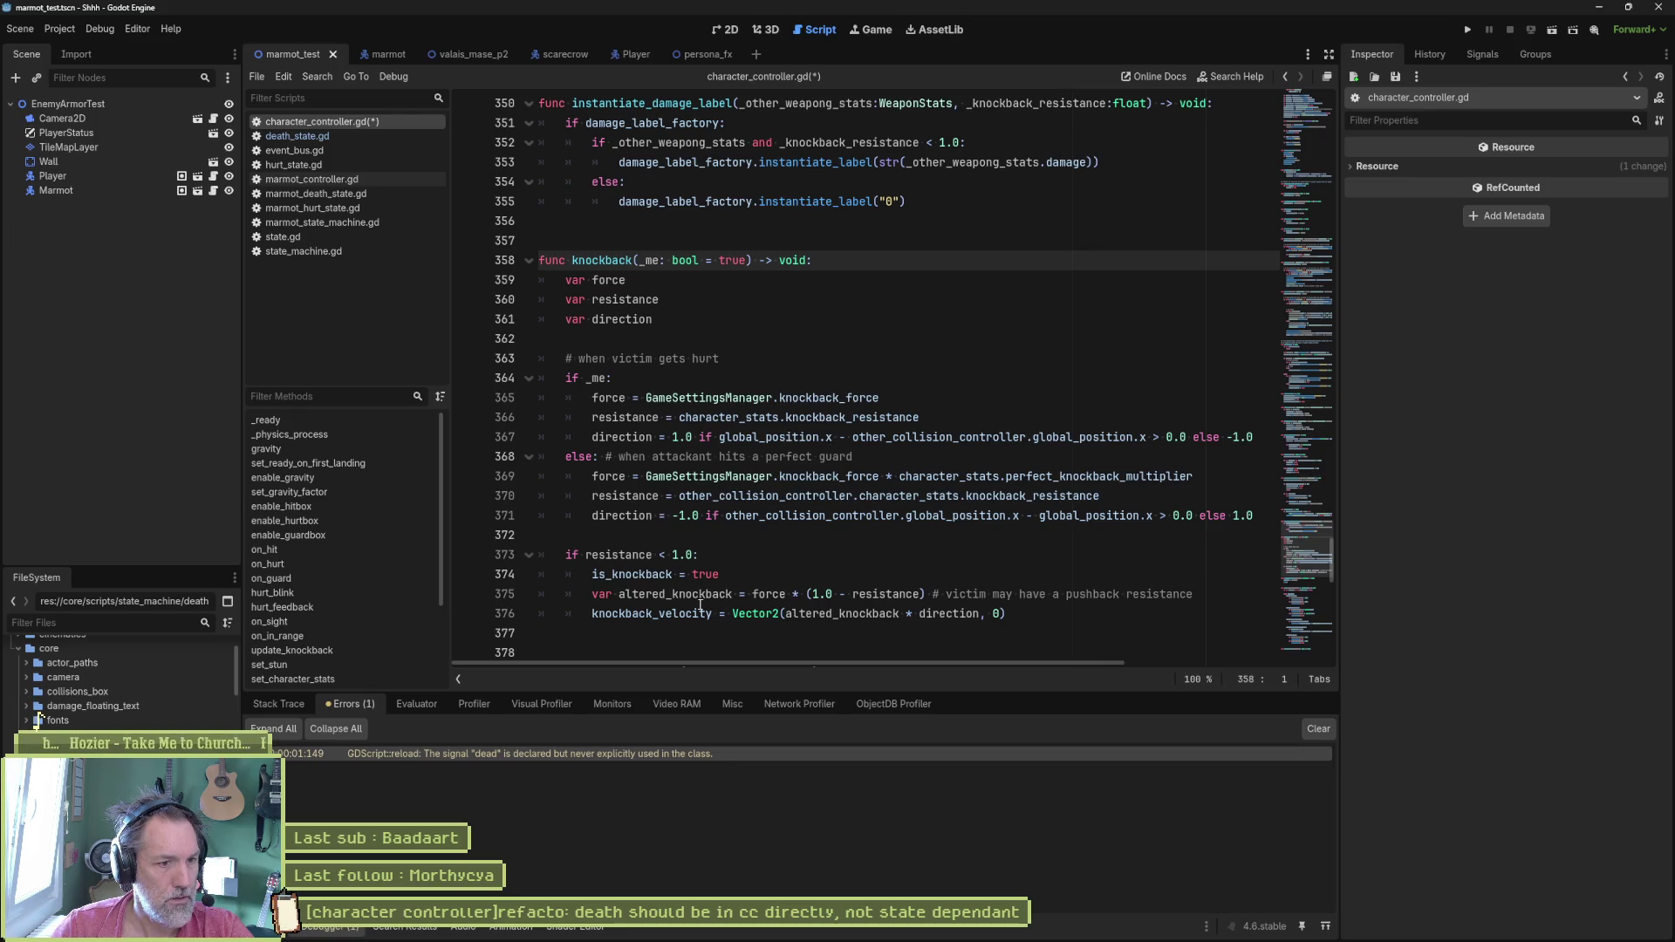
{"action": "scroll", "coordinate": [791, 579], "scroll_direction": "down", "scroll_amount": 3}
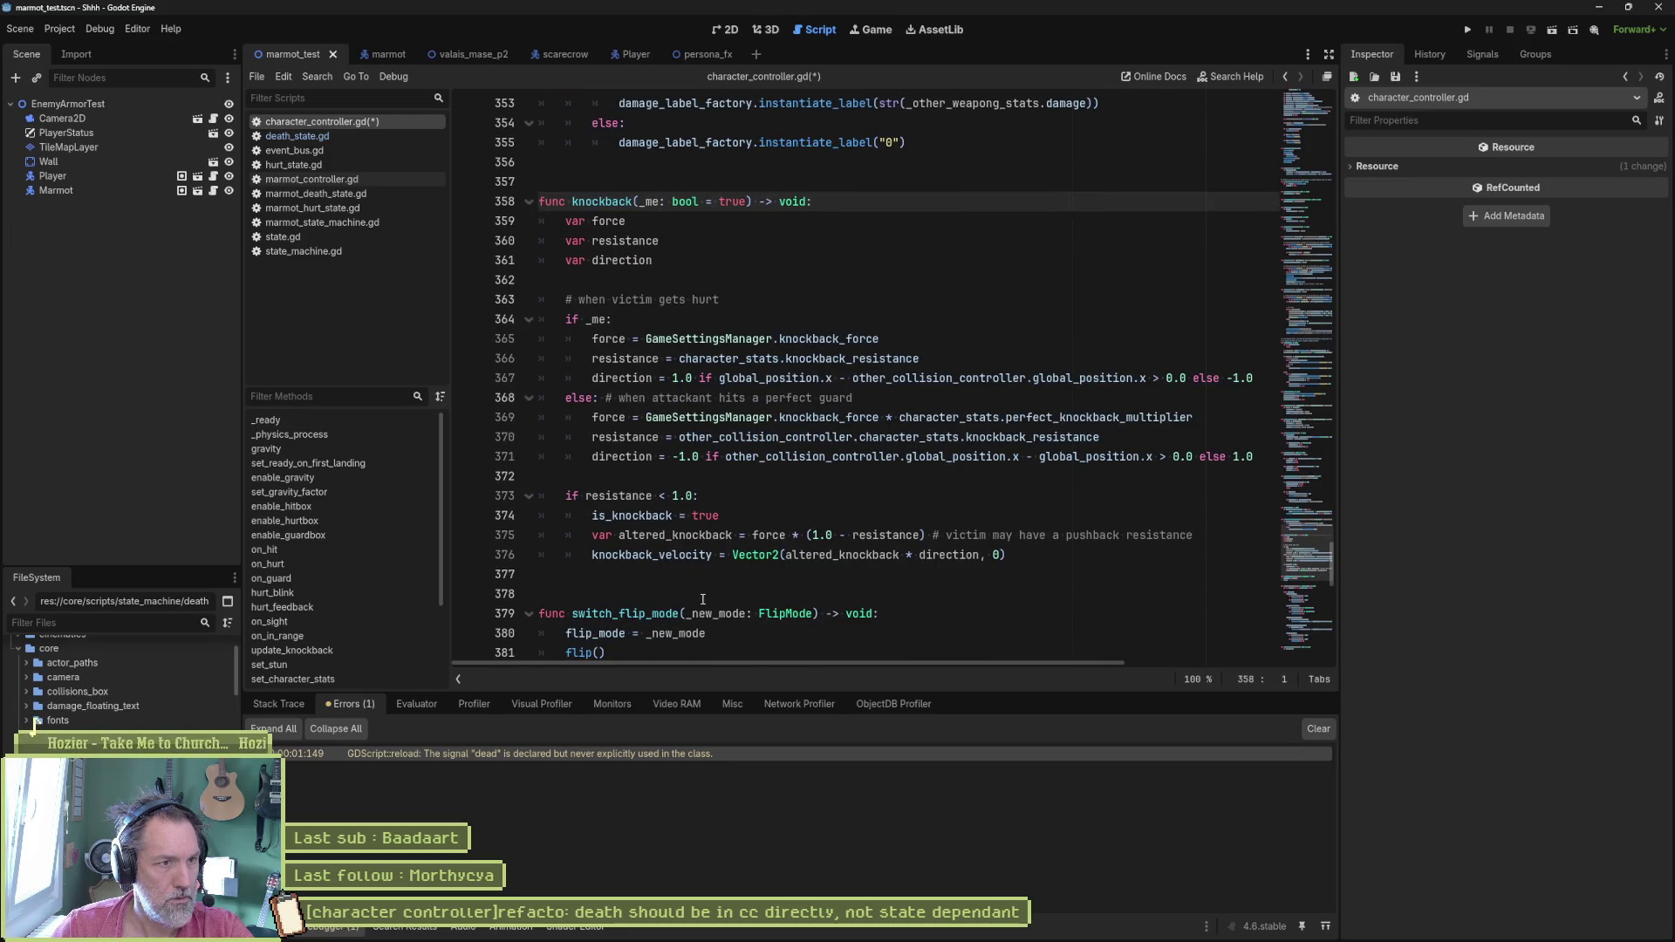
{"action": "double_click", "coordinate": [632, 515]}
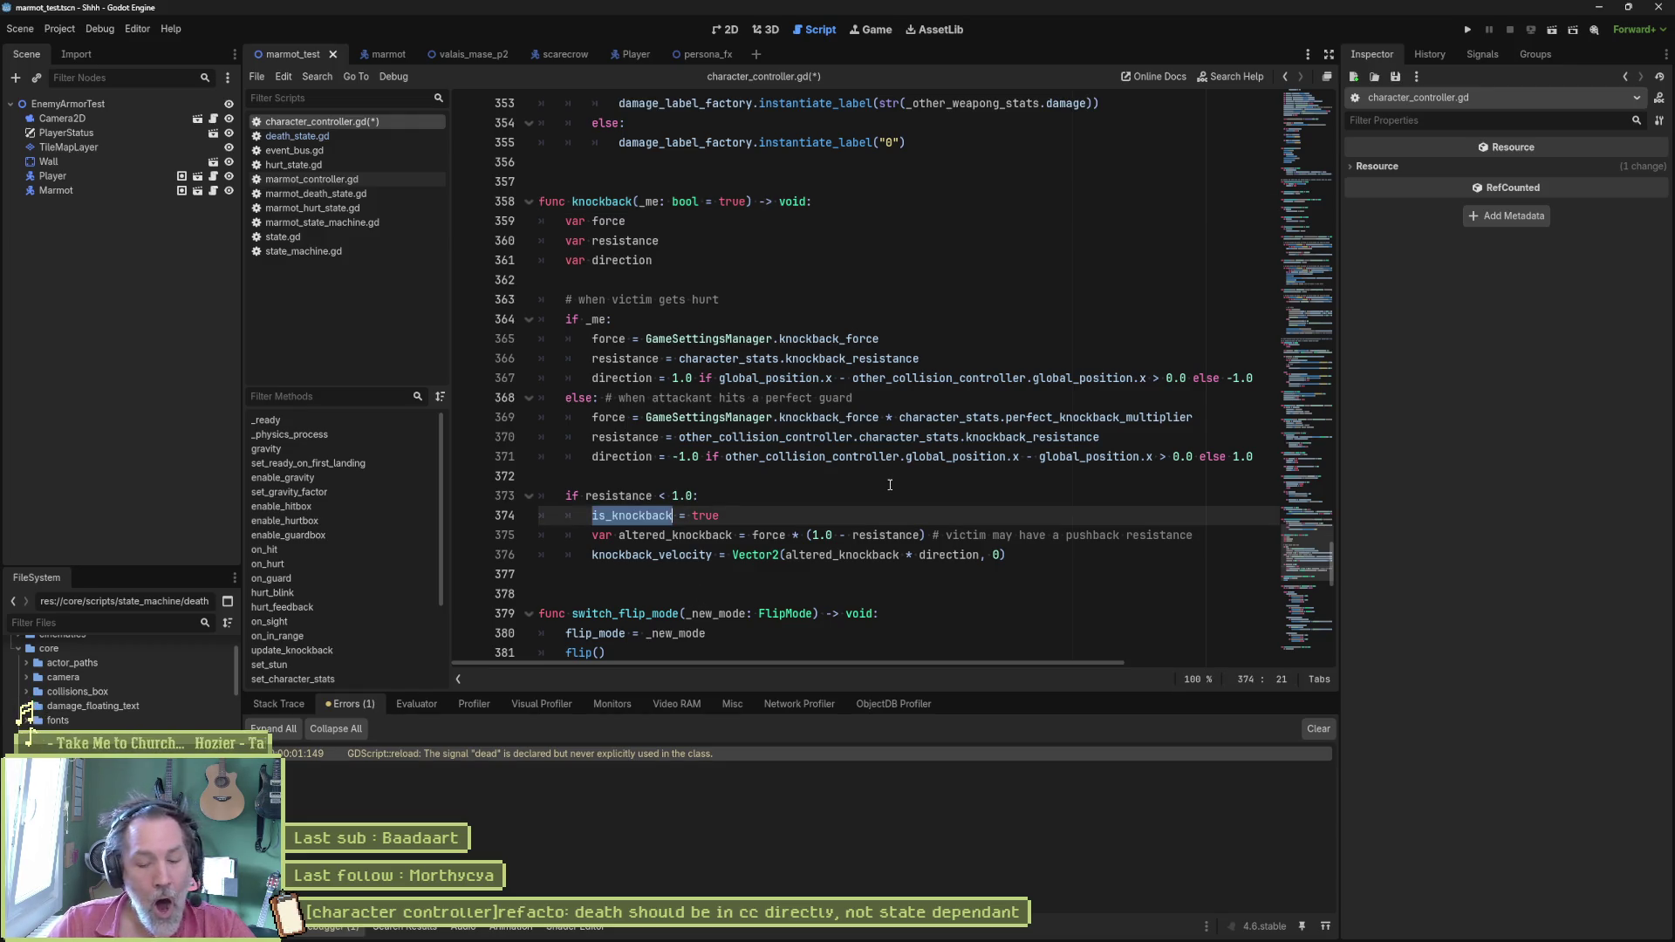
Step: List all is_knockback uses, open update_knockback's check, and start a search for knockback_finished
{"action": "key", "text": "ctrl+shift+f"}
{"action": "left_click", "coordinate": [837, 536]}
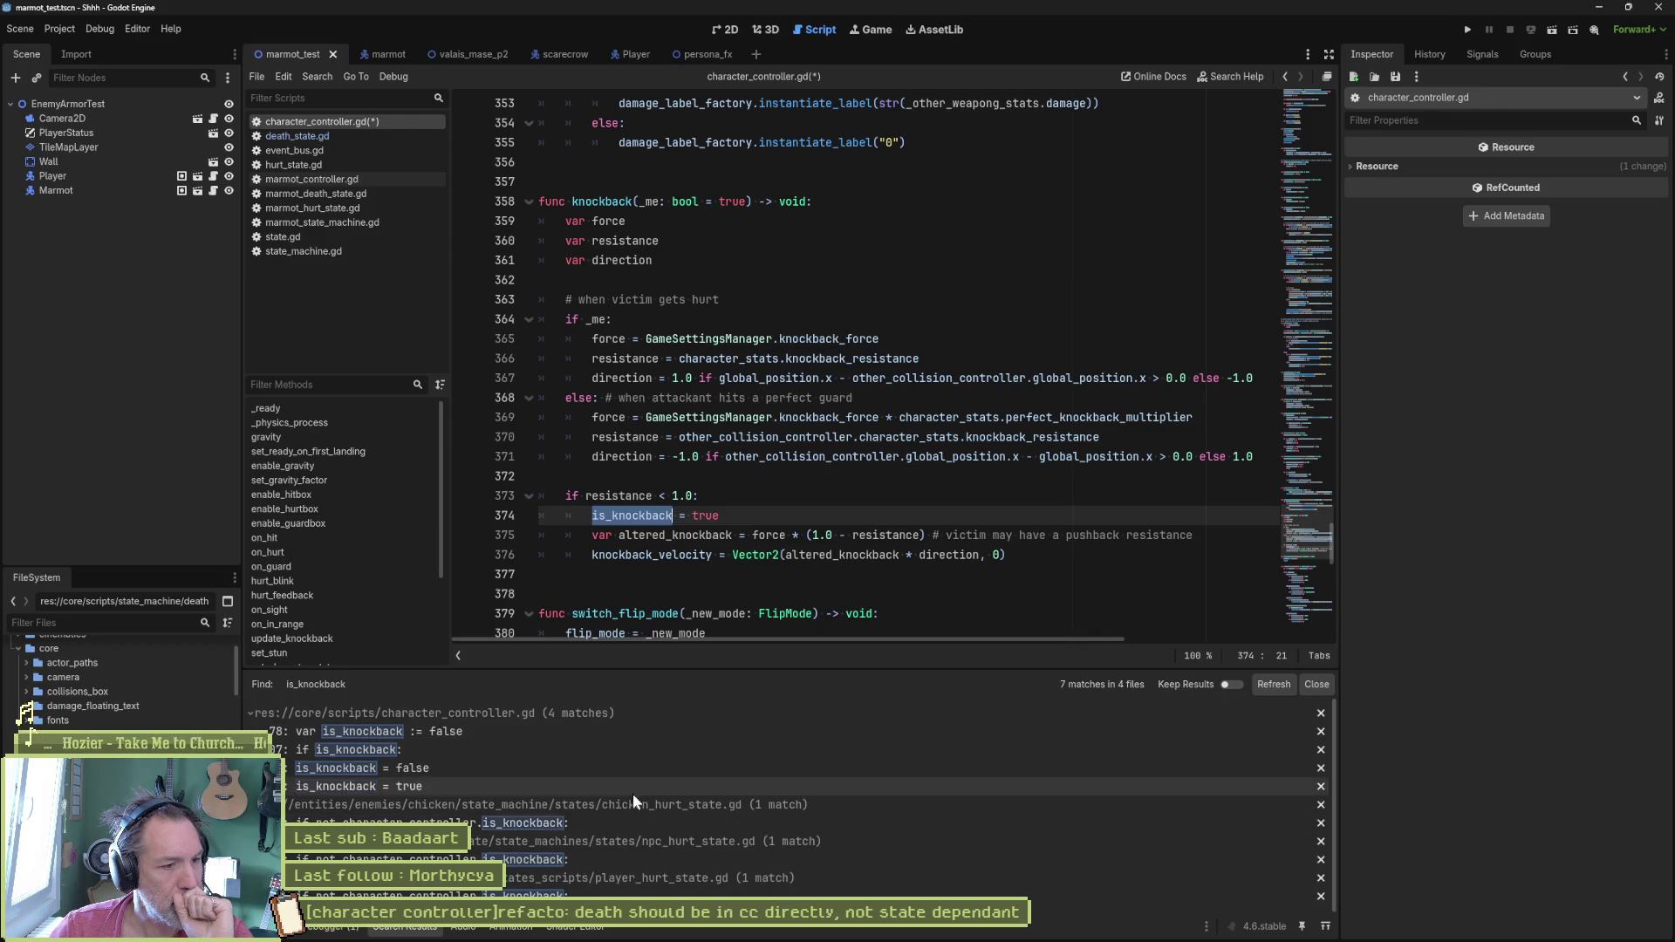
{"action": "left_click", "coordinate": [554, 748]}
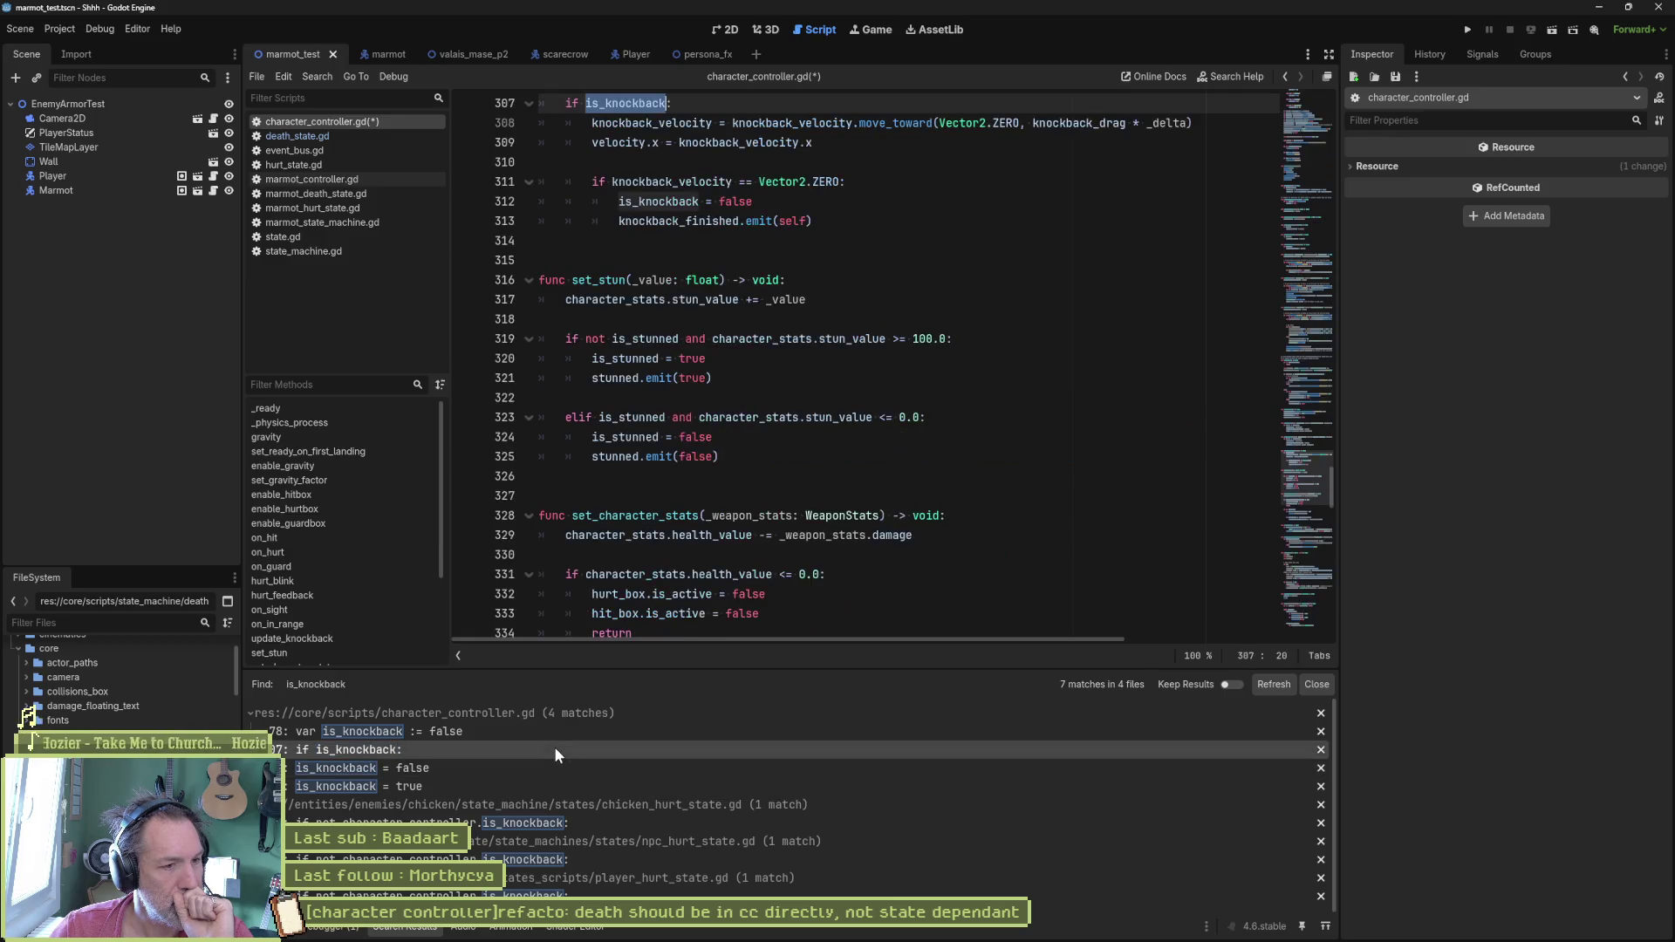
{"action": "scroll", "coordinate": [761, 446], "scroll_direction": "up", "scroll_amount": 5}
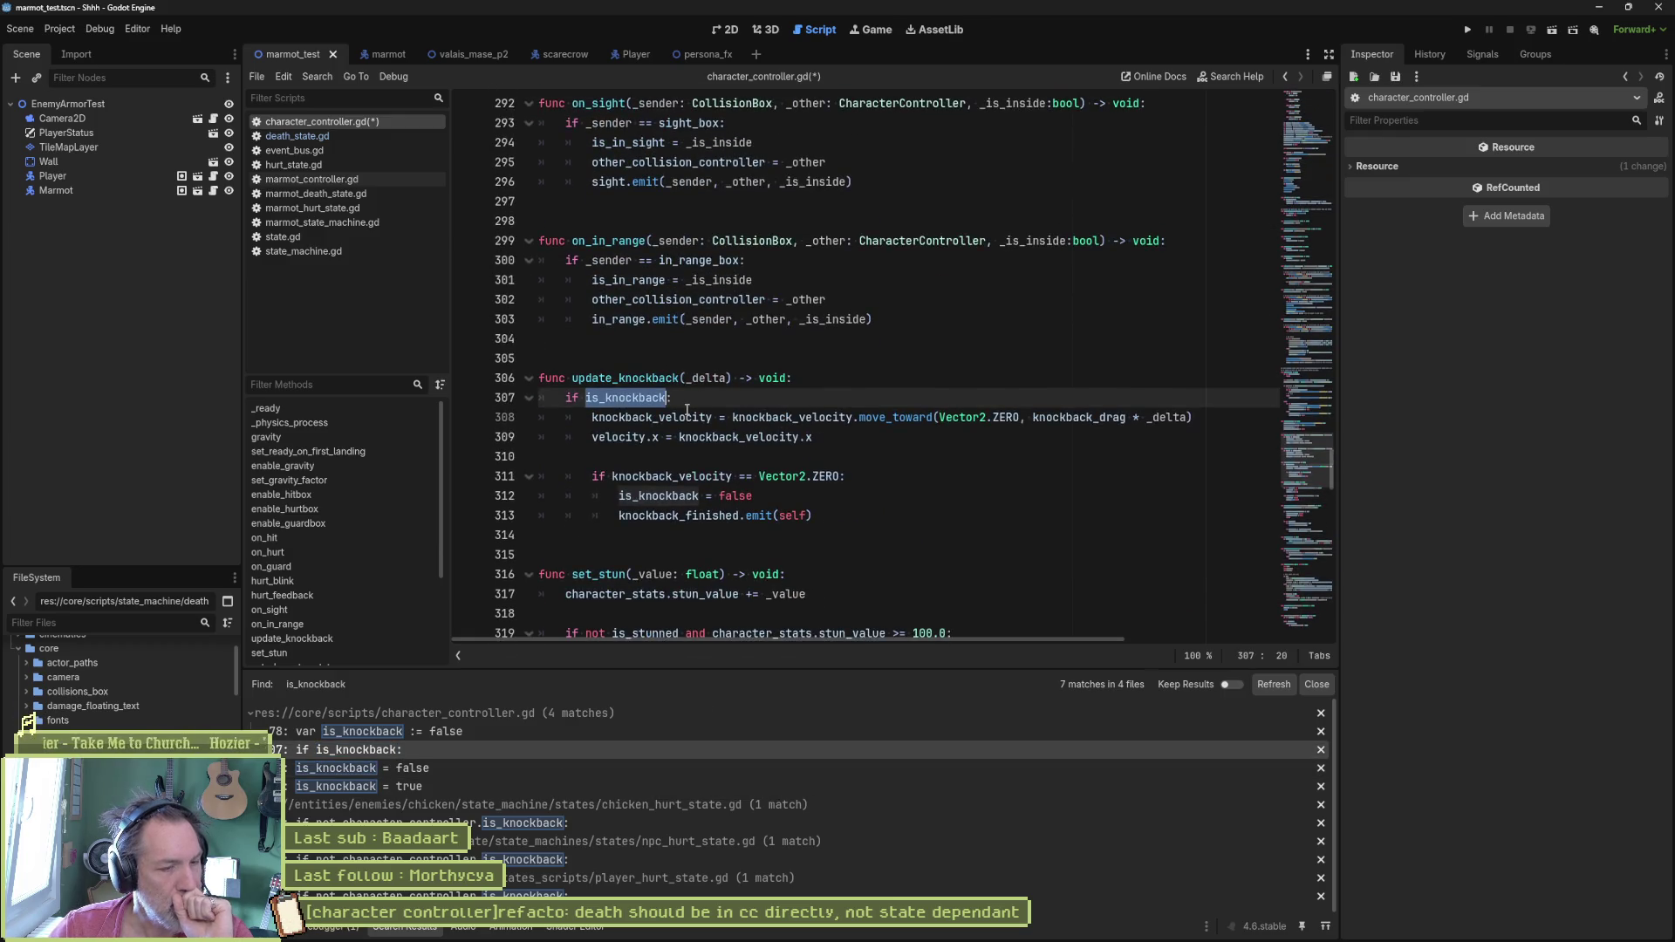
{"action": "double_click", "coordinate": [722, 514]}
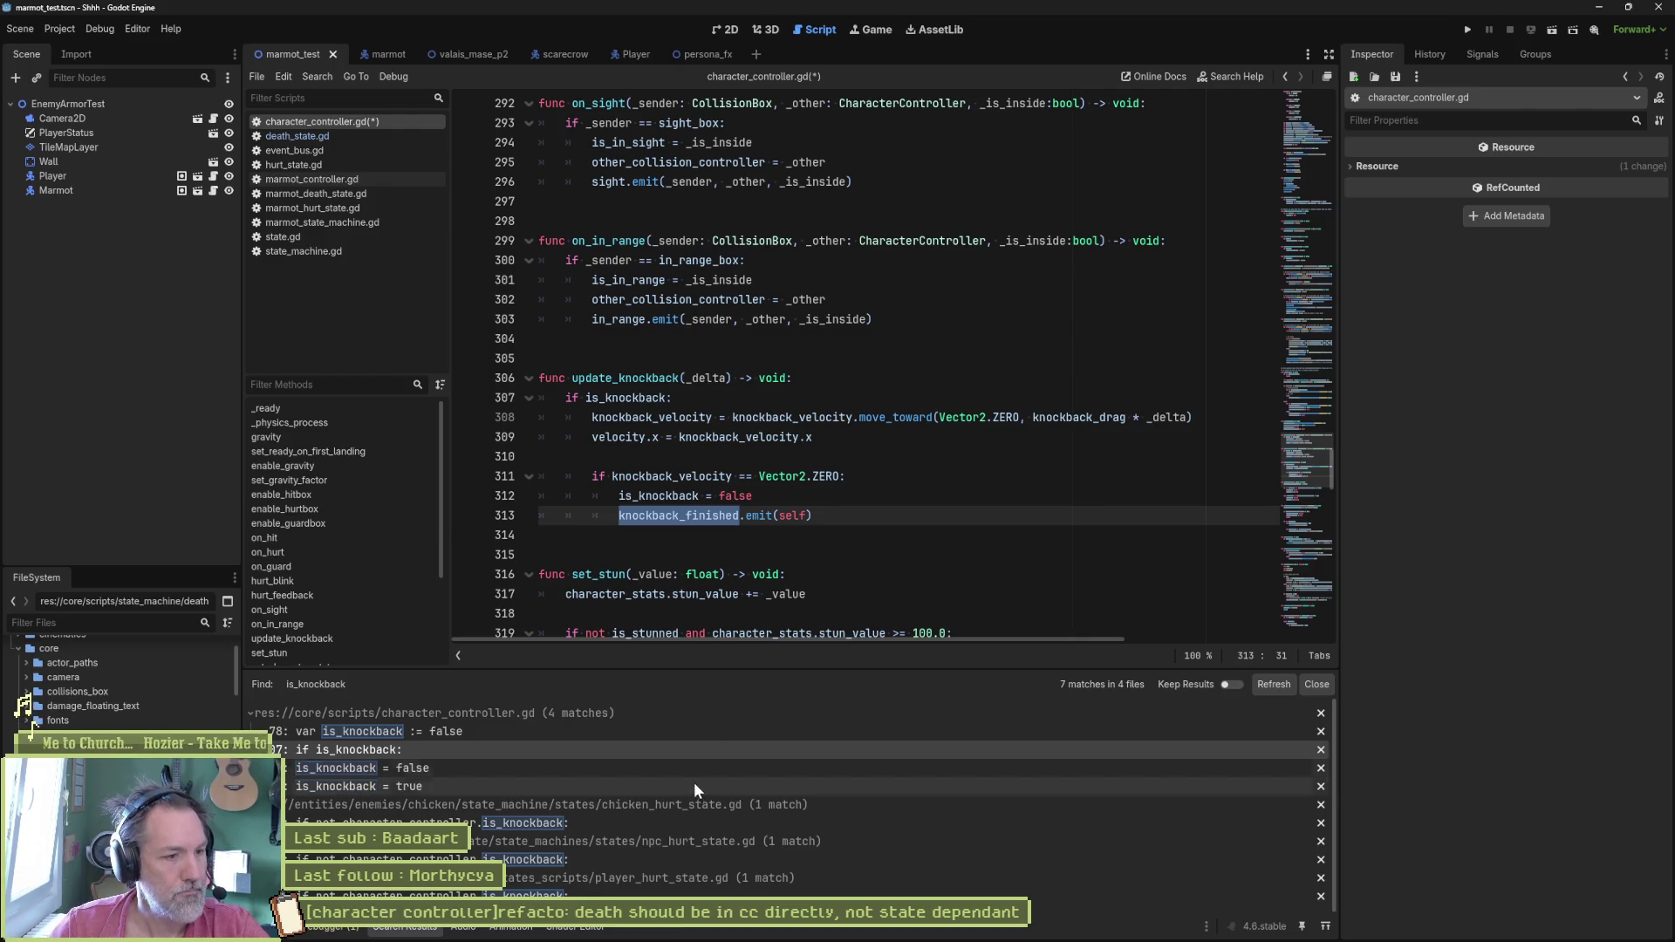
{"action": "key", "text": "ctrl+shift+f"}
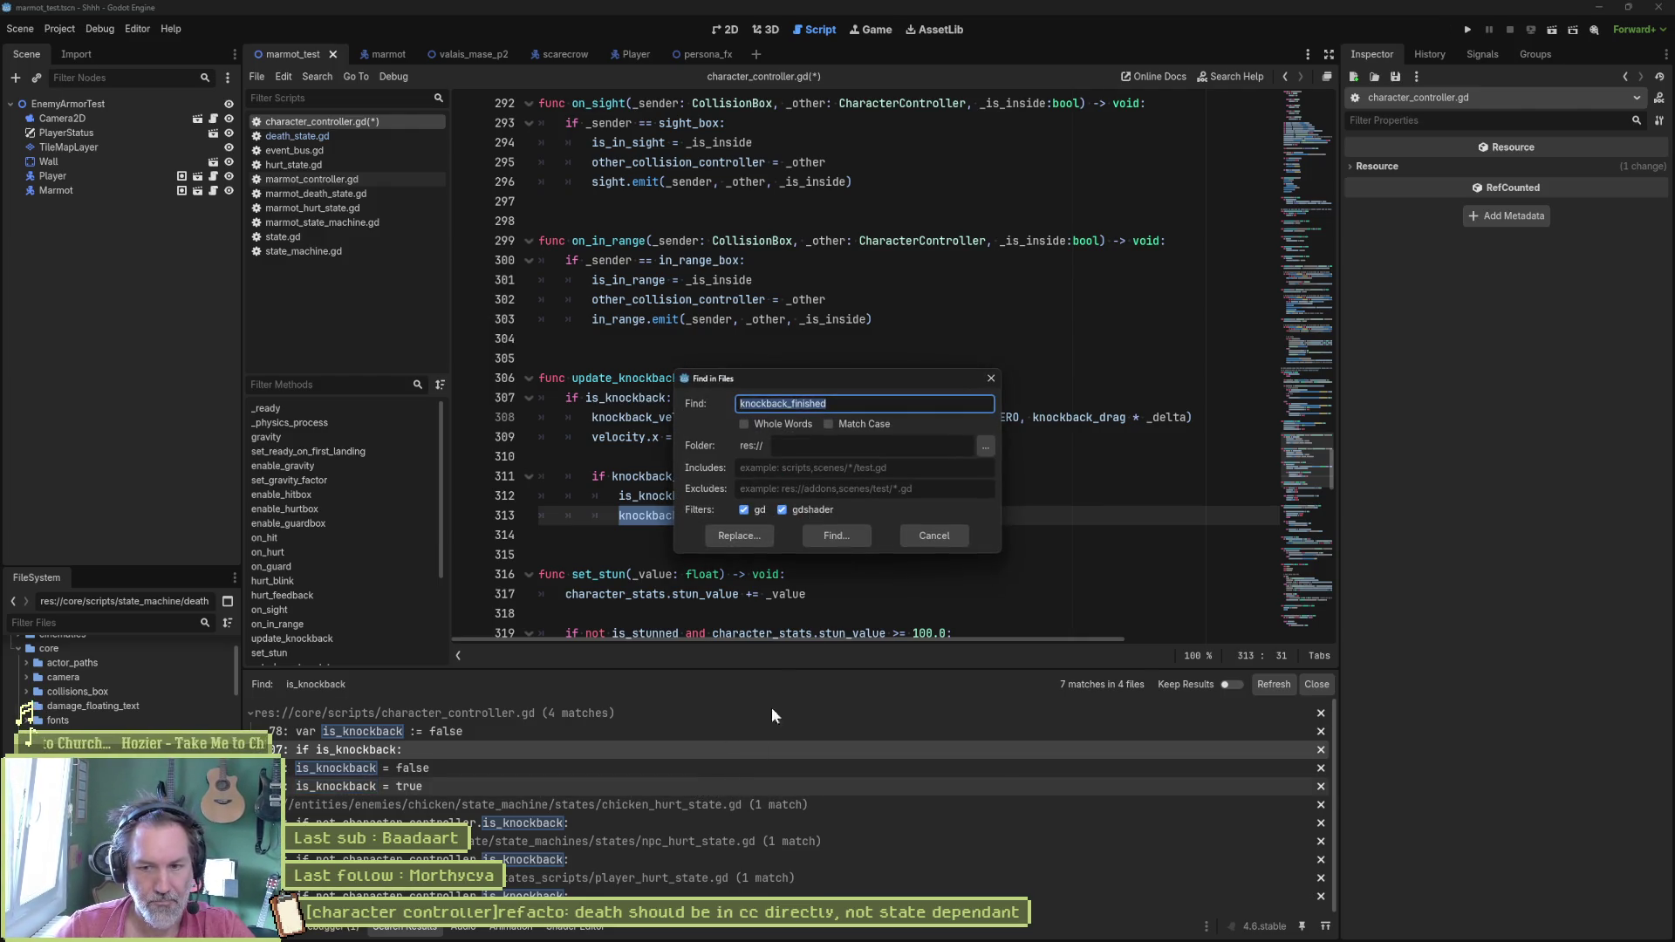
Step: Run the knockback_finished search, review its handler in marmot_hurt_state.gd, and launch the game
{"action": "left_click", "coordinate": [836, 536]}
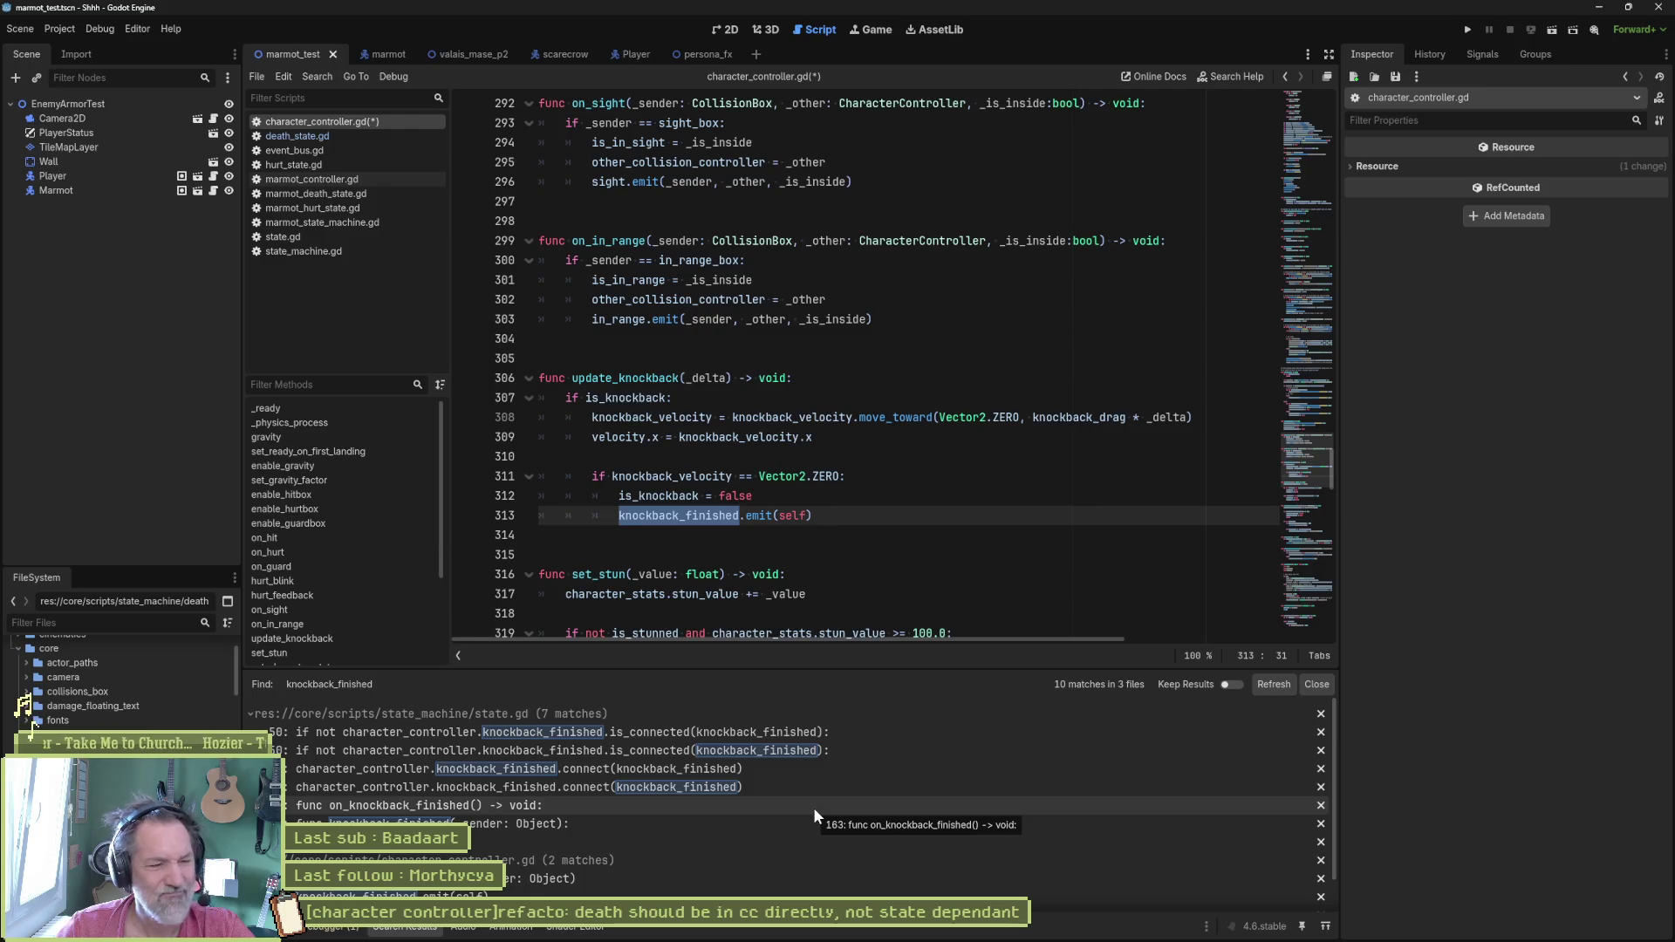
{"action": "scroll", "coordinate": [797, 830], "scroll_direction": "down", "scroll_amount": 1}
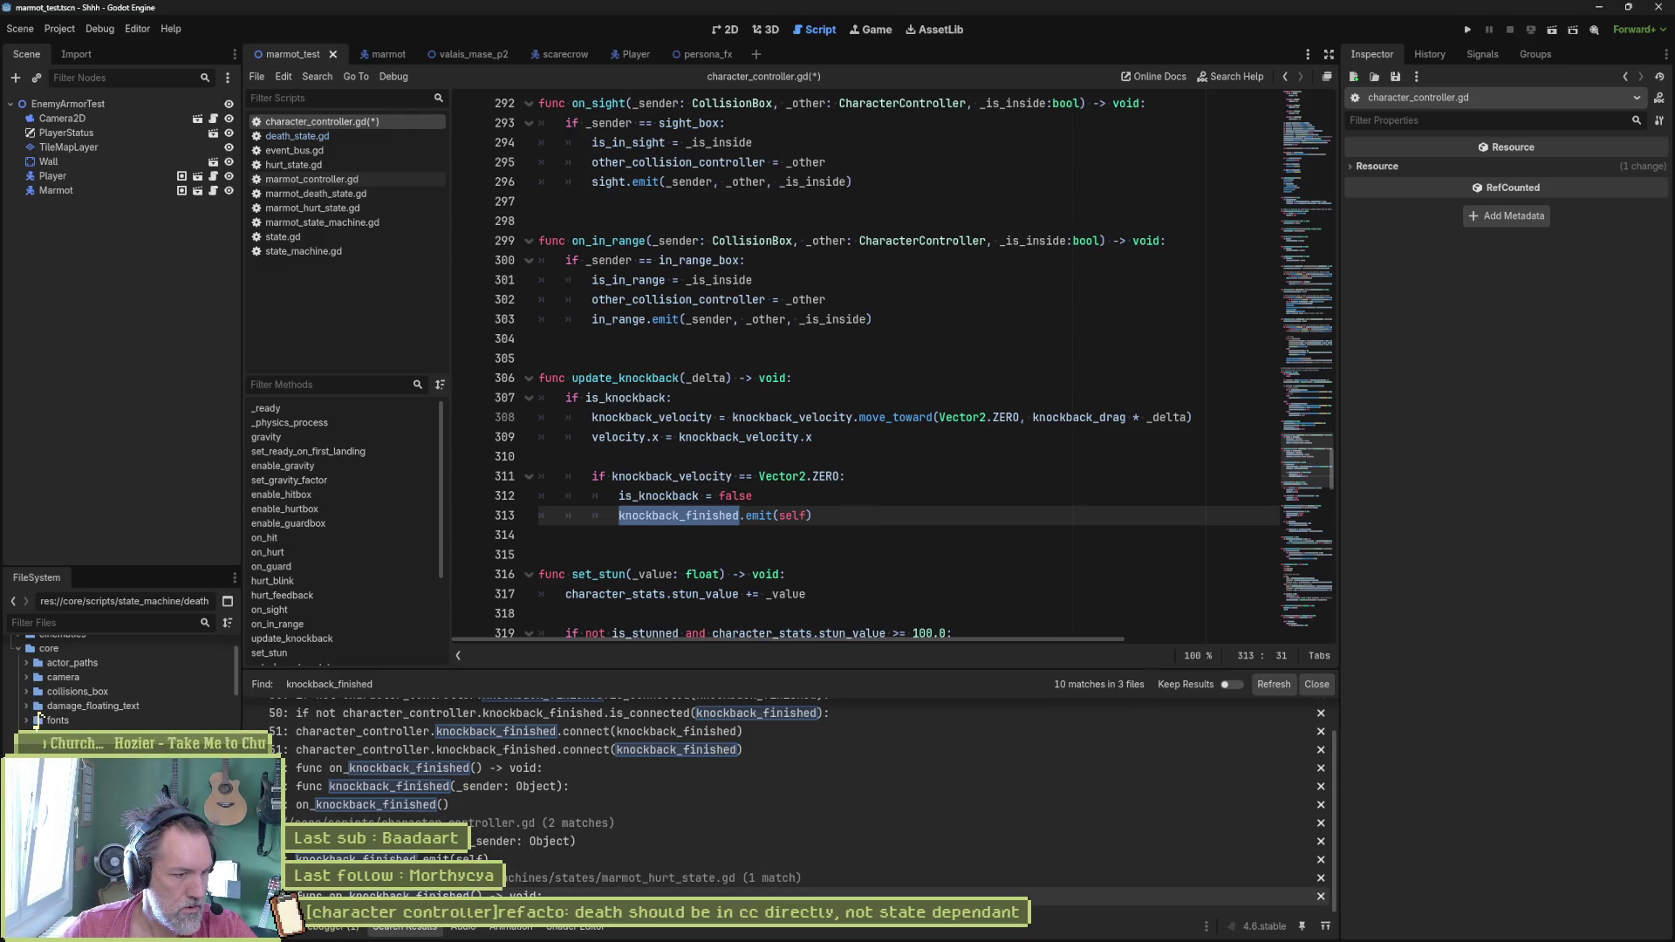
{"action": "double_click", "coordinate": [418, 896]}
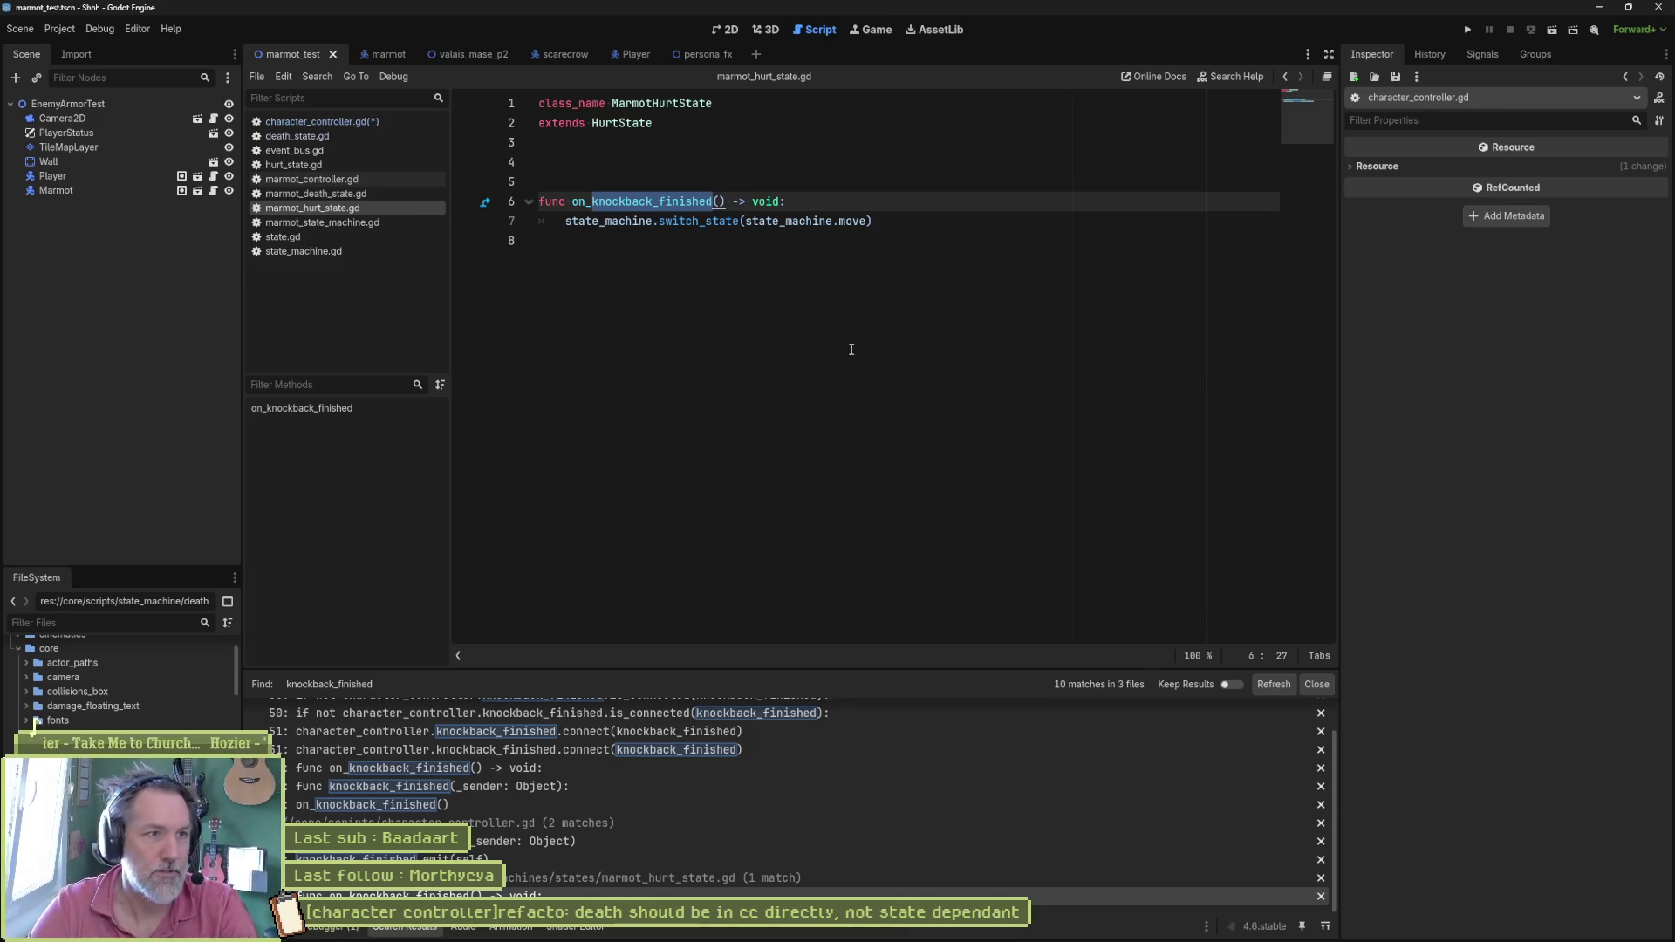
{"action": "key", "text": "F5"}
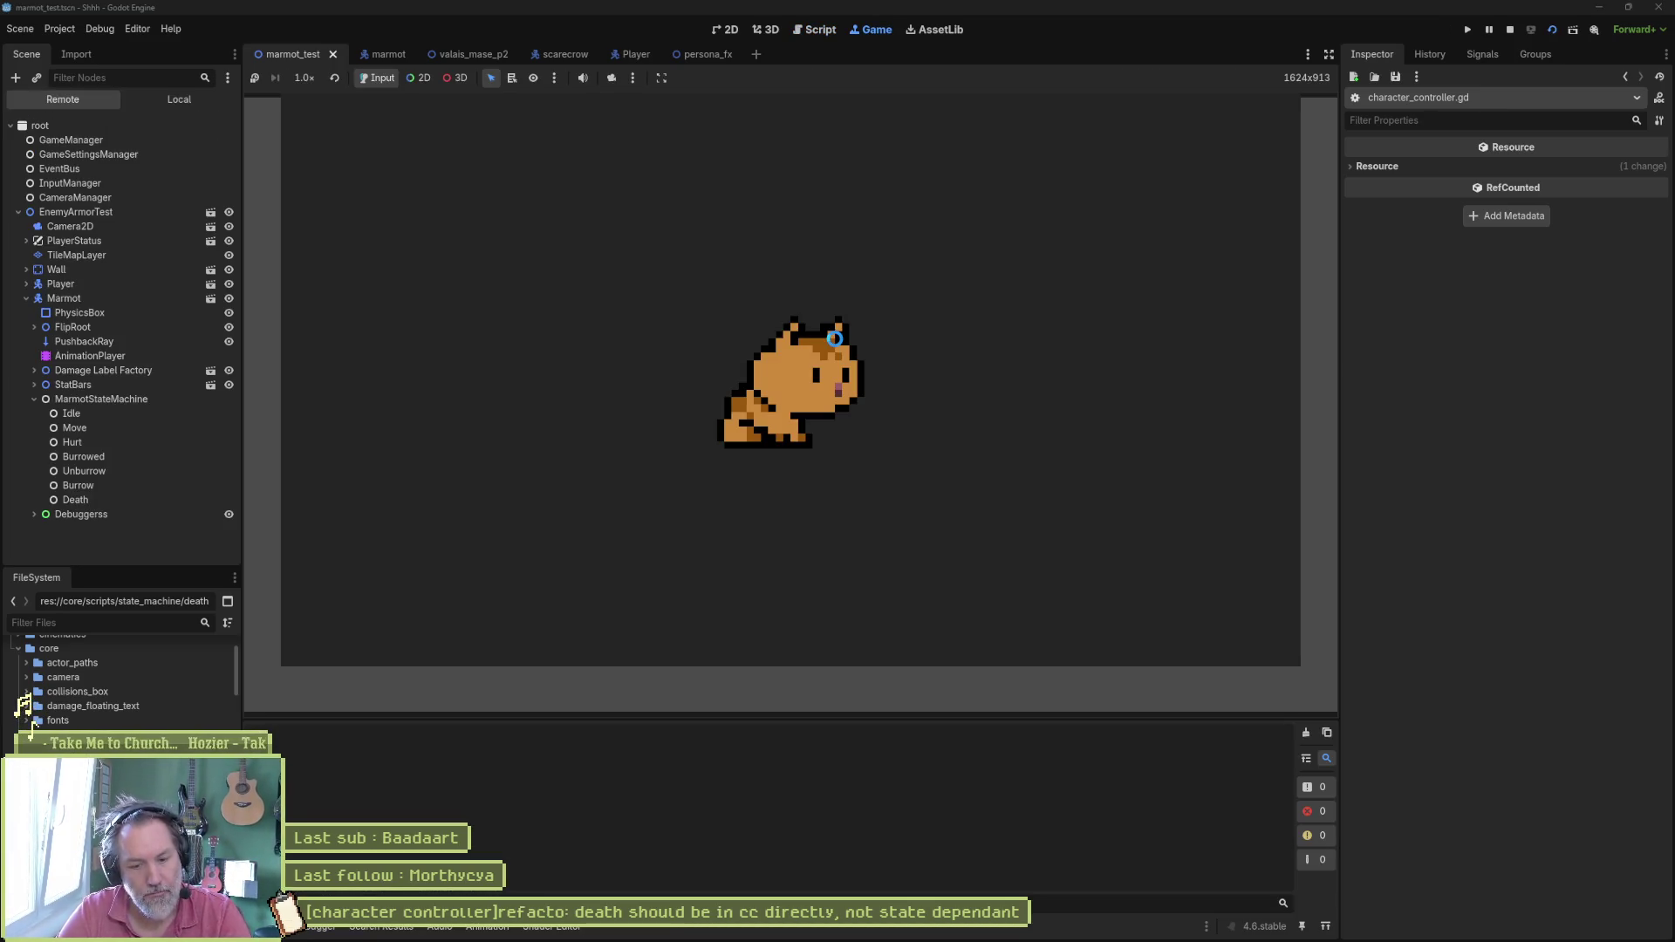
Step: Stop the game, enable Debug > Visible Collision Shapes, and rerun it
{"action": "key", "text": "F8"}
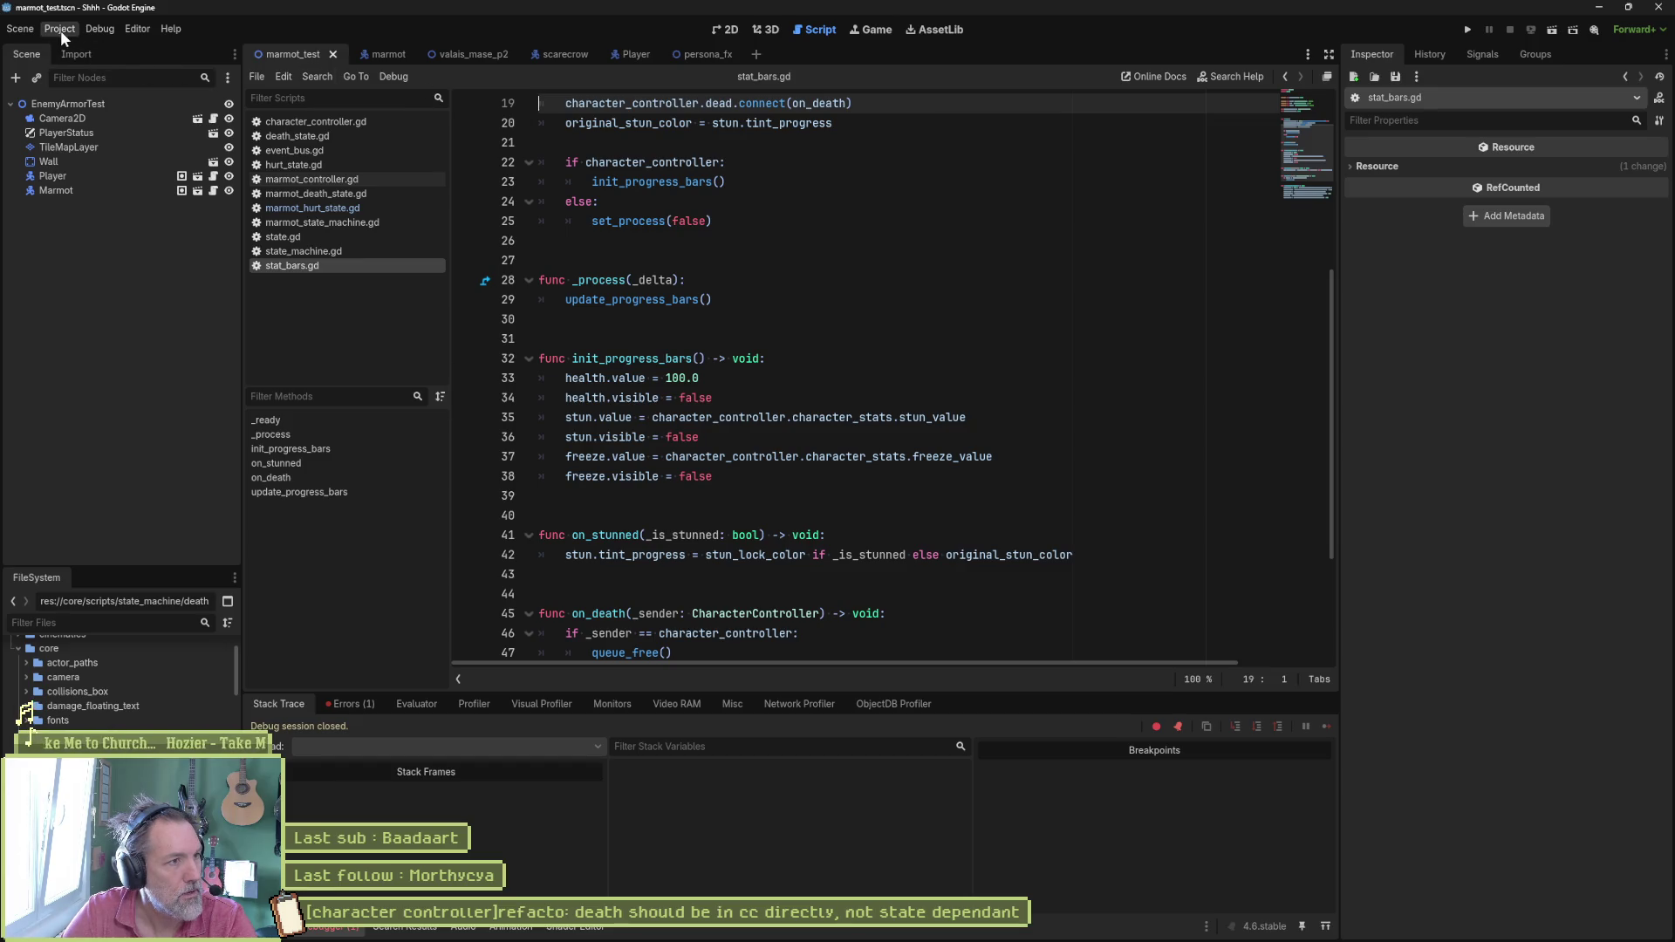
{"action": "left_click", "coordinate": [100, 29]}
{"action": "left_click", "coordinate": [120, 86]}
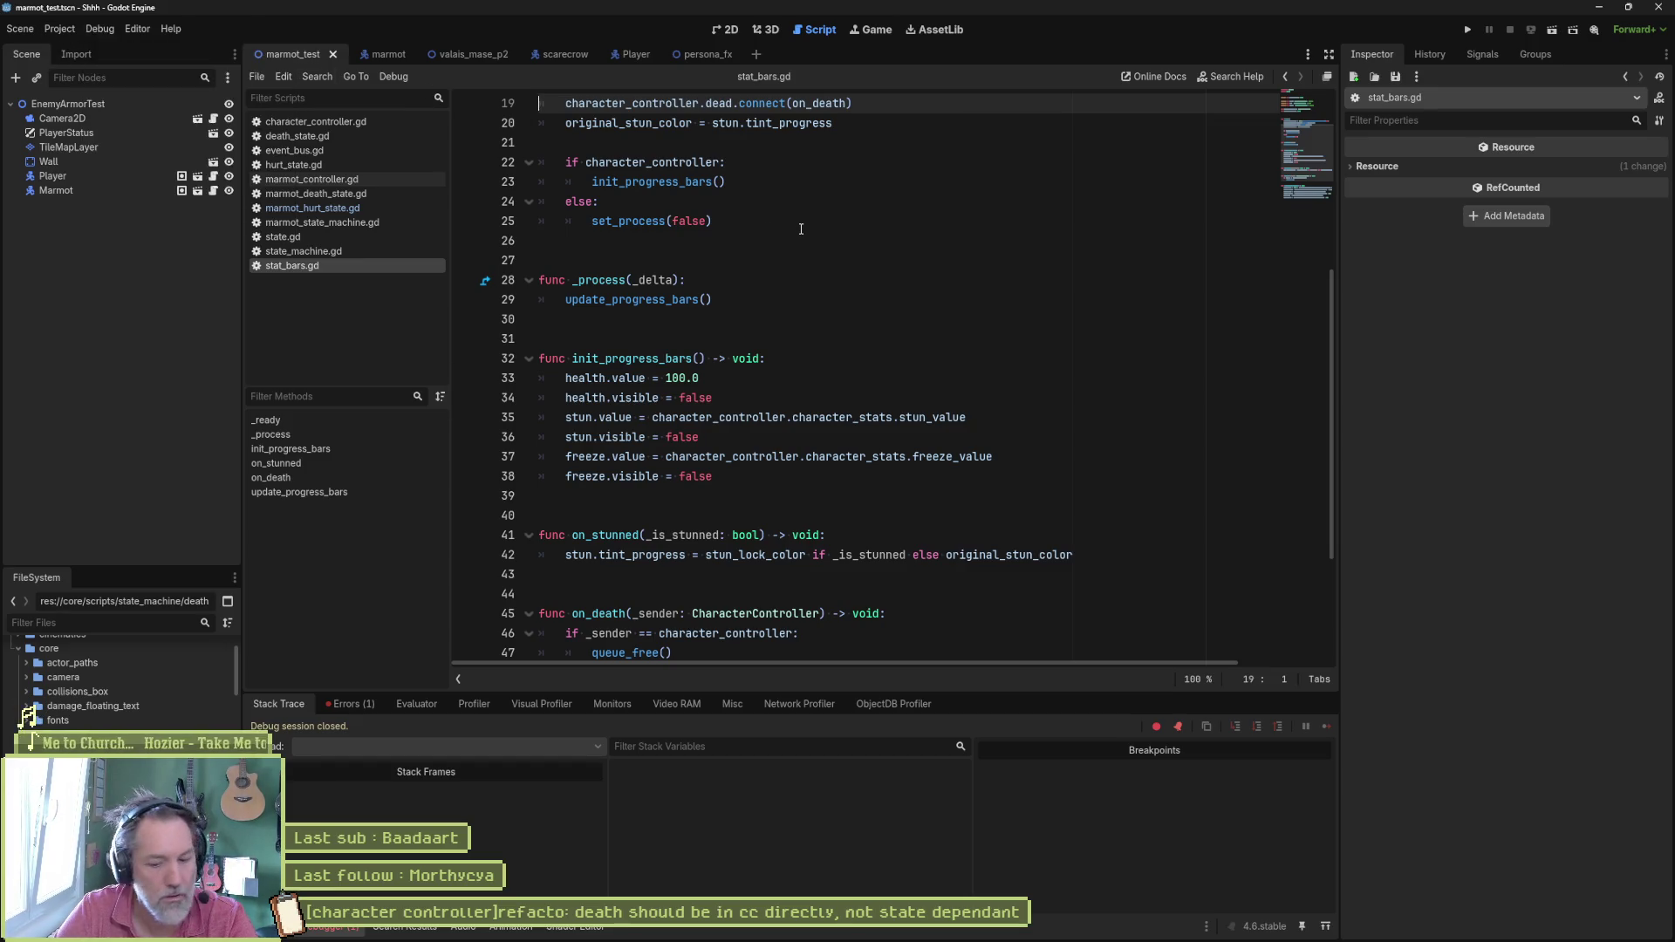
{"action": "key", "text": "F5"}
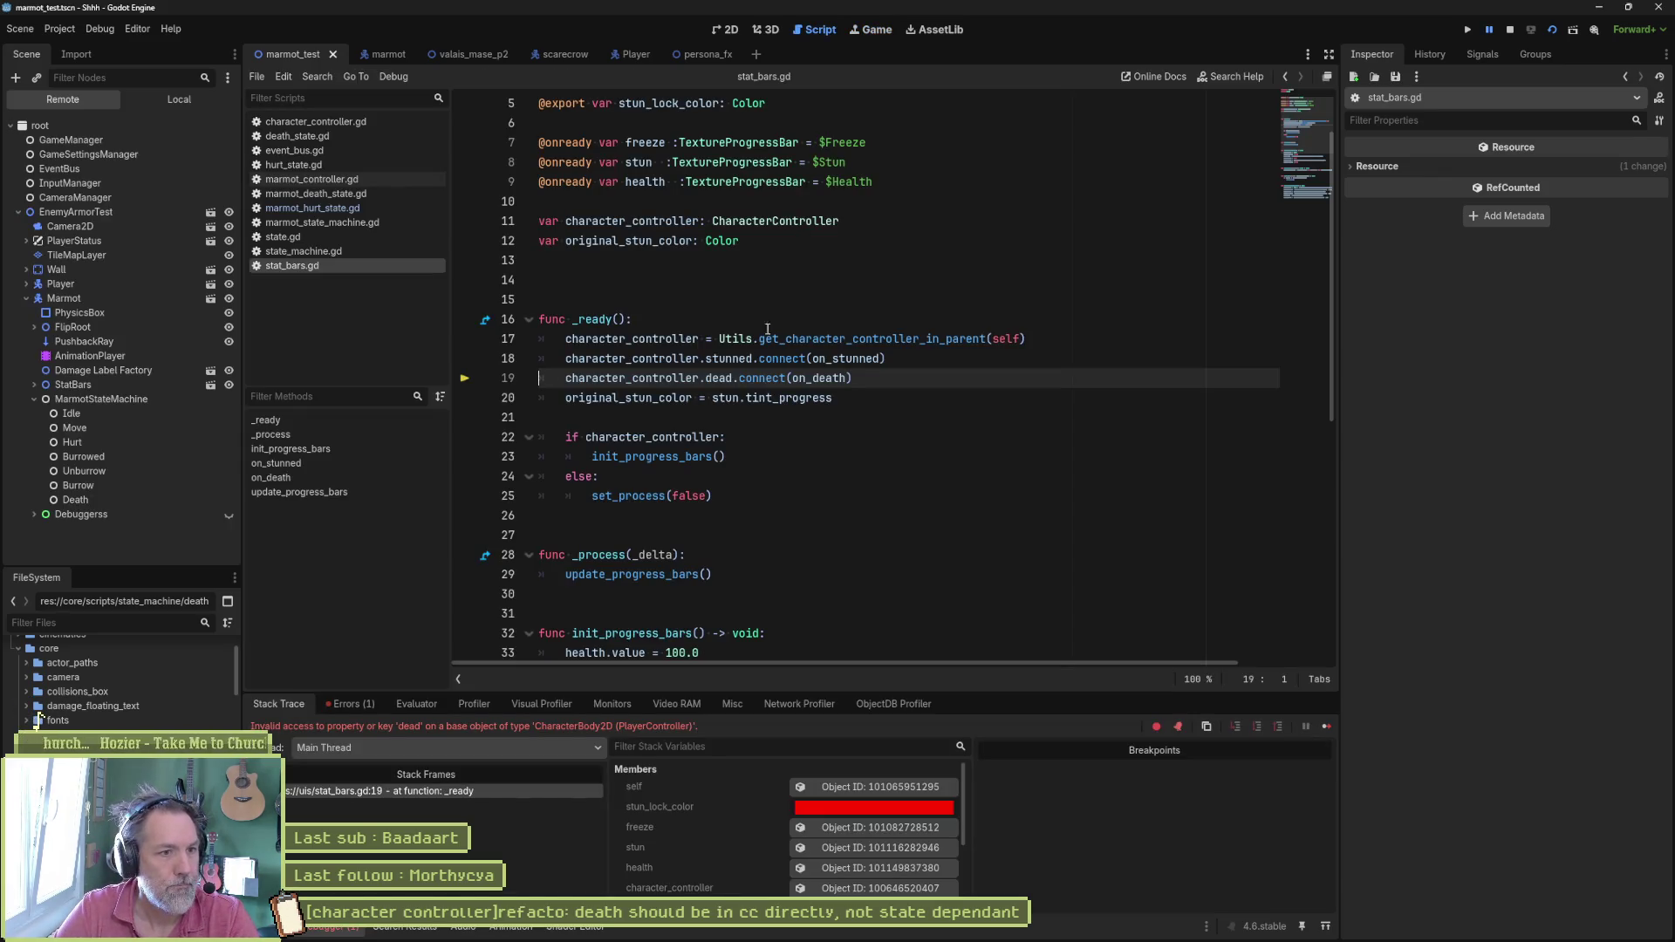
Step: Stop the run after the stat_bars.gd dead-signal error and place the caret in on_death
{"action": "key", "text": "F8"}
{"action": "scroll", "coordinate": [820, 385], "scroll_direction": "down", "scroll_amount": 8}
{"action": "left_click", "coordinate": [819, 410]}
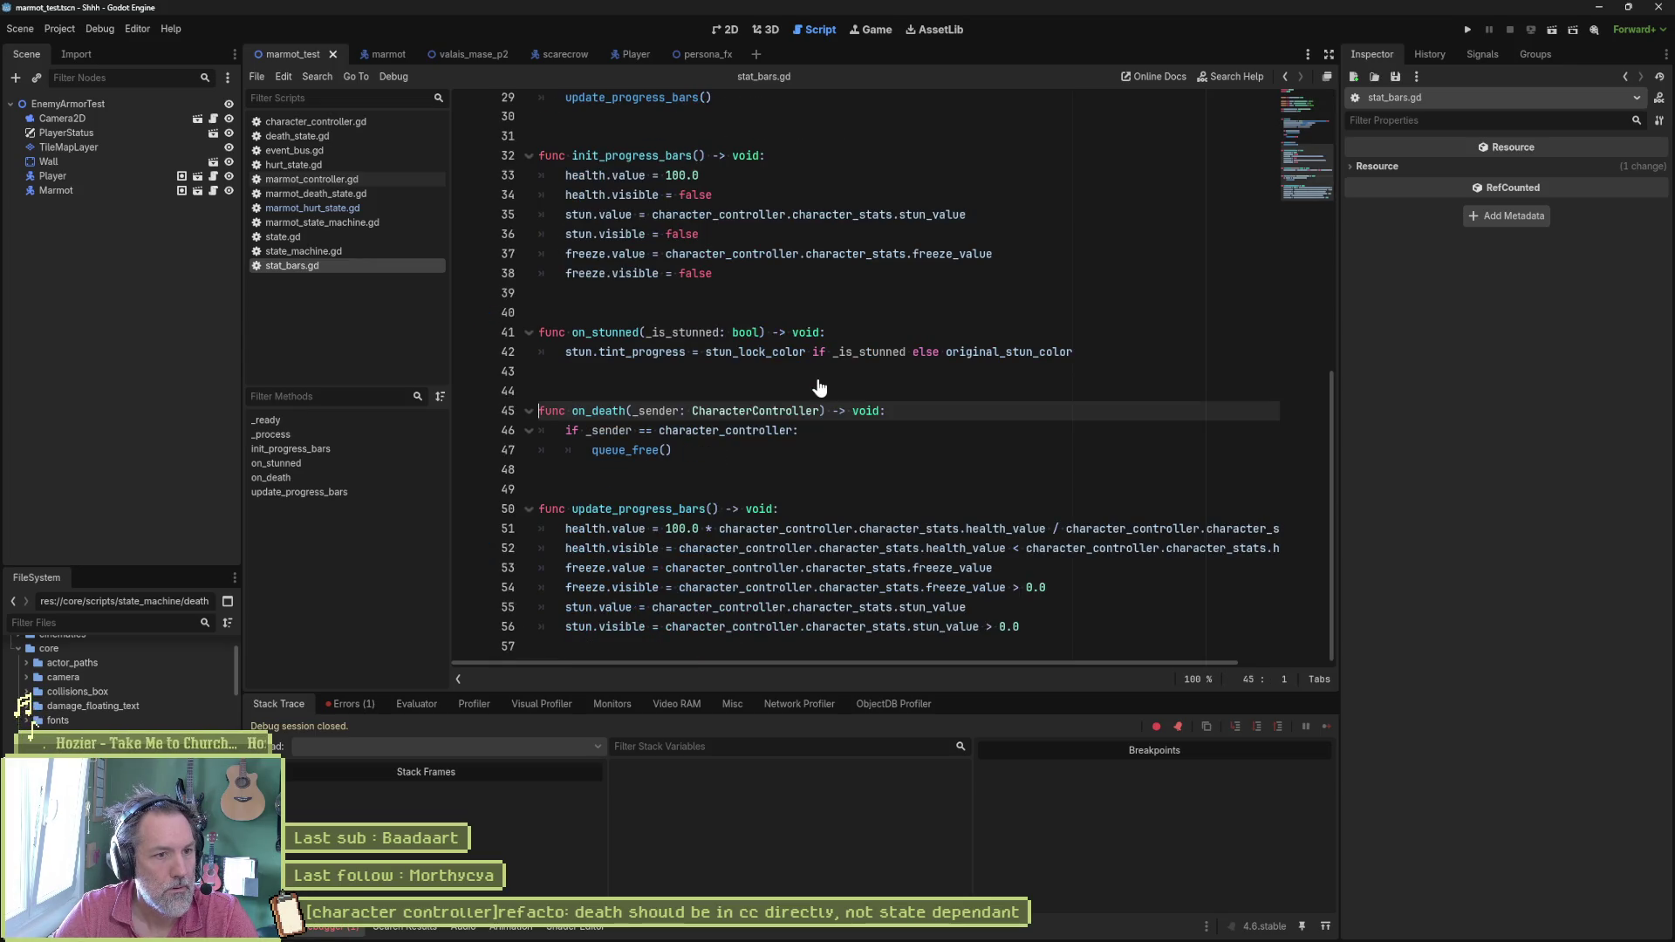
{"action": "scroll", "coordinate": [820, 386], "scroll_direction": "up", "scroll_amount": 10}
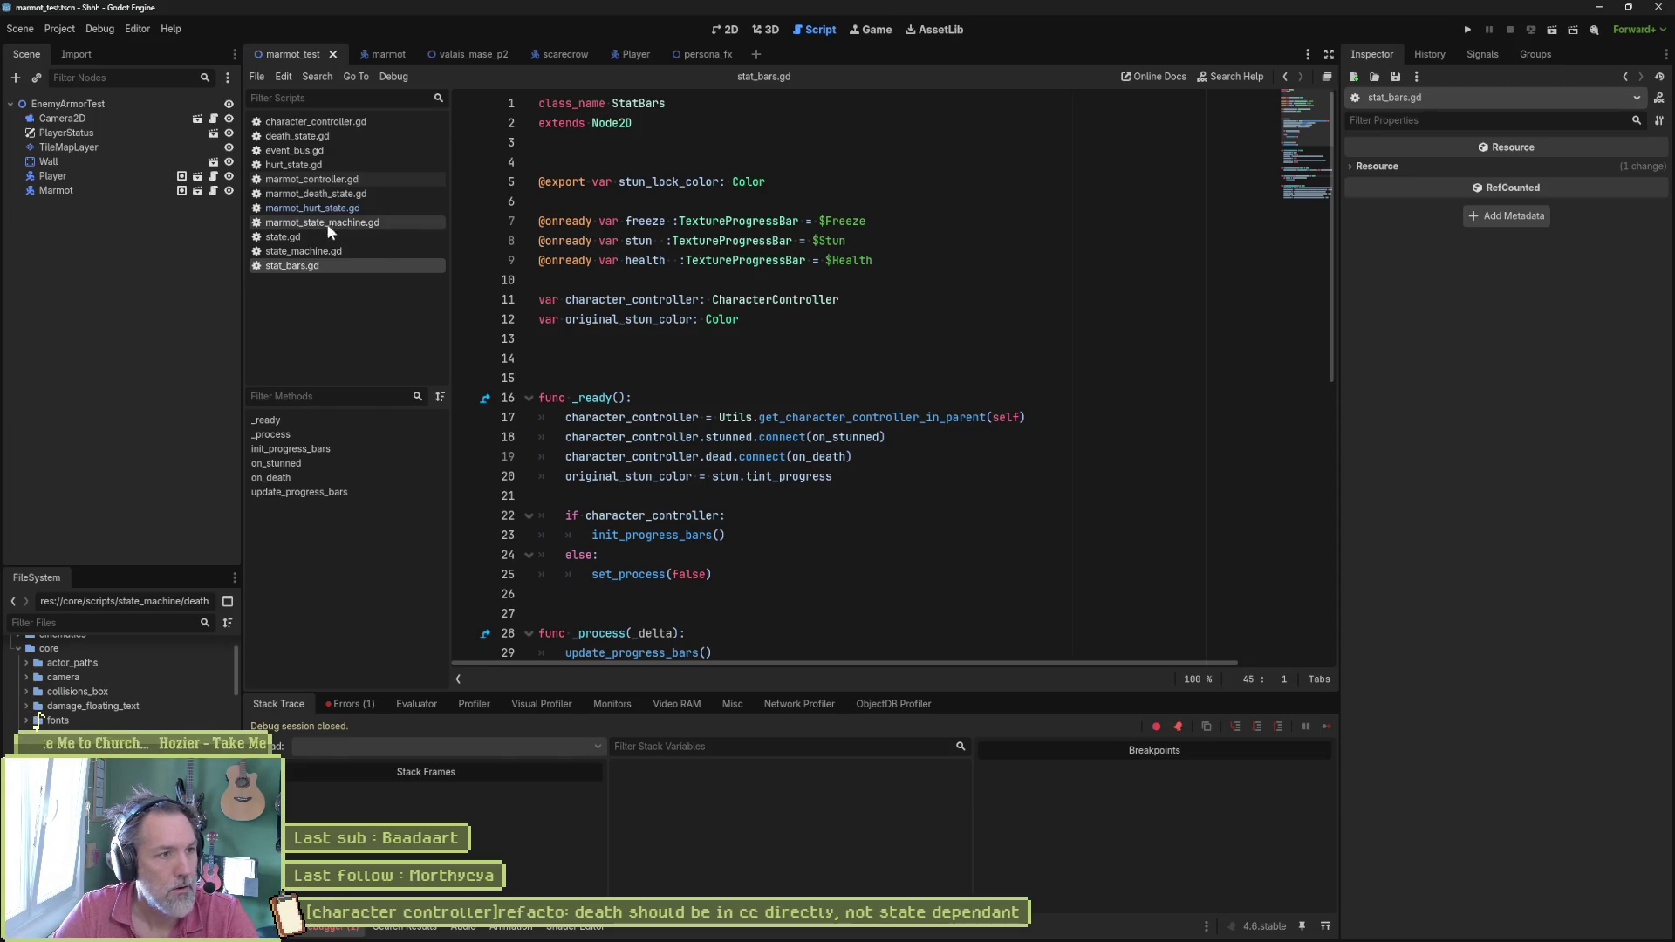
{"action": "left_click", "coordinate": [347, 120]}
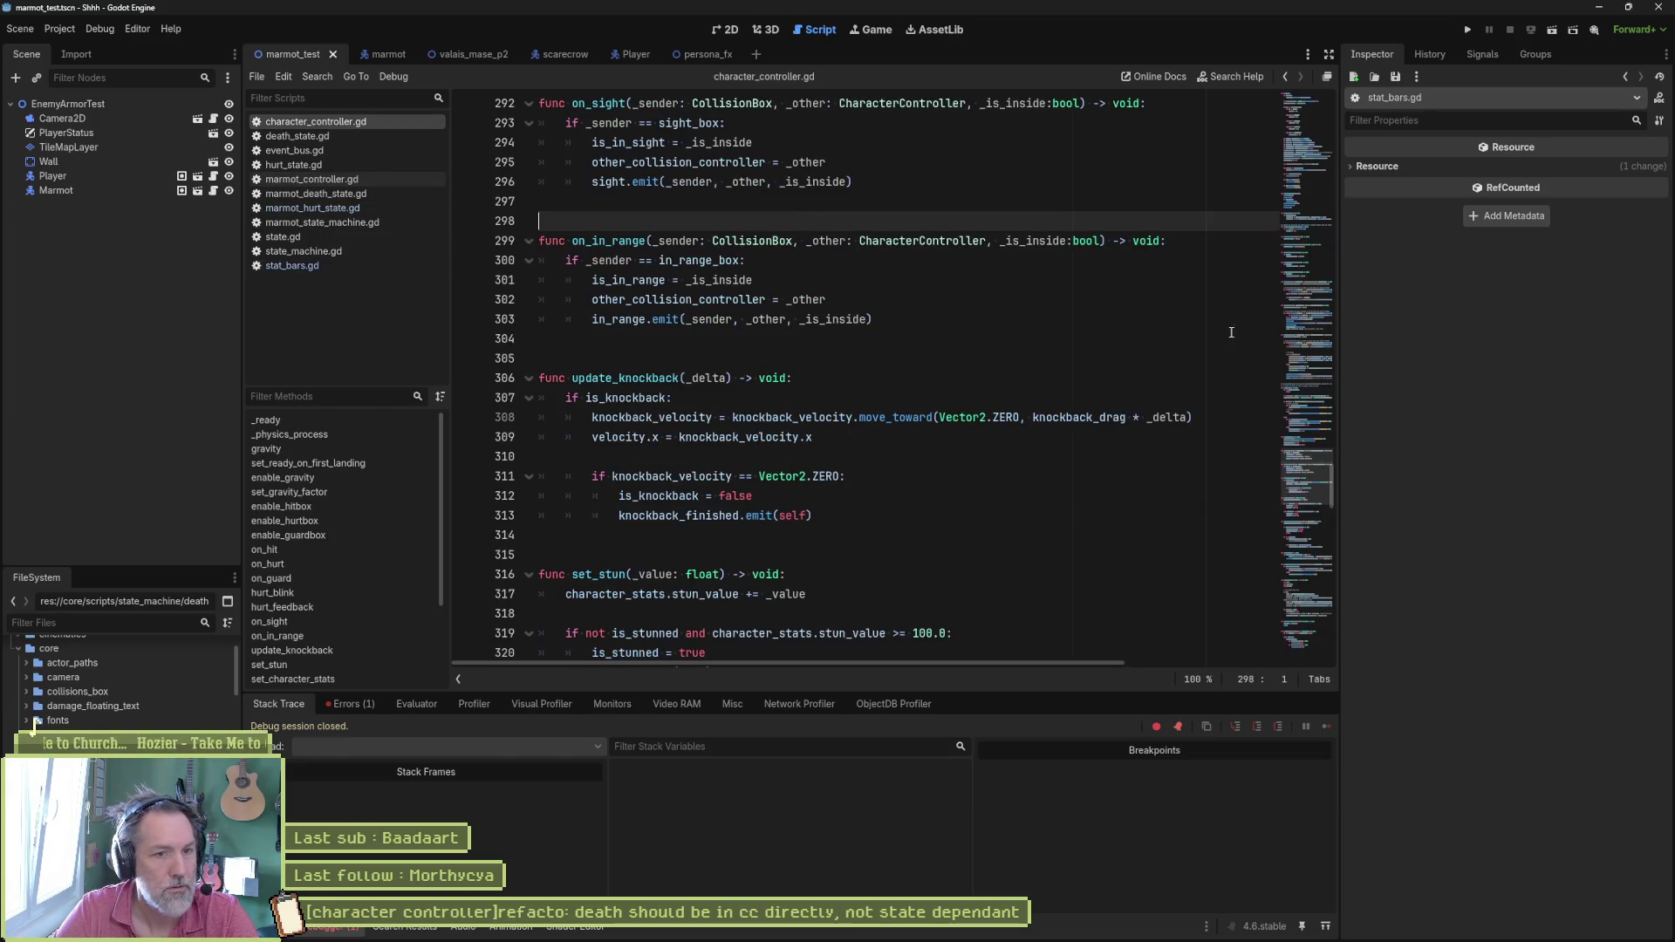
{"action": "left_click_drag", "start_coordinate": [1315, 483], "coordinate": [1299, 104]}
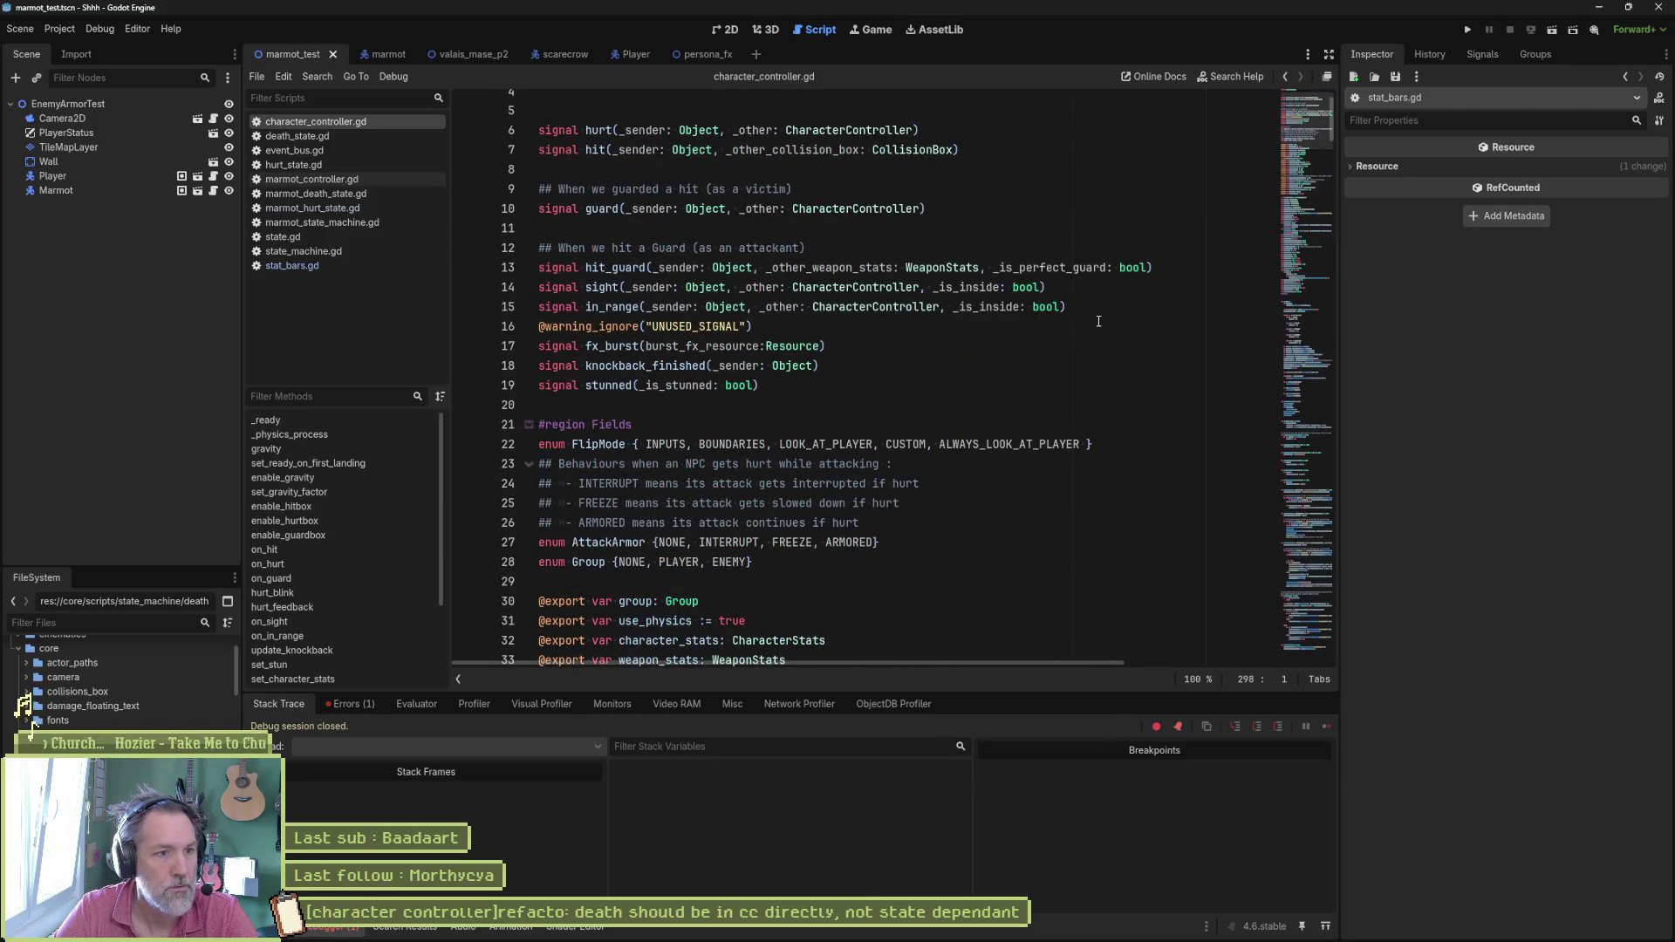
{"action": "key", "text": "ctrl+z"}
{"action": "key", "text": "ctrl+z"}
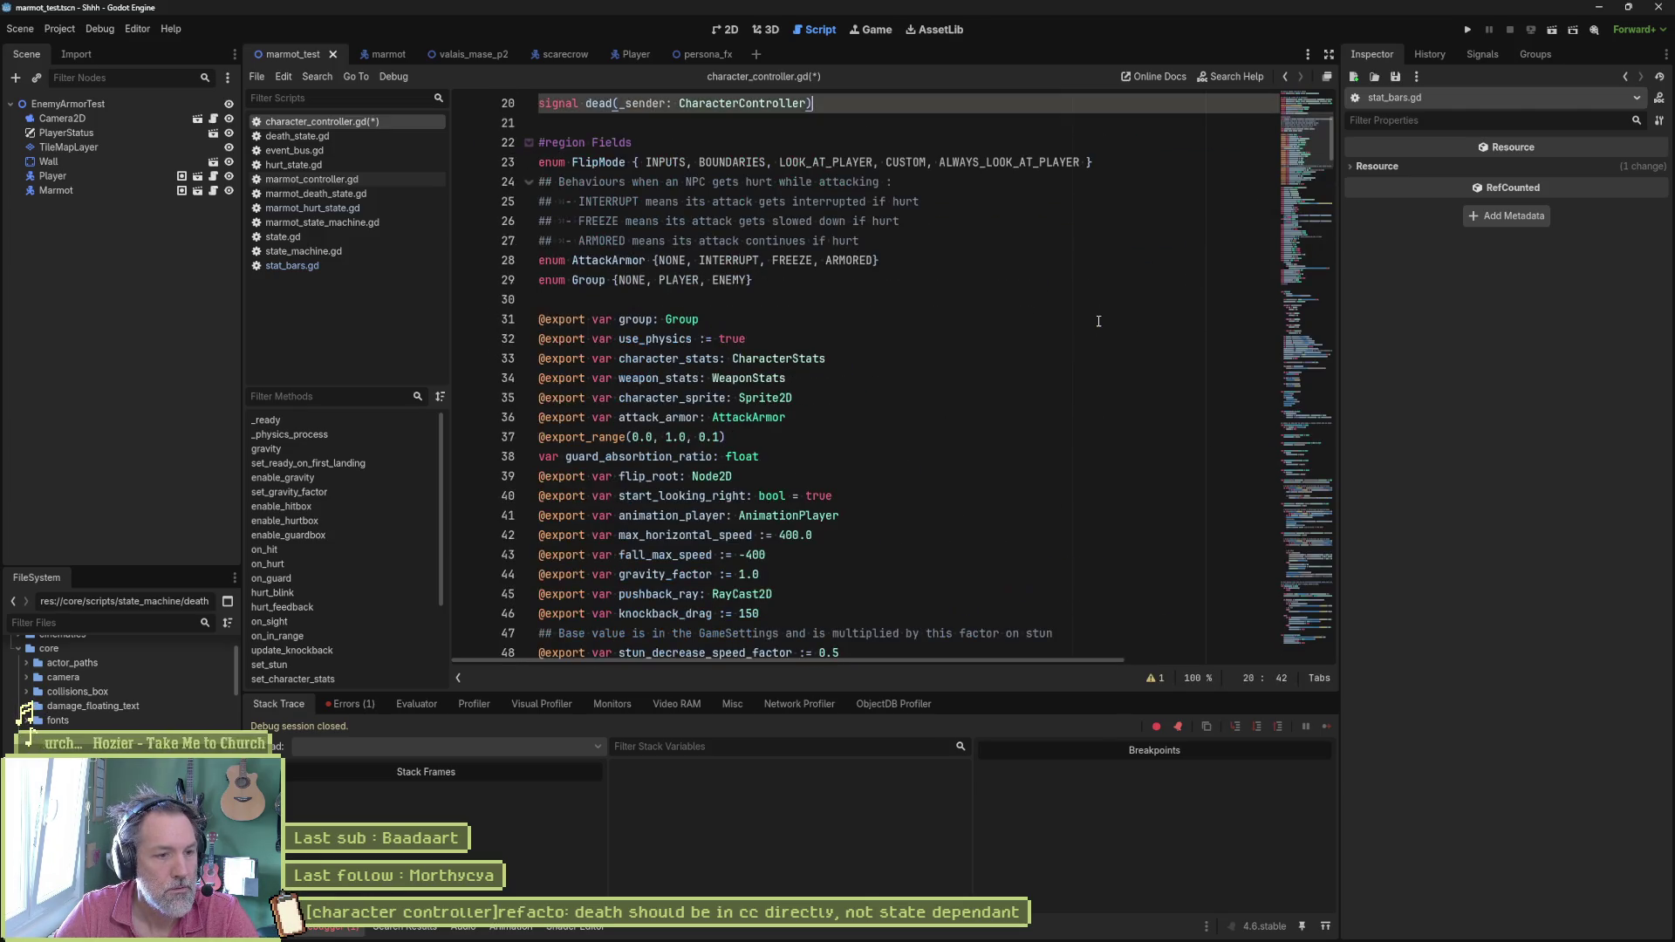
{"action": "key", "text": "ctrl+s"}
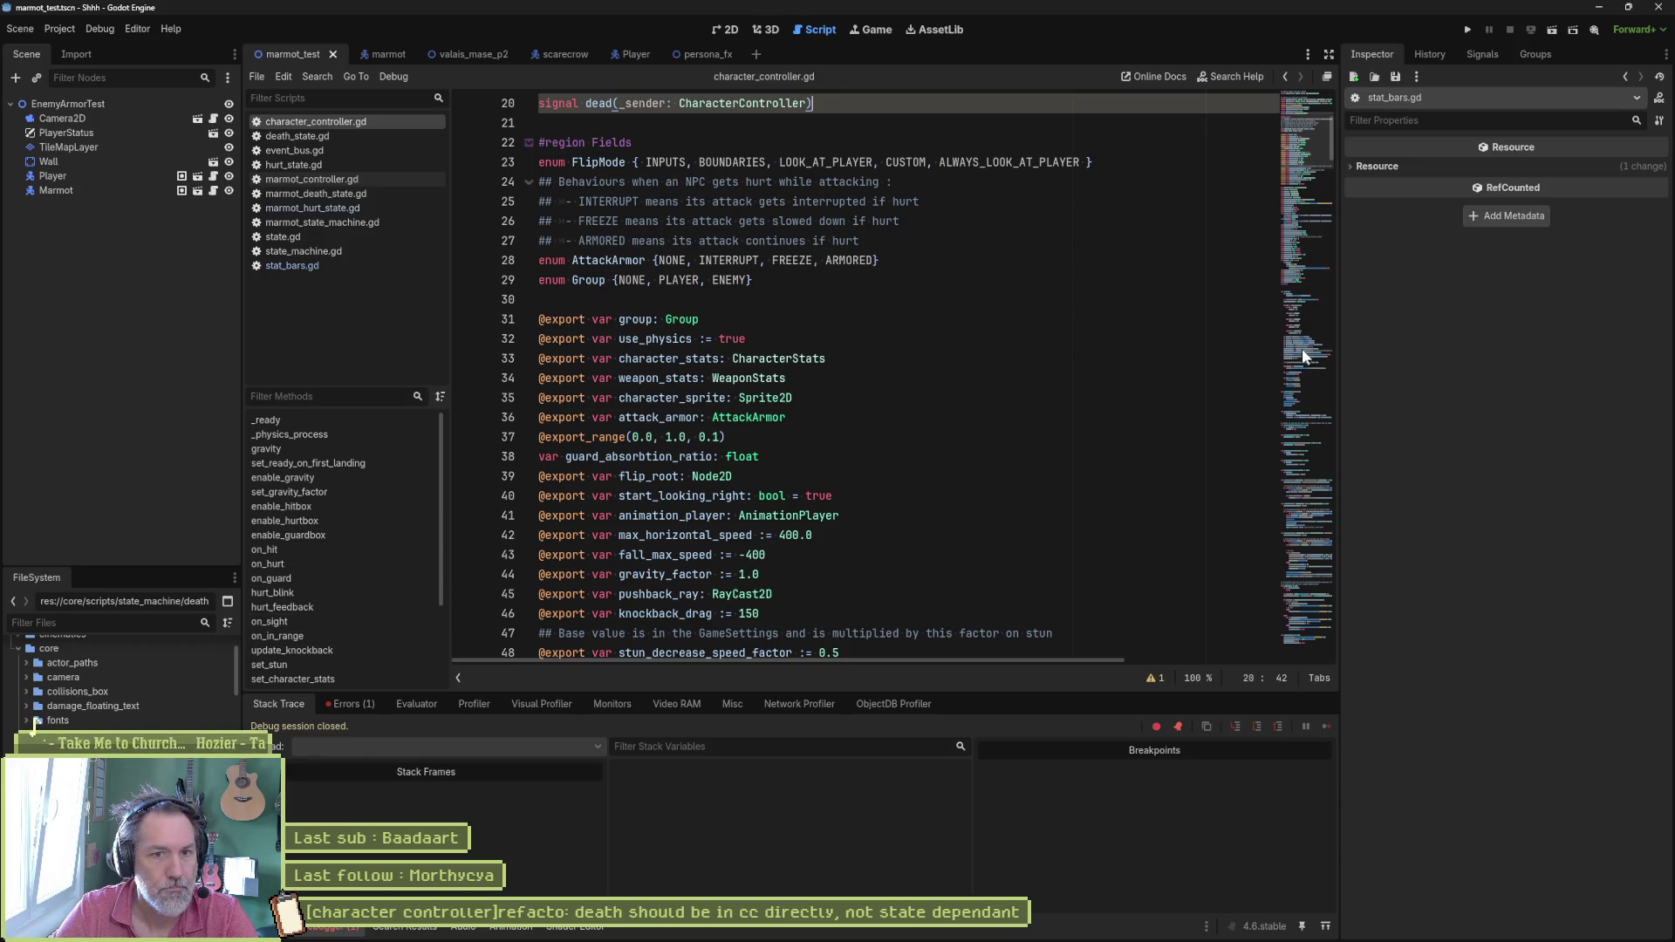
Step: Jump to on_hurt in character_controller.gd and review its hurt-handling and commented knockback calls
{"action": "left_click", "coordinate": [1305, 565]}
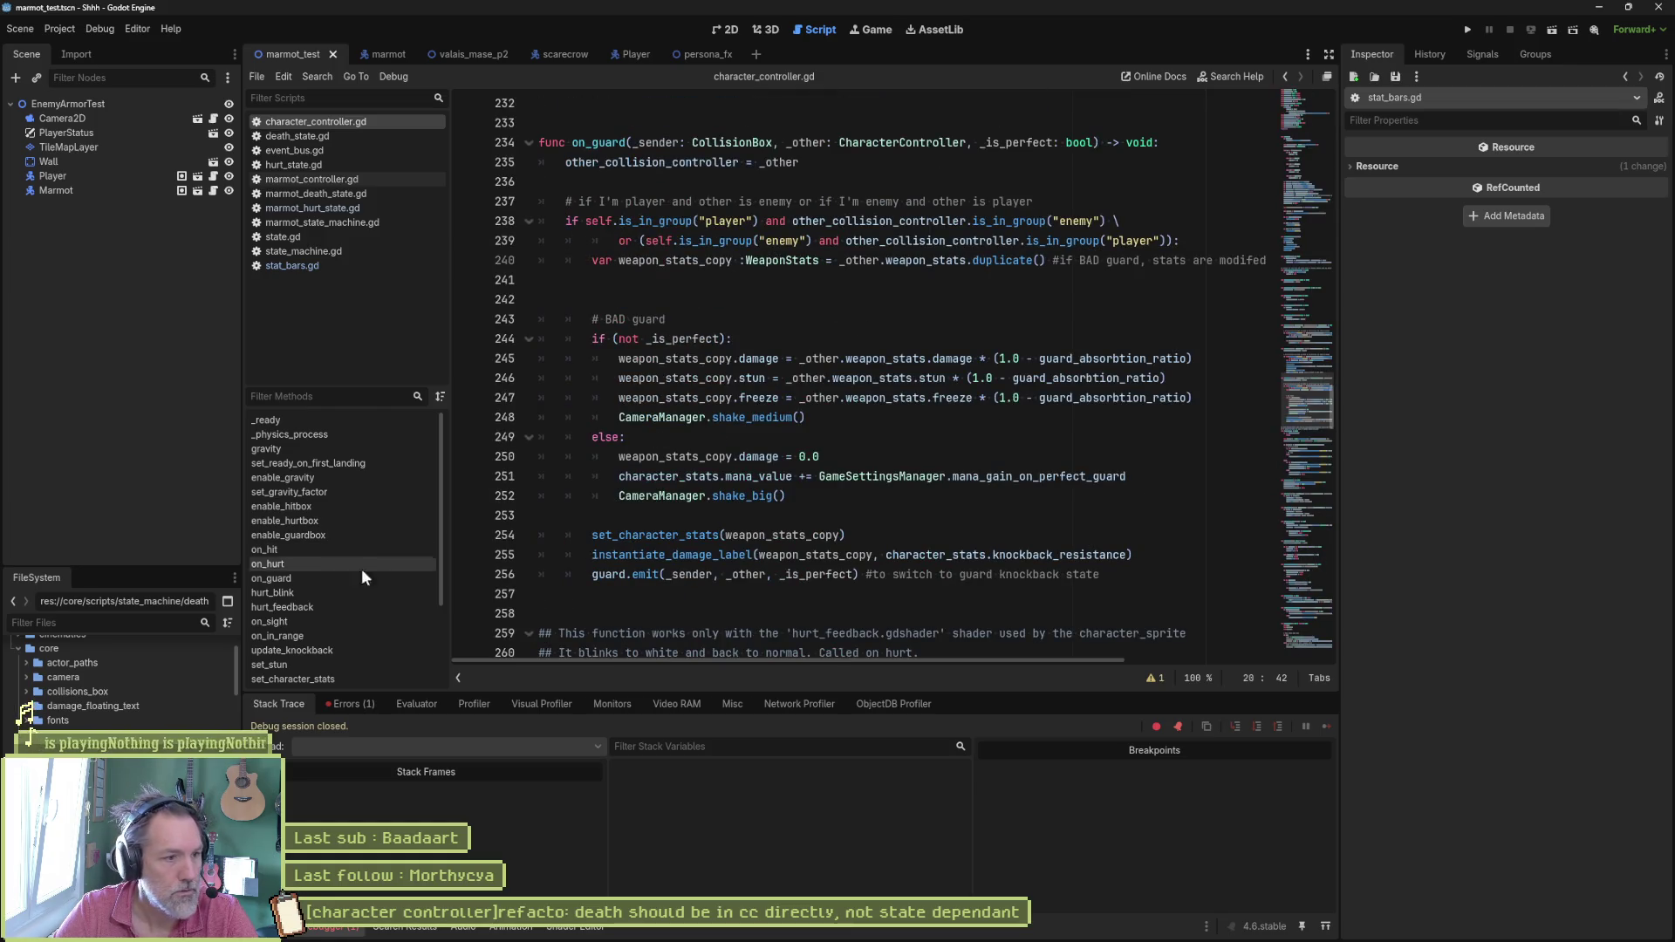
{"action": "left_click", "coordinate": [305, 564]}
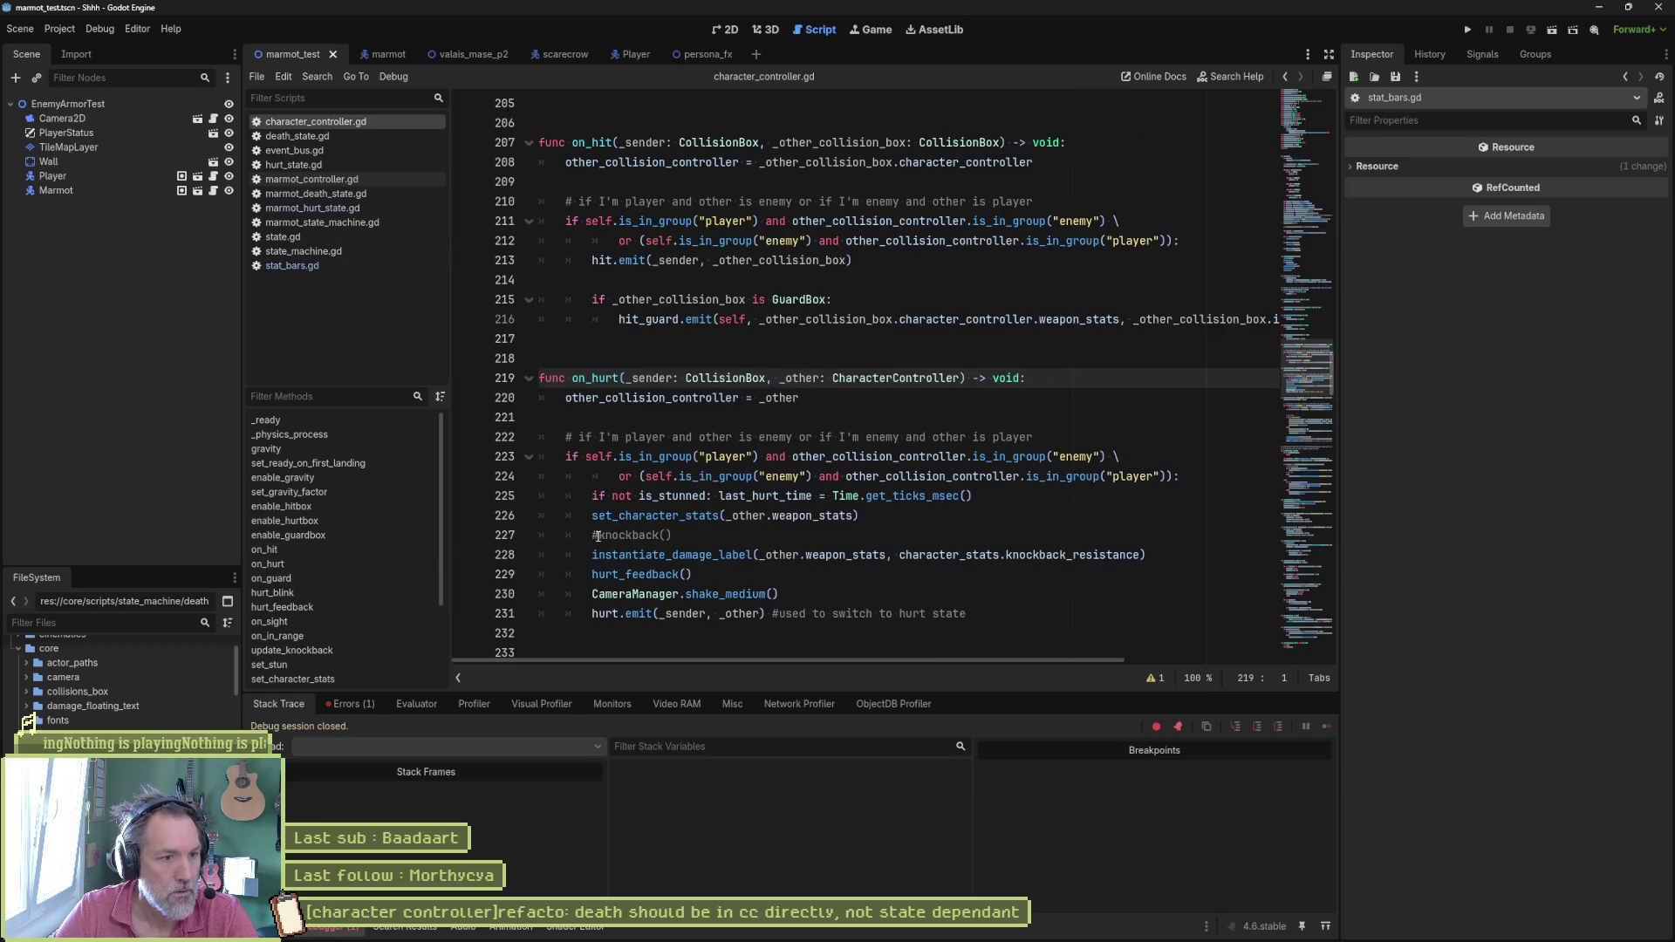
{"action": "left_click", "coordinate": [637, 533]}
{"action": "mouse_move", "coordinate": [668, 515]}
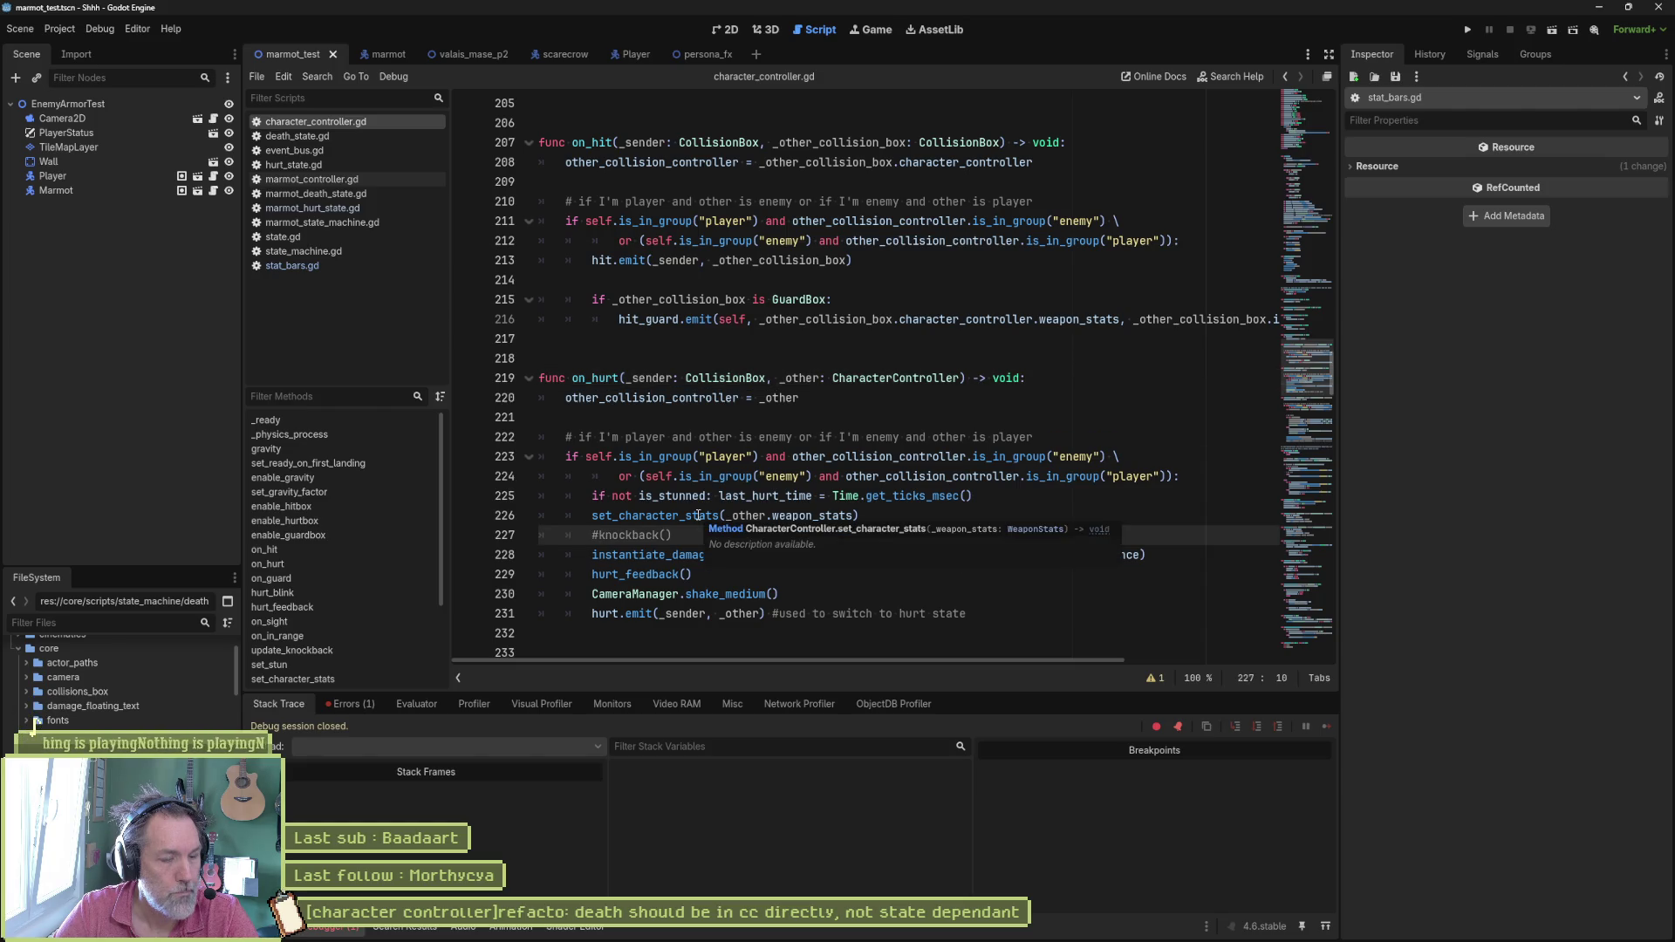
{"action": "left_click_drag", "start_coordinate": [655, 534], "coordinate": [638, 593]}
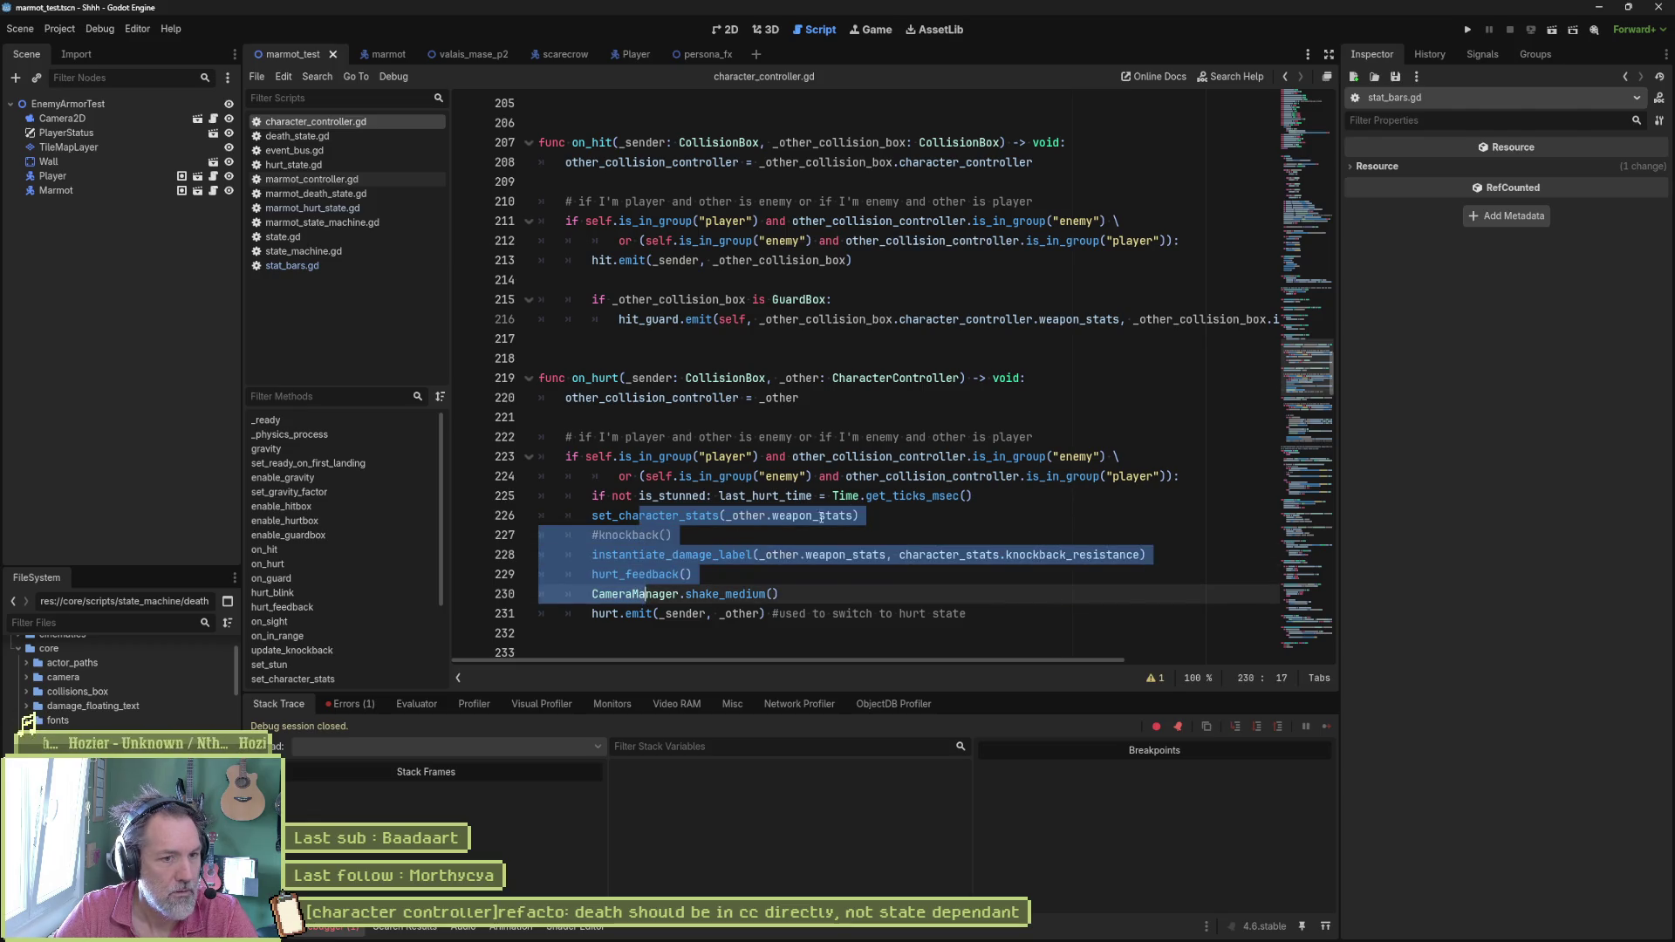
{"action": "left_click", "coordinate": [971, 497]}
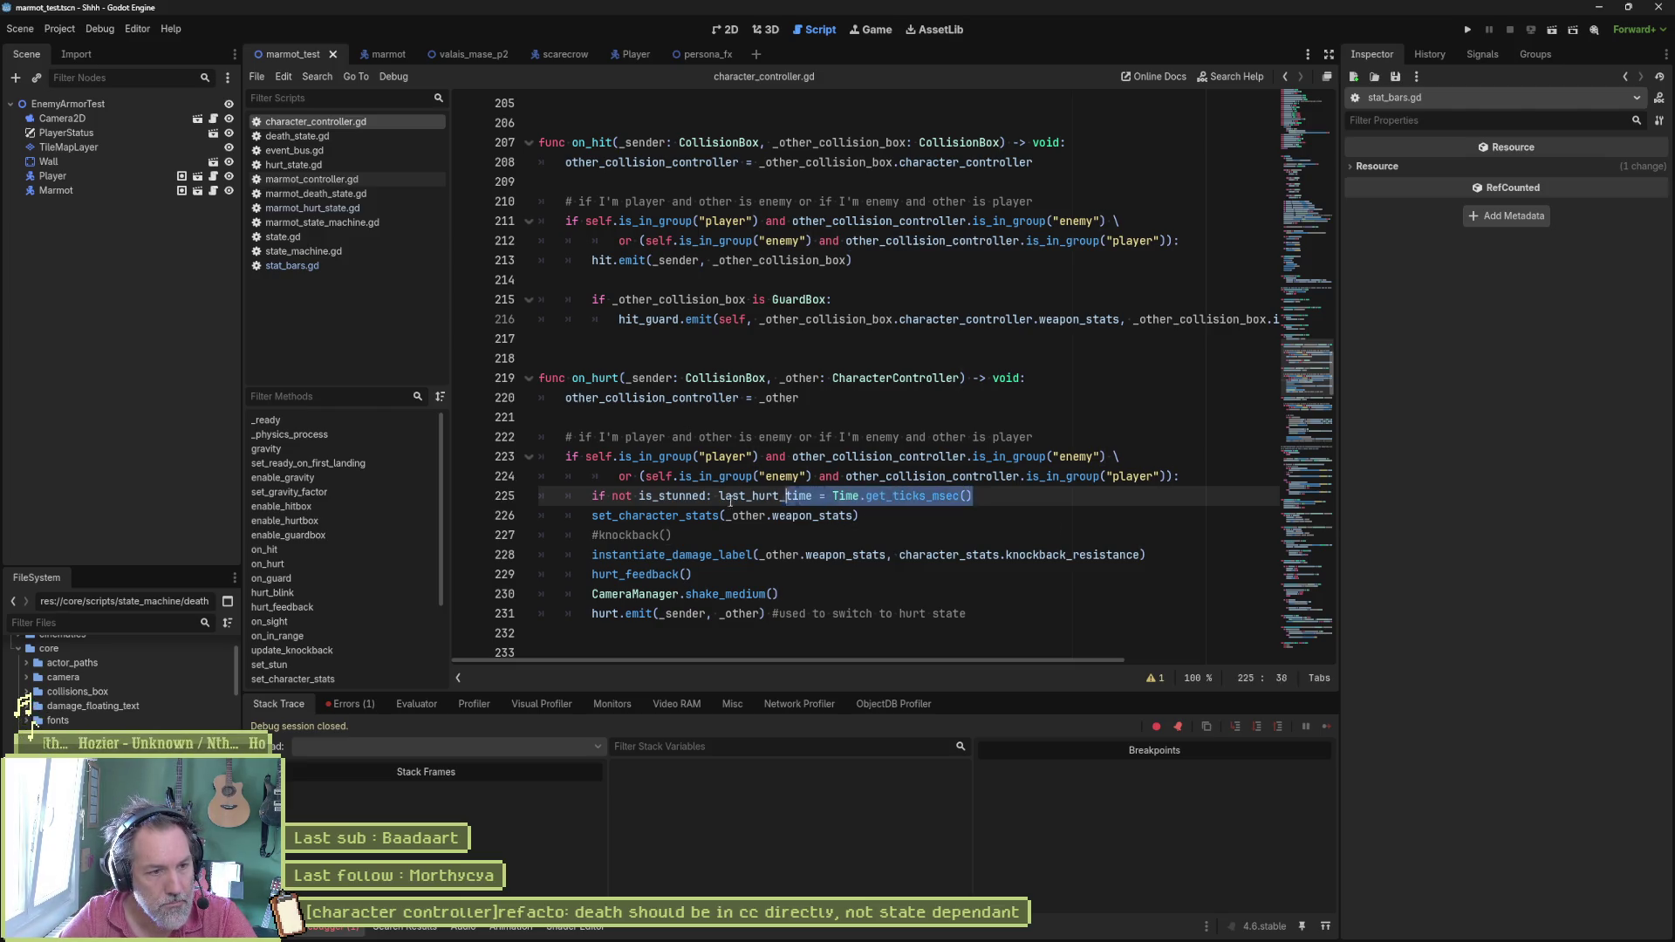
Step: Insert a blank line above the 'if not is_stunned' check in on_hurt
{"action": "left_click_drag", "start_coordinate": [971, 495], "coordinate": [592, 495]}
{"action": "left_click", "coordinate": [591, 496]}
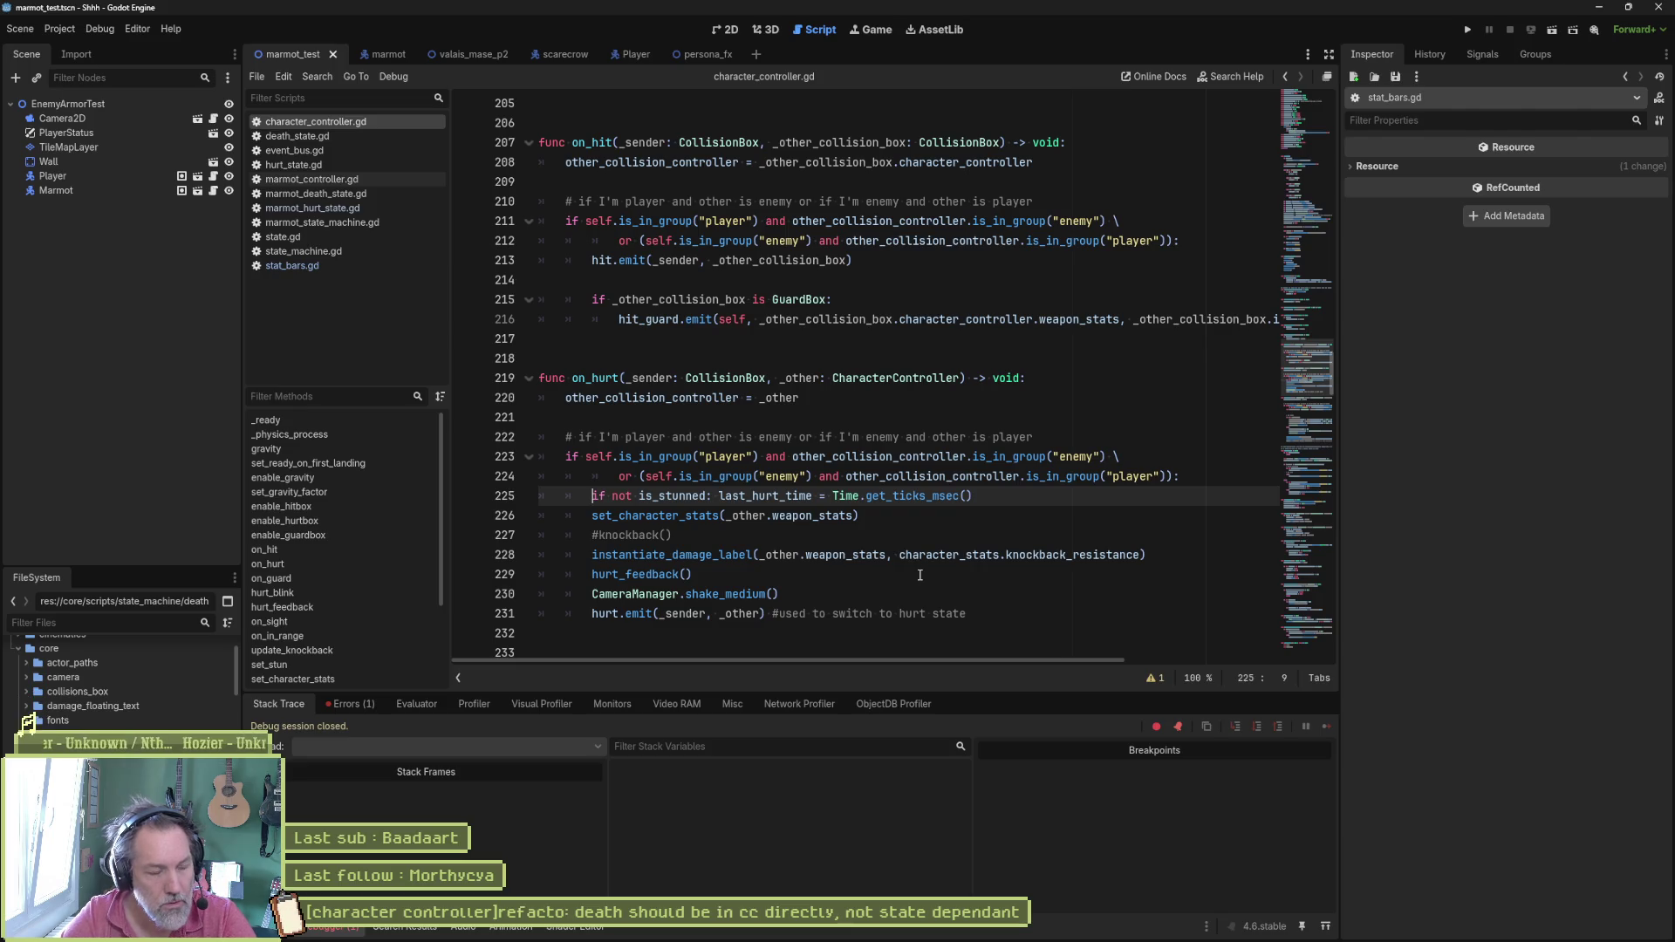
{"action": "key", "text": "Return"}
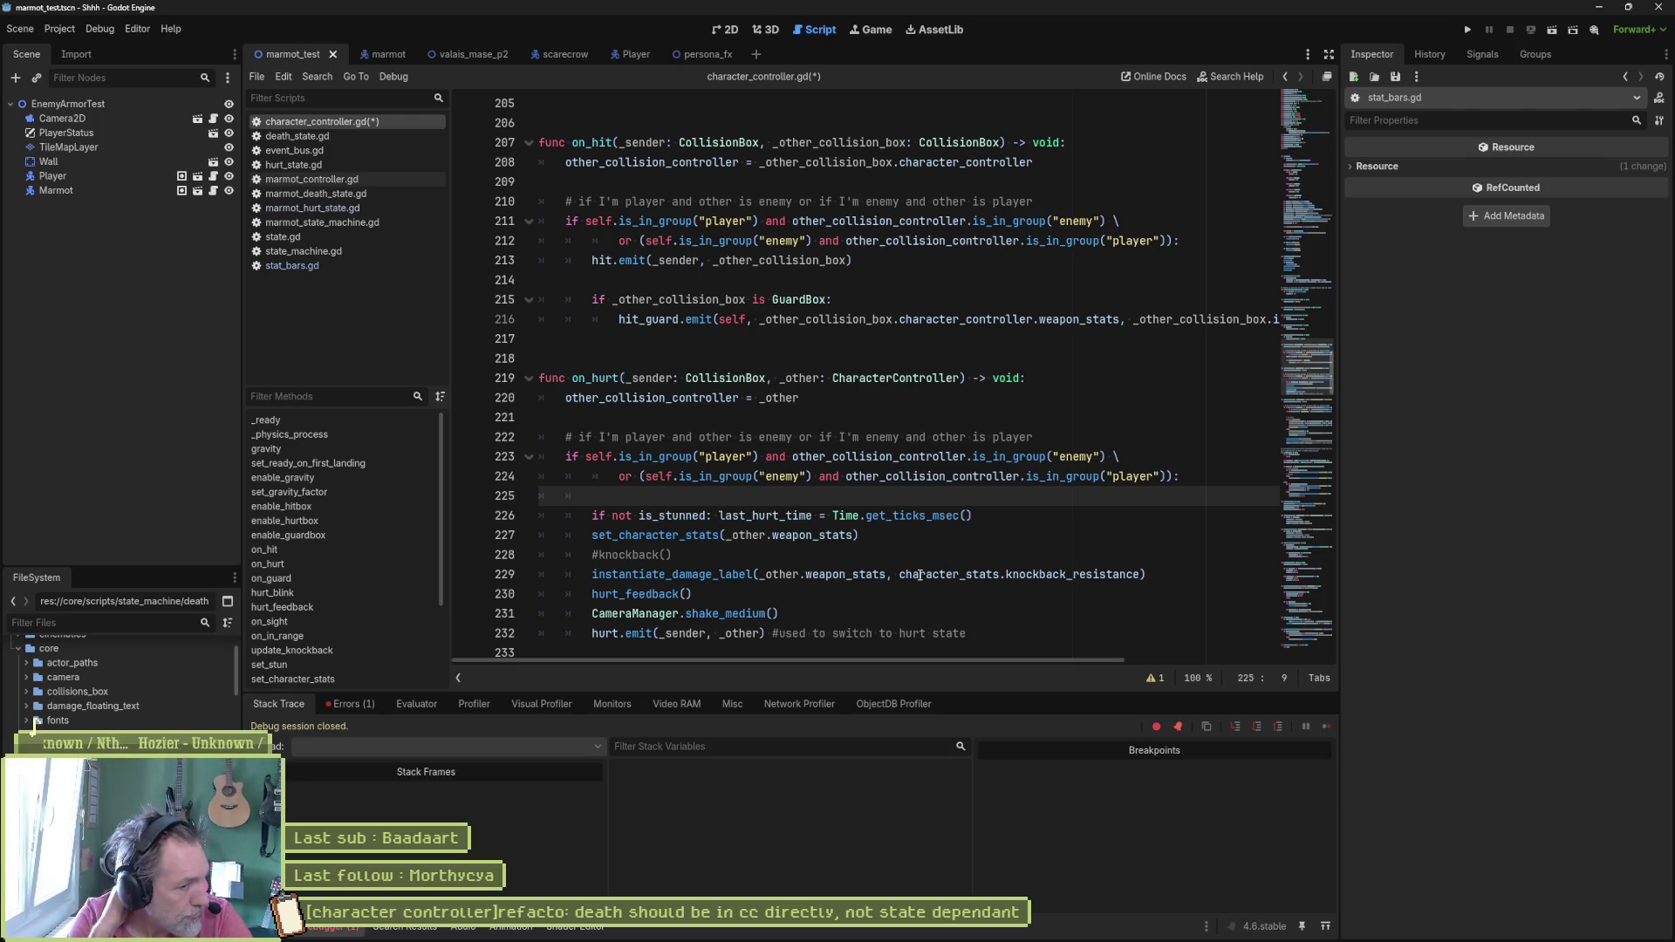
{"action": "left_click", "coordinate": [654, 536]}
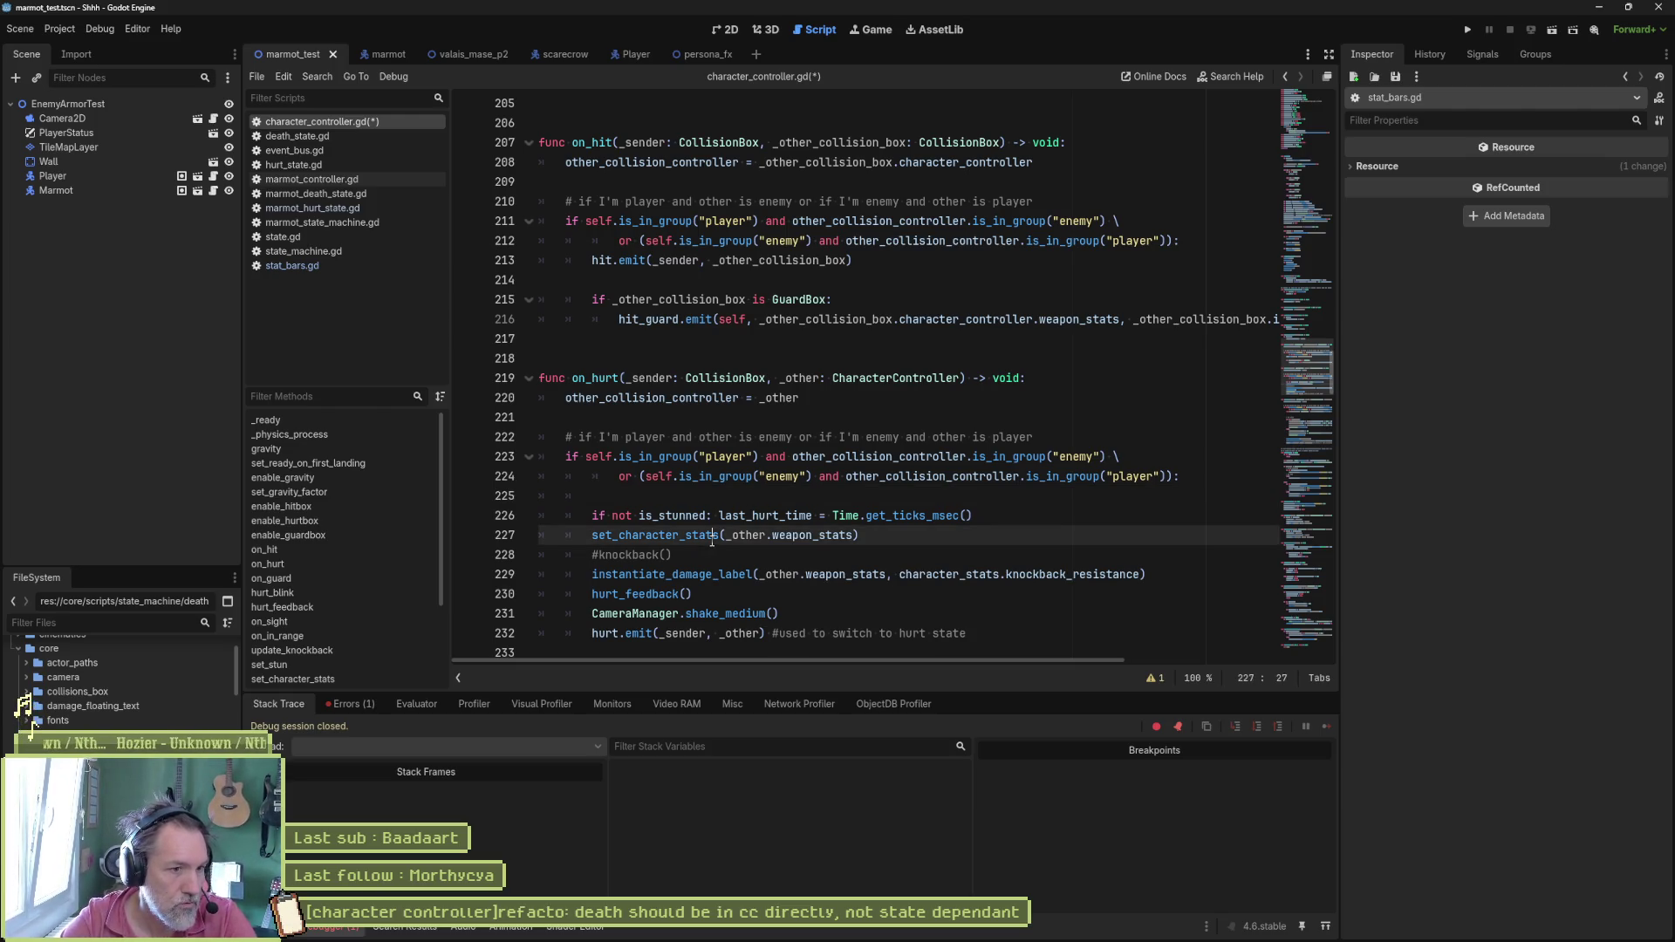
Step: Cut the health <= 0.0 block from set_character_stats and paste it into on_hurt above the stun check
{"action": "left_click_drag", "start_coordinate": [654, 505], "coordinate": [916, 397]}
{"action": "key", "text": "ctrl+c"}
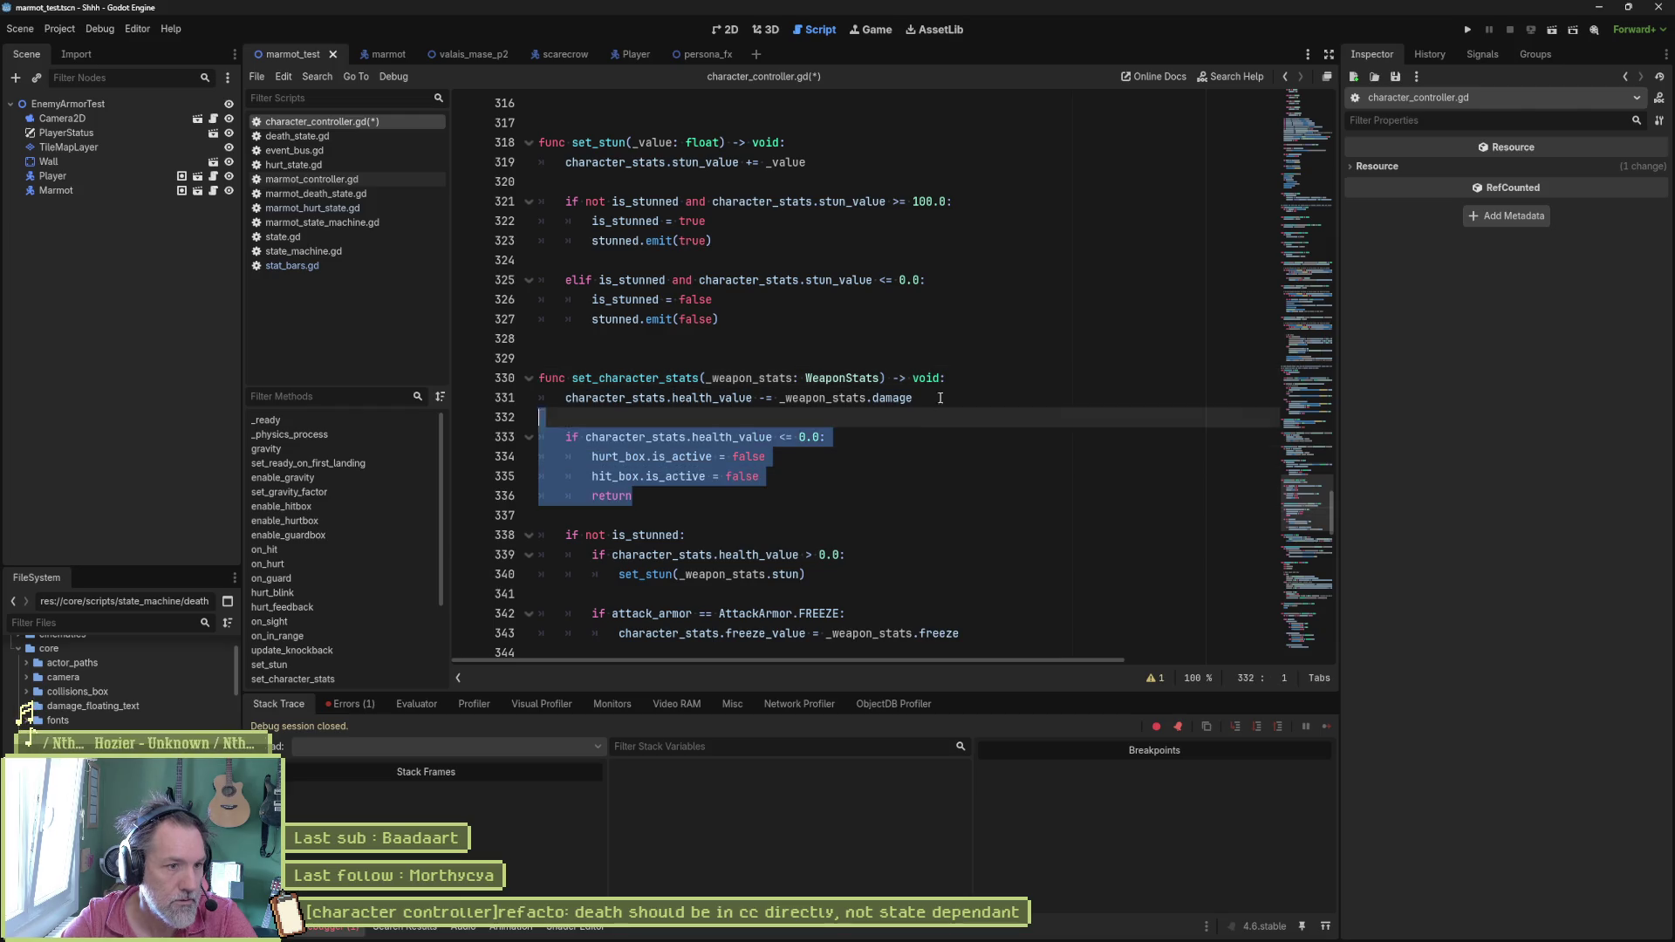
{"action": "key", "text": "Delete"}
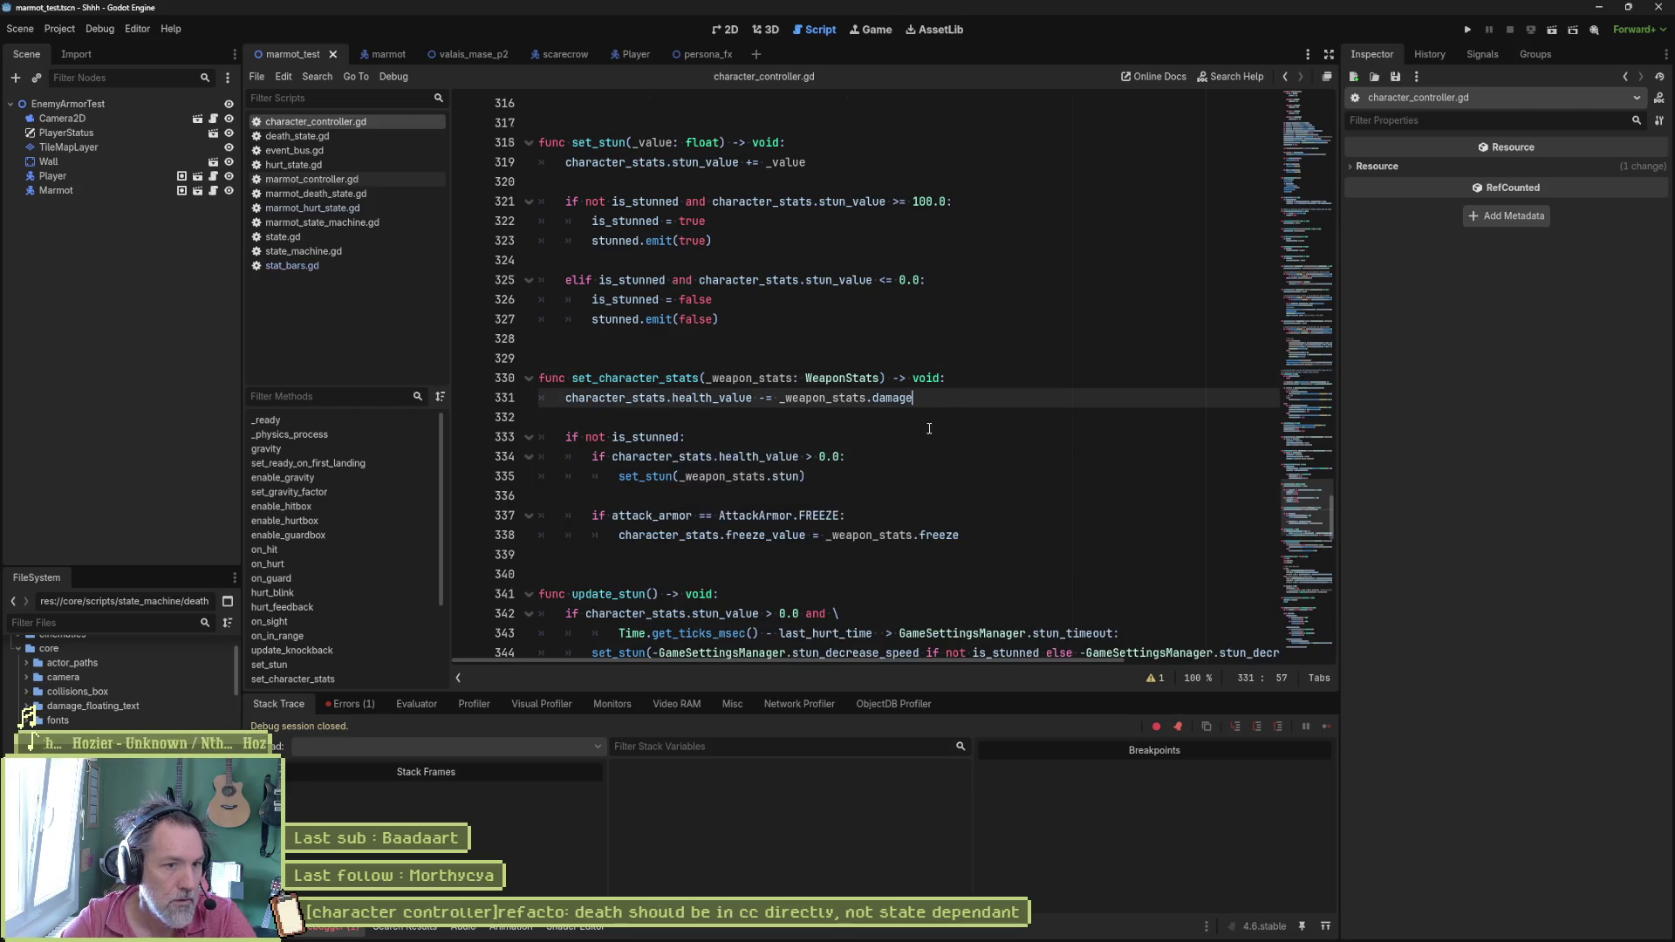
{"action": "key", "text": "alt+Left"}
{"action": "key", "text": "Return"}
{"action": "key", "text": "ctrl+v"}
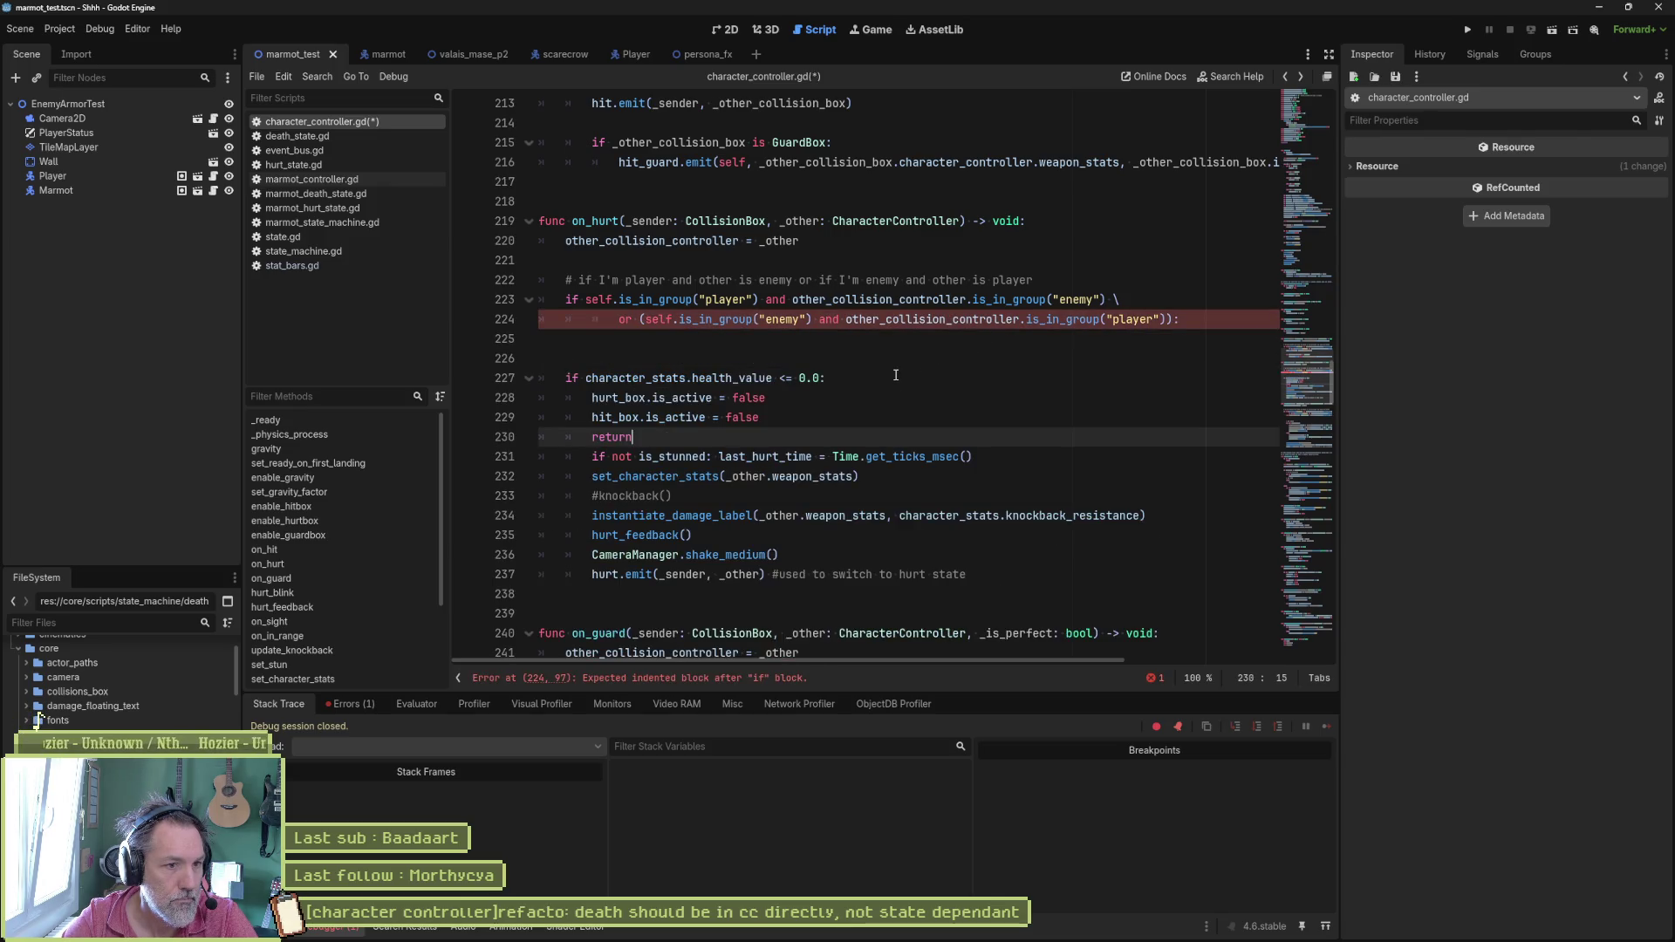
Step: Indent the pasted block one level, remove extra blank lines, and add a blank line after return
{"action": "left_click_drag", "start_coordinate": [773, 437], "coordinate": [727, 377]}
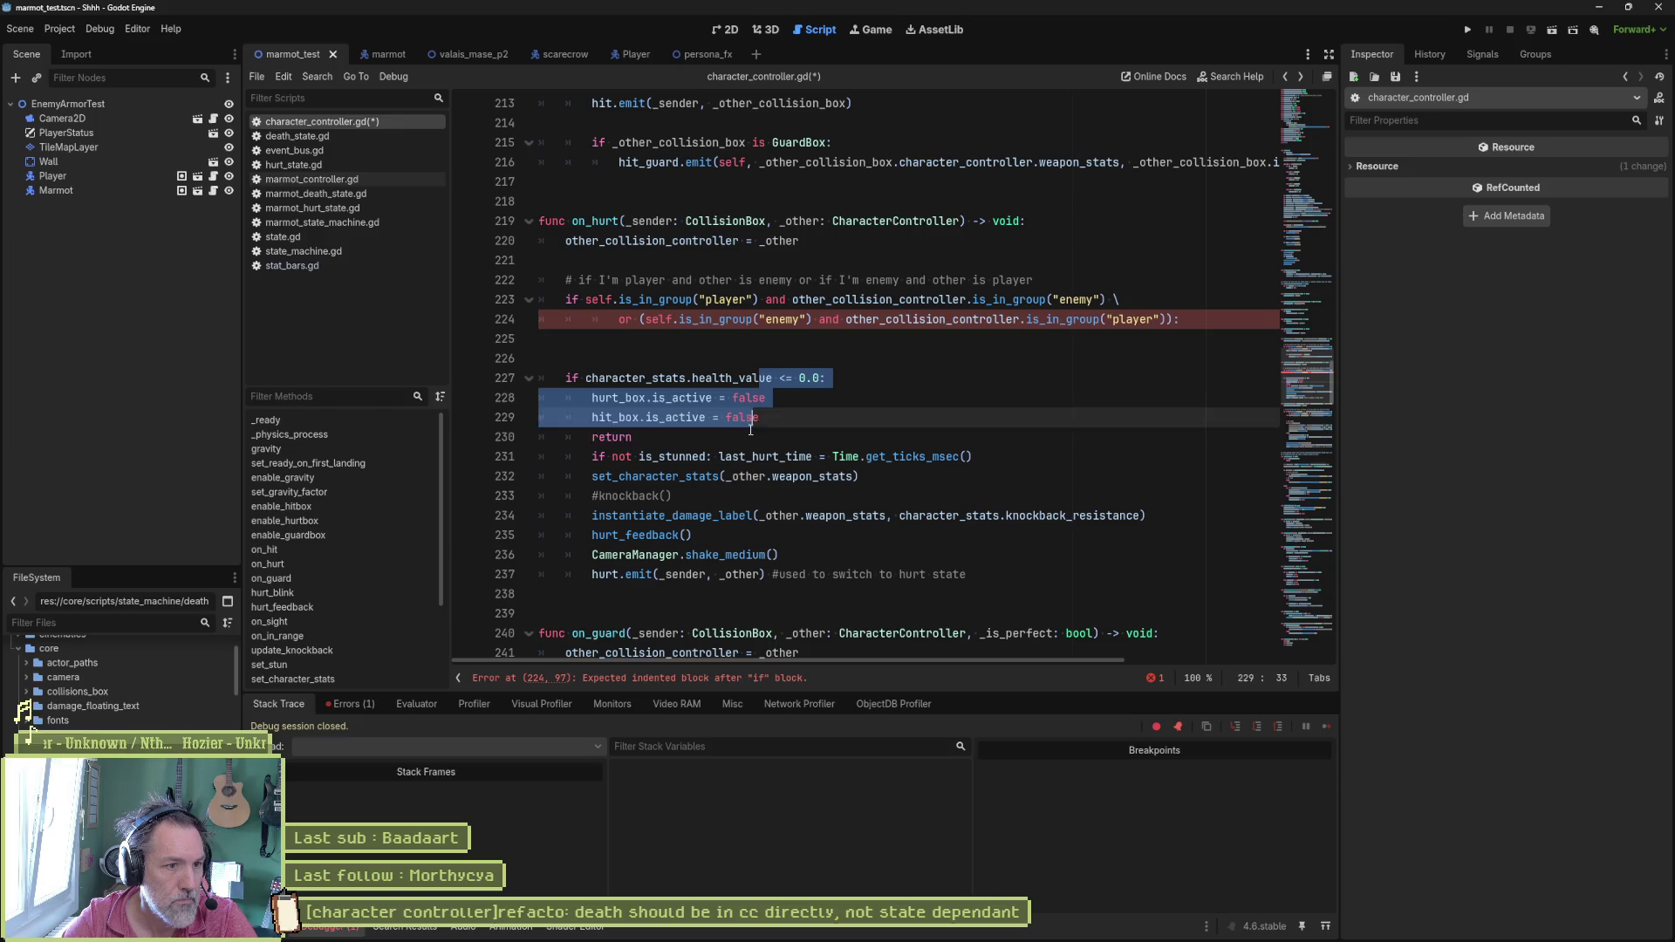
{"action": "key", "text": "Tab"}
{"action": "left_click", "coordinate": [730, 356]}
{"action": "key", "text": "ctrl+shift+k"}
{"action": "key", "text": "ctrl+shift+k"}
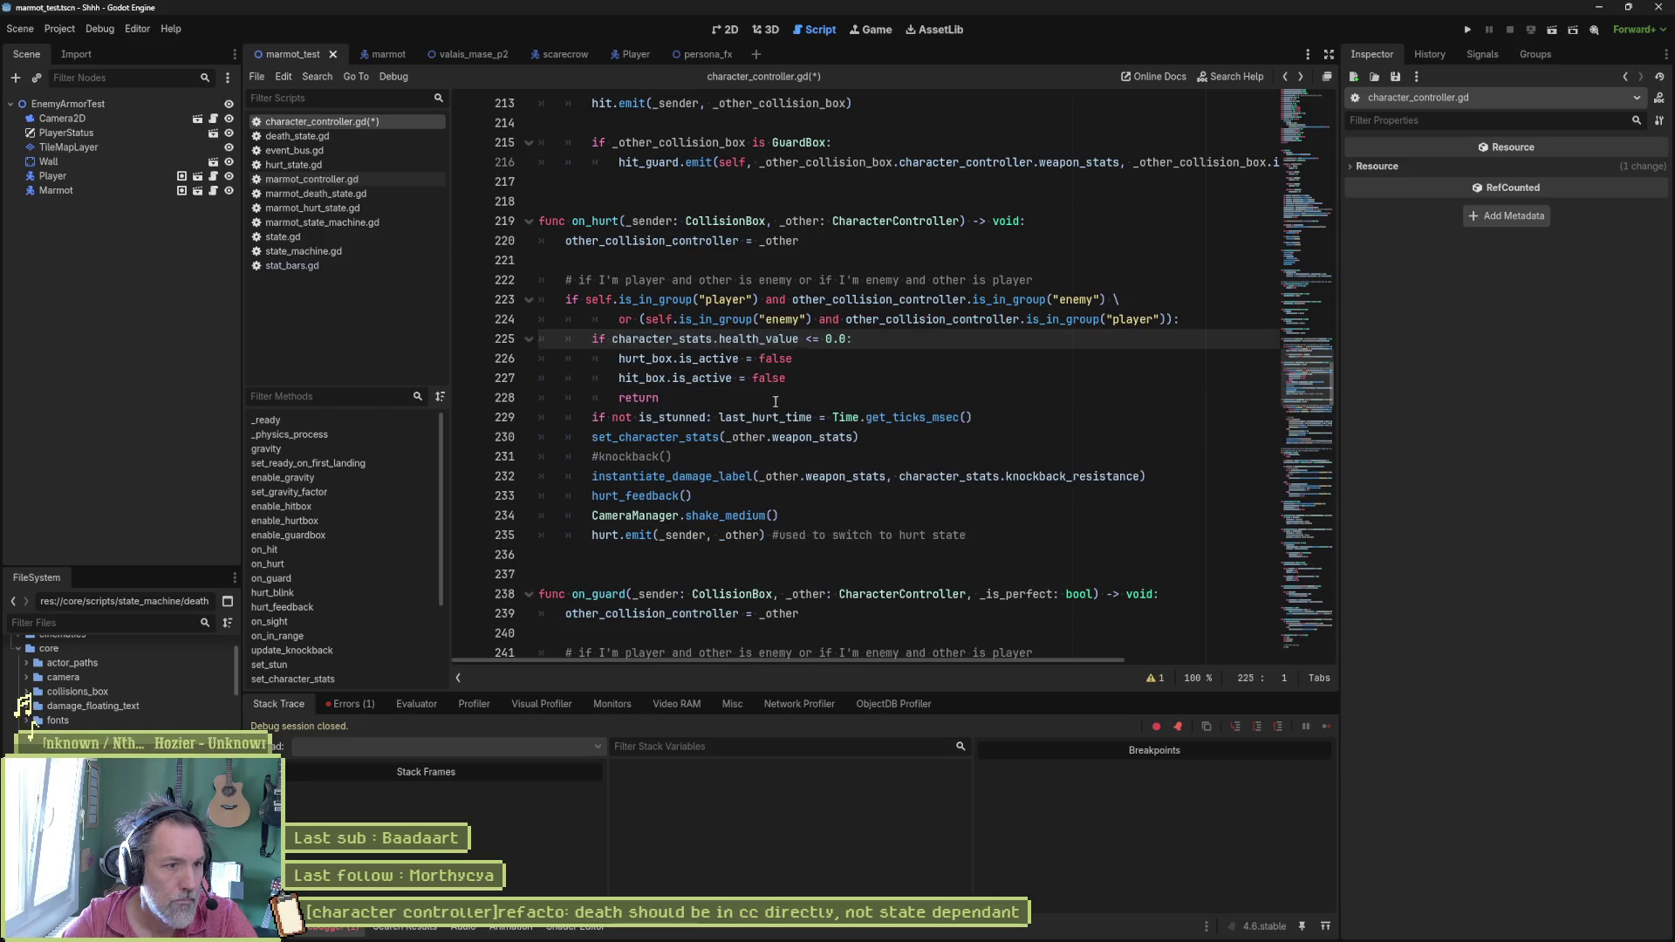
{"action": "key", "text": "Down"}
{"action": "key", "text": "Down"}
{"action": "key", "text": "Down"}
{"action": "key", "text": "End"}
{"action": "key", "text": "Return"}
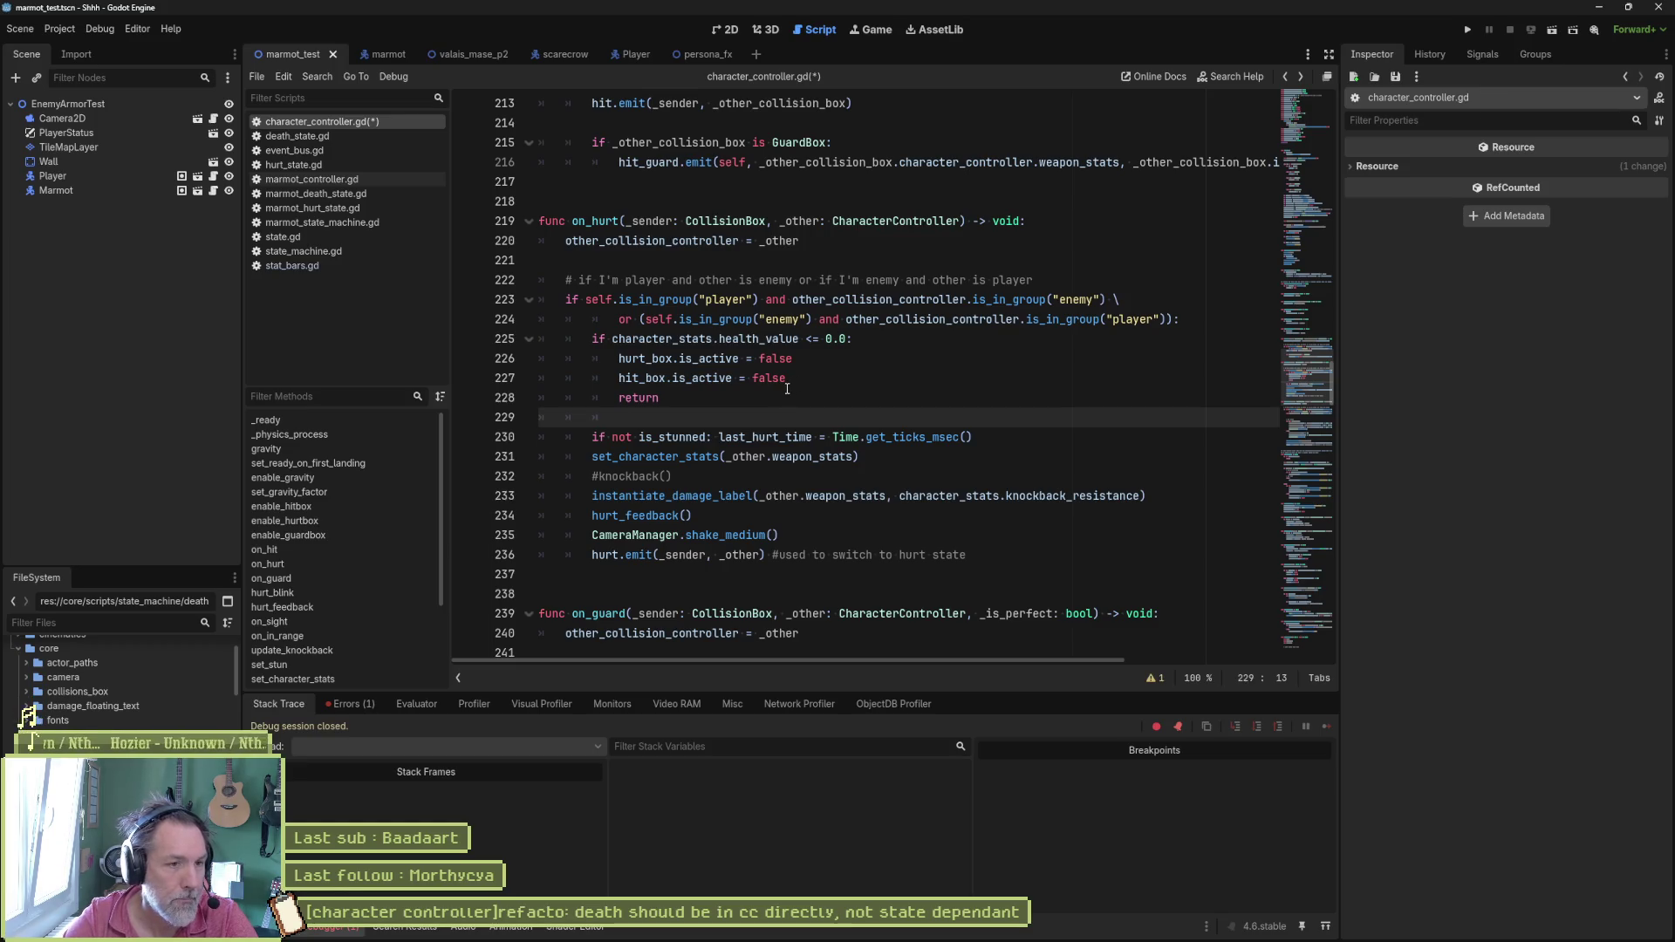
{"action": "left_click_drag", "start_coordinate": [677, 356], "coordinate": [665, 395]}
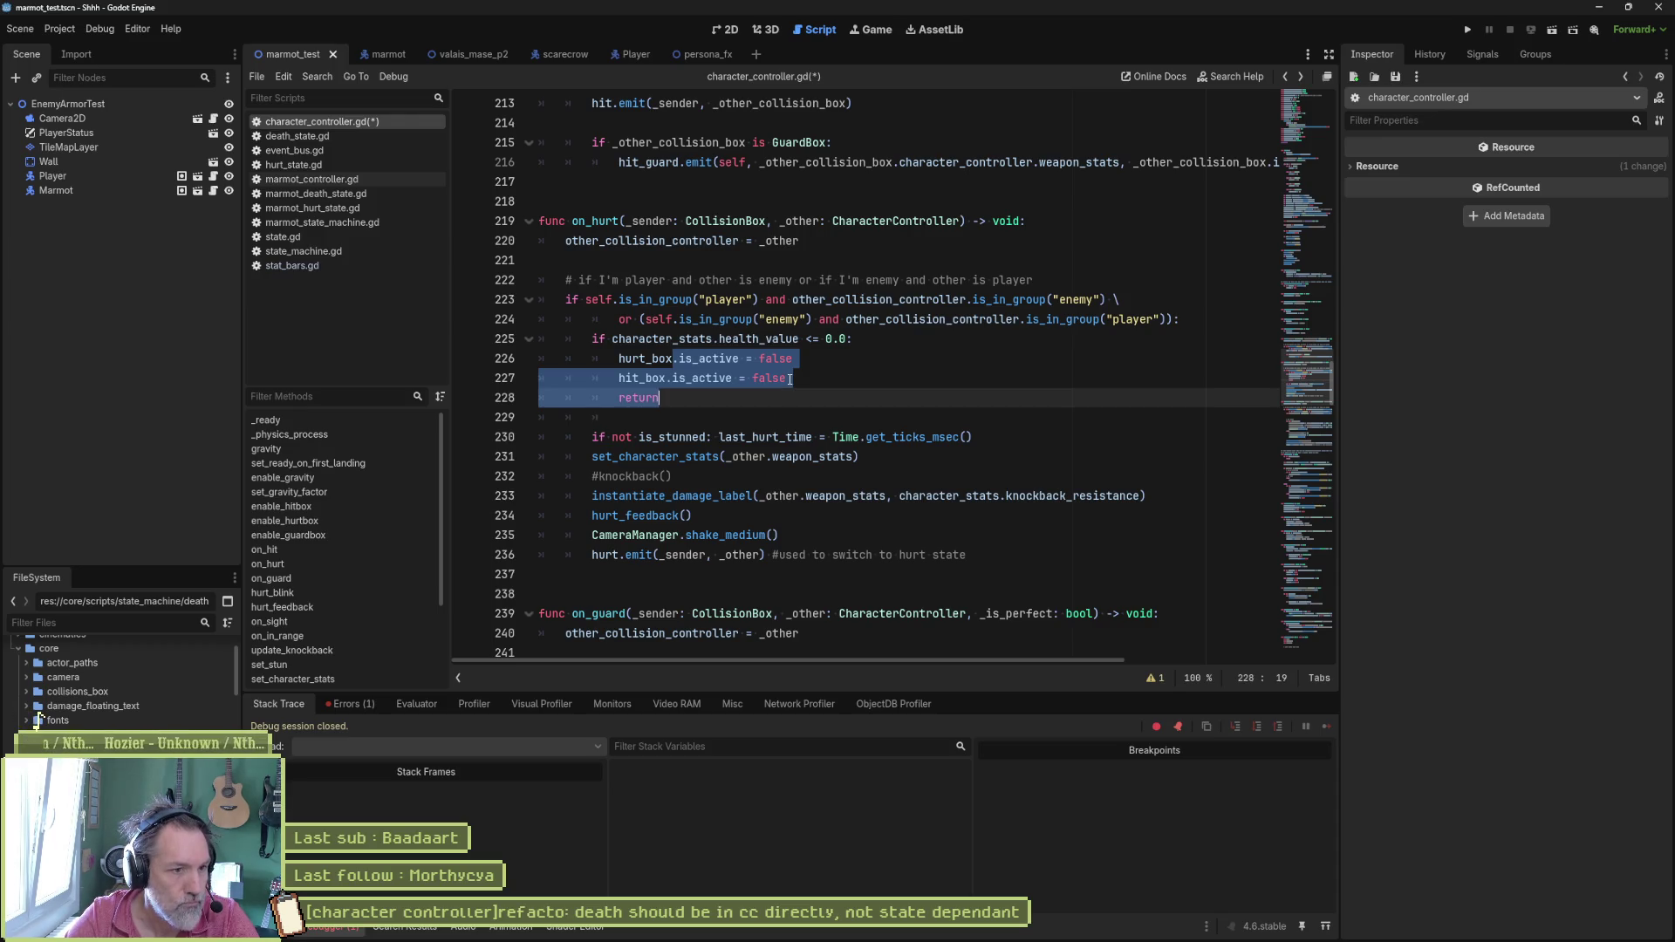
Step: Change the on_hurt health check from '<=' to '>' 0.0
{"action": "left_click", "coordinate": [730, 387]}
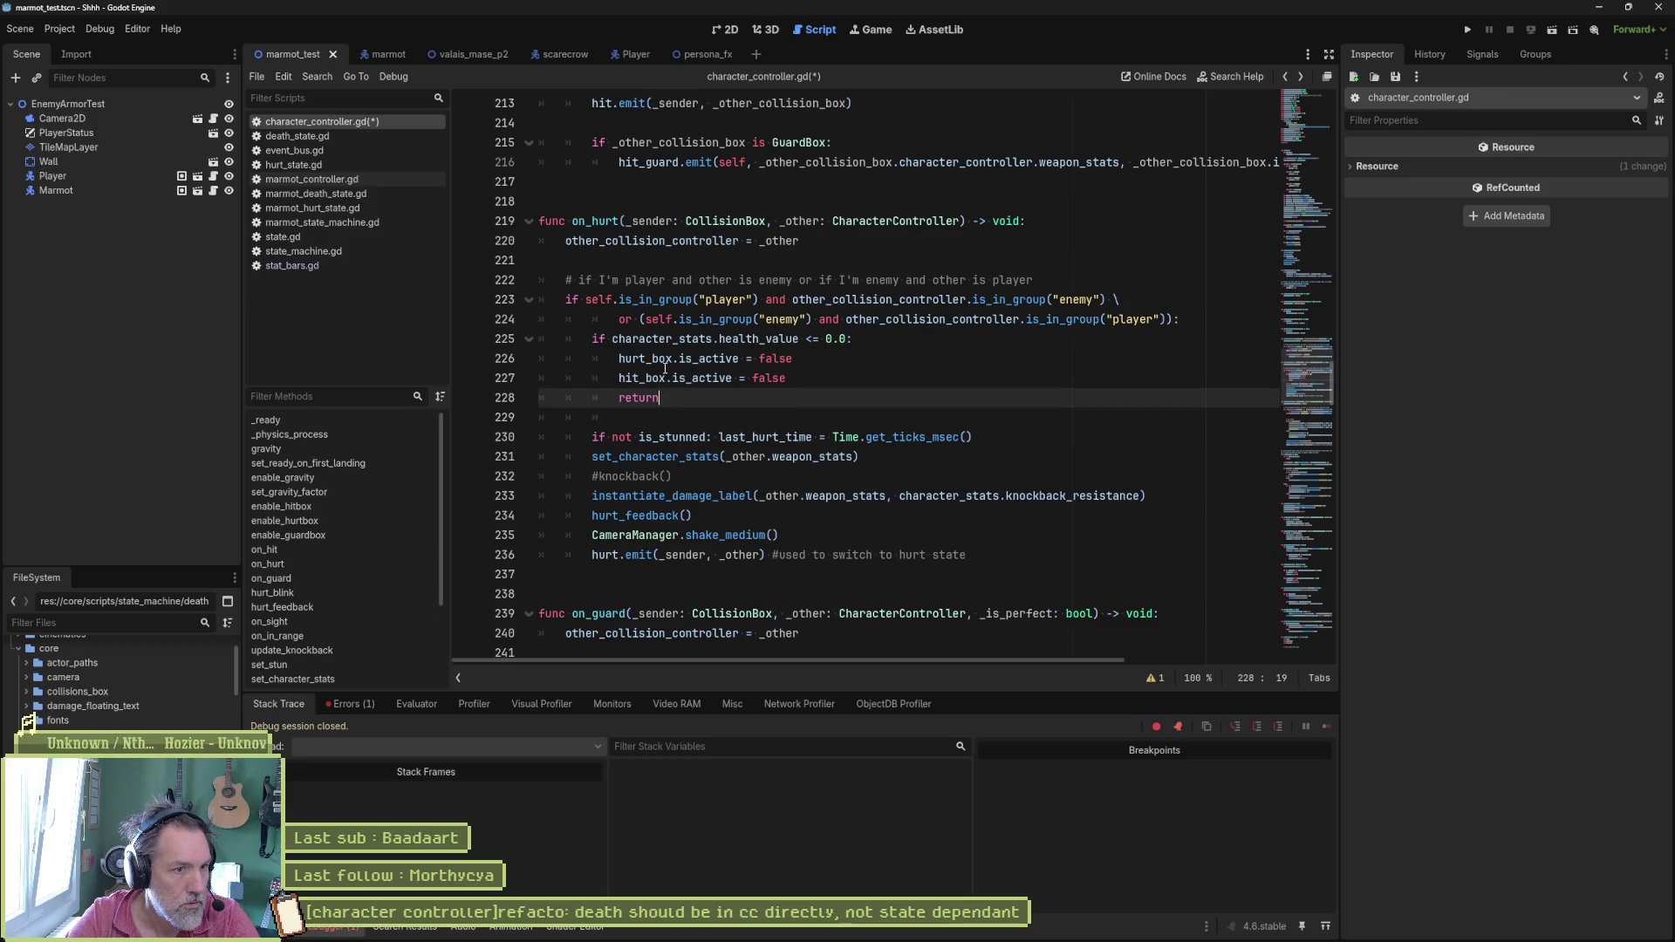
{"action": "left_click", "coordinate": [591, 339]}
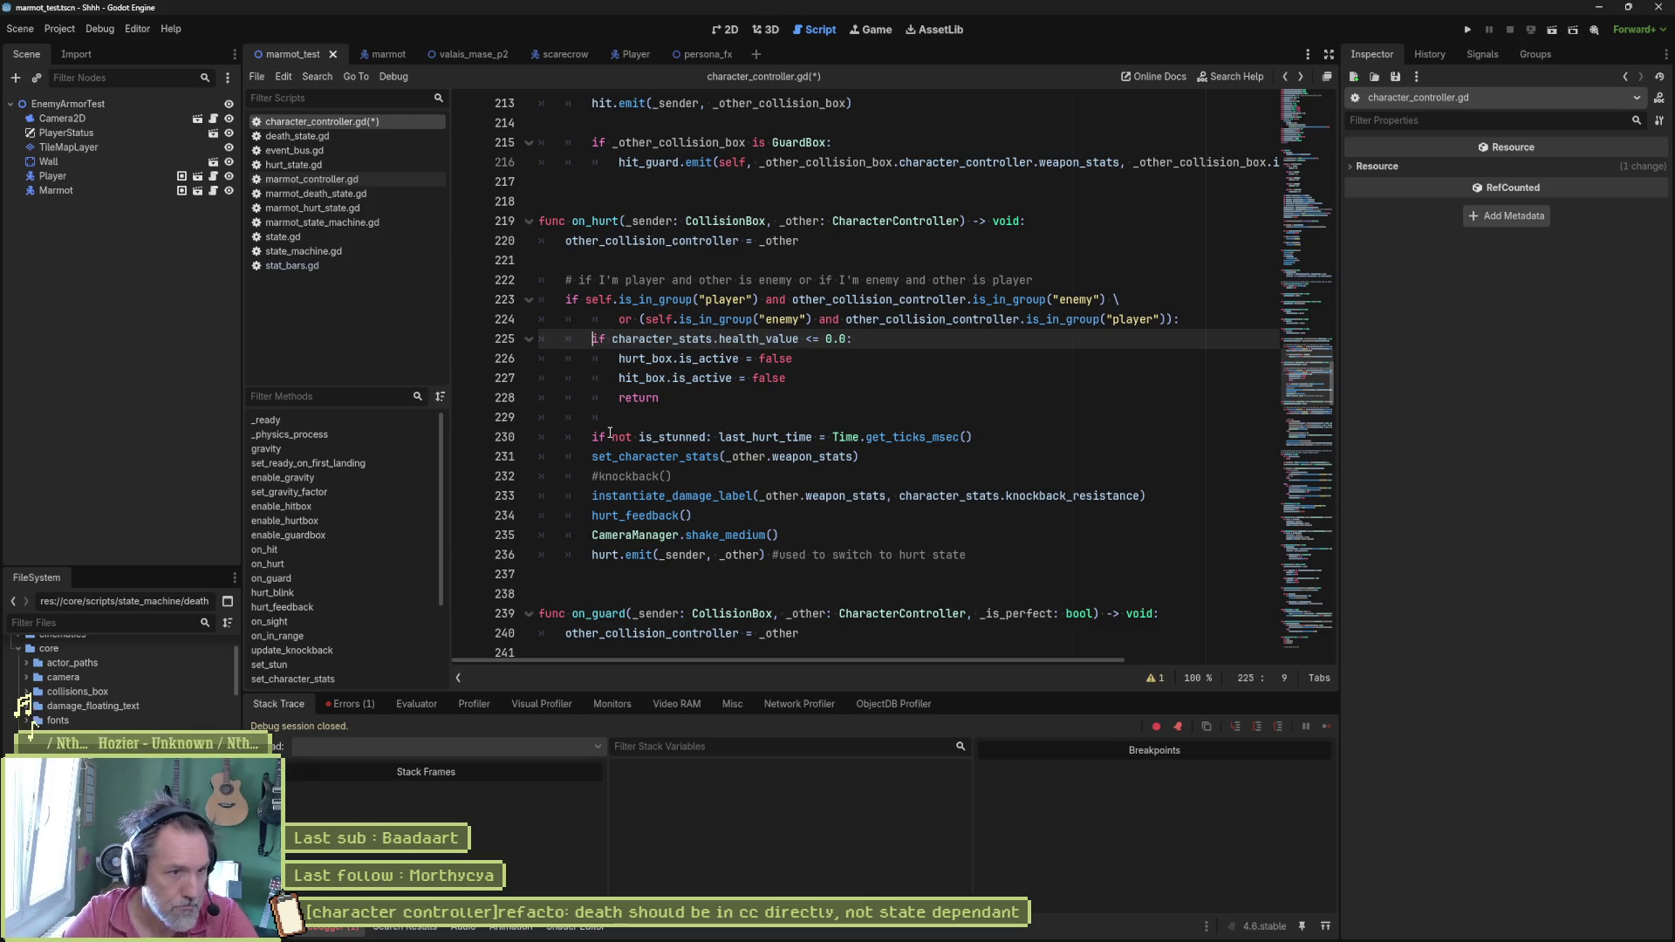
{"action": "left_click", "coordinate": [805, 339]}
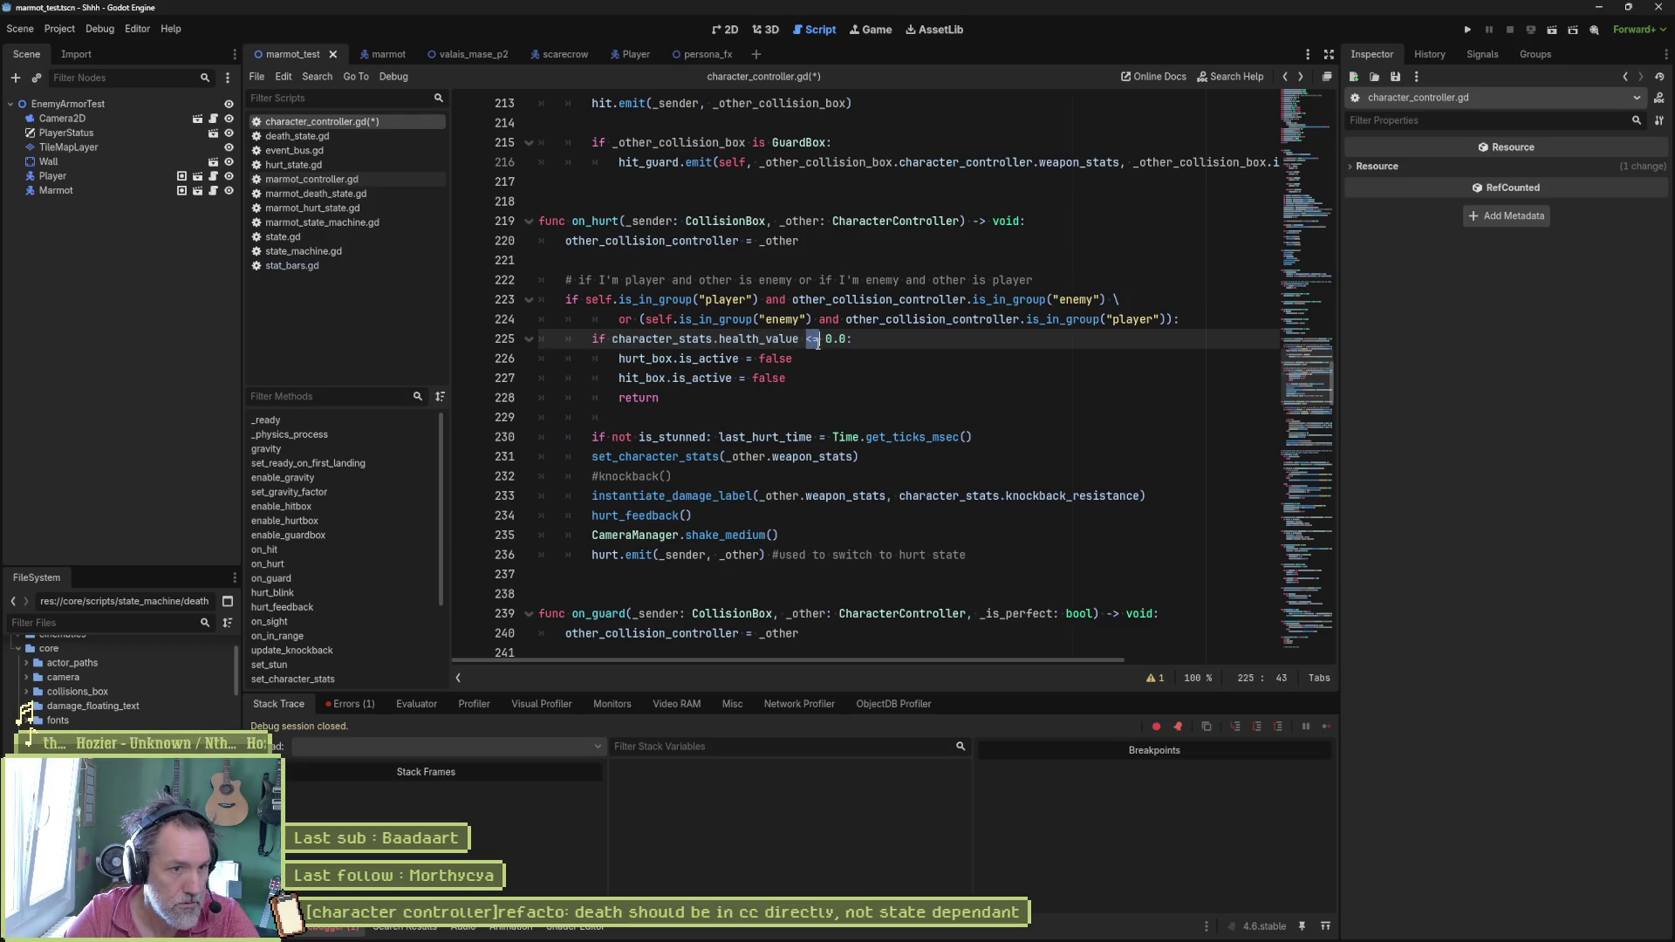
{"action": "key", "text": "shift+Right"}
{"action": "key", "text": "BackSpace"}
{"action": "key", "text": "BackSpace"}
{"action": "type", "text": ">"}
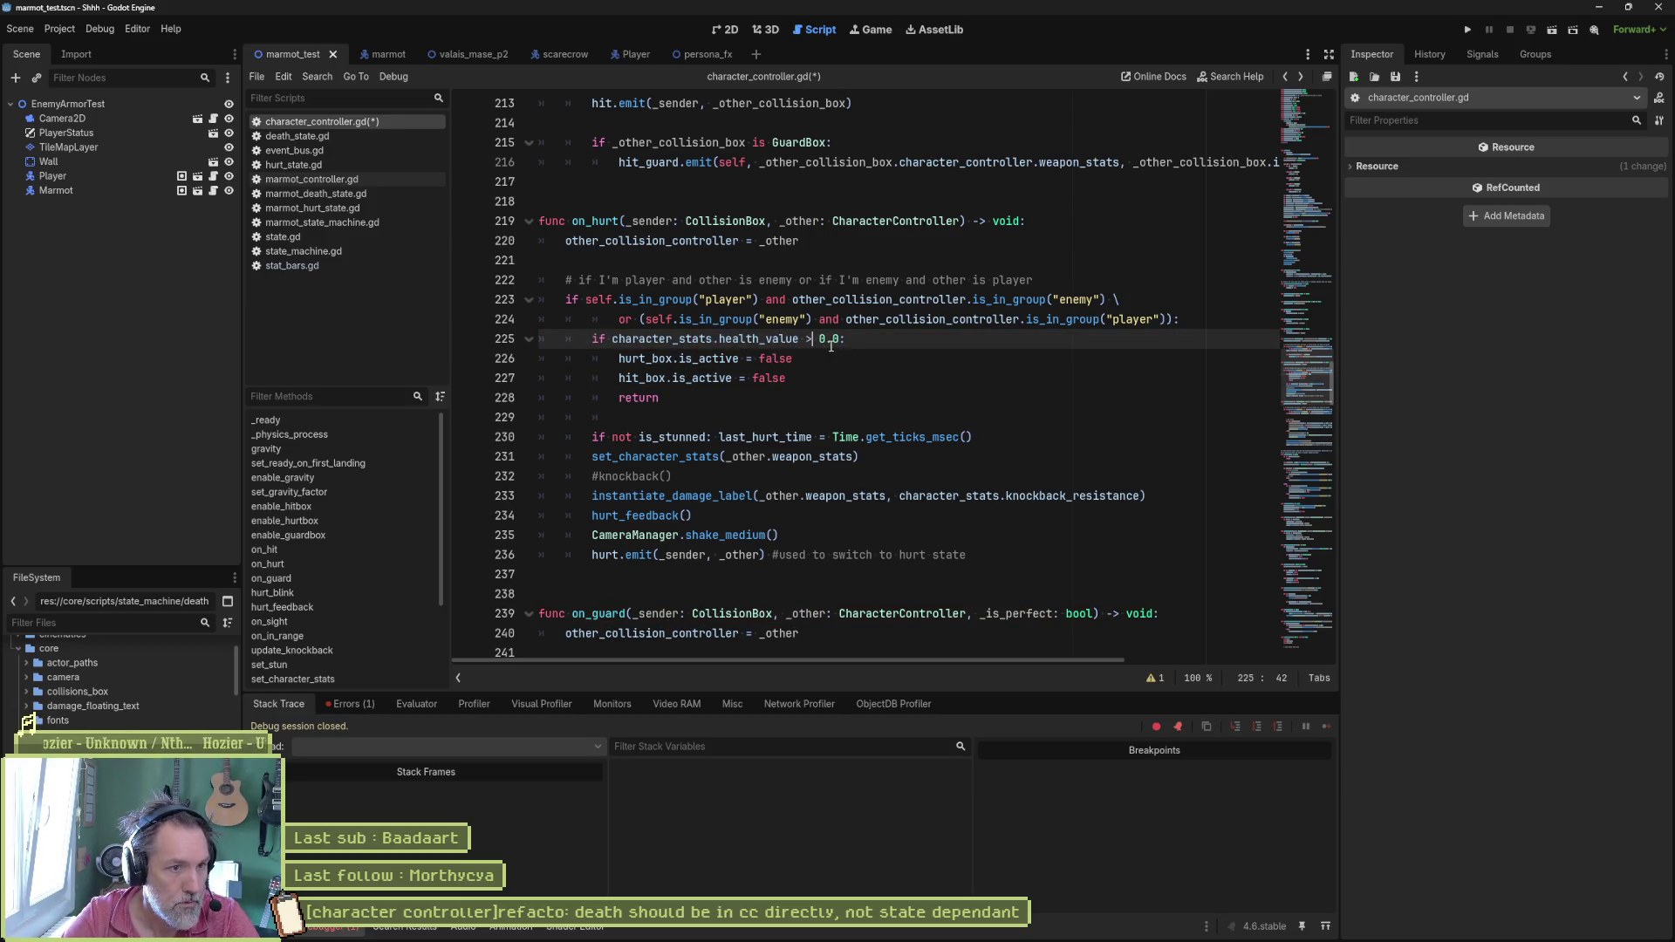
Step: Add a '# we're still alive' comment above the check and select the block's body lines
{"action": "key", "text": "Return"}
{"action": "key", "text": "Up"}
{"action": "type", "text": "# we're still"}
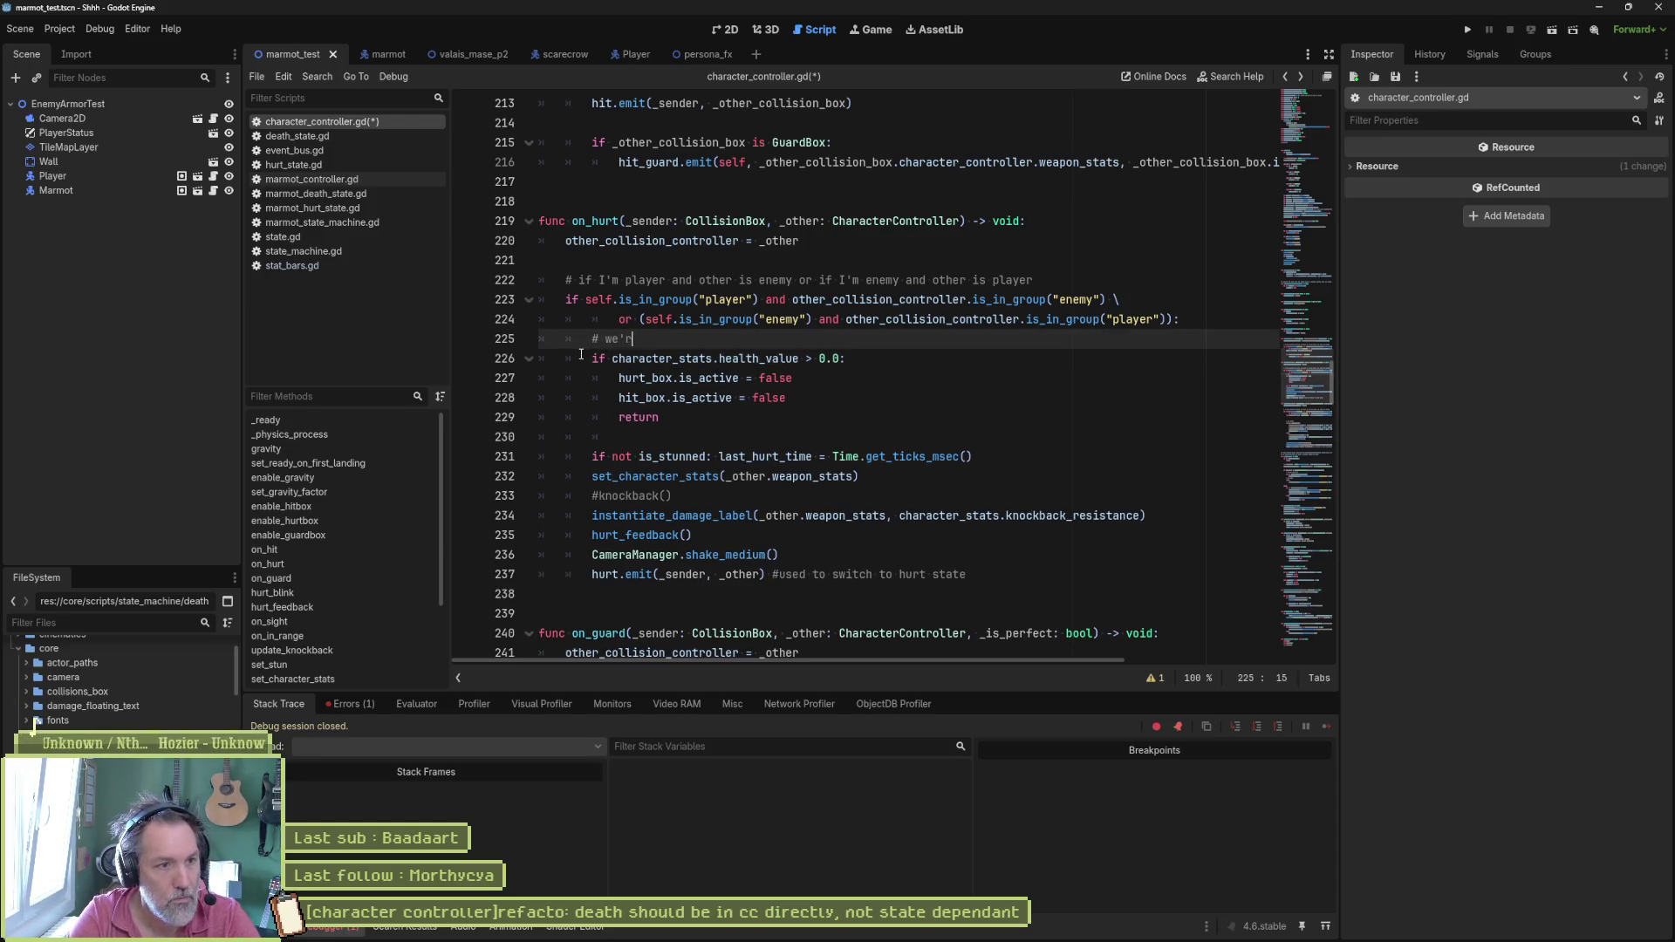
{"action": "type", "text": " alive"}
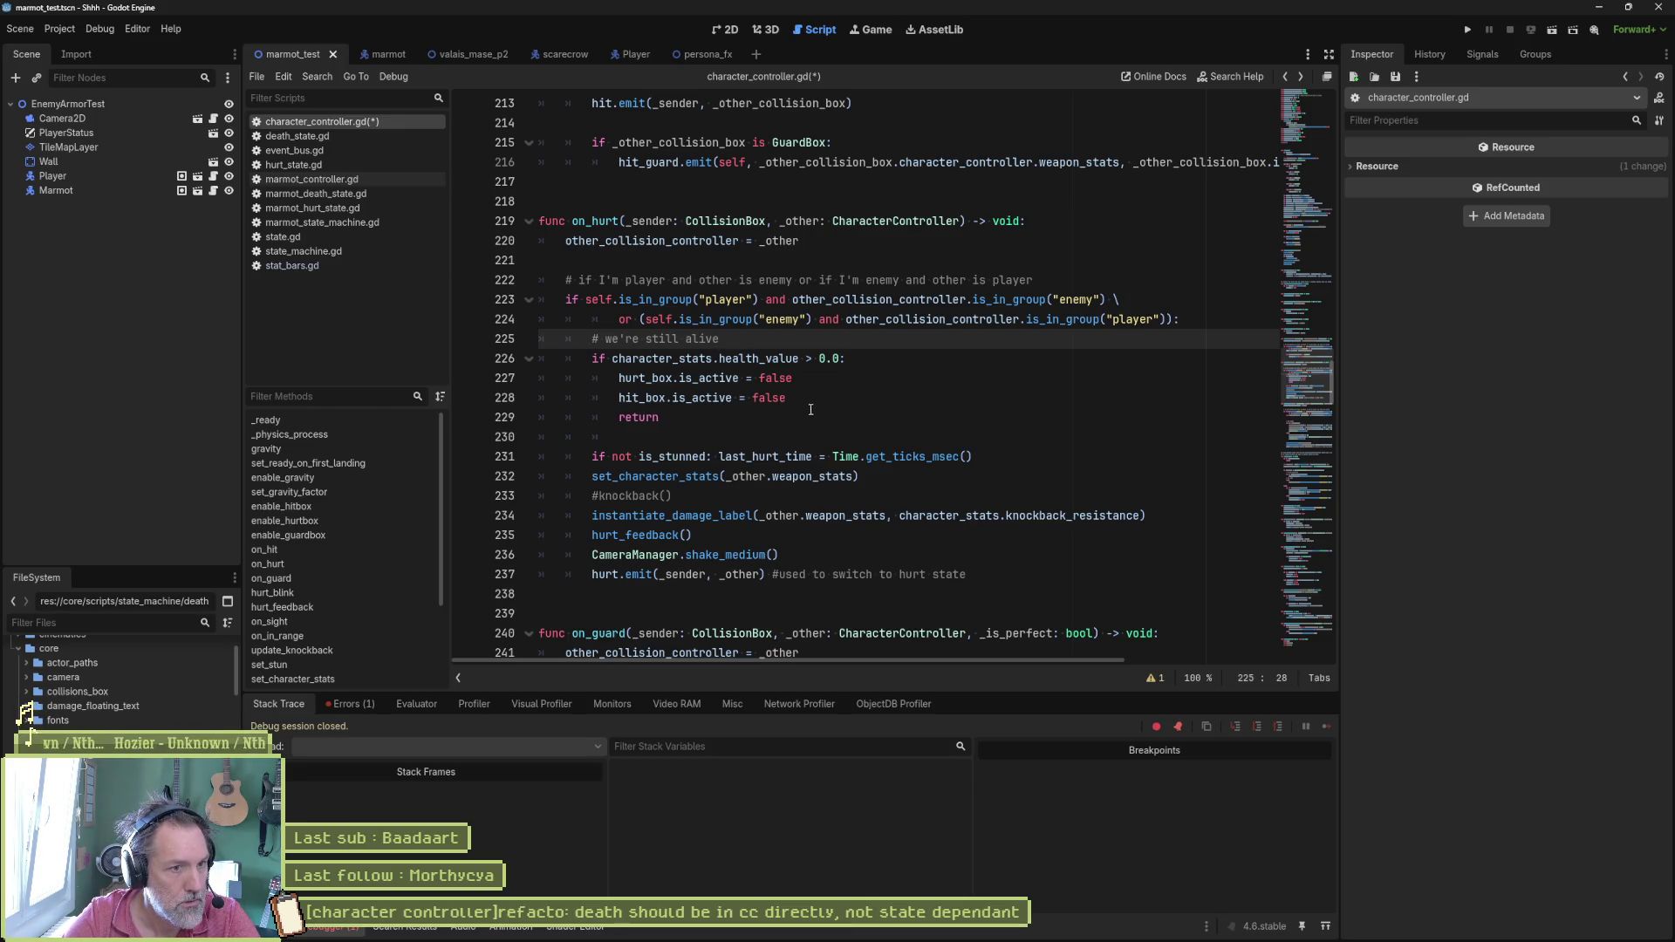
{"action": "left_click_drag", "start_coordinate": [802, 398], "coordinate": [848, 359]}
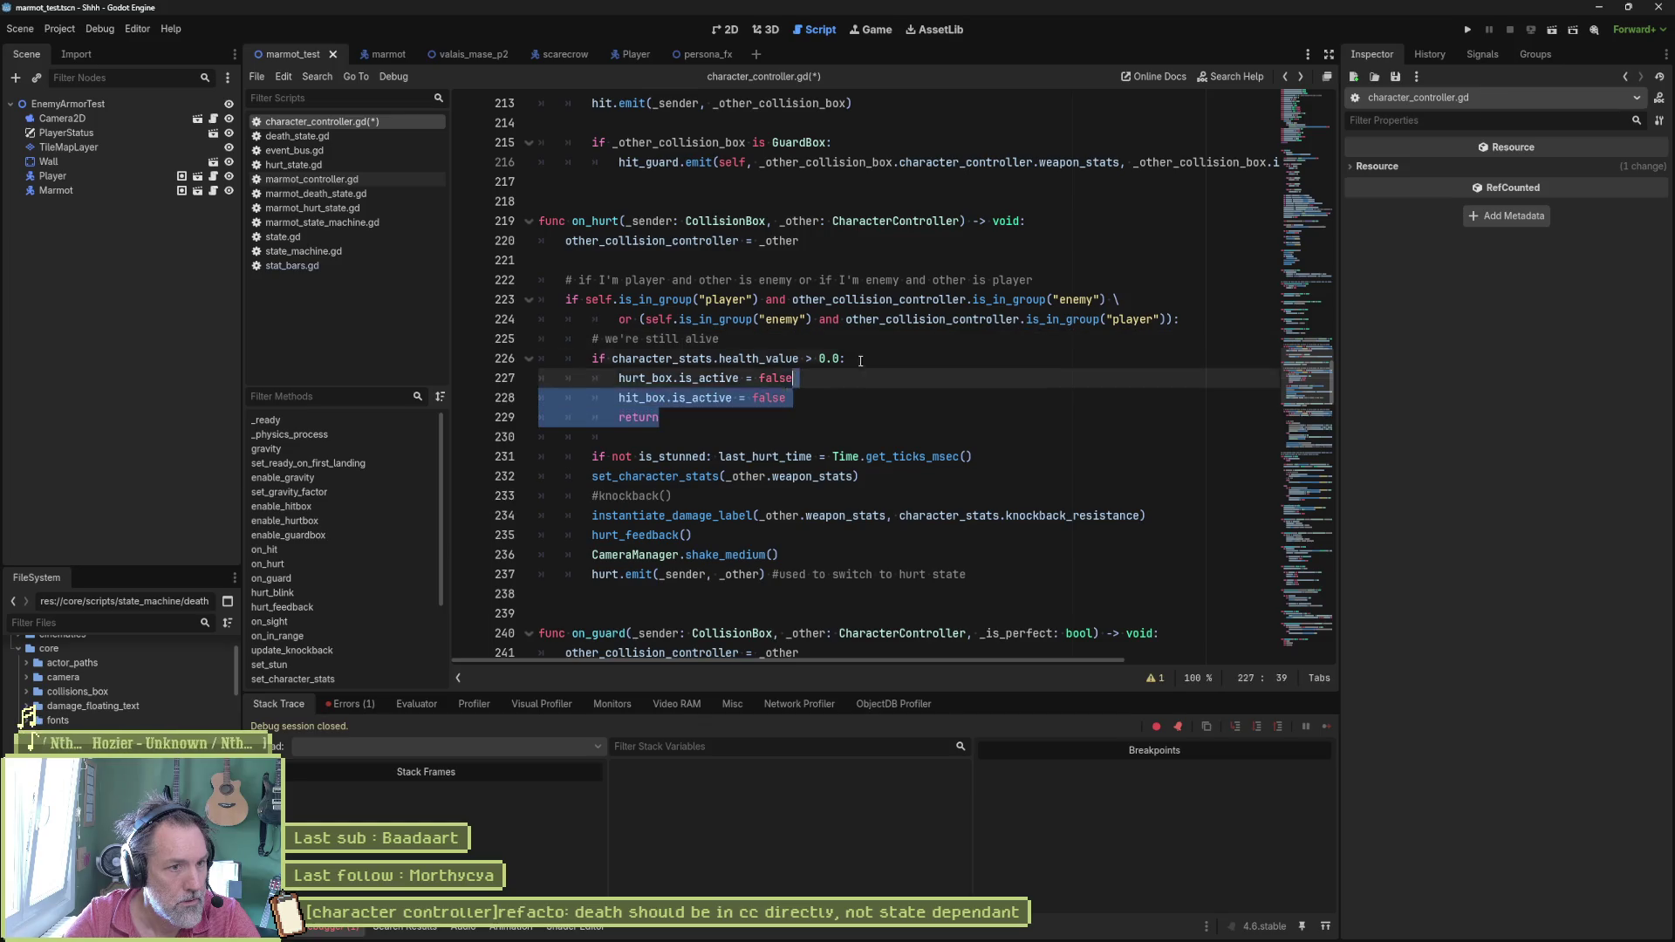